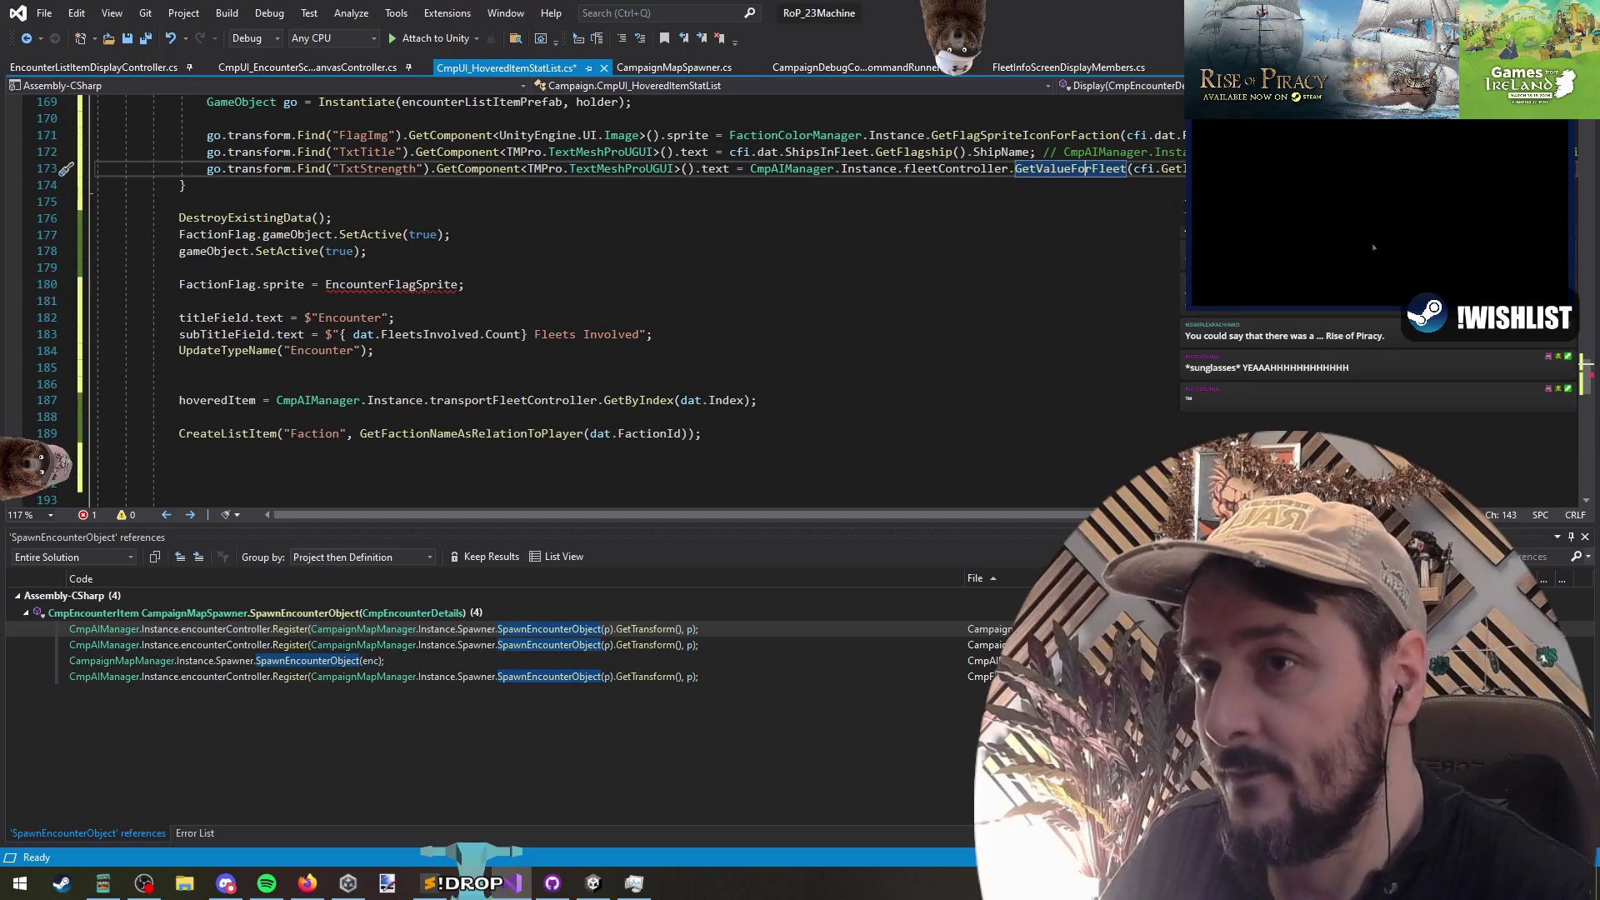
Step: Check GetValueForFleet's definition, then cut the transportFleetController hoveredItem line and extra blank lines
key(F12)
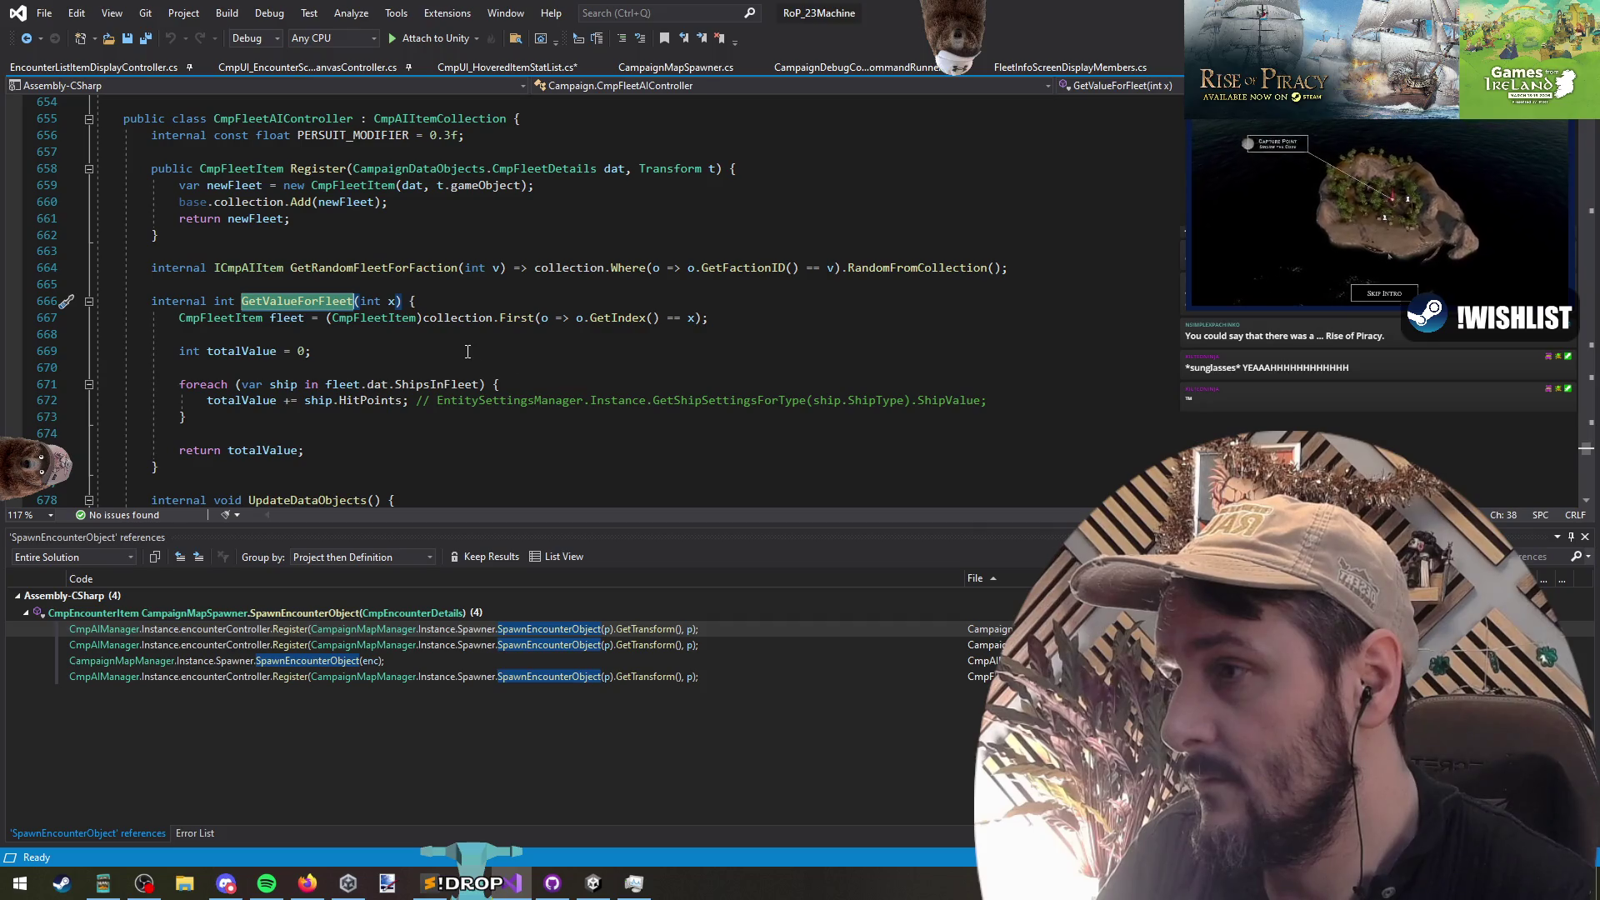
click(26, 40)
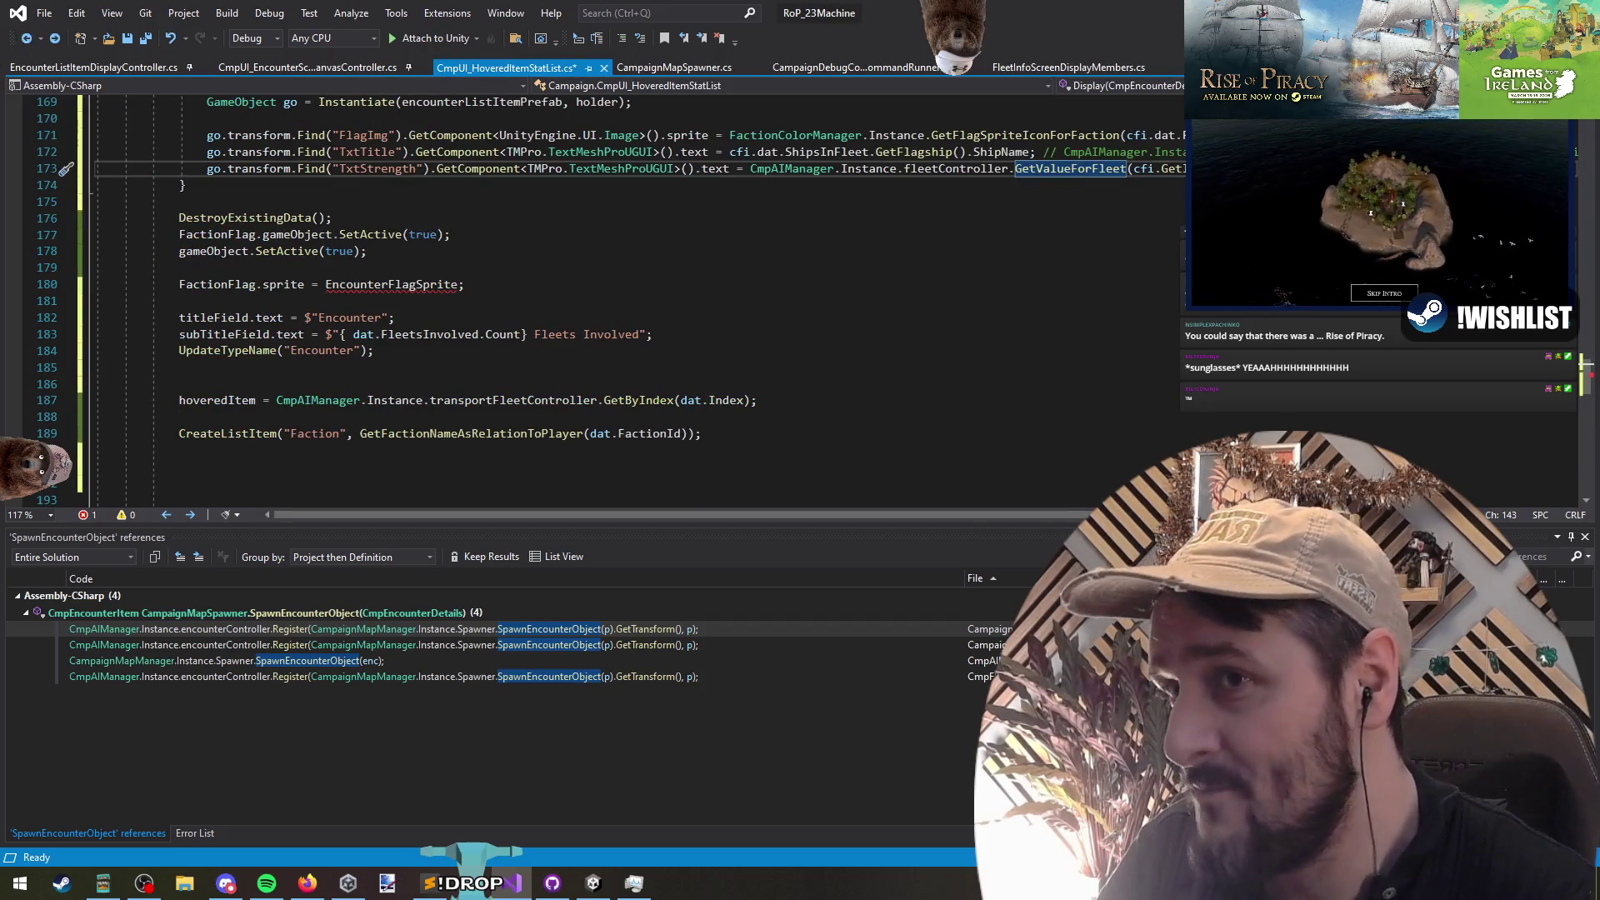
click(515, 288)
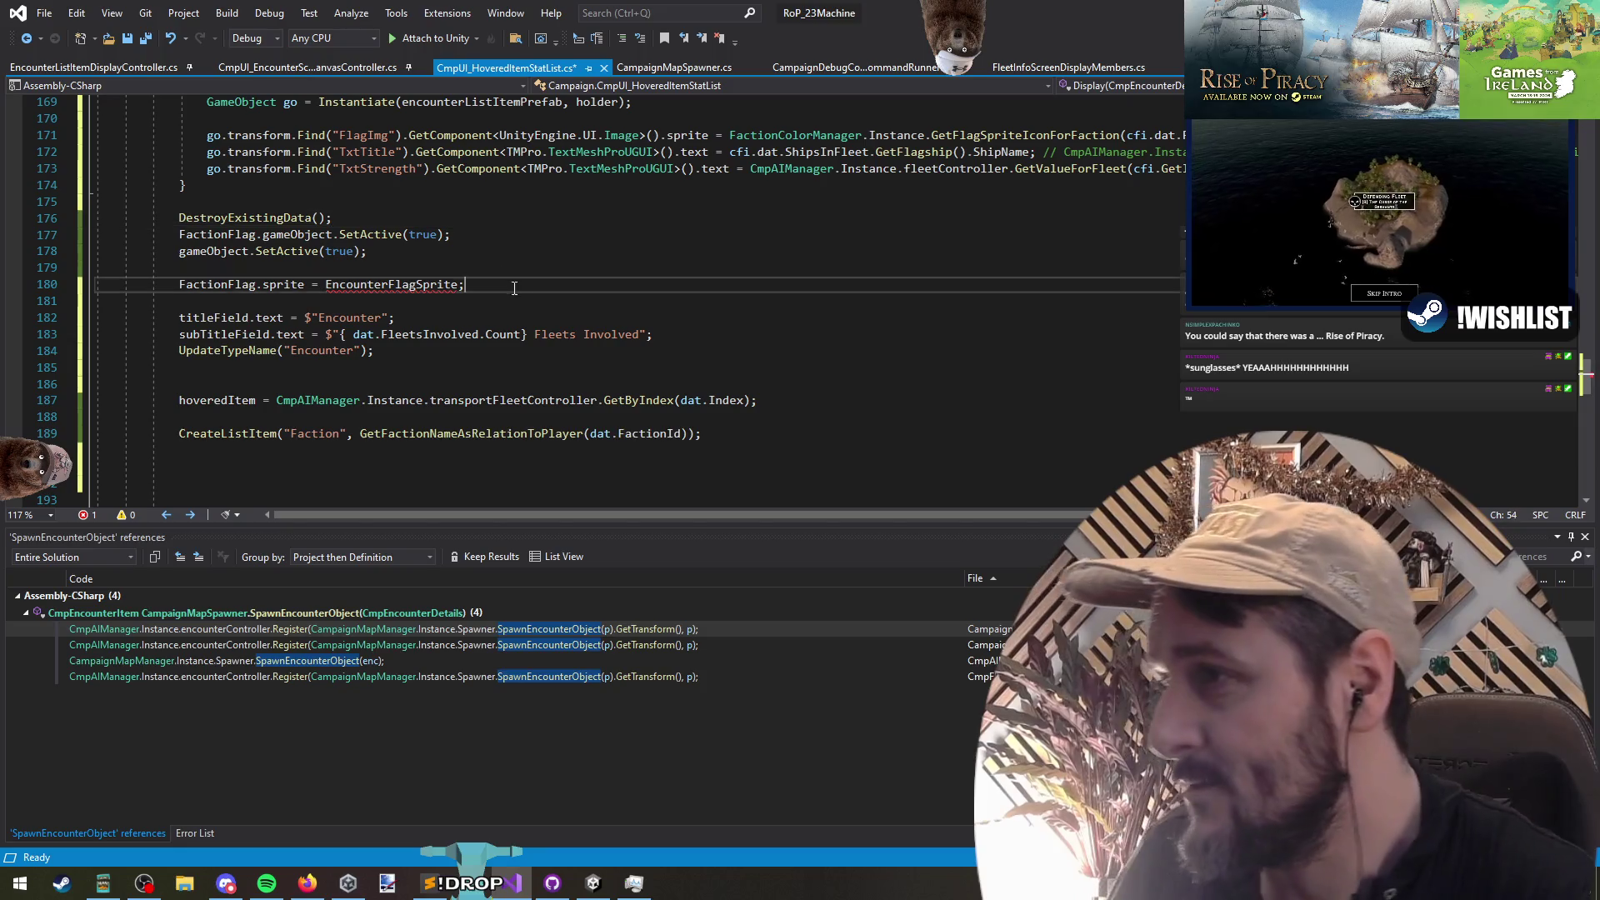
double_click(431, 289)
click(527, 385)
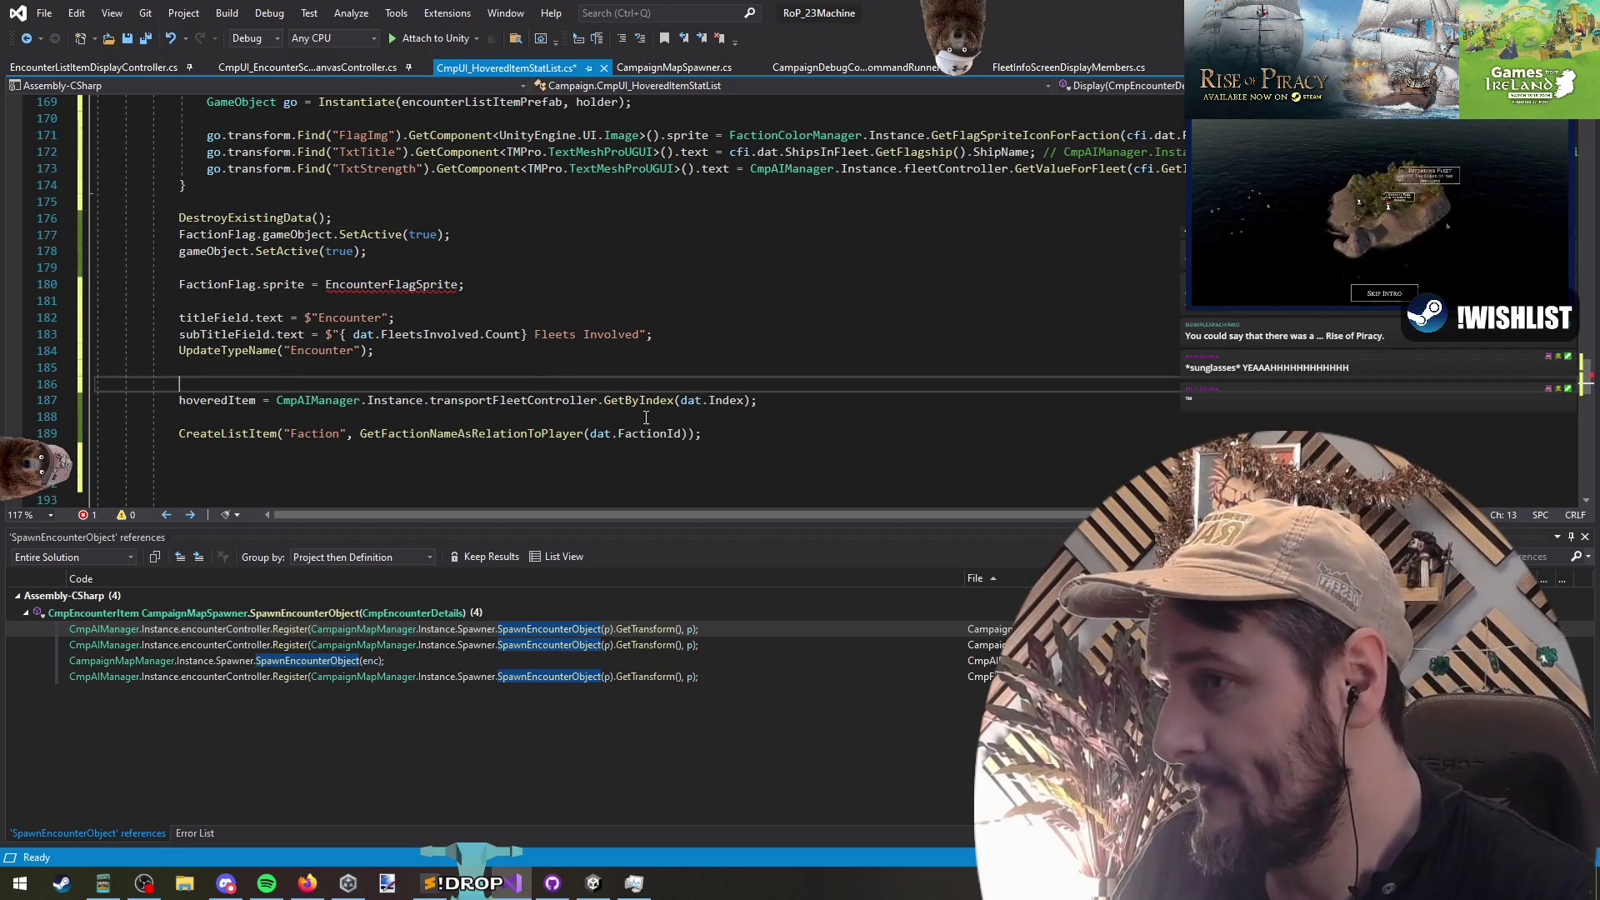
key(ctrl+x)
key(ctrl+x)
key(ctrl+x)
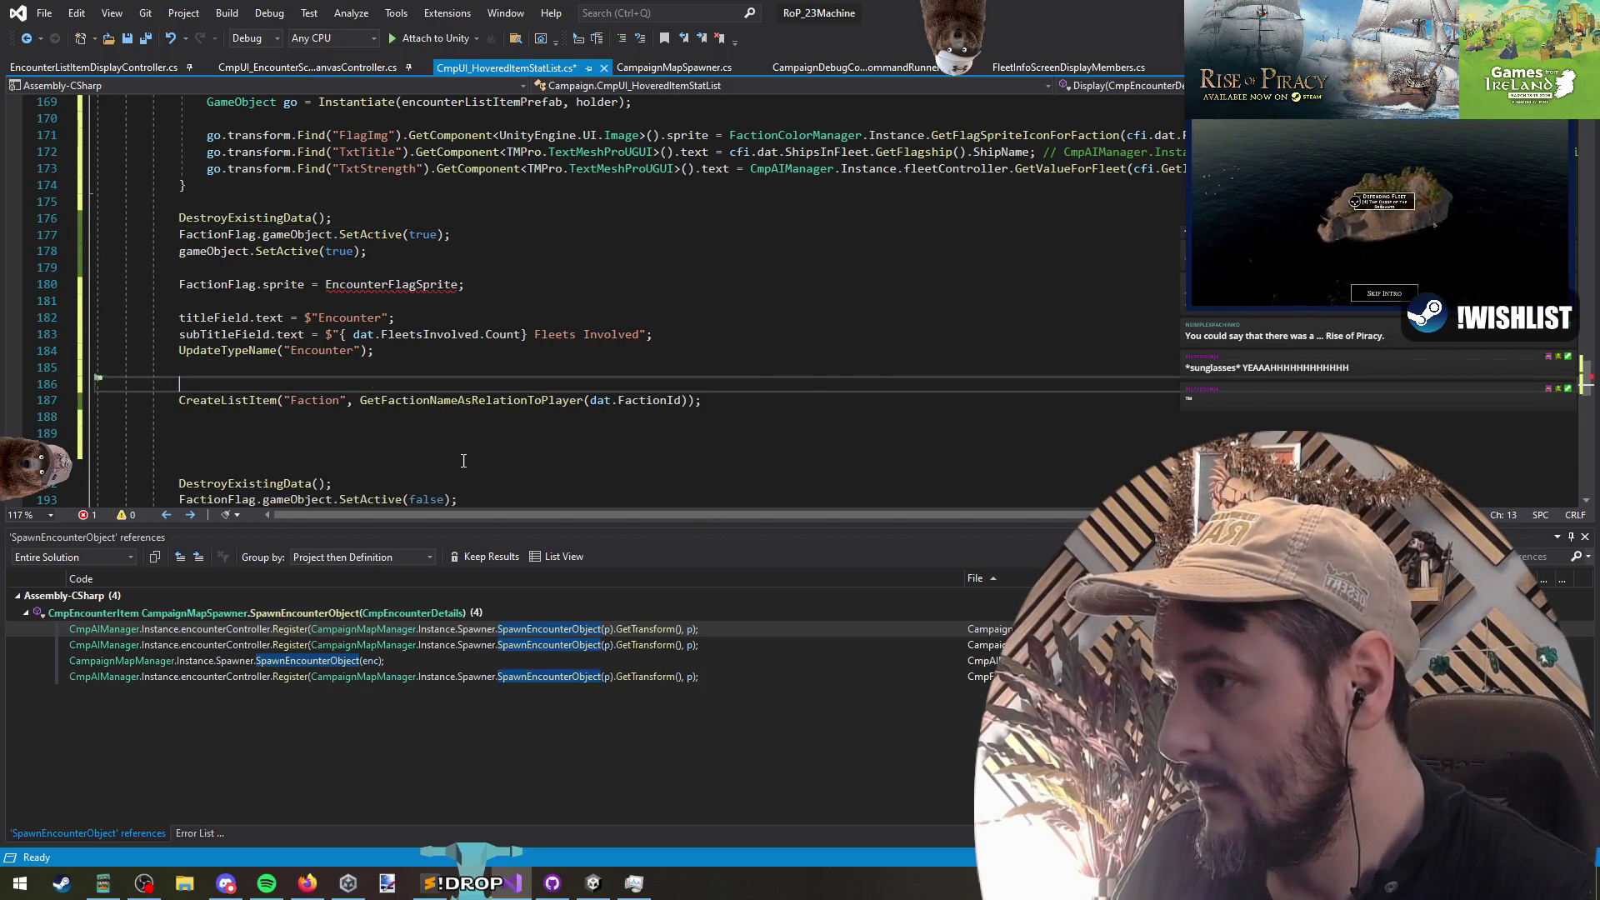
key(Down)
key(ctrl+x)
key(ctrl+x)
key(ctrl+x)
Step: Open a new blank line above the CreateListItem("Faction") entry
double_click(306, 389)
click(435, 384)
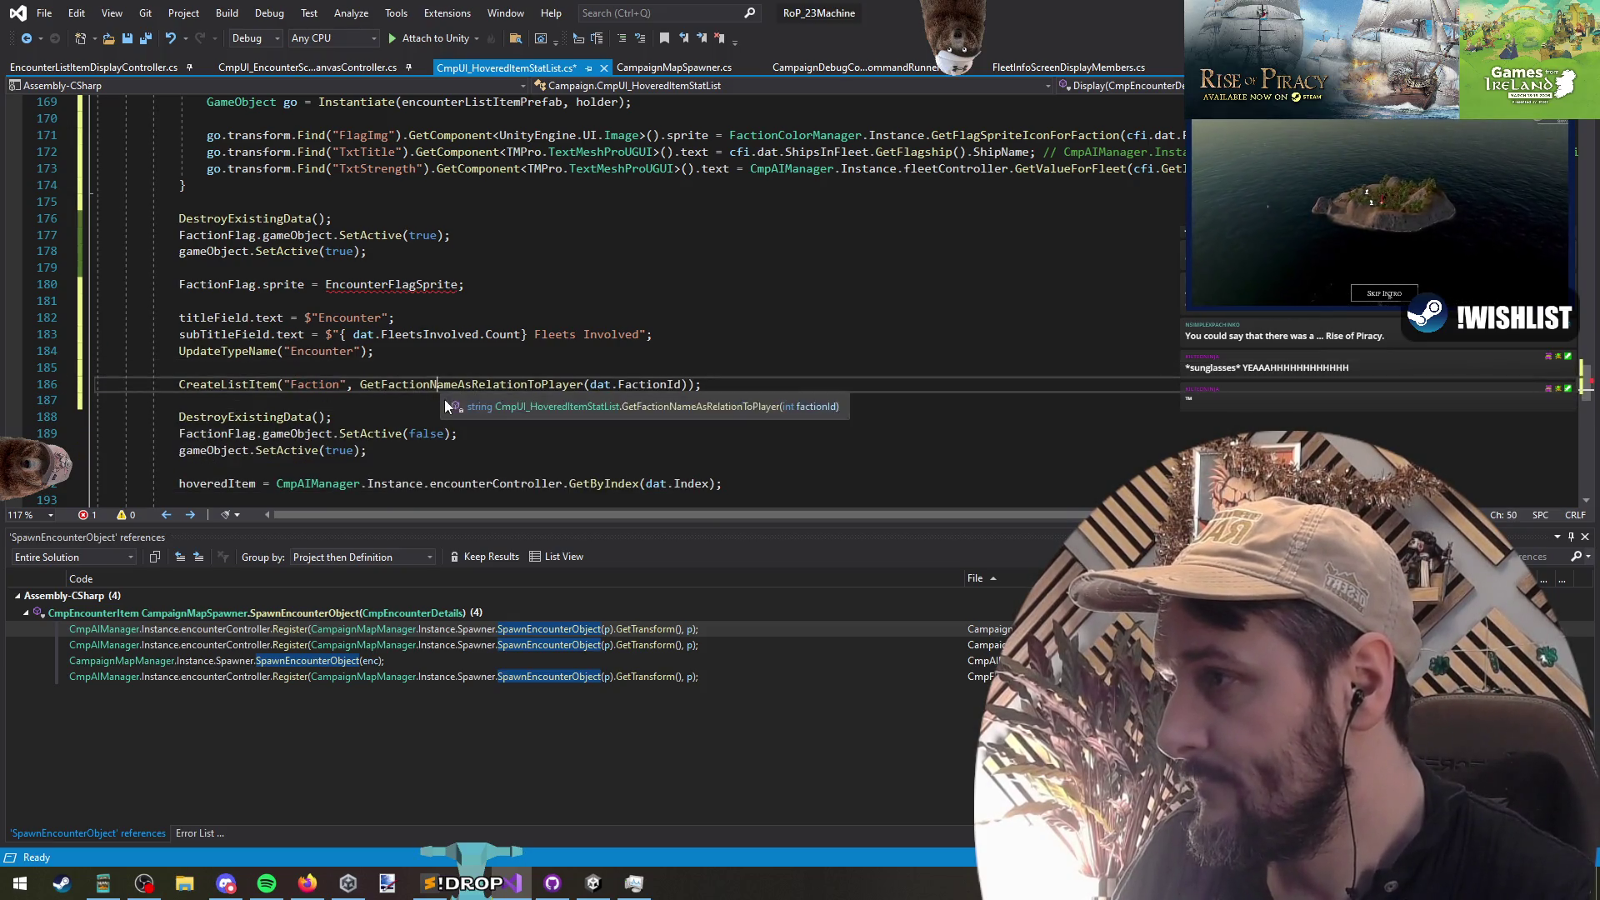
key(Home)
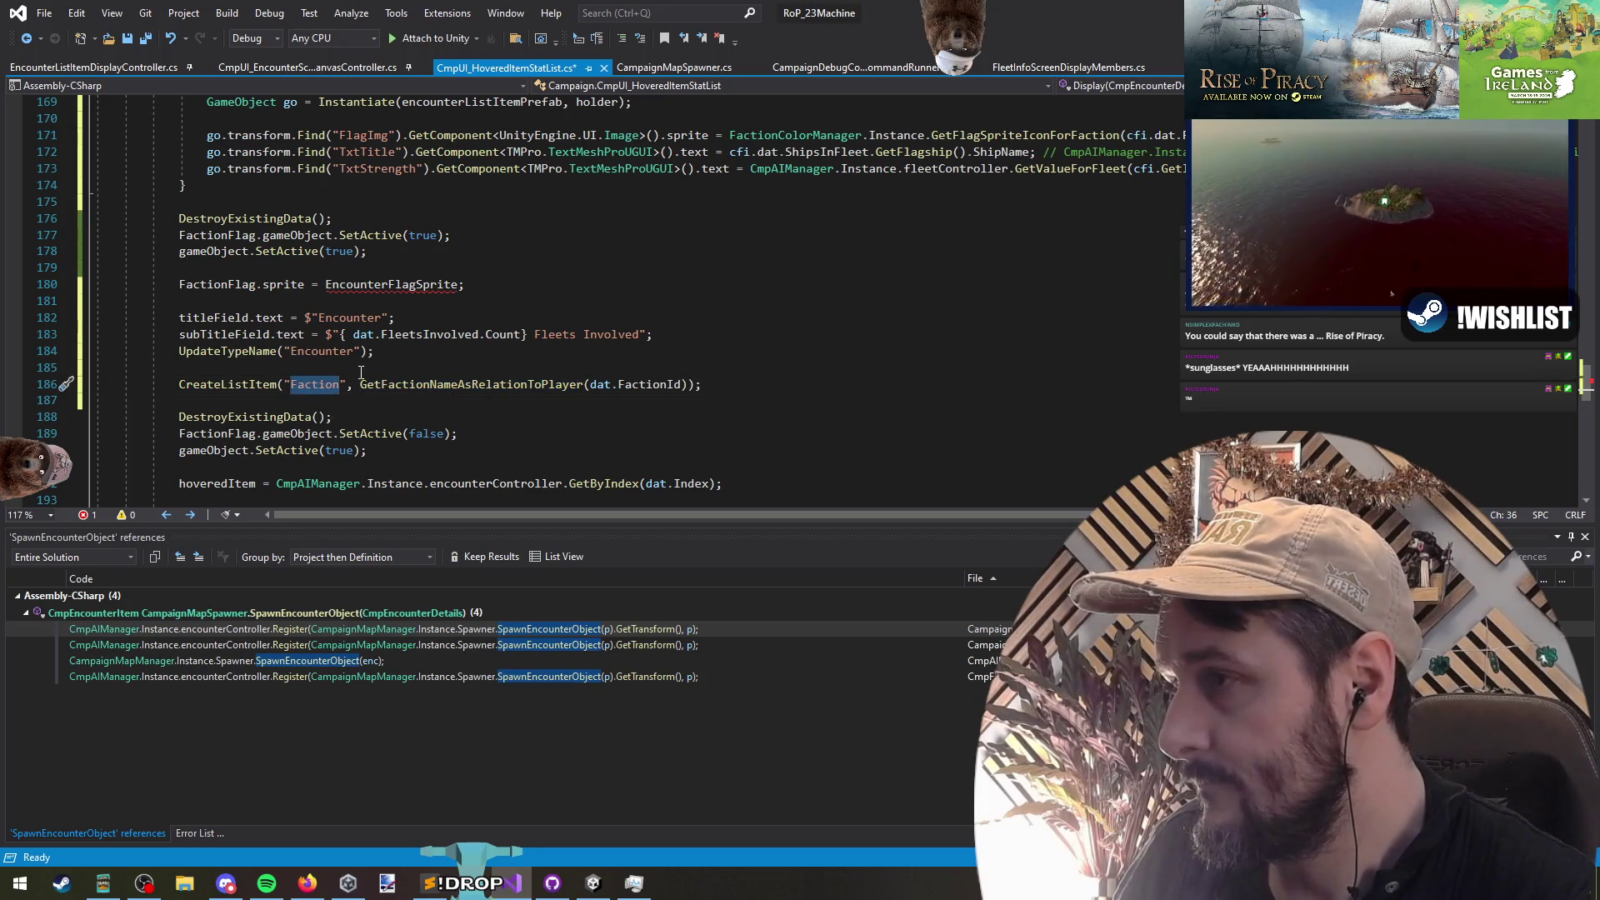
key(Up)
key(Return)
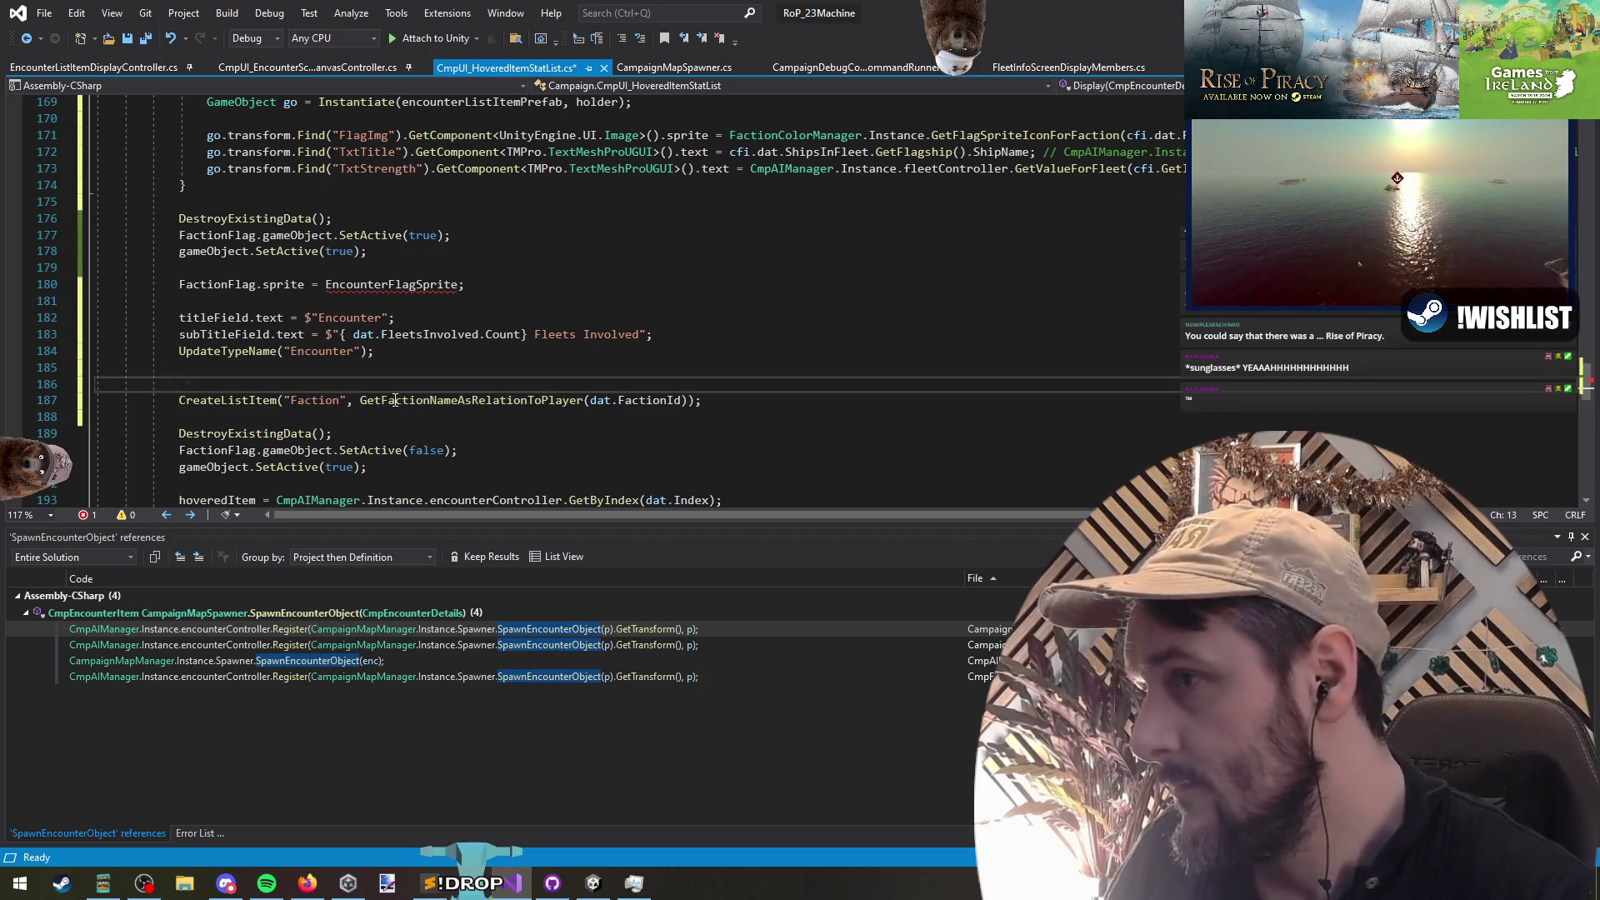
scroll(395, 400, down, 1)
scroll(395, 400, down, 1)
scroll(512, 426, up, 3)
Step: Start a foreach over dat.FleetsInvolved that sets var fleet = fleetController GetByIndex(f)
text(forea)
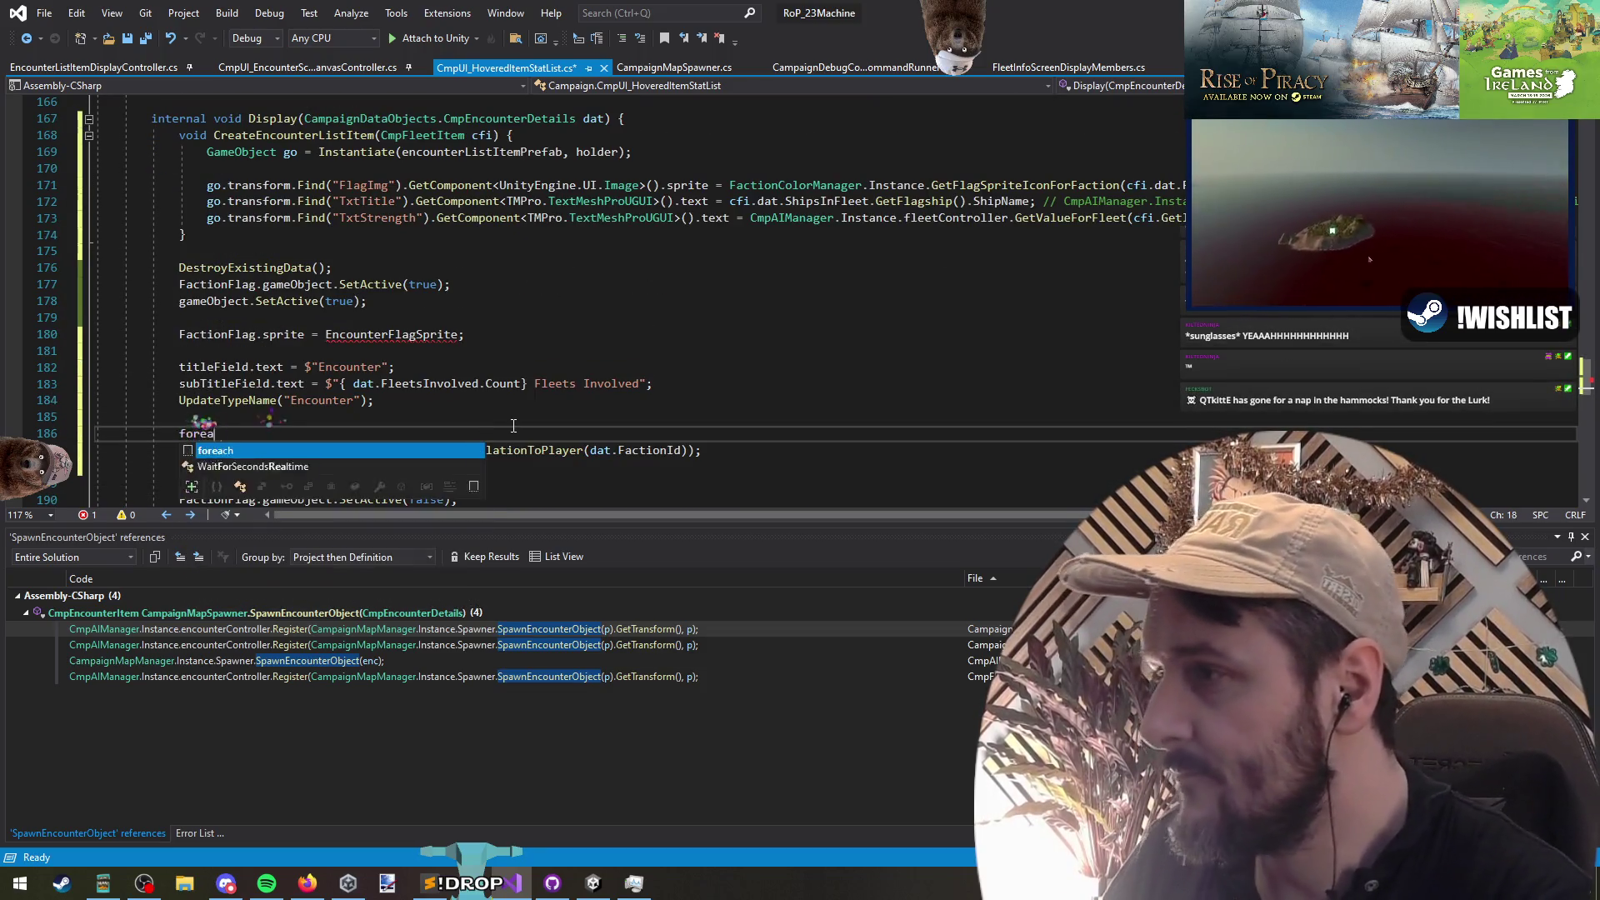
text(ch (var f in dat.FleetsInvolved)
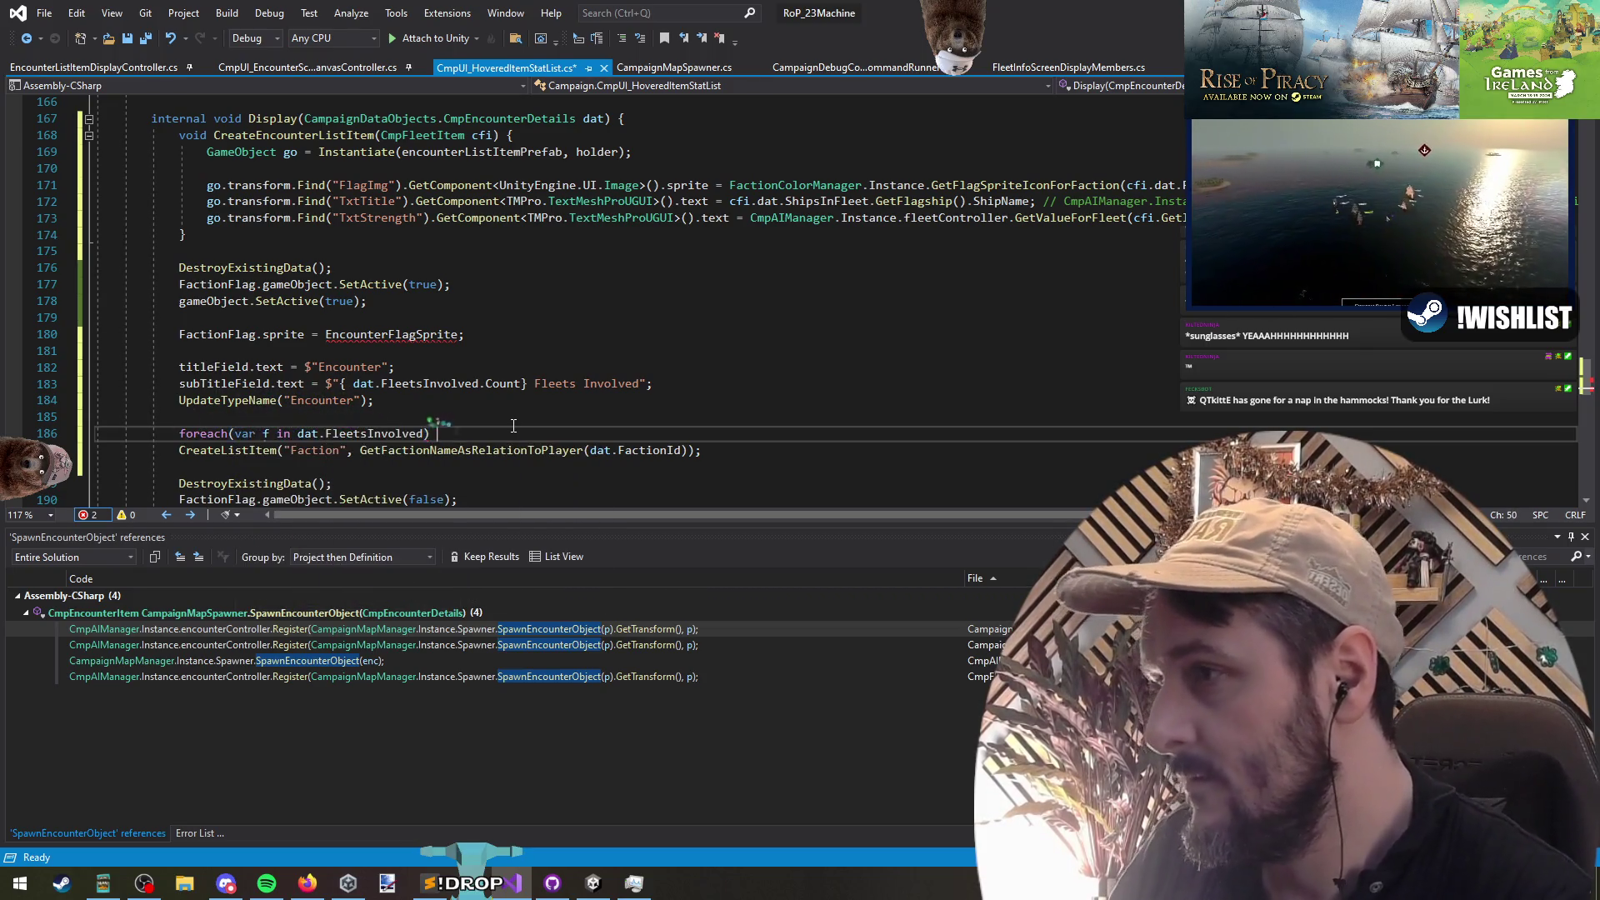
text() {)
key(ctrl+Return)
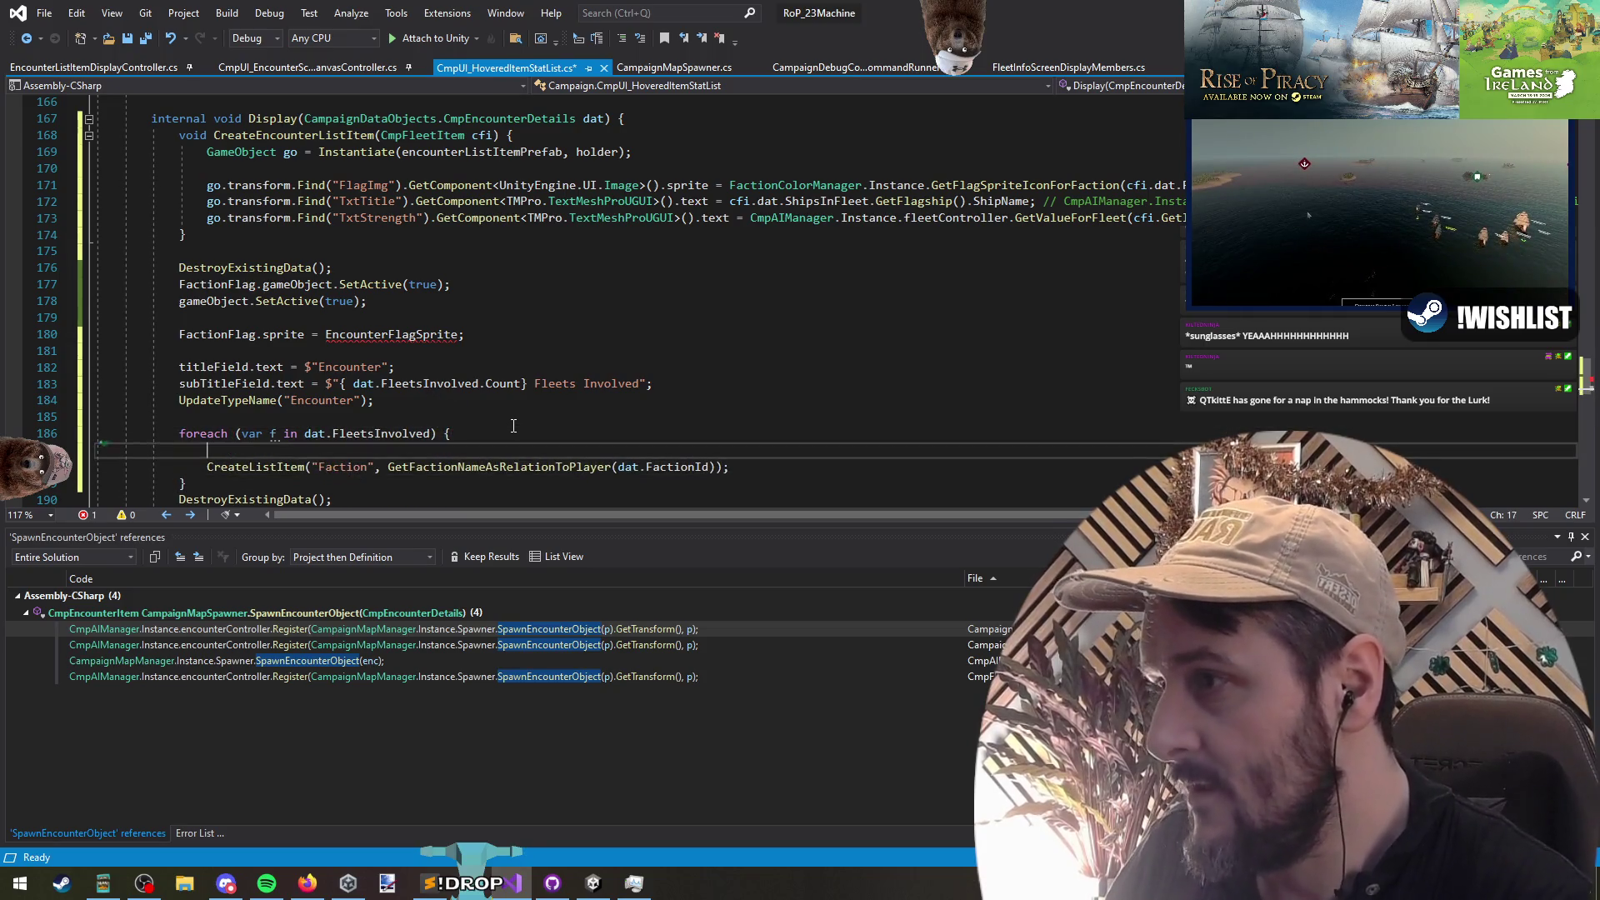
text(cmpai)
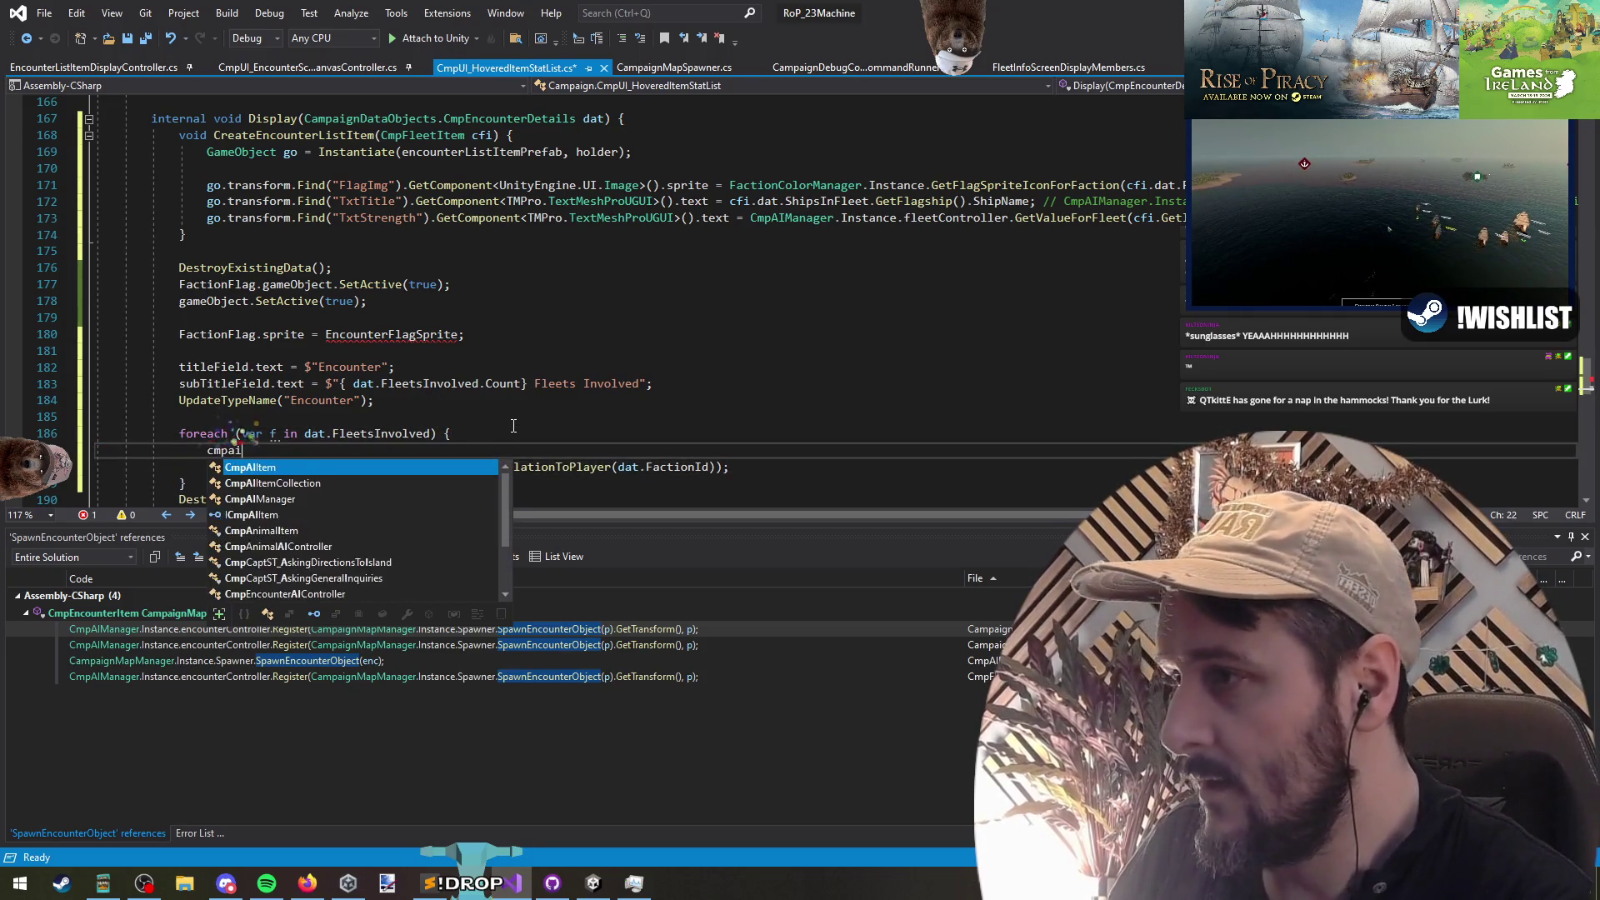
text(am.Instance.get)
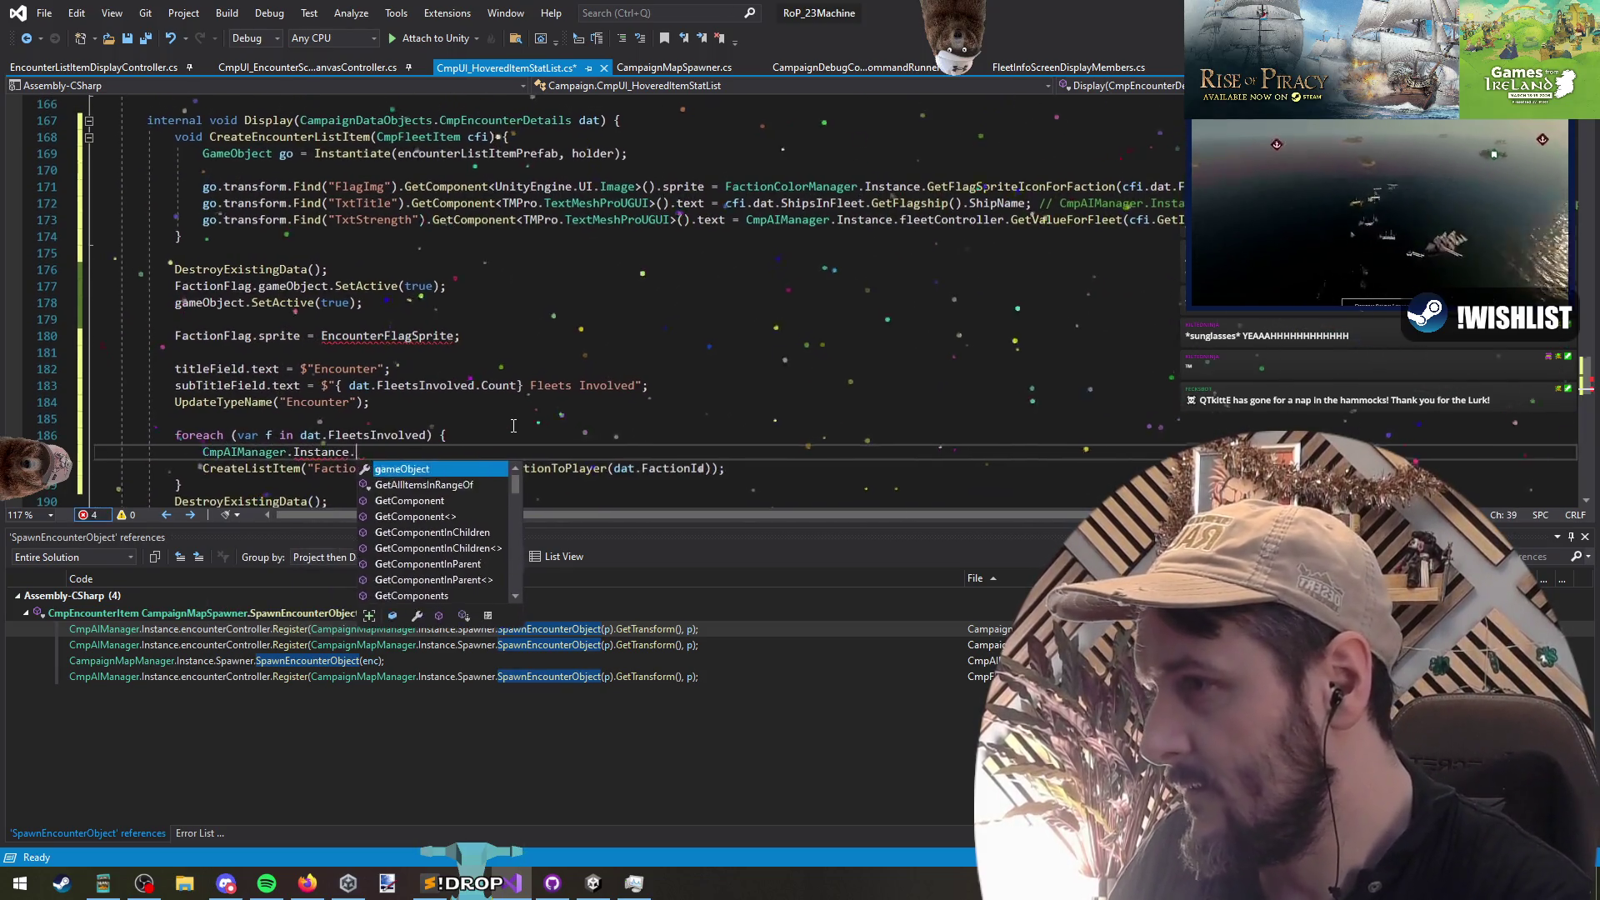
key(BackSpace)
key(BackSpace)
key(BackSpace)
text(fle.getb)
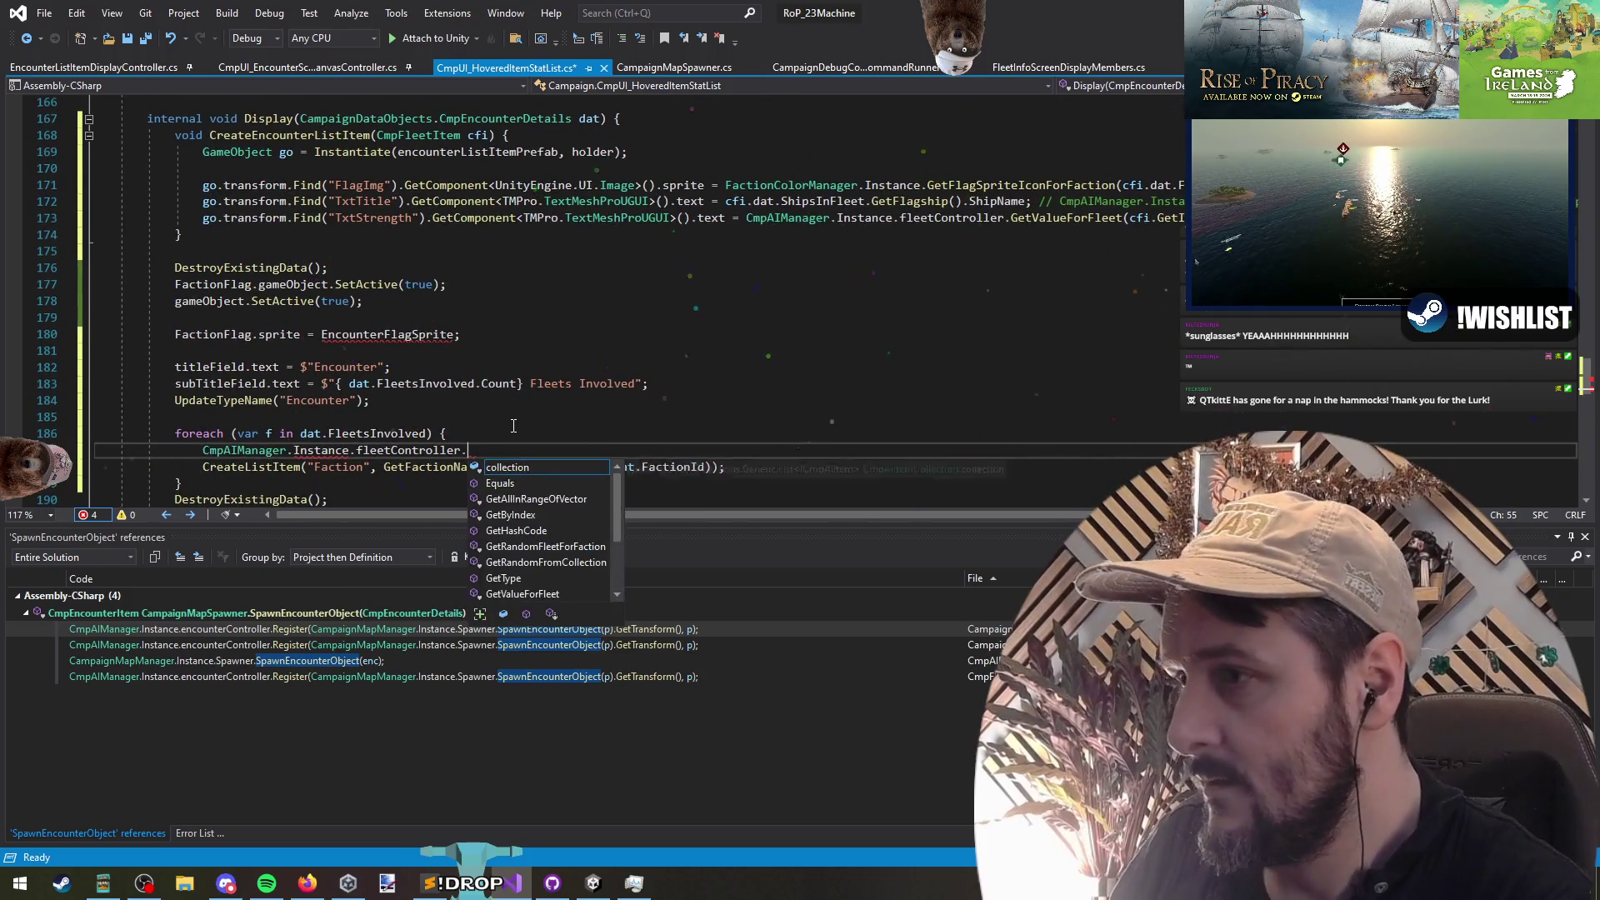
key(Tab)
text((f))
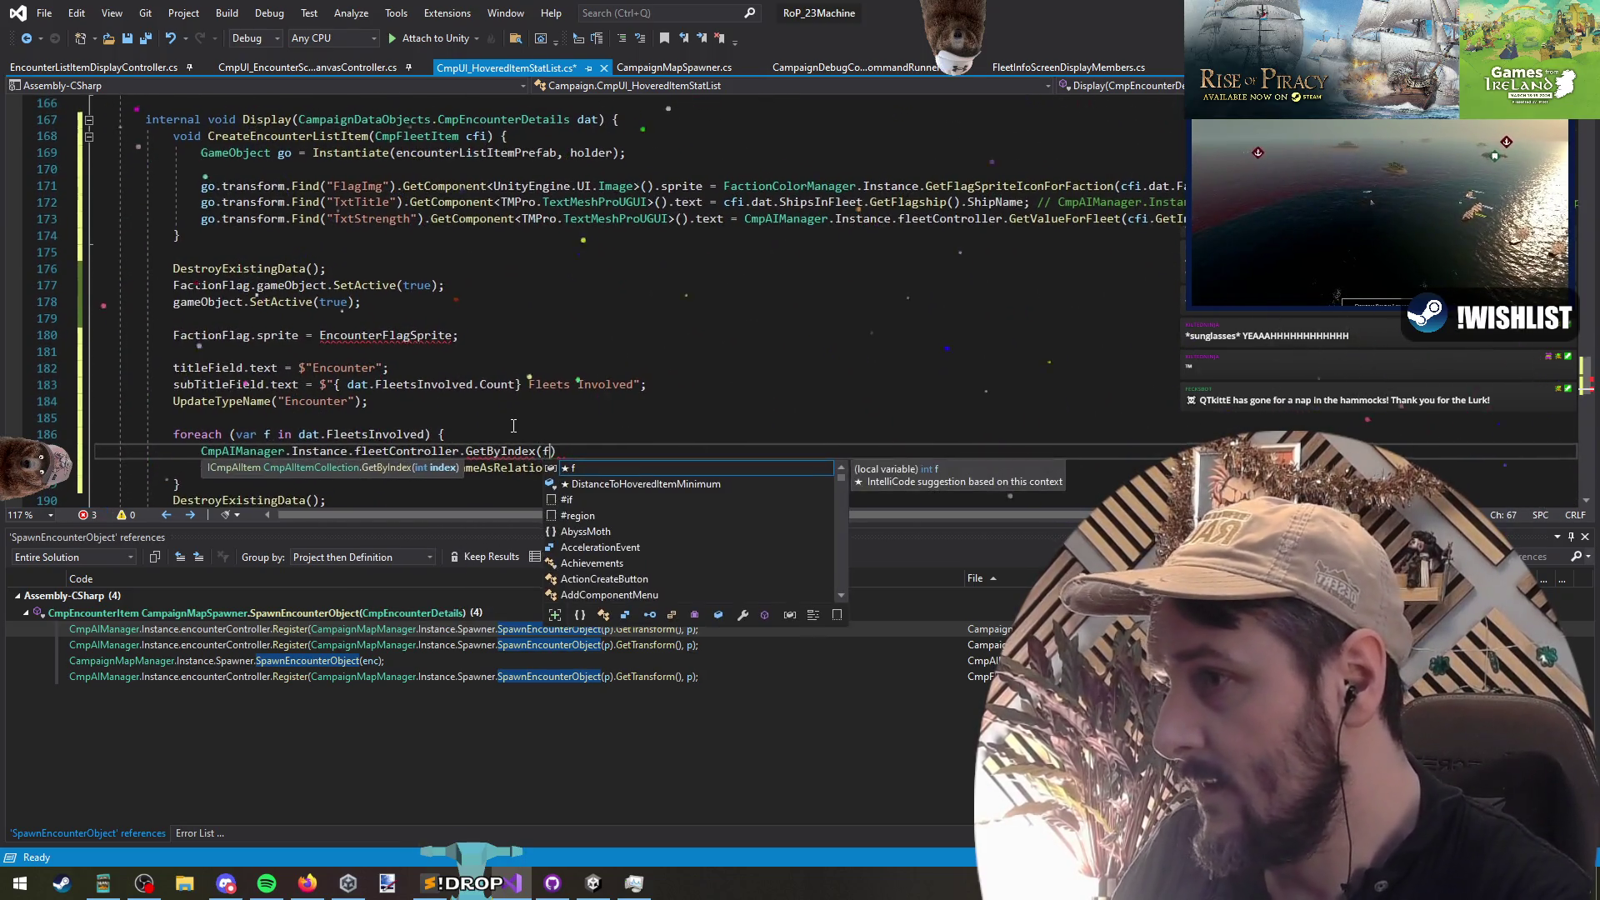
text(;)
key(Home)
text(var fleet =)
key(Return)
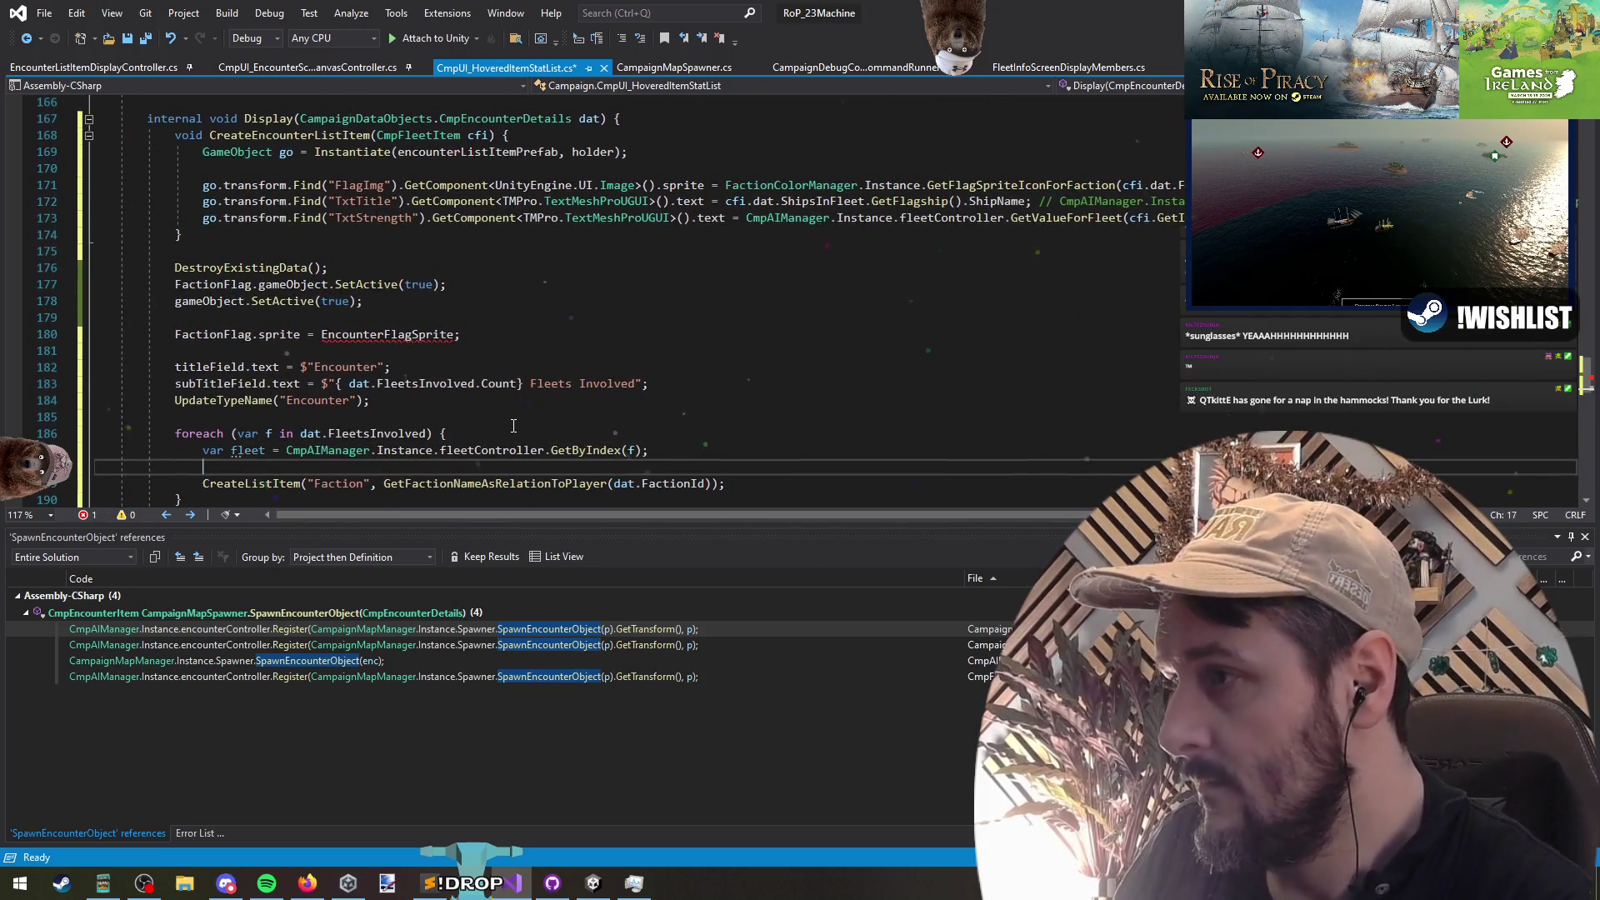
Step: Clear the Faction title text and declare int counter = 1; above the loop
key(Right)
key(ctrl+shift+Right)
key(Delete)
key(Up)
key(Up)
key(ctrl+Return)
text(int counter = 1;)
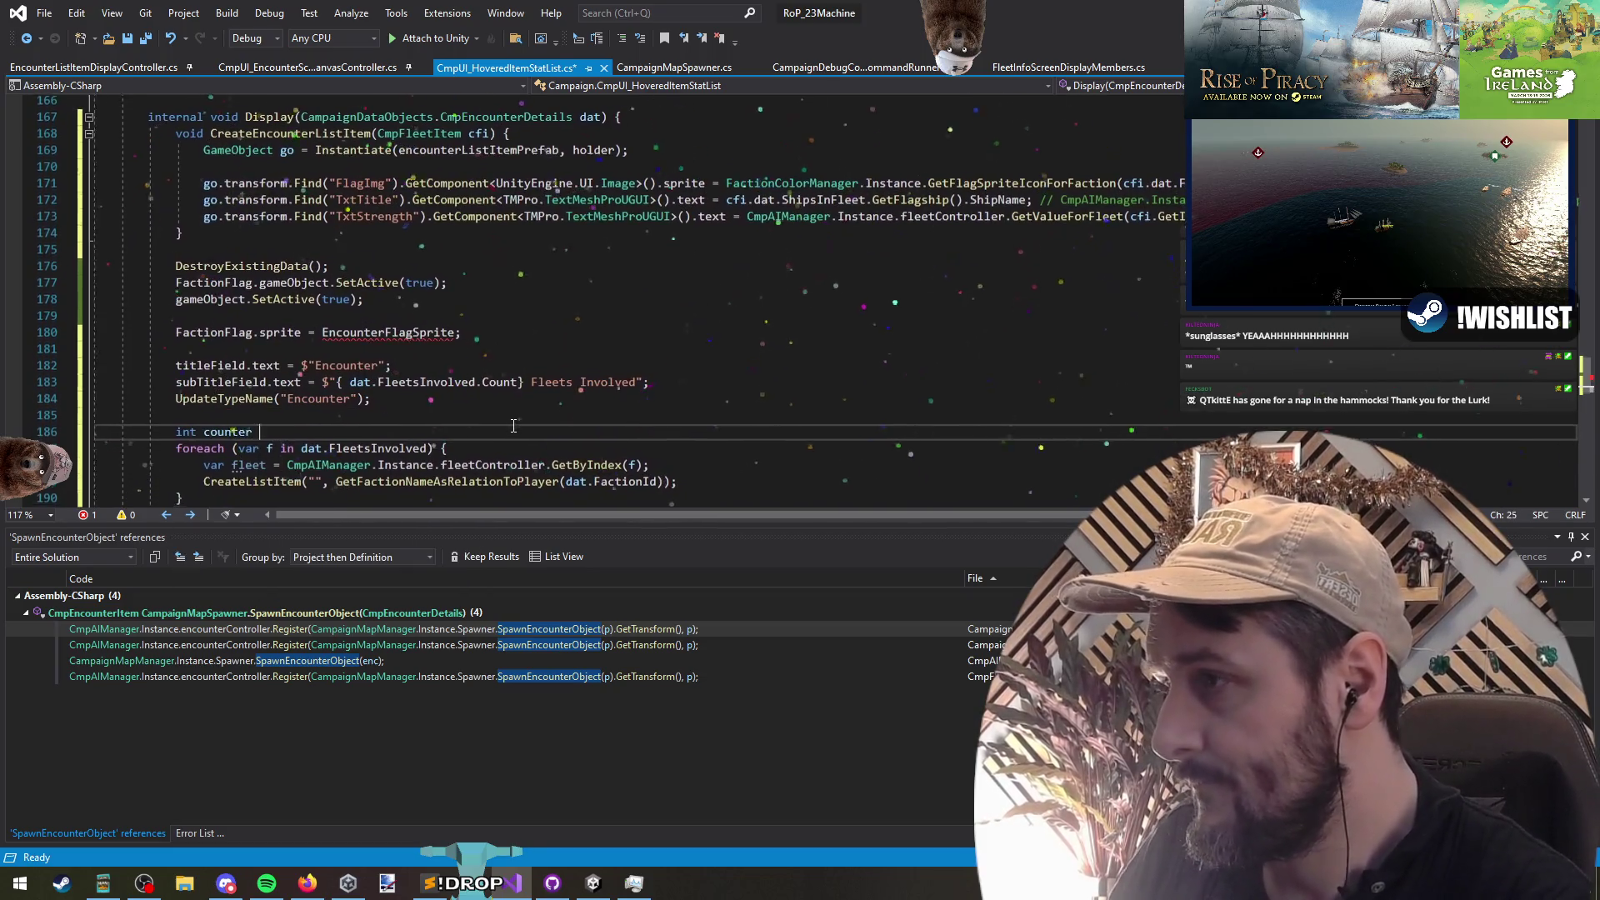
Step: Title each fleet's list item $"Fleet {counter++}"
key(Down)
key(Down)
key(Down)
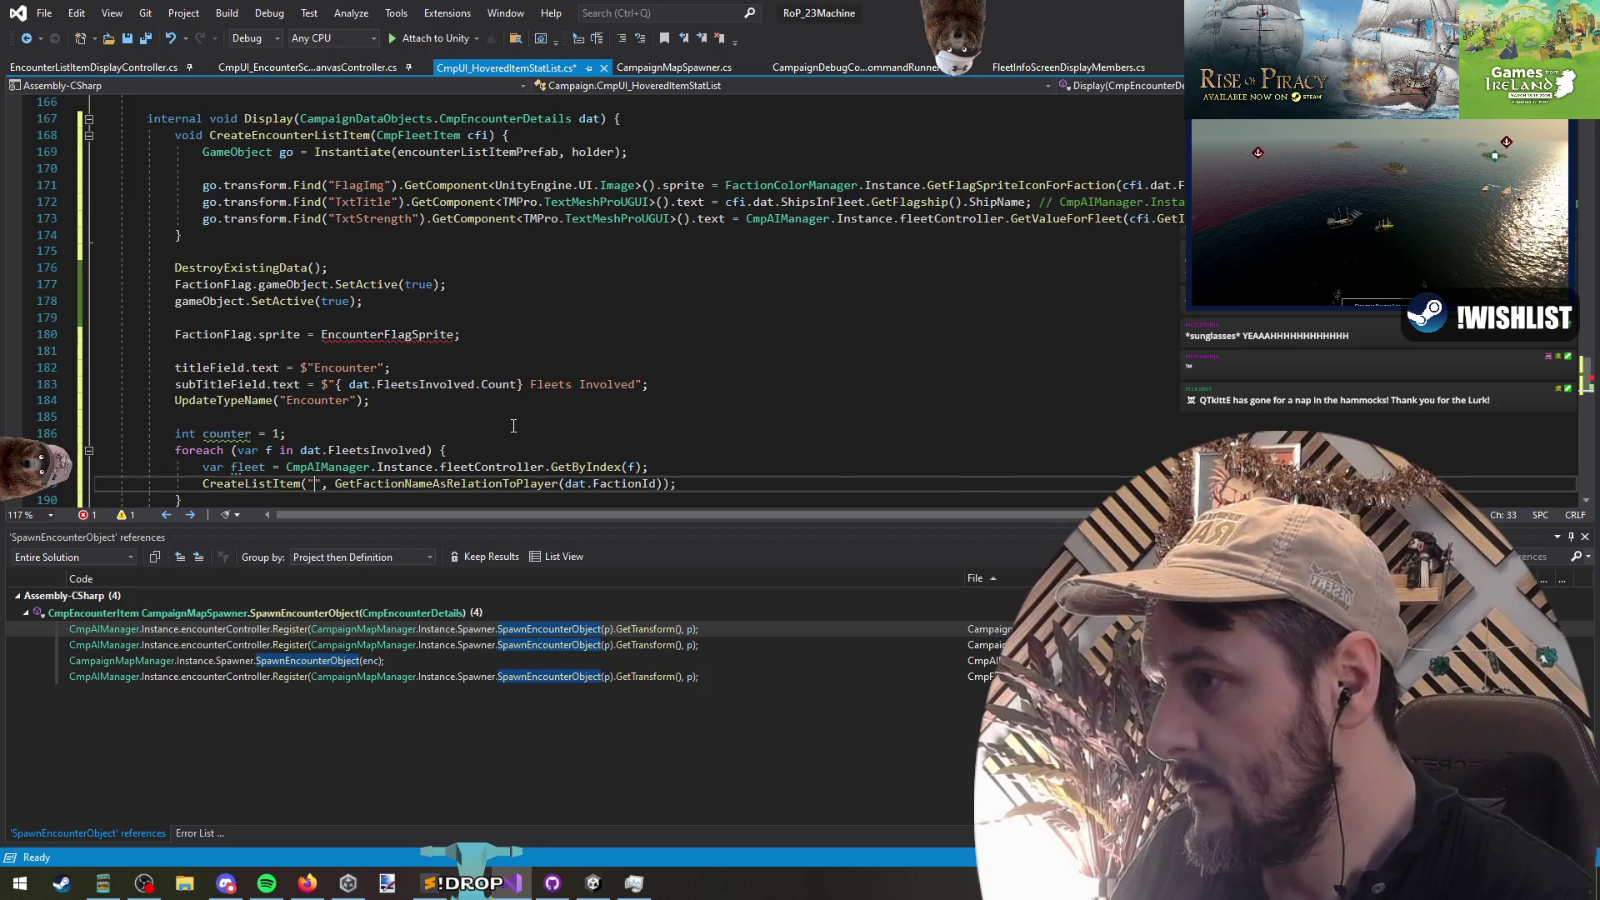
text(Co)
key(BackSpace)
key(BackSpace)
key(BackSpace)
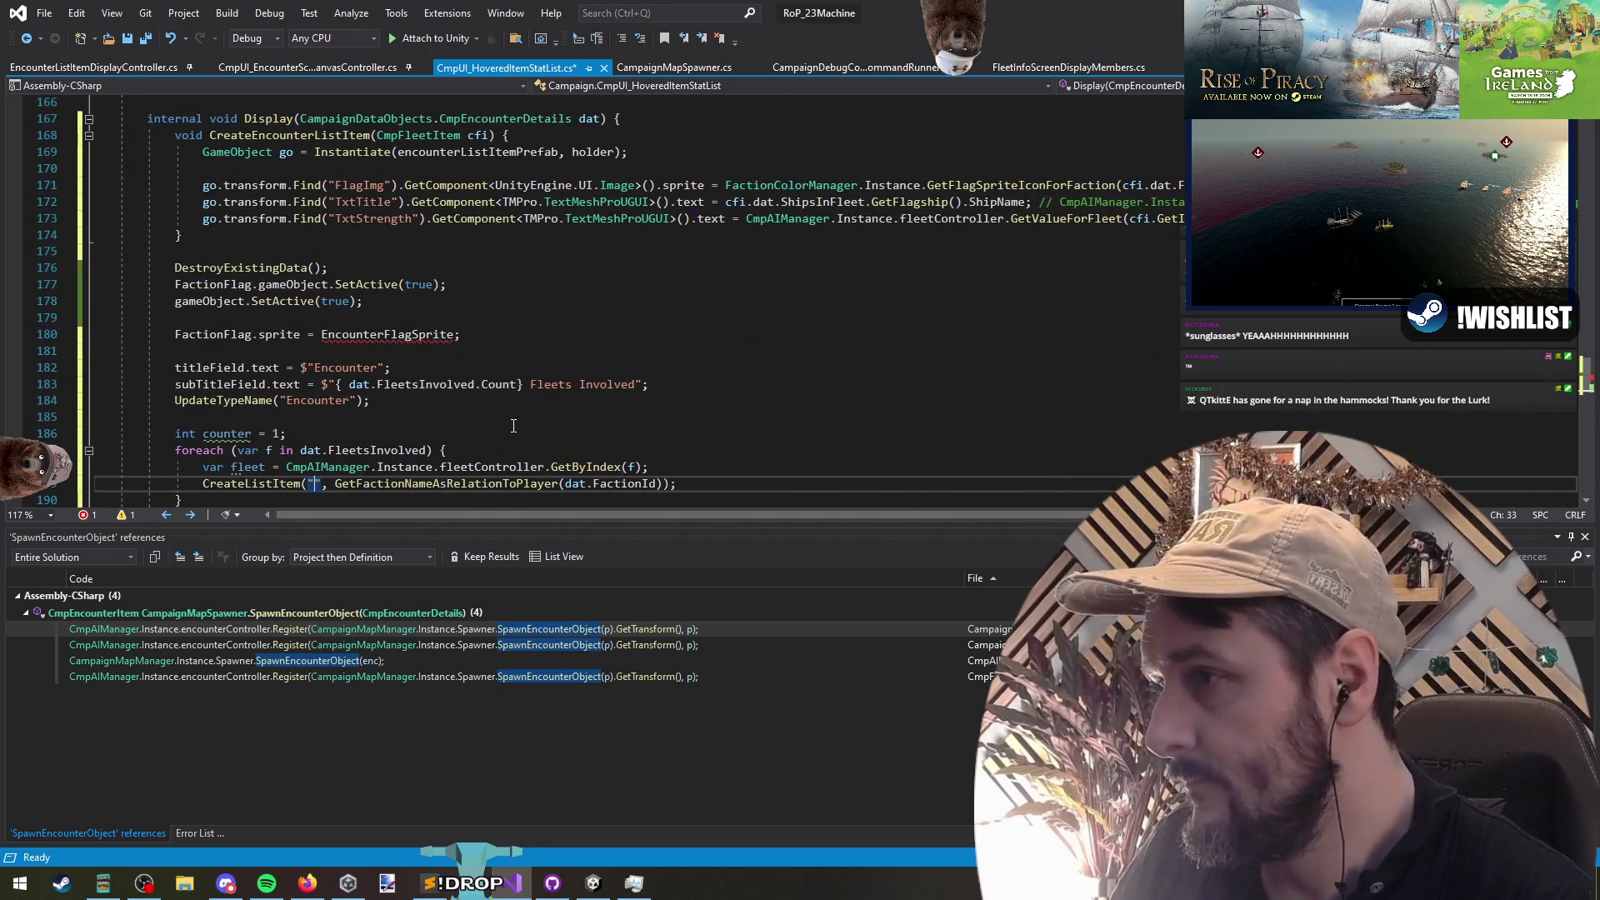
text(Fleet {)
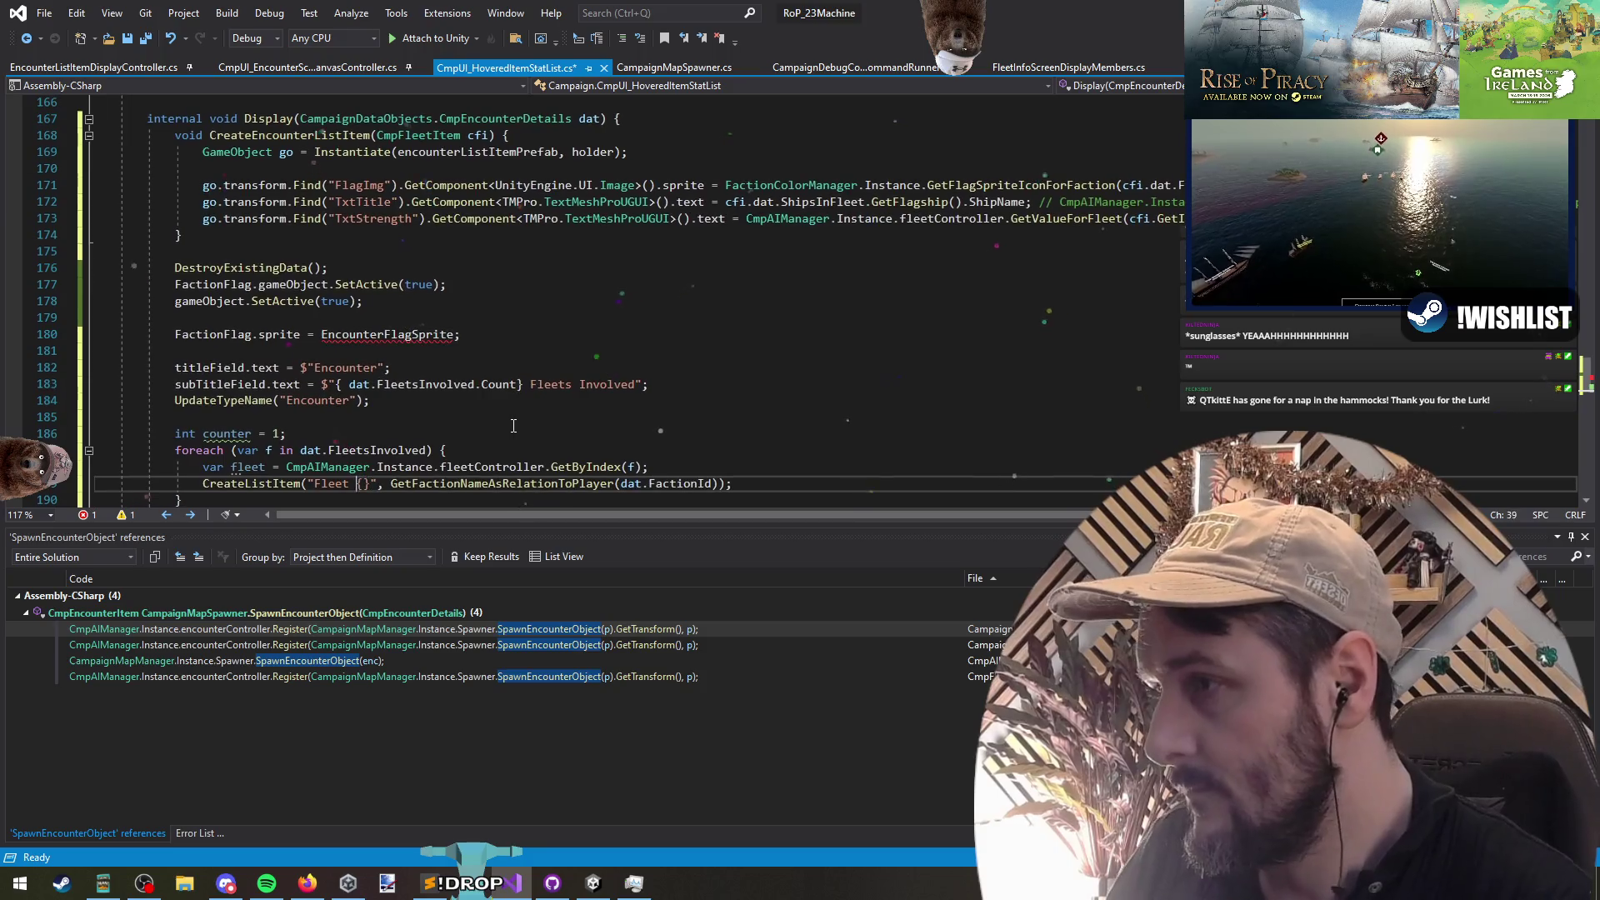
text(counter++)
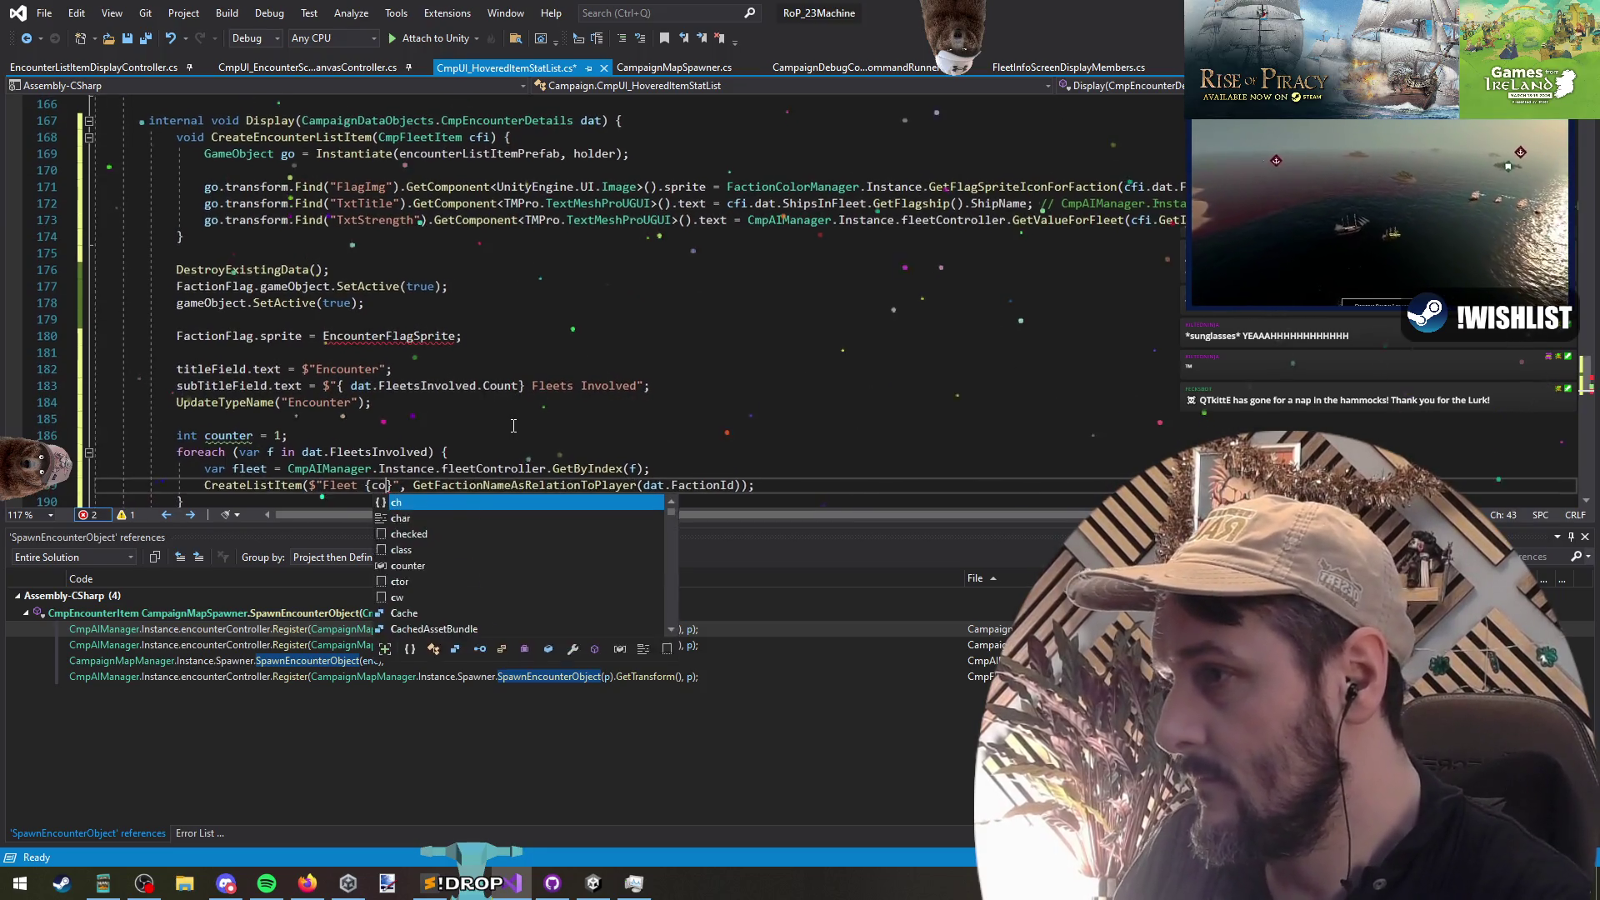
key(End)
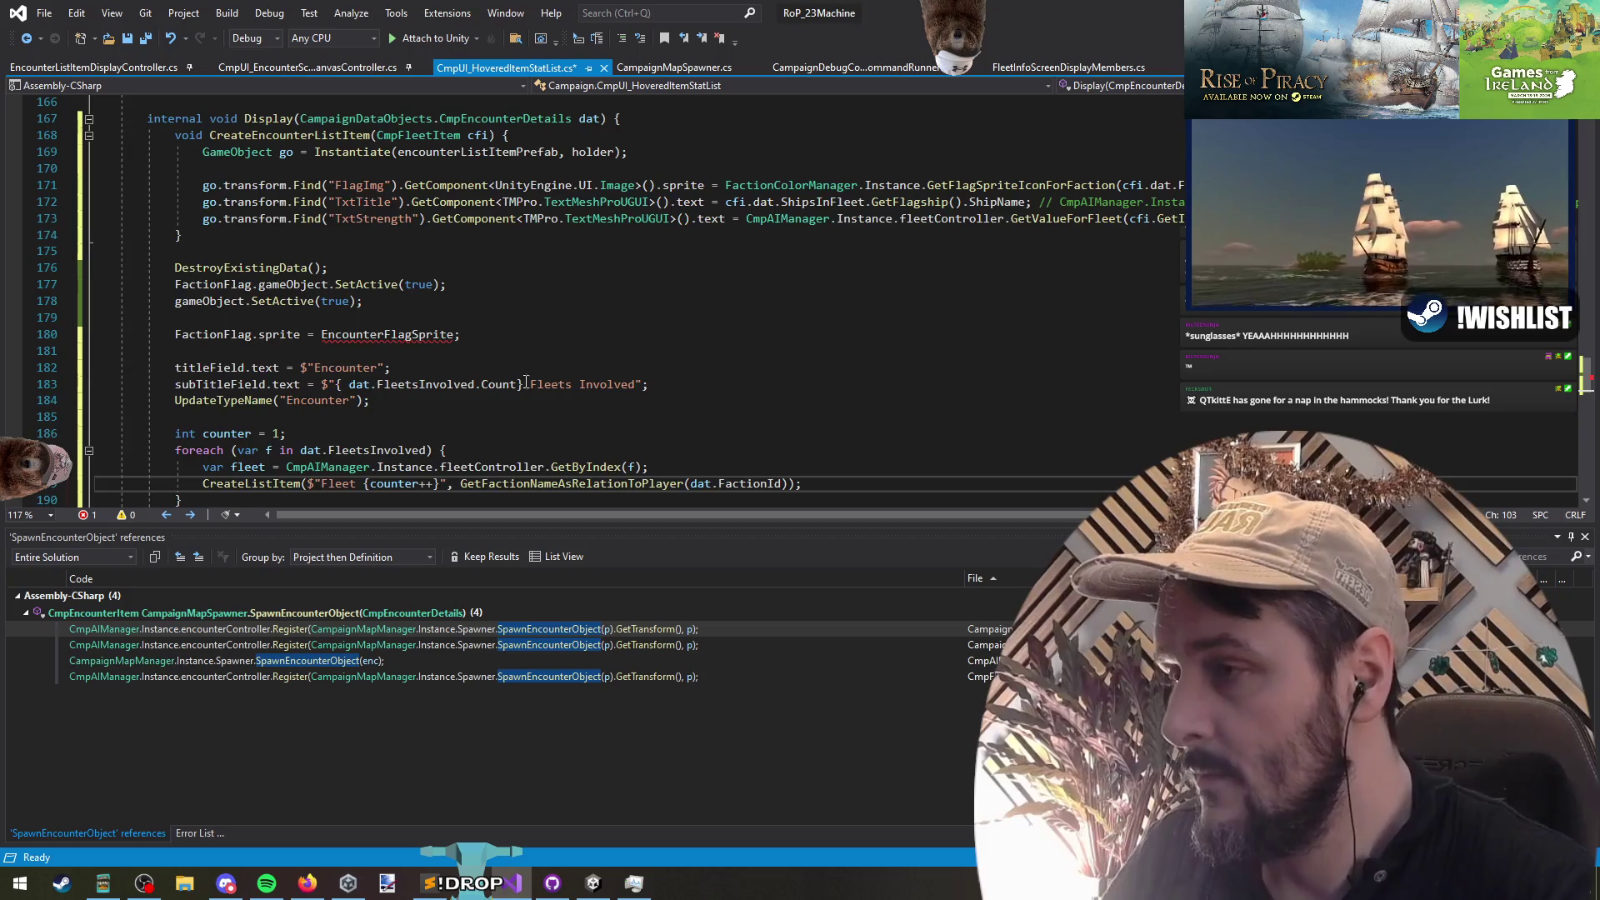
scroll(514, 426, down, 2)
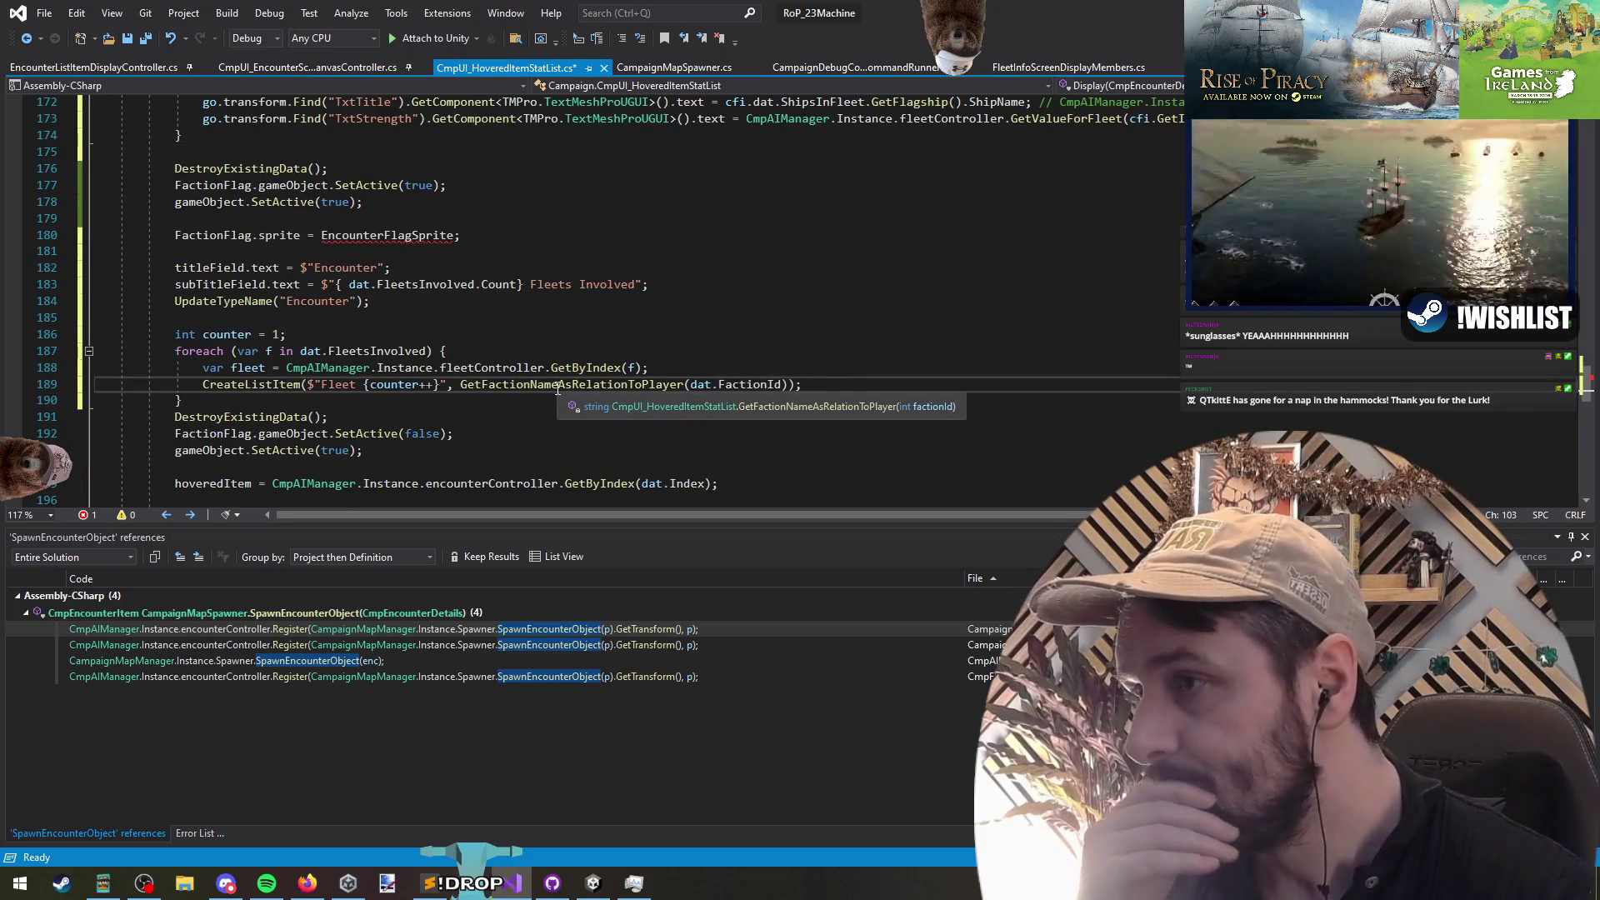
Step: Select the GetFactionNameAsRelationToPlayer call, try replacing it, then undo the change
double_click(562, 387)
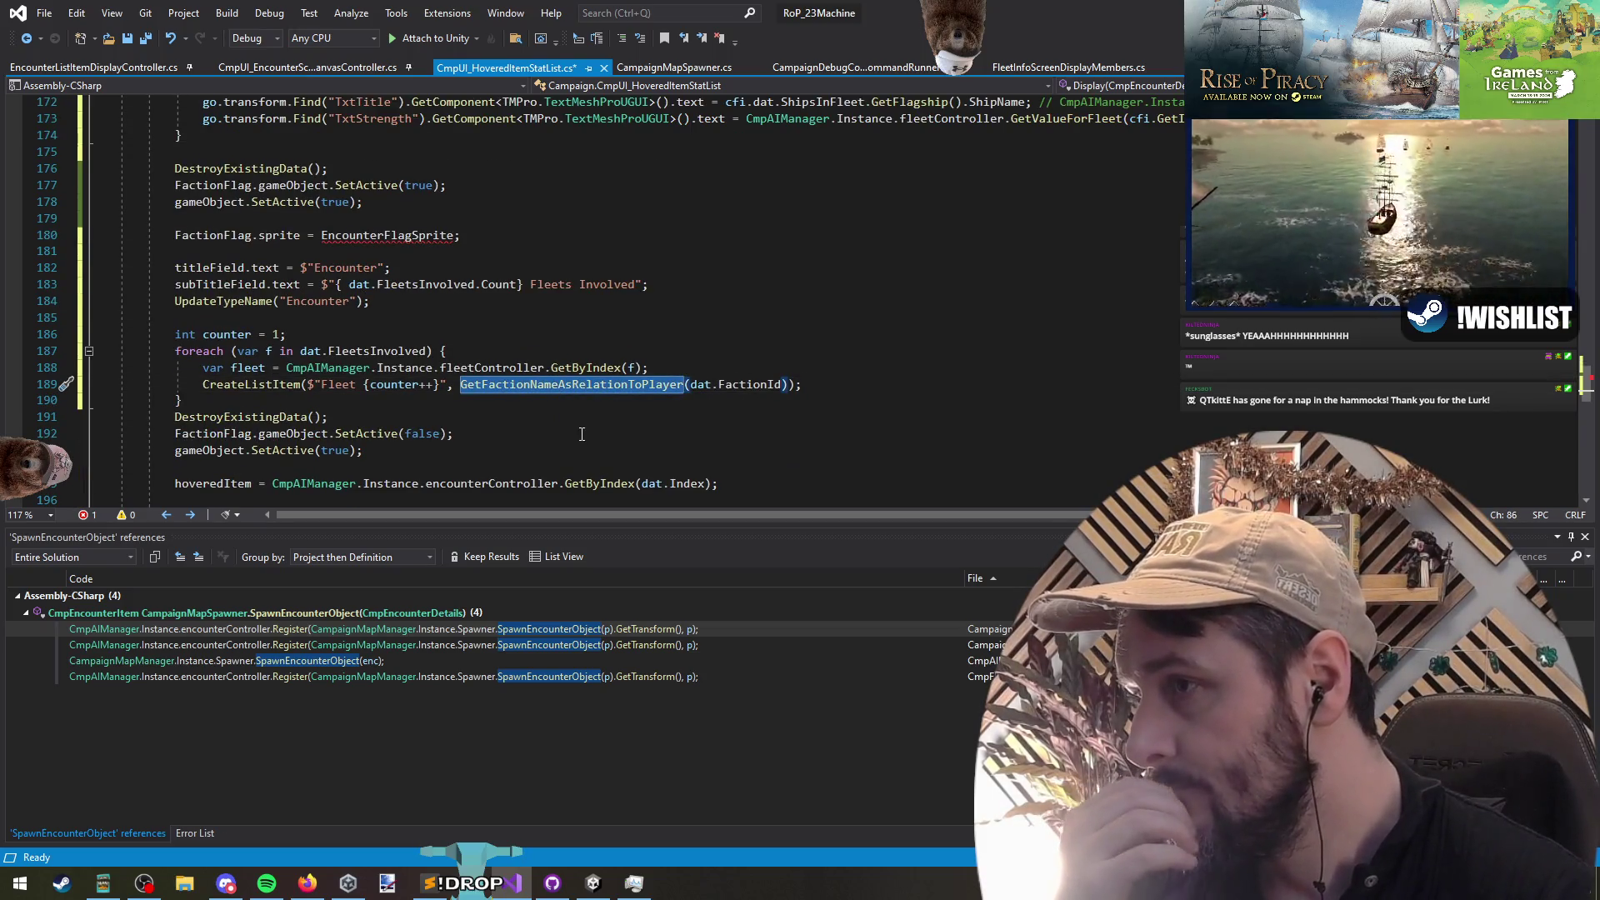
key(Left)
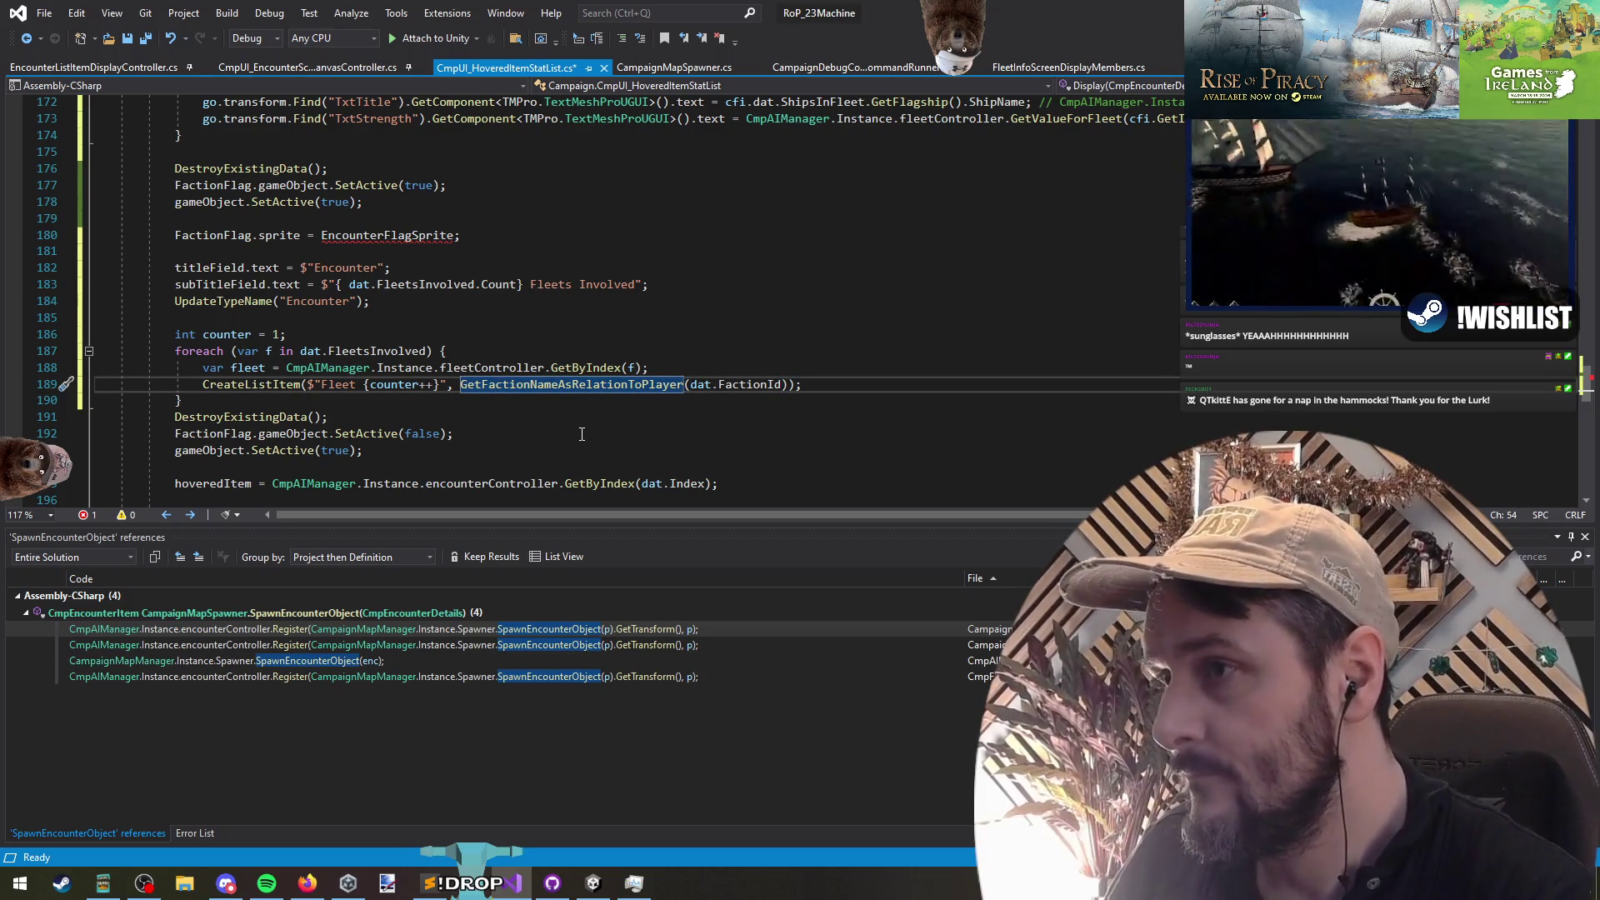
key(shift+End)
key(shift+Left)
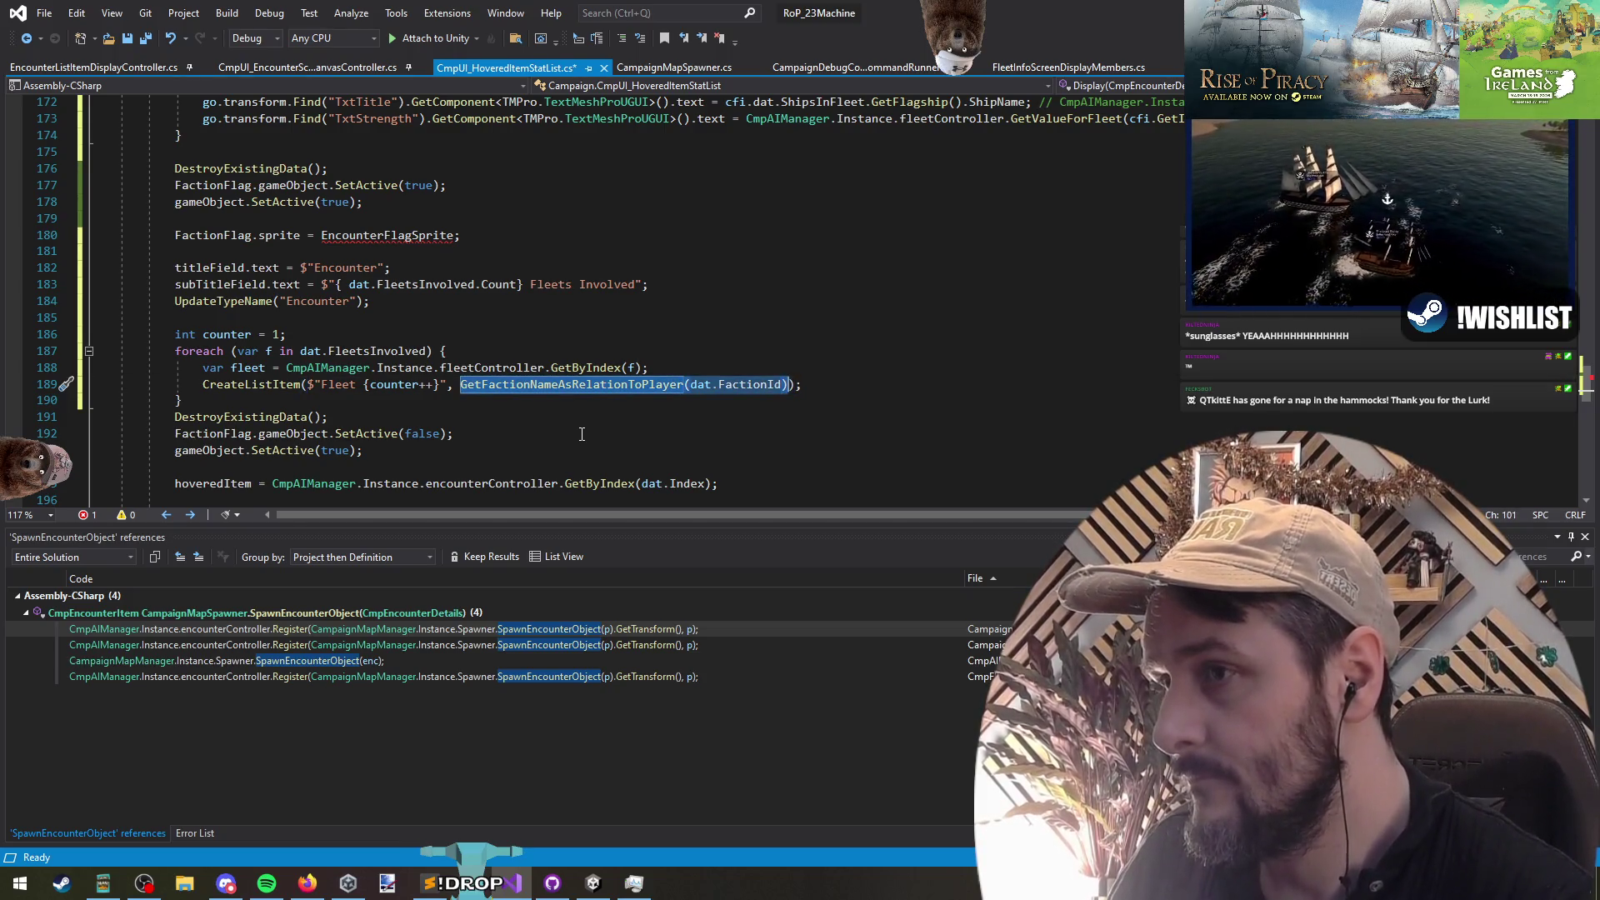
key(ctrl+v)
key(ctrl+z)
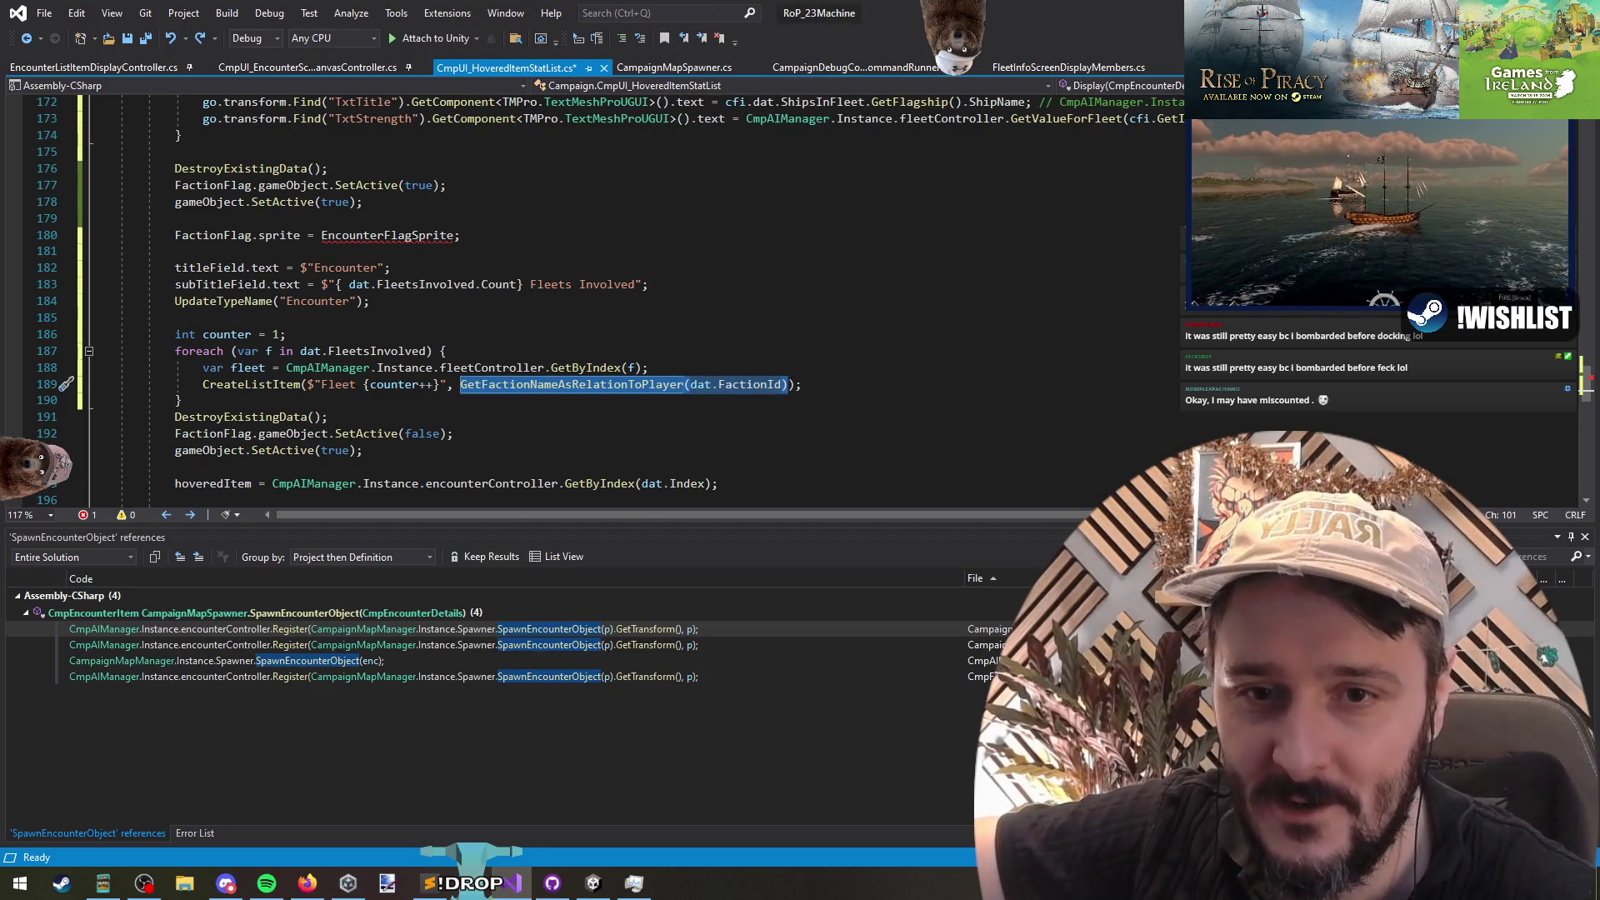
Step: Add a blank line after the fleet loop and delete the leftover DestroyExistingData/SetActive reset lines
click(563, 334)
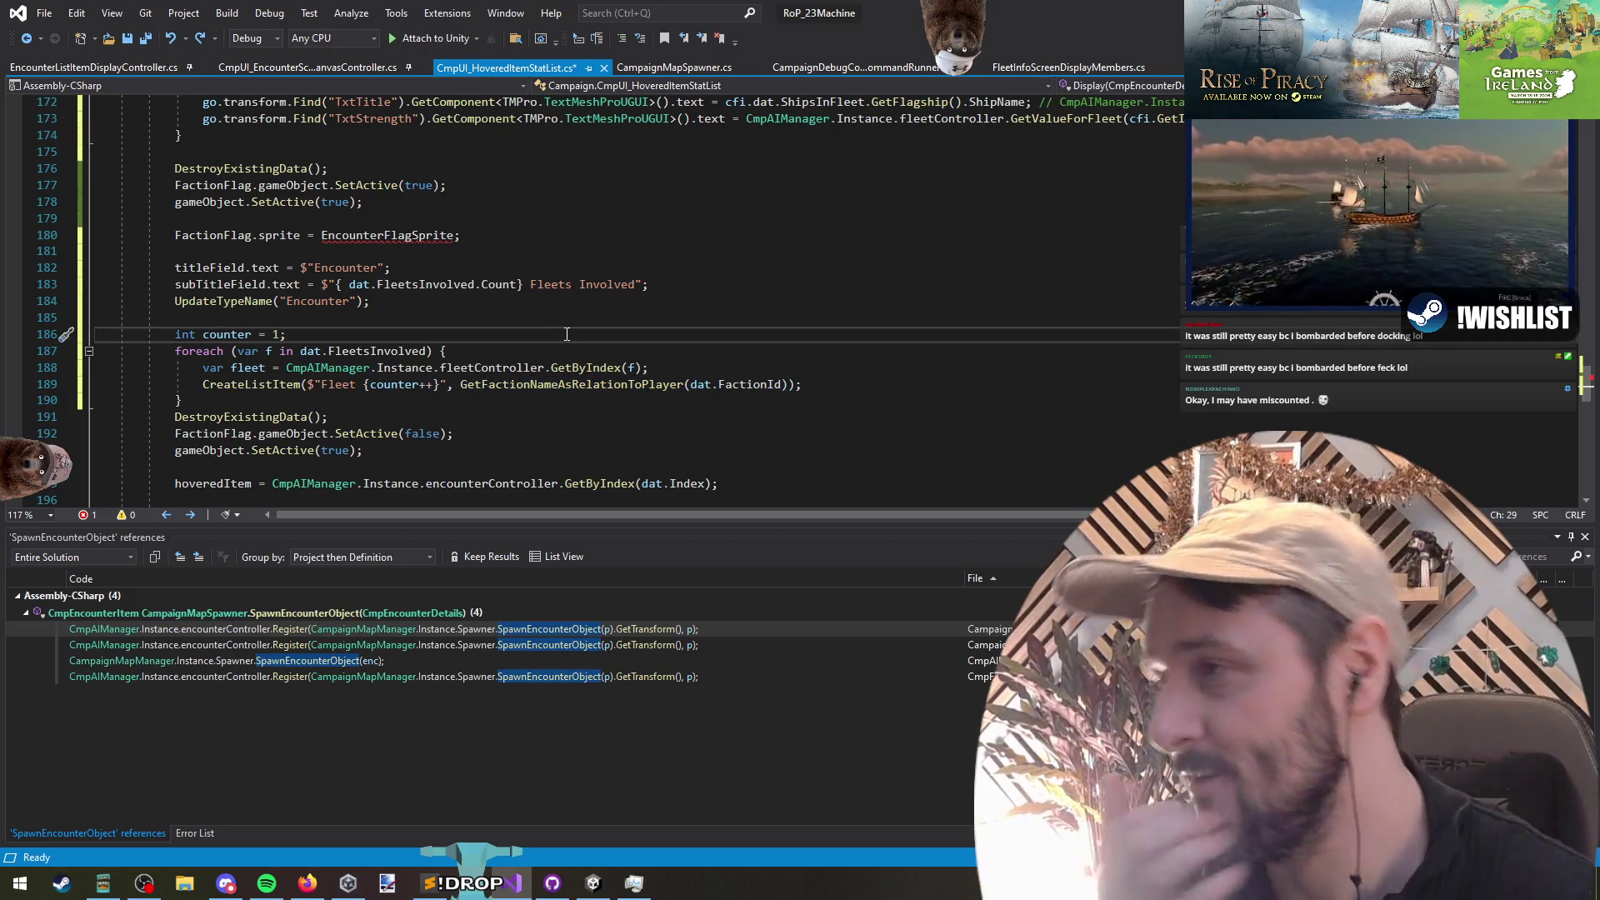
click(458, 235)
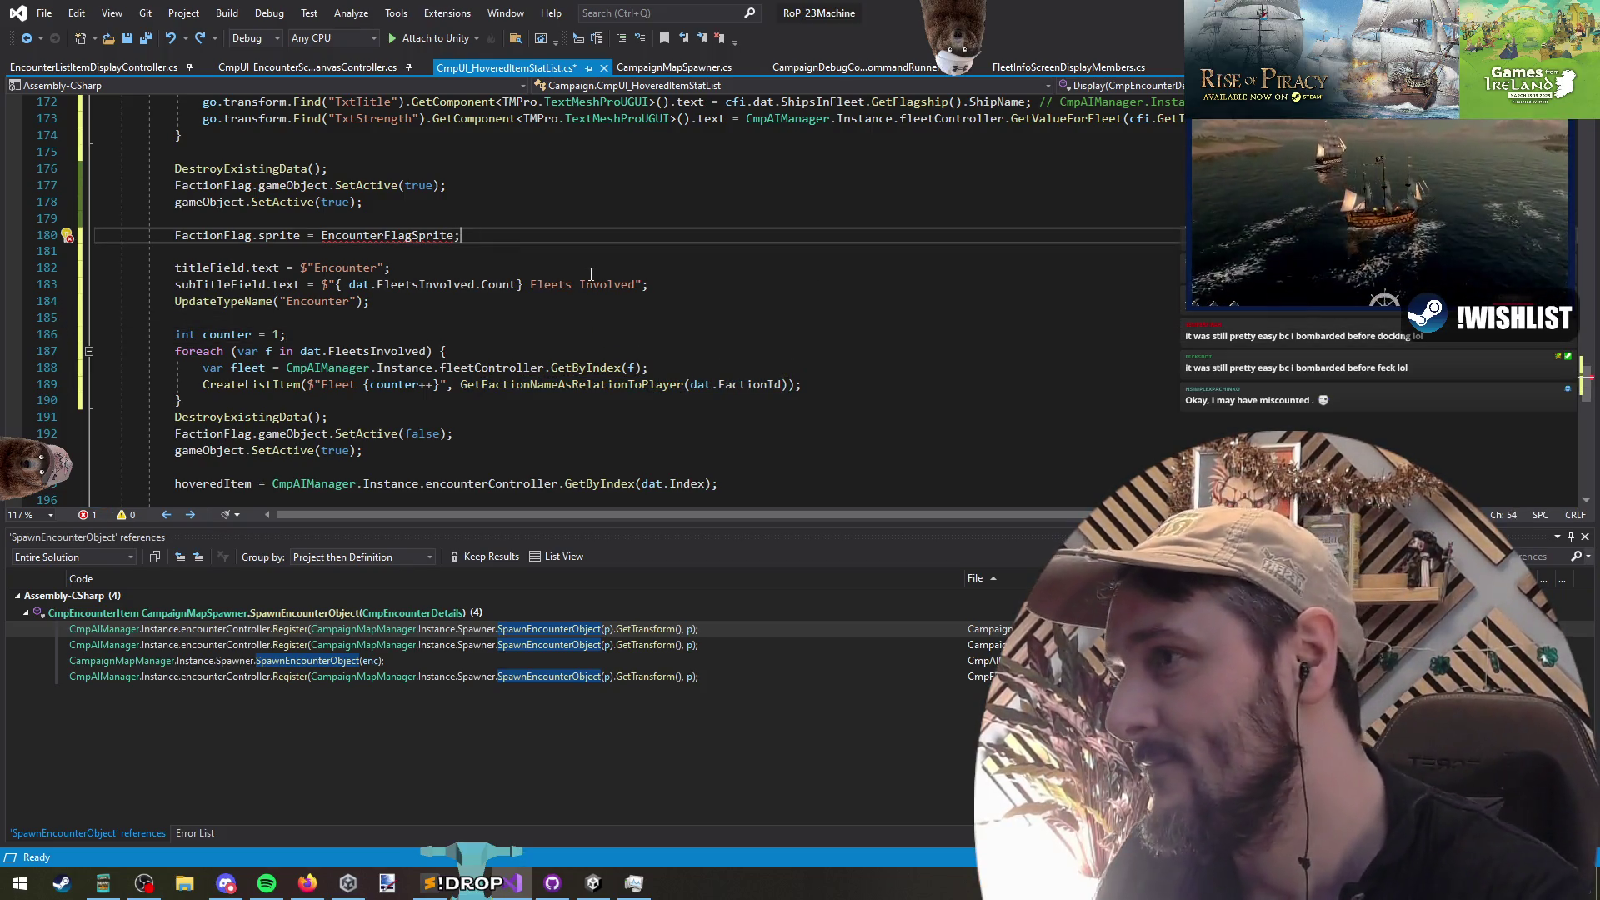
key(Down)
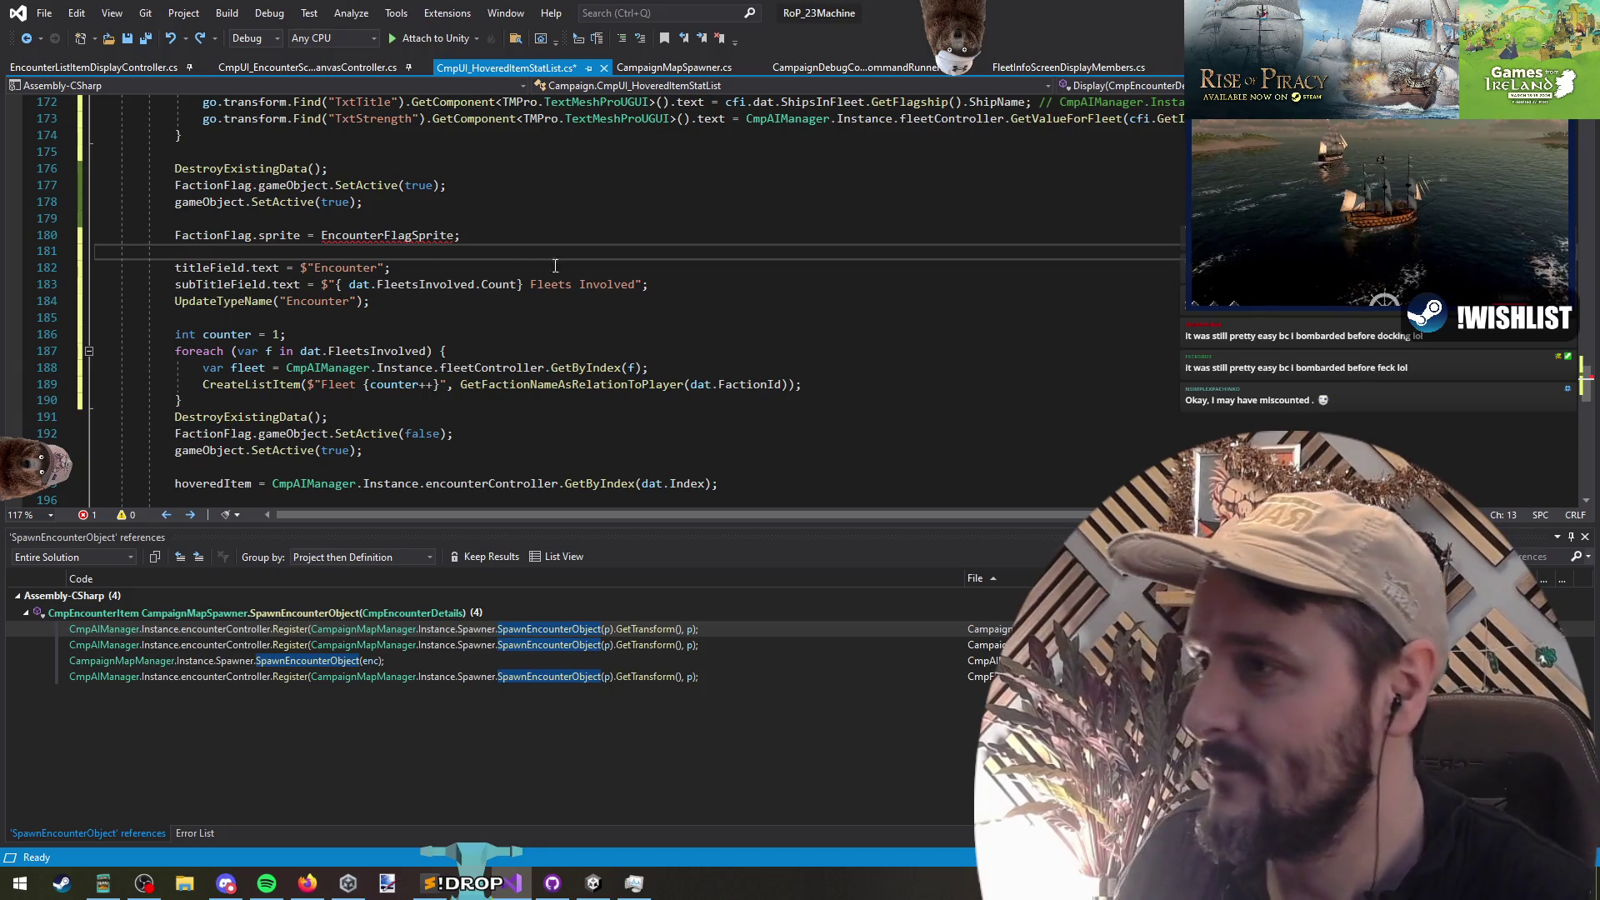
click(551, 231)
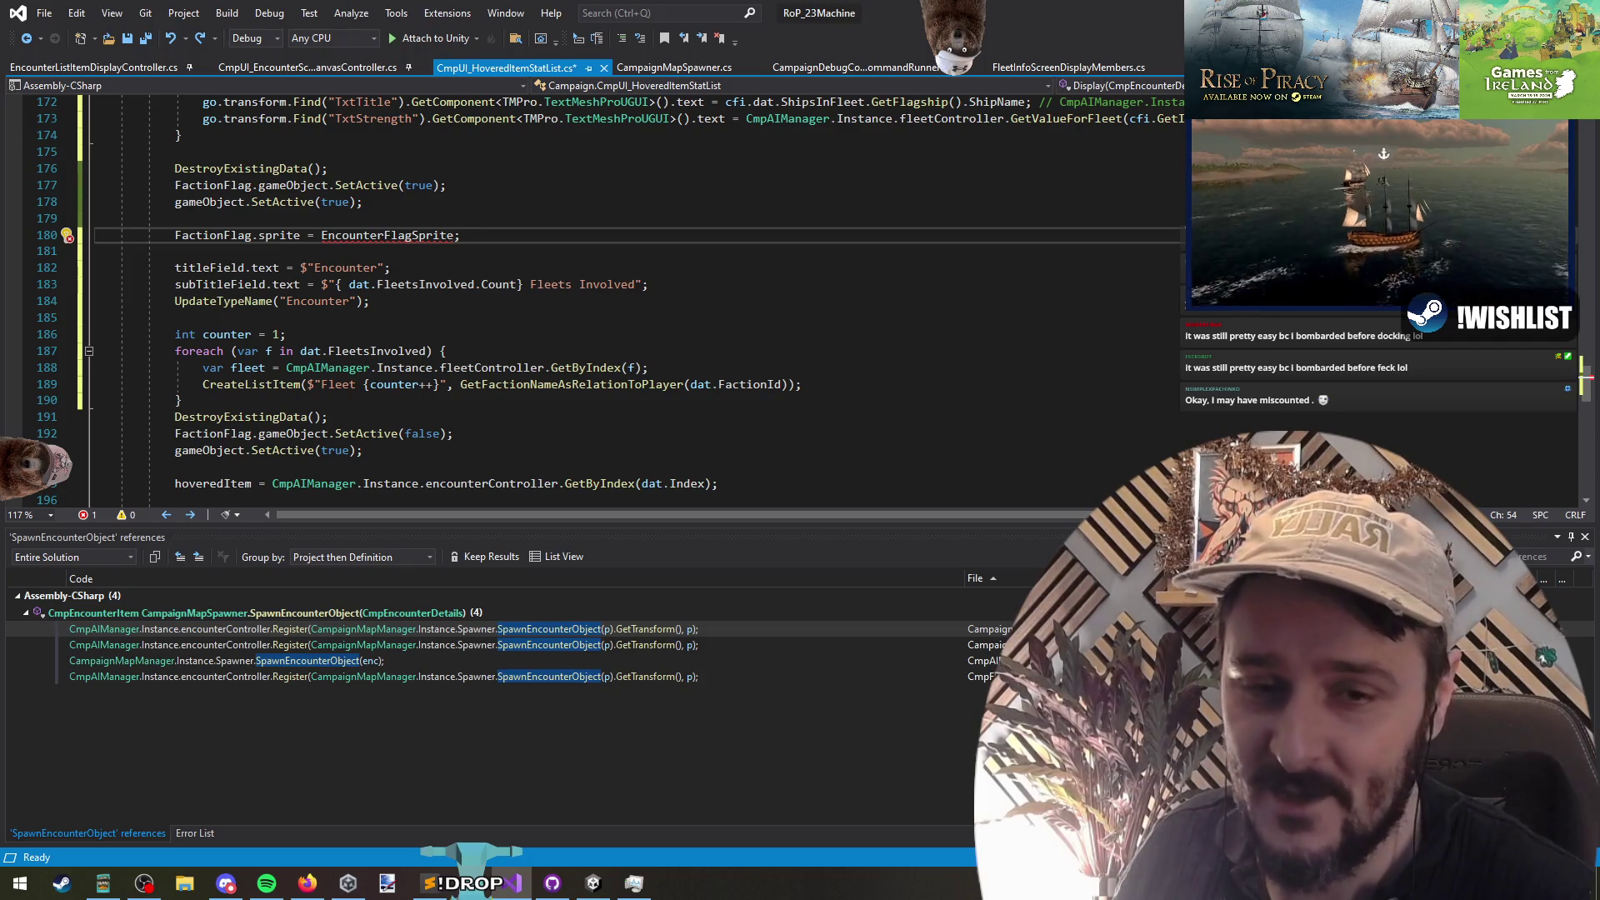
key(alt+Tab)
click(392, 335)
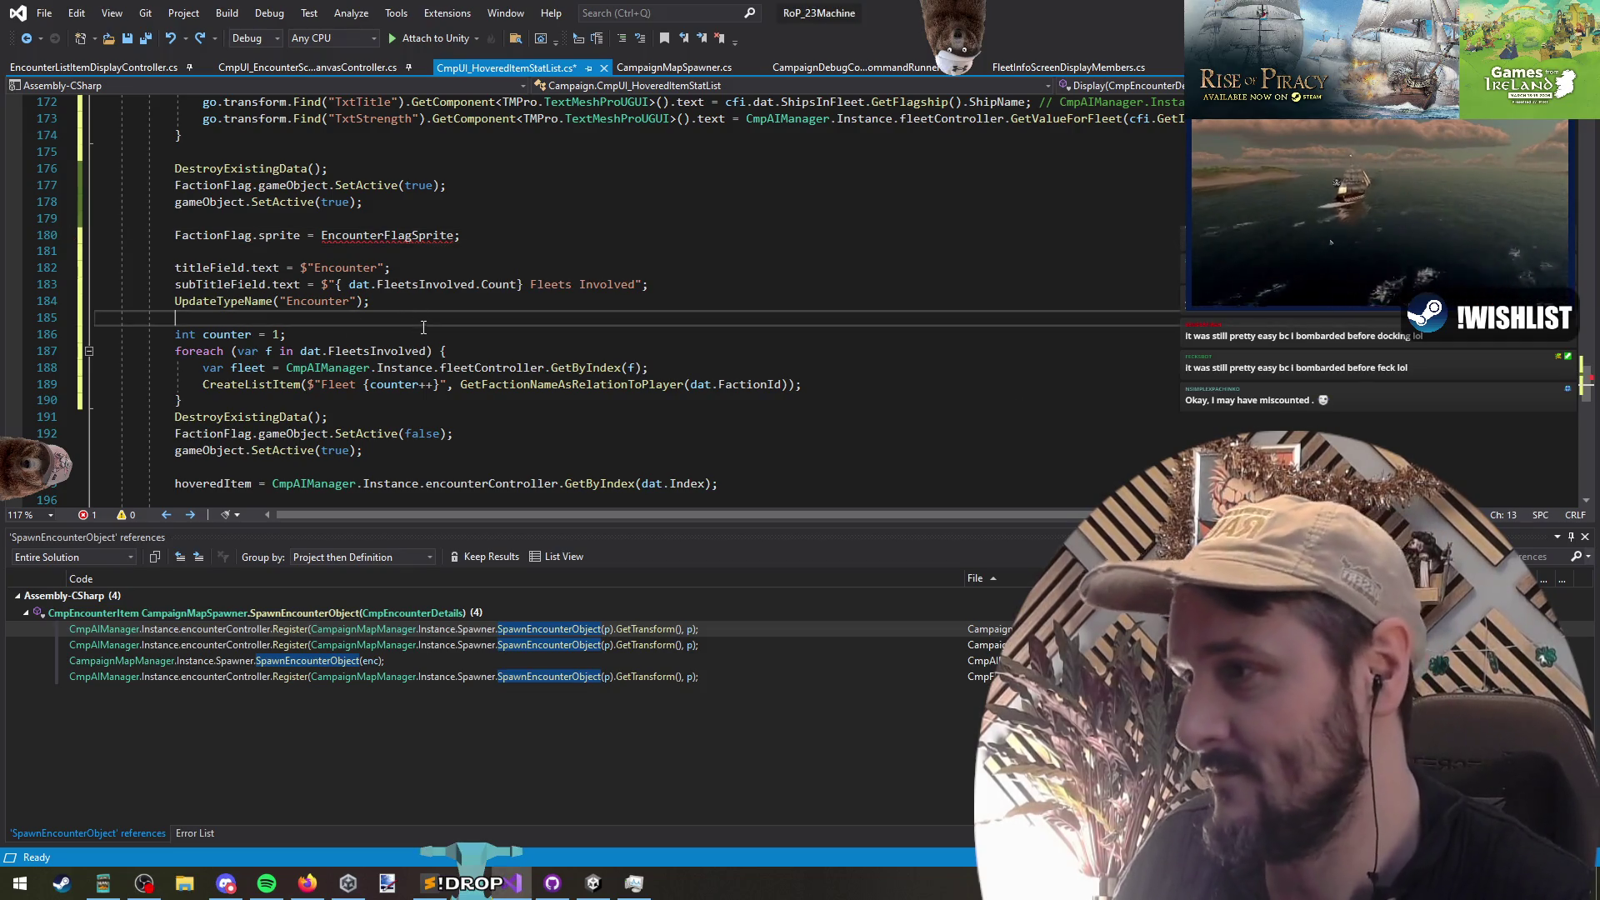
click(428, 405)
key(Return)
key(Down)
key(Down)
key(Down)
scroll(441, 405, down, 1)
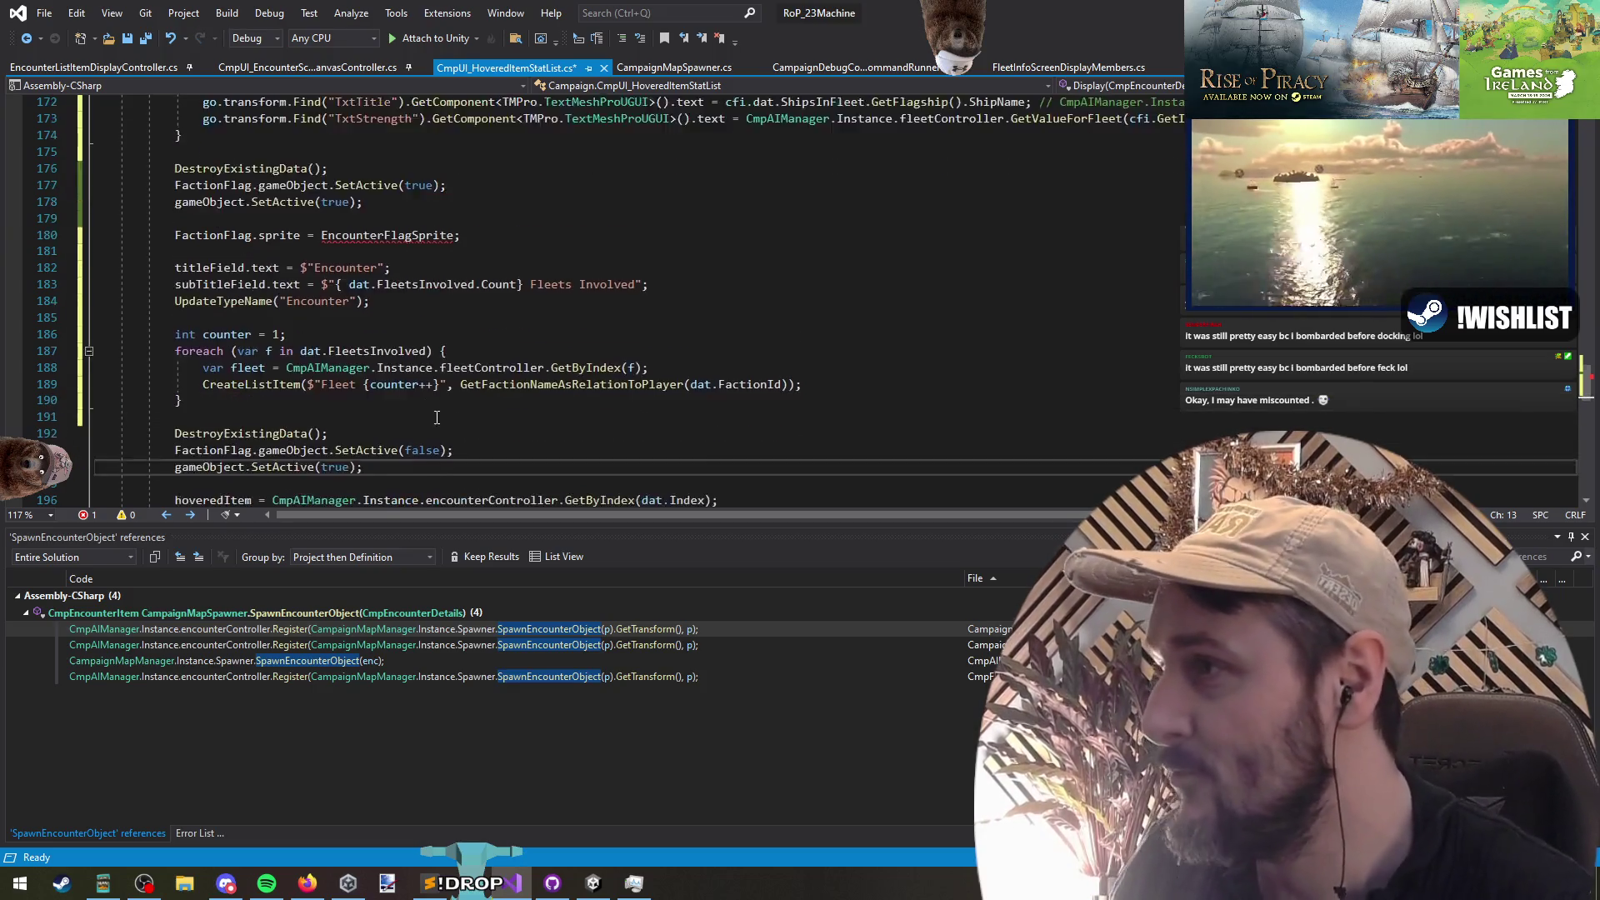
mouse_move(176, 367)
mouse_down()
mouse_move(371, 400)
mouse_move(416, 428)
mouse_up()
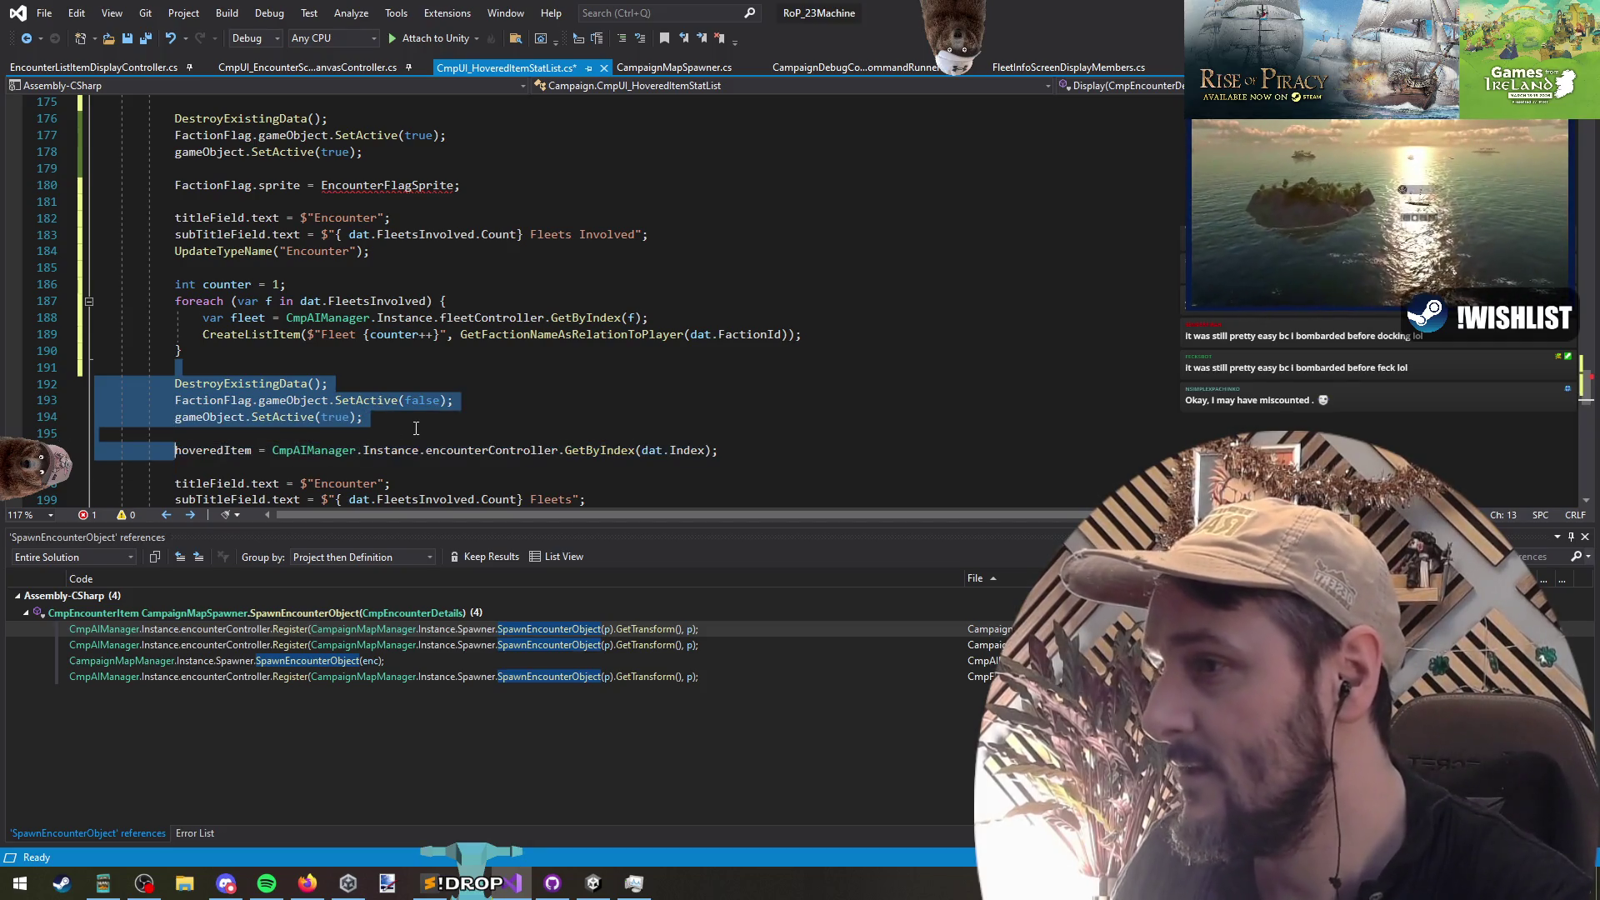
key(Delete)
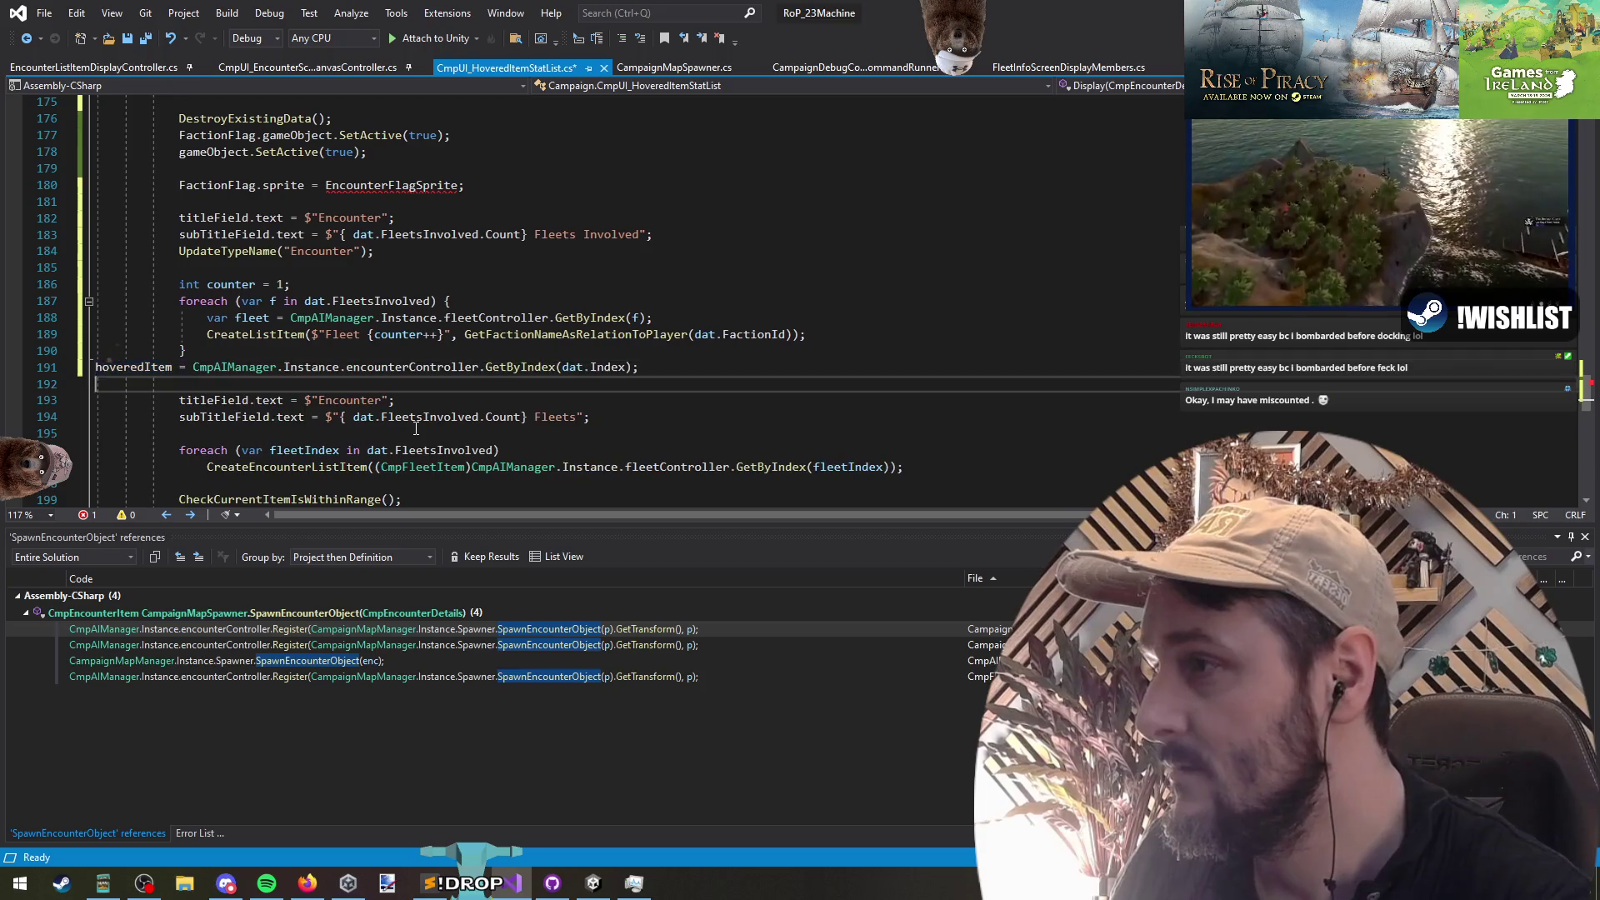
Step: Move the hoveredItem assignment beneath the FactionFlag.sprite line and tidy the surrounding blank lines
key(shift+End)
key(ctrl+x)
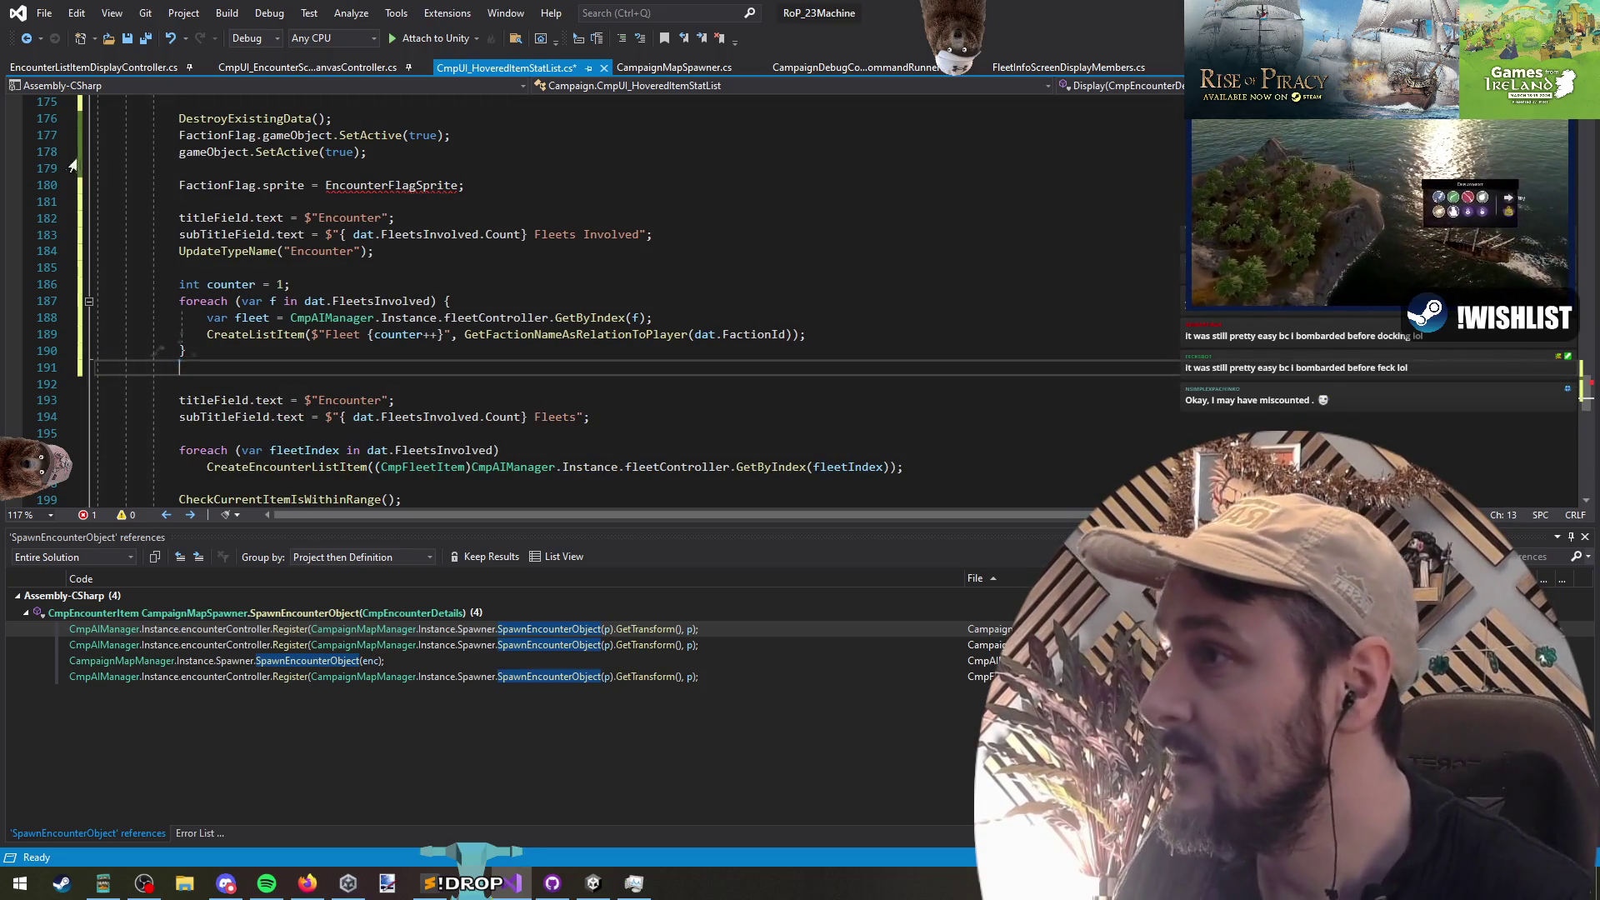
click(446, 202)
key(ctrl+v)
key(Return)
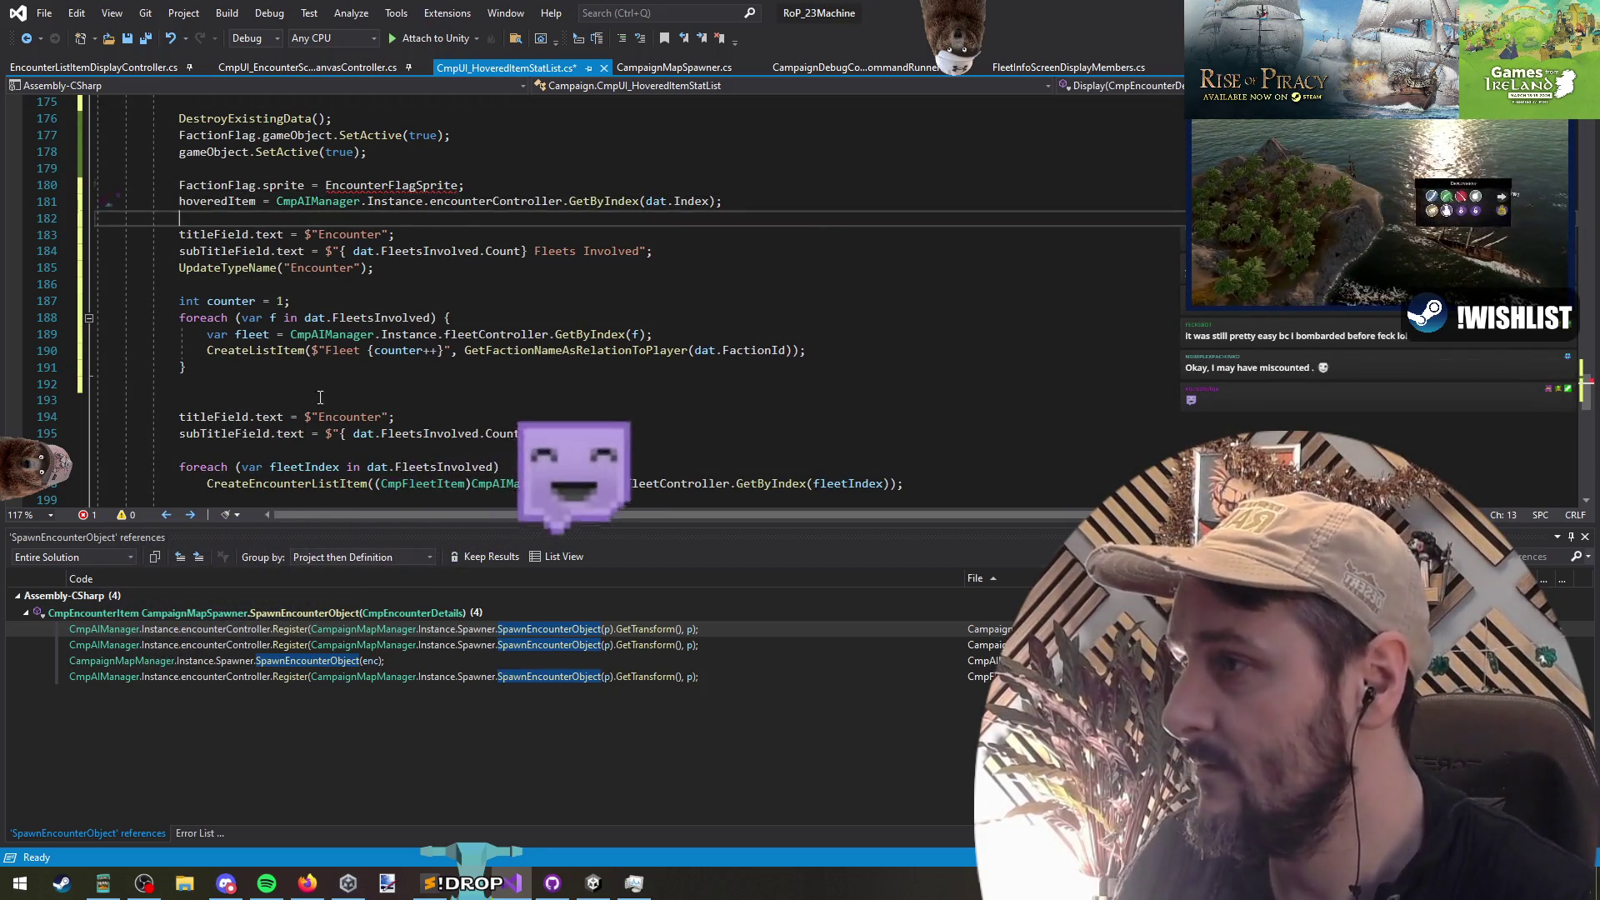
key(Down)
key(Down)
key(Down)
key(Delete)
Step: Peek the GetFactionNameAsRelationToPlayer definition, then return to the end of the fleet title
click(561, 348)
key(F12)
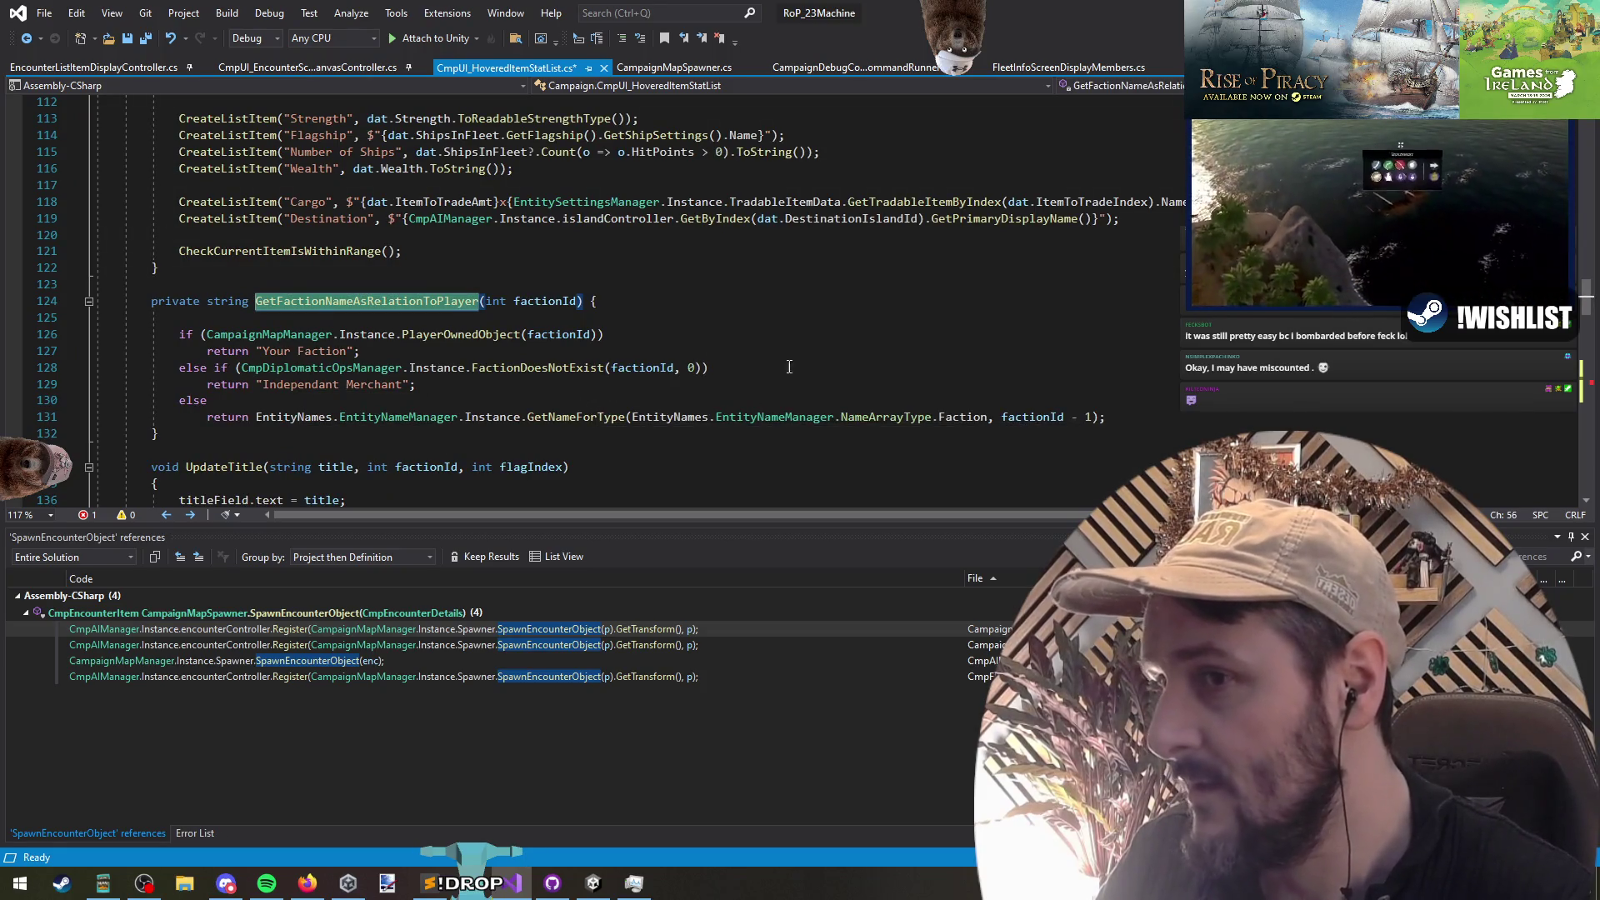
click(27, 39)
click(520, 334)
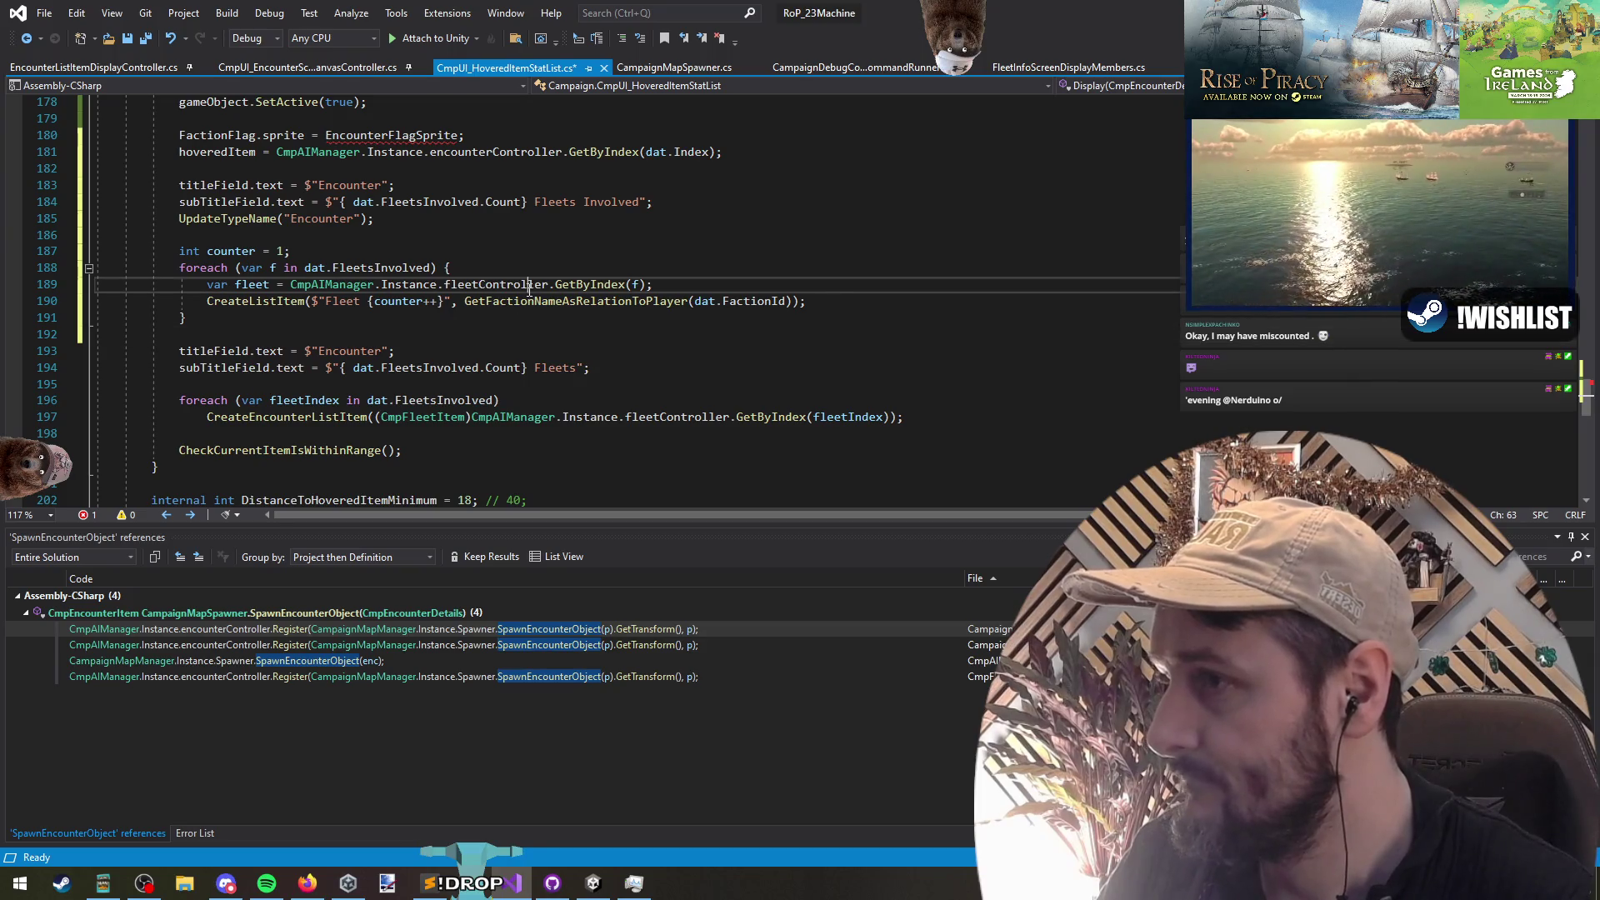
double_click(528, 301)
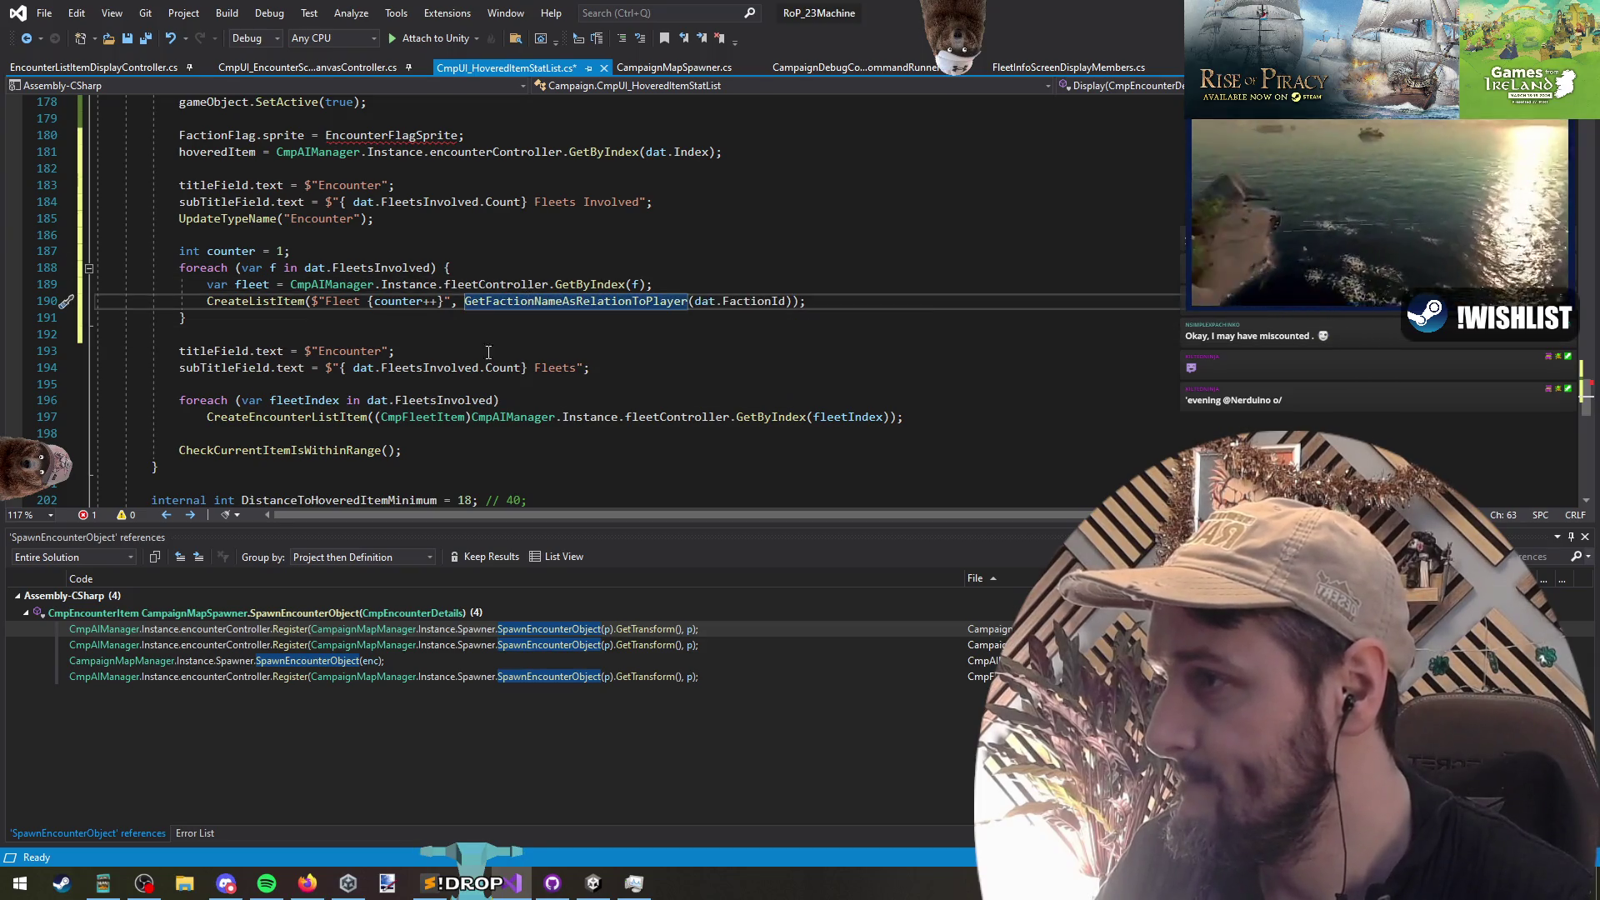
click(453, 306)
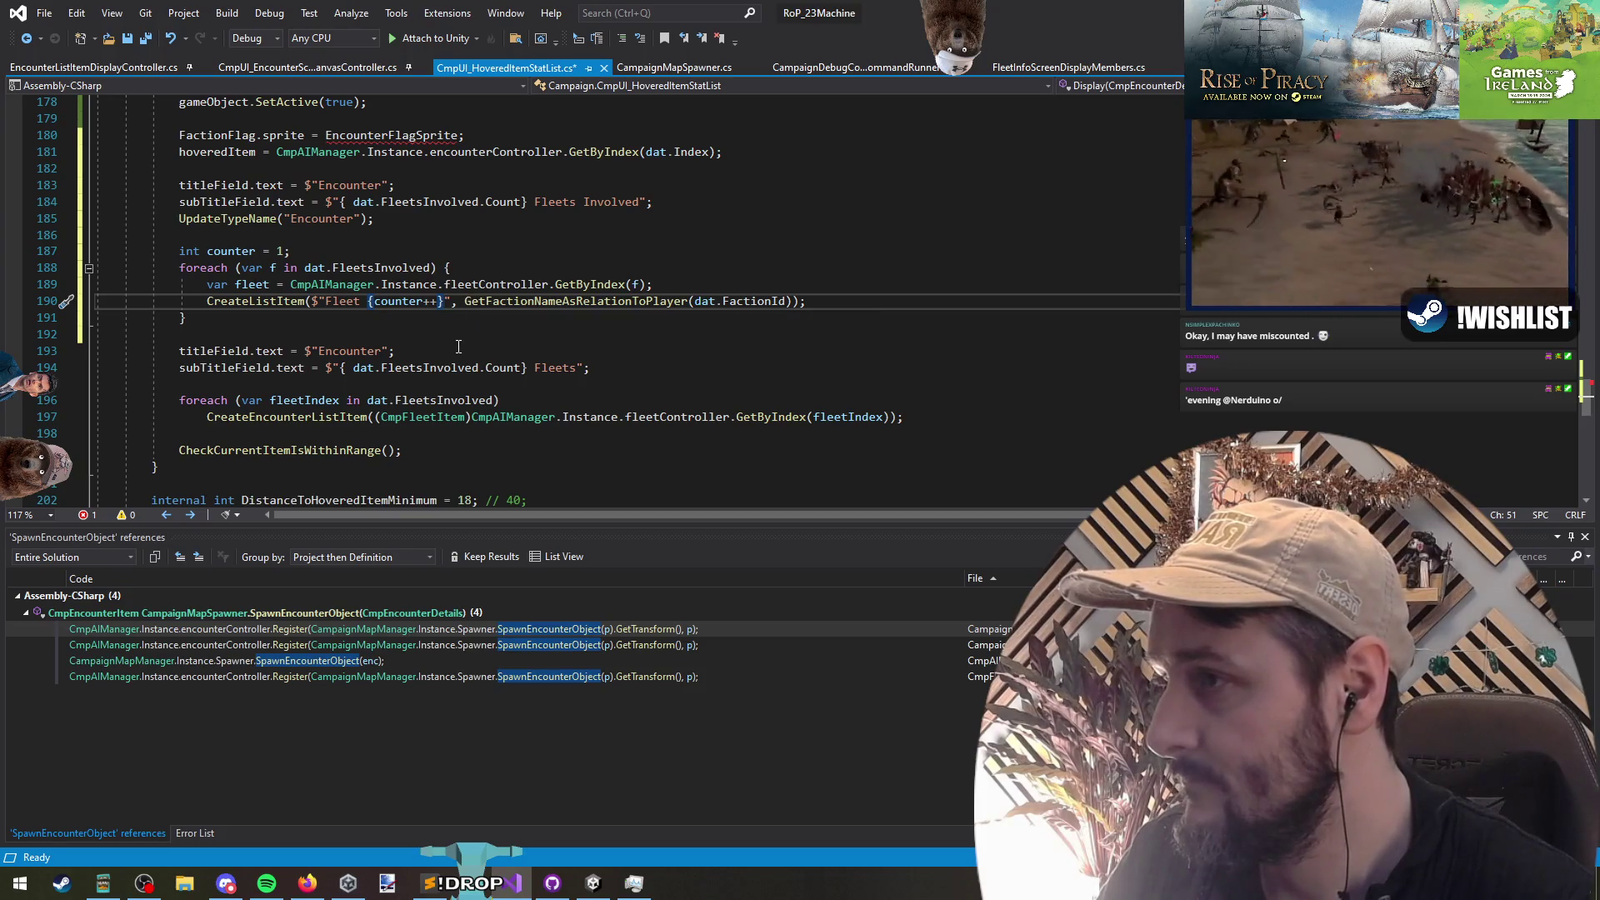
Step: Make the heading read "Fleet {counter++} of" and duplicate the CreateListItem line
text(of)
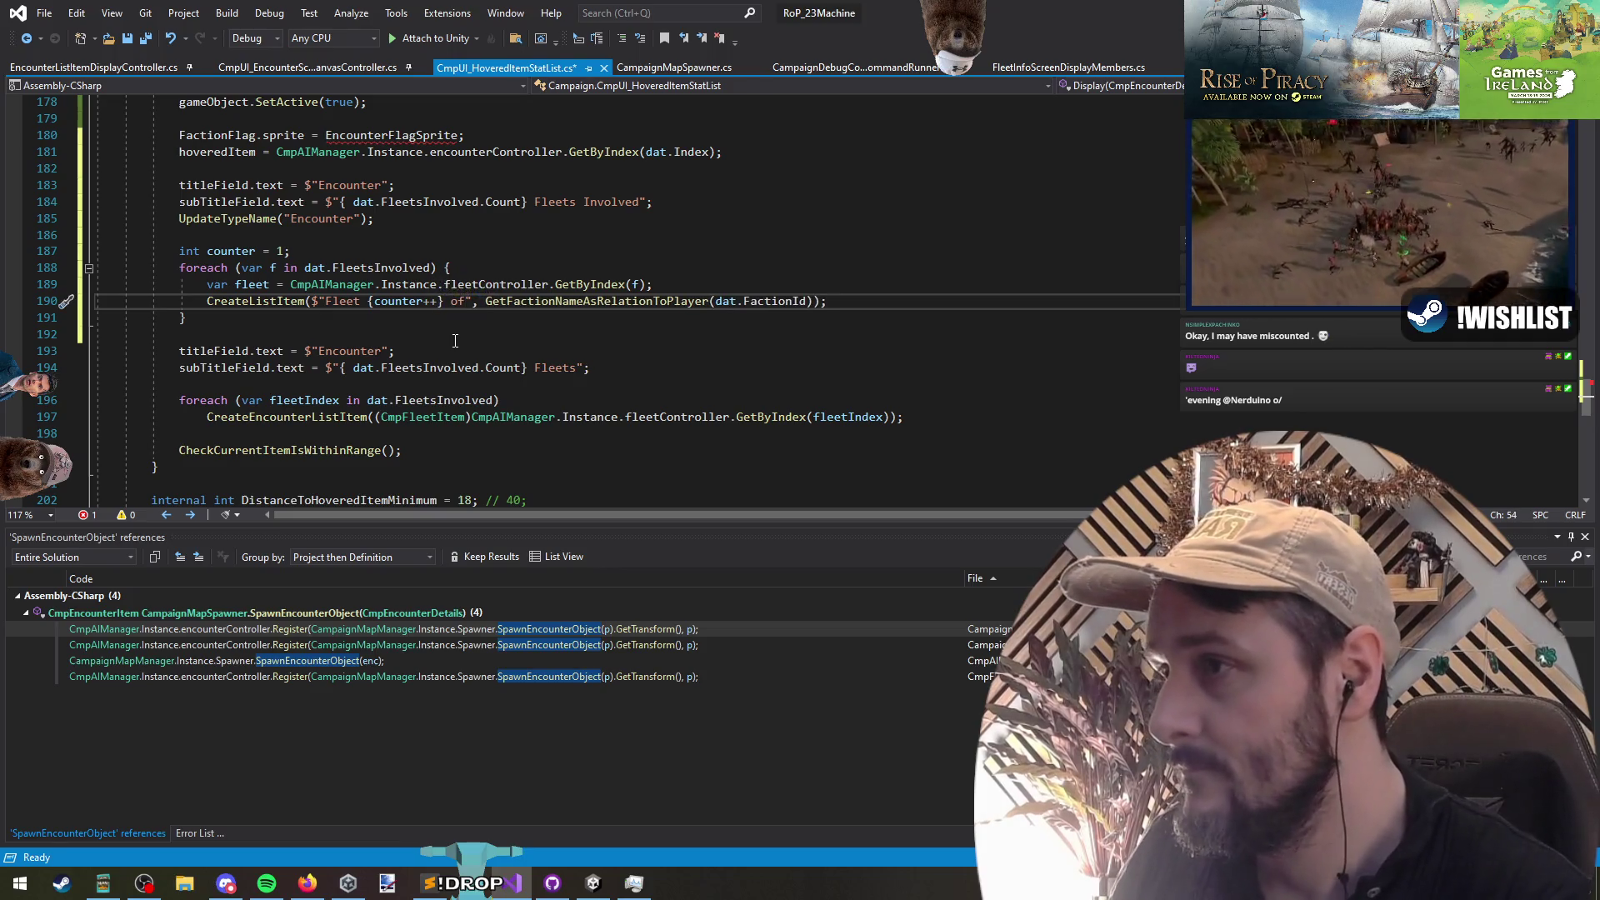
key(Return)
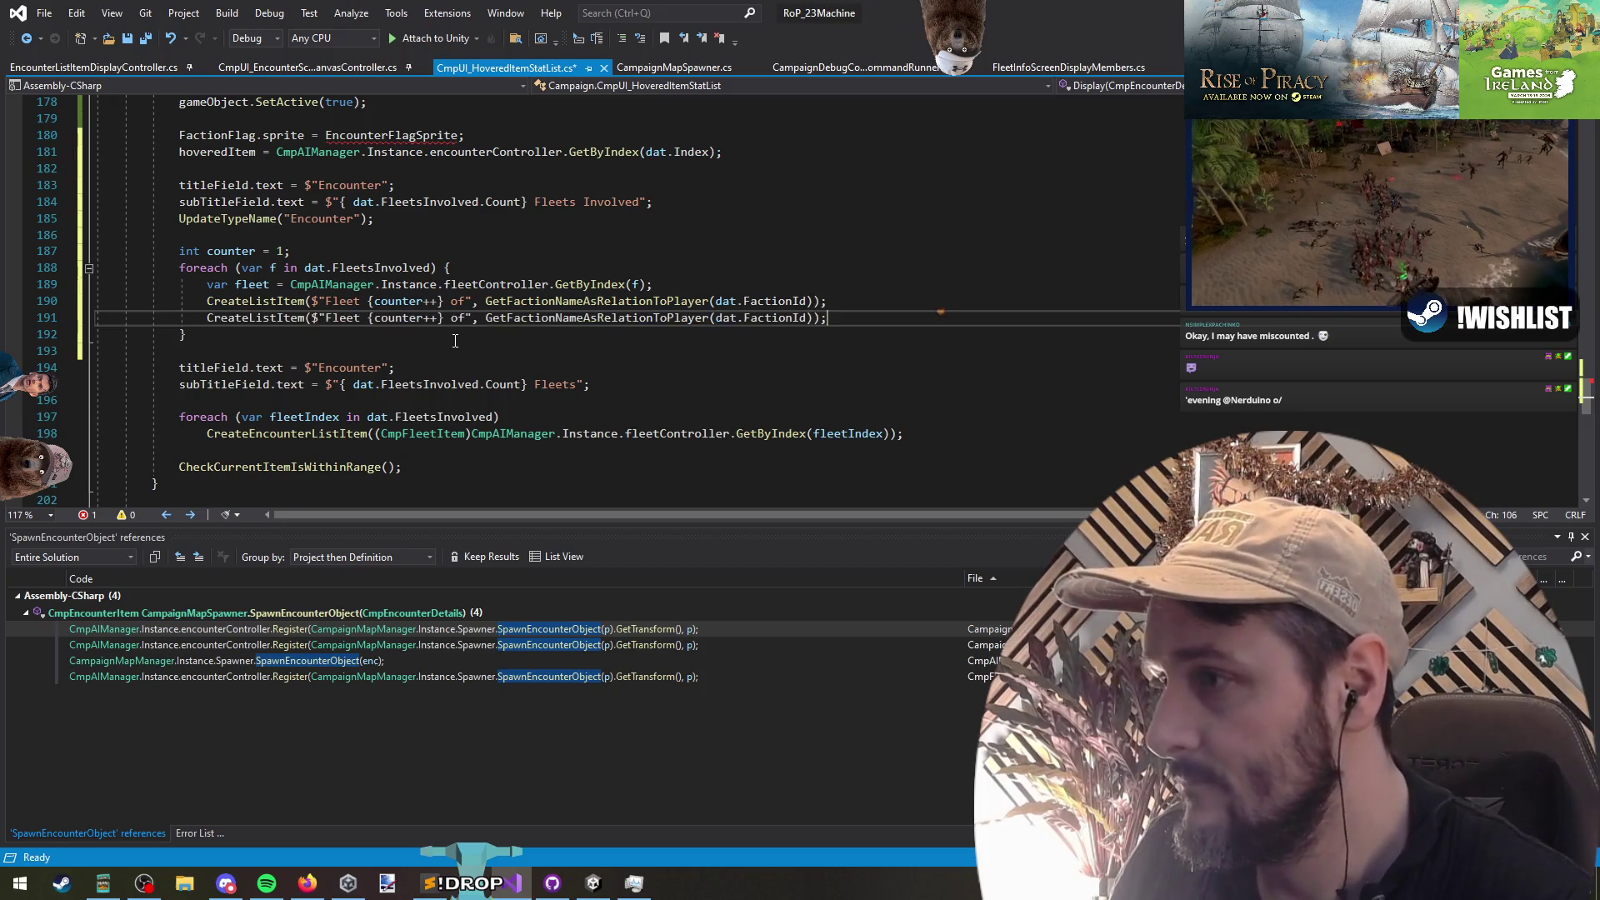
key(Tab)
Step: Rename the copy's method to Relation and go to GetPlayerRelationToFaction's definition
text(G)
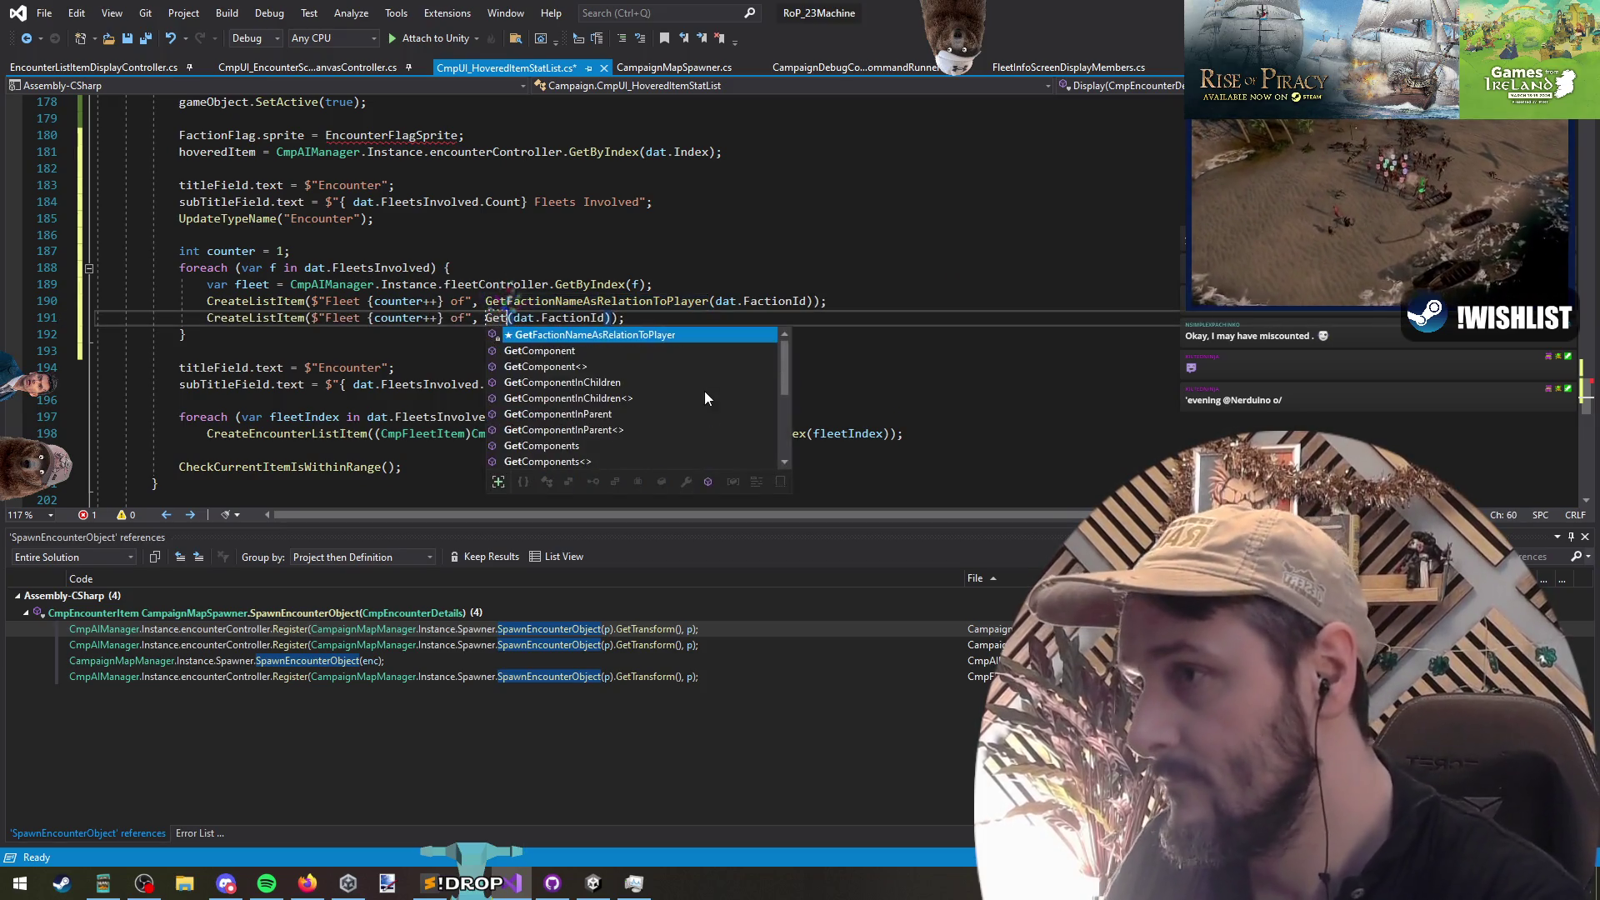
key(BackSpace)
text(Relation)
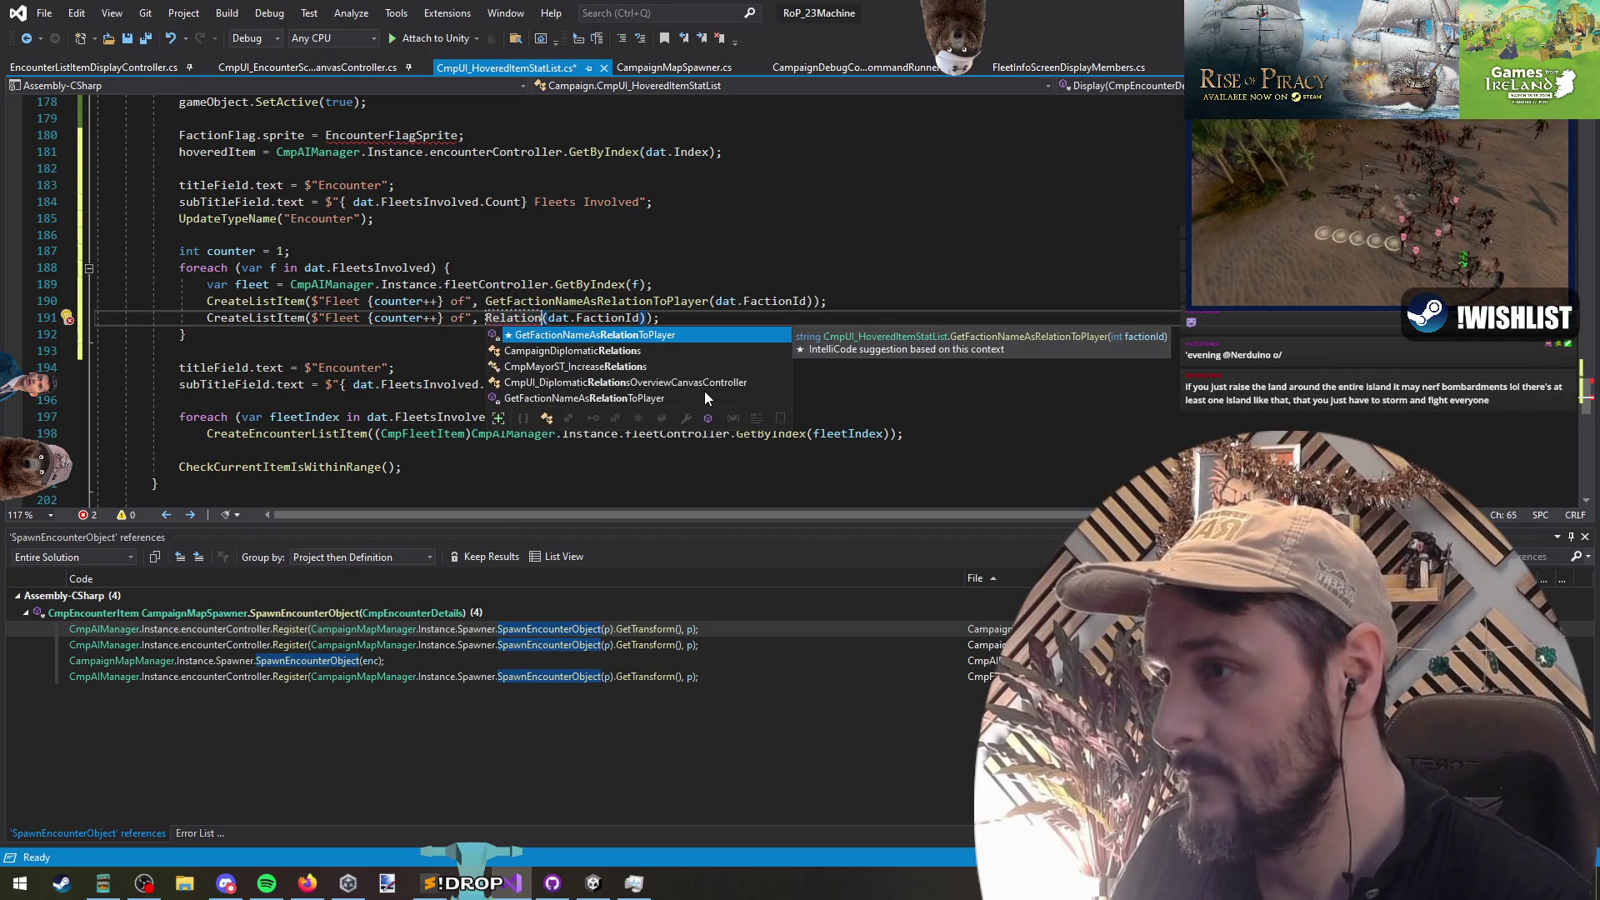
key(Escape)
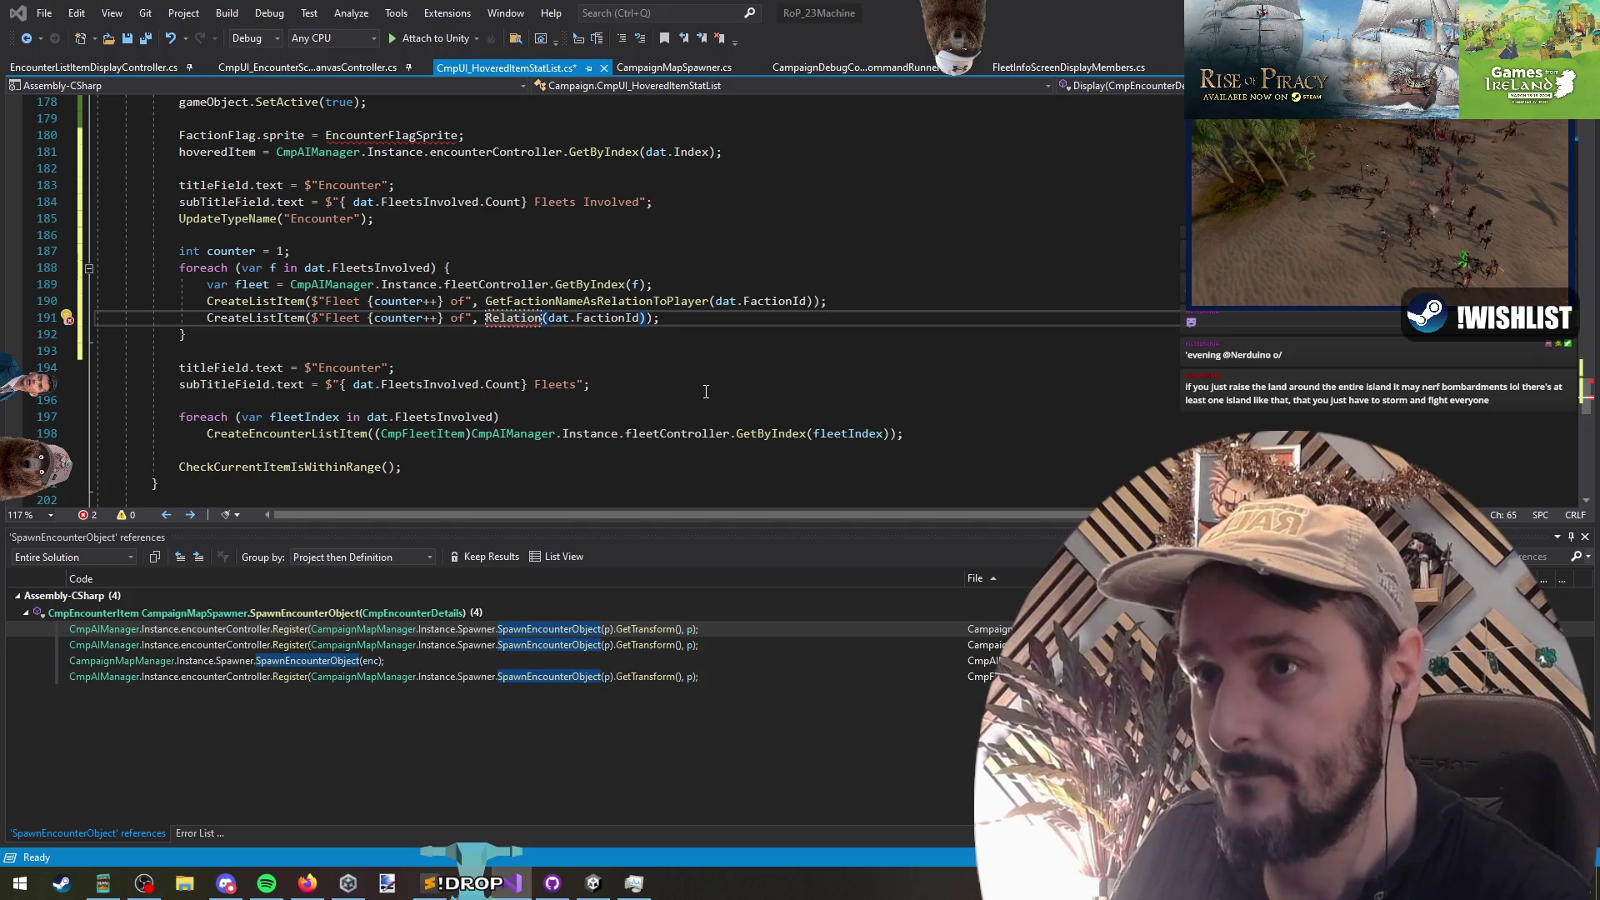
key(F12)
Step: Find GetPlayerRelationToFaction references, copy CampaignMapManager's var relation line, and return to CmpUI_HoveredItemStatList.cs
right_click(608, 304)
click(633, 476)
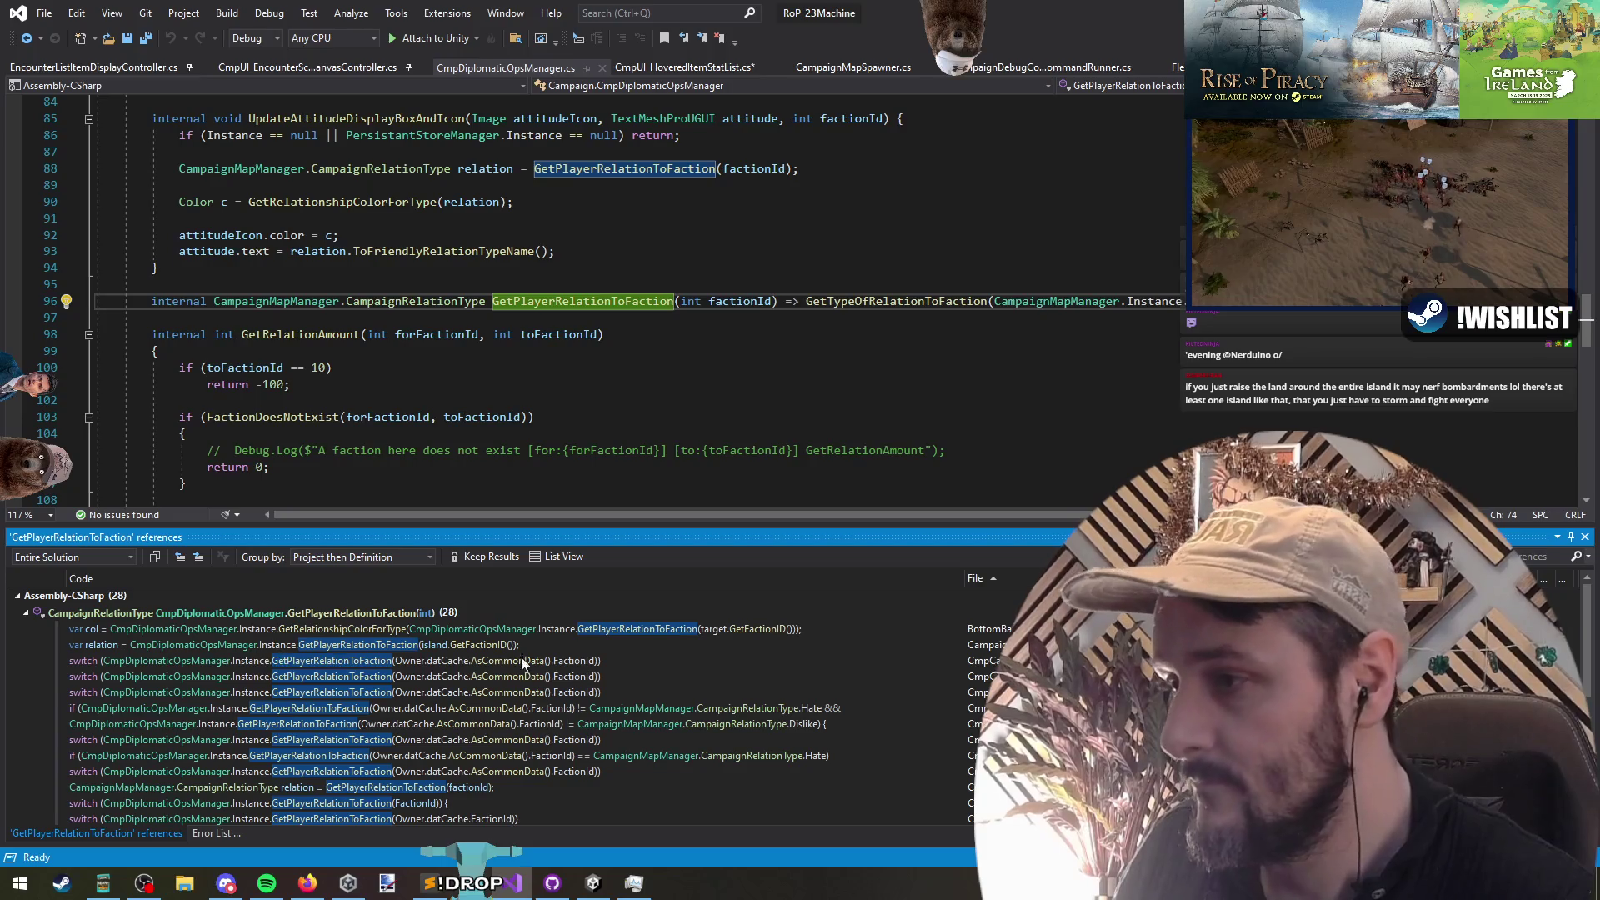
double_click(602, 643)
triple_click(536, 315)
key(ctrl+c)
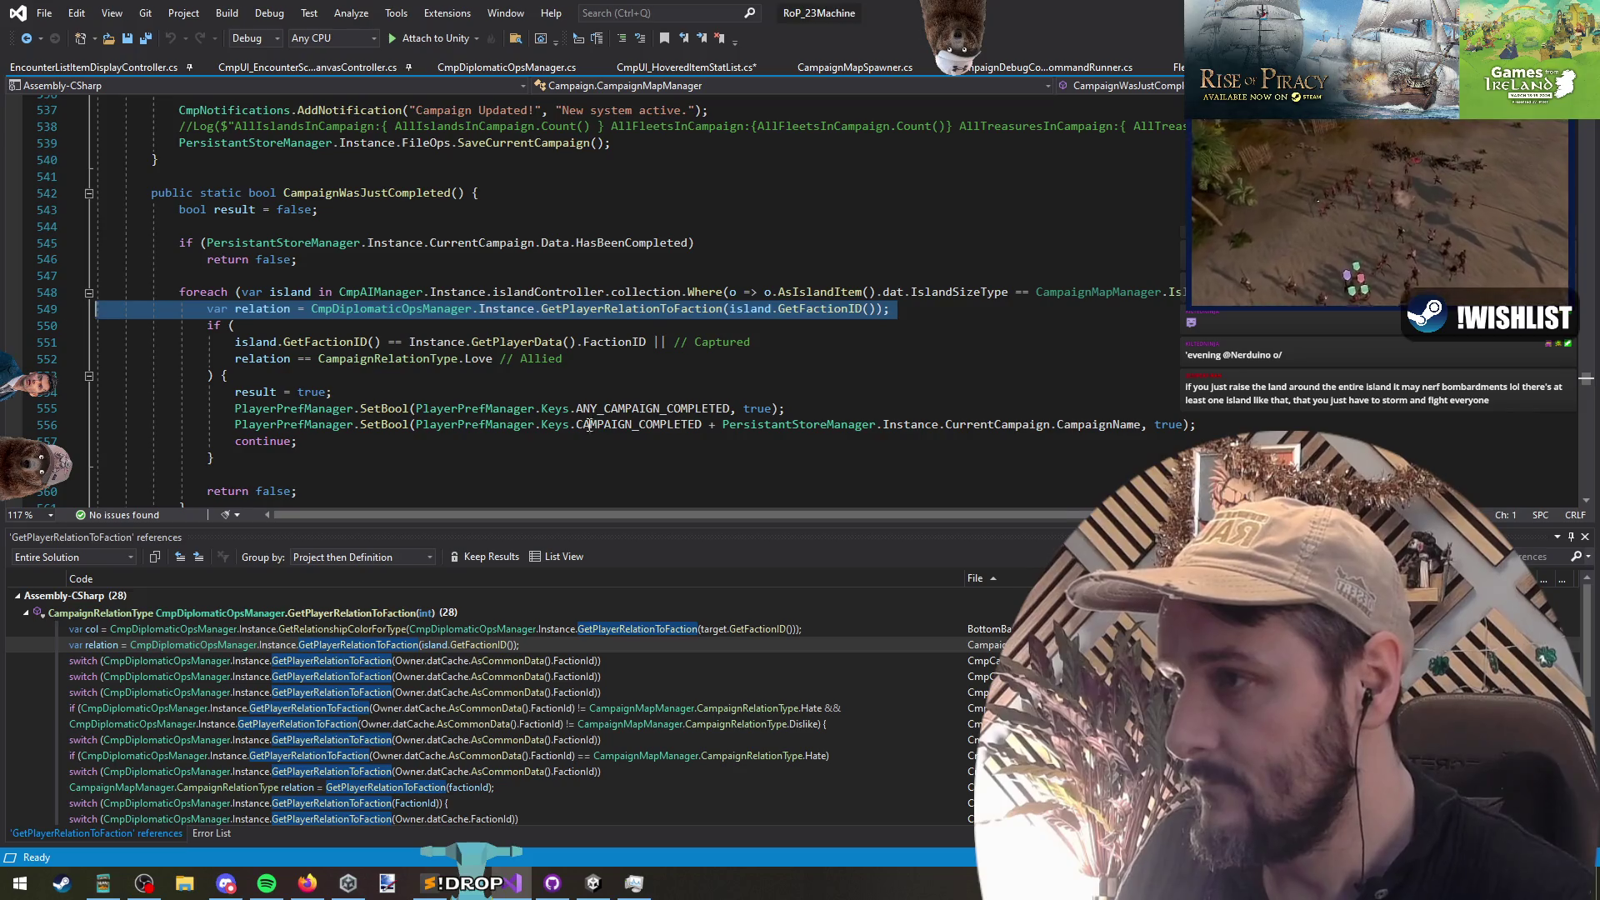
key(ctrl+Tab)
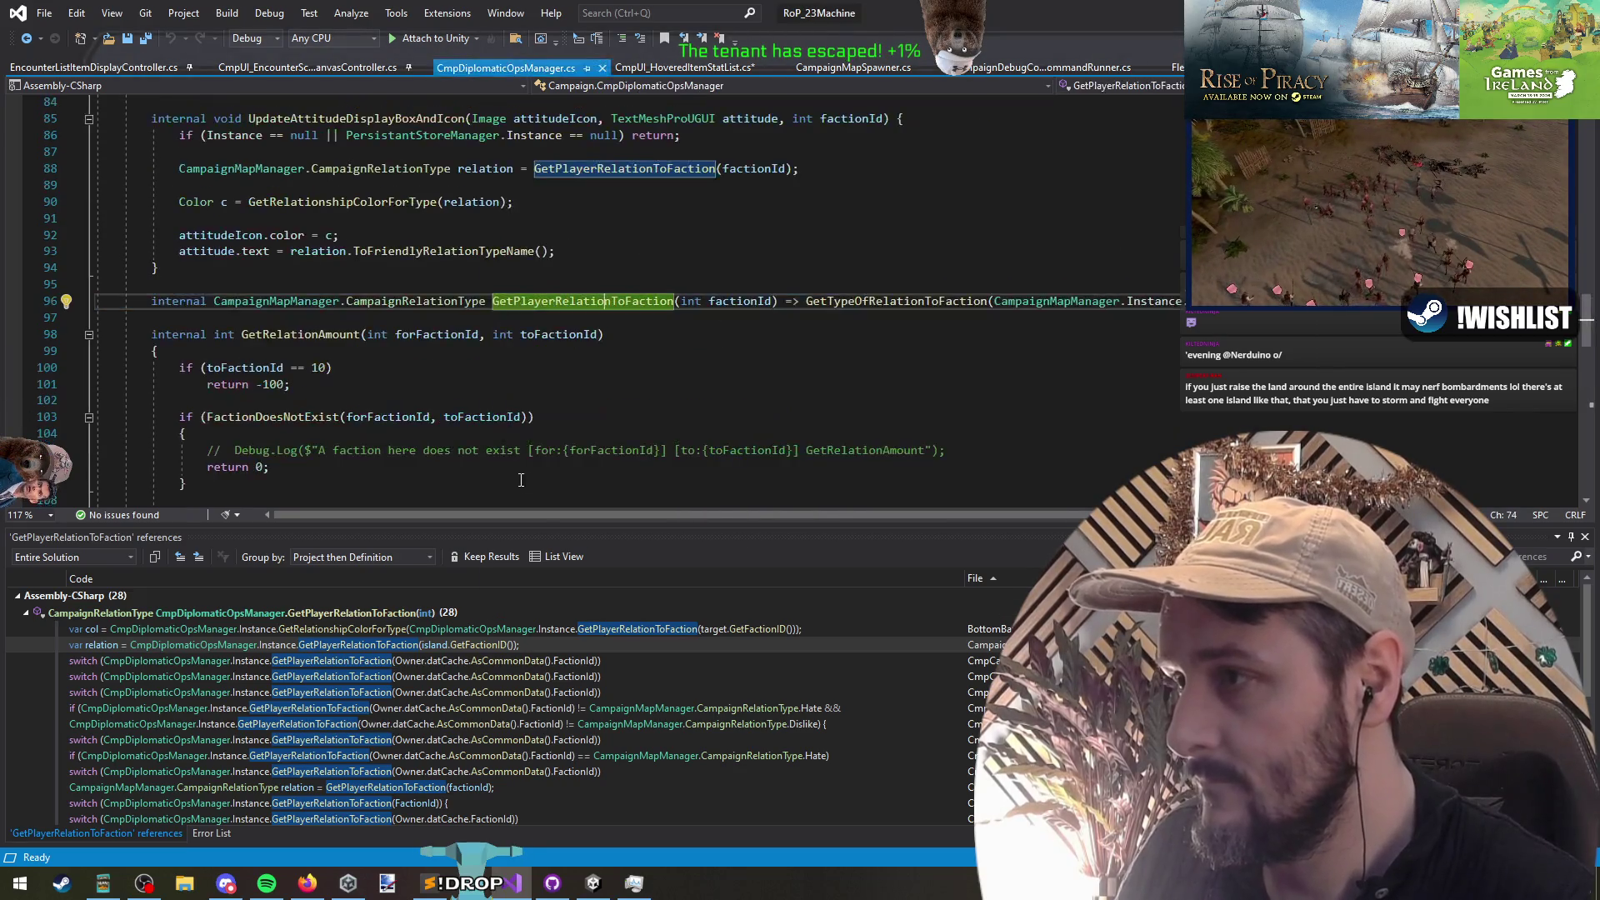
key(ctrl+Tab)
key(ctrl+Tab)
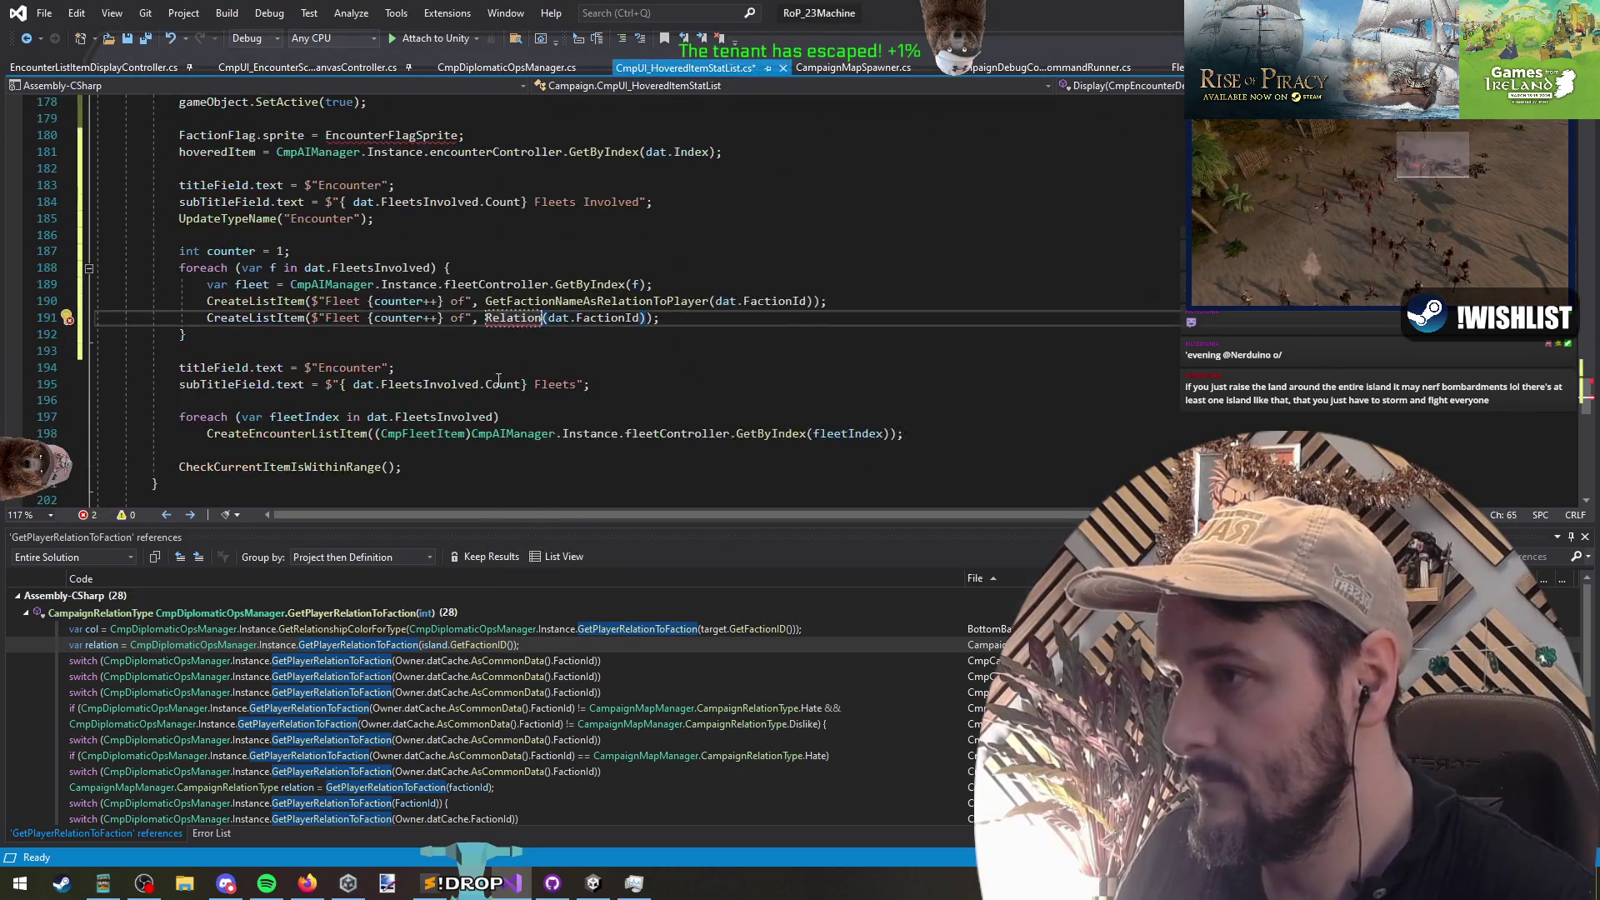
click(483, 318)
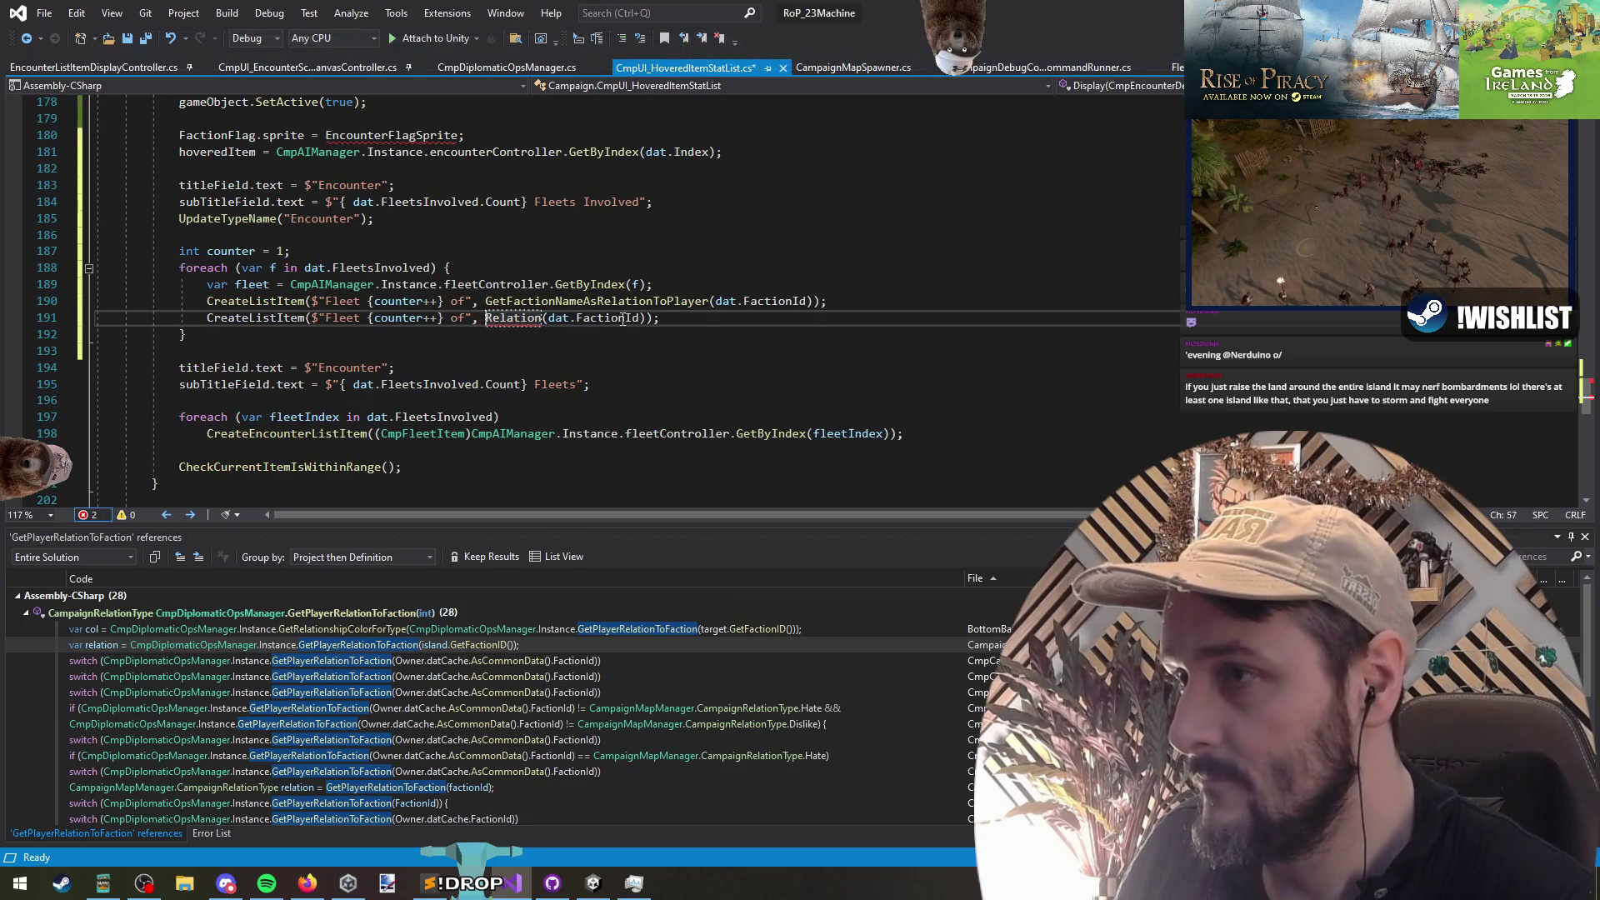
Step: Paste the var relation lookup over Relation(dat.FactionId) and move it above var fleet
drag(485, 319, 646, 318)
key(Return)
key(ctrl+v)
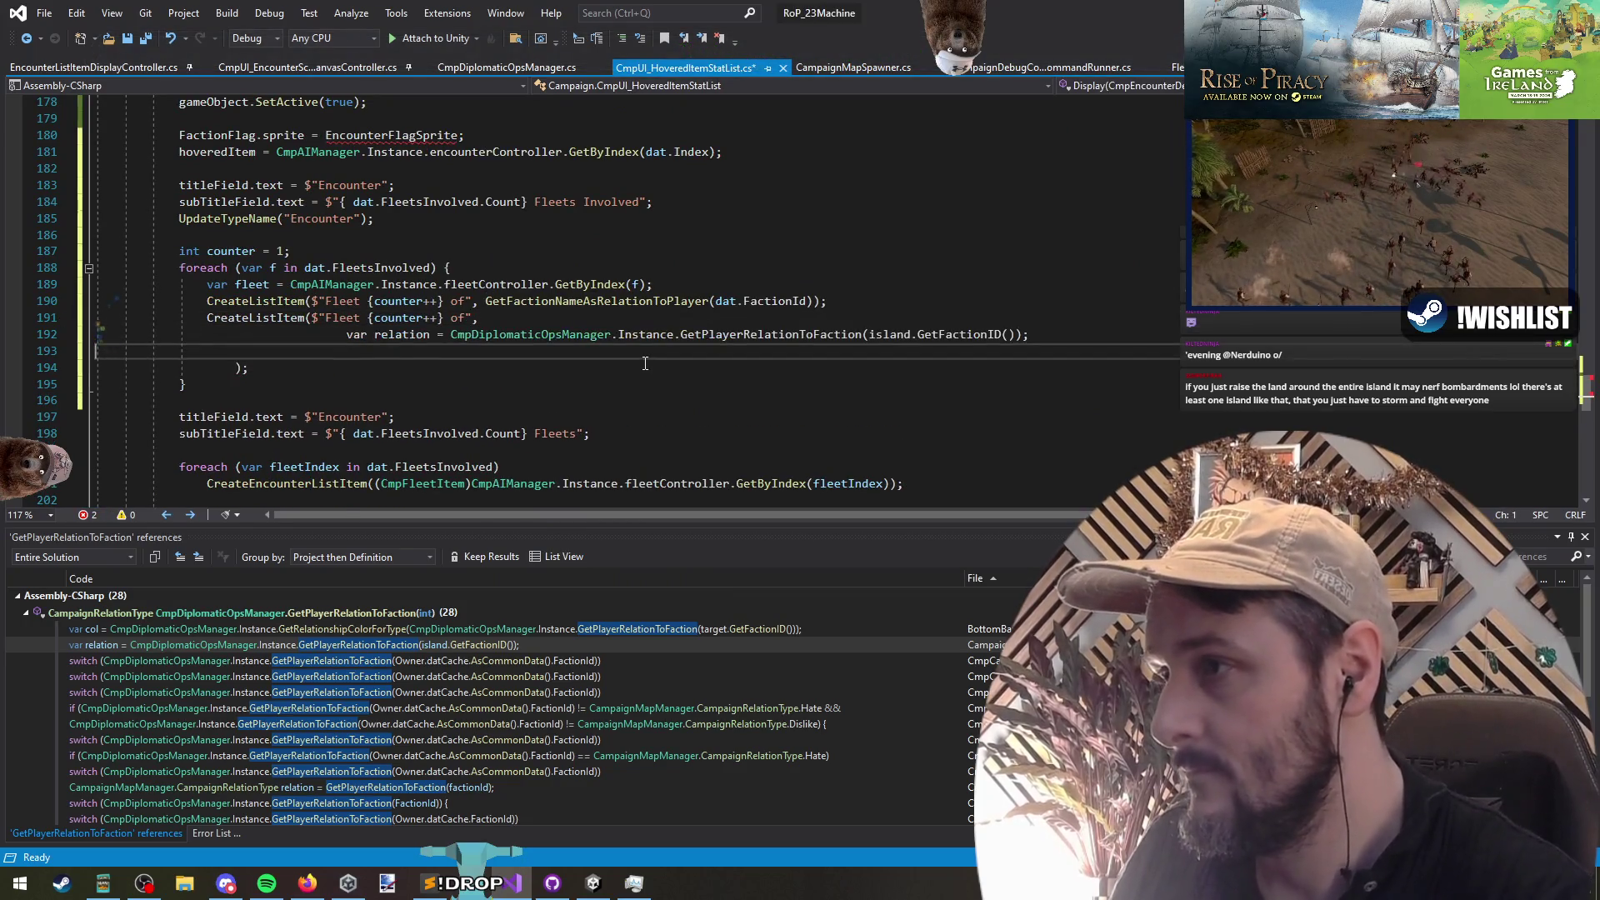
key(shift+End)
key(ctrl+x)
key(Up)
key(Up)
key(Up)
key(End)
key(Return)
key(ctrl+v)
Step: Retitle the second entry " Fleet Size" and begin its fleet value argument
key(Down)
key(Down)
key(Down)
key(Left)
key(Left)
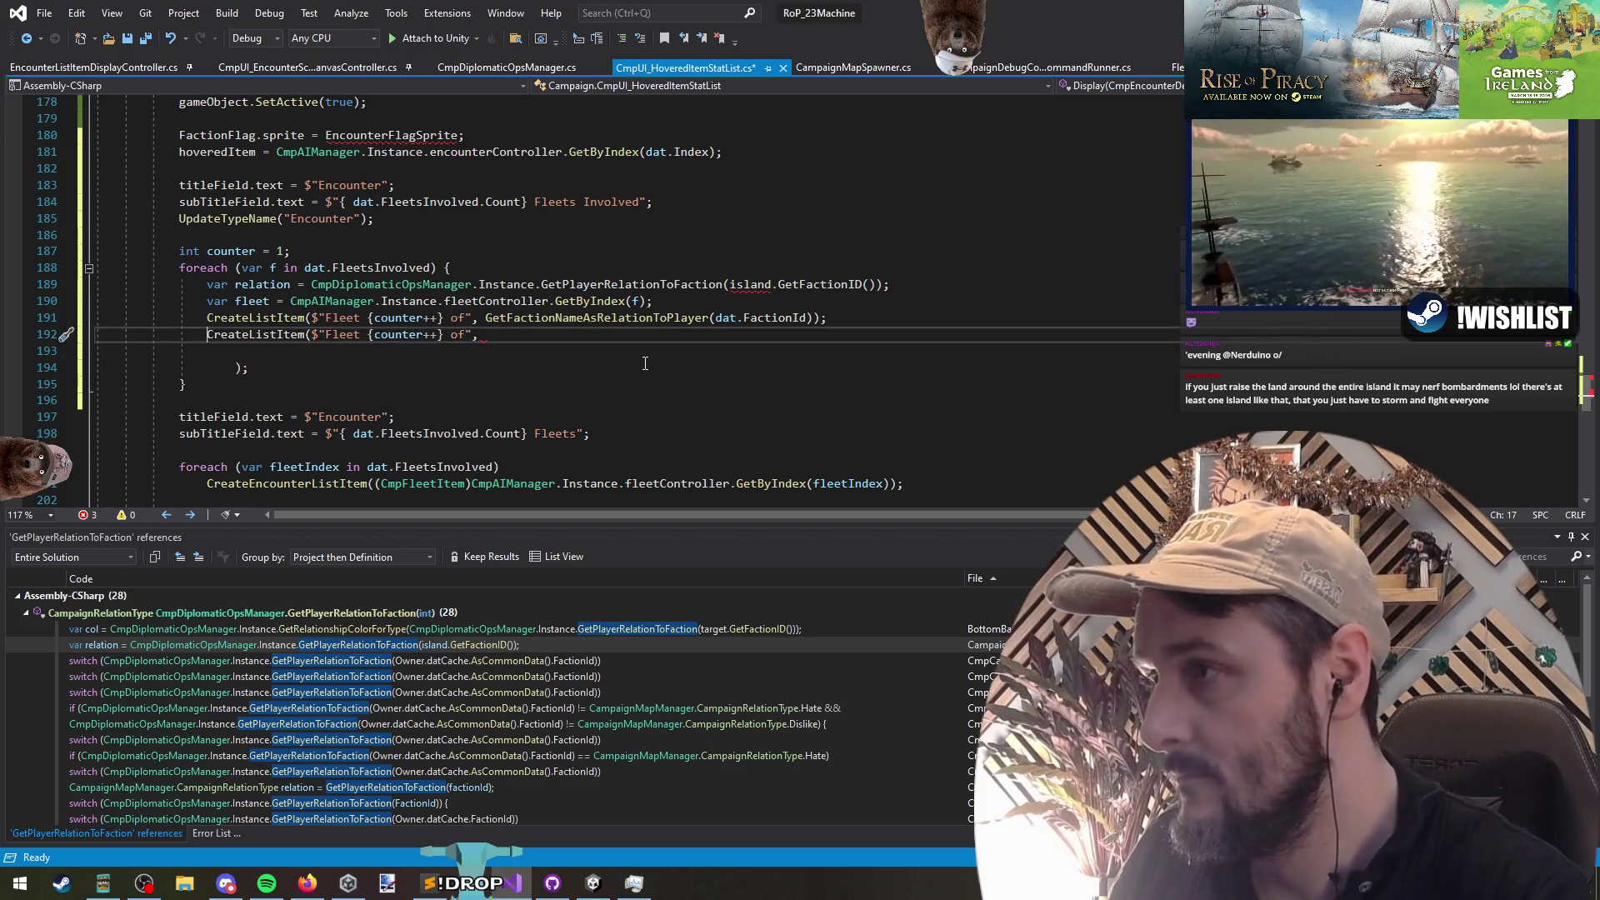
key(Home)
key(End)
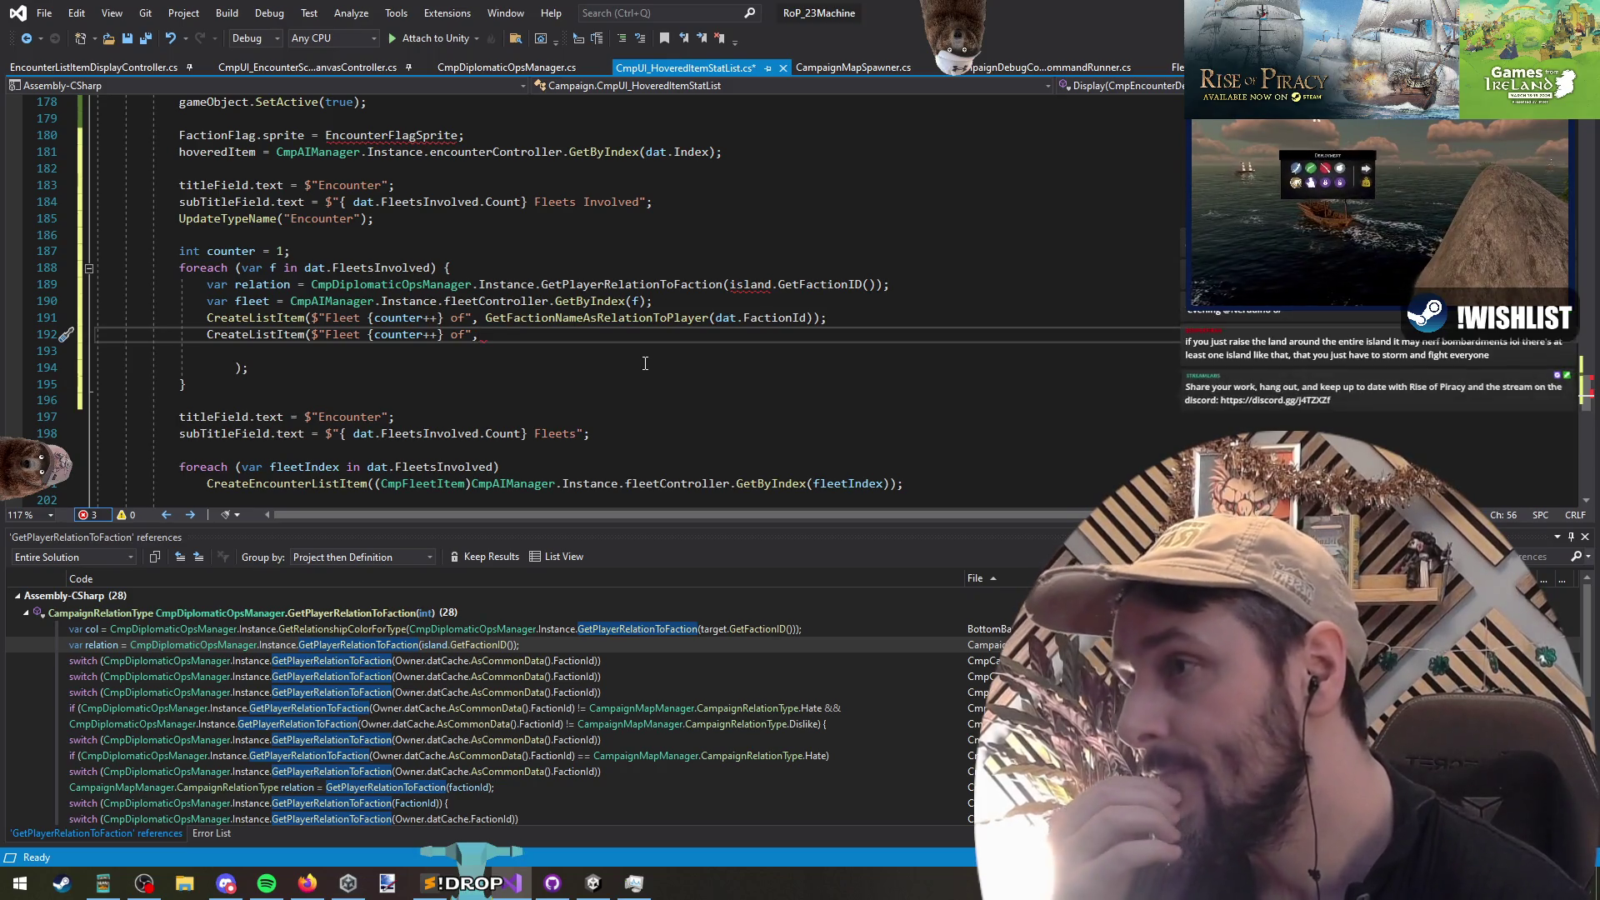
key(ctrl+Left)
key(ctrl+Left)
key(ctrl+Left)
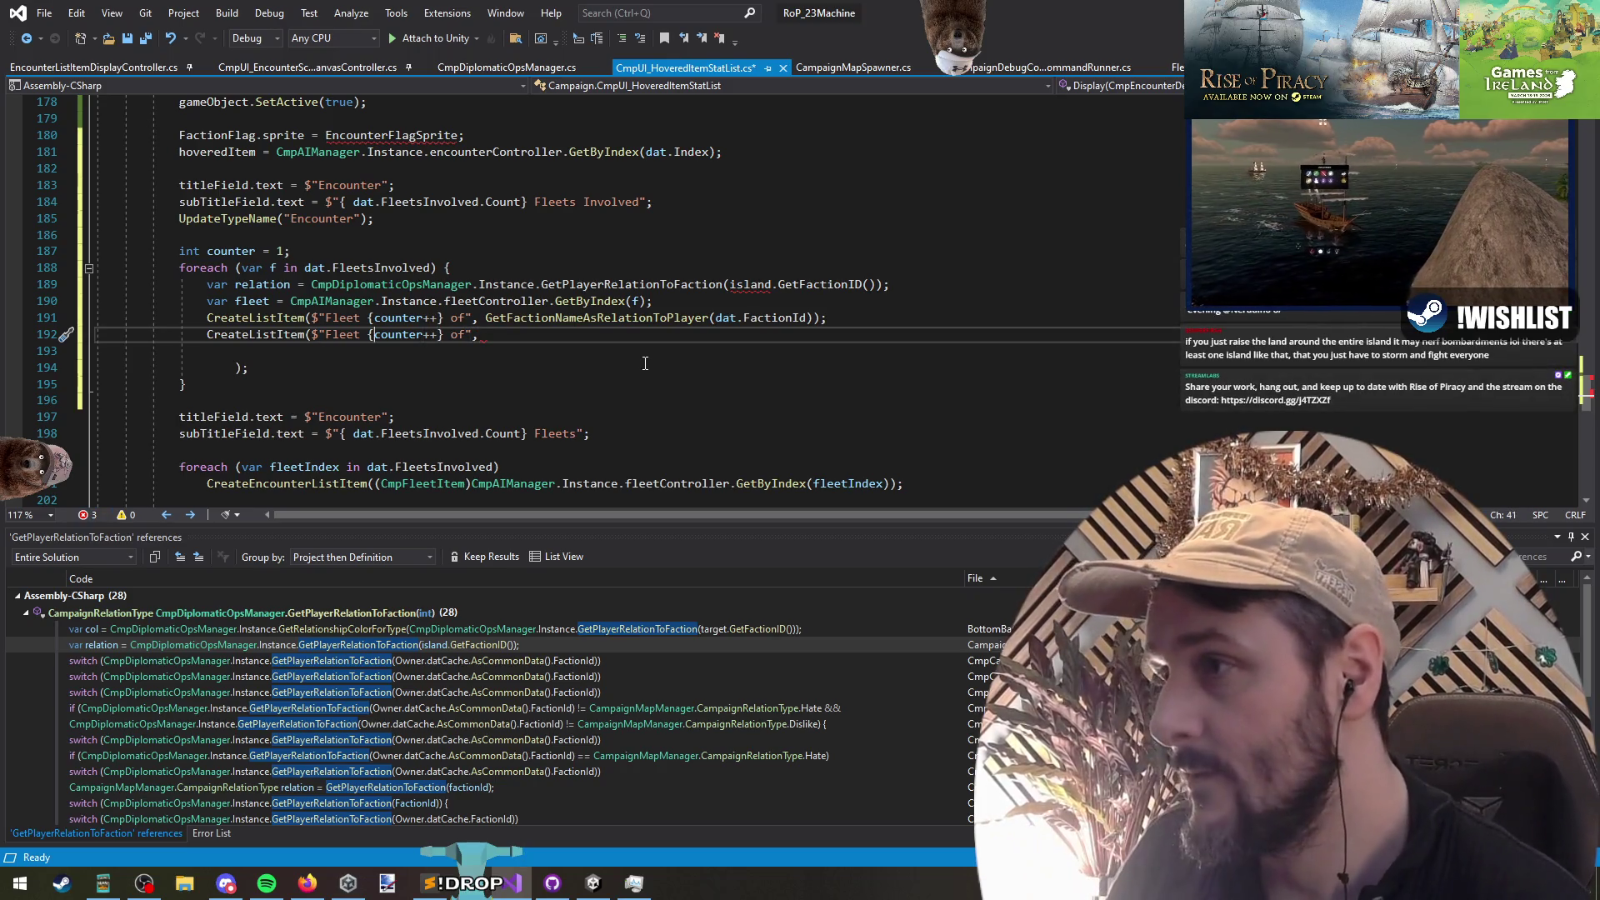
key(shift+Right)
key(shift+Right)
key(shift+Right)
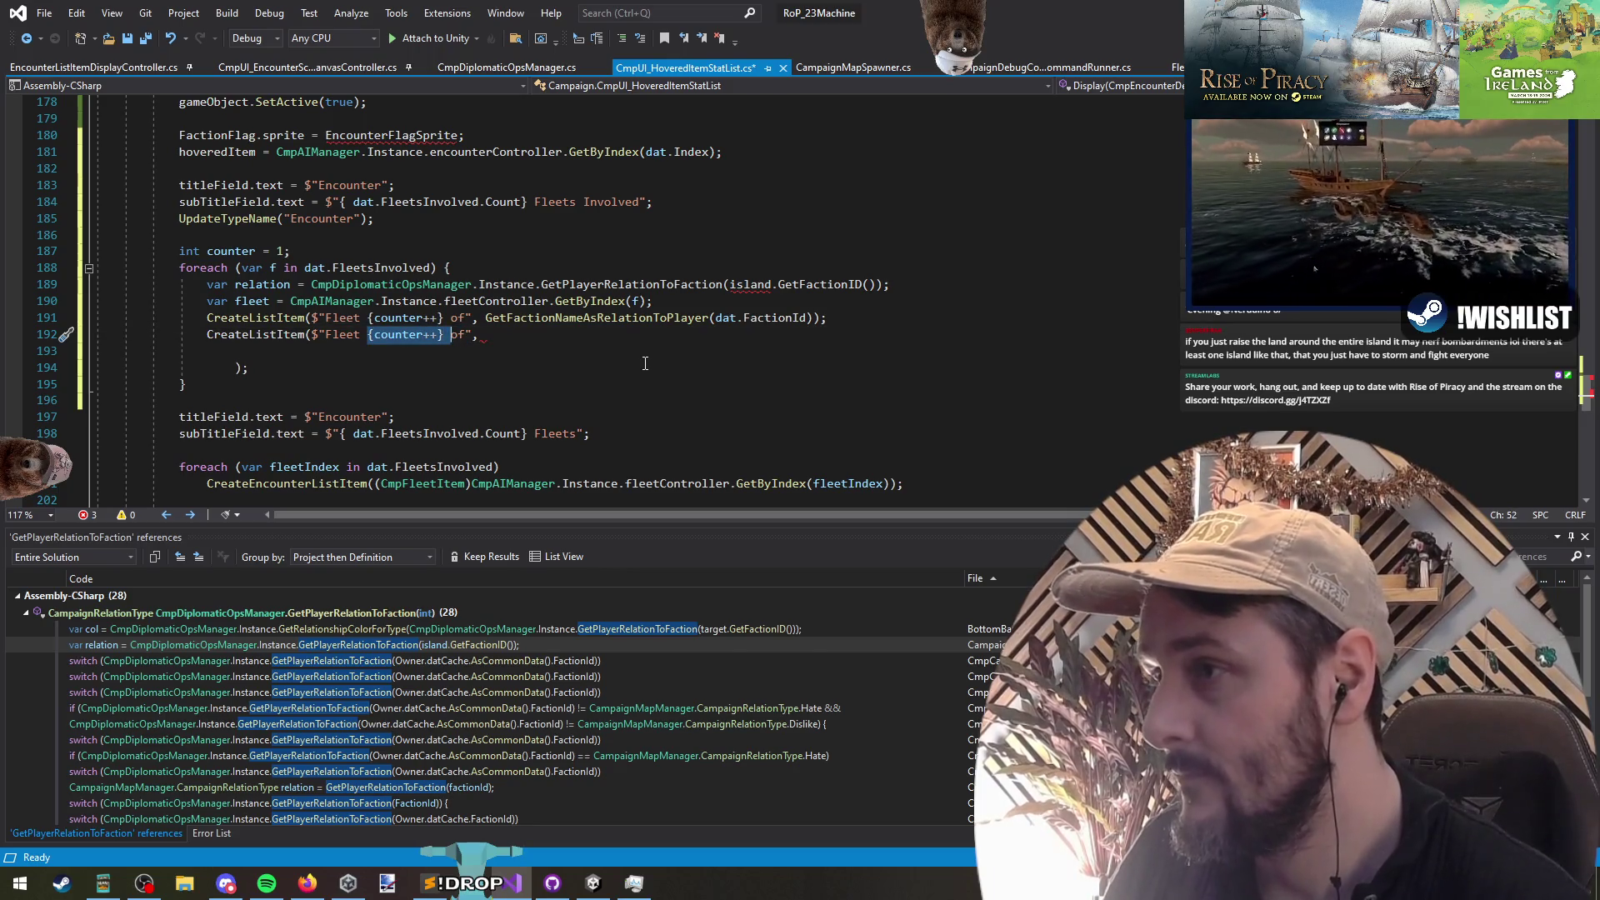
text(Size)
key(Right)
key(Right)
key(End)
text(")
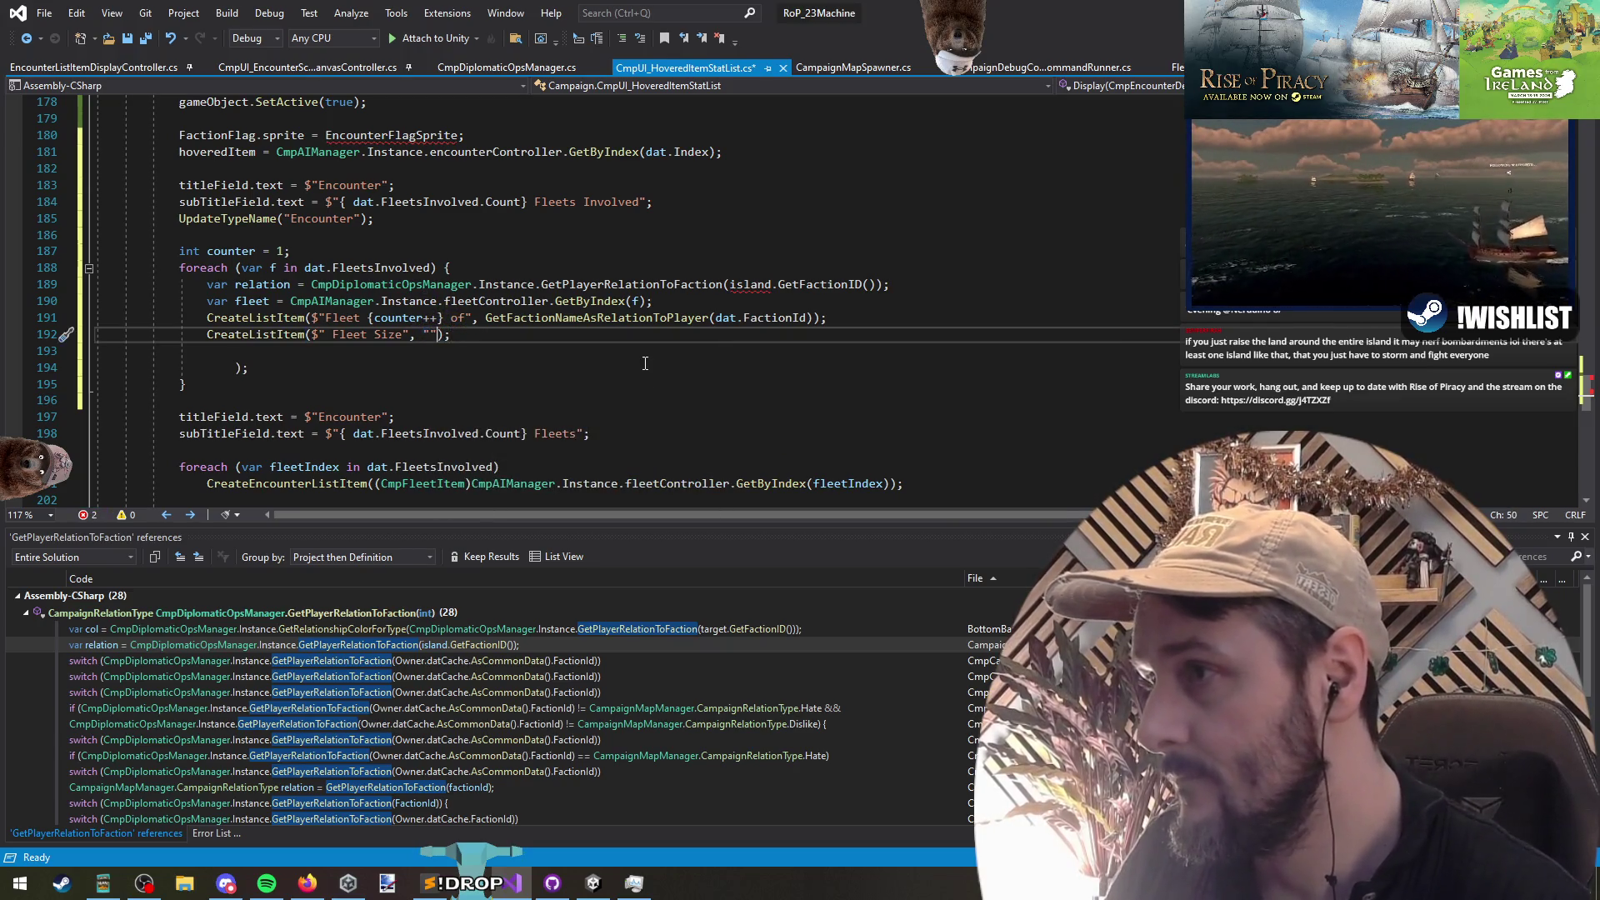
text({ )
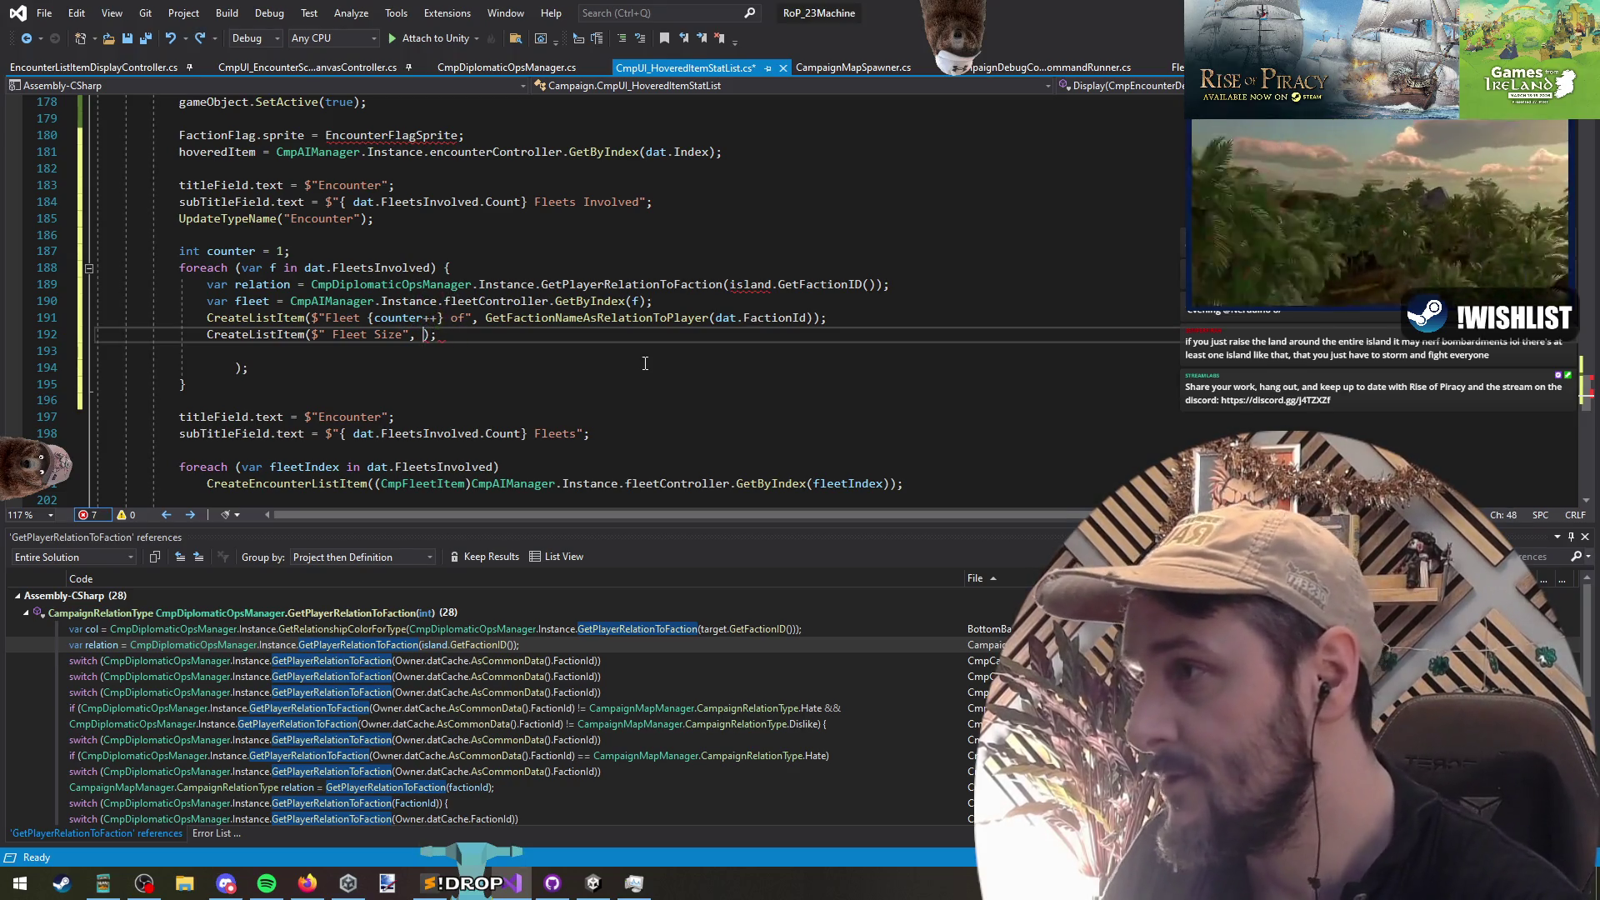
text(fleet.flagshi)
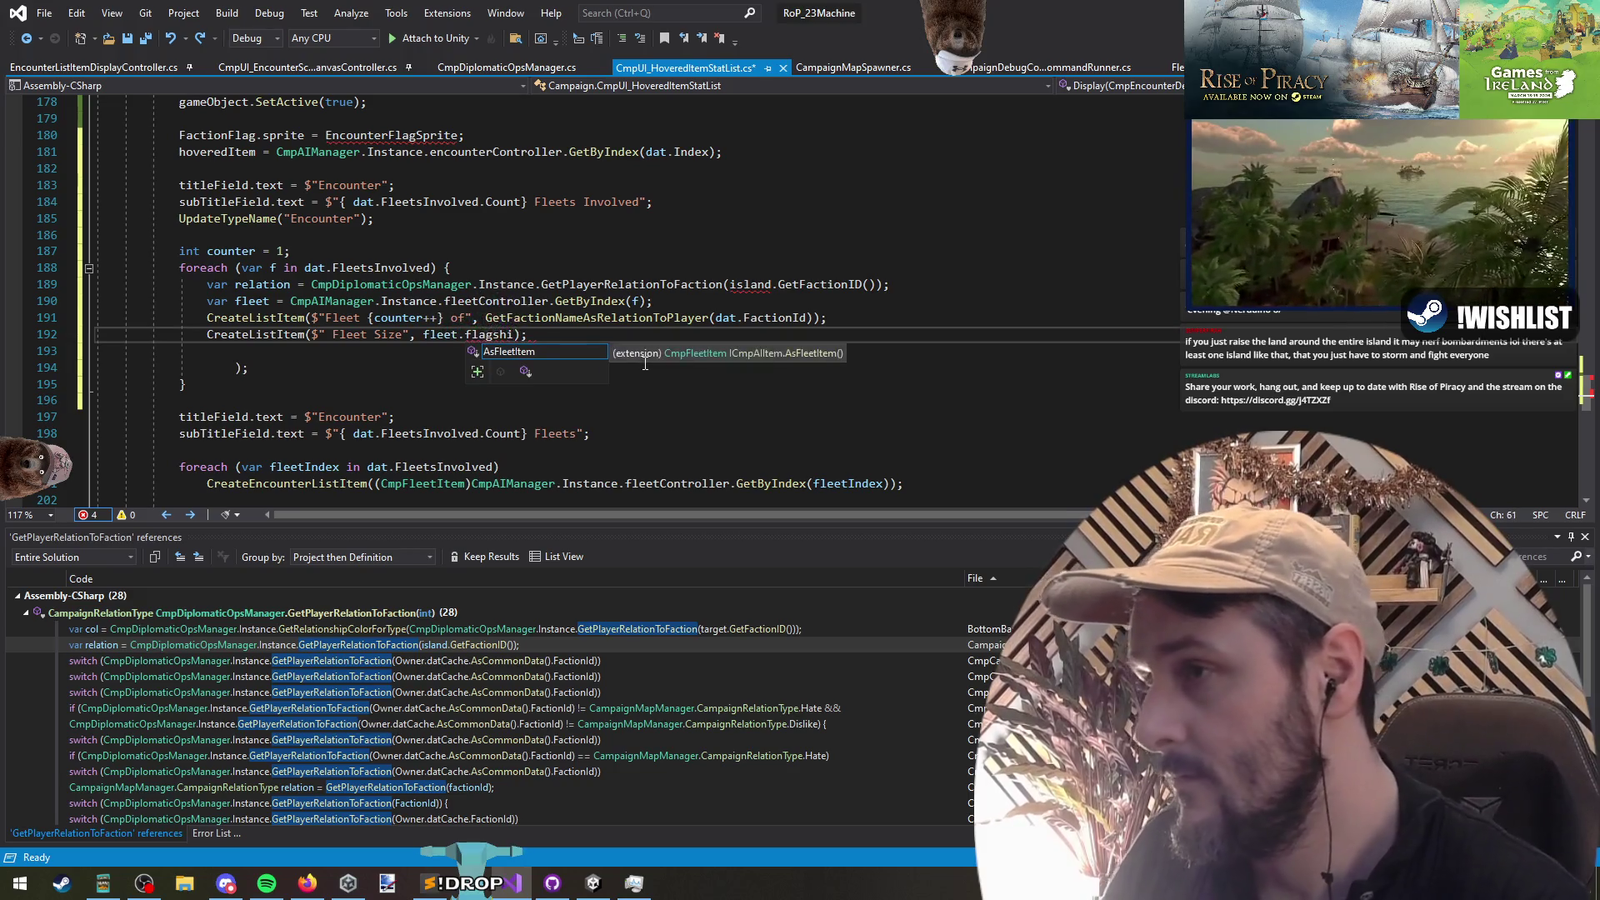
Step: Append .AsFleetItem() to the GetByIndex(f) fleet lookup
key(Tab)
key(ctrl+shift+Left)
key(ctrl+shift+Left)
key(ctrl+shift+Left)
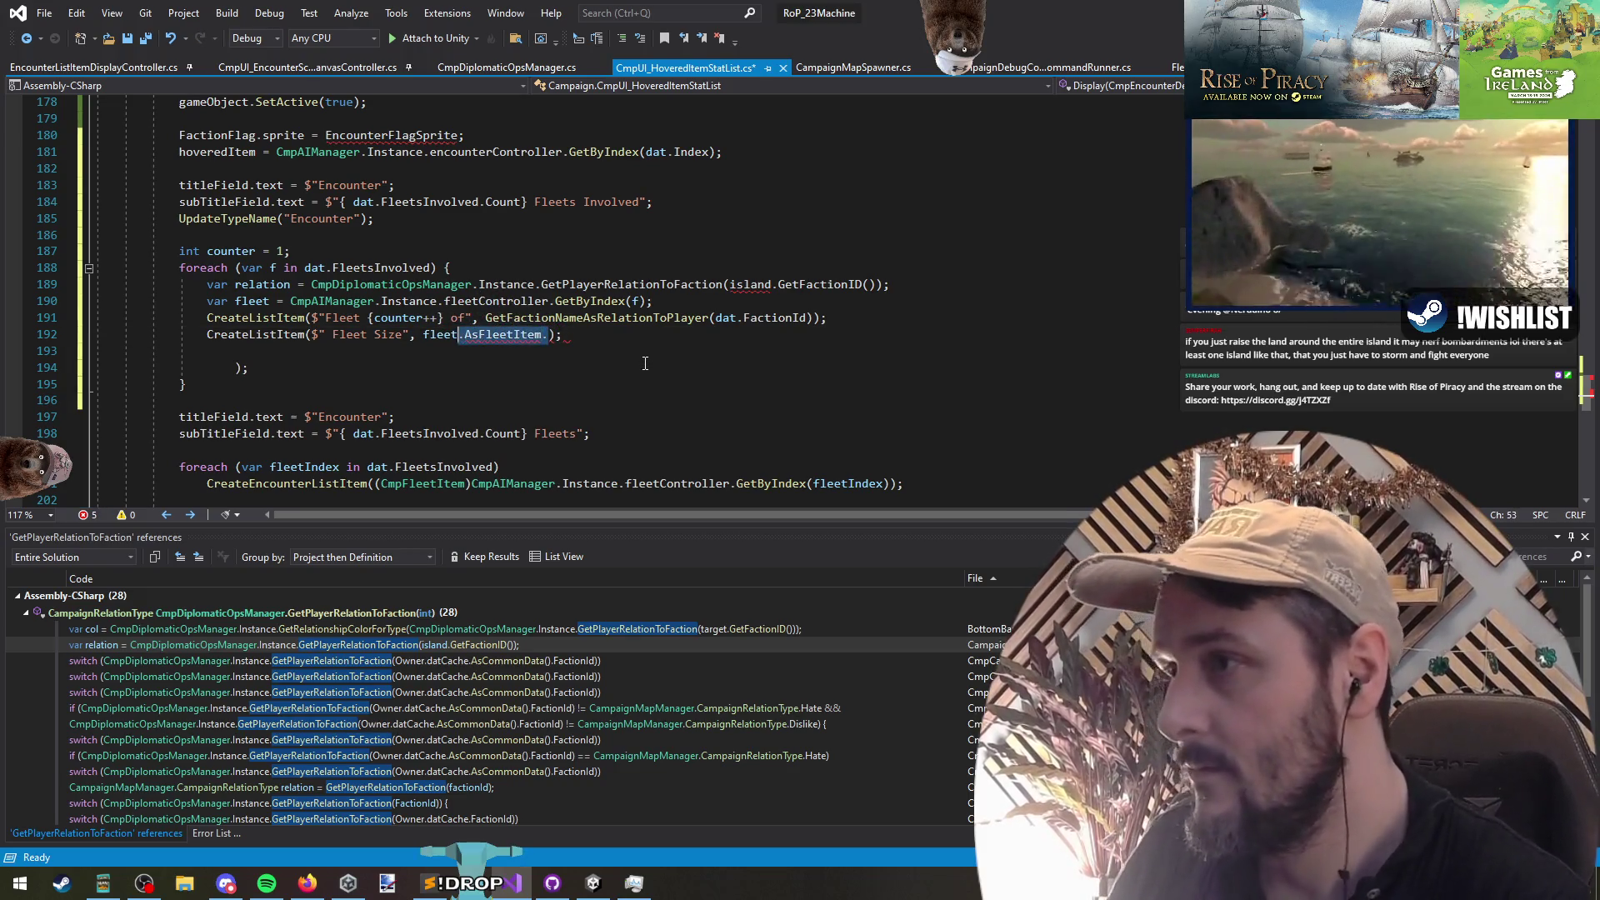
text(data)
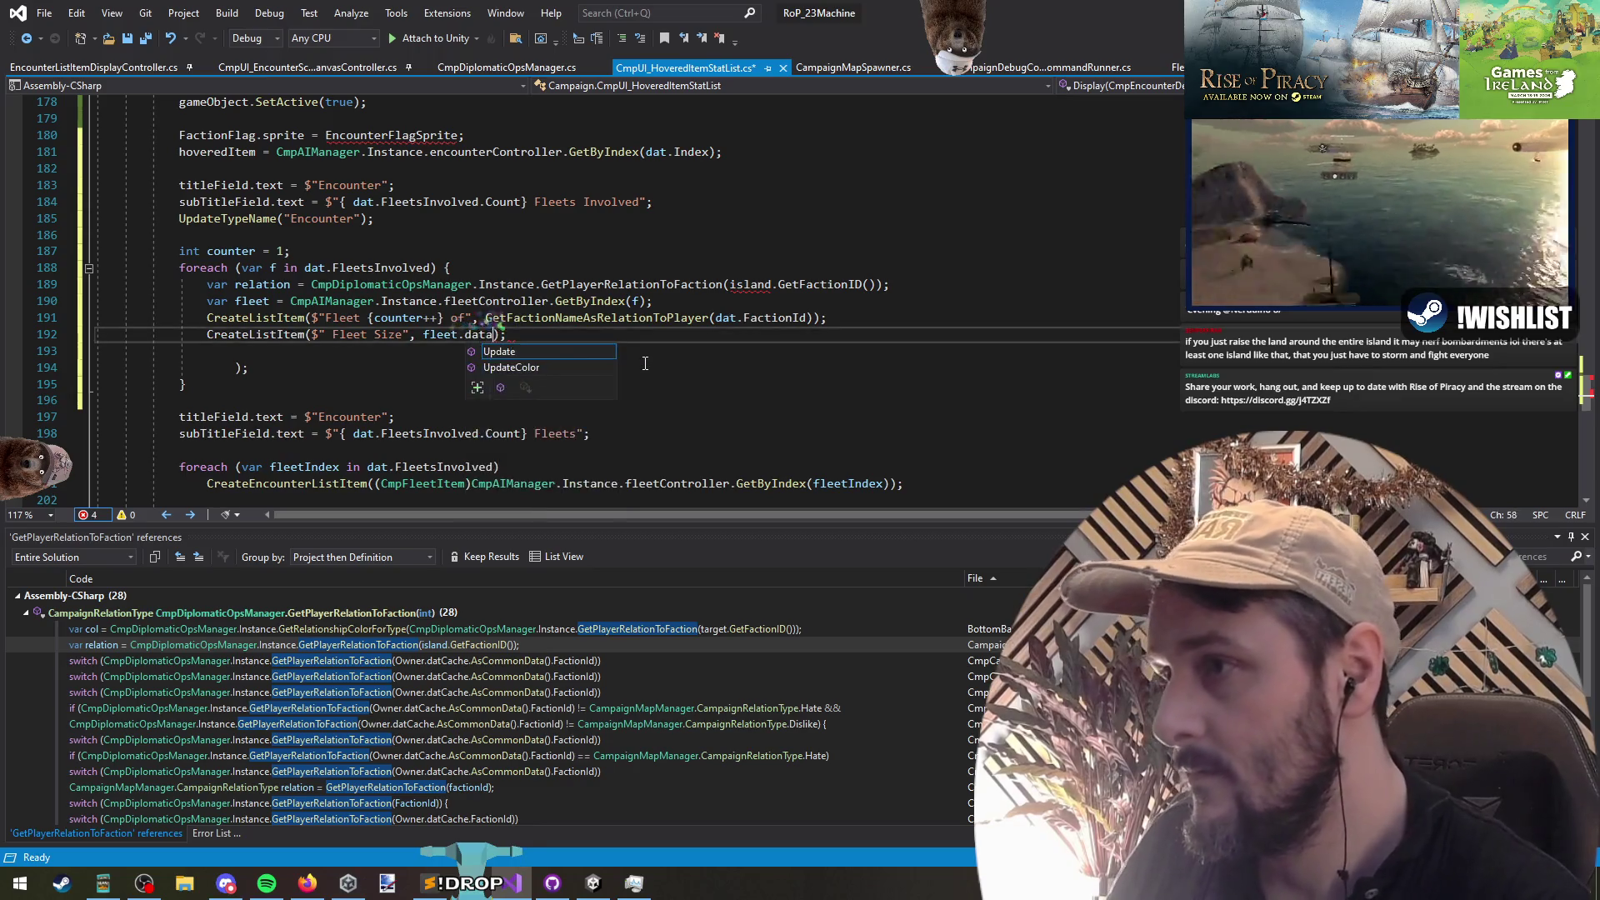
key(BackSpace)
key(BackSpace)
key(BackSpace)
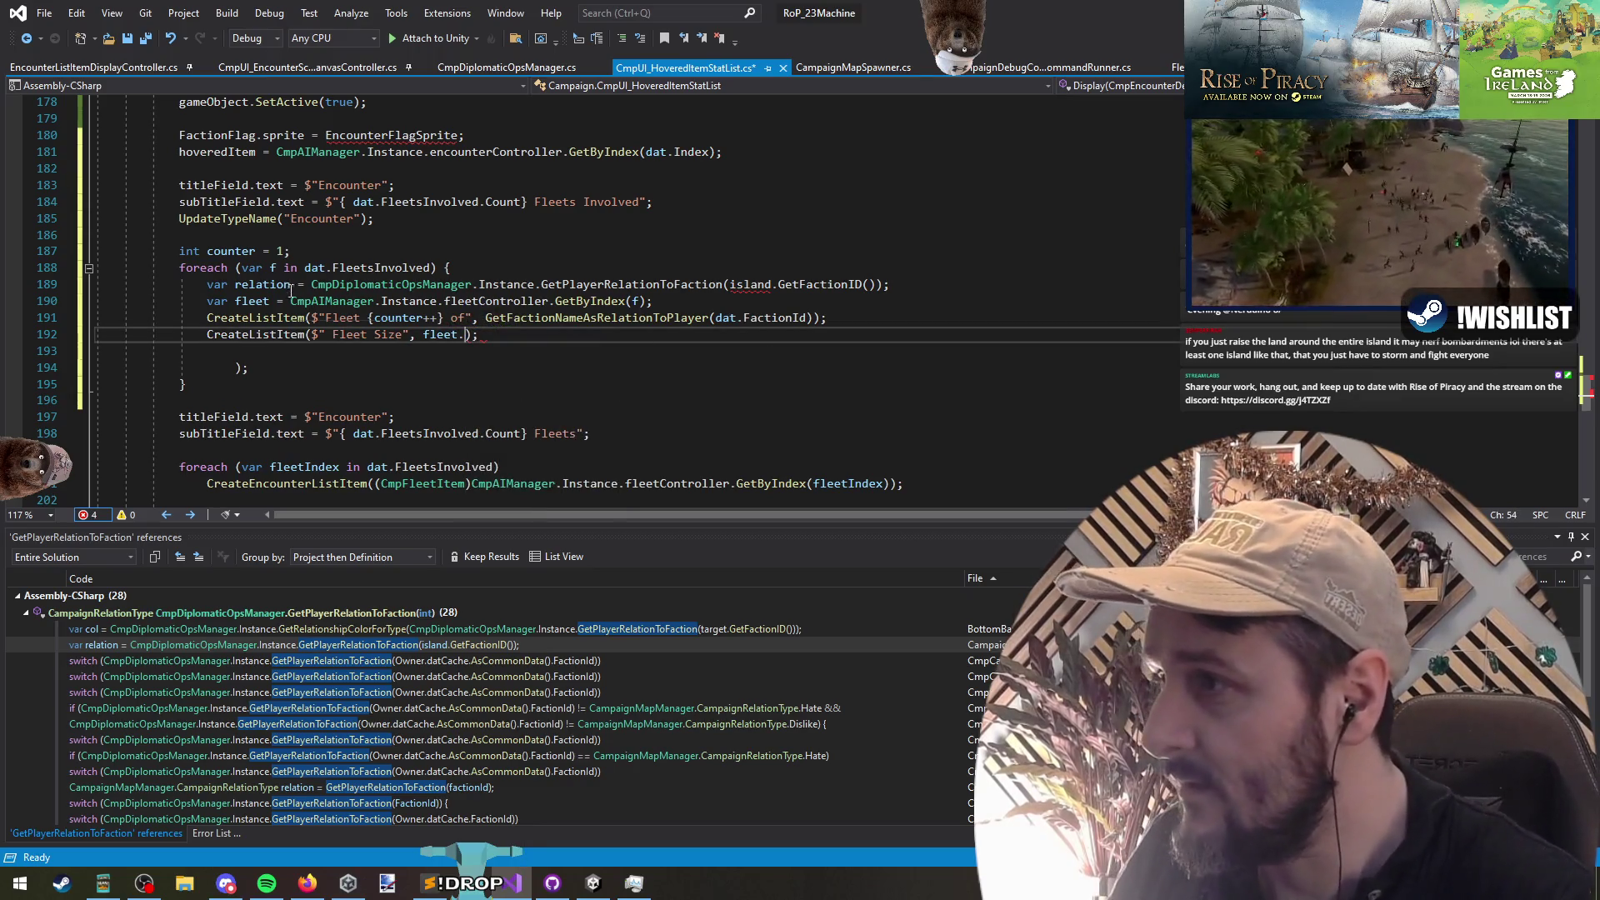
key(BackSpace)
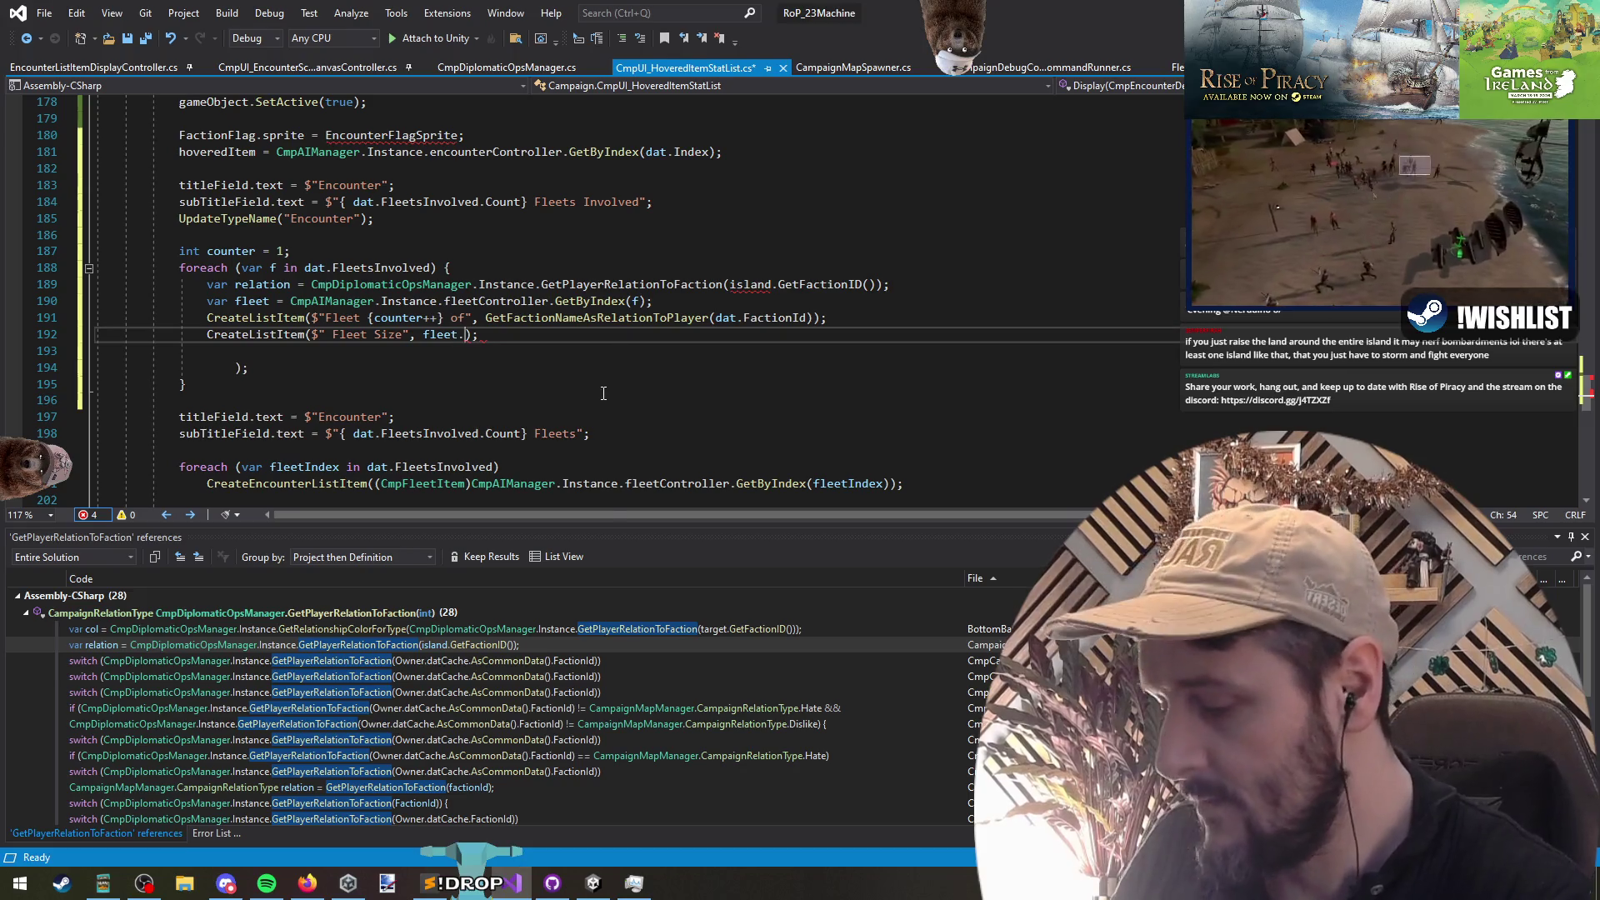
text(a)
key(Escape)
key(Up)
key(Up)
key(End)
key(Left)
text(.)
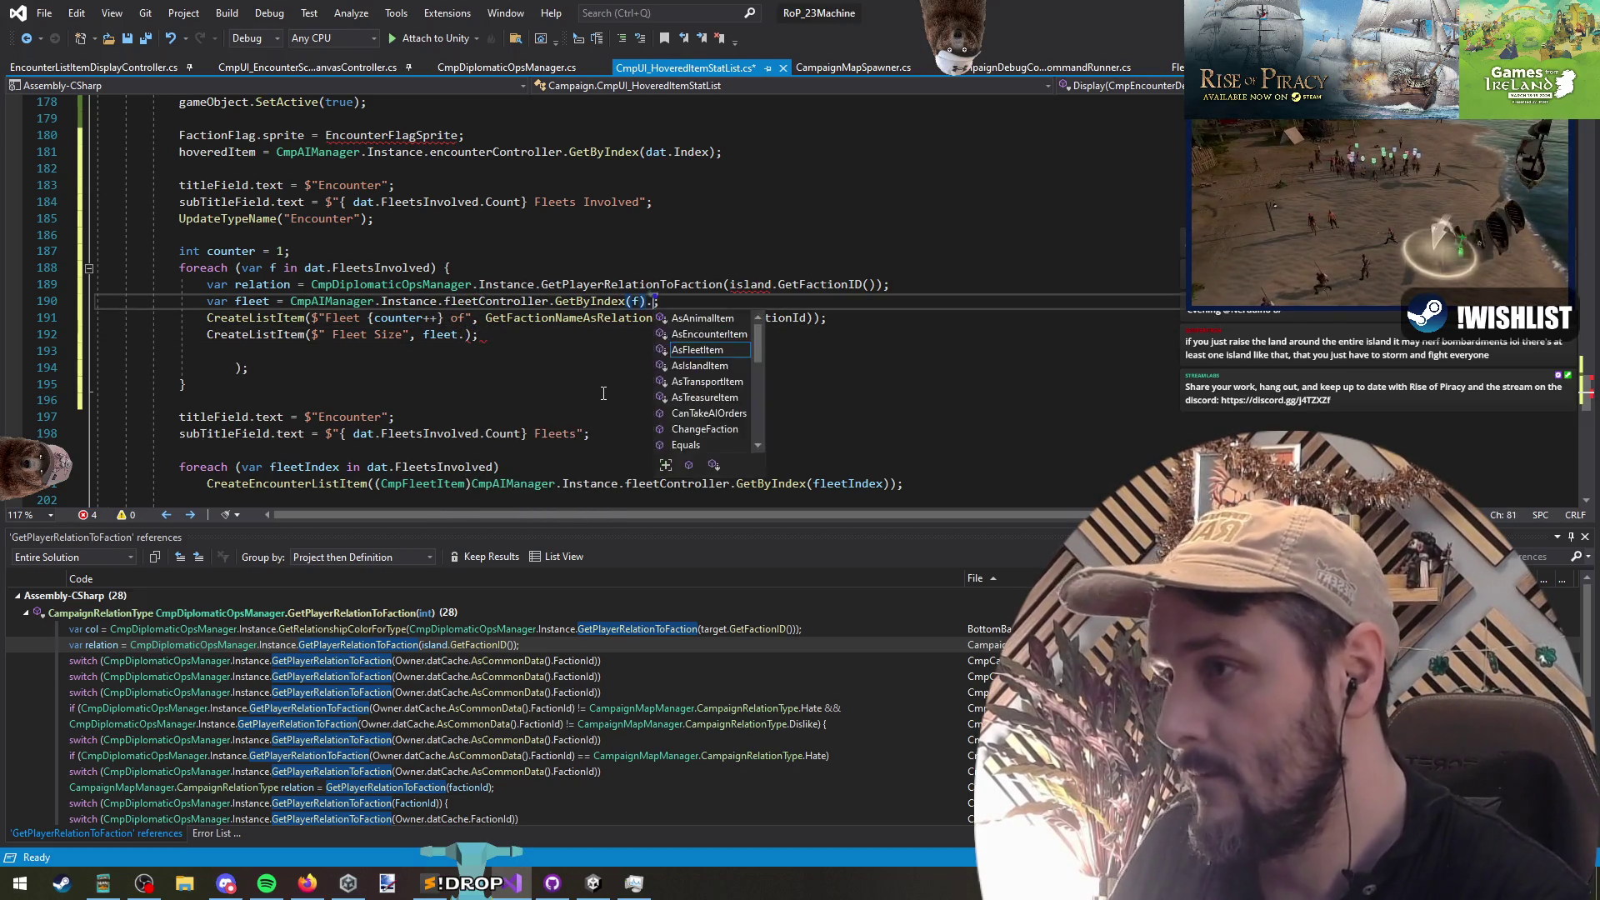
text(AsF())
key(Down)
key(Down)
key(Down)
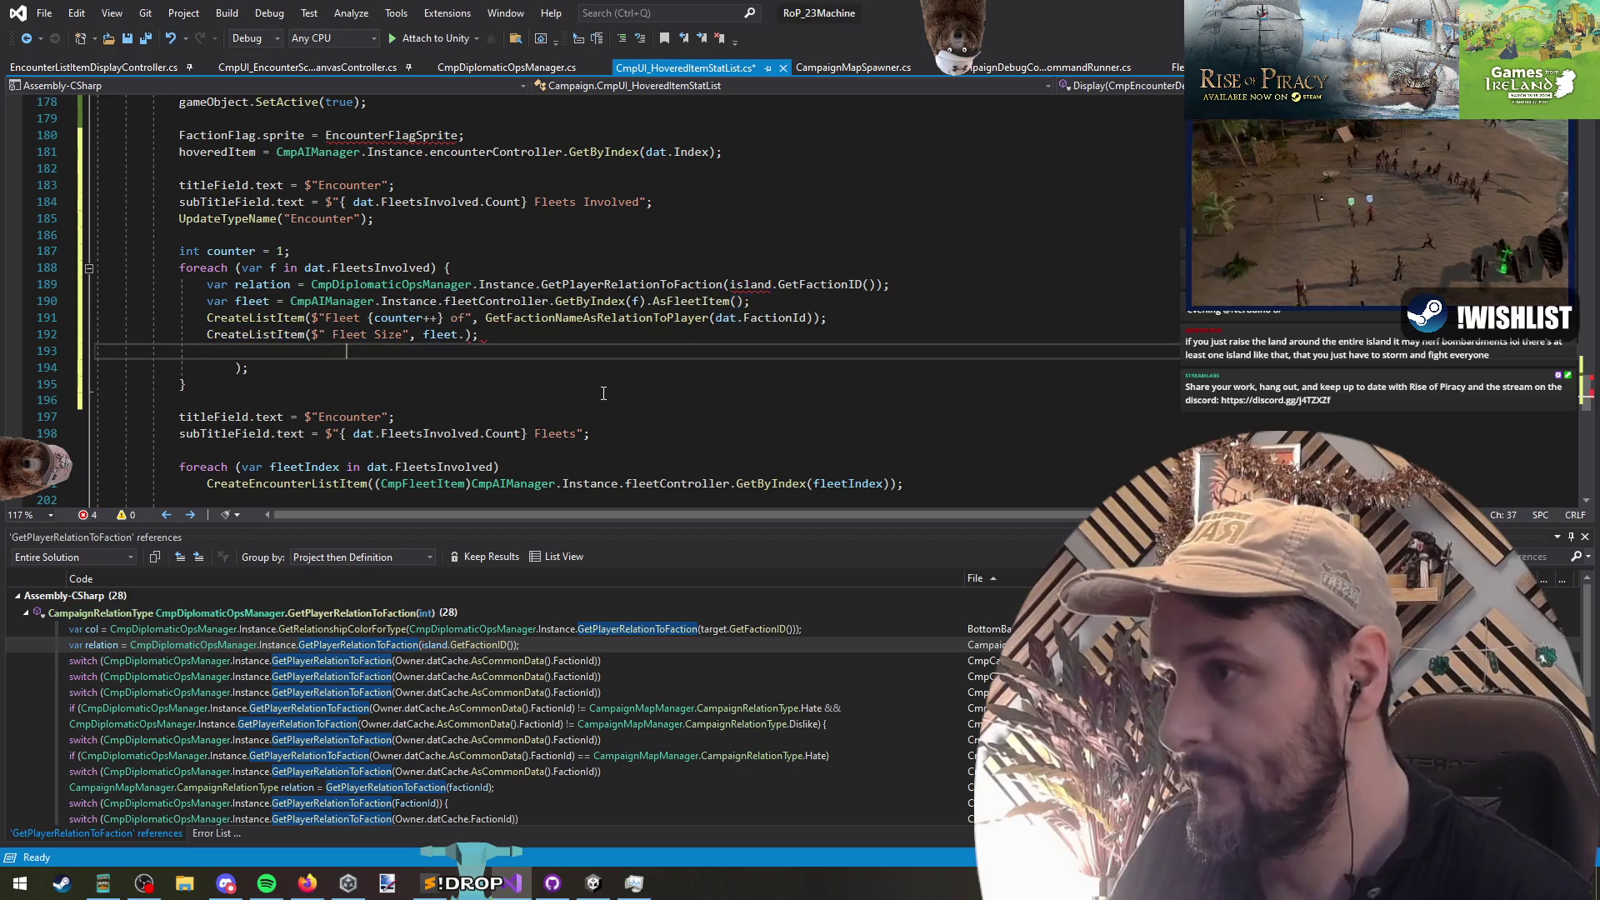
Step: Pass fleet.GetNumShips() as the Fleet Size entry's value
key(Up)
key(End)
key(Left)
key(Left)
text(da)
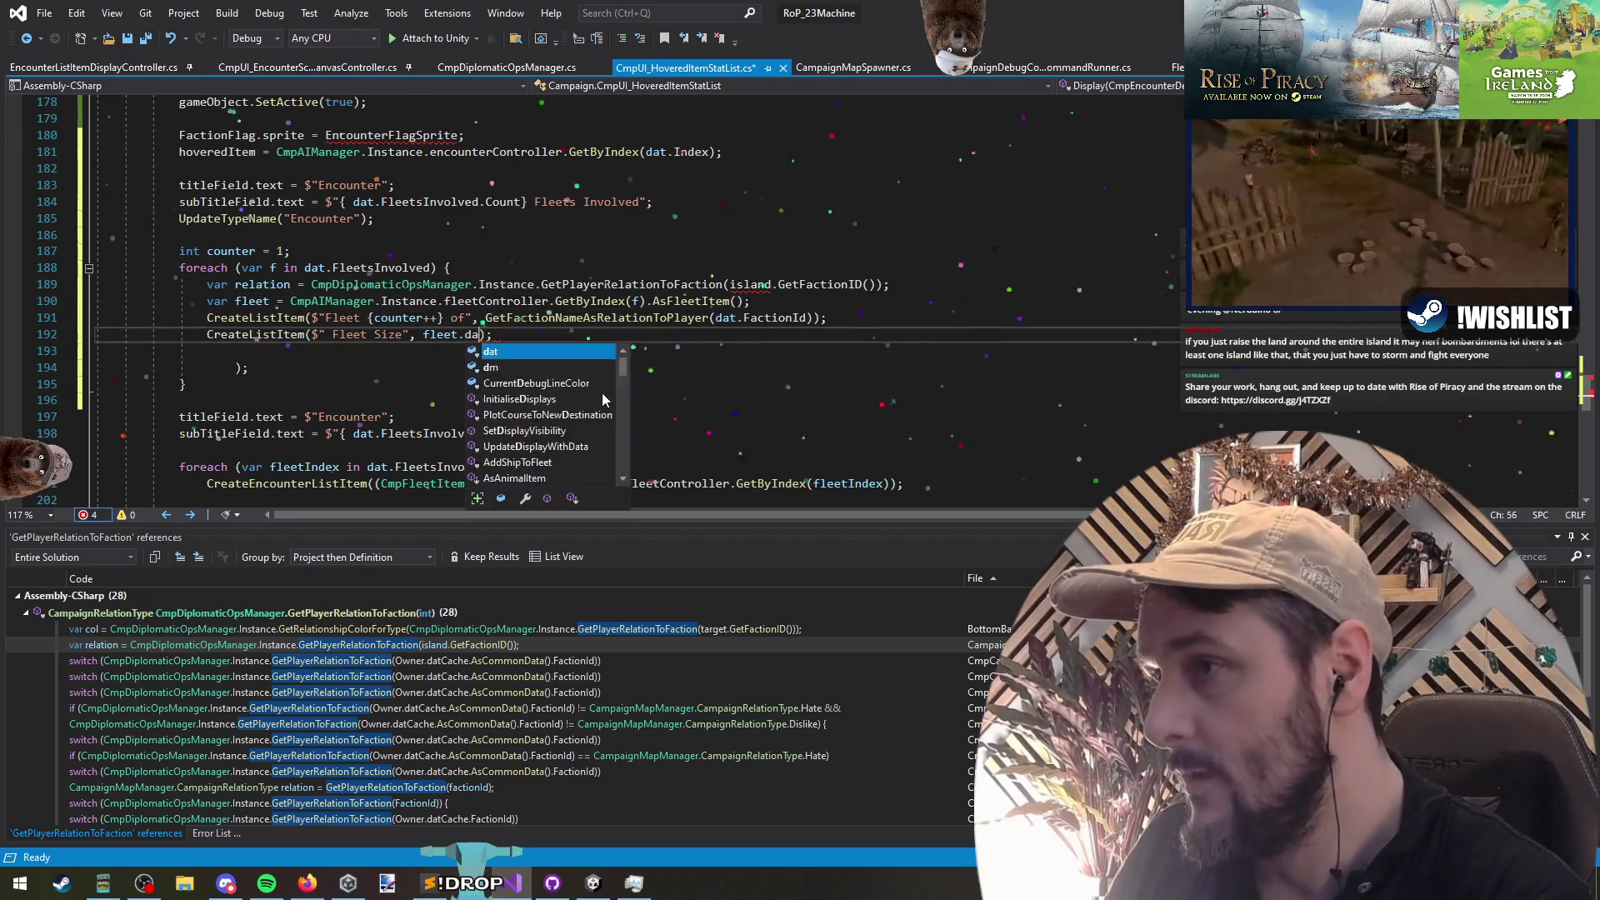
text(w)
key(Tab)
key(ctrl+shift+Left)
text(flagshij)
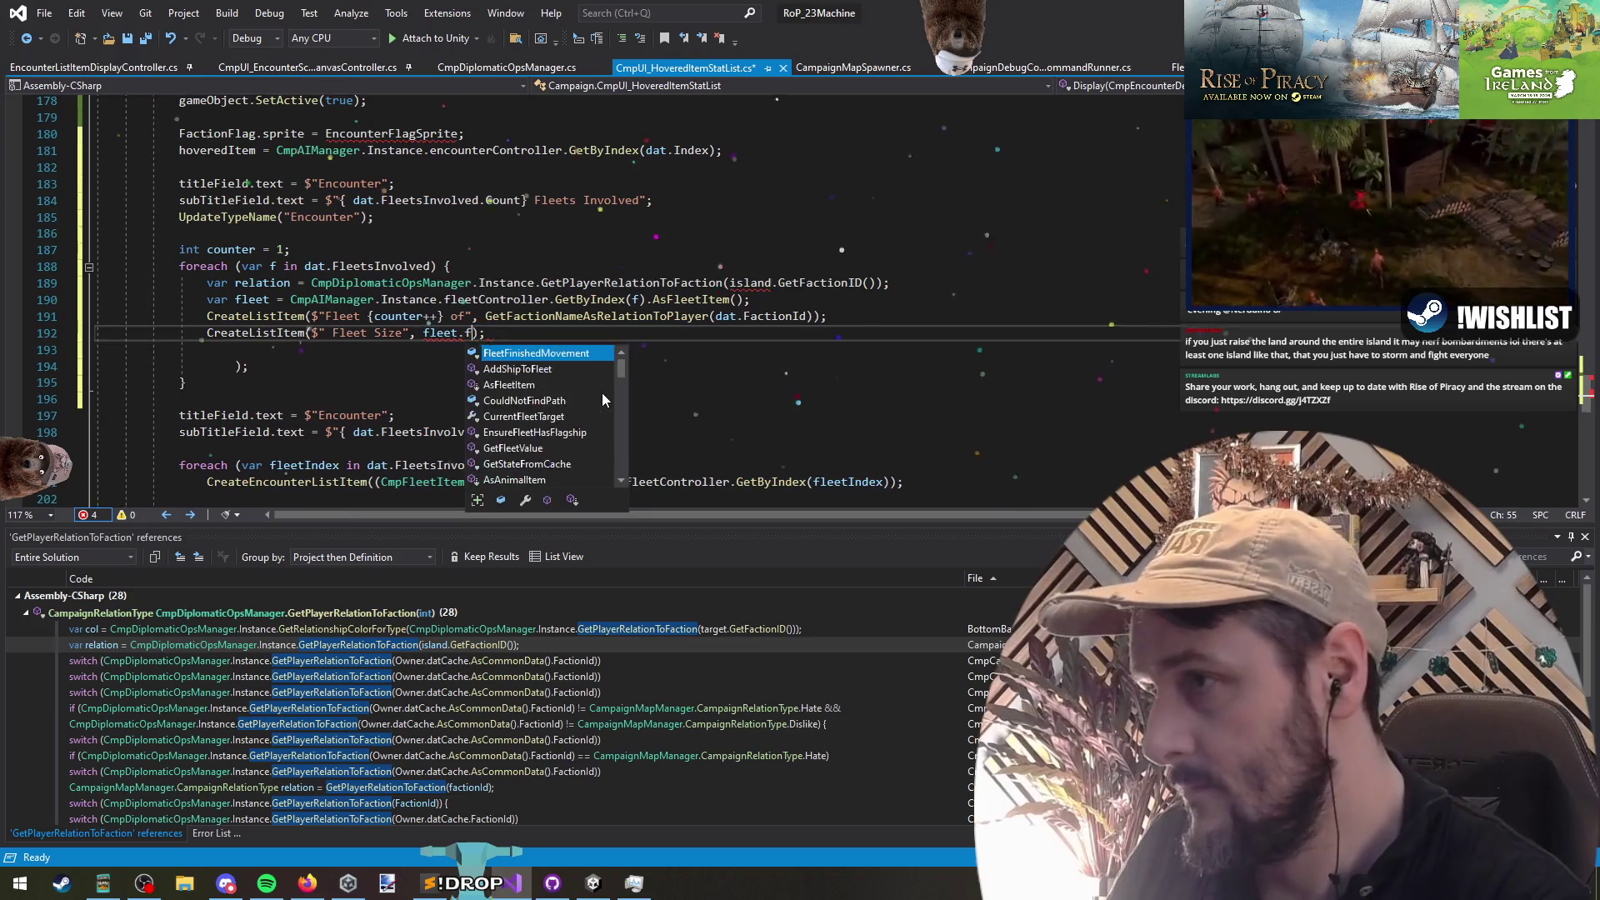
key(ctrl+BackSpace)
key(ctrl+space)
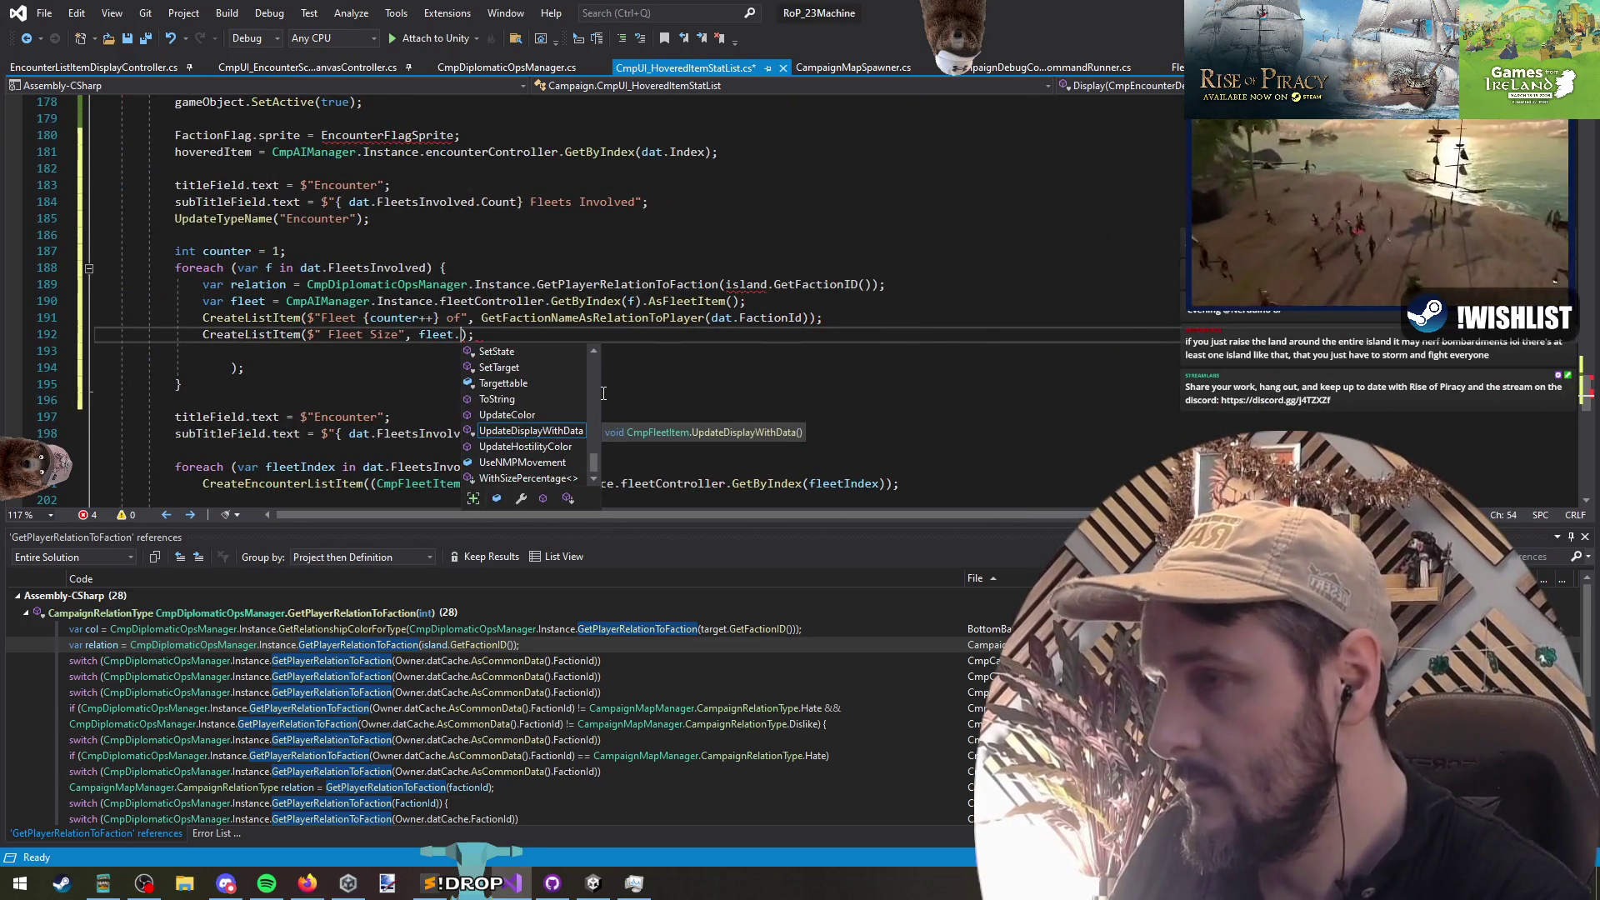
text(ships)
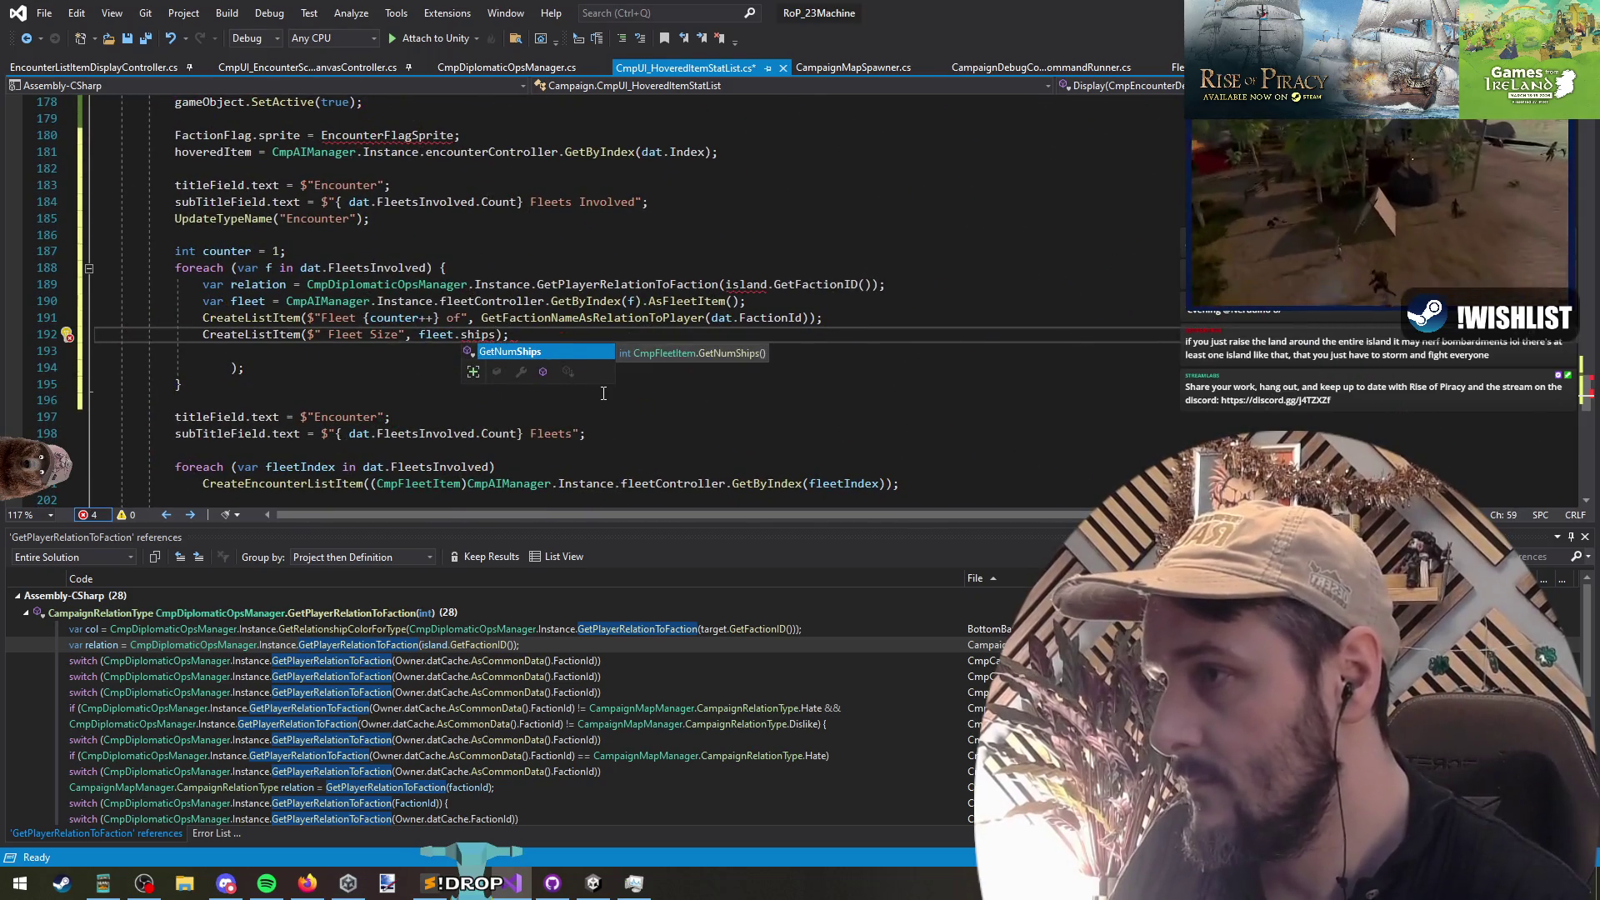
text(())
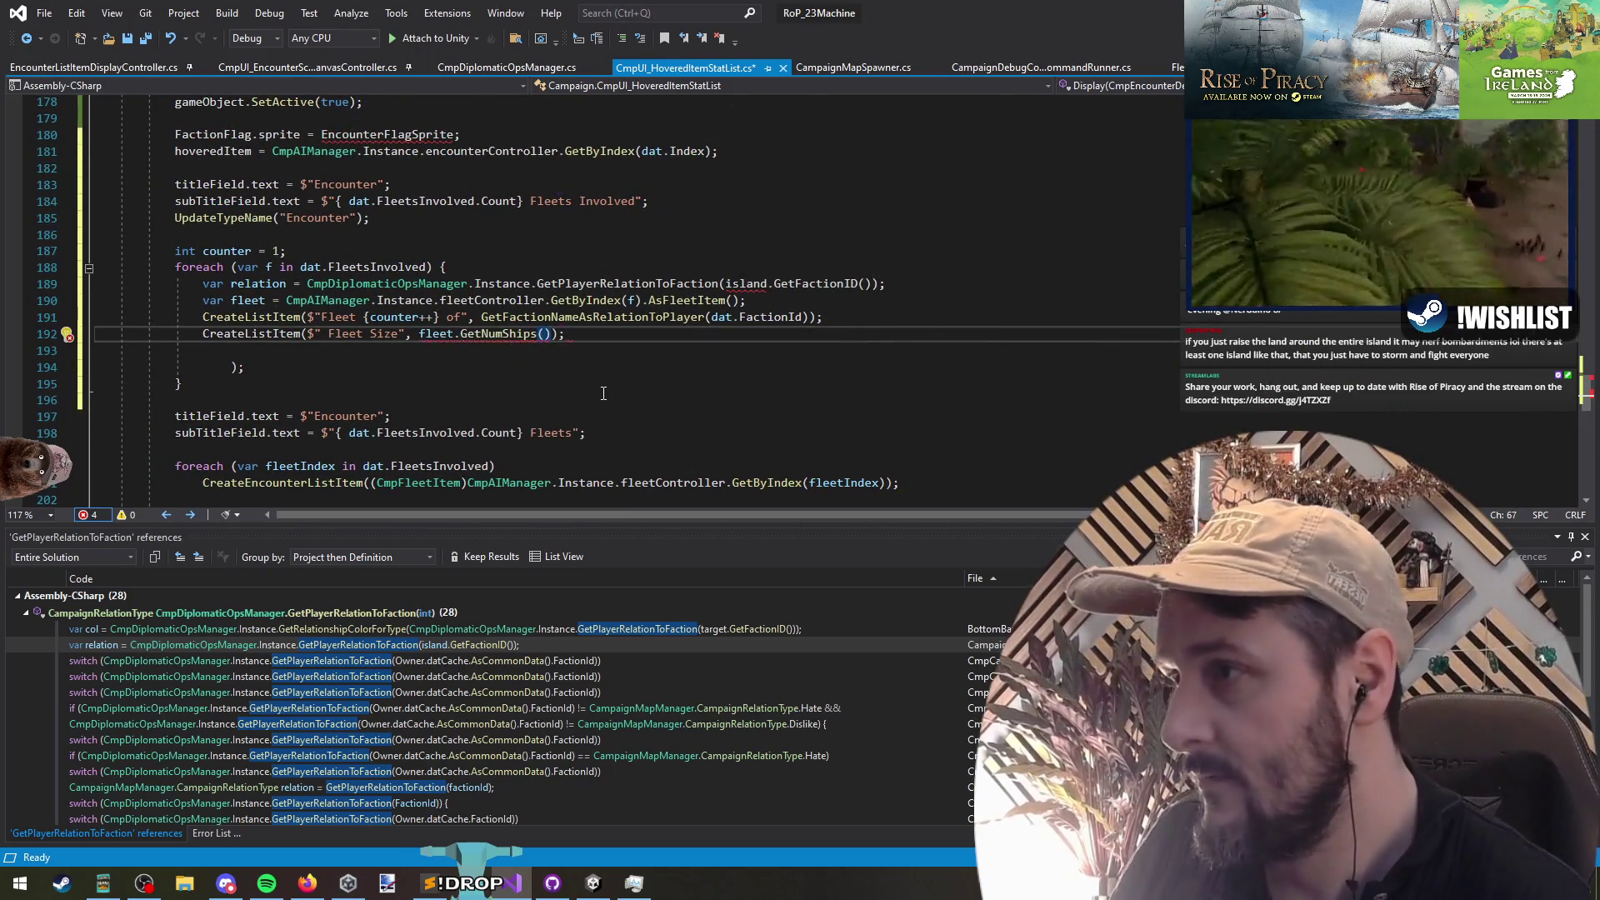
key(ctrl+Left)
key(ctrl+Left)
key(ctrl+Left)
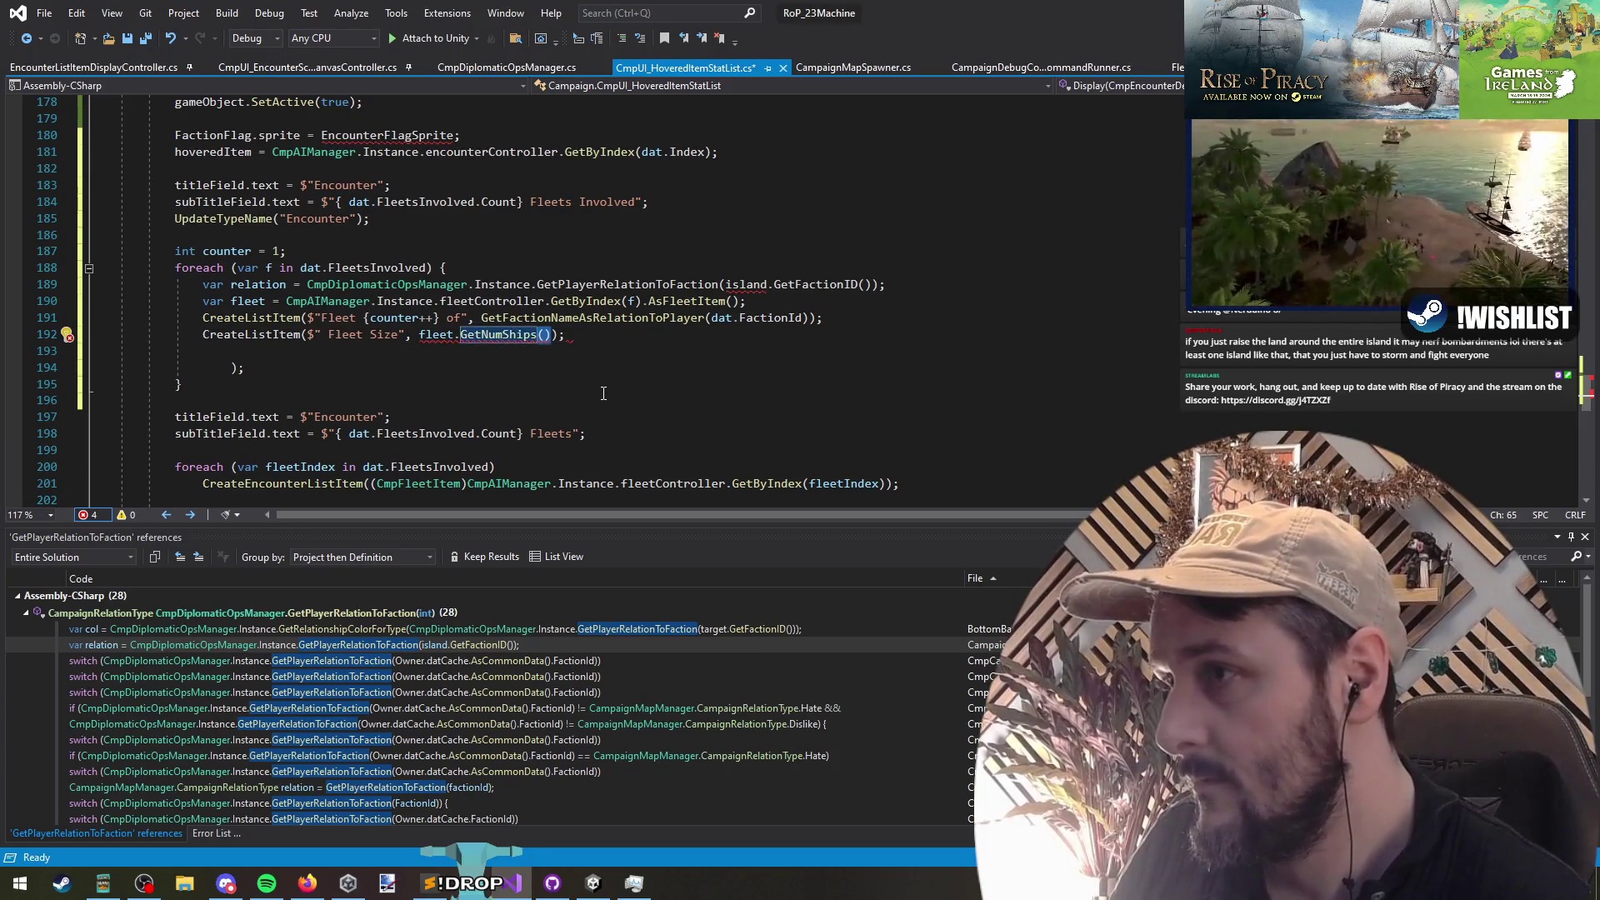
key(shift+Home)
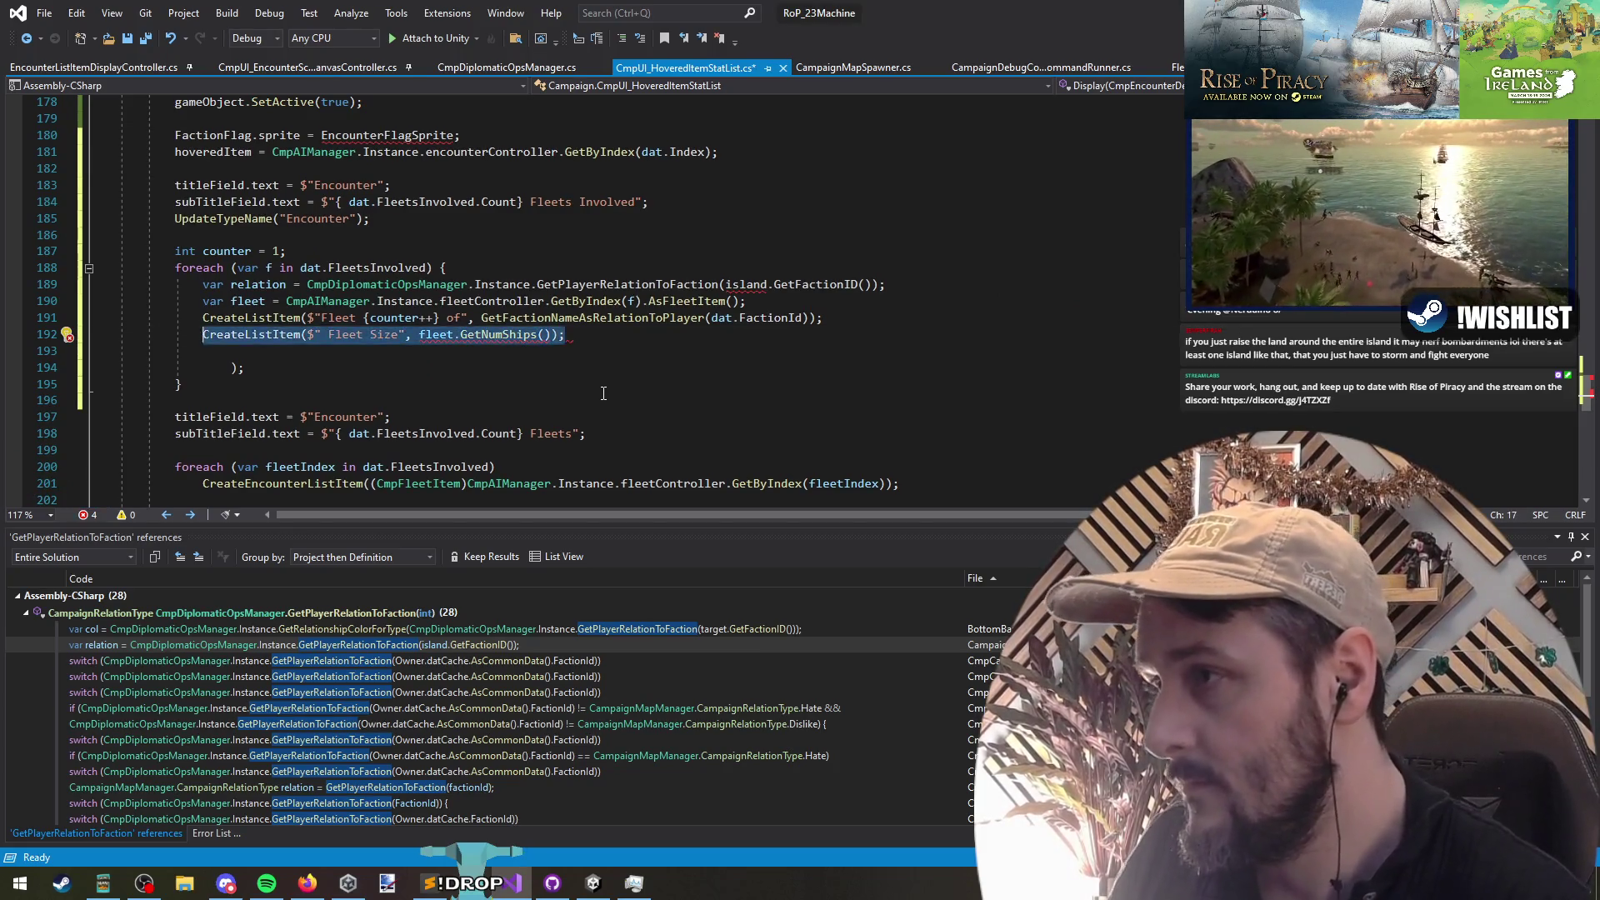
Step: Duplicate the Fleet Size line below itself and remove the stray closing-bracket line
key(ctrl+c)
key(Down)
key(ctrl+v)
key(Down)
key(Home)
key(Delete)
key(Delete)
key(BackSpace)
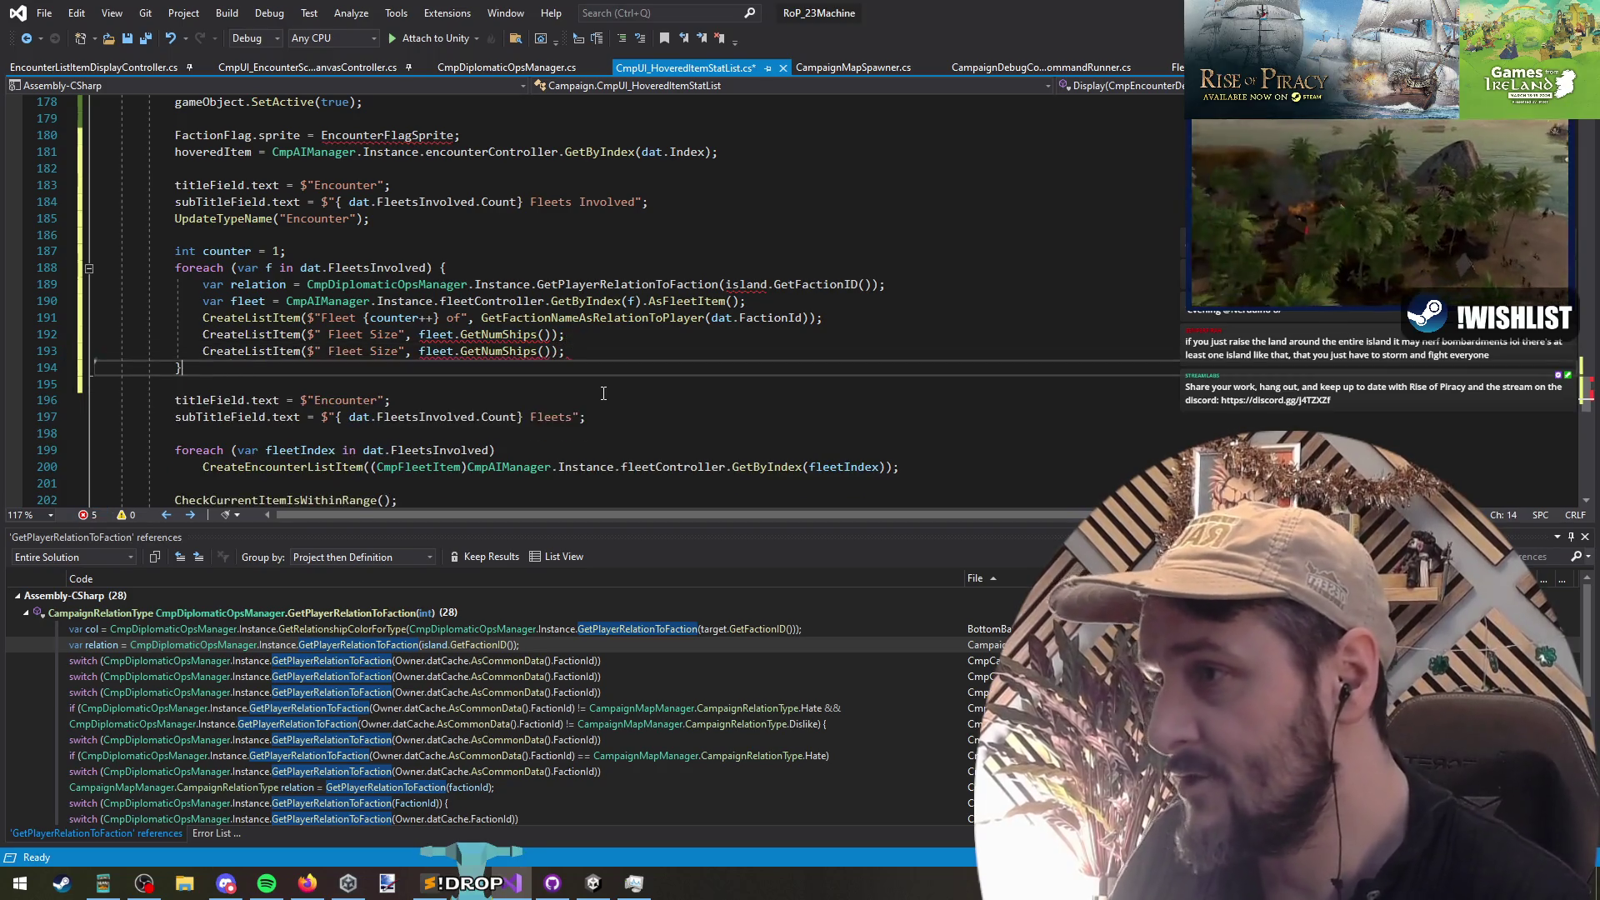
Step: Change the copy's value to fleet.dat.ShipsInFleet.GetFlagship().ShipName
key(ctrl+shift+Left)
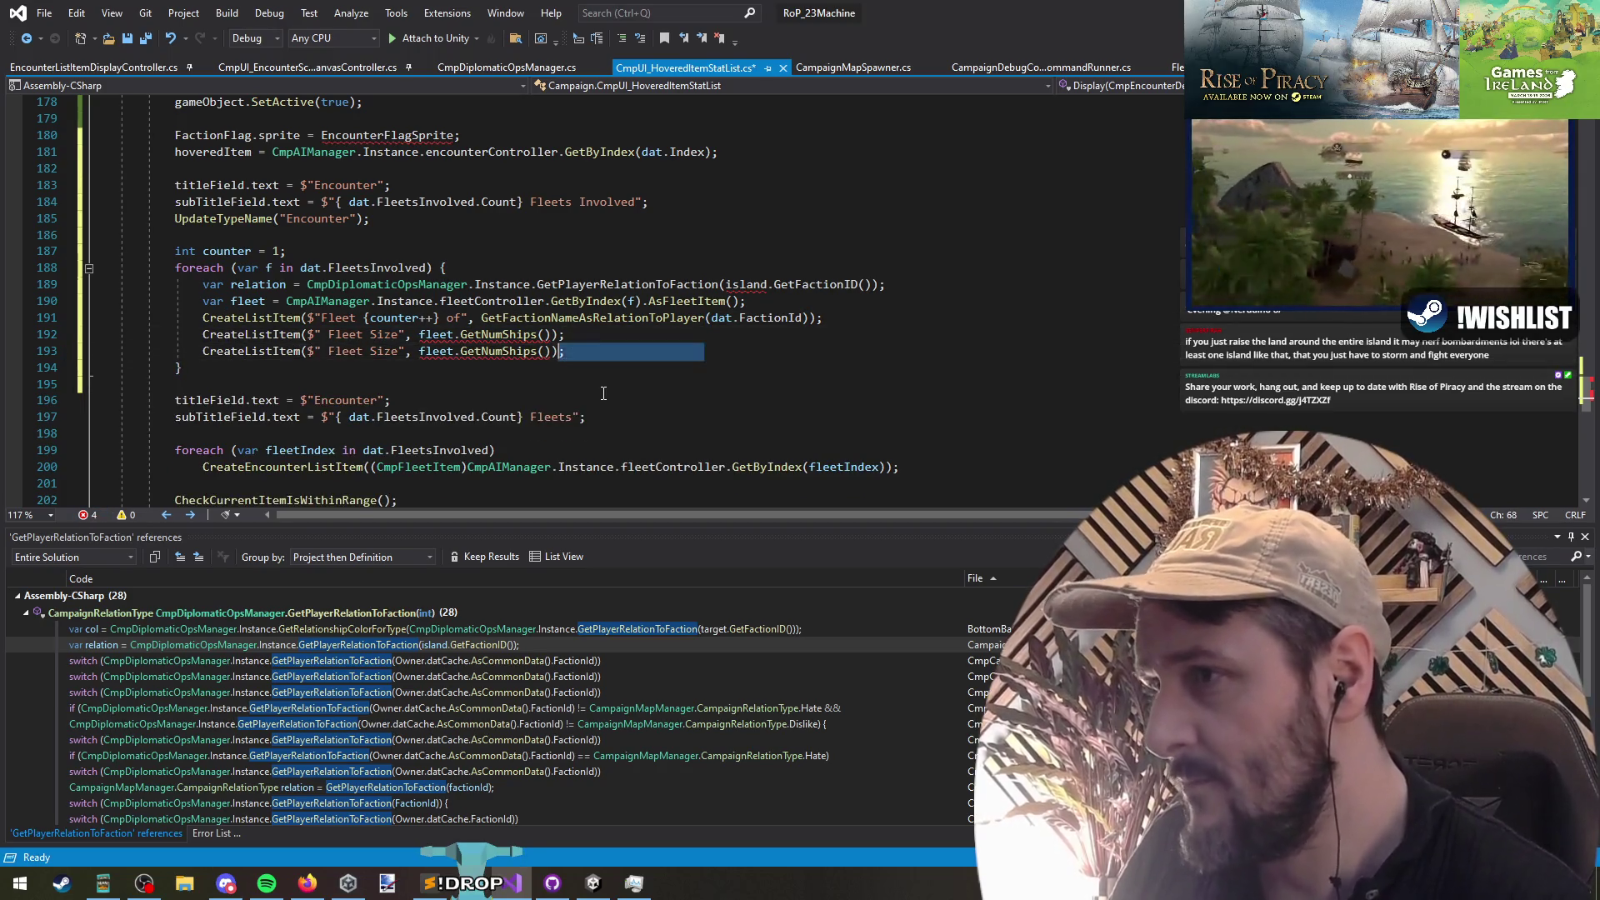
key(Left)
key(Left)
key(Left)
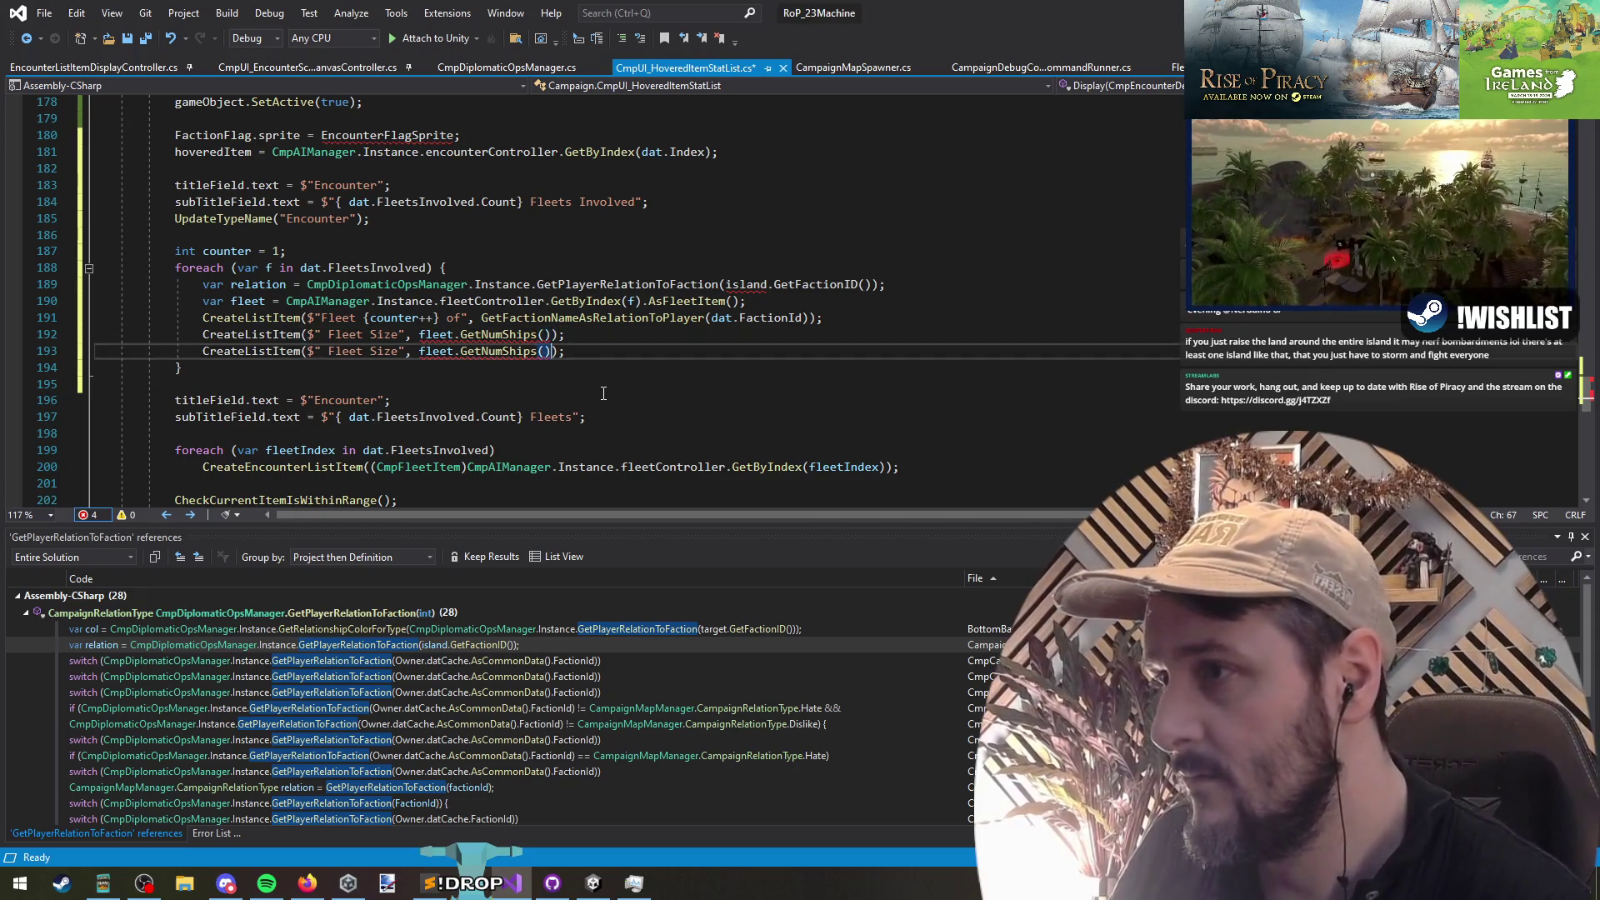
key(ctrl+shift+Left)
key(ctrl+shift+Left)
key(ctrl+shift+Left)
key(ctrl+shift+Right)
key(ctrl+shift+Right)
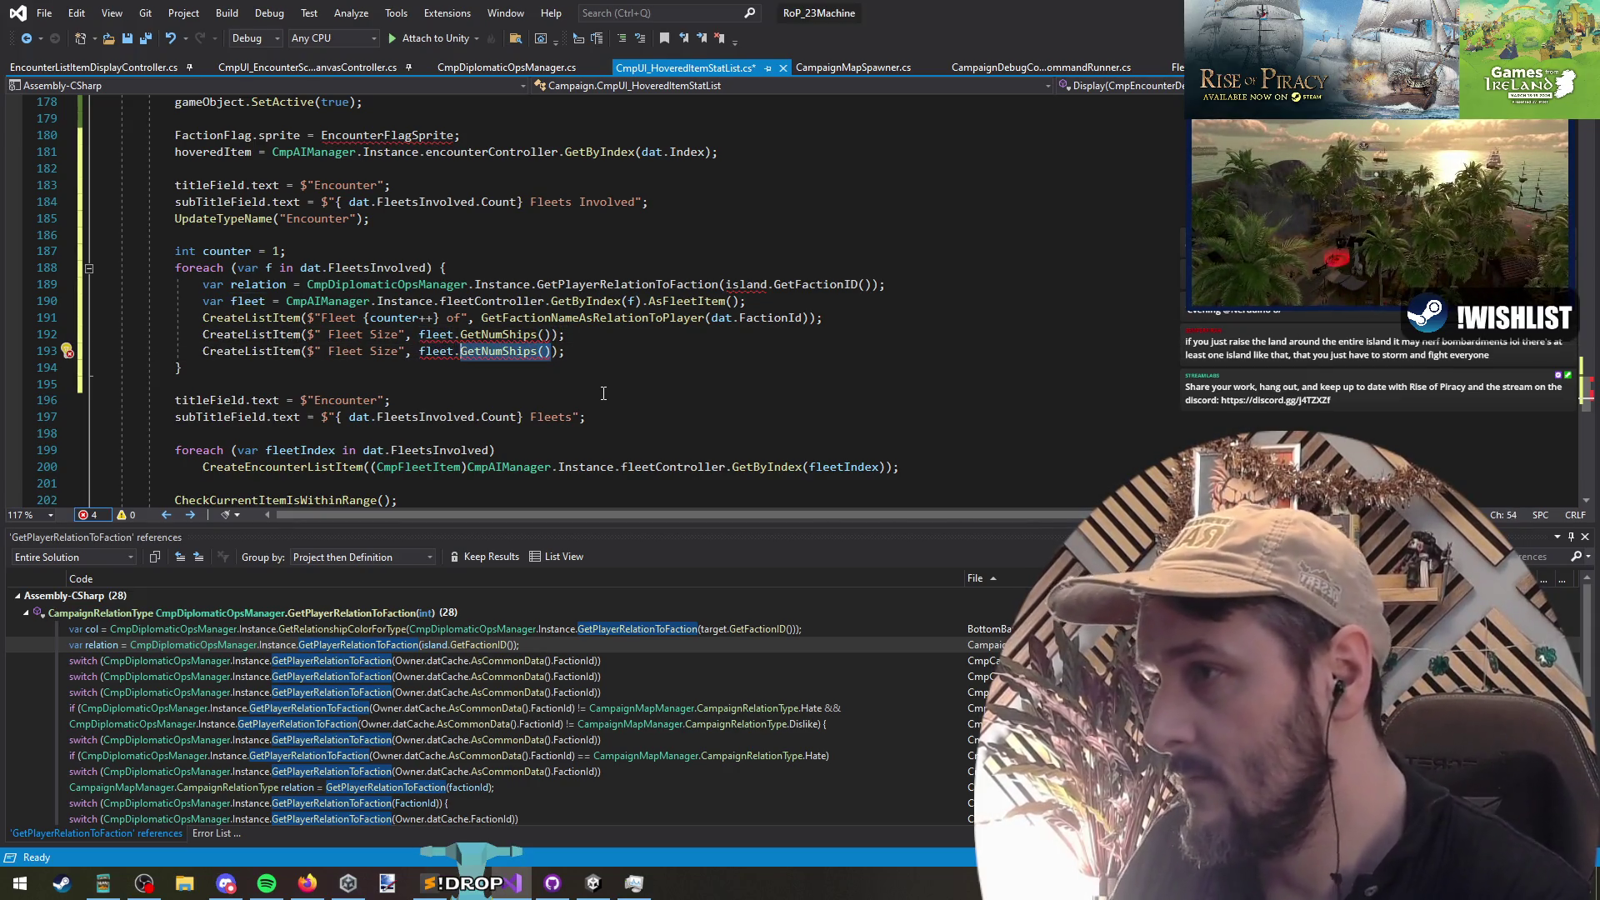
text(data)
key(BackSpace)
text(.flags)
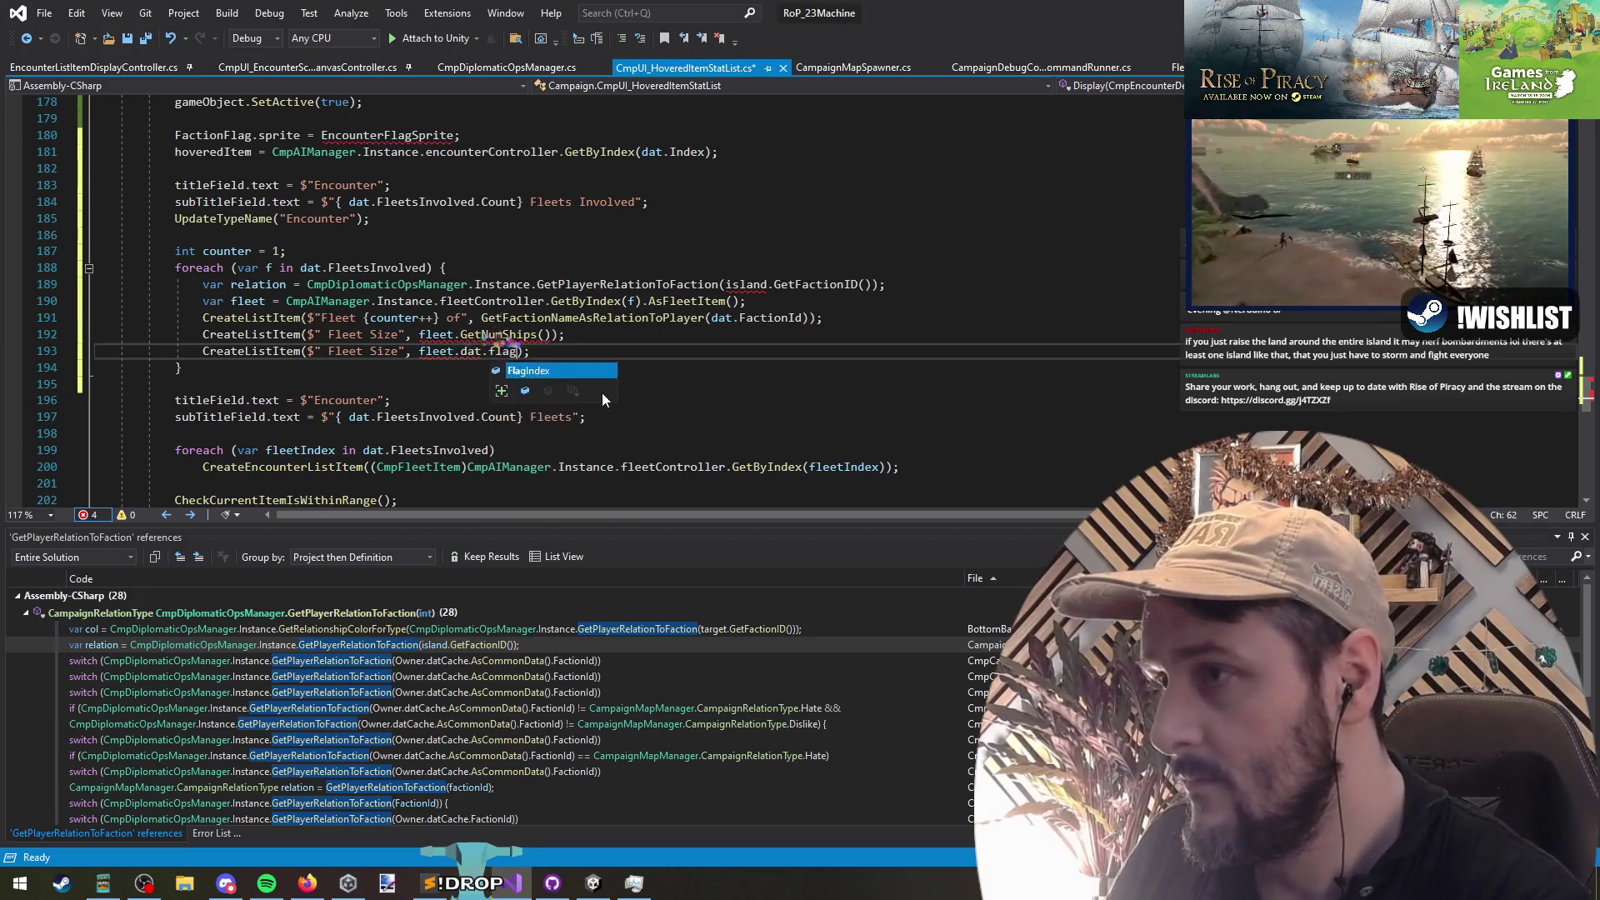
key(BackSpace)
key(BackSpace)
key(BackSpace)
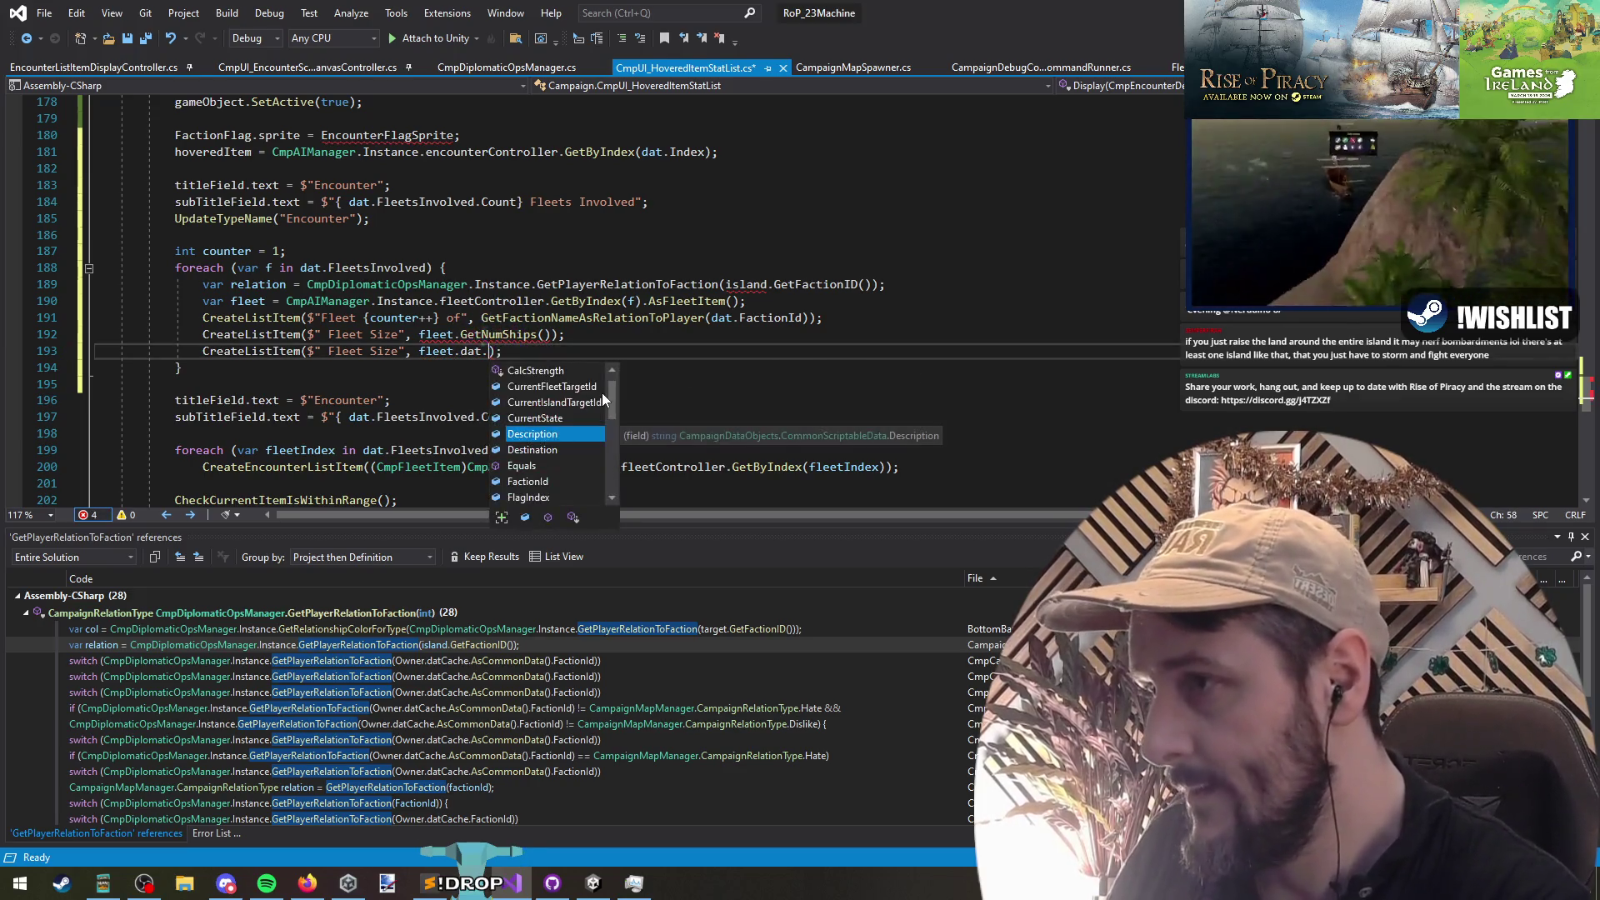
text(ShipsInFleet.flags)
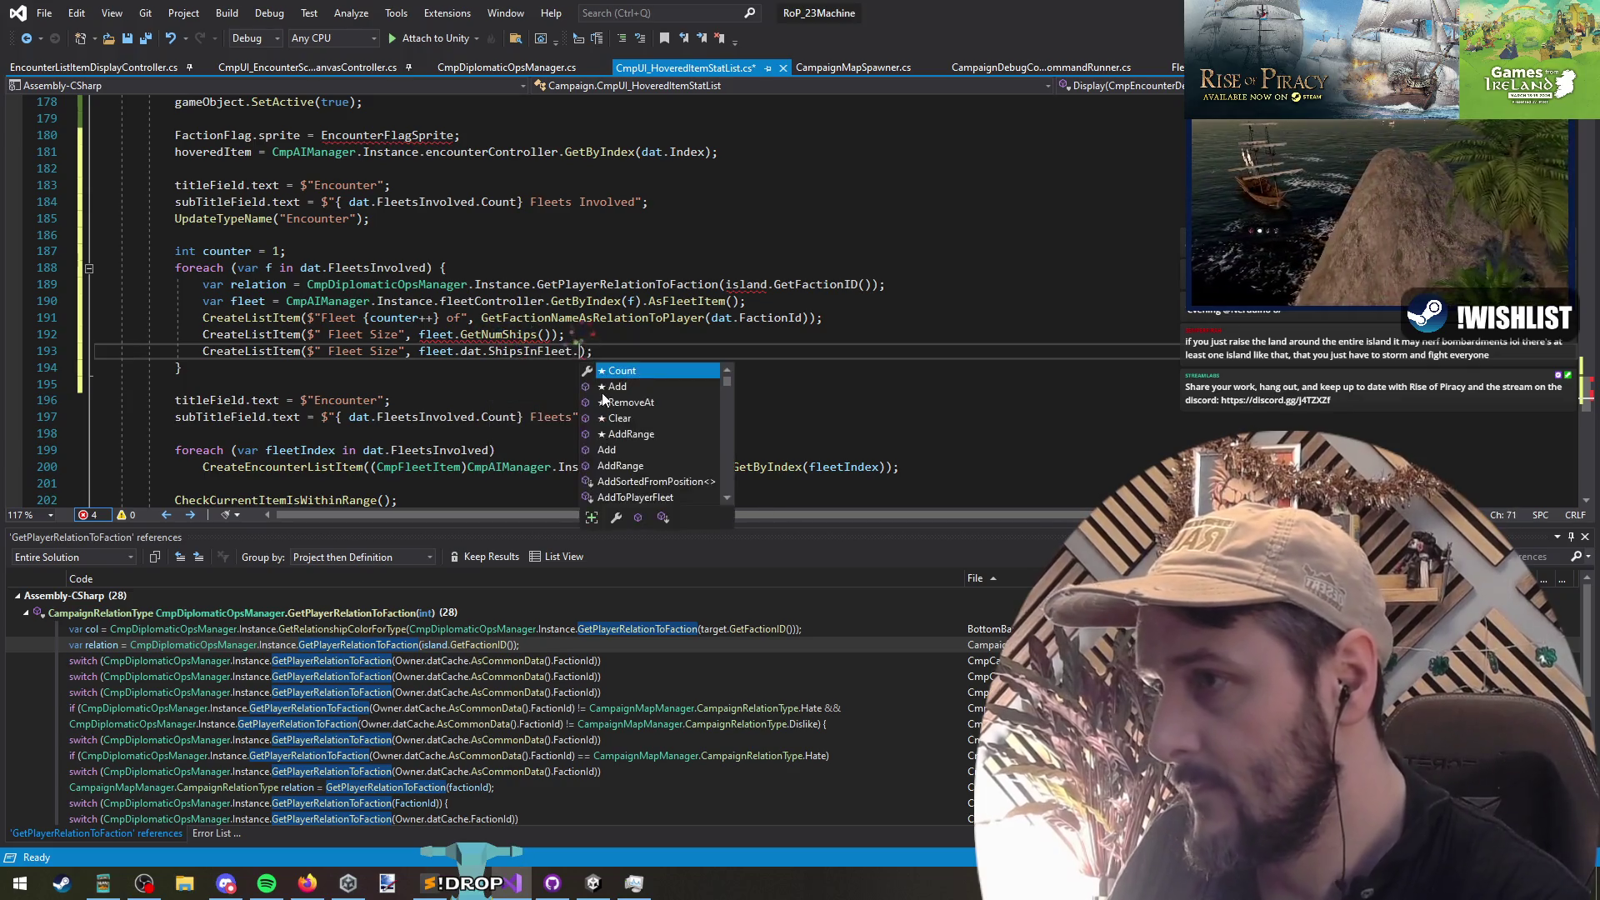
key(Down)
text(().)
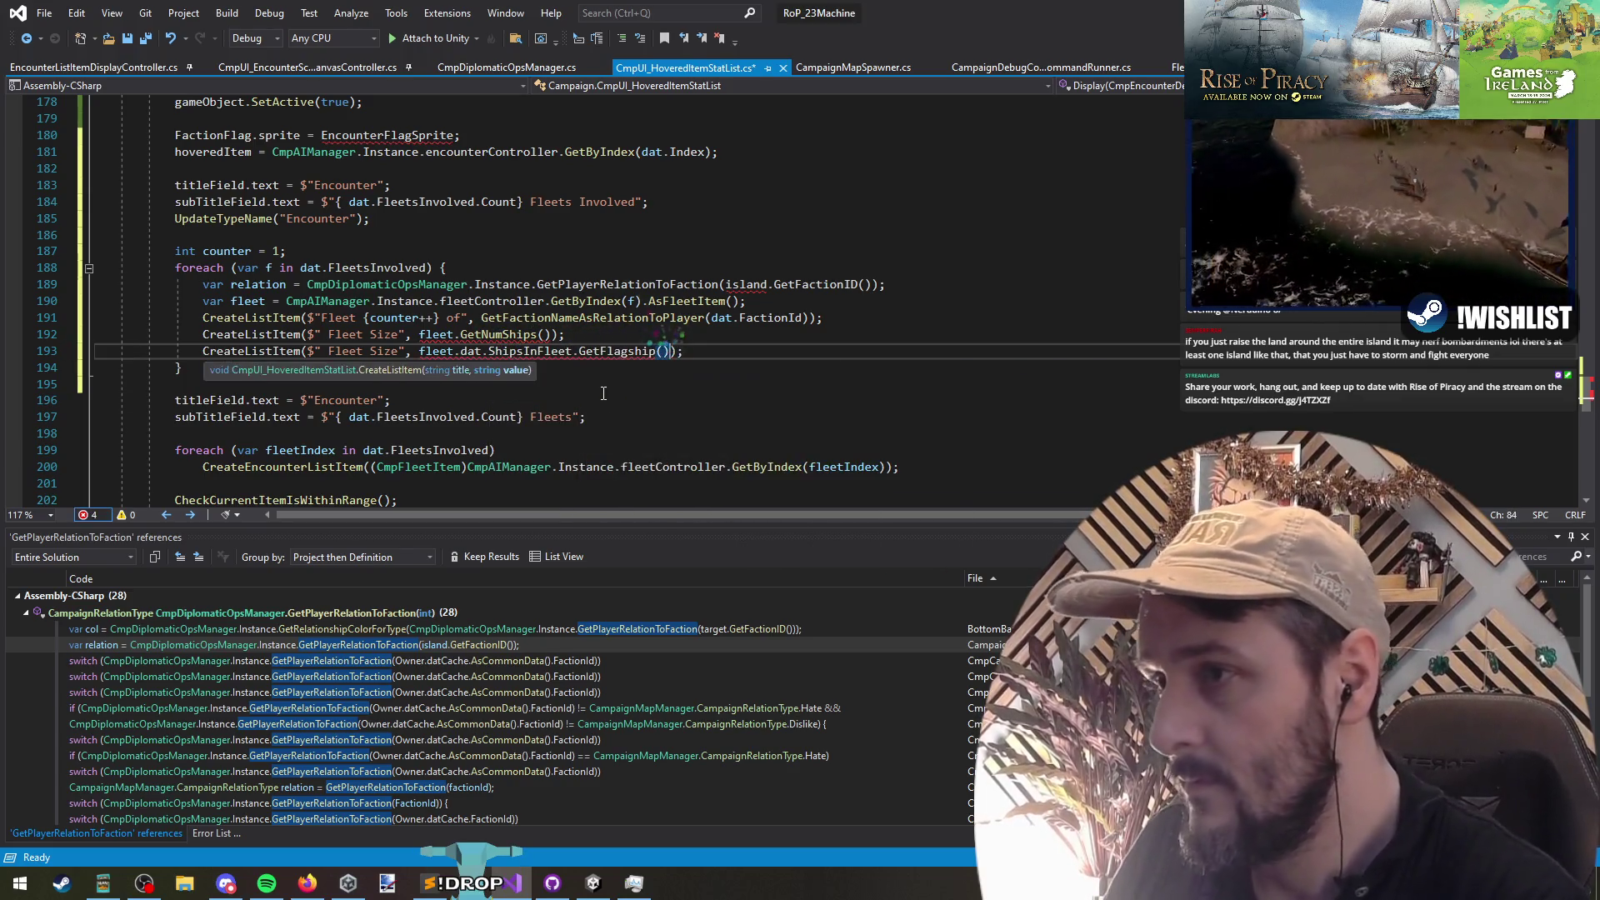
text(ship)
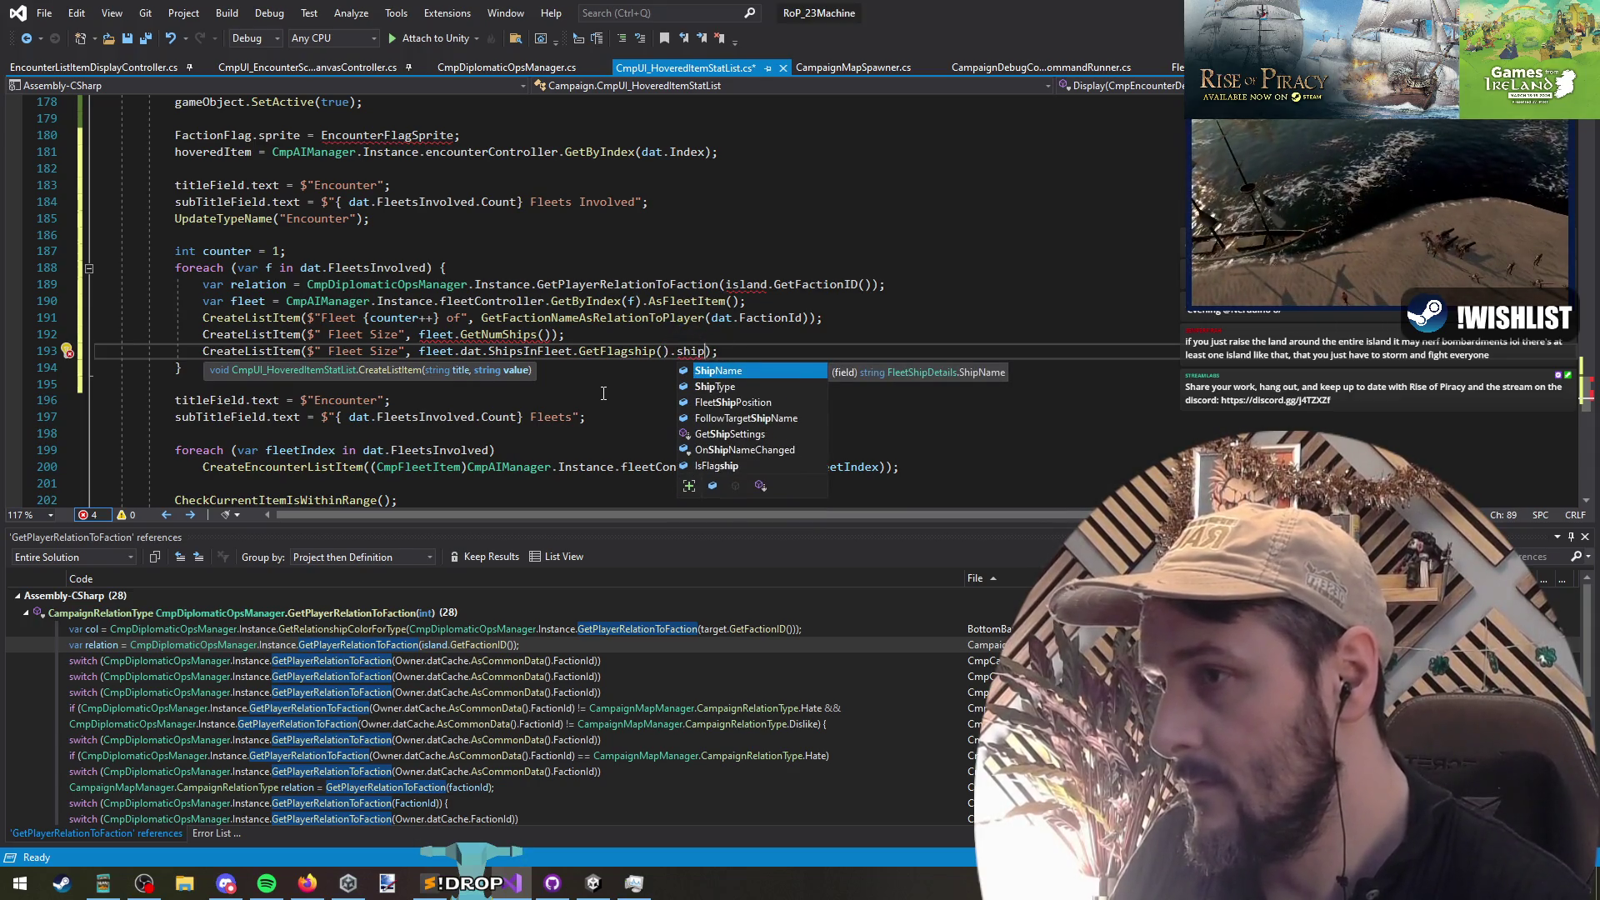
key(Tab)
key(End)
Step: Insert a blank line above the entries and relabel the copied line 'Flagship'
key(Up)
key(Up)
key(Return)
key(Down)
key(Down)
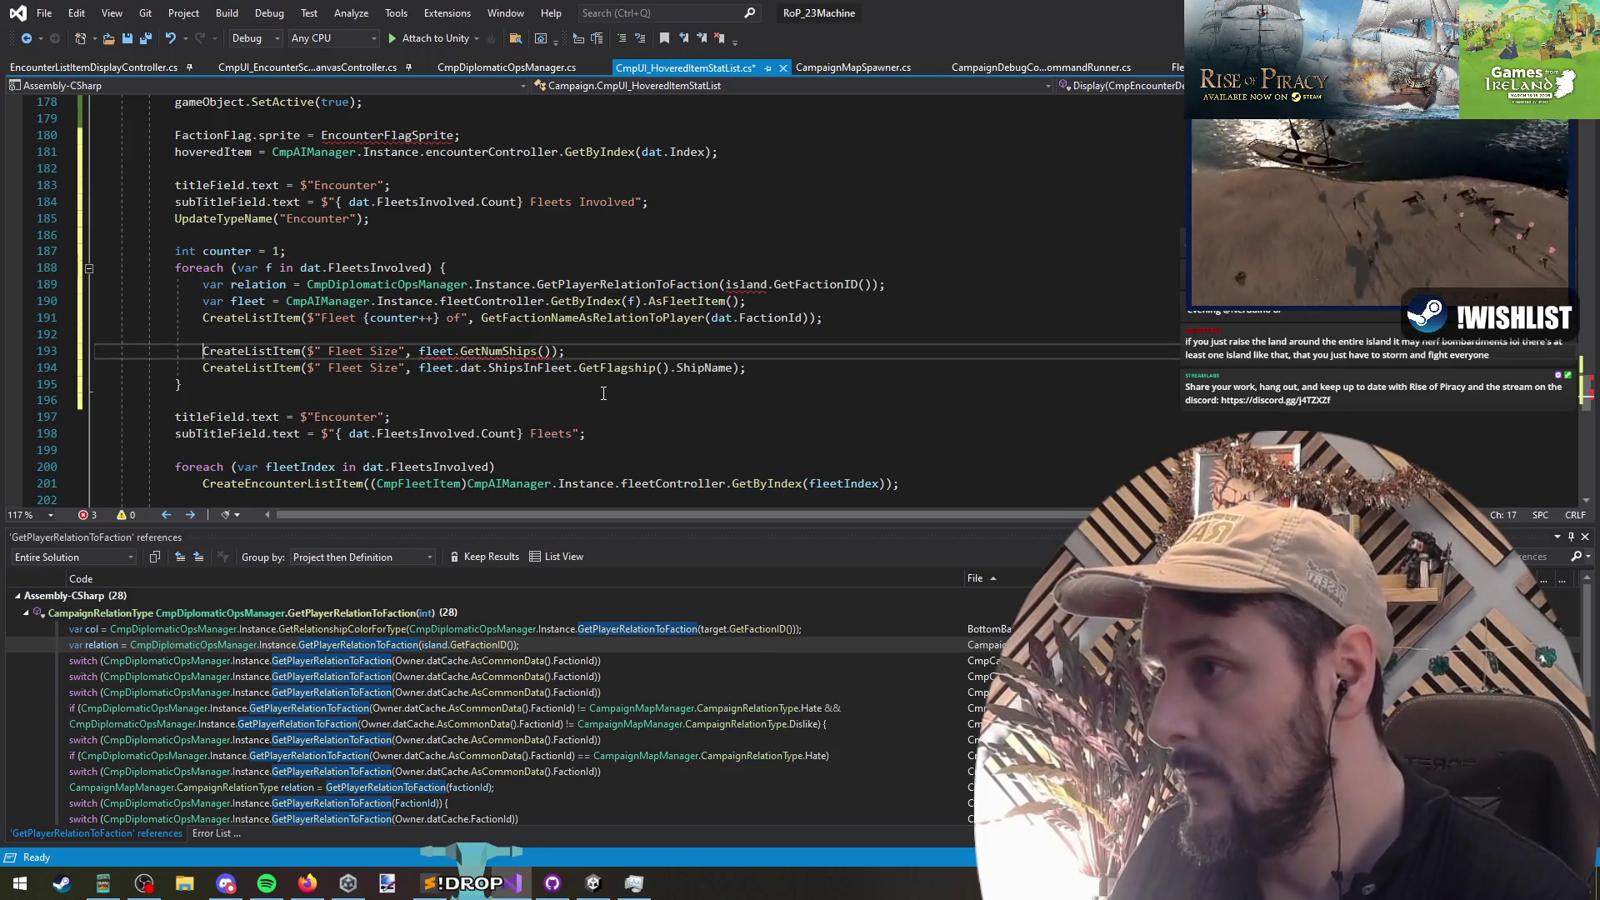
key(ctrl+Right)
key(ctrl+Right)
key(ctrl+Right)
key(ctrl+BackSpace)
key(ctrl+BackSpace)
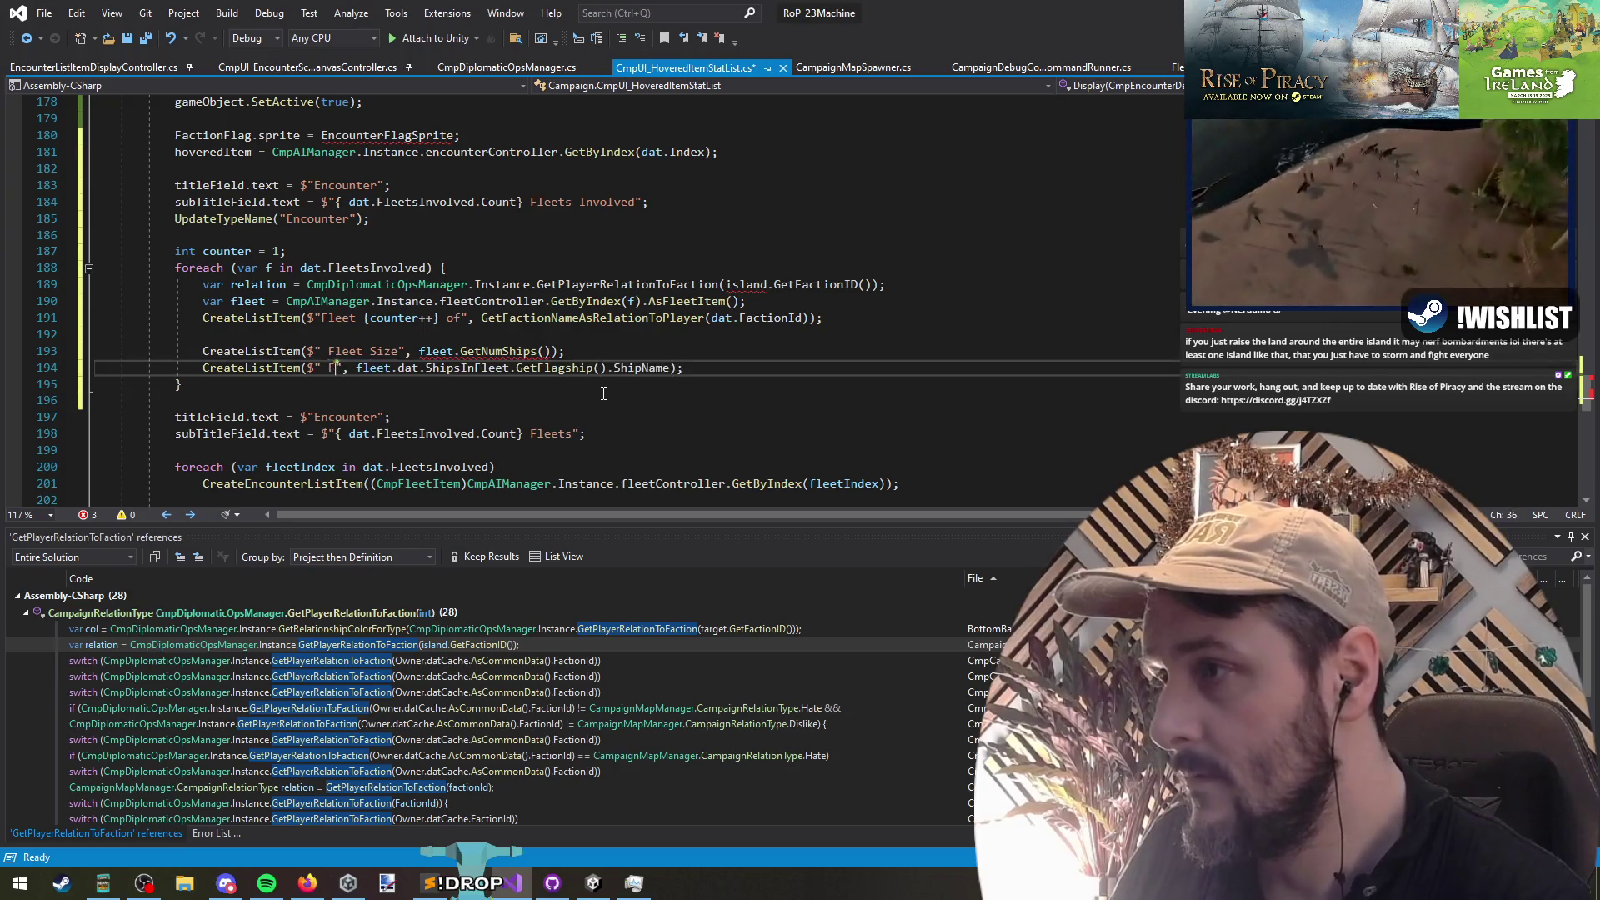
text(Flagship)
Step: Paste another Fleet Size line into the blank line and select its label for retitling
key(Up)
key(Up)
key(ctrl+v)
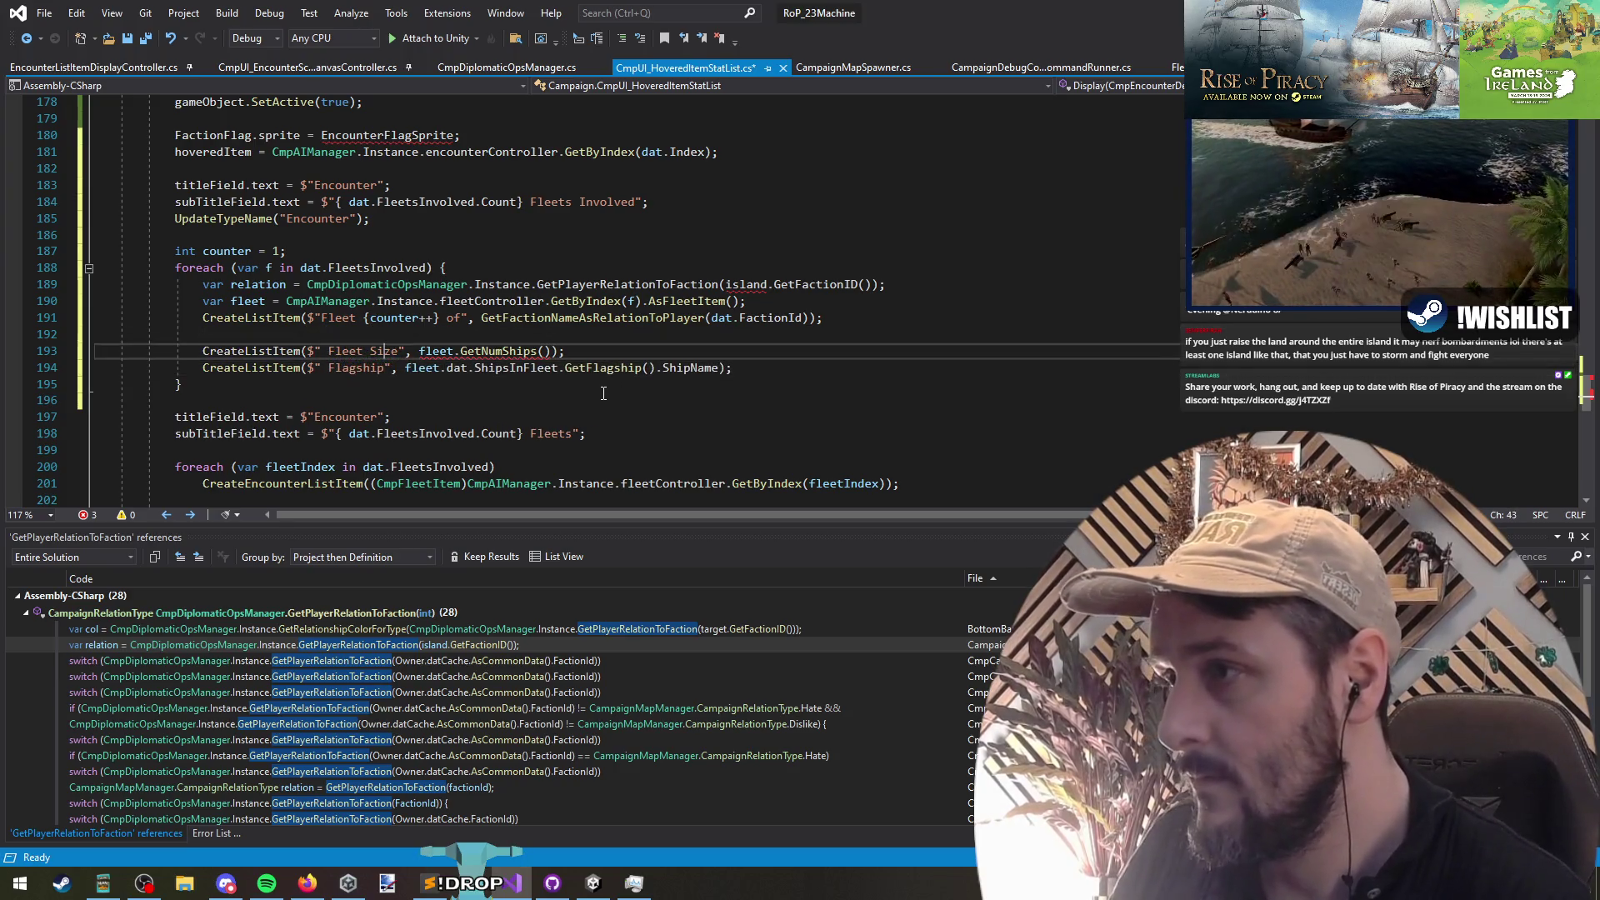
key(Left)
key(Left)
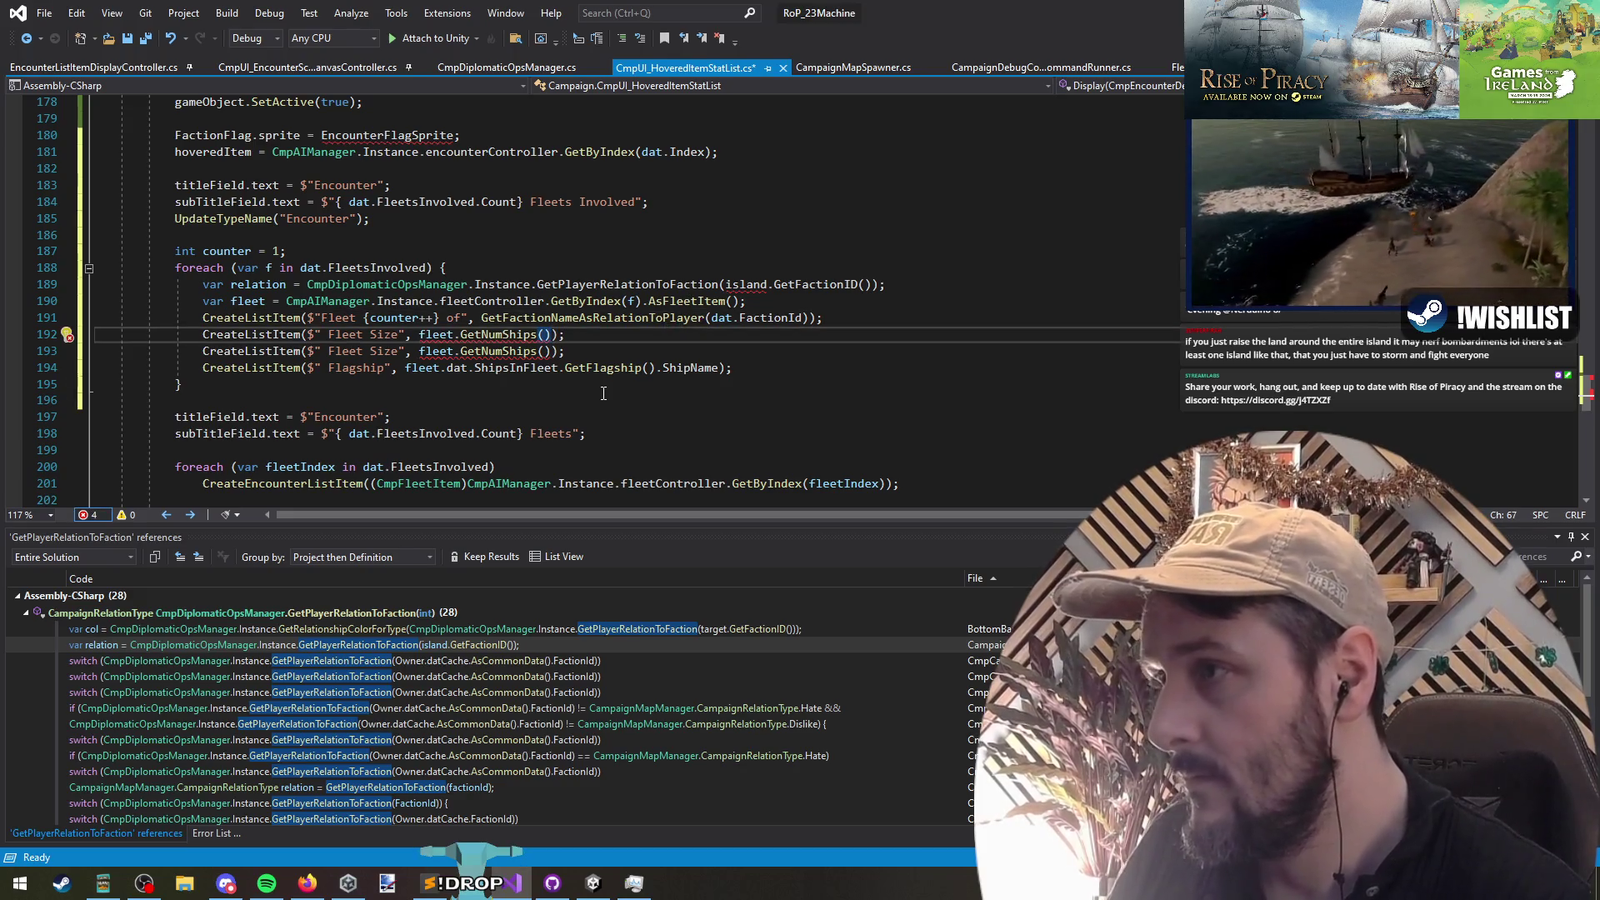
key(ctrl+shift+Left)
key(ctrl+shift+Left)
key(ctrl+shift+Left)
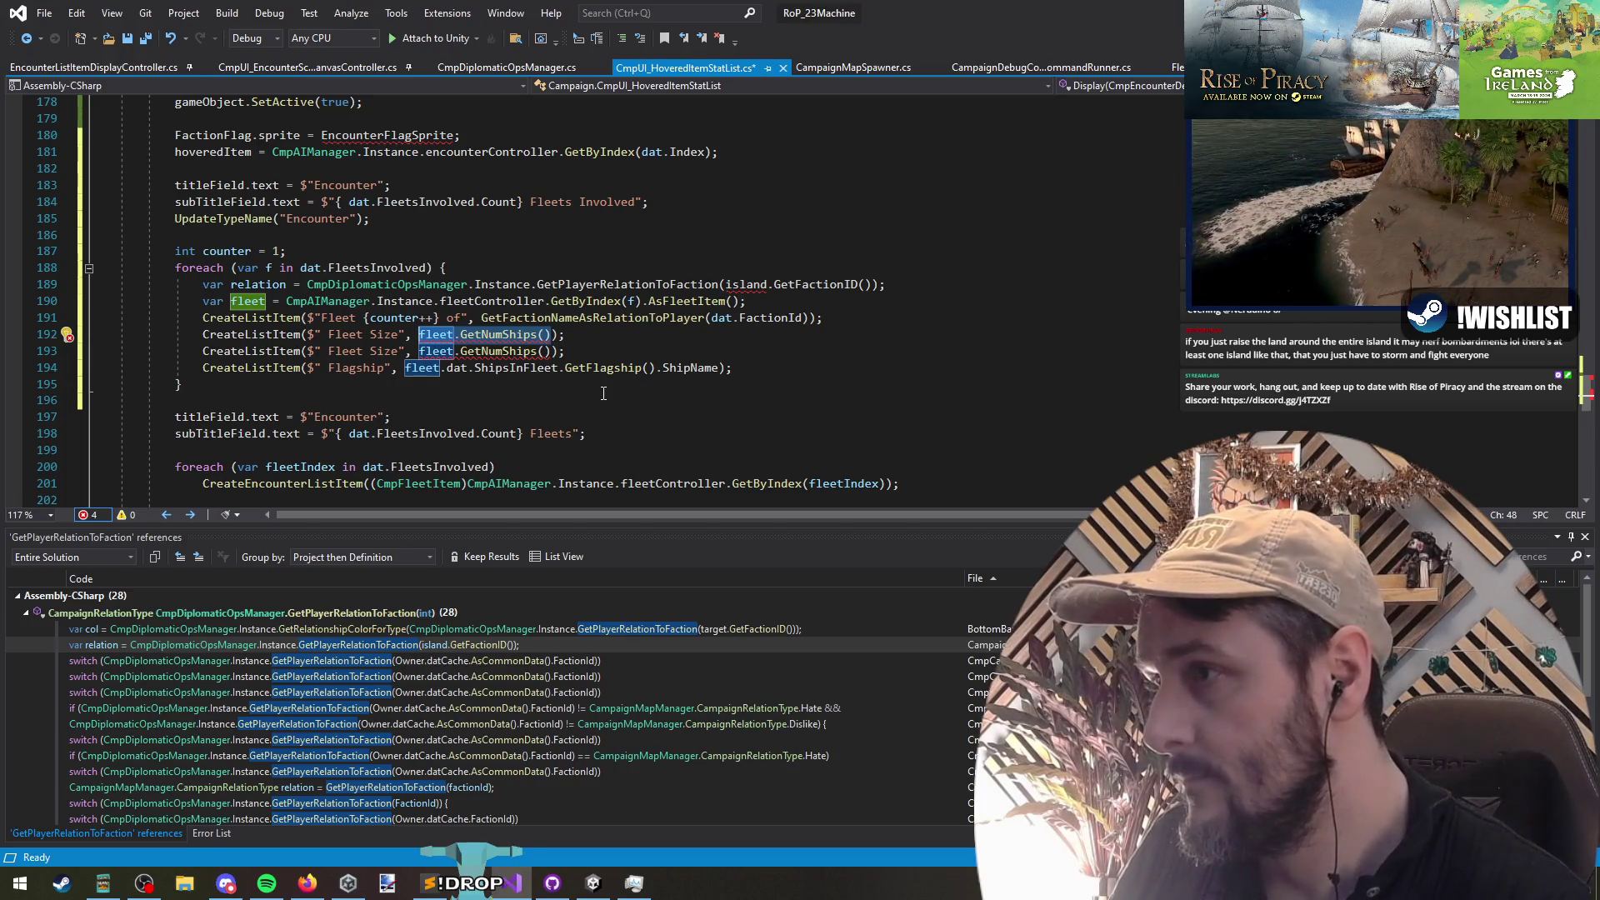
key(Left)
key(Left)
key(Left)
key(ctrl+shift+Left)
key(ctrl+shift+Left)
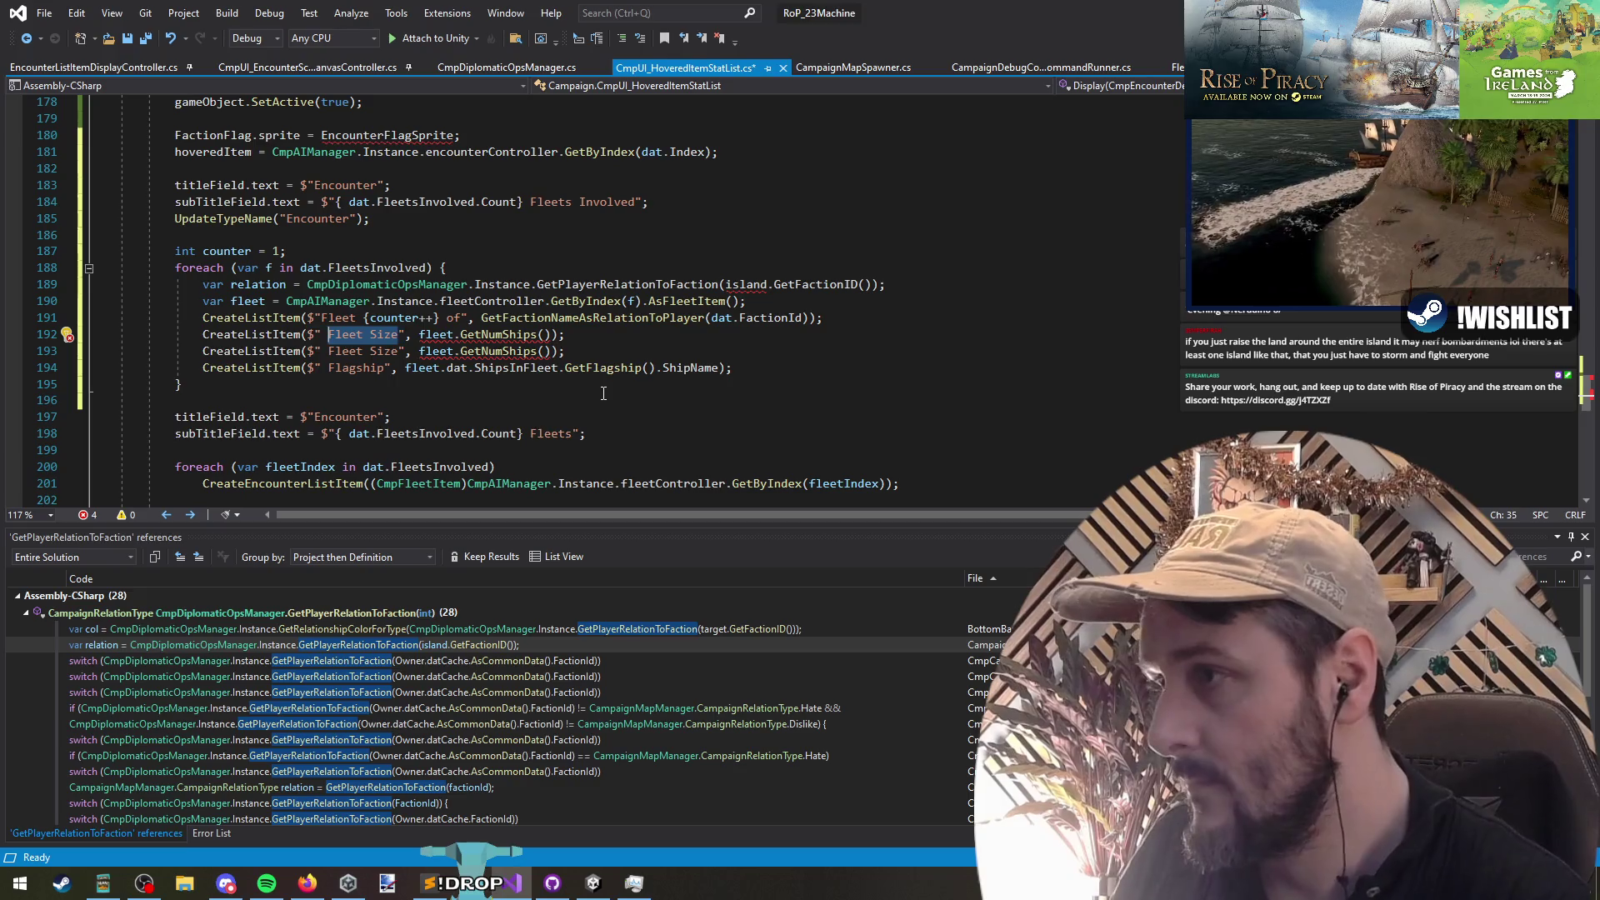
Step: Retitle the new copy 'Leader' and make its value fleet.dat.Leader
text(Leader)
key(ctrl+Right)
key(ctrl+Right)
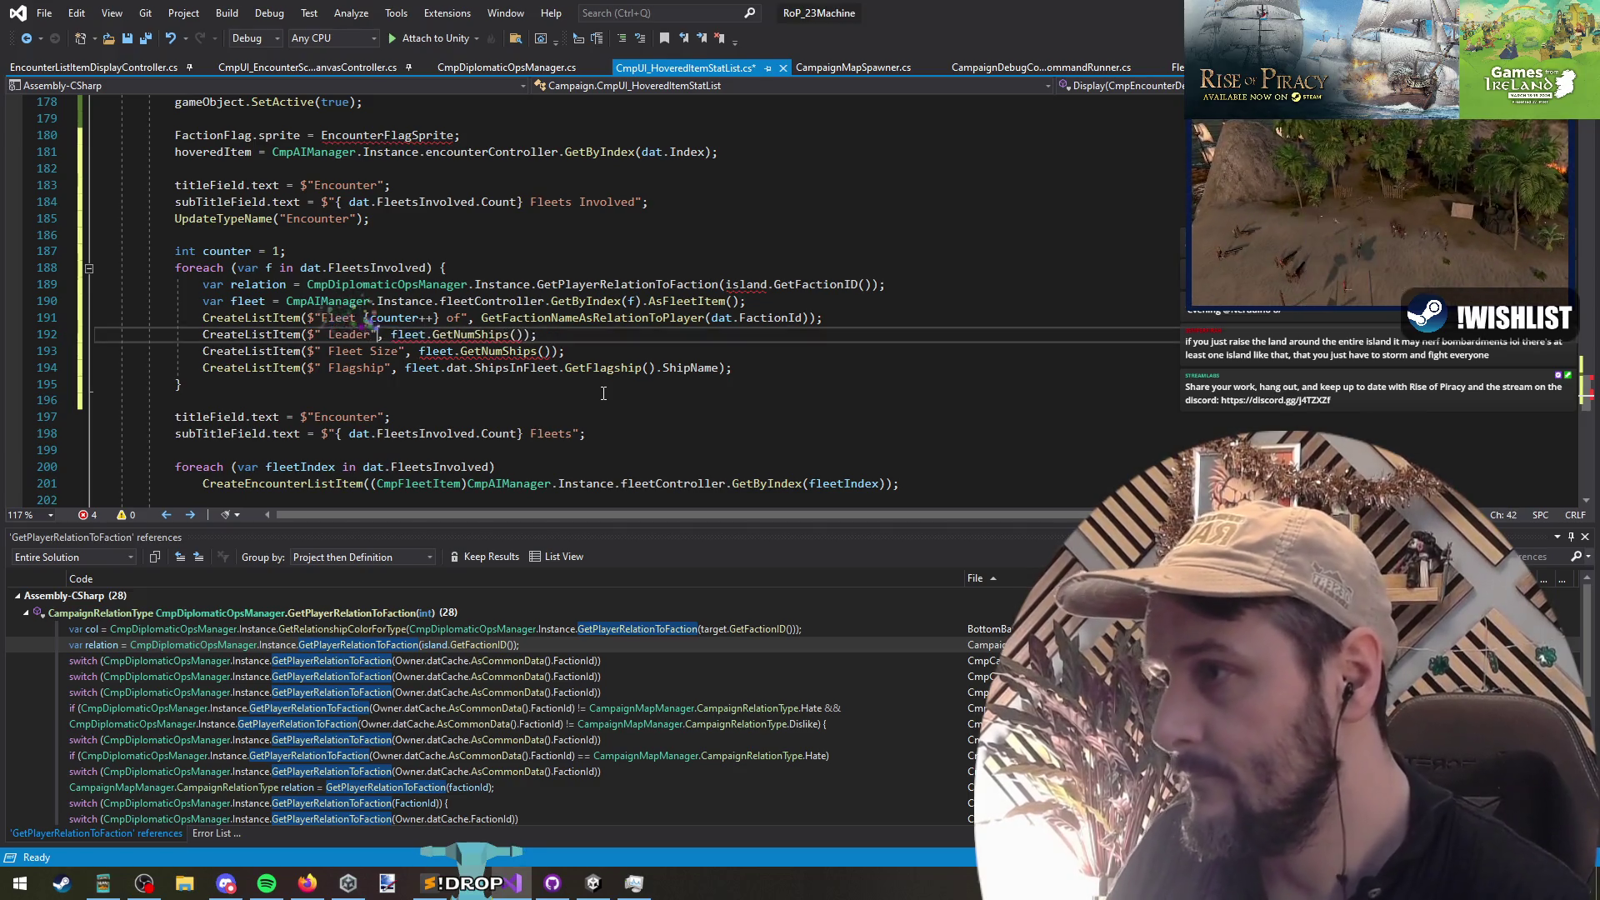
key(ctrl+Right)
key(ctrl+shift+Right)
text(dat.)
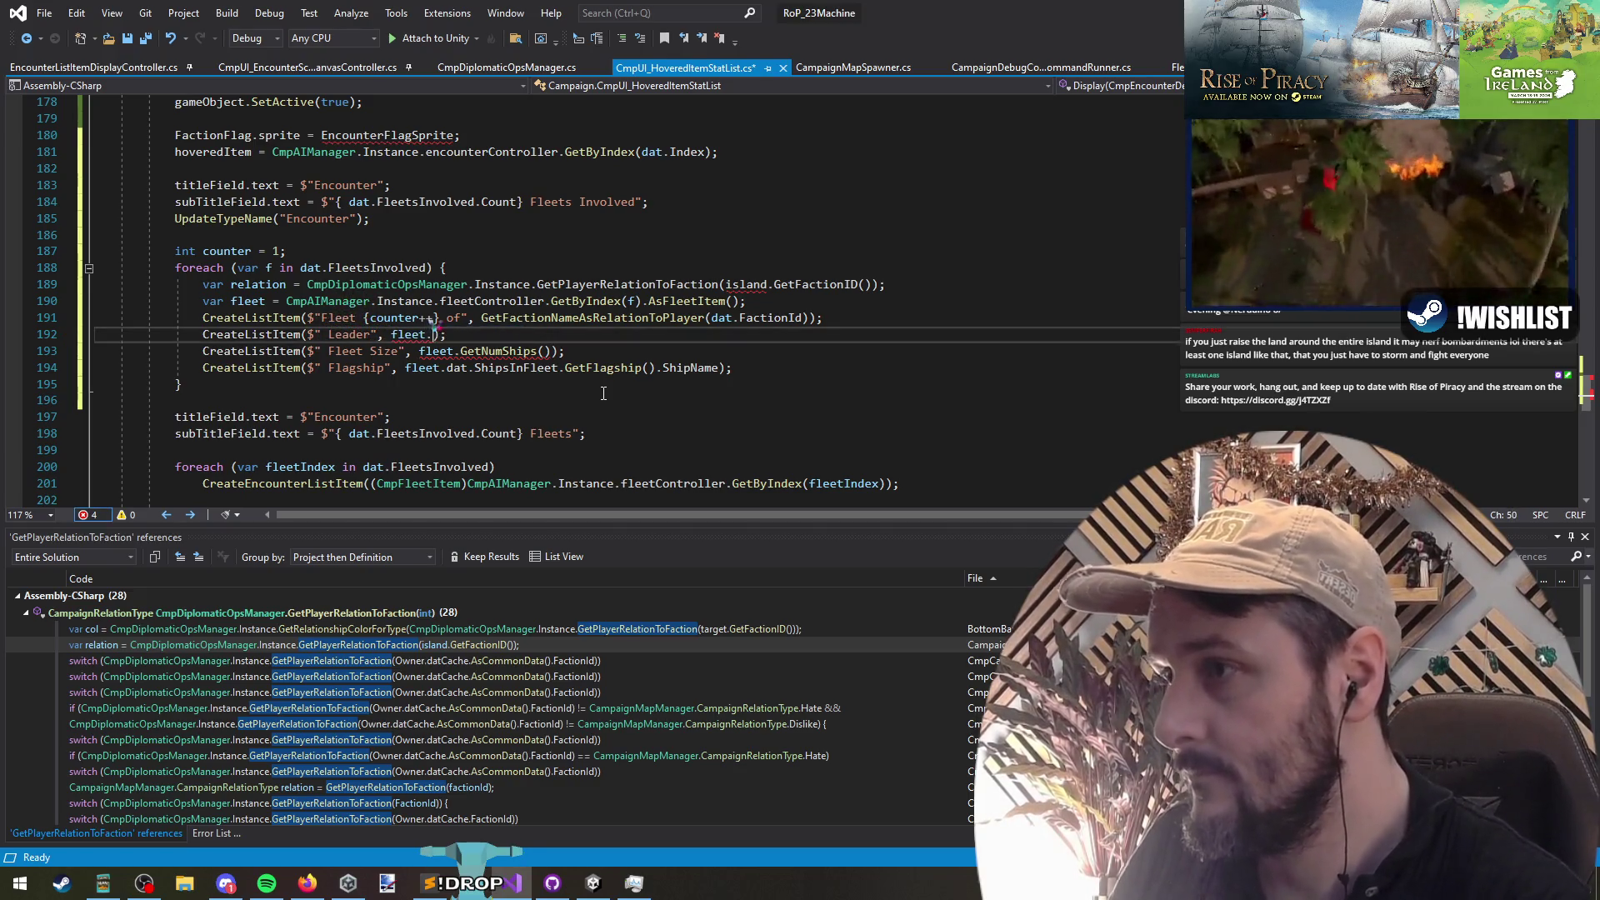
text(Leader)
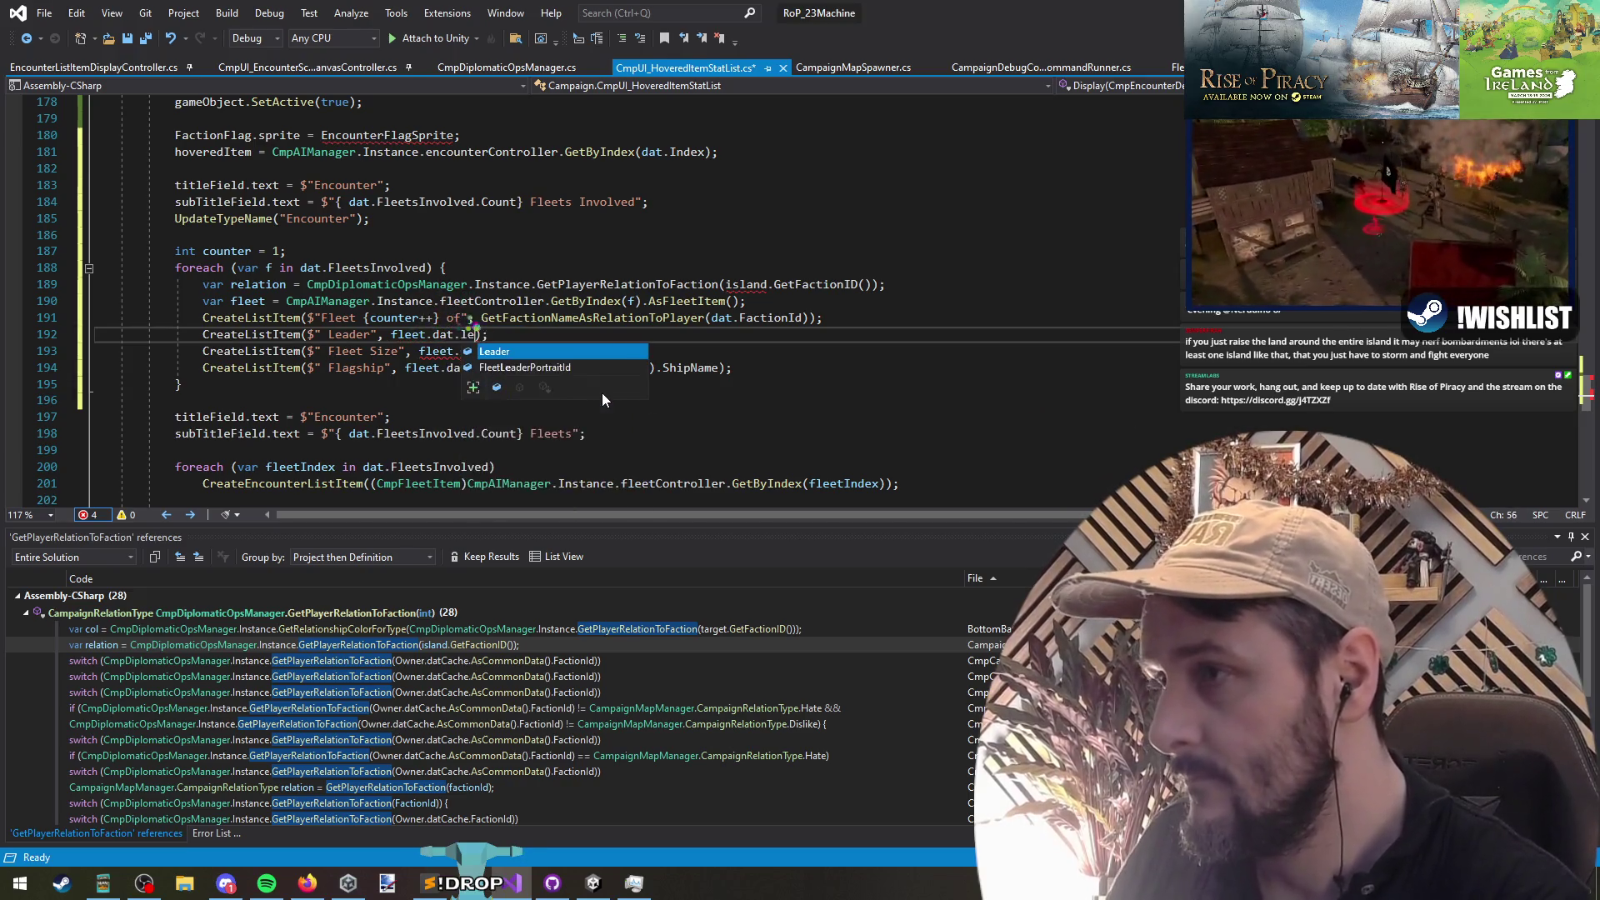
key(Tab)
Step: Wrap the Fleet Size ship count as interpolated text $"{fleet.GetNumShips()}"
key(Down)
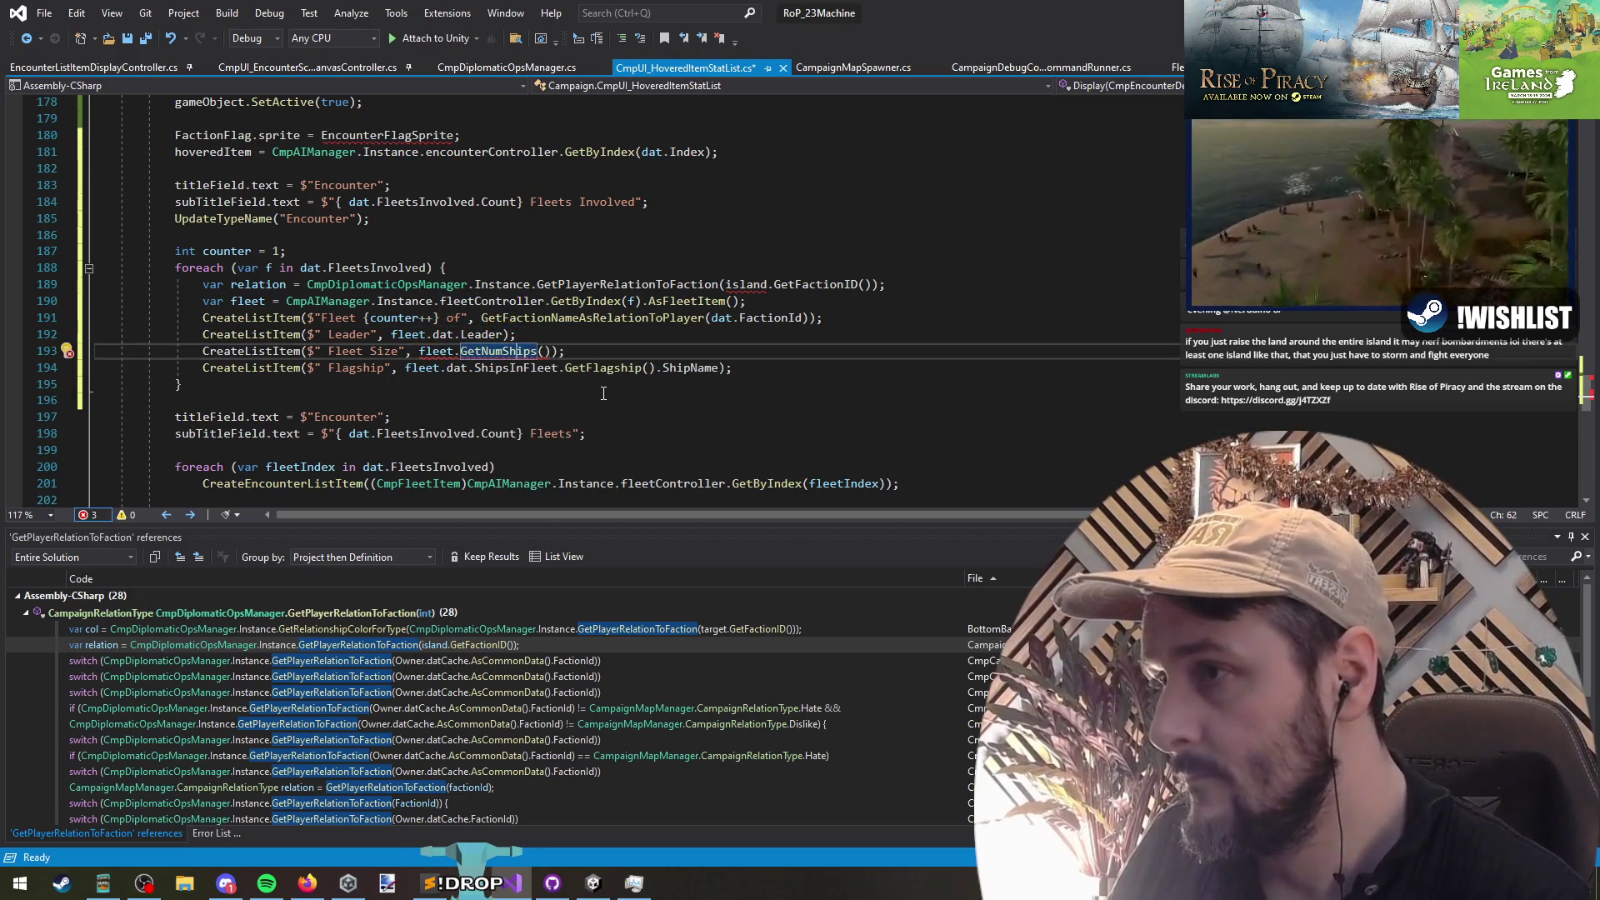
key(ctrl+Right)
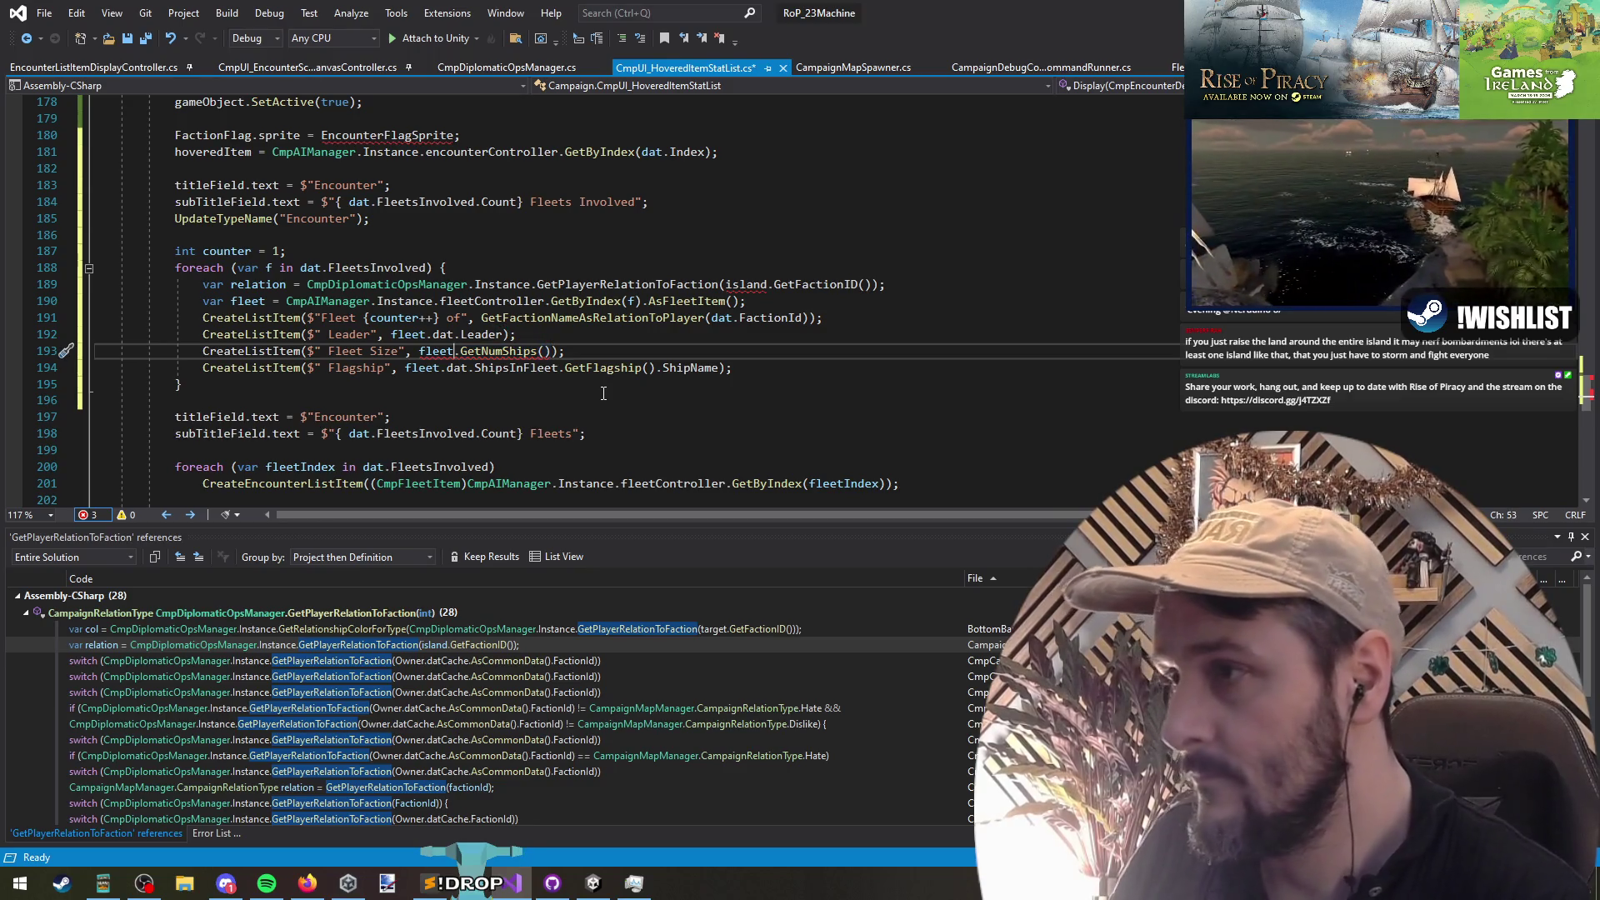
text($"{)
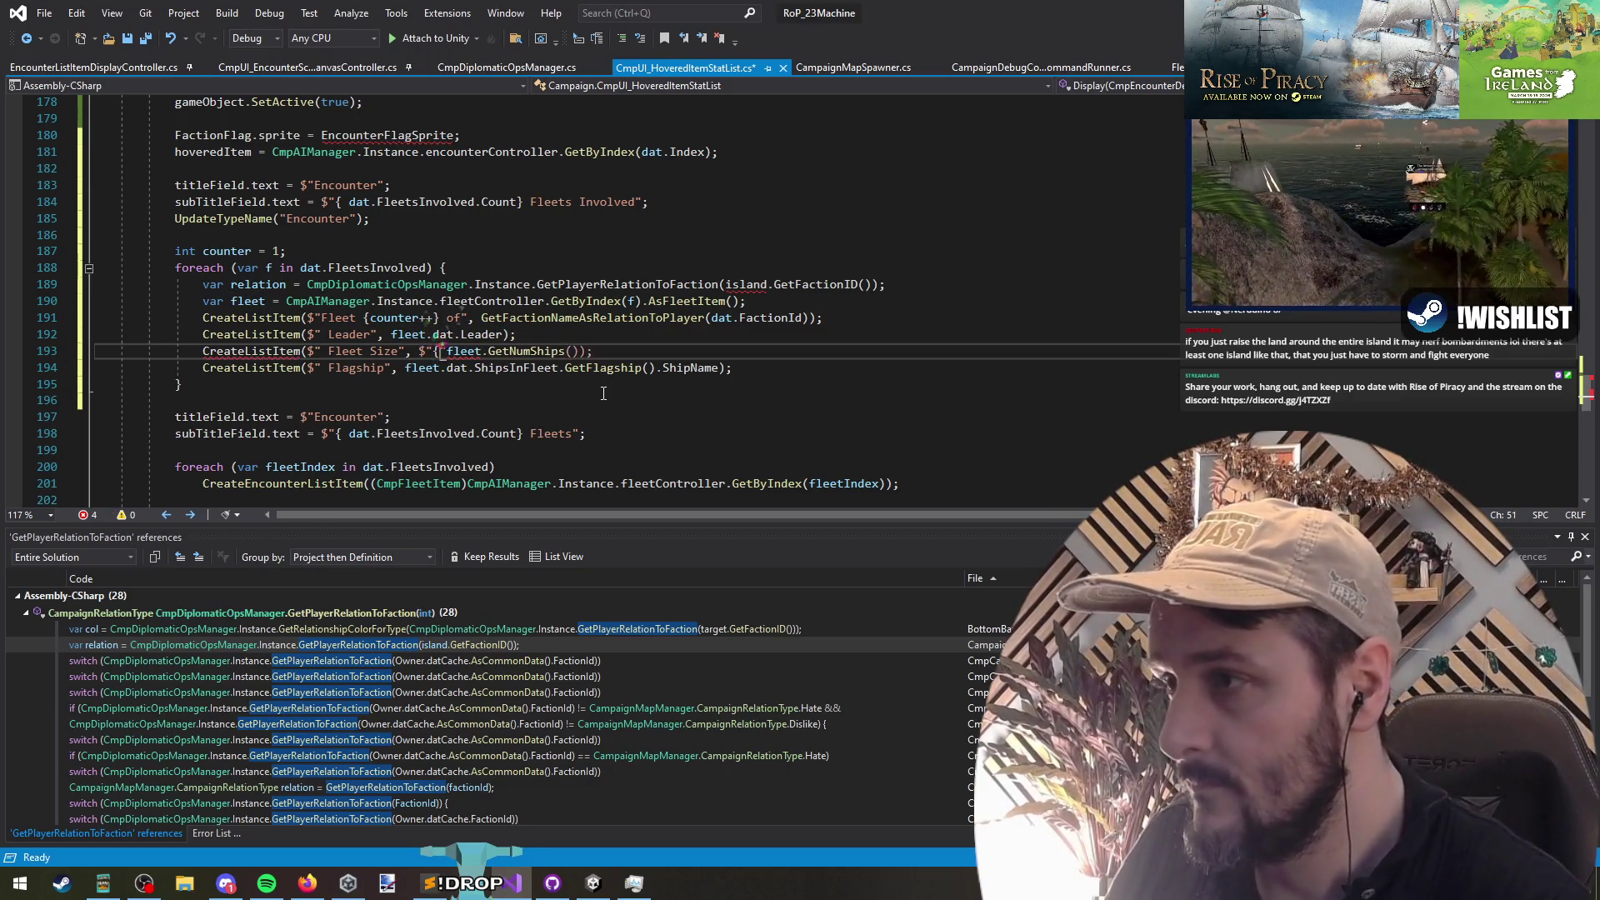
key(ctrl+Right)
text(}")
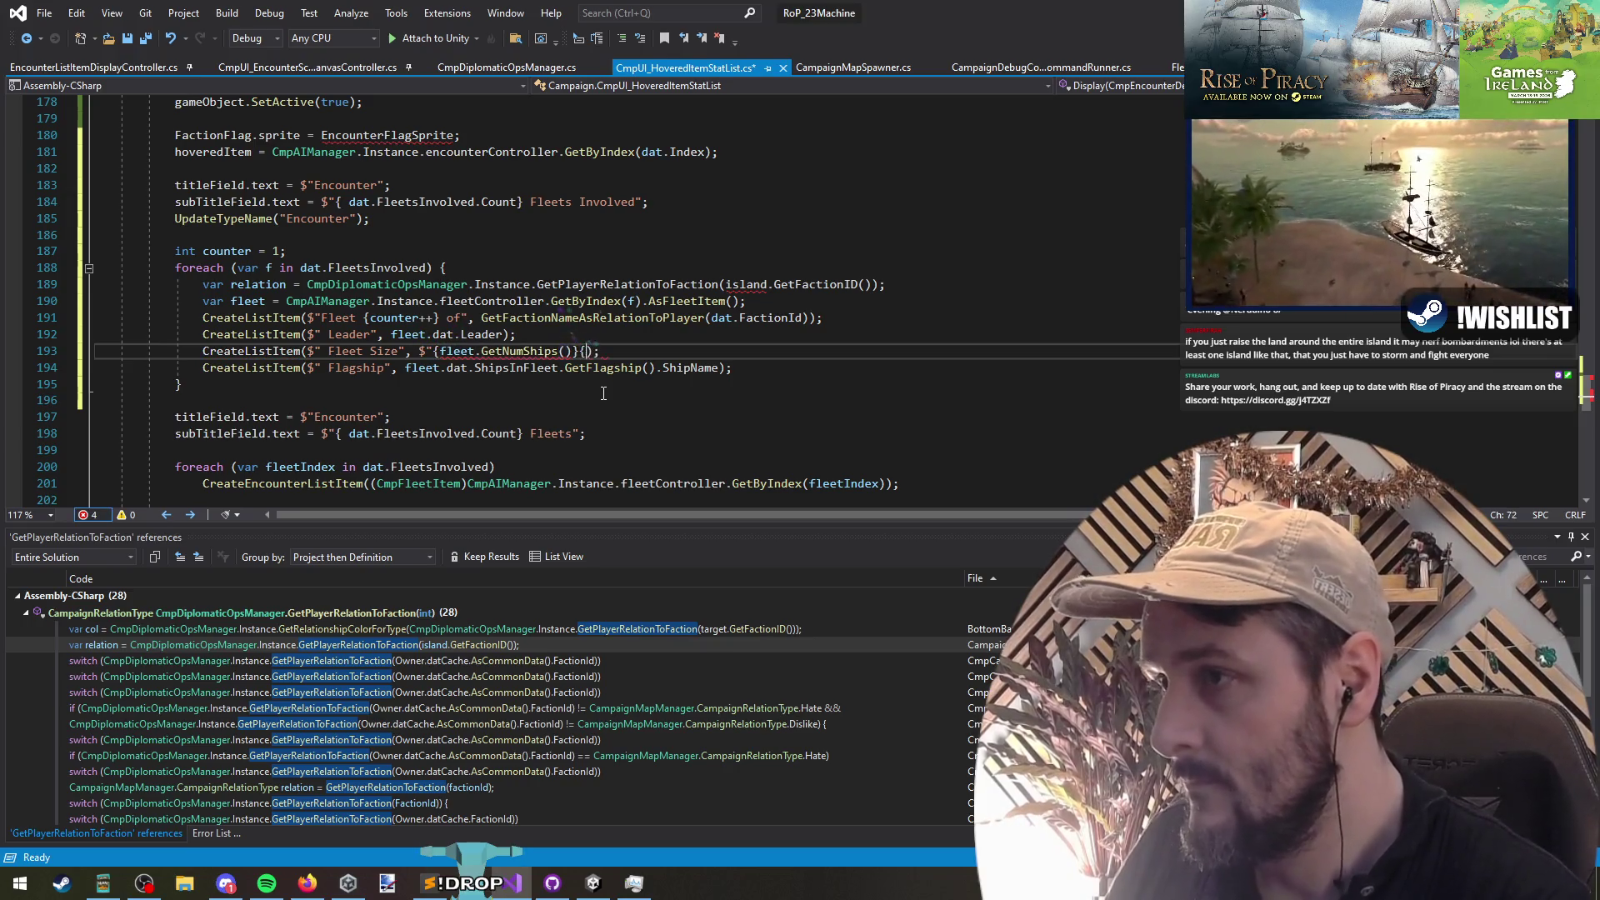
Step: Delete the leftover title and subtitle assignments and the old fleet-list loop, then save
key(Down)
click(603, 393)
key(Delete)
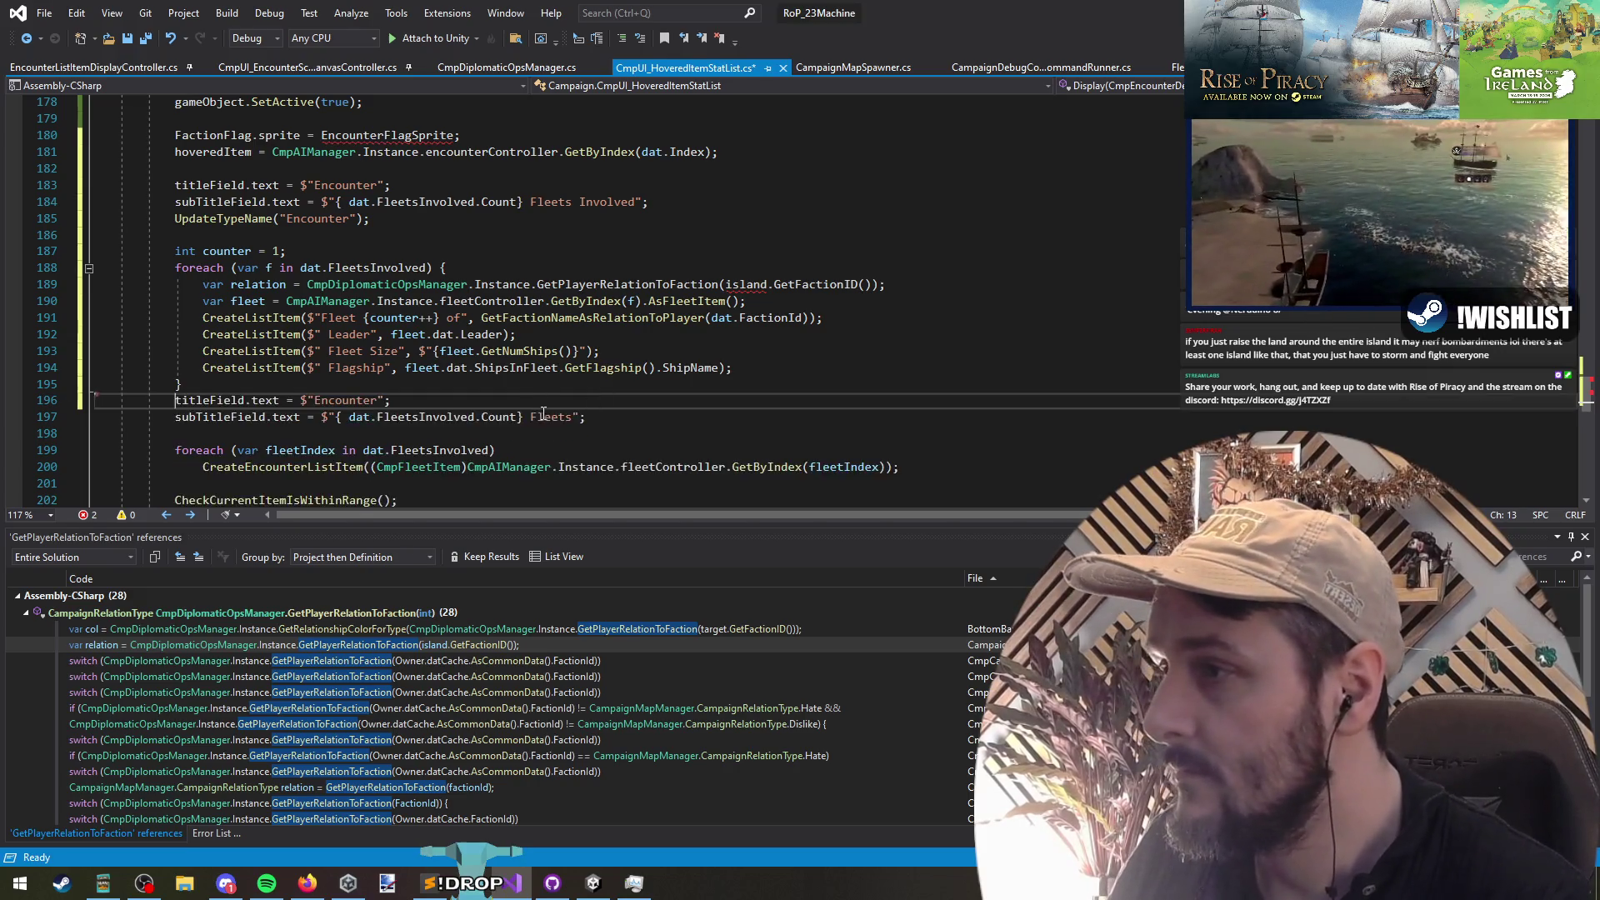
key(ctrl+x)
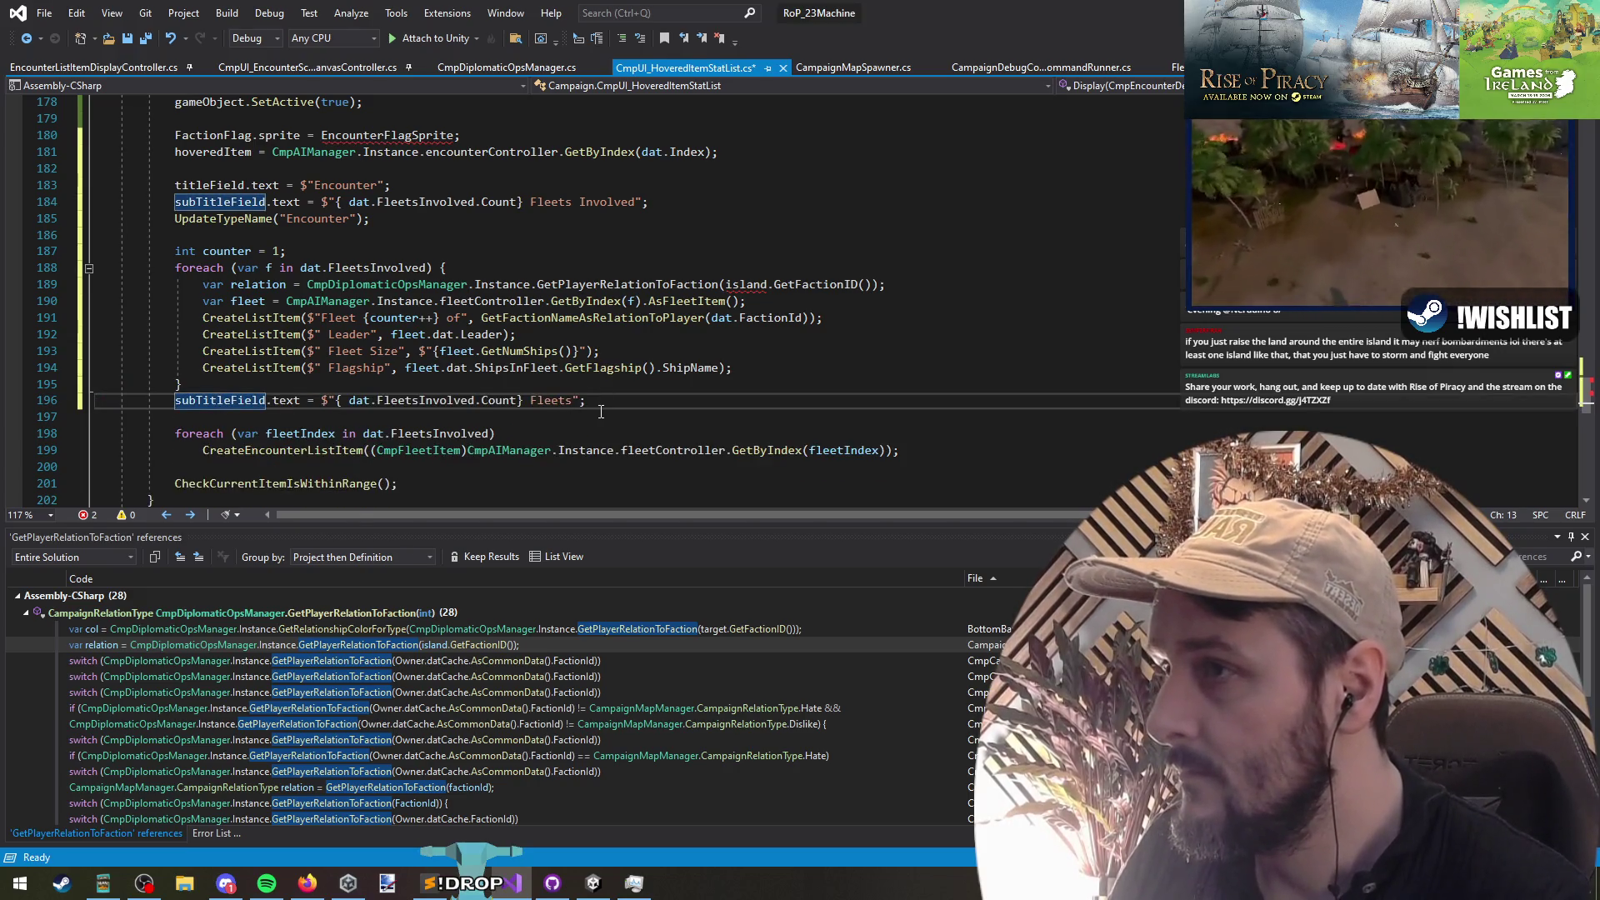
key(ctrl+x)
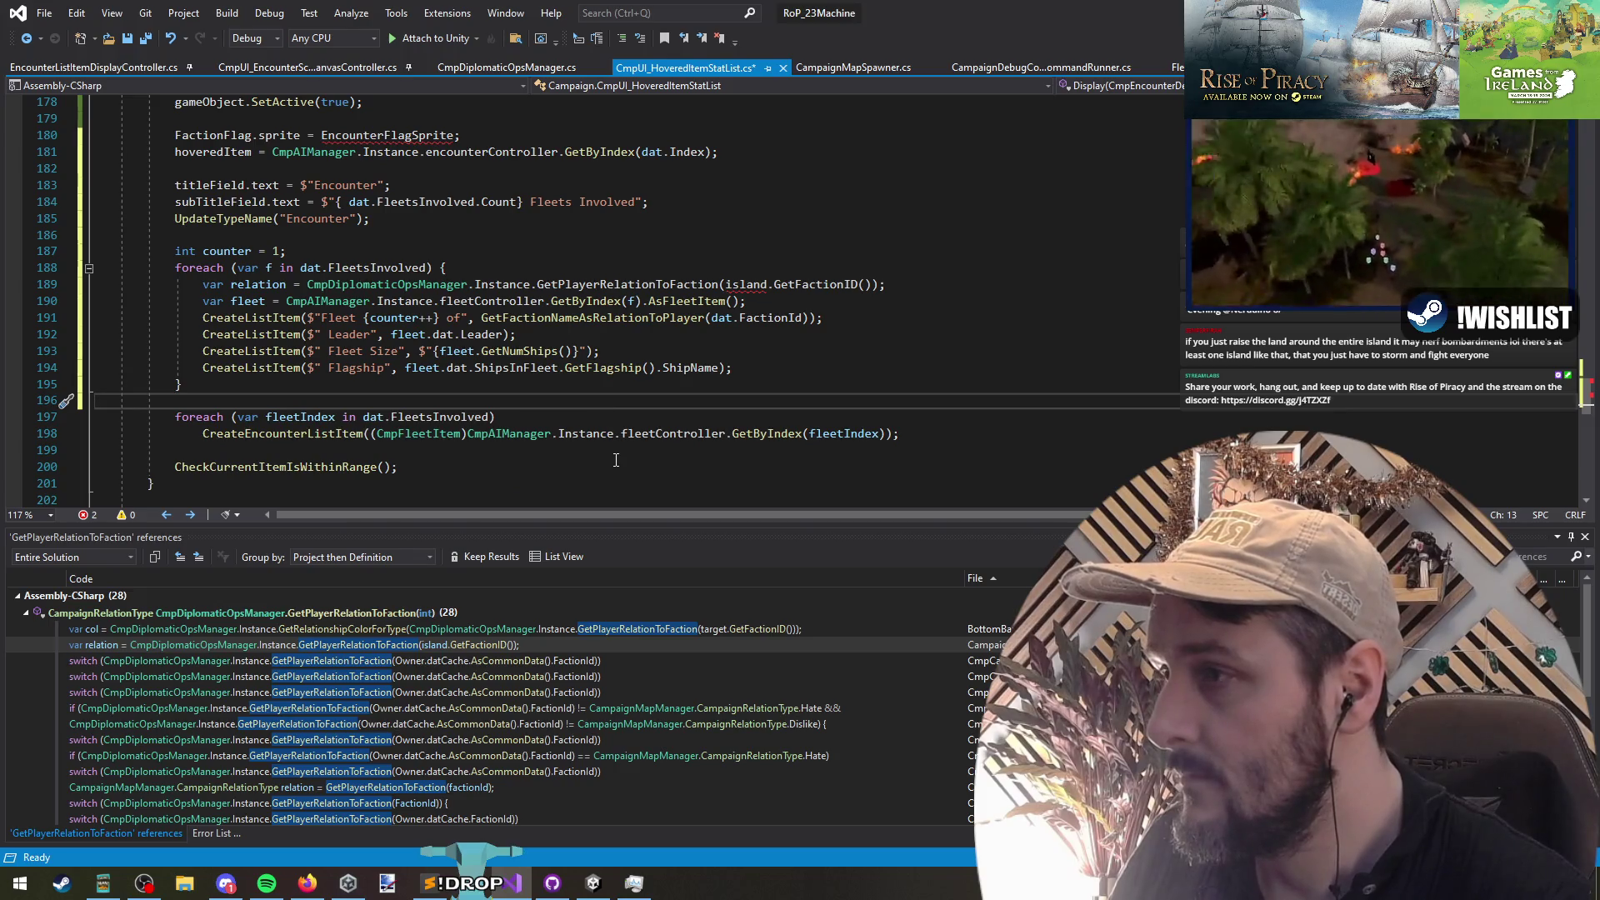
shift+click(615, 460)
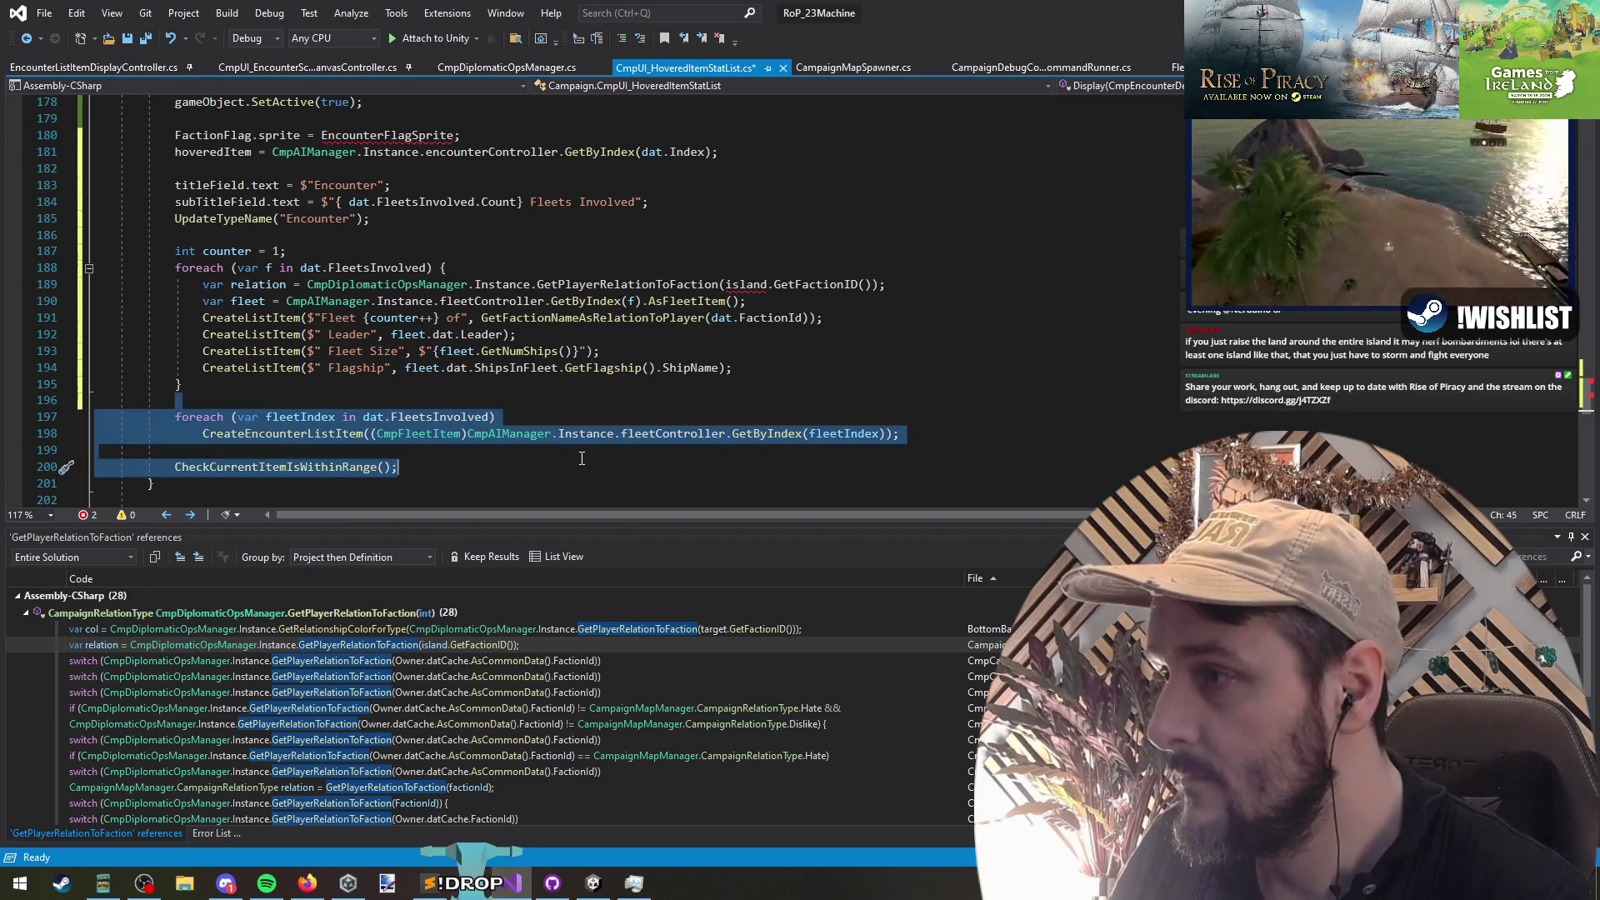
key(shift+Up)
key(Delete)
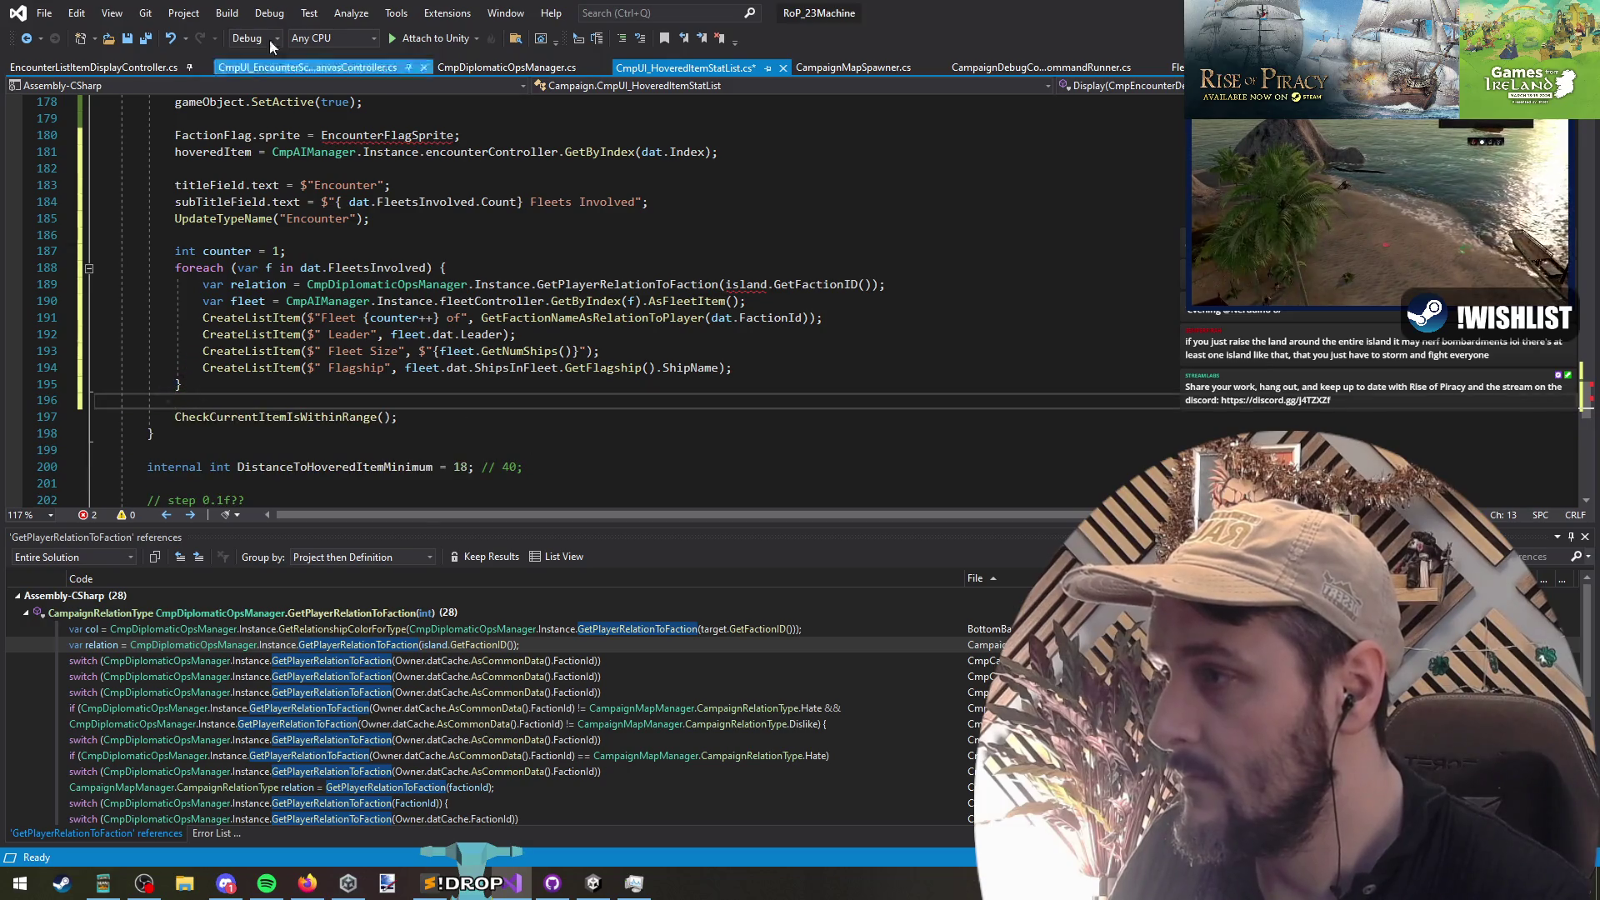
click(147, 39)
Step: Start replacing the undefined island reference in the relation lookup with a fleet faction
double_click(379, 137)
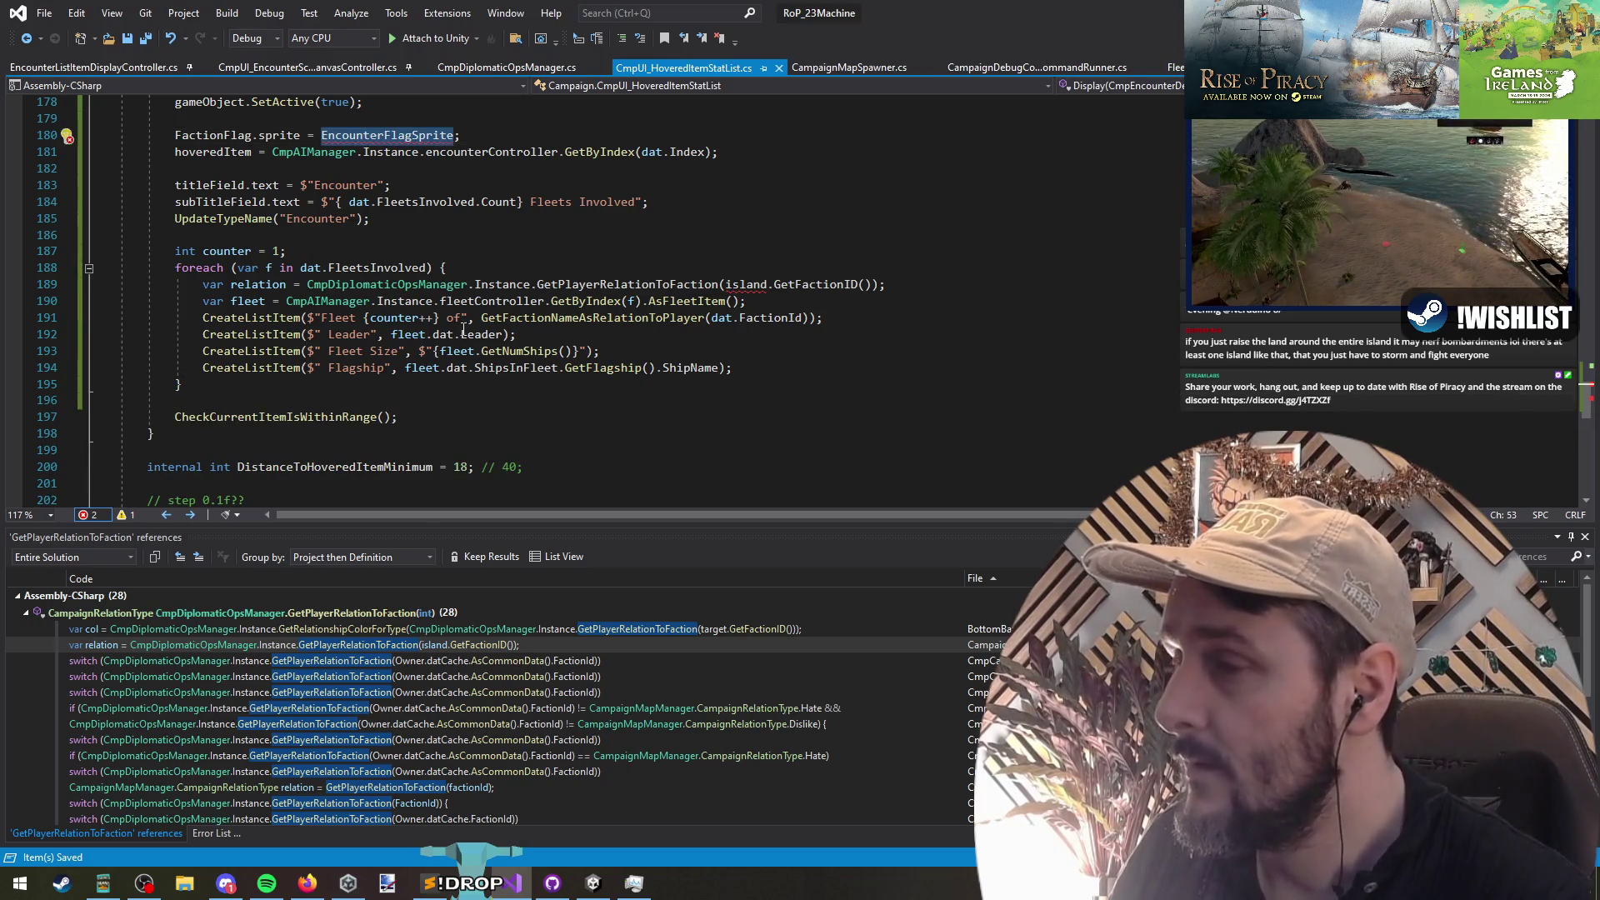
scroll(464, 329, up, 8)
scroll(464, 330, down, 8)
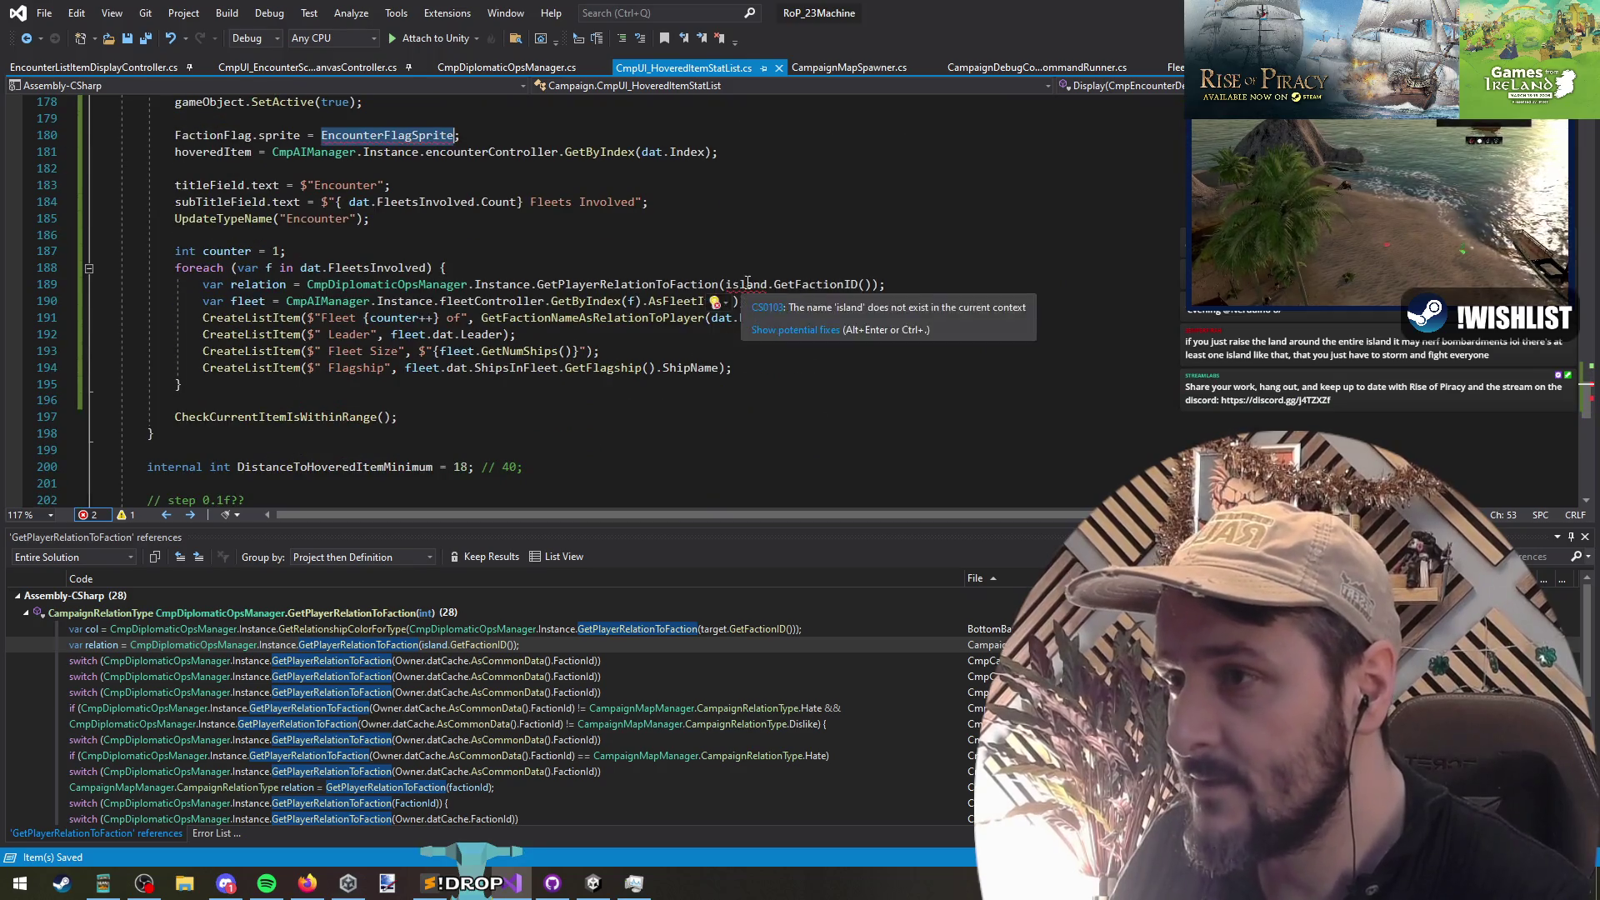
double_click(748, 284)
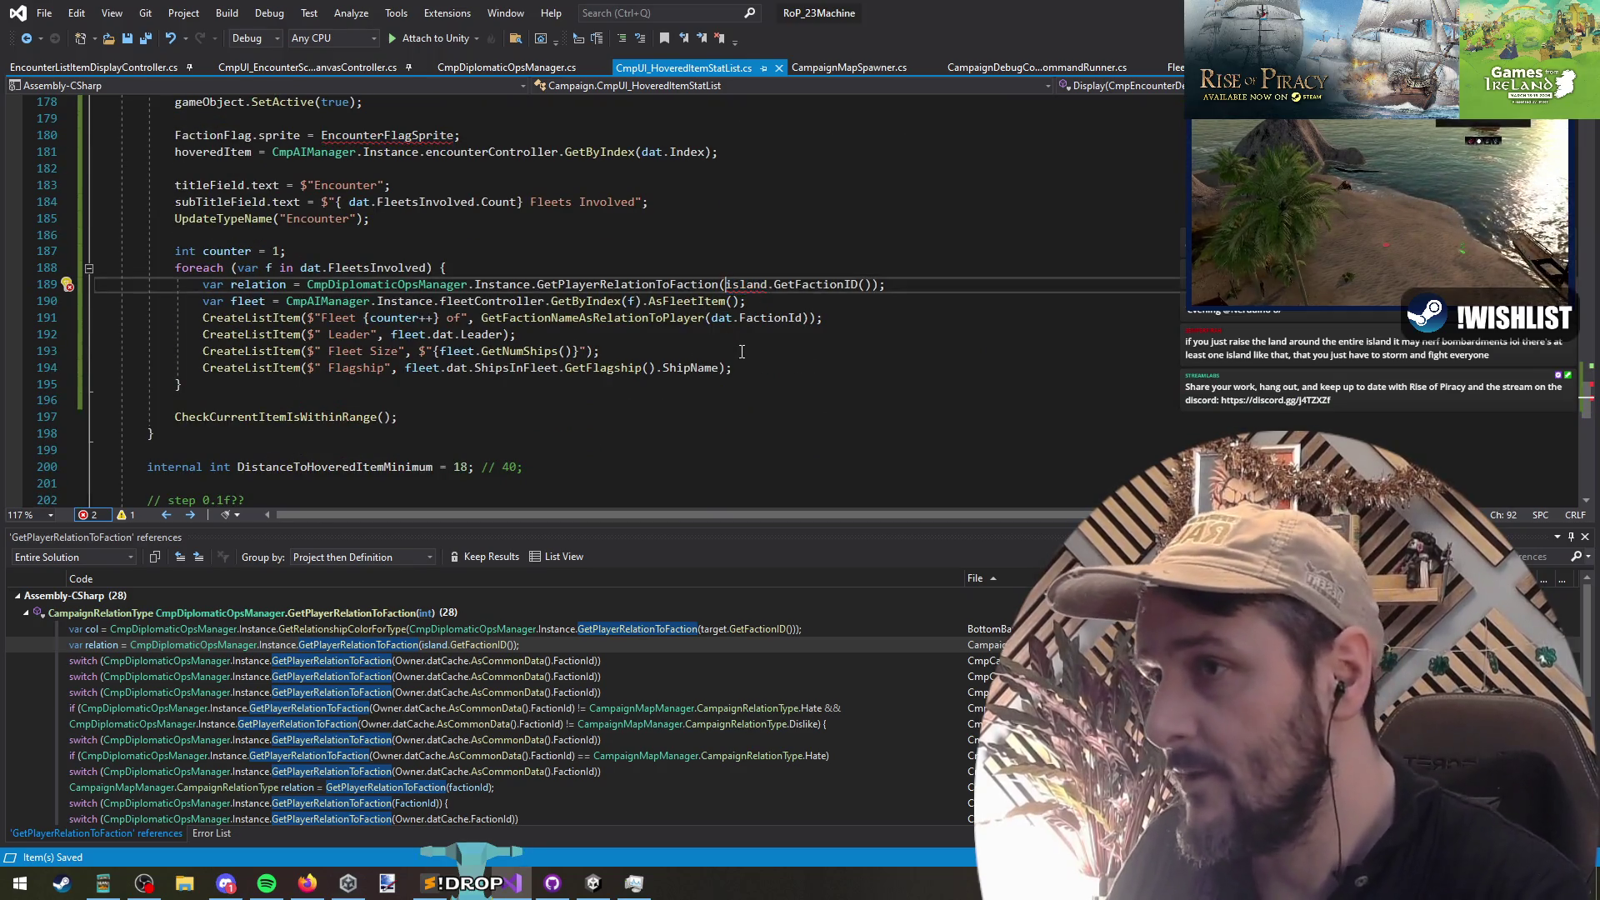
text(f.)
text(faction)
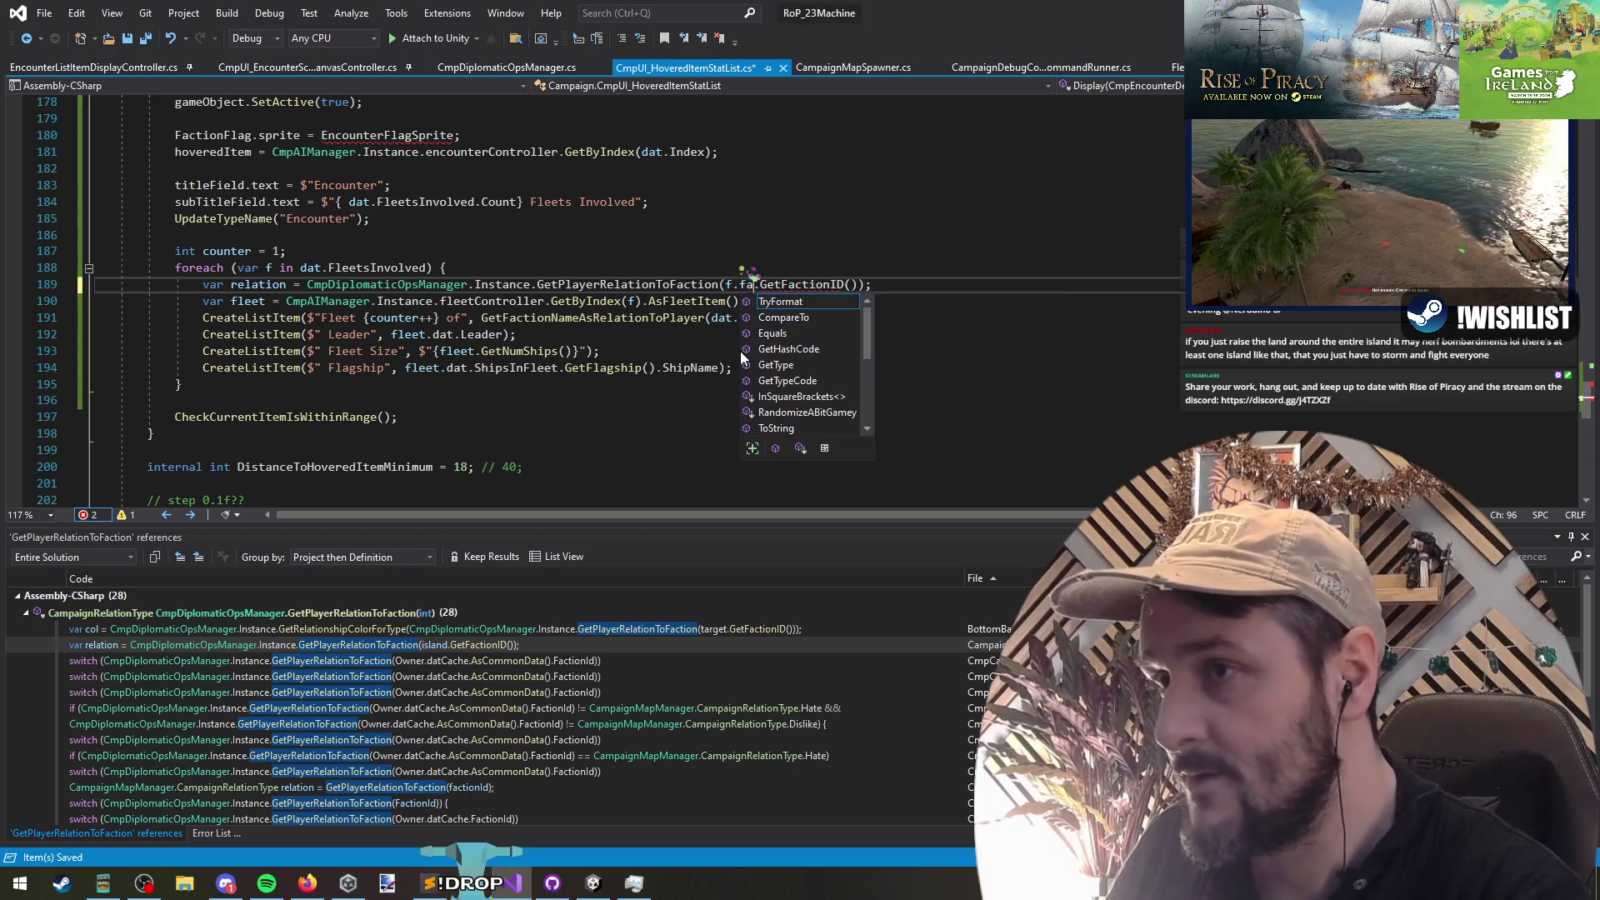
key(ctrl+shift+Left)
key(ctrl+shift+Left)
key(shift+Left)
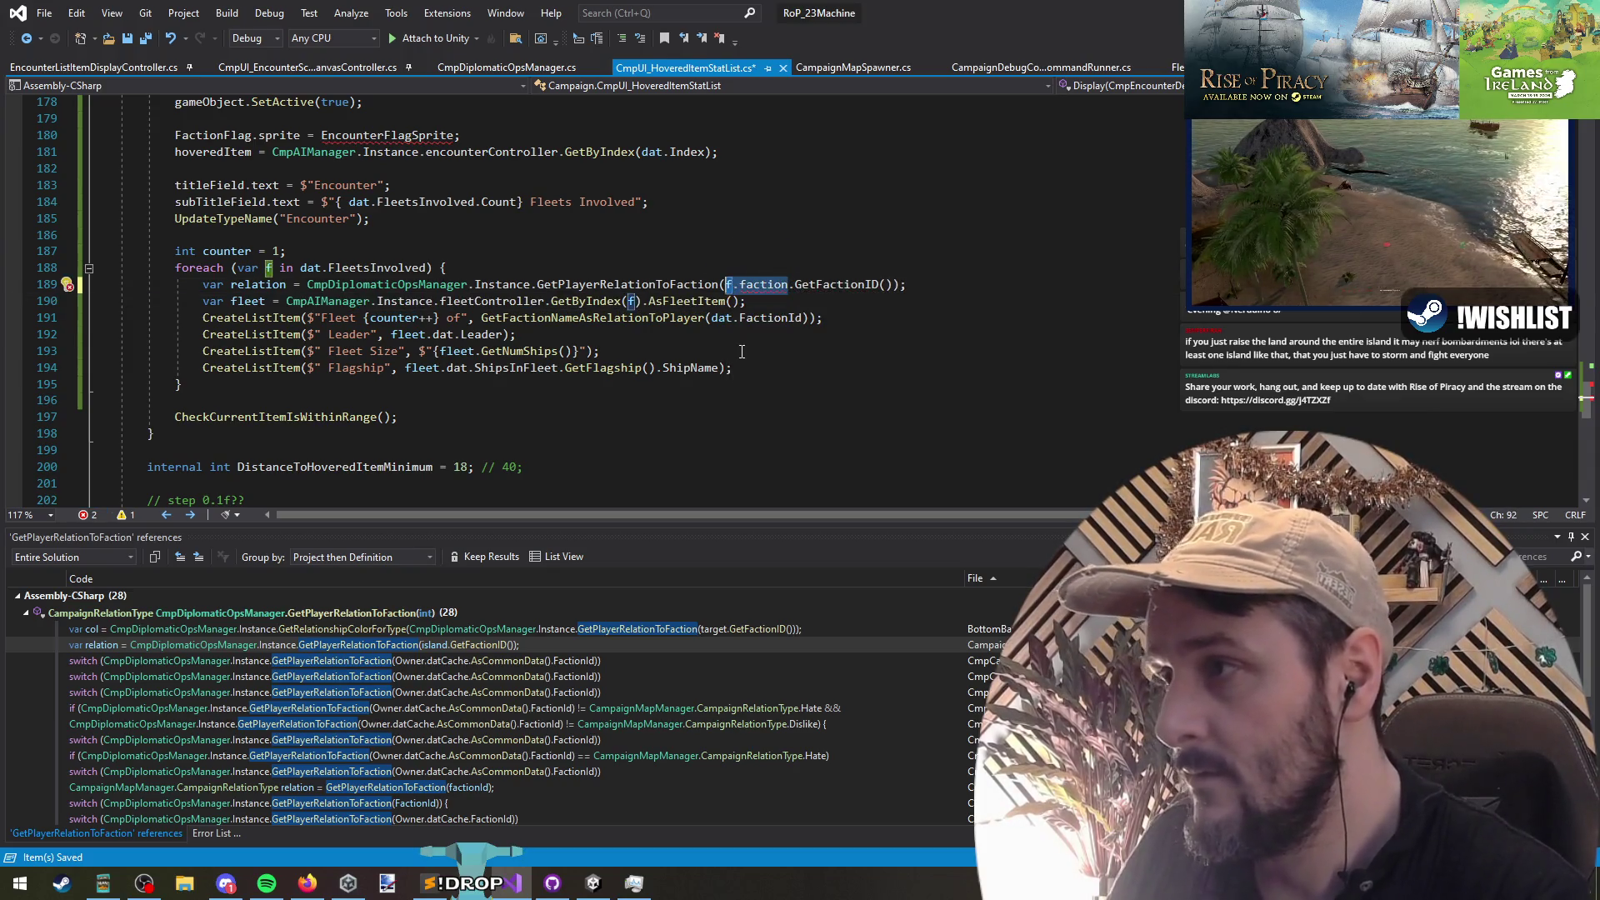
text(f.factio)
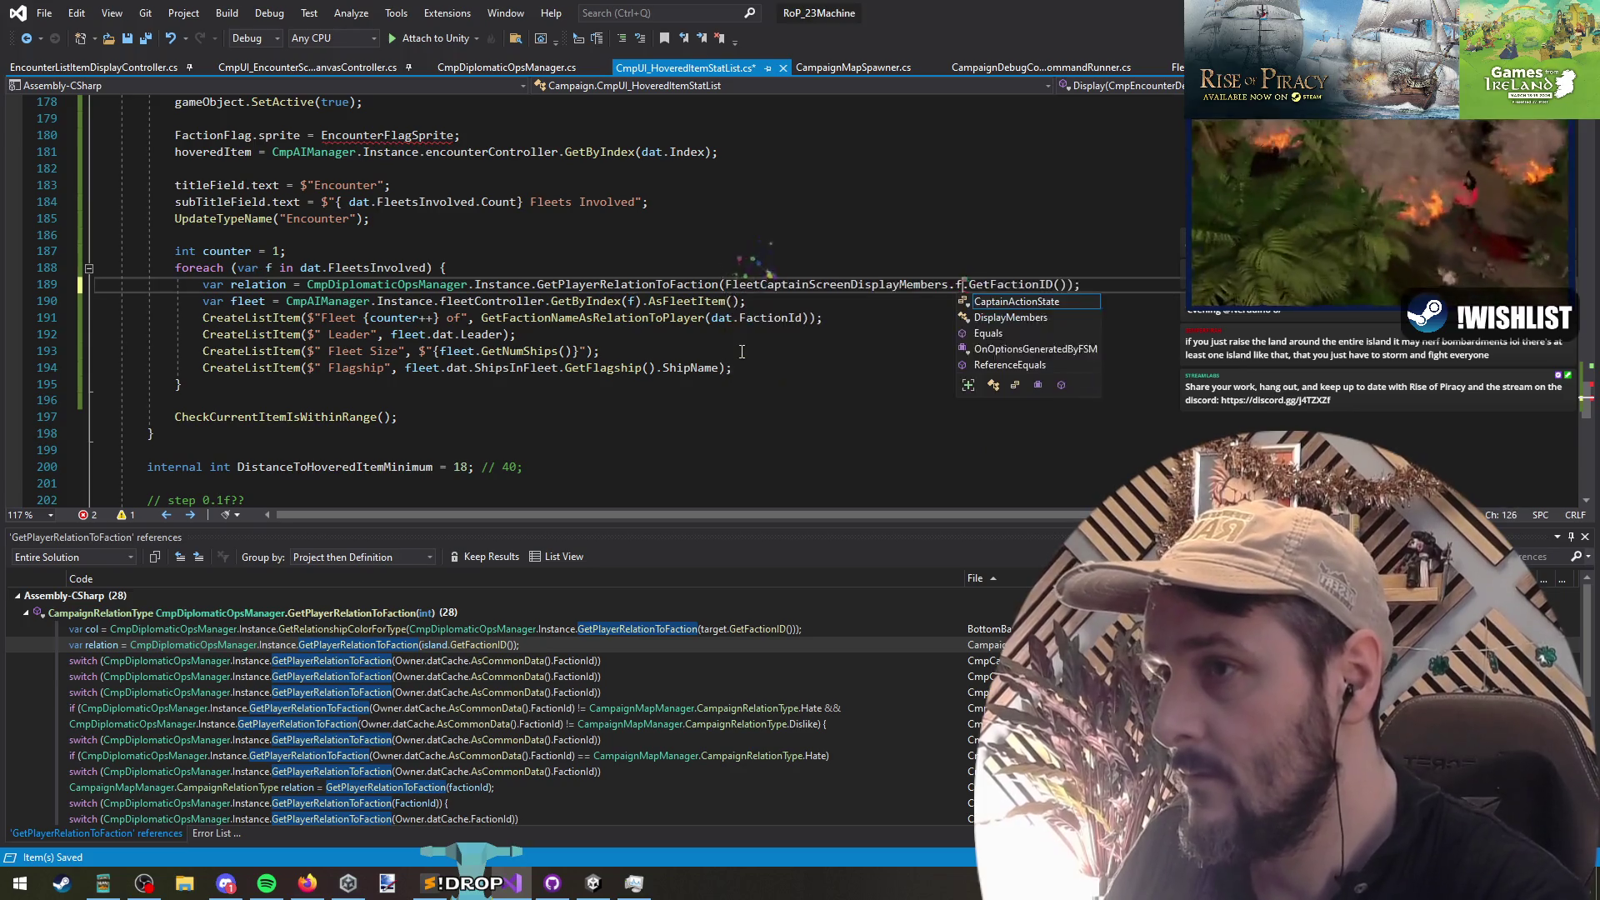
key(ctrl+BackSpace)
key(ctrl+BackSpace)
key(ctrl+BackSpace)
Step: Move the relation line below the fleet line and pass fleet.dat.FactionId to GetPlayerRelationToFaction
key(alt+Down)
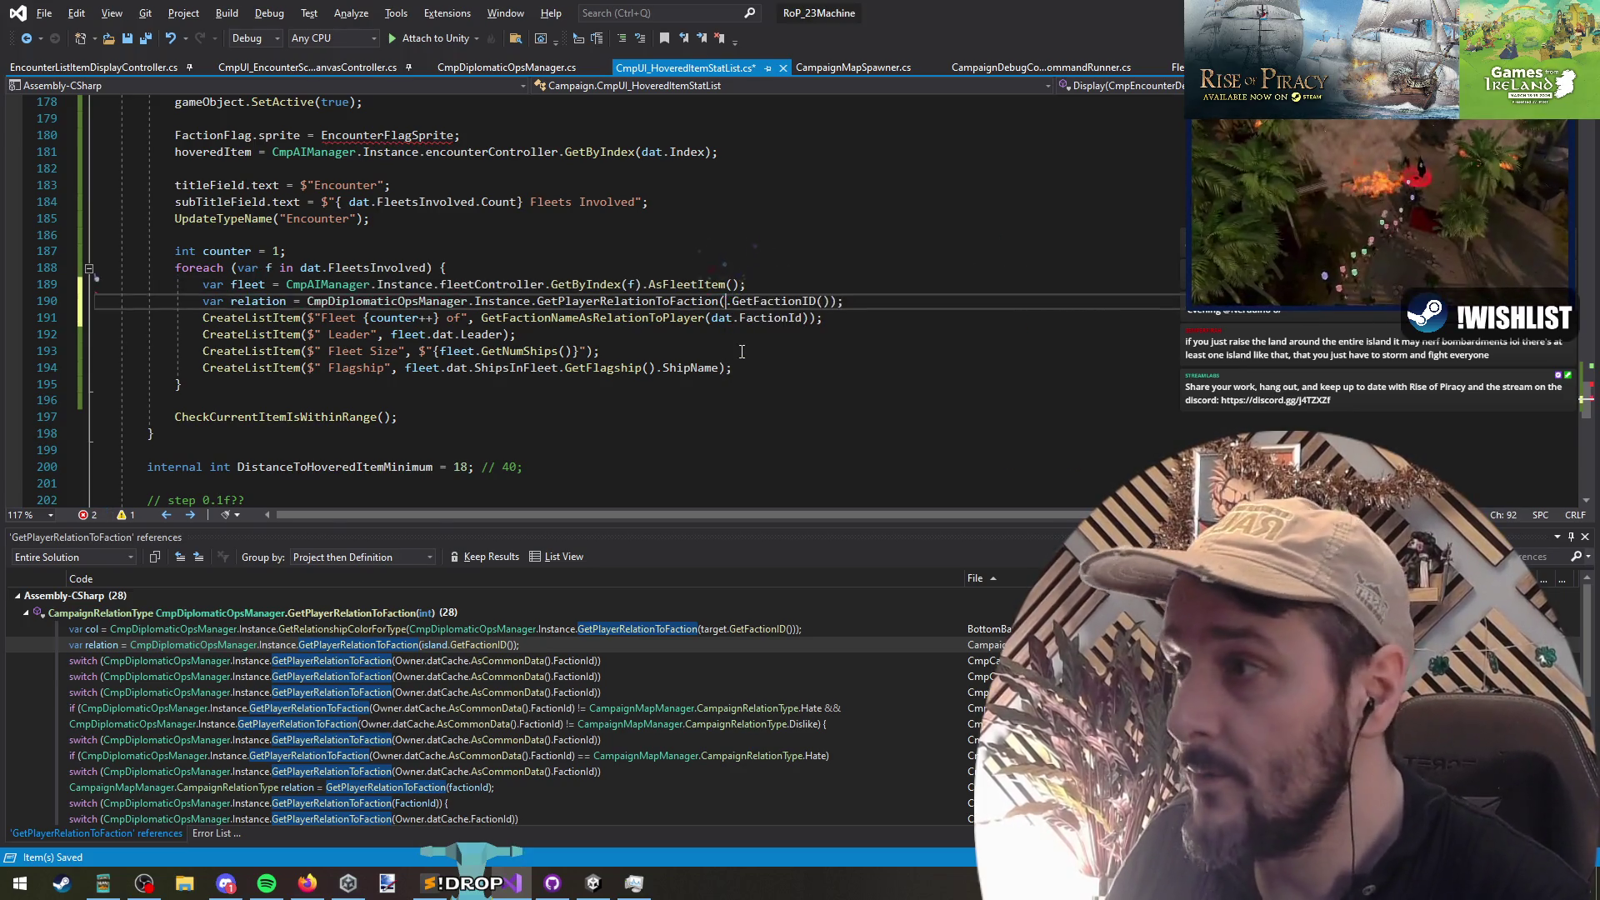
text(faction)
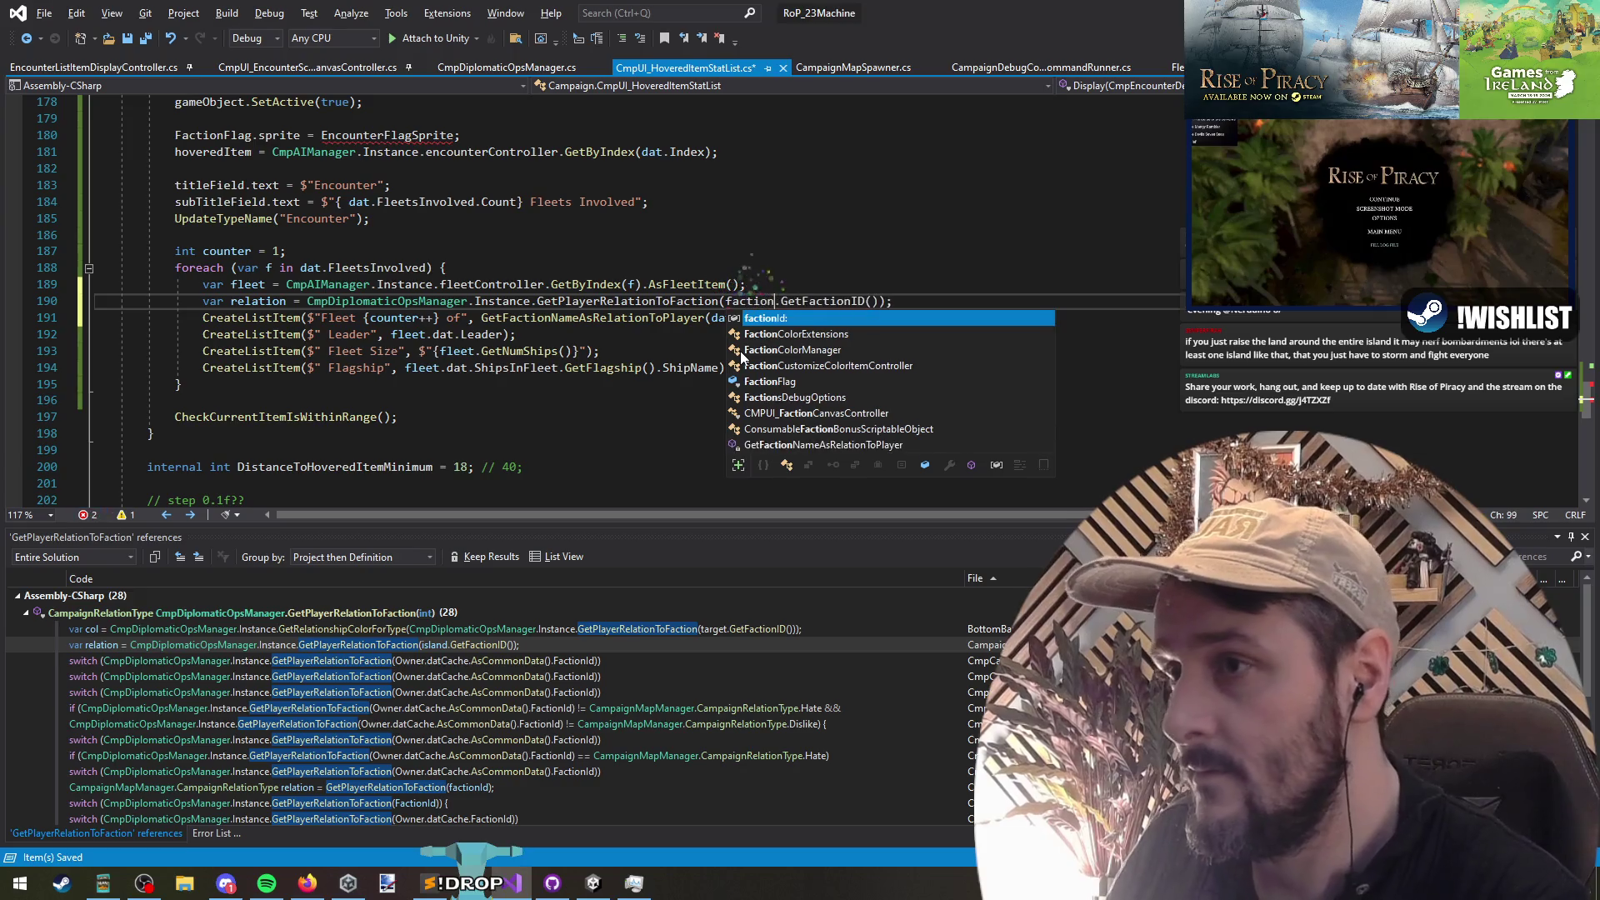
key(ctrl+BackSpace)
text(fleet)
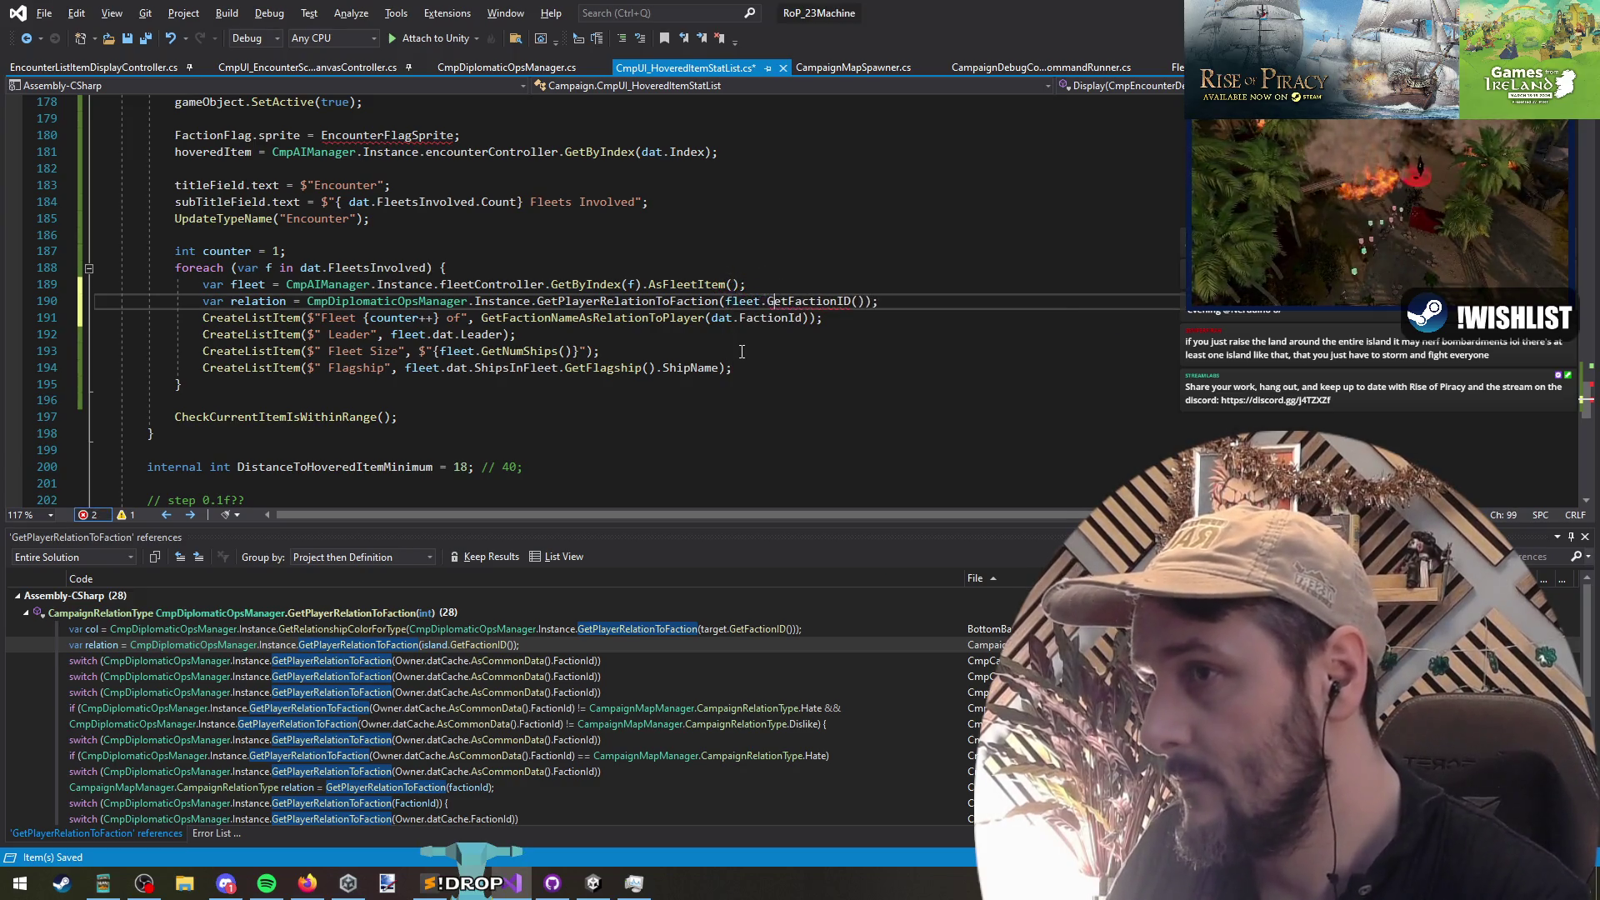
key(ctrl+BackSpace)
text(faction)
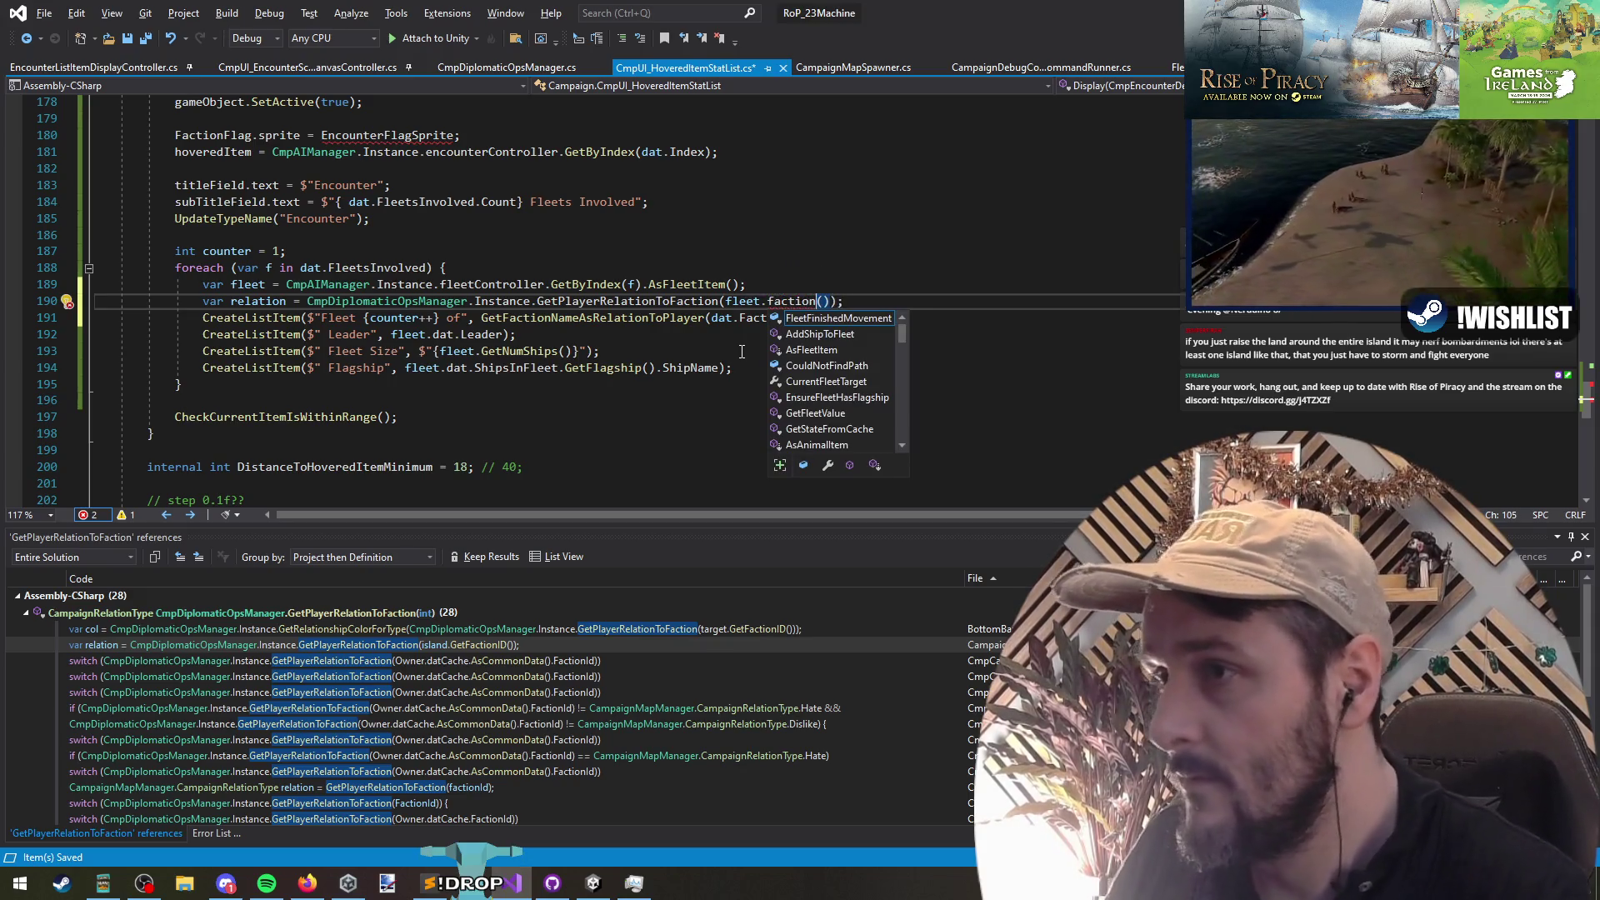
key(ctrl+BackSpace)
text(dat.fa)
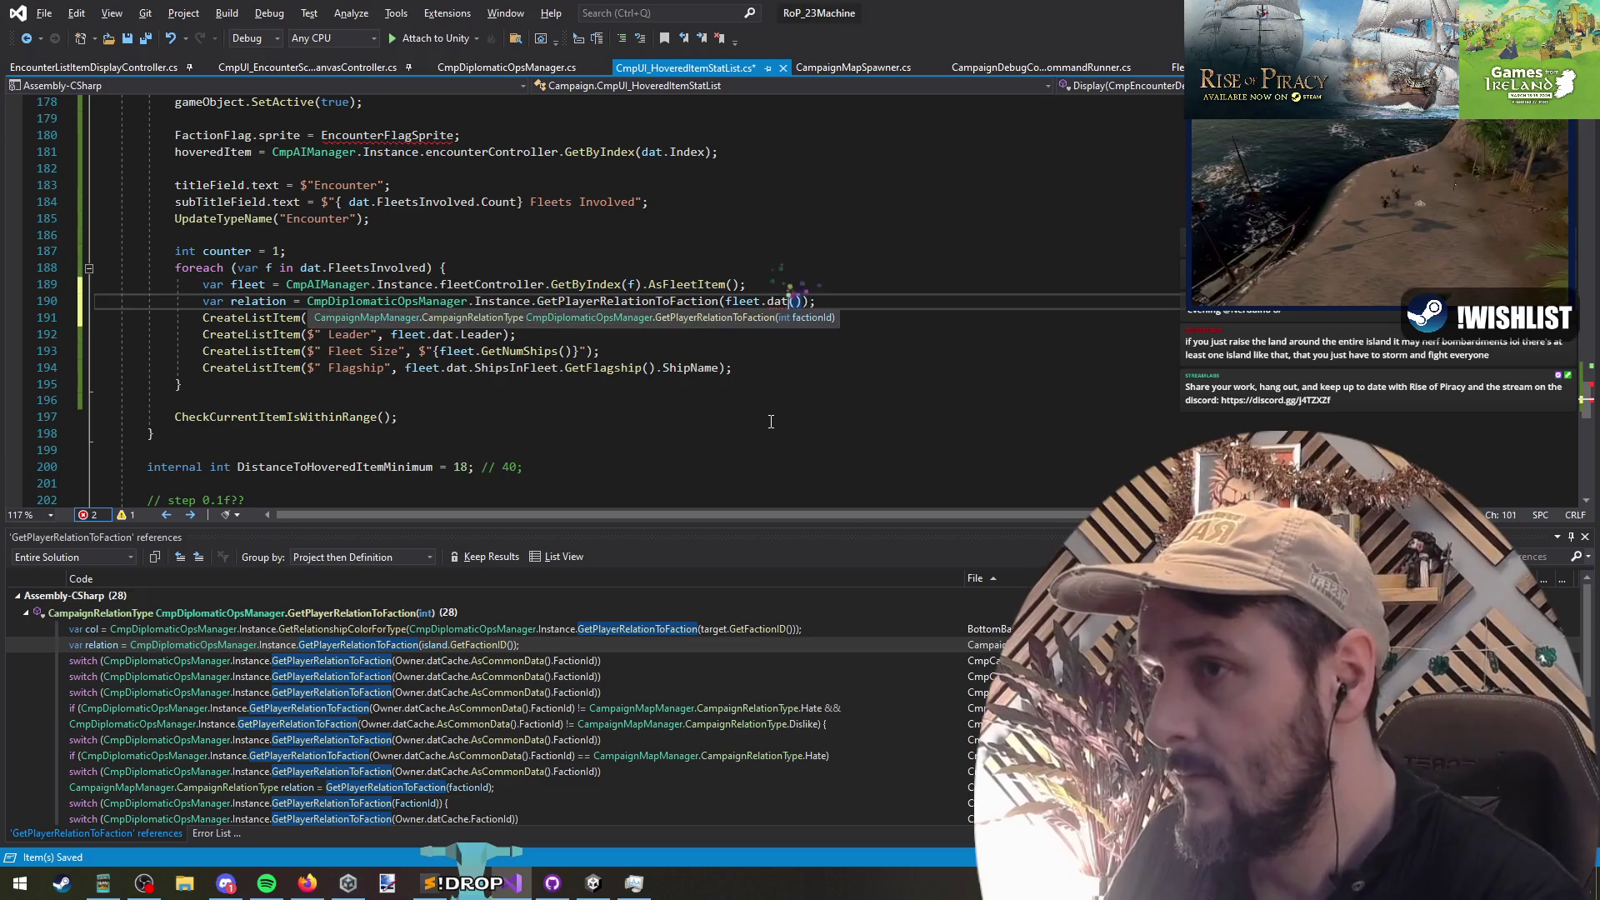
key(Tab)
key(Right)
key(Right)
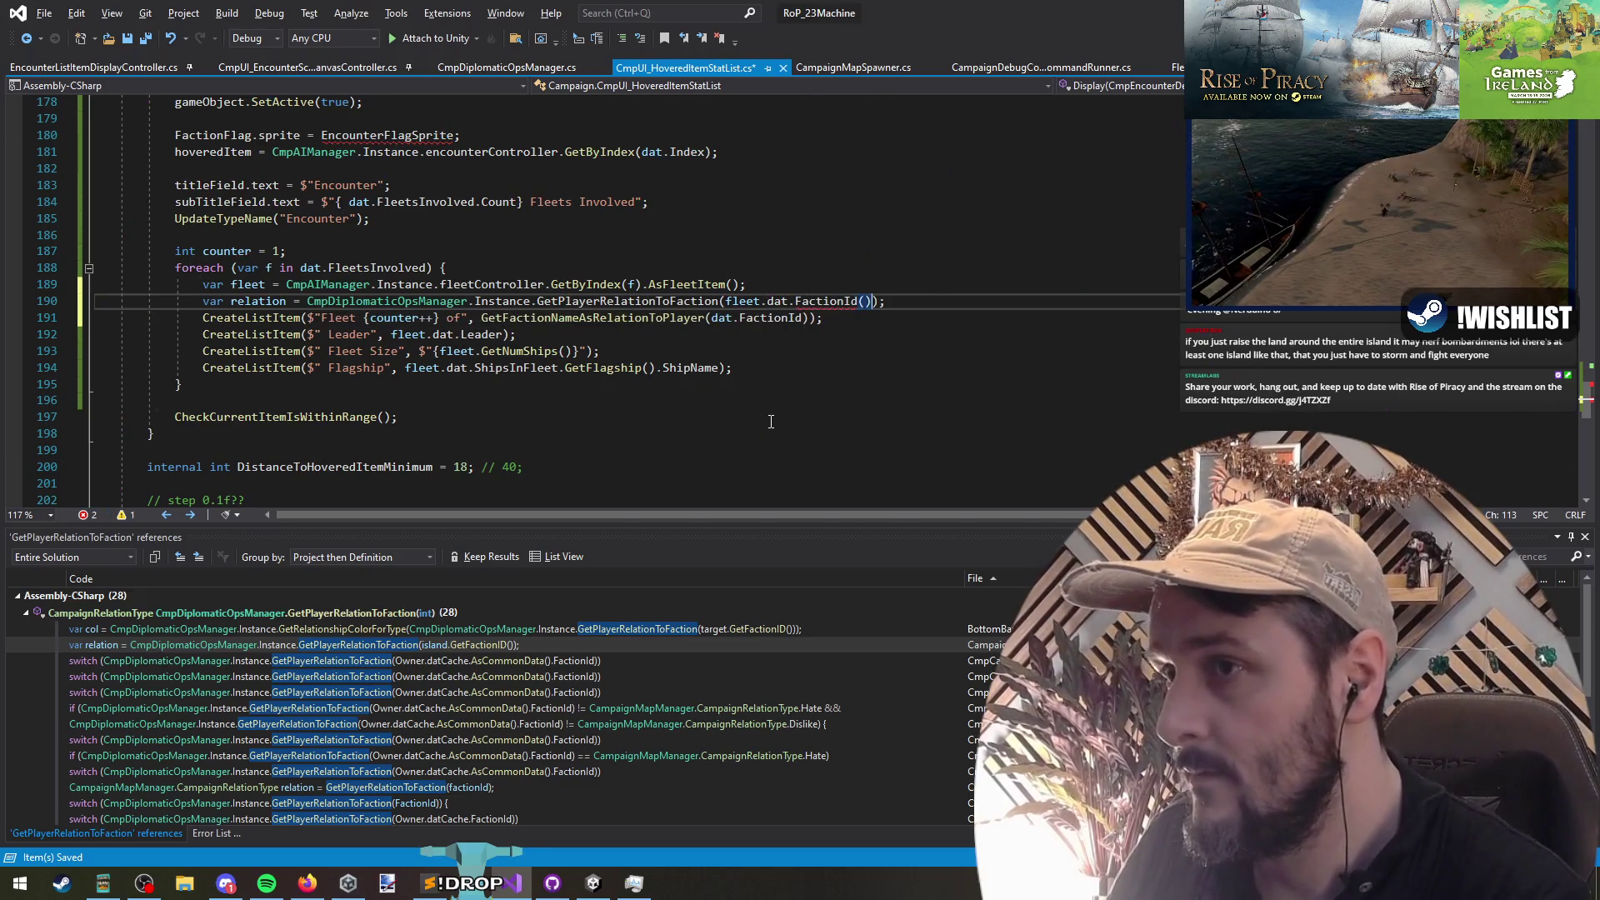
Step: Save the script and select the EncounterFlagSprite assignment line
key(Down)
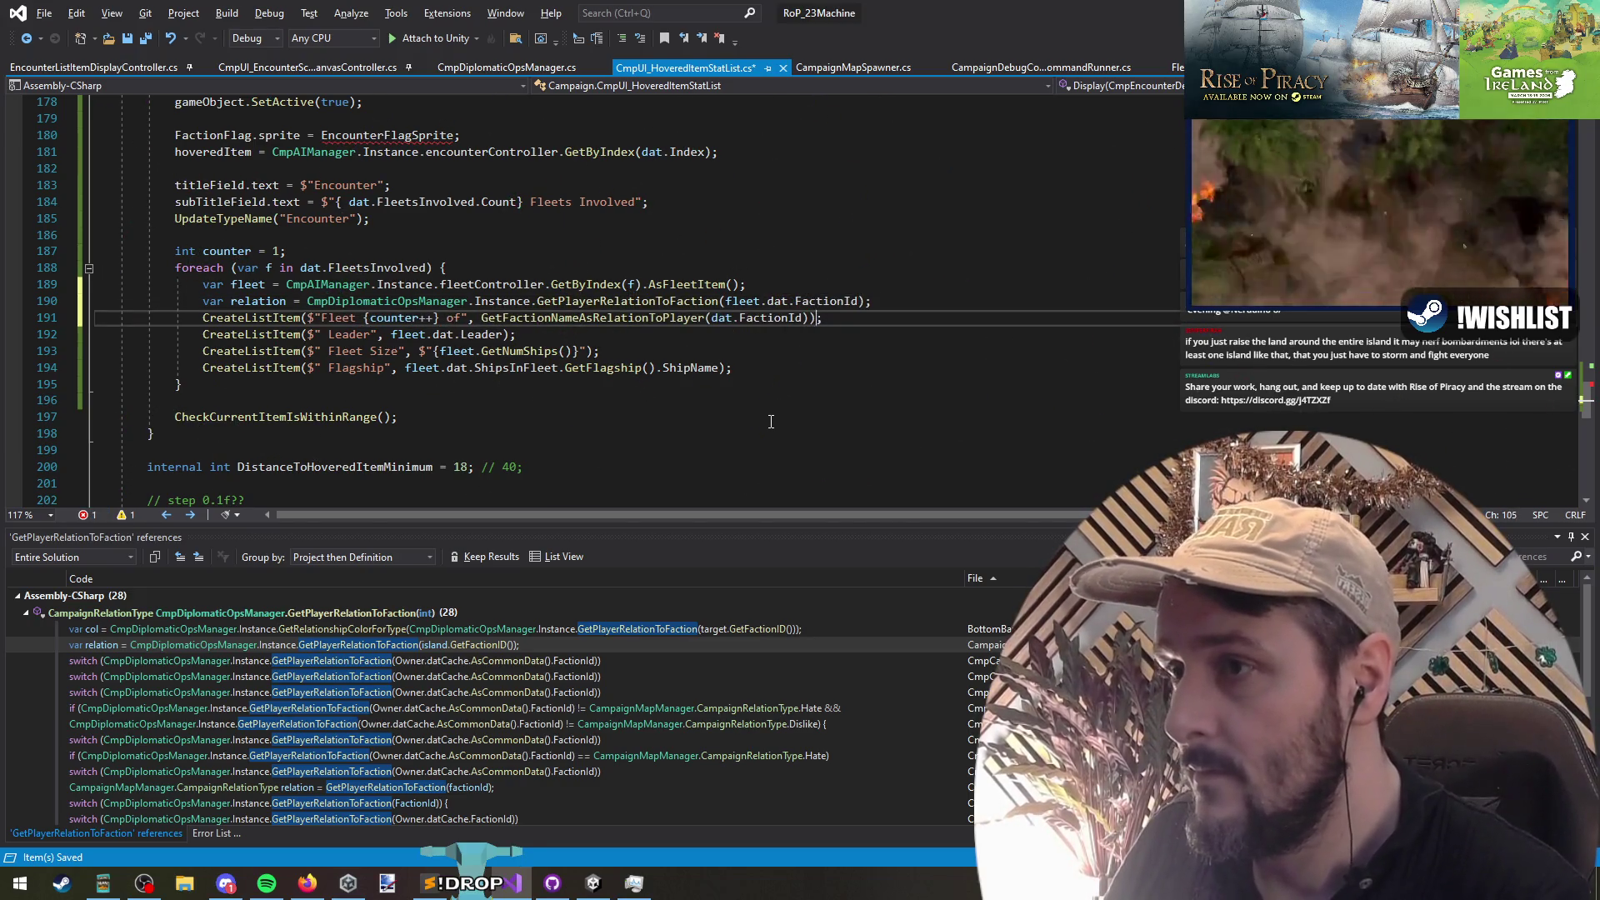
key(ctrl+Left)
key(ctrl+Left)
key(ctrl+Left)
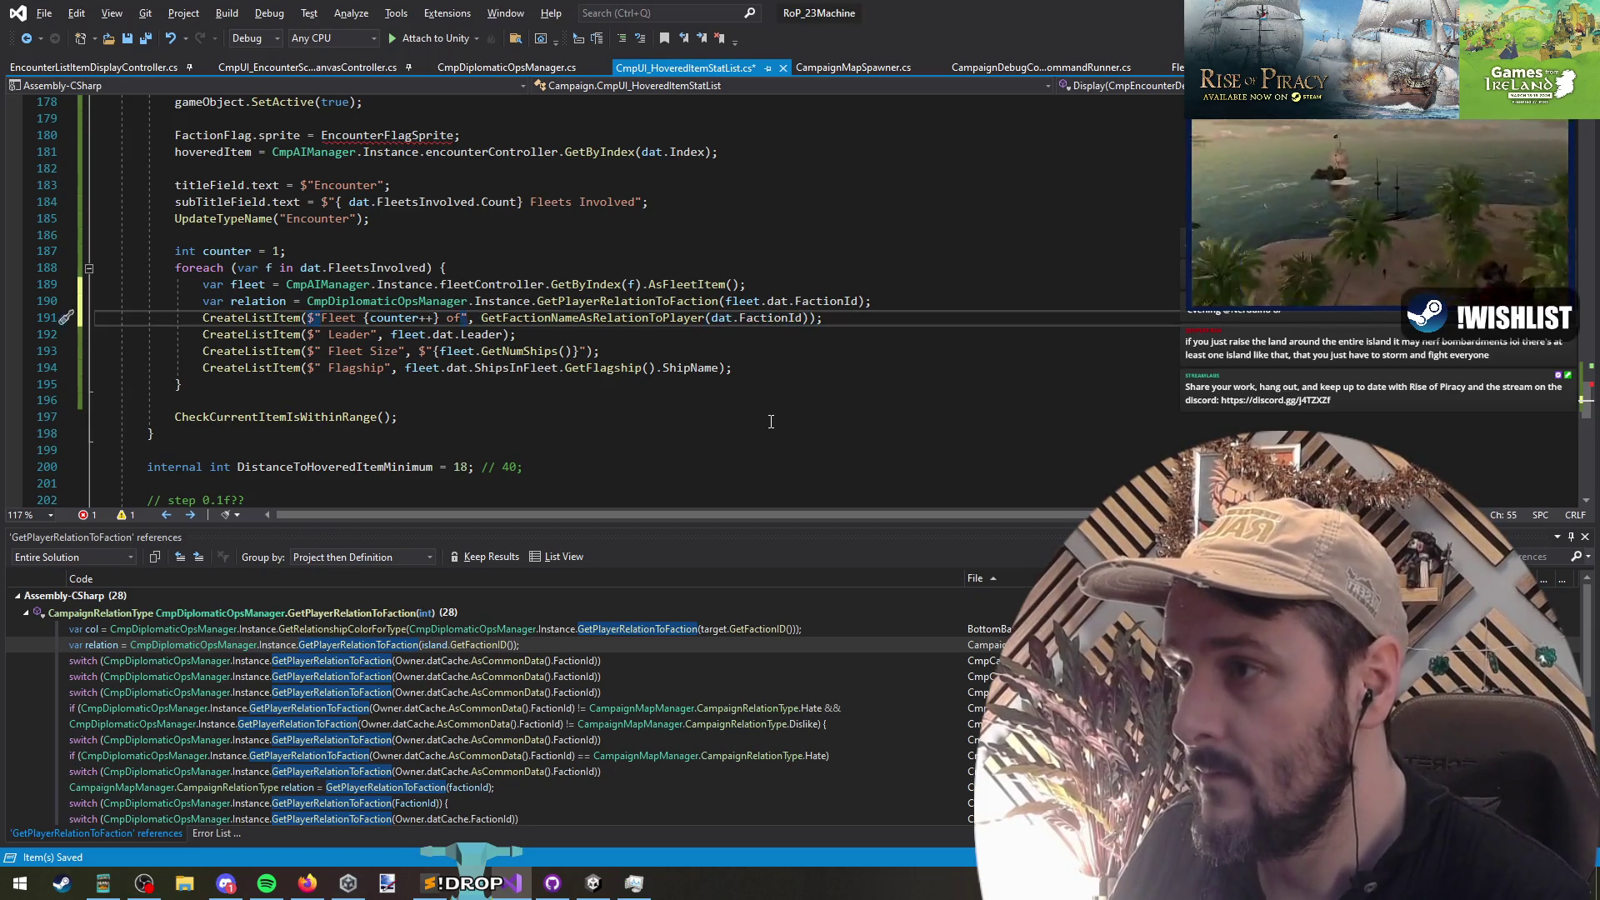
key(Down)
key(Down)
key(Down)
key(ctrl+s)
triple_click(413, 136)
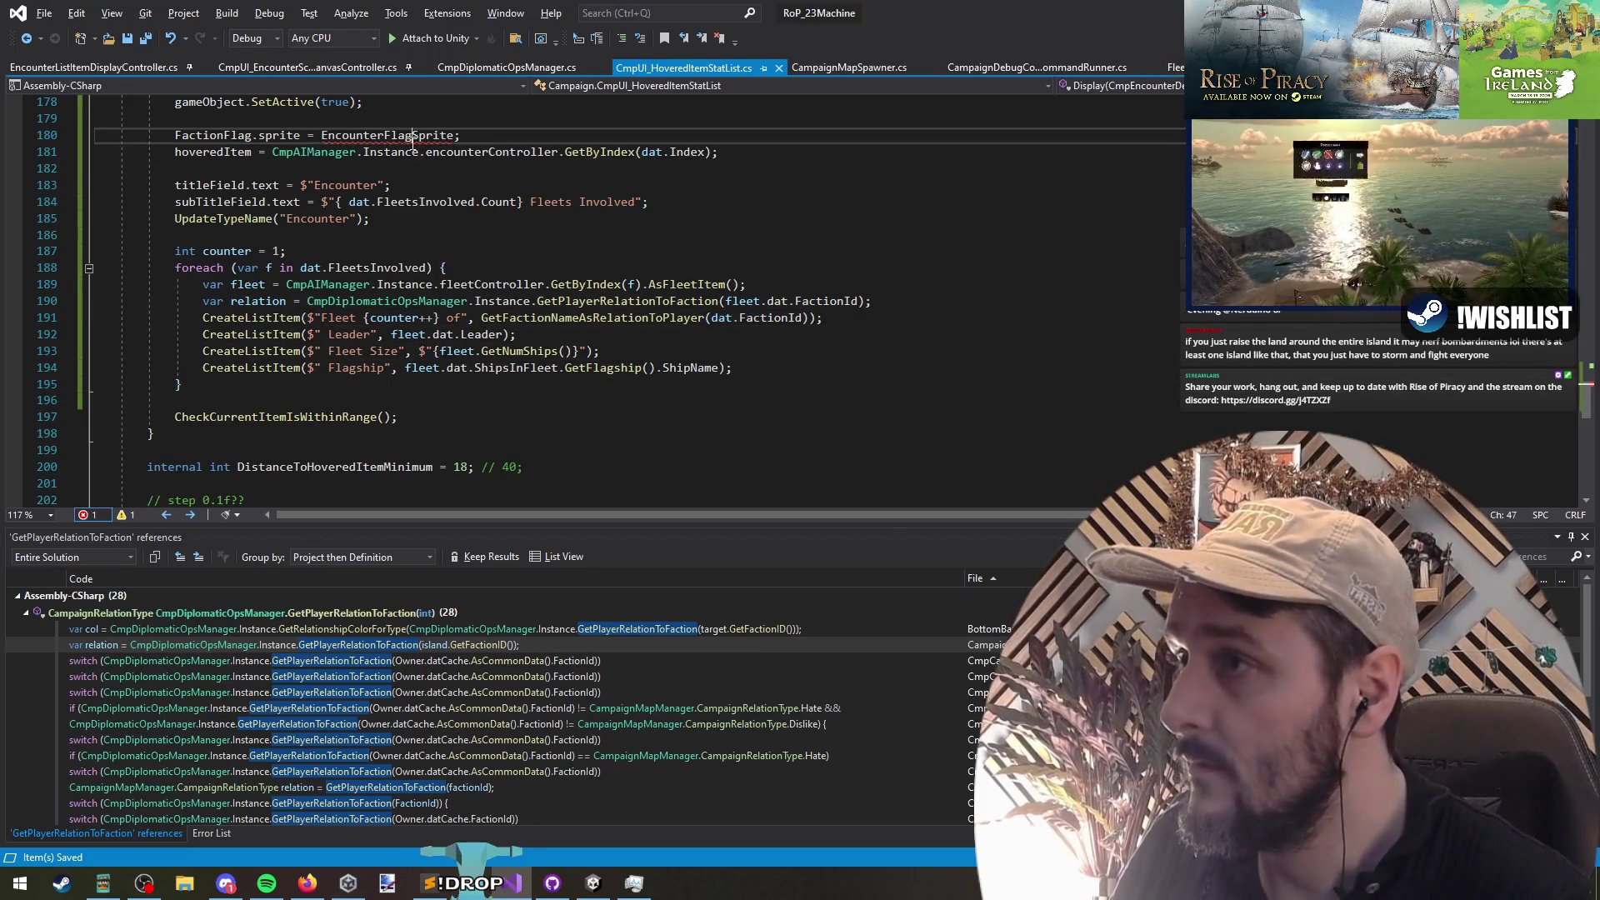
Step: Copy the EncounterFlagSprite name and paste it among the class's field declarations
key(Up)
key(Down)
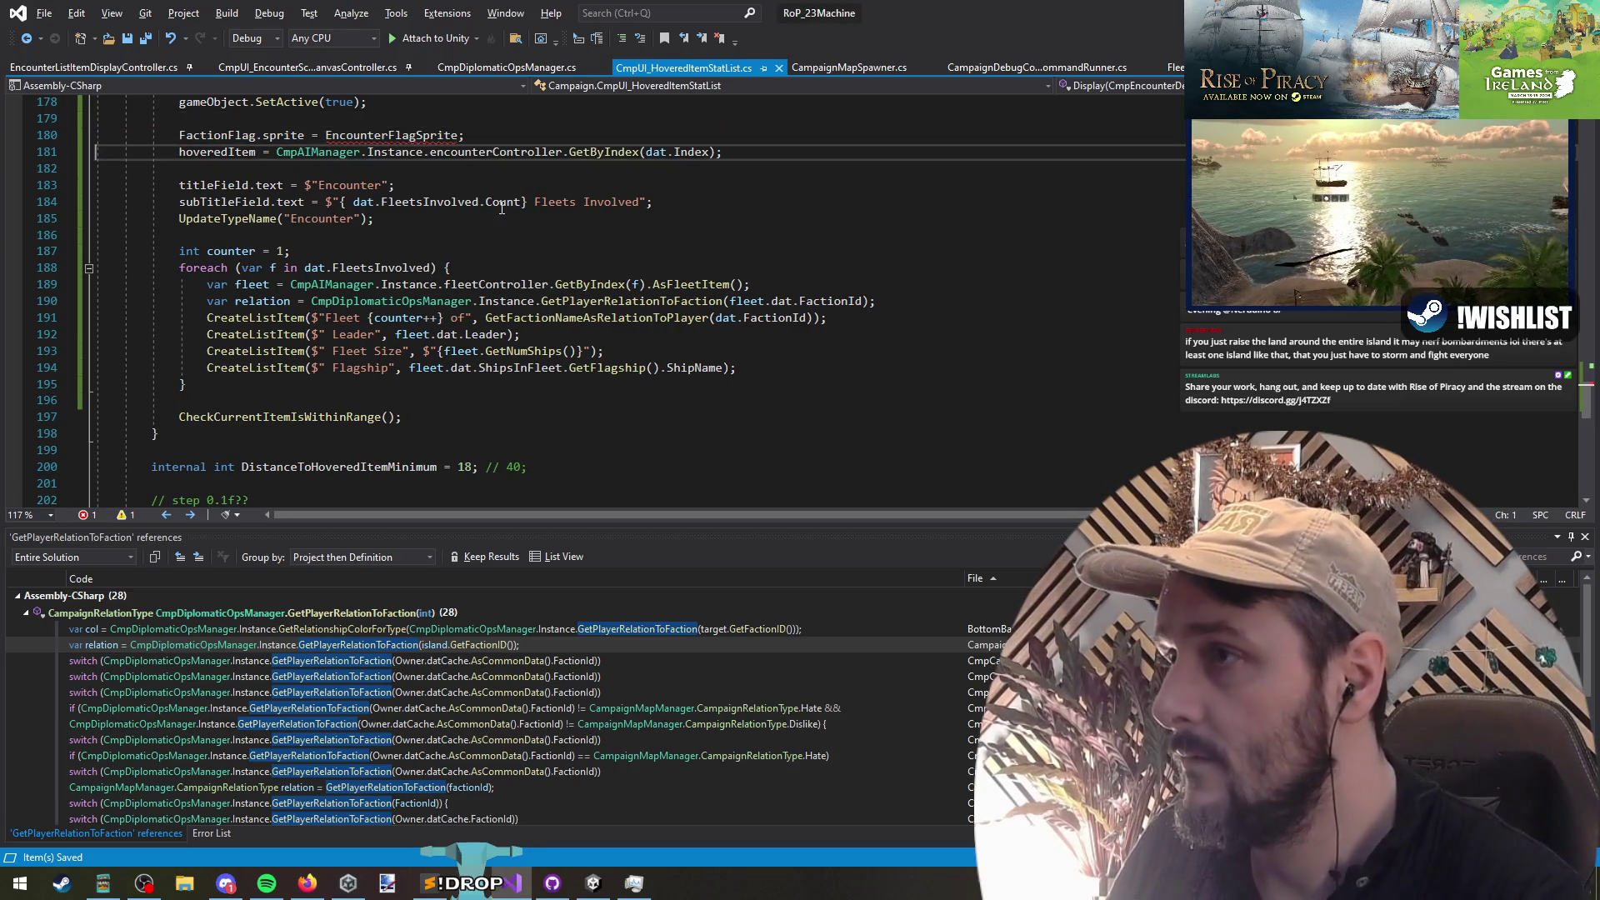
key(End)
key(ctrl+Left)
key(ctrl+Left)
key(ctrl+Home)
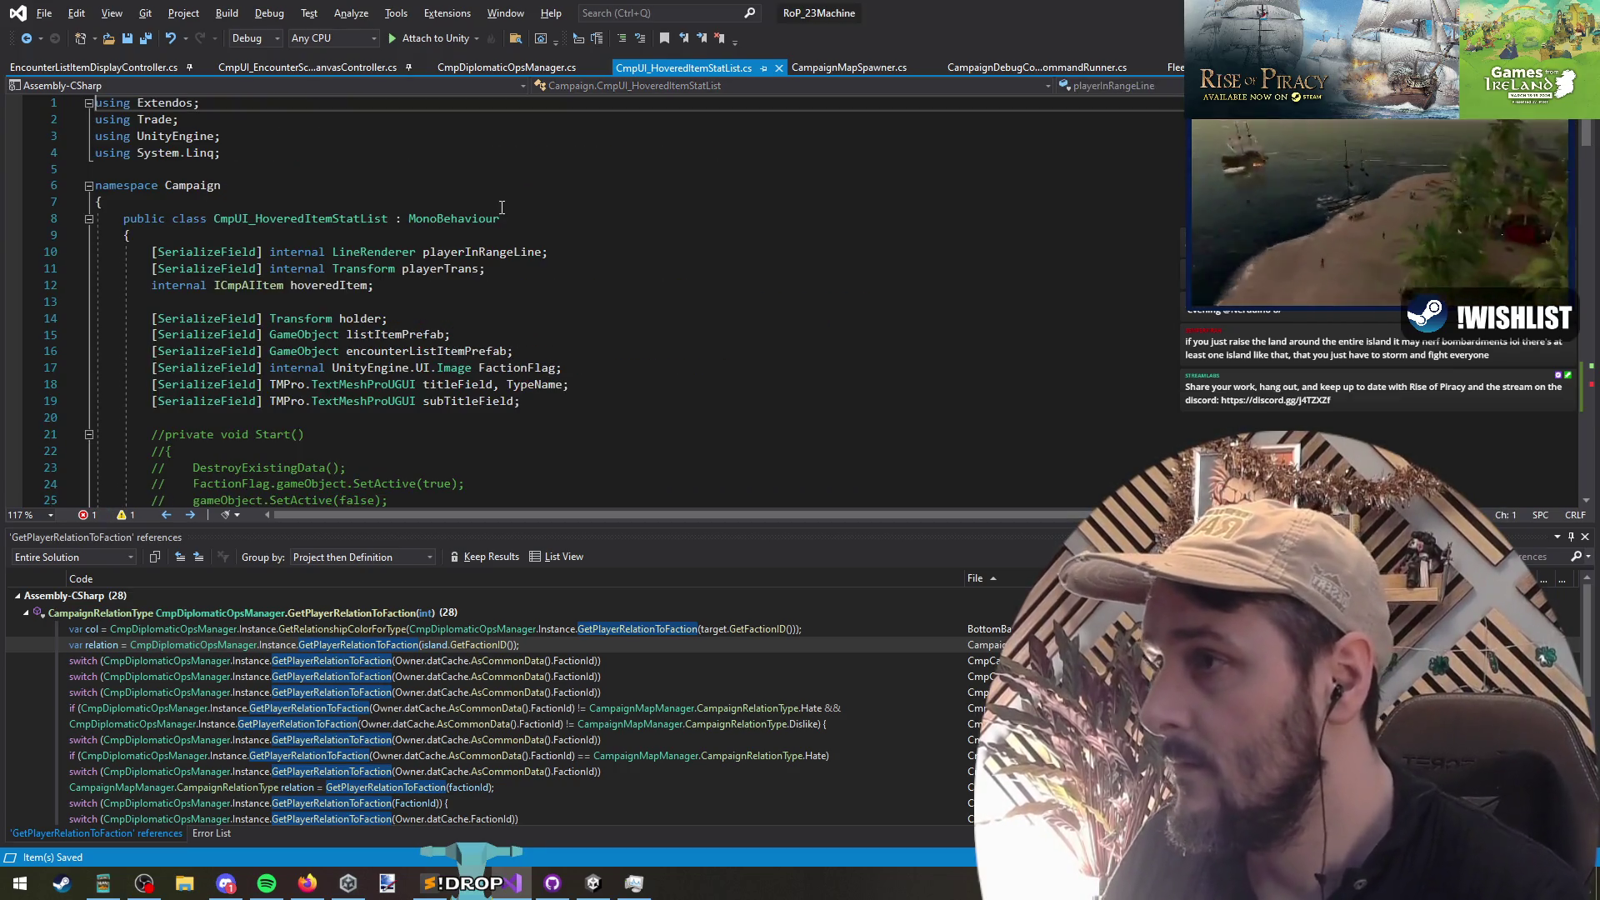
click(323, 305)
key(Return)
text(EncounterFlagSprite)
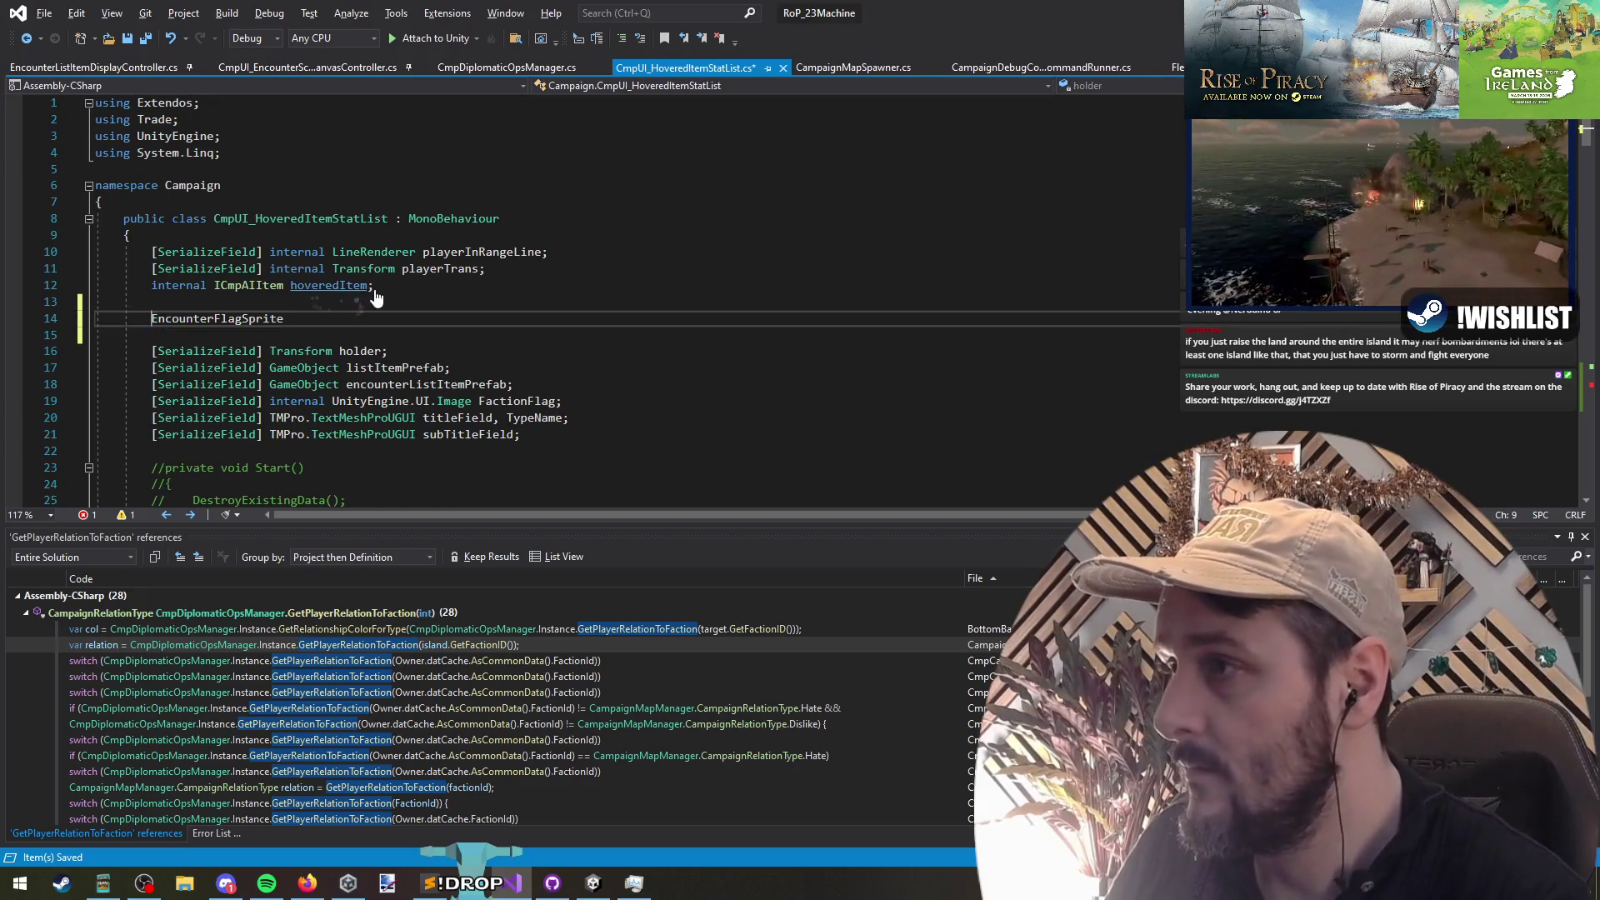
Step: Duplicate the holder field declaration as a template and change its type to Sprite
key(Down)
key(Down)
key(shift+End)
key(ctrl+c)
key(Up)
key(ctrl+v)
key(Return)
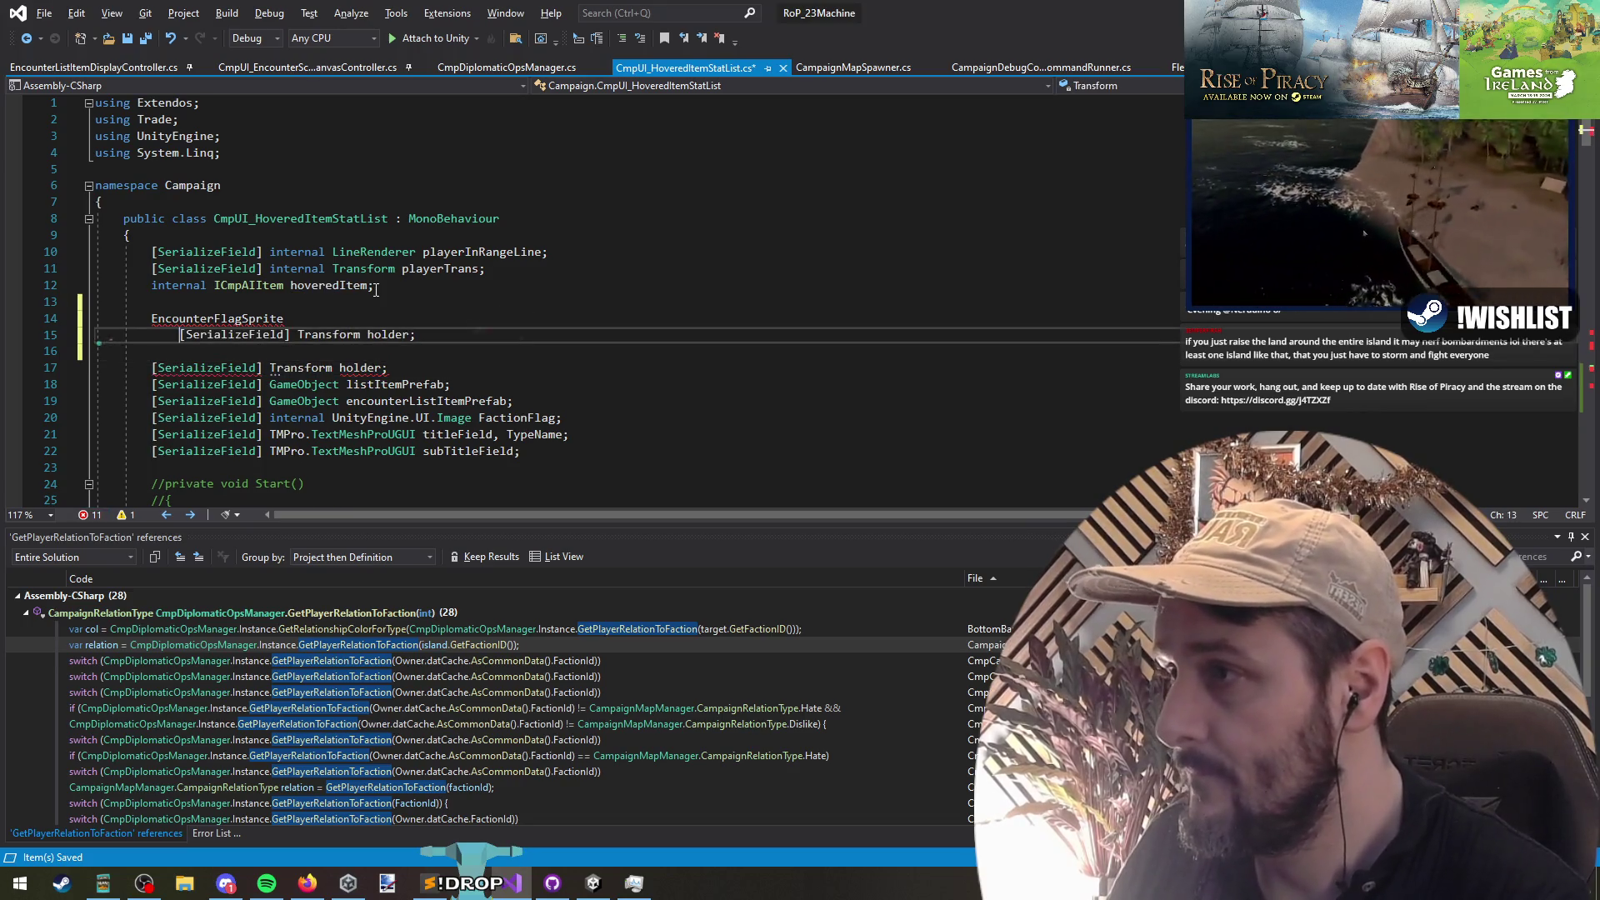
key(Up)
key(ctrl+Right)
key(ctrl+Right)
key(ctrl+shift+Right)
text(Sprin)
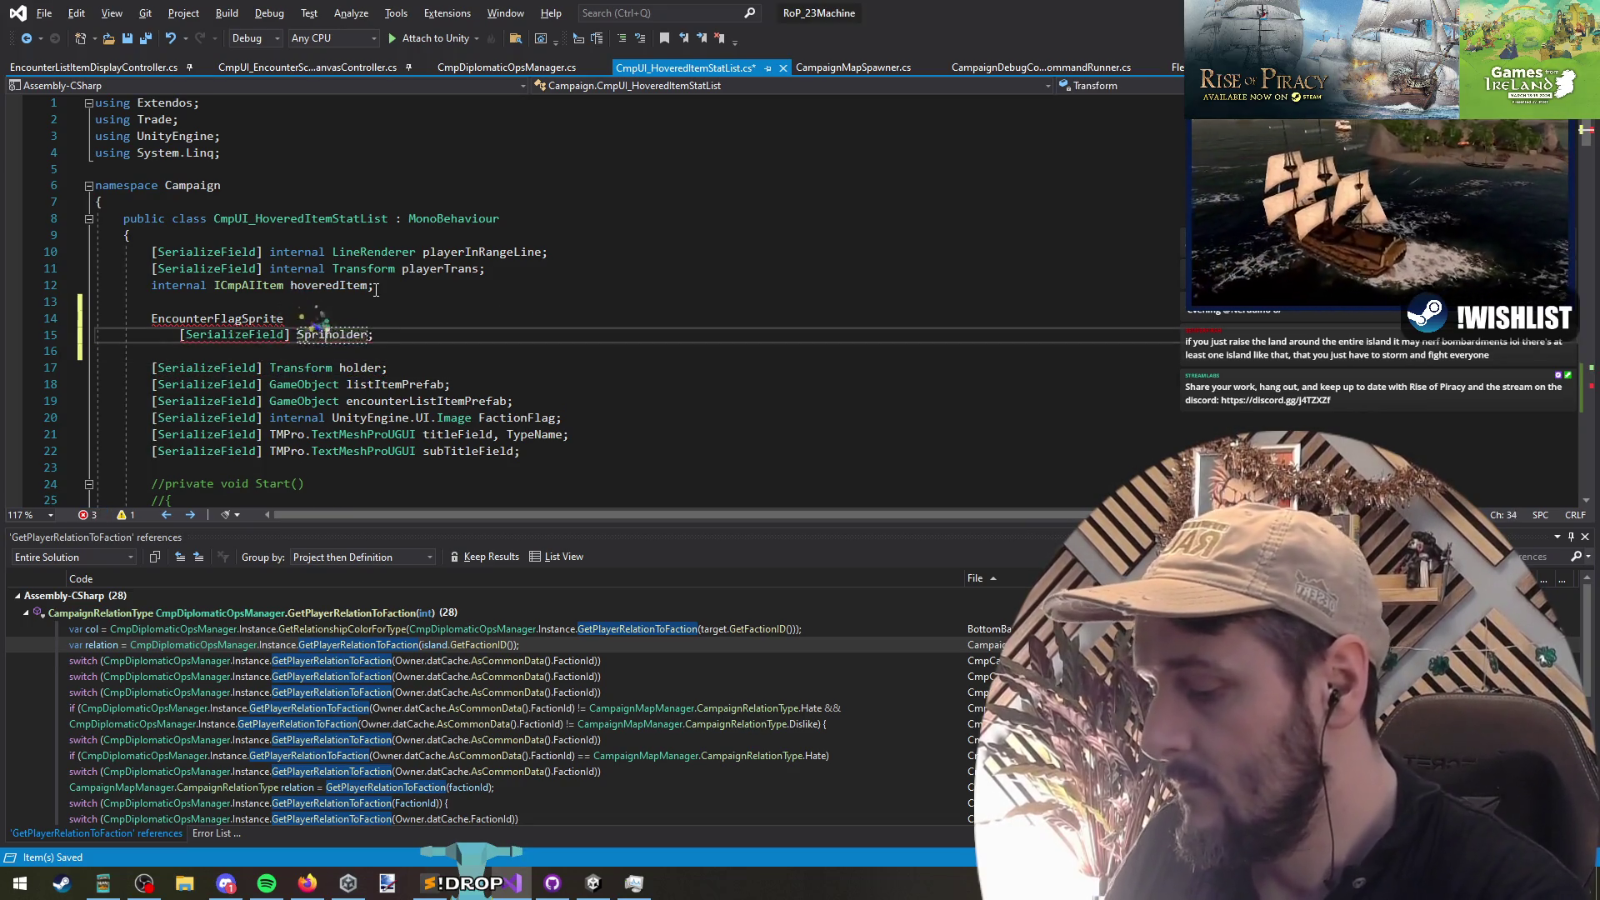
key(space)
Step: Rename the copied field to EncounterFlagSprite and tidy its indentation and blank lines
key(Up)
key(shift+Home)
key(ctrl+x)
key(End)
key(Left)
key(ctrl+shift+Left)
key(ctrl+v)
key(Up)
key(shift+Delete)
key(Home)
key(shift+Tab)
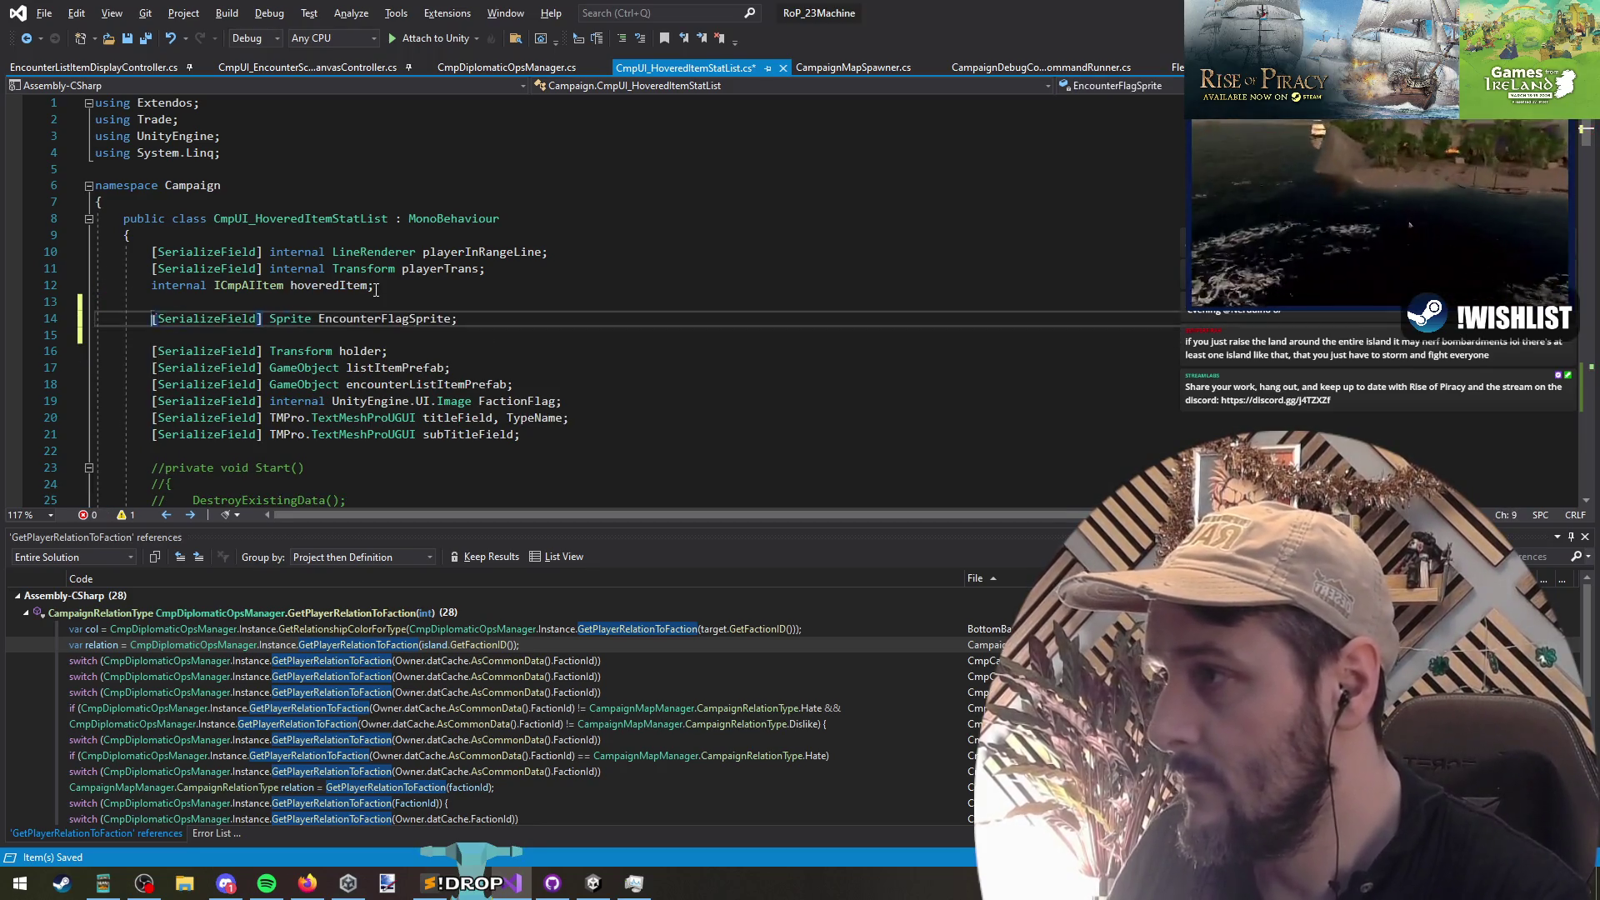
Step: Move the Sprite field below subTitleField, save, and switch to Unity
key(alt+Down)
key(alt+Down)
key(alt+Down)
key(Up)
key(Up)
key(Up)
key(shift+Delete)
key(ctrl+s)
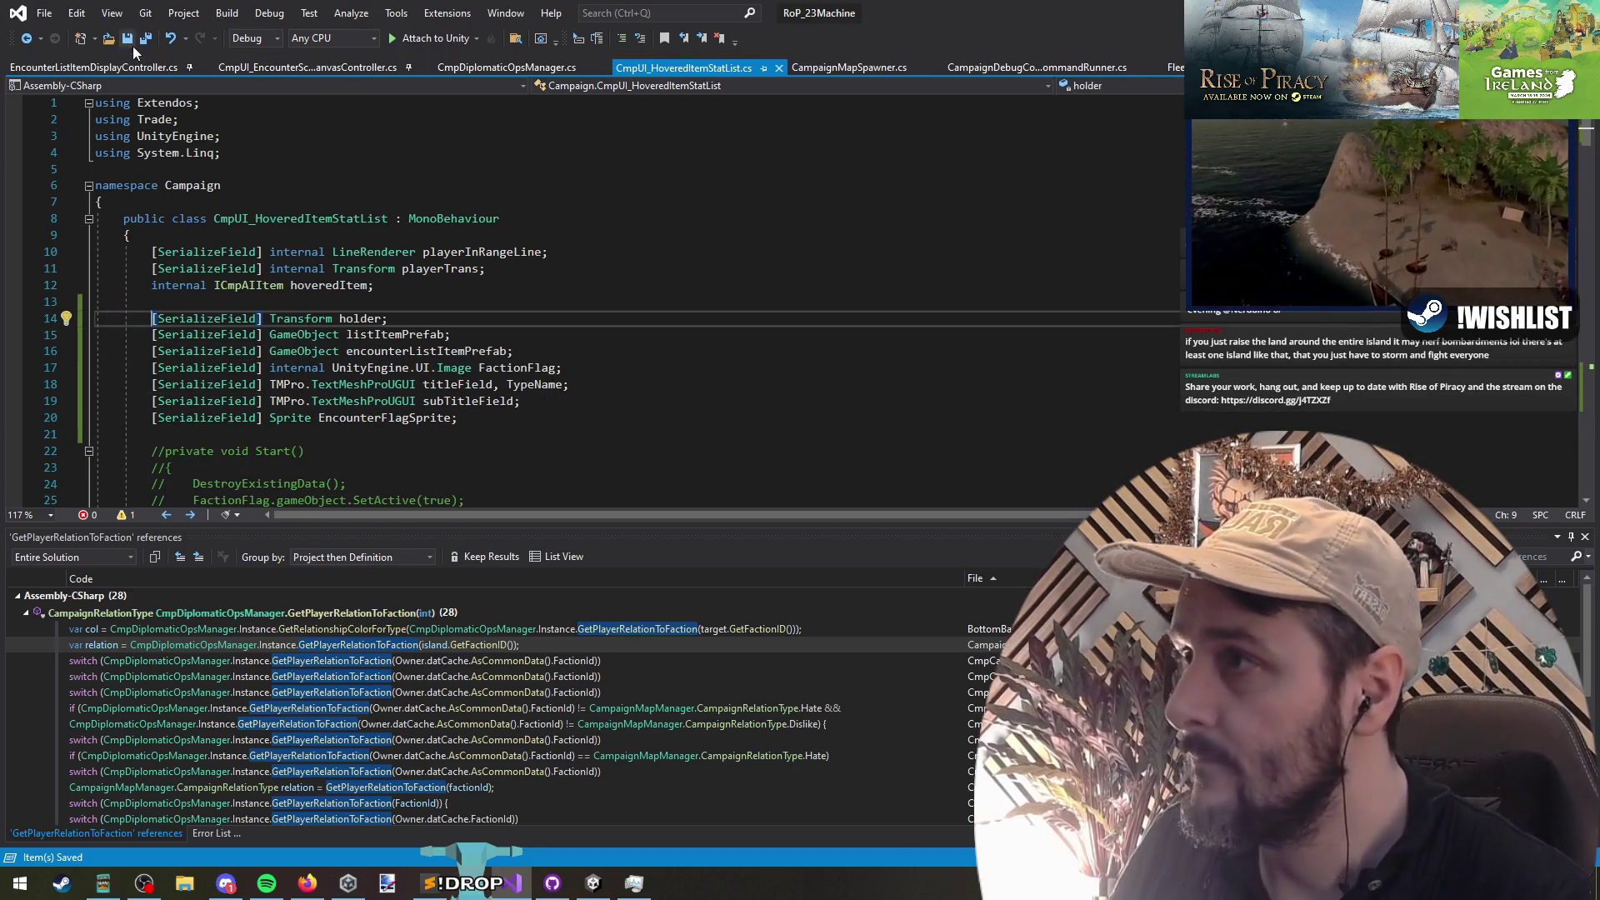
click(943, 278)
key(alt+Tab)
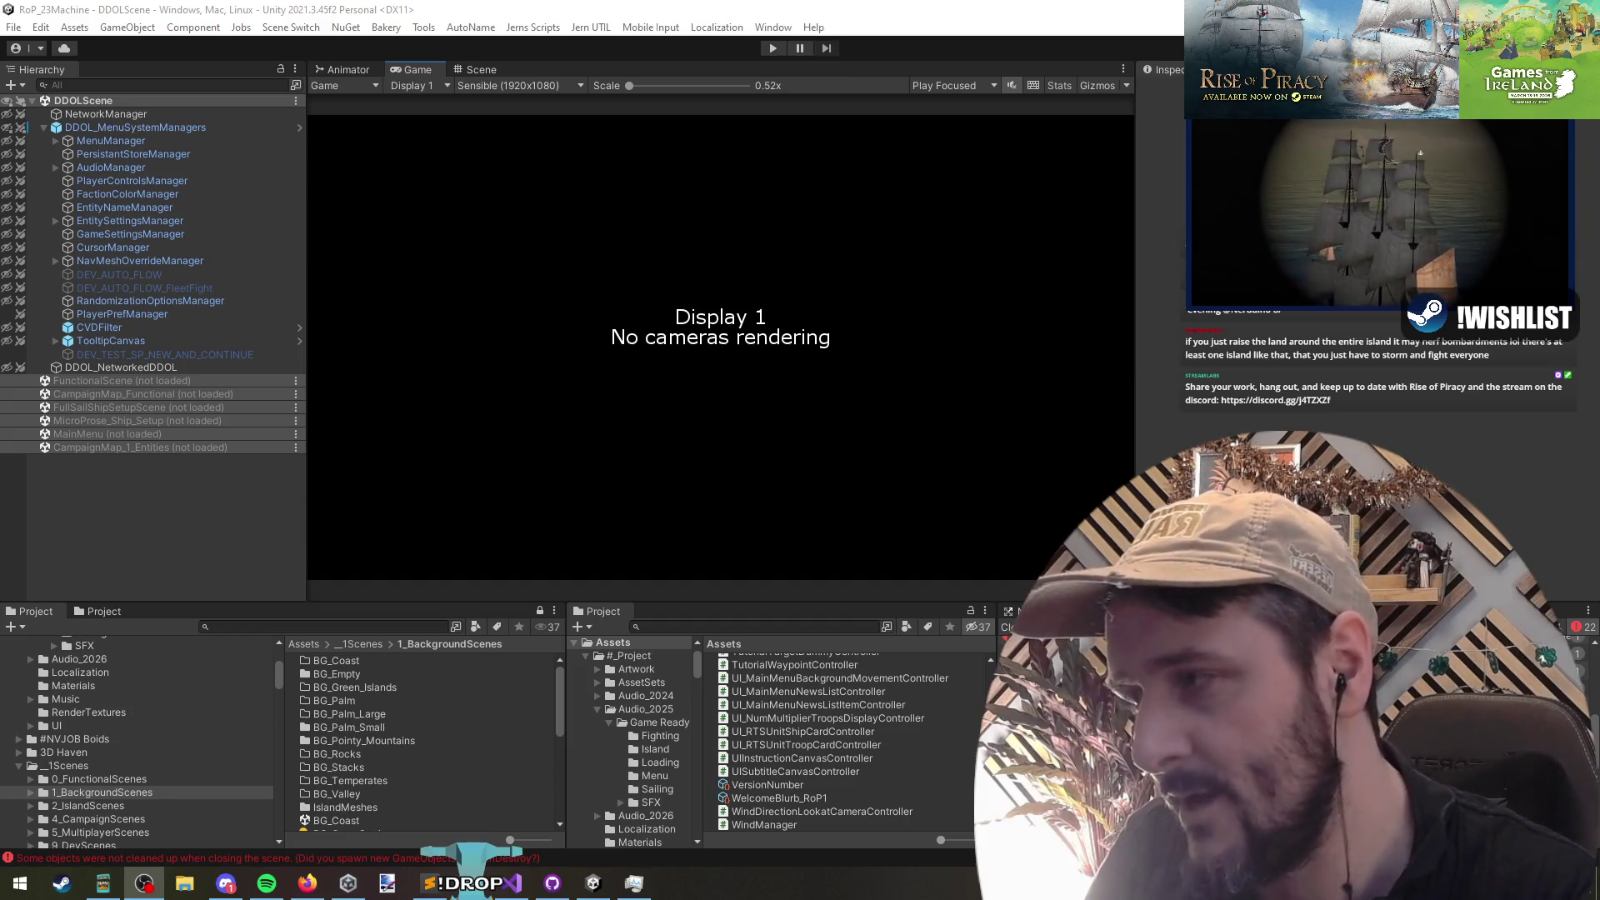
Step: Enter Play mode in Unity and choose Continue to load CampaignMap_1
click(742, 368)
key(alt+Tab)
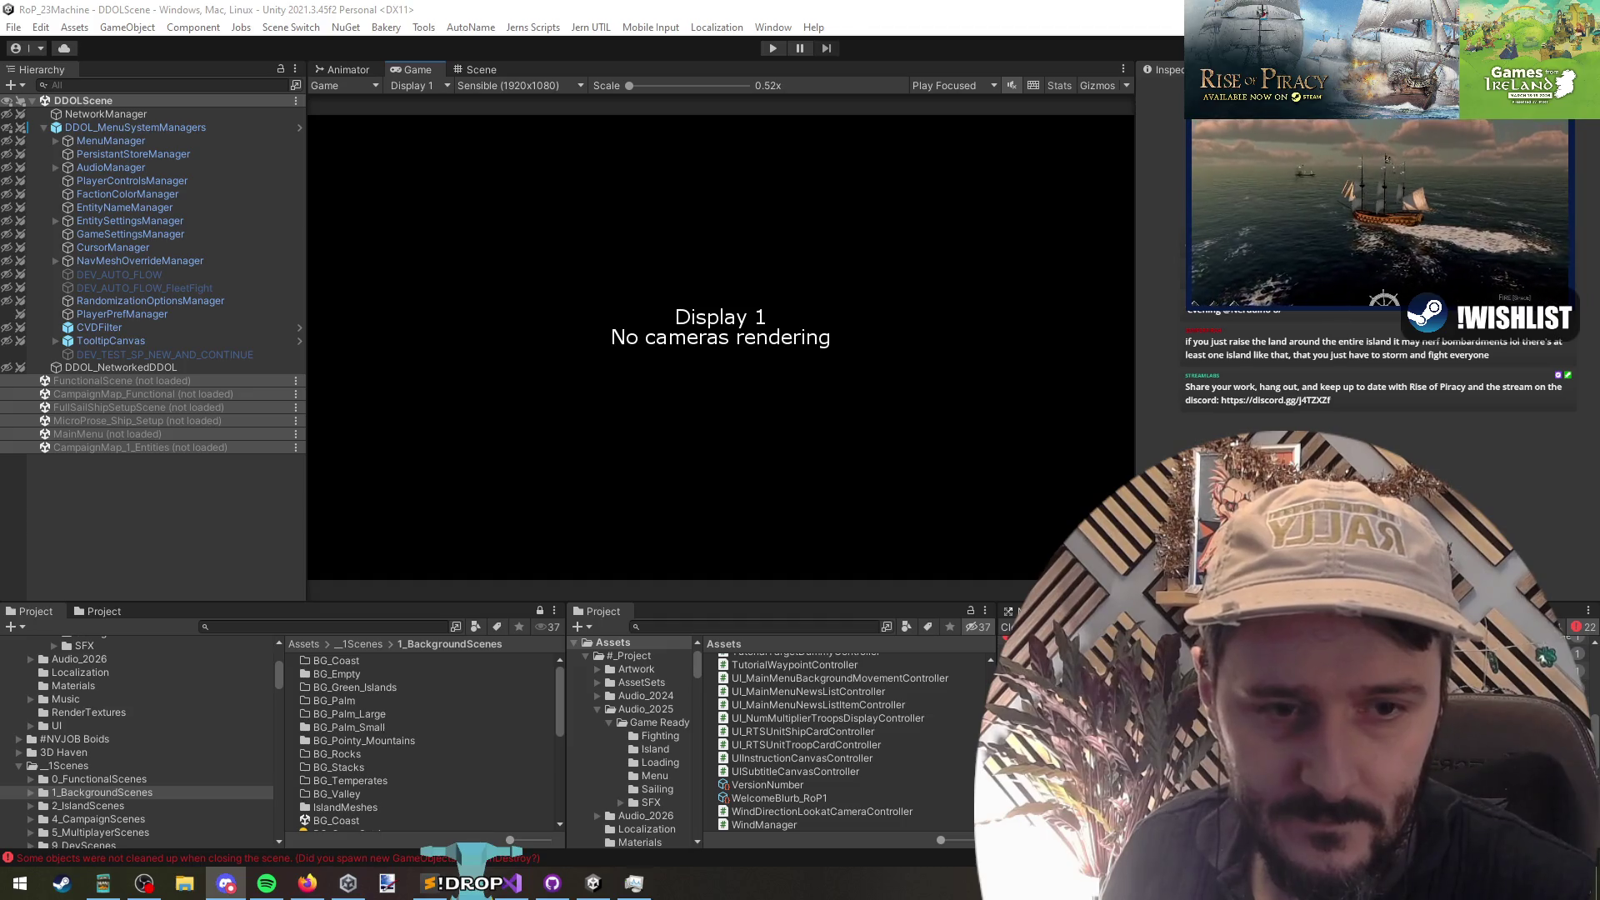
key(alt+Tab)
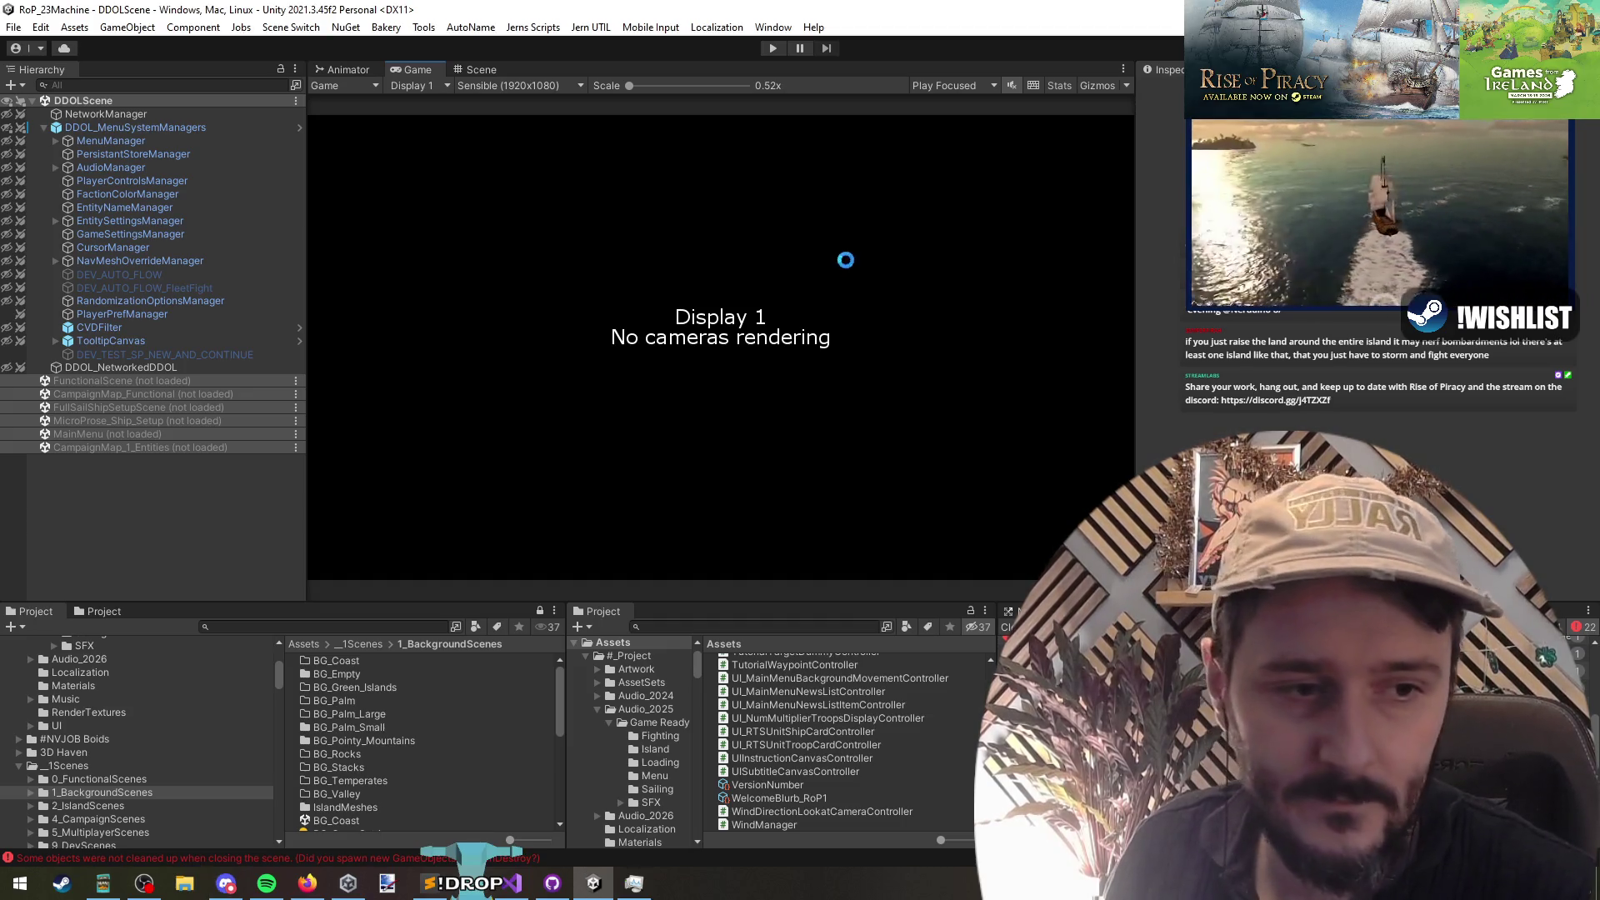
click(773, 48)
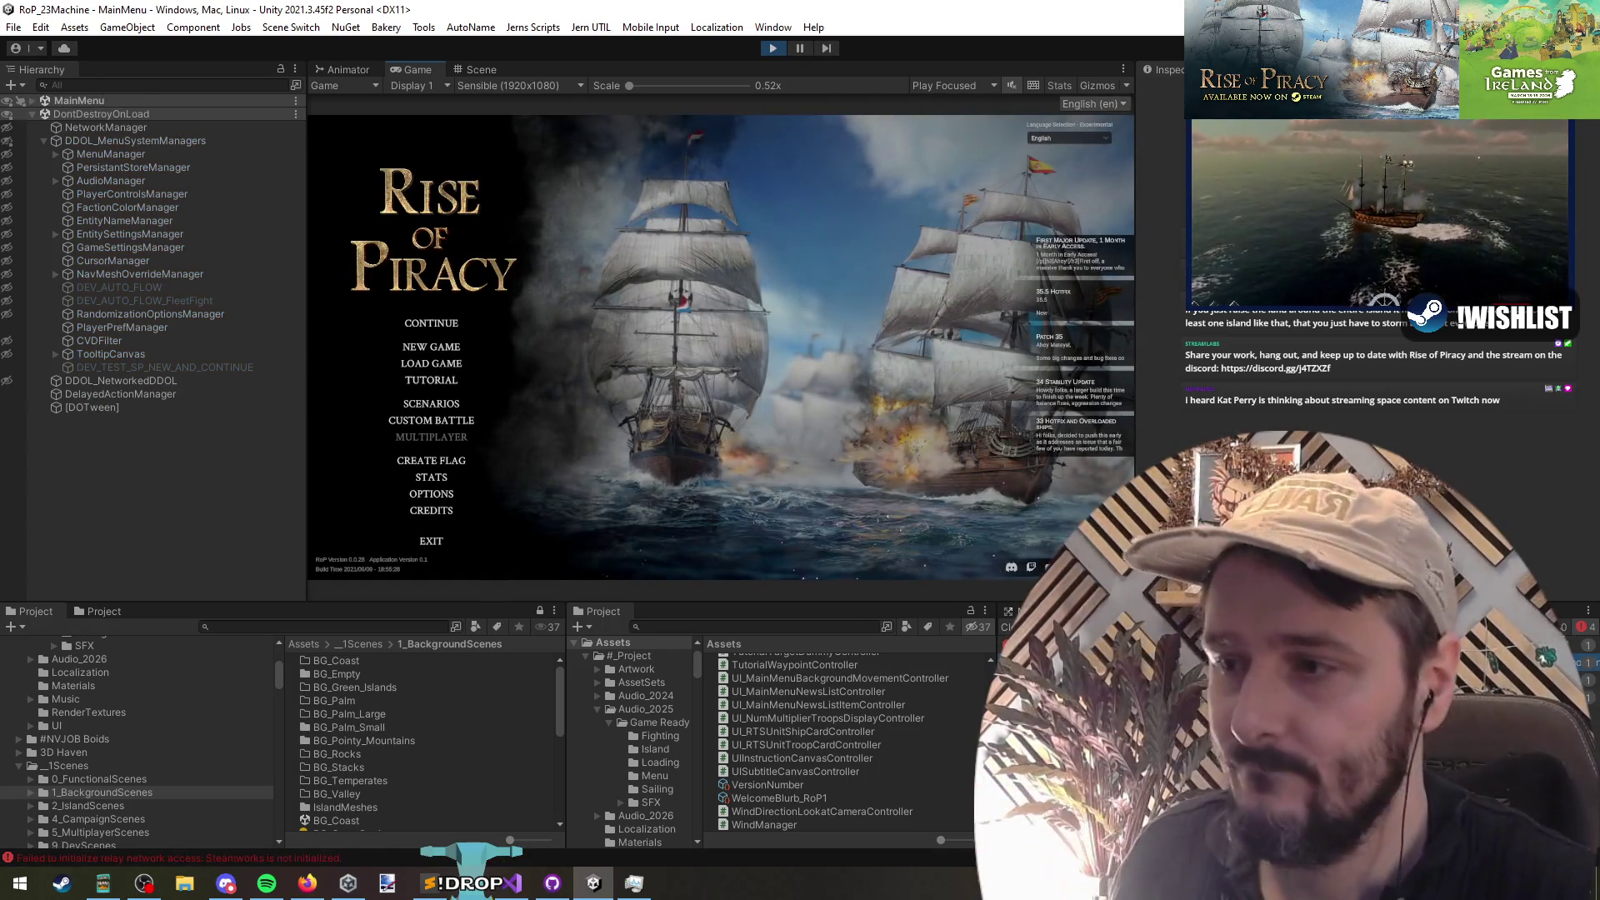
click(434, 327)
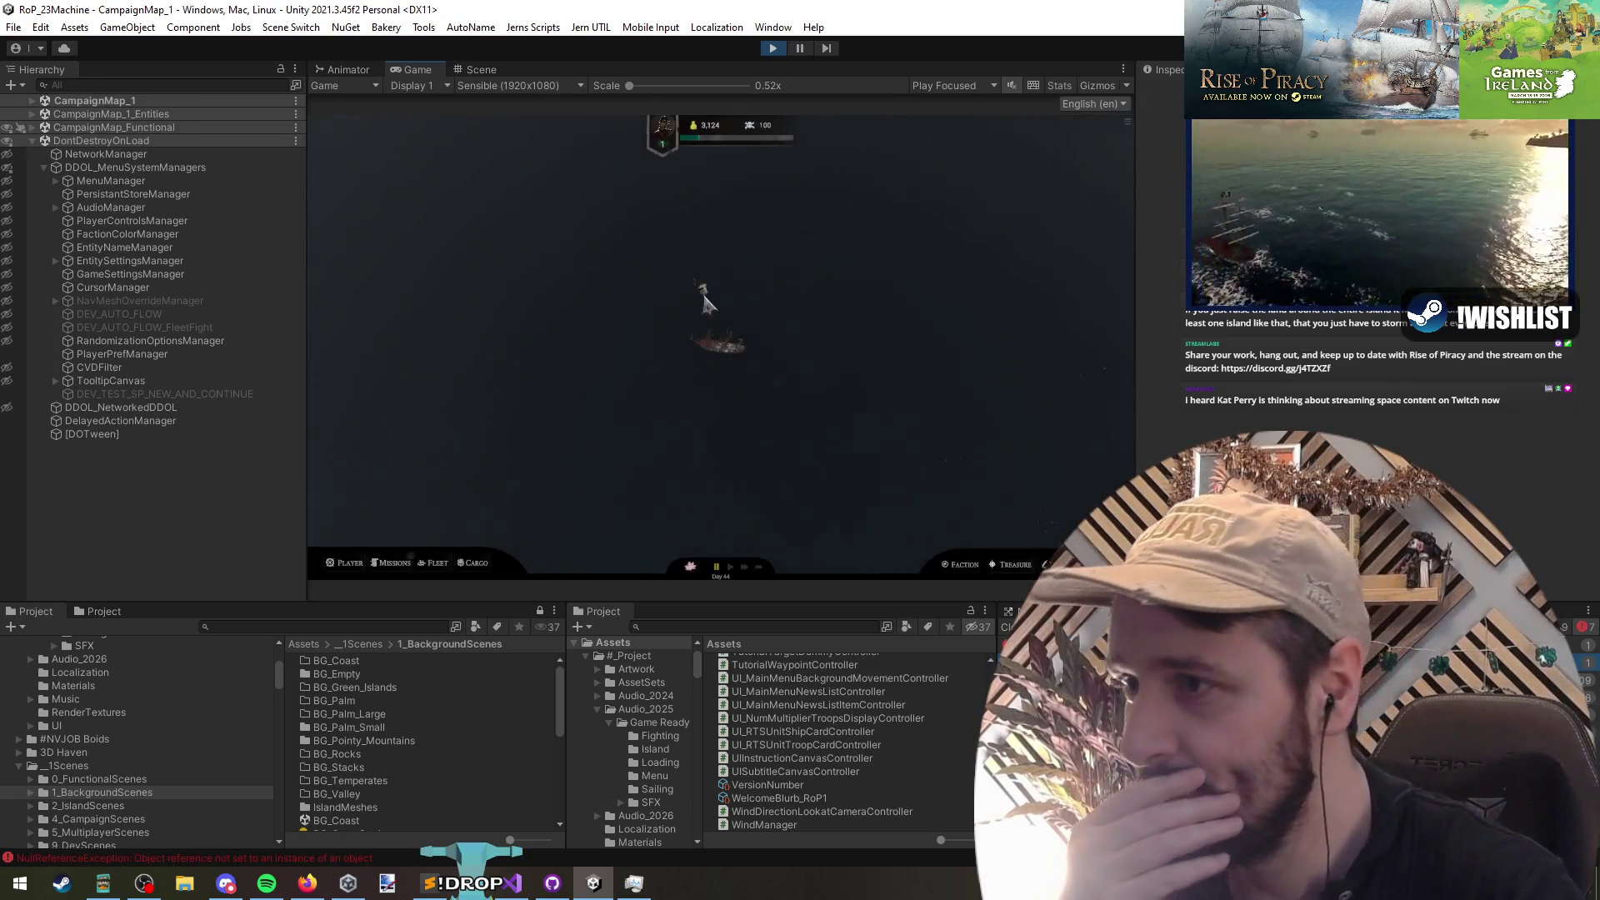
Step: Spawn an encounter with the debug console's 'enc' command and show its fleet tooltip
key(grave)
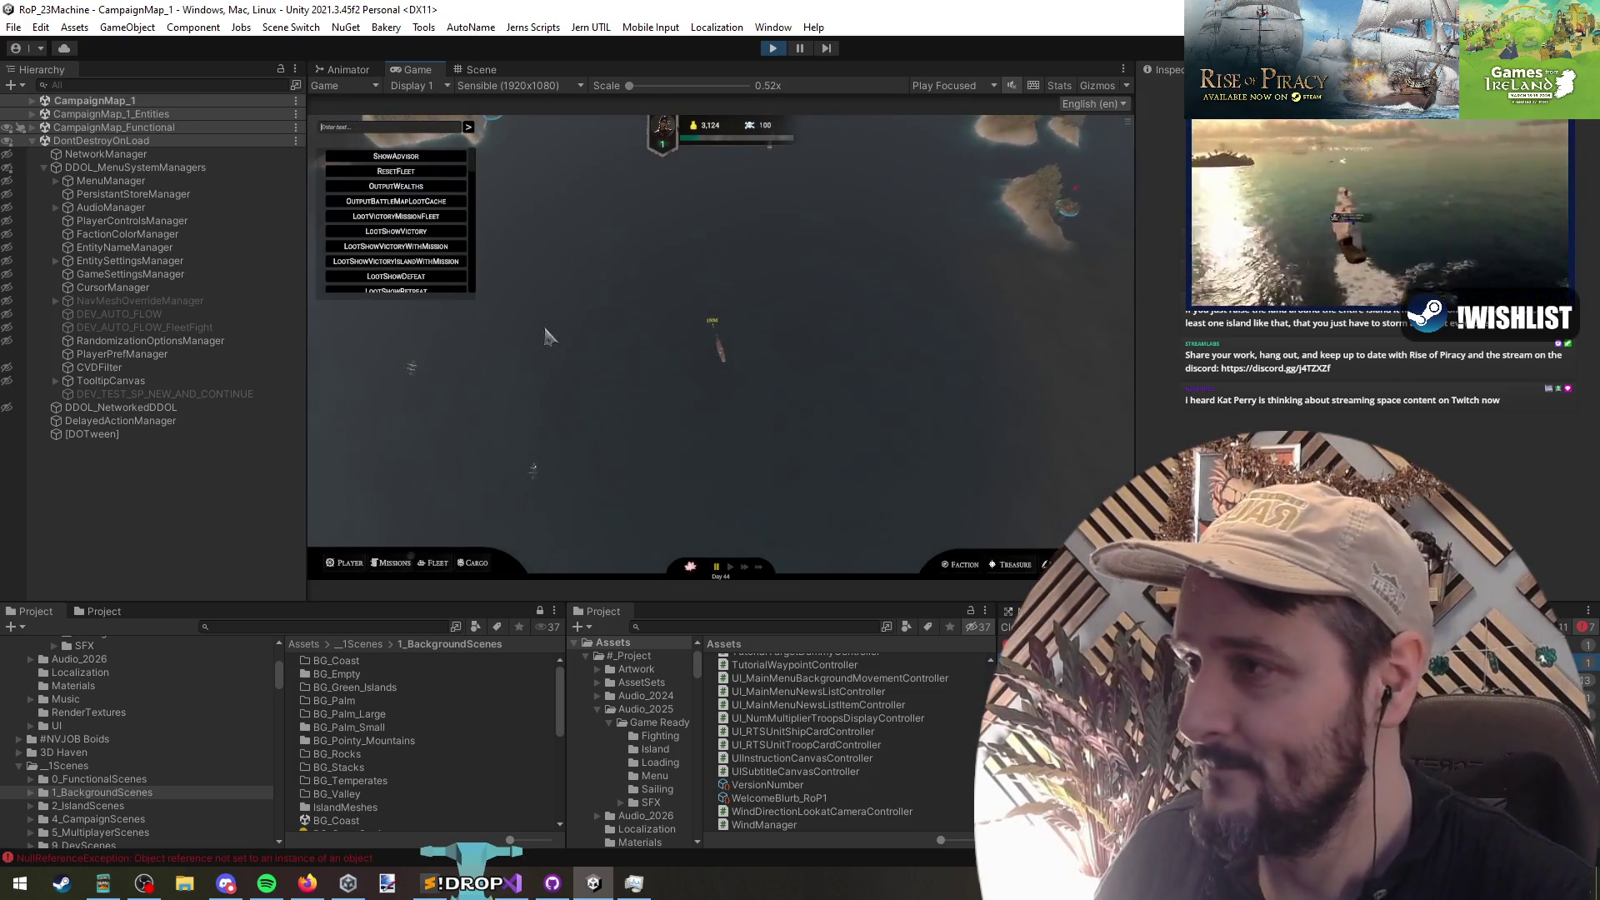
text(enc)
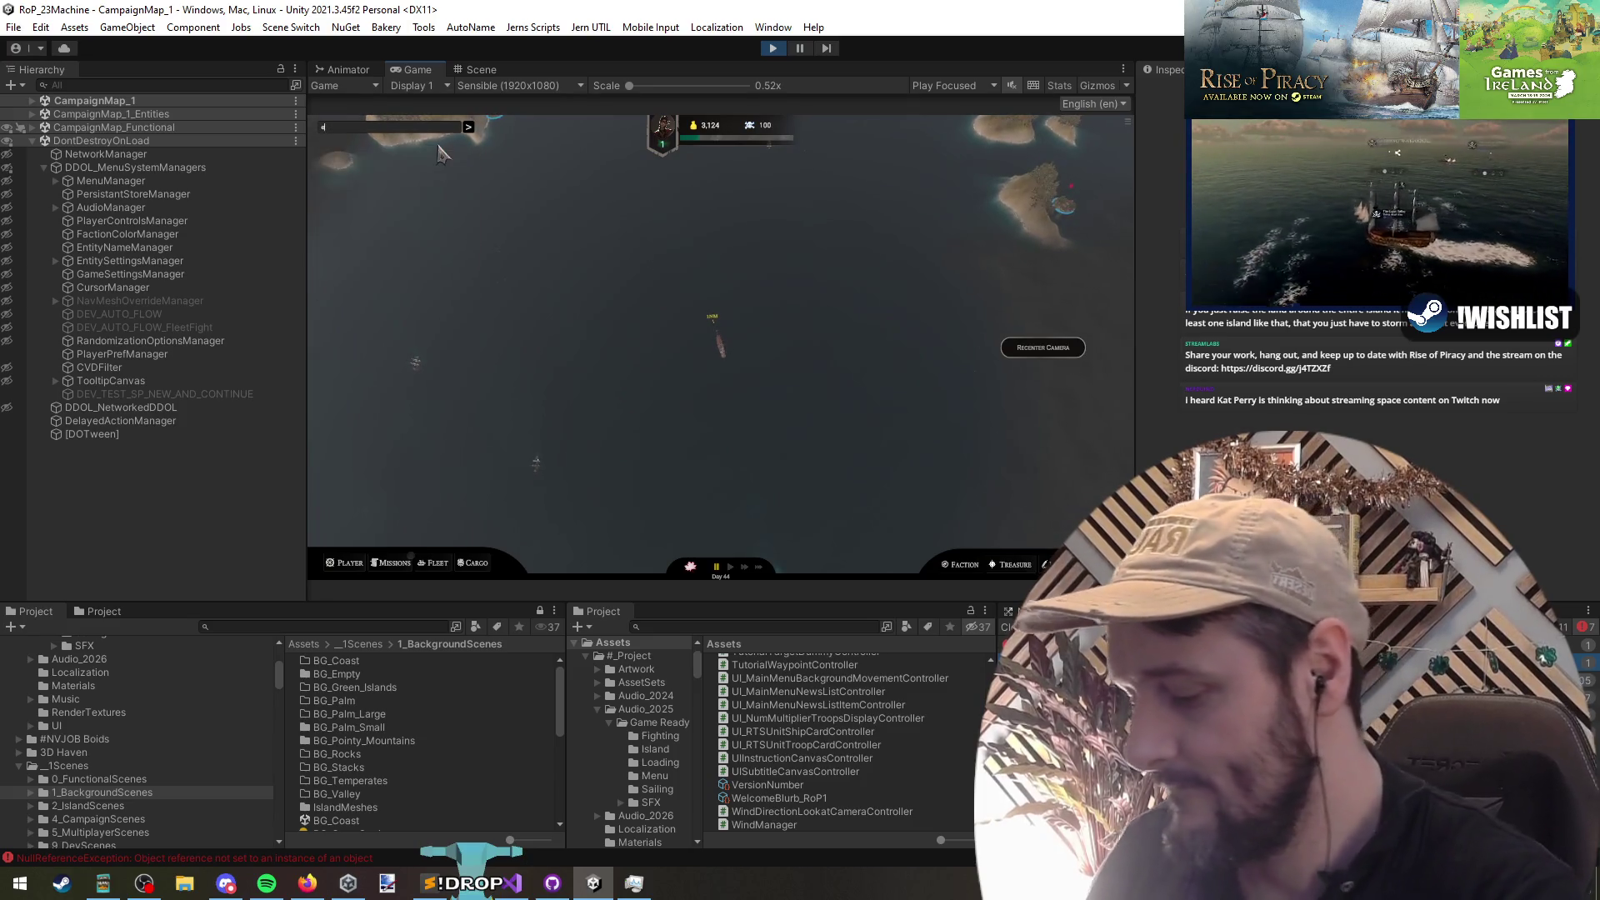
click(444, 158)
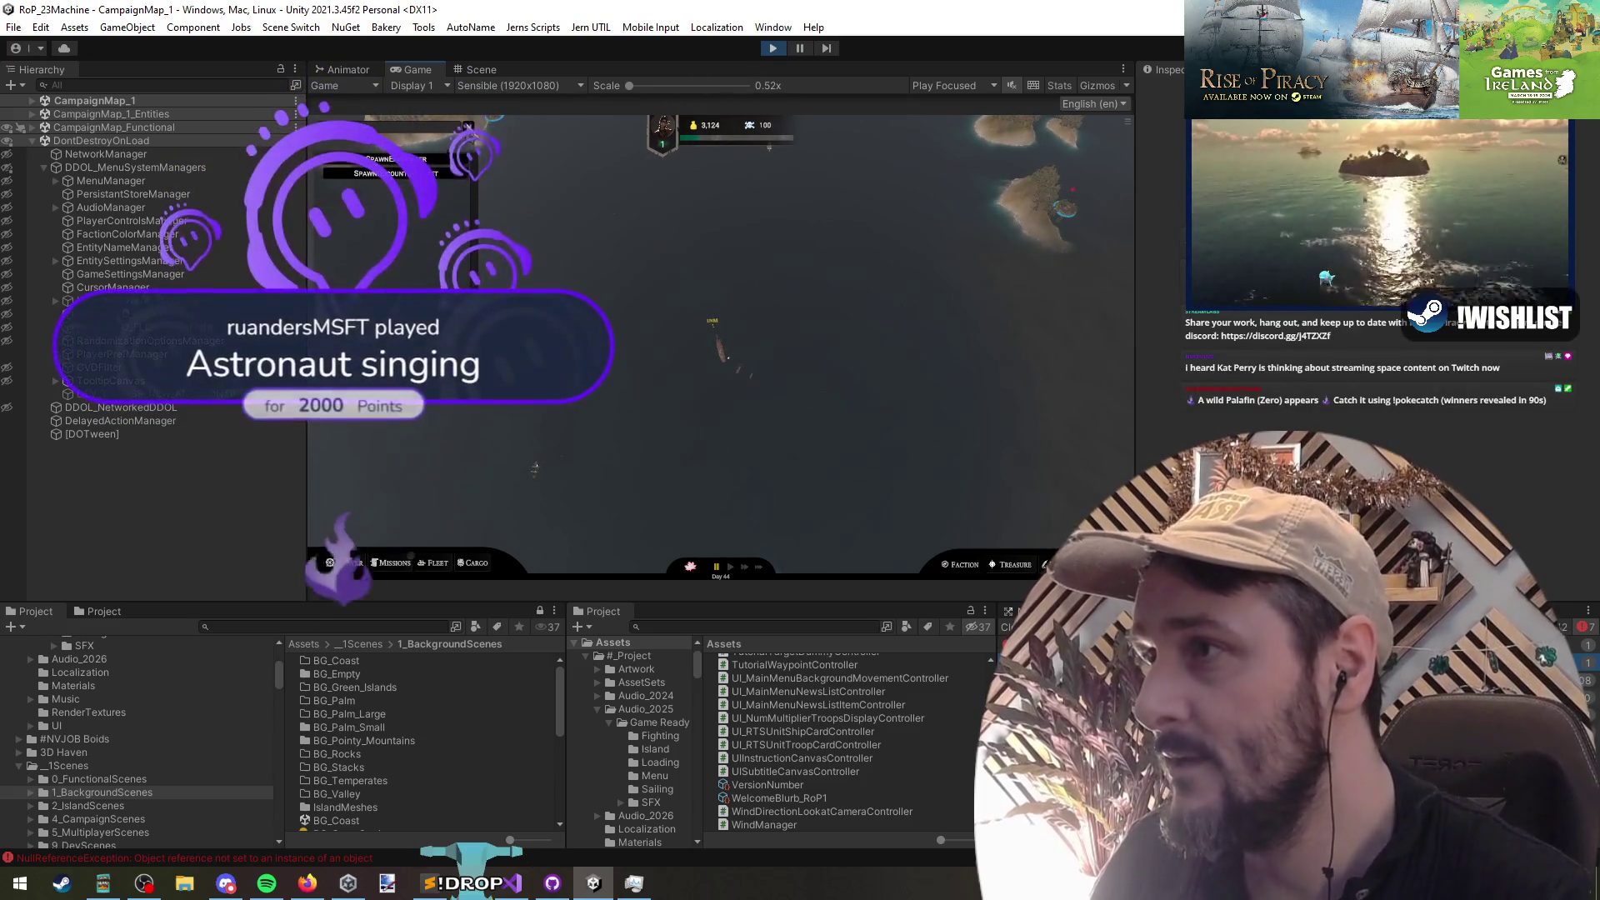
mouse_move(750, 373)
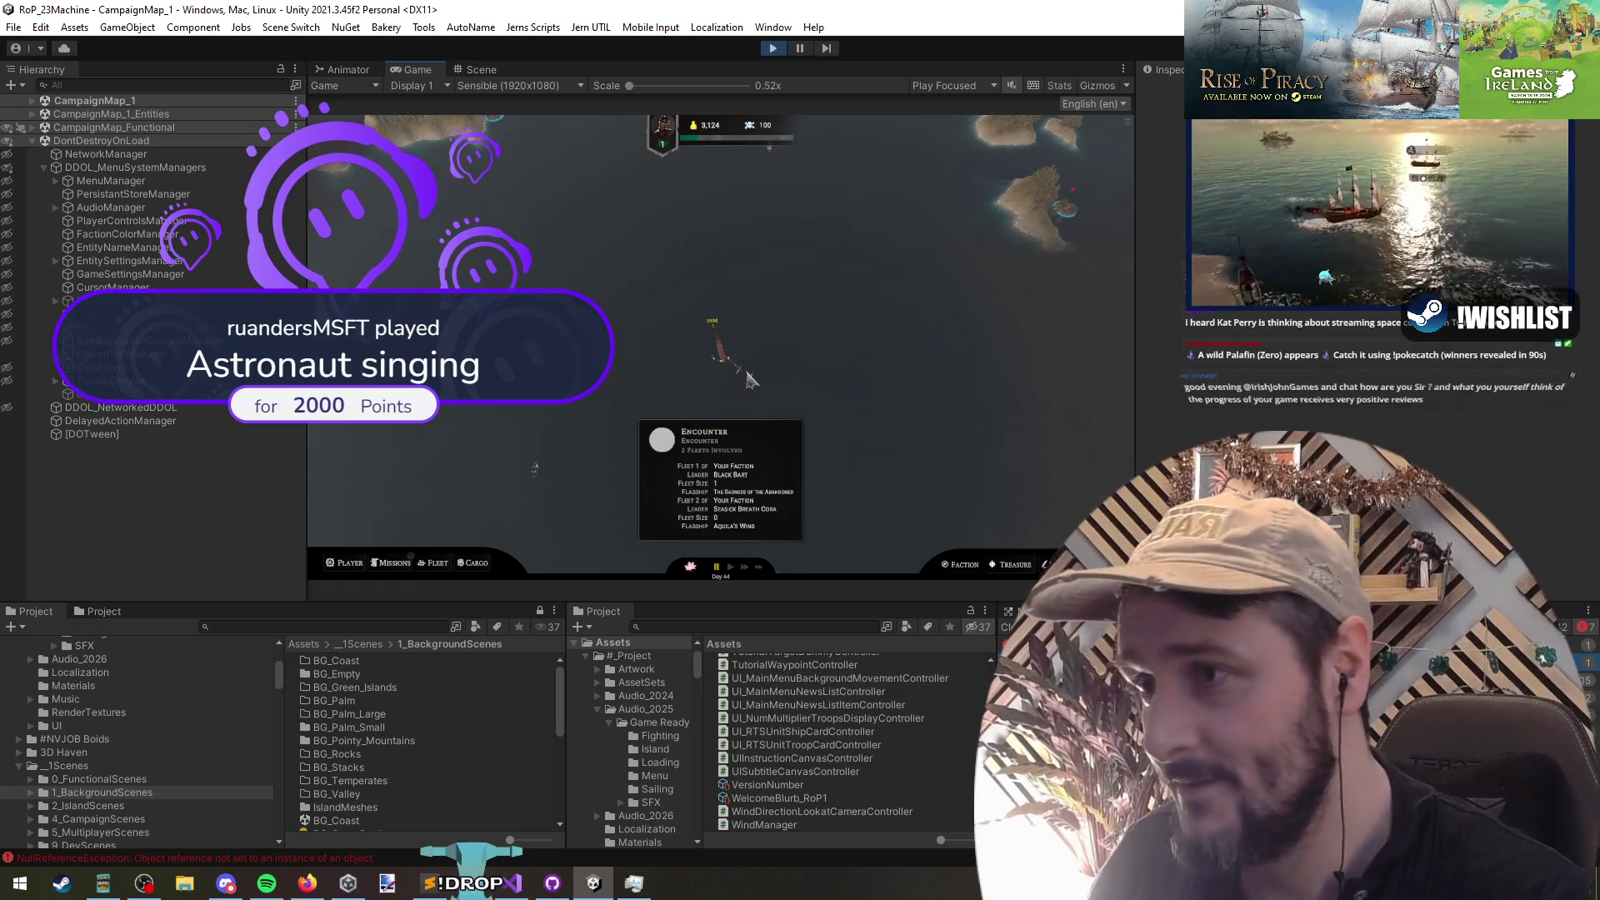
click(715, 515)
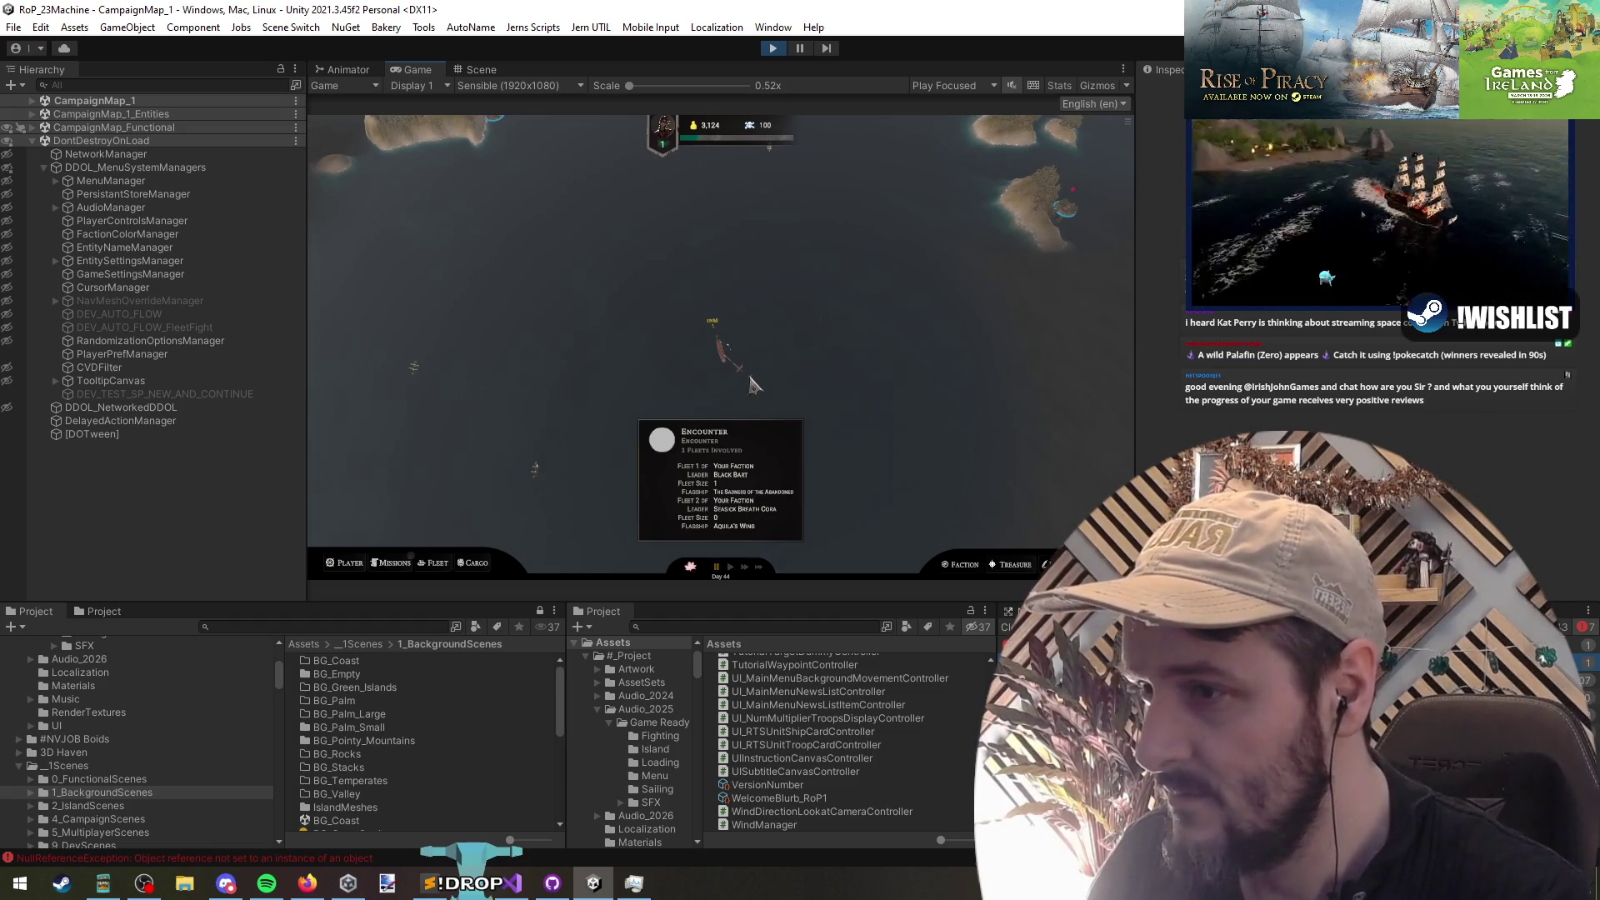
Step: Open and close the encounter fleet details twice, then return to the tooltip code
click(753, 383)
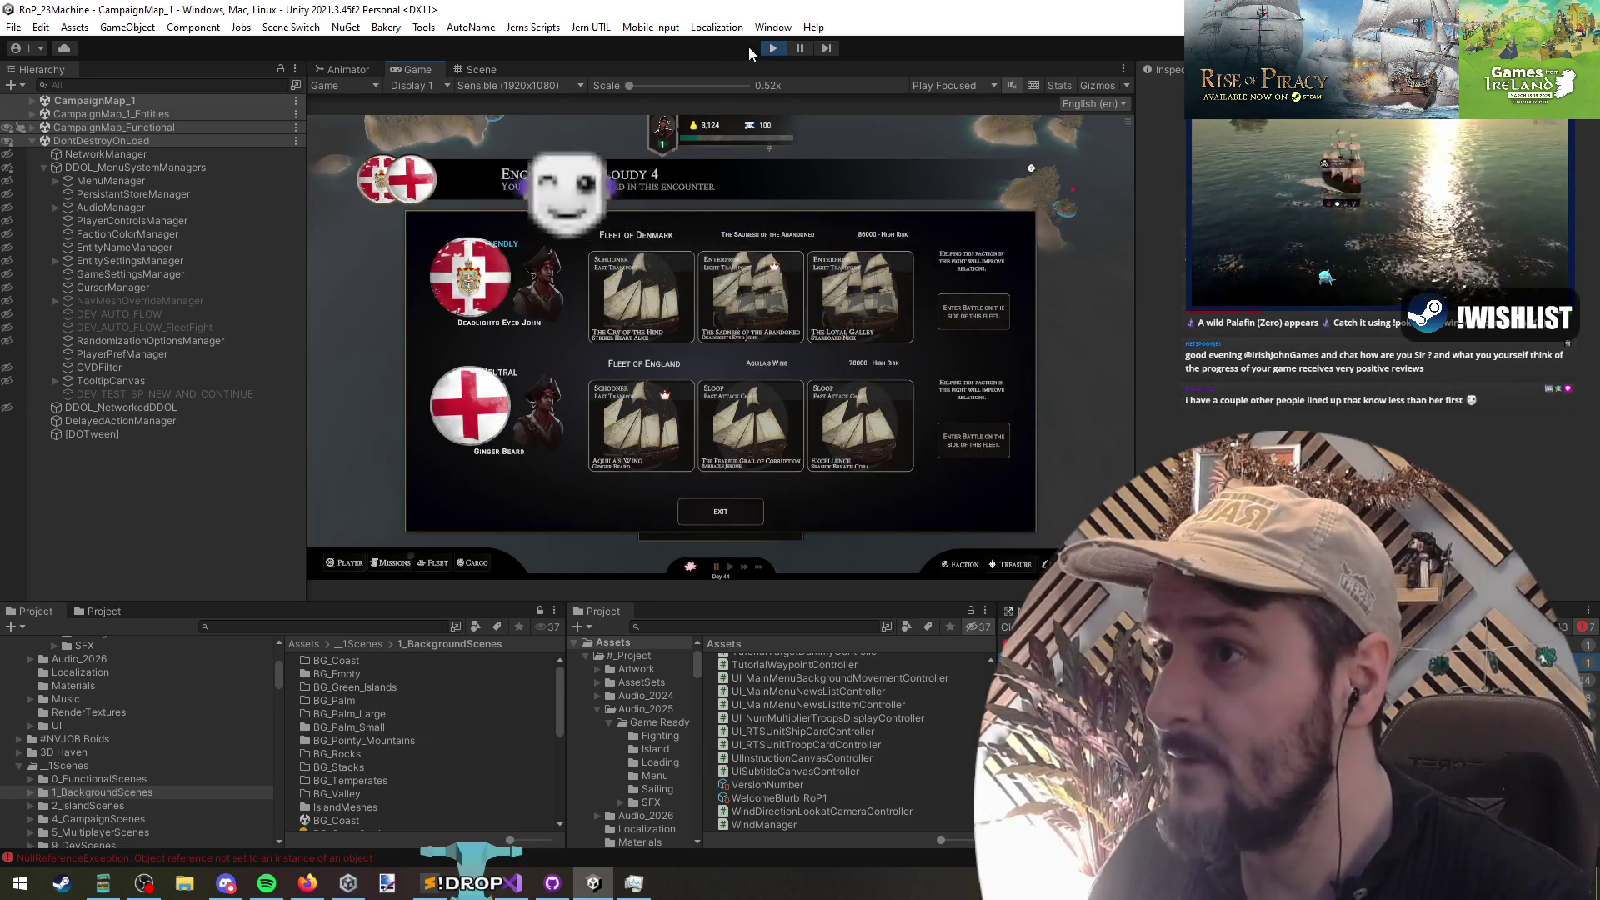
click(730, 517)
click(750, 477)
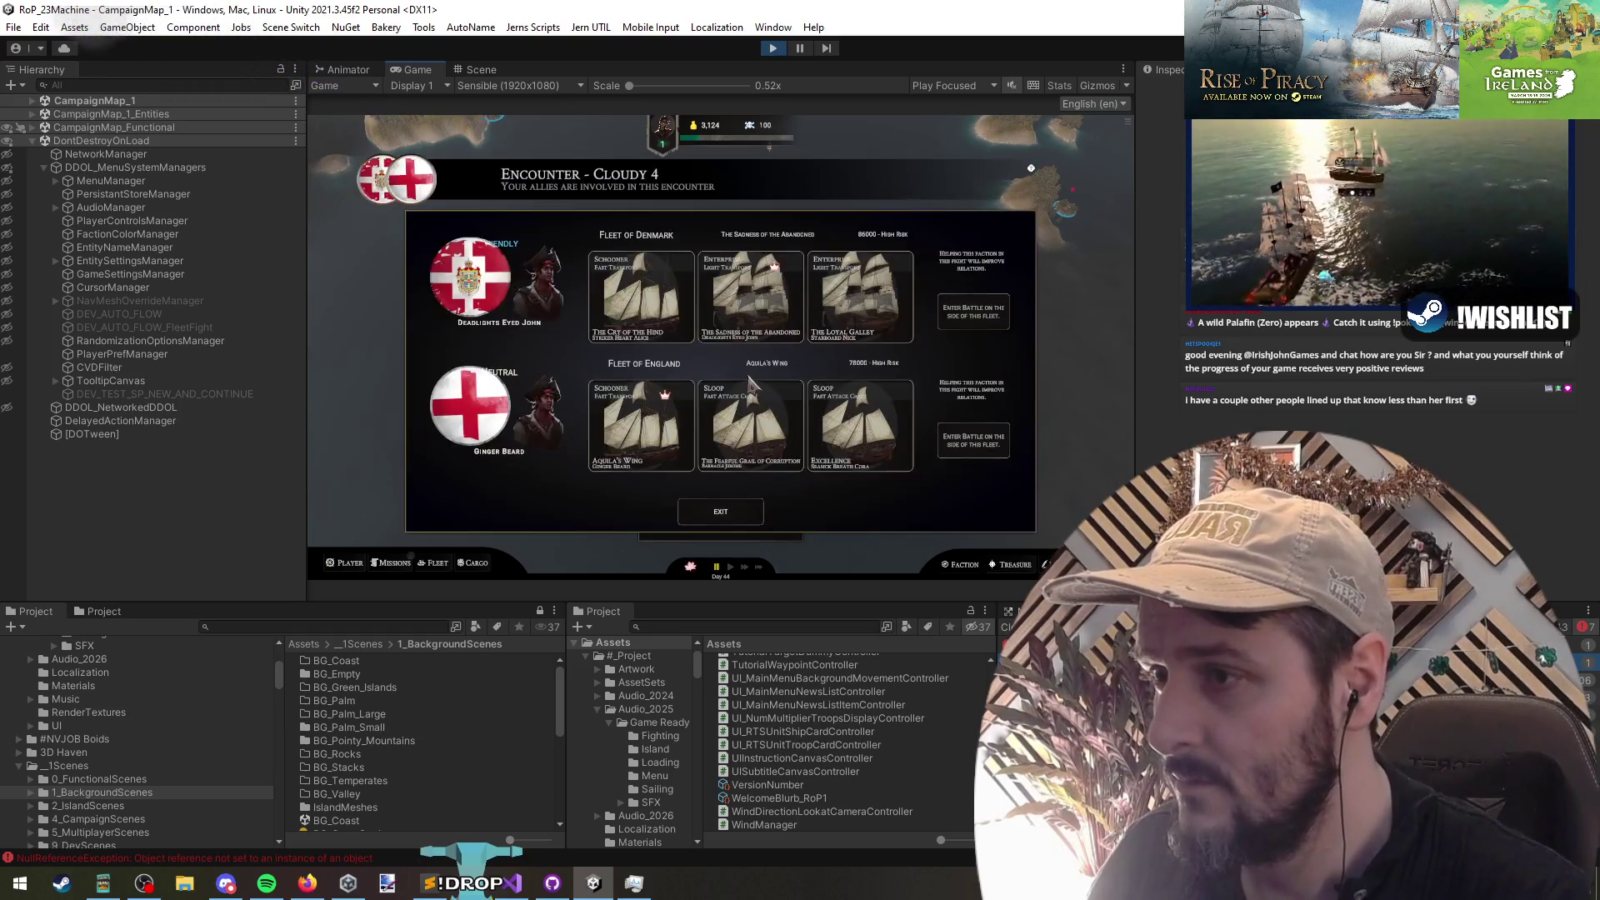
click(722, 519)
click(514, 883)
click(94, 318)
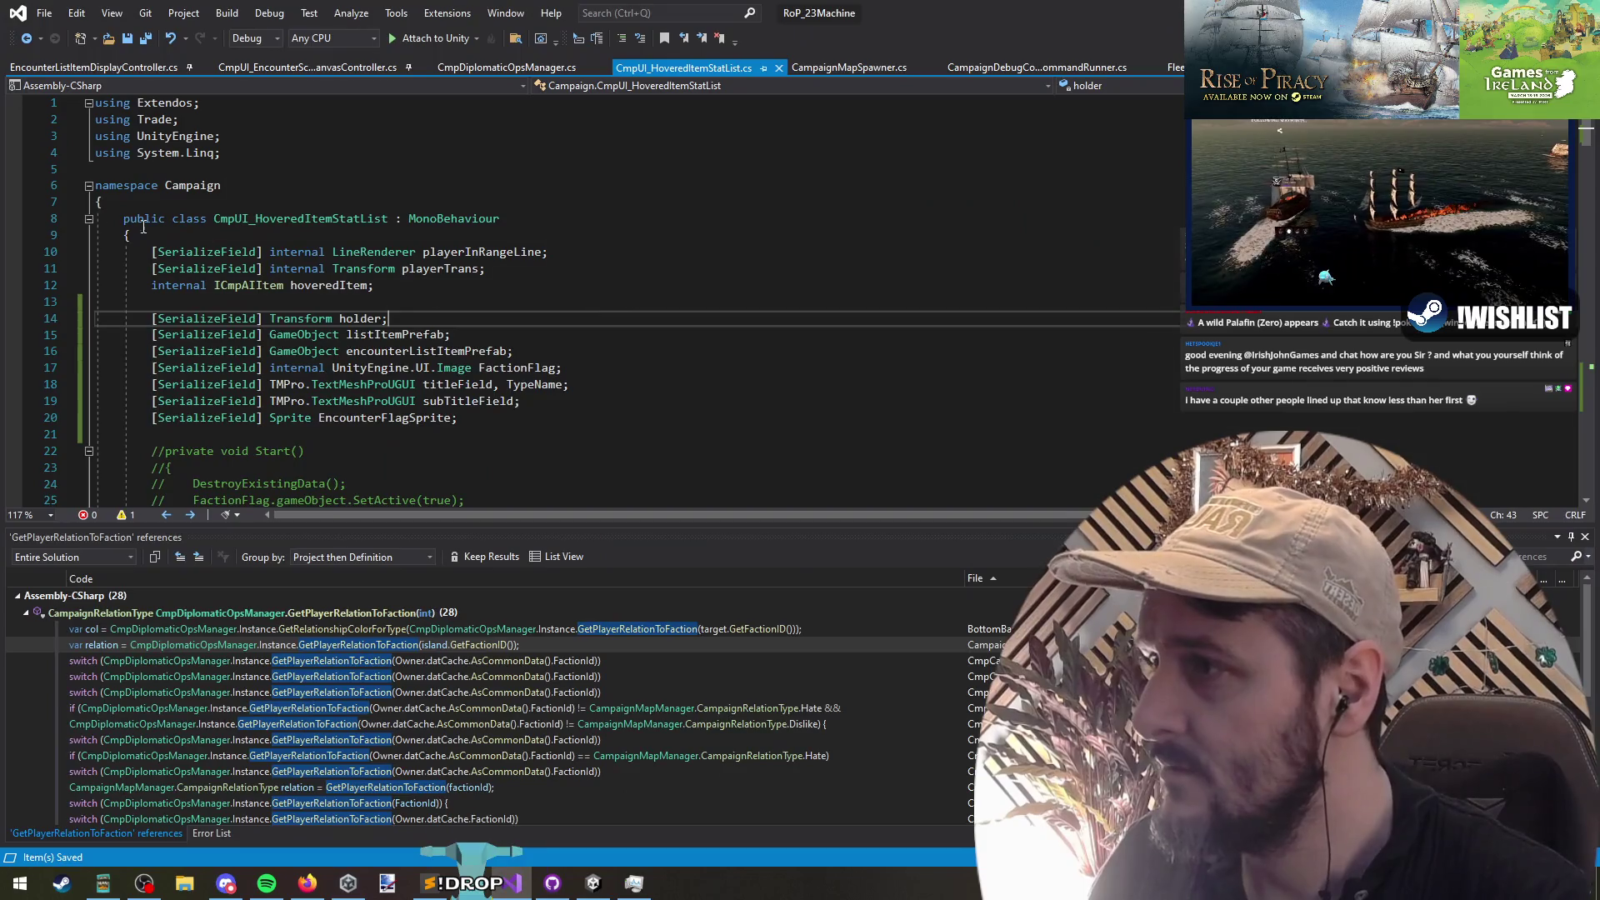
Step: Change the fleet title in CreateListItem to 'Fleet {counter++}' and return to the running game
click(28, 38)
click(28, 38)
click(27, 38)
click(28, 38)
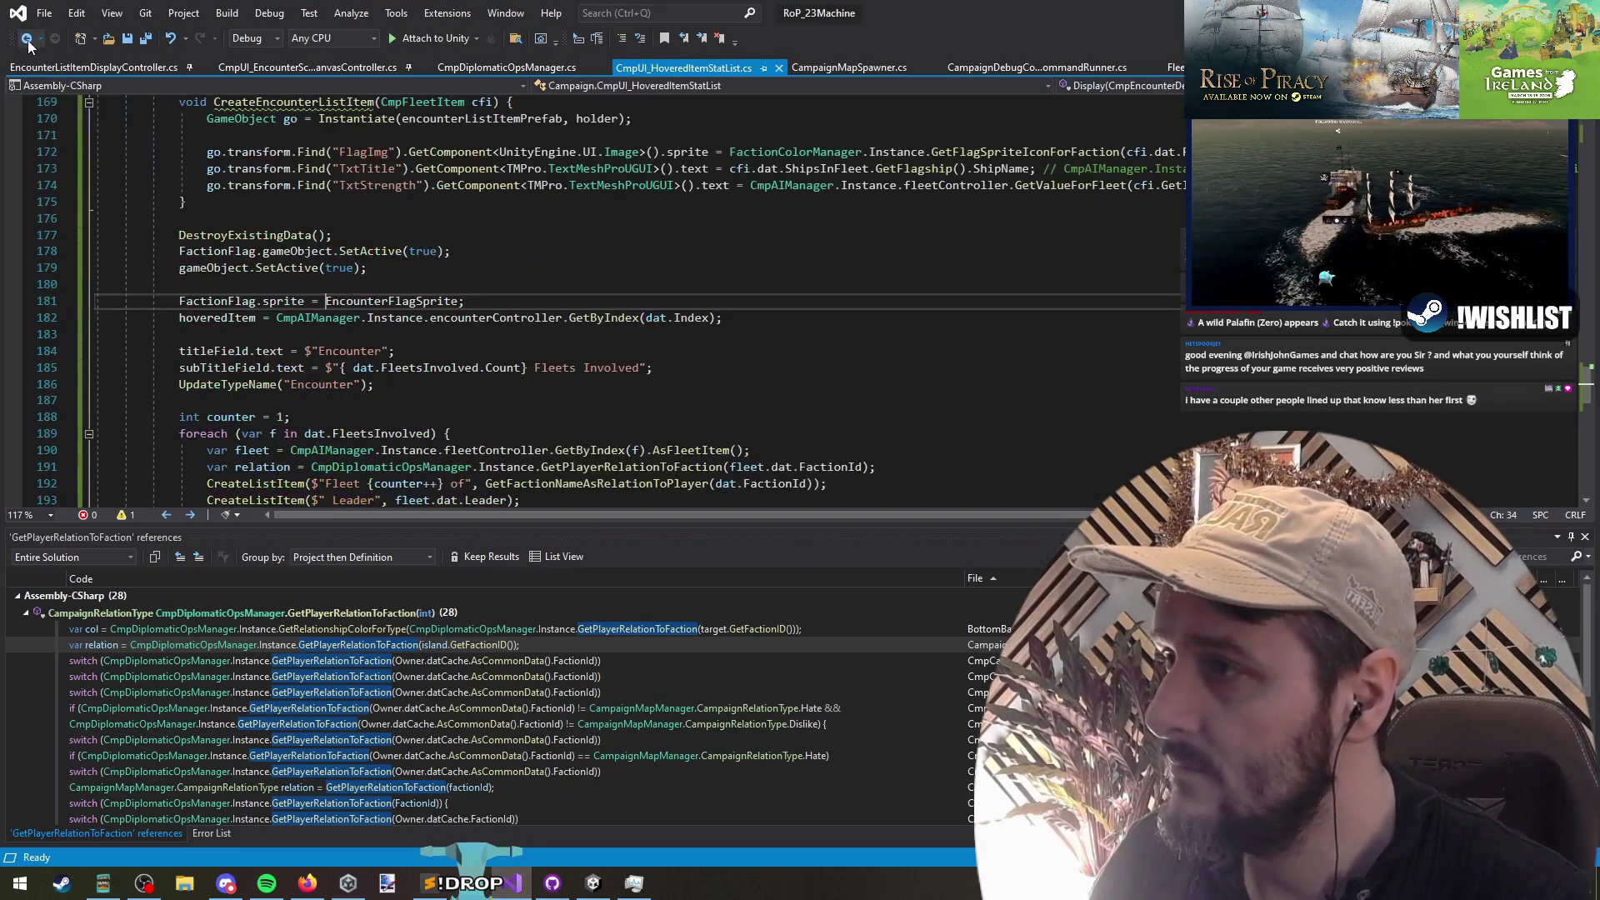
scroll(573, 376, down, 3)
double_click(598, 335)
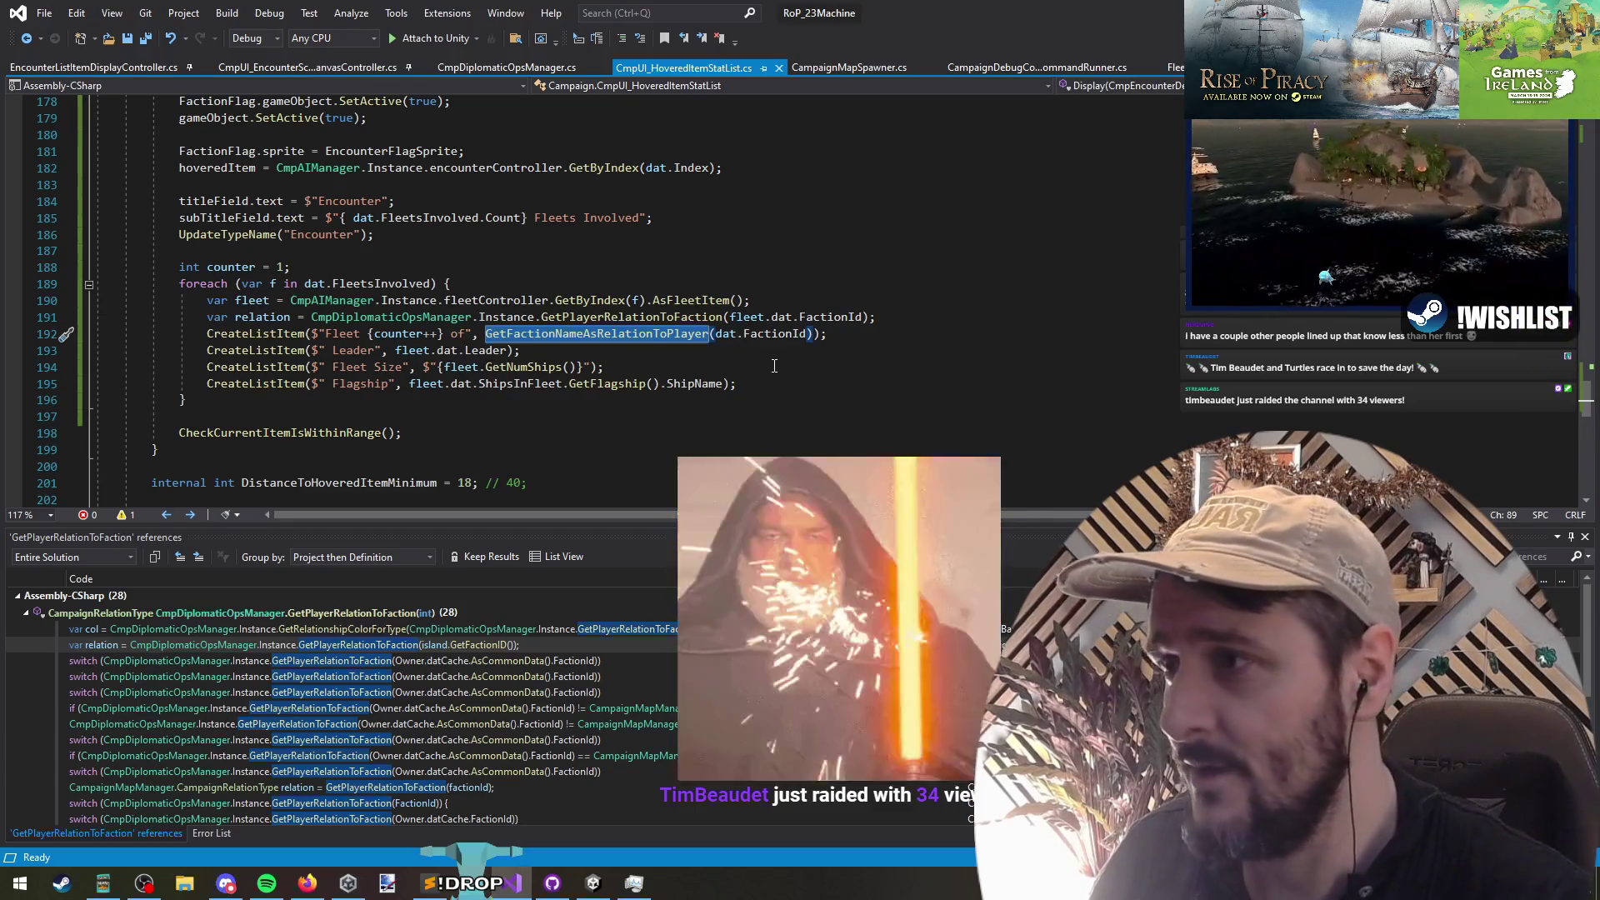
key(Left)
key(Left)
key(Left)
key(Left)
key(BackSpace)
key(BackSpace)
key(BackSpace)
key(Right)
key(Right)
key(Right)
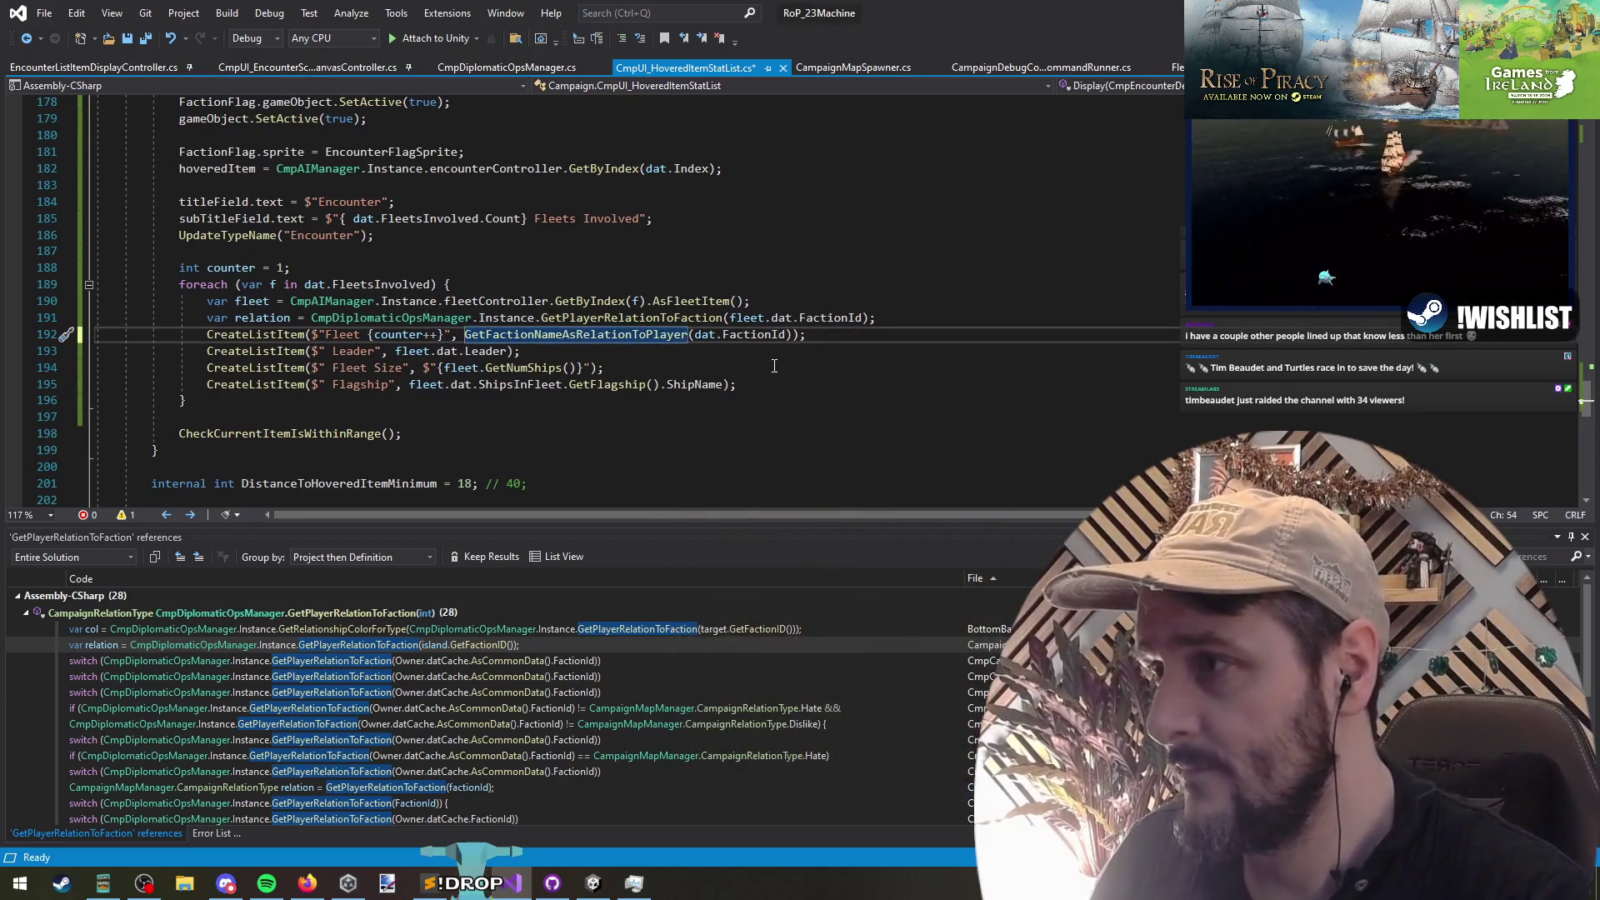
key(ctrl+shift+Right)
key(ctrl+shift+Right)
key(ctrl+shift+Right)
key(alt+Tab)
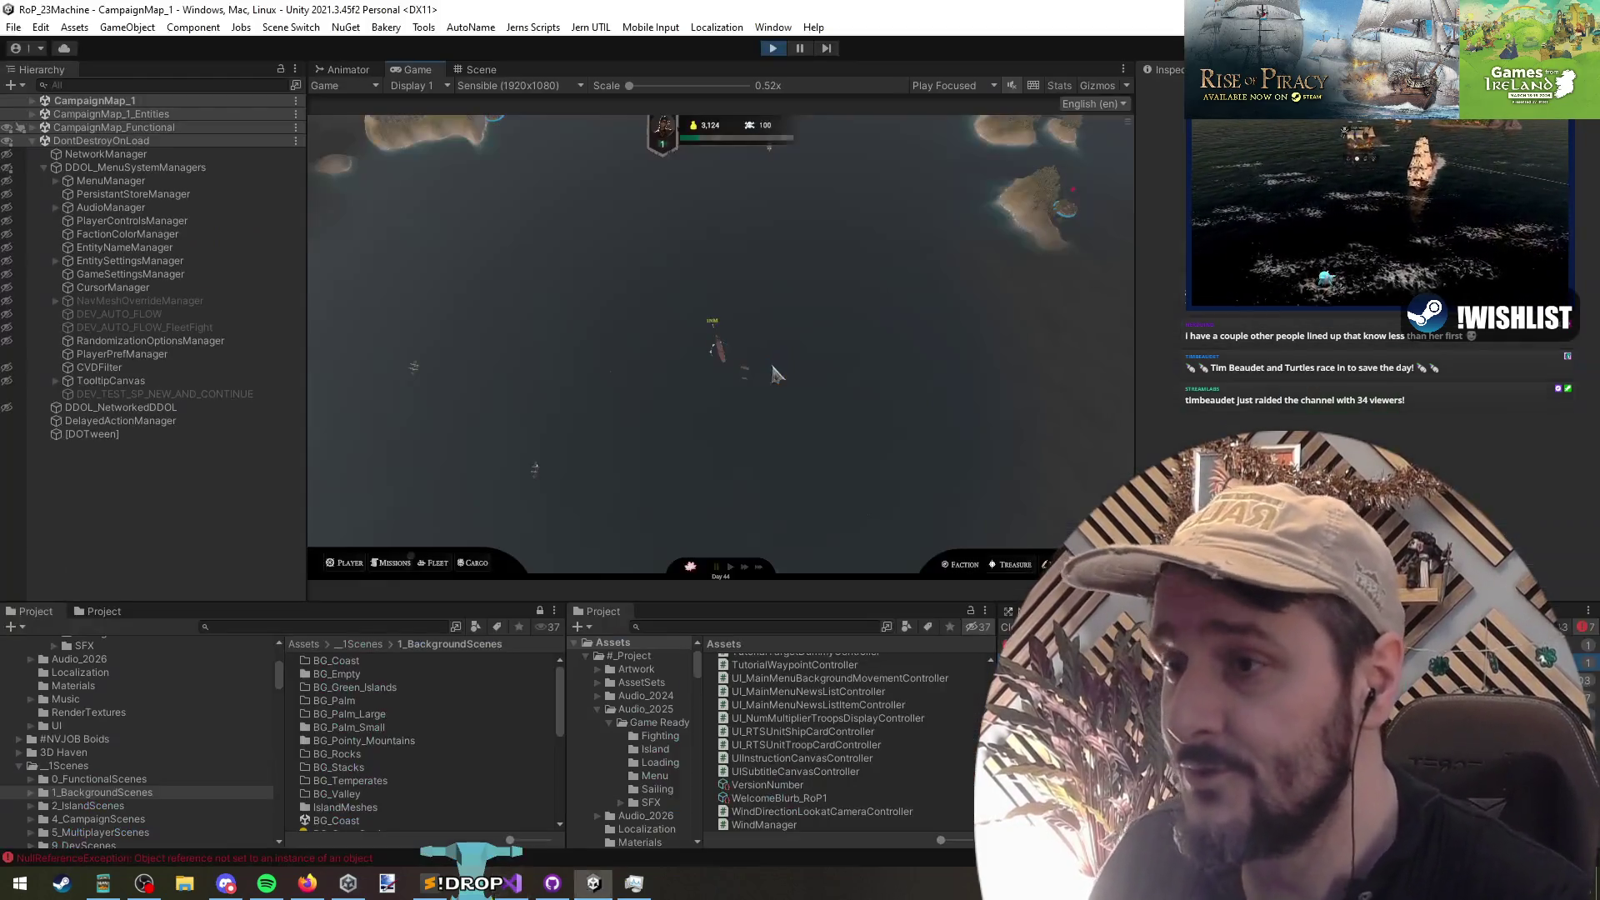
Step: Recheck the encounter's fleet tooltip on the campaign map, then bring the Rise of Piracy Steam page forward
click(742, 385)
key(Escape)
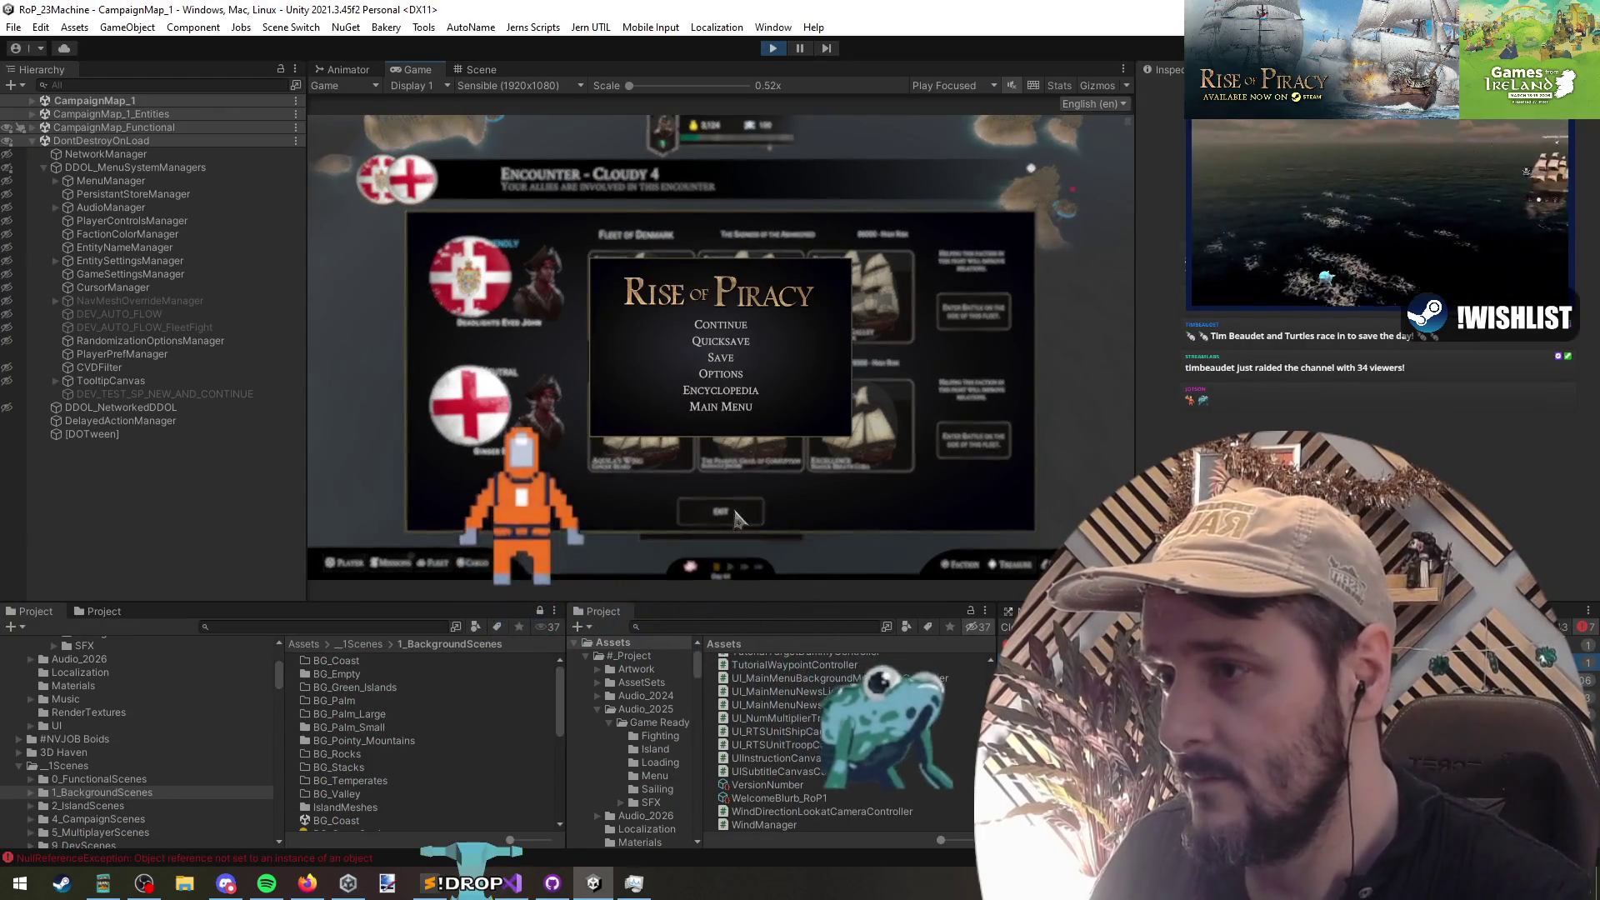
key(Escape)
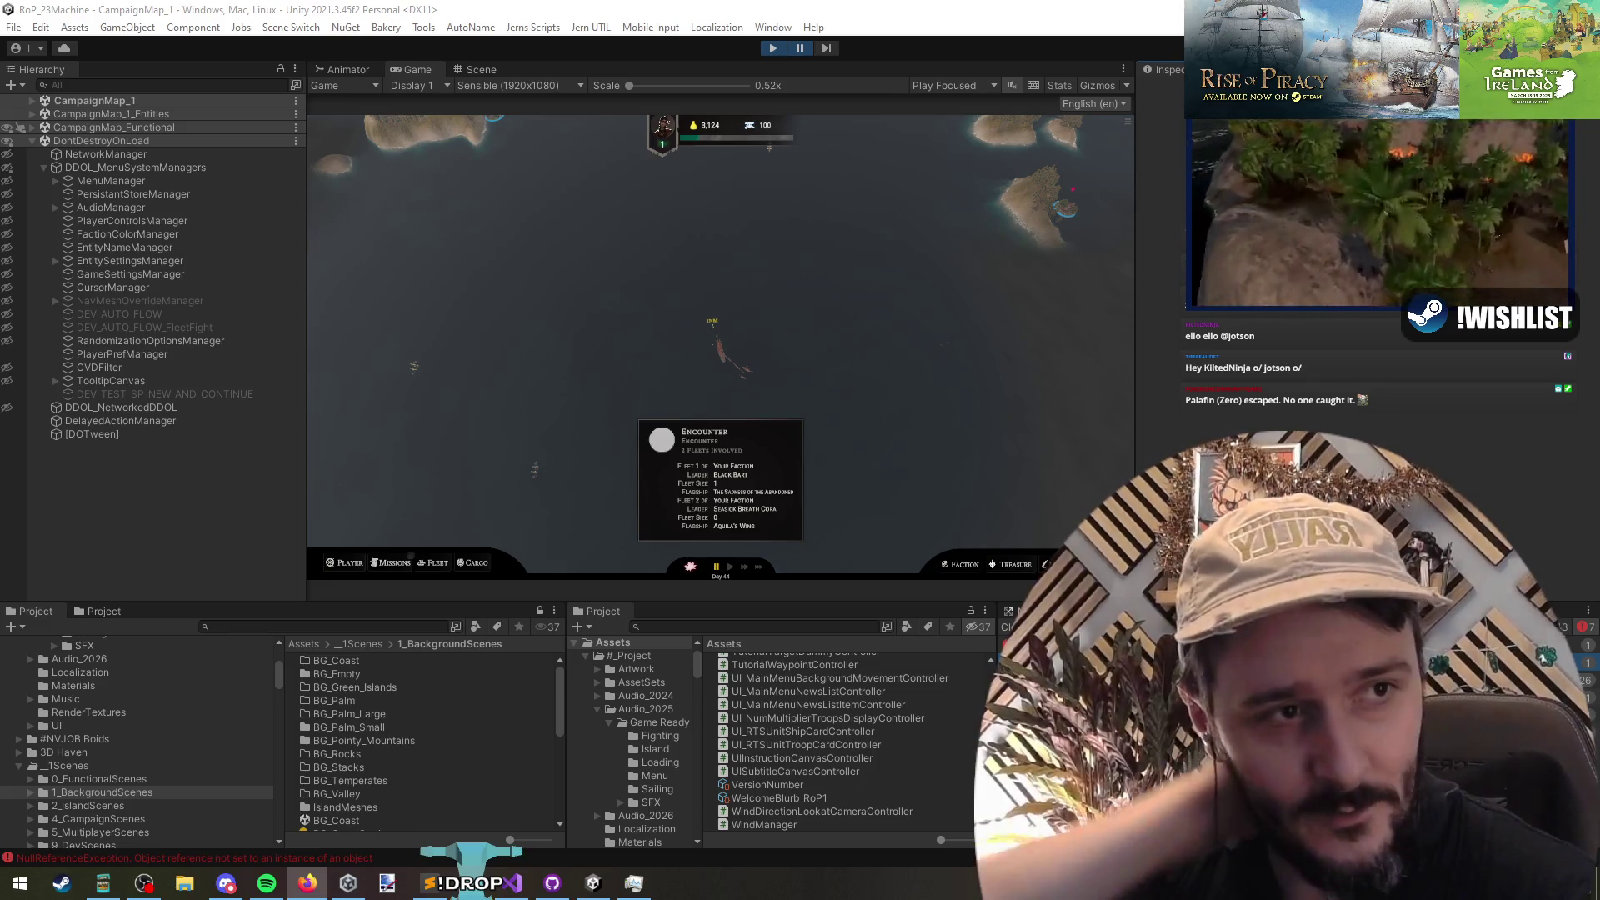
mouse_move(1599, 198)
mouse_down()
mouse_move(1400, 197)
mouse_move(918, 18)
mouse_move(890, 24)
mouse_up()
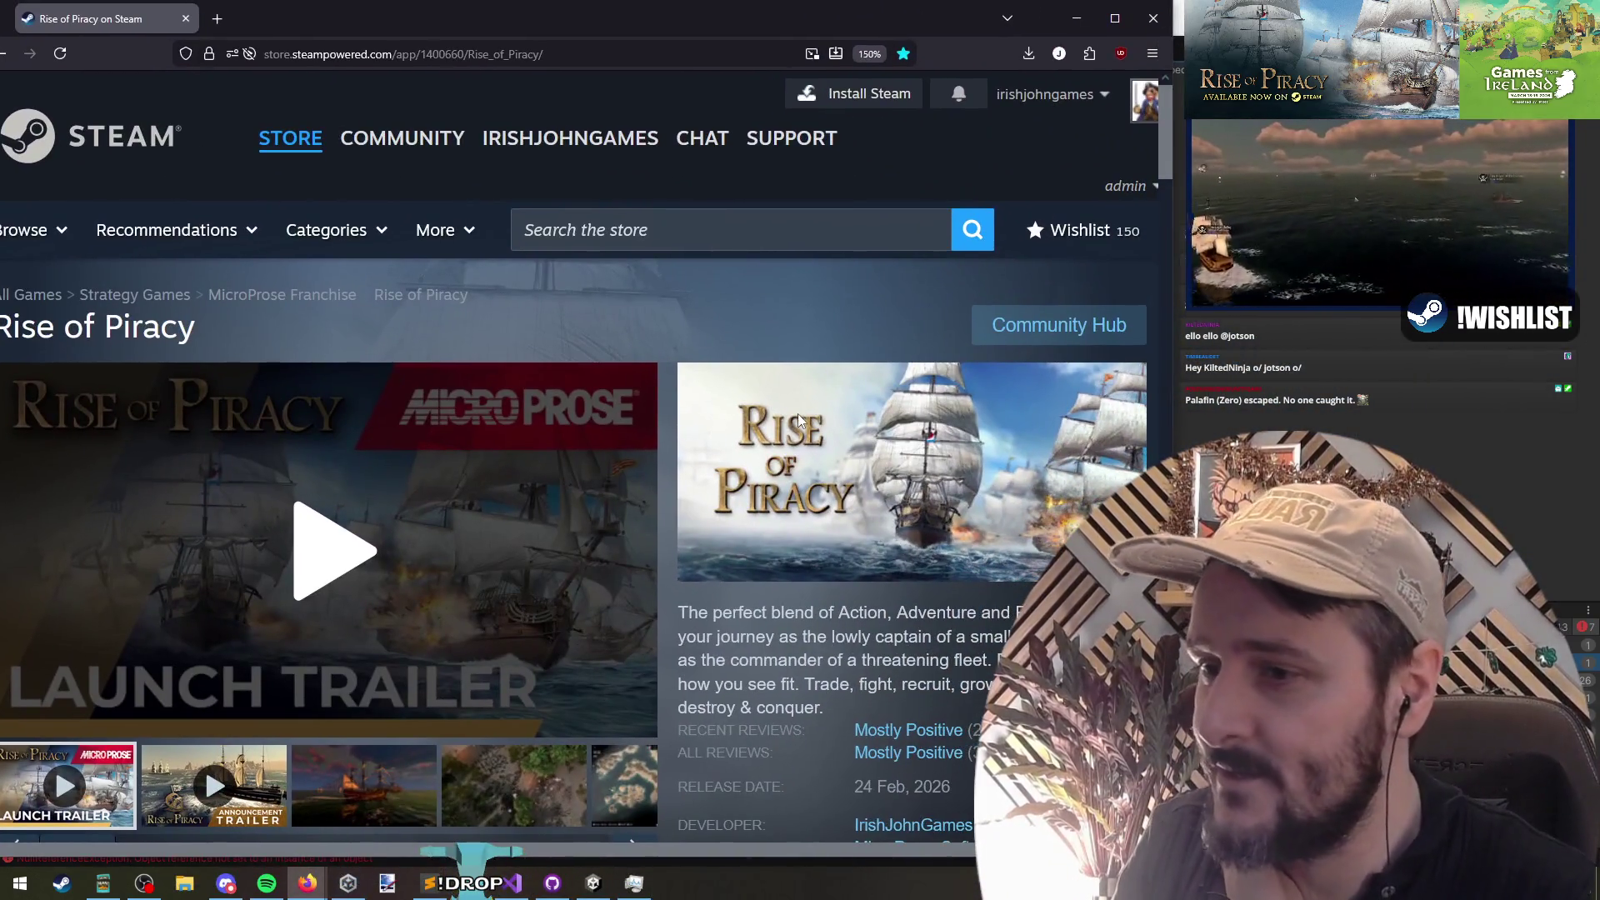
Step: Play the Rise of Piracy launch trailer, pausing and resuming it partway through
click(358, 550)
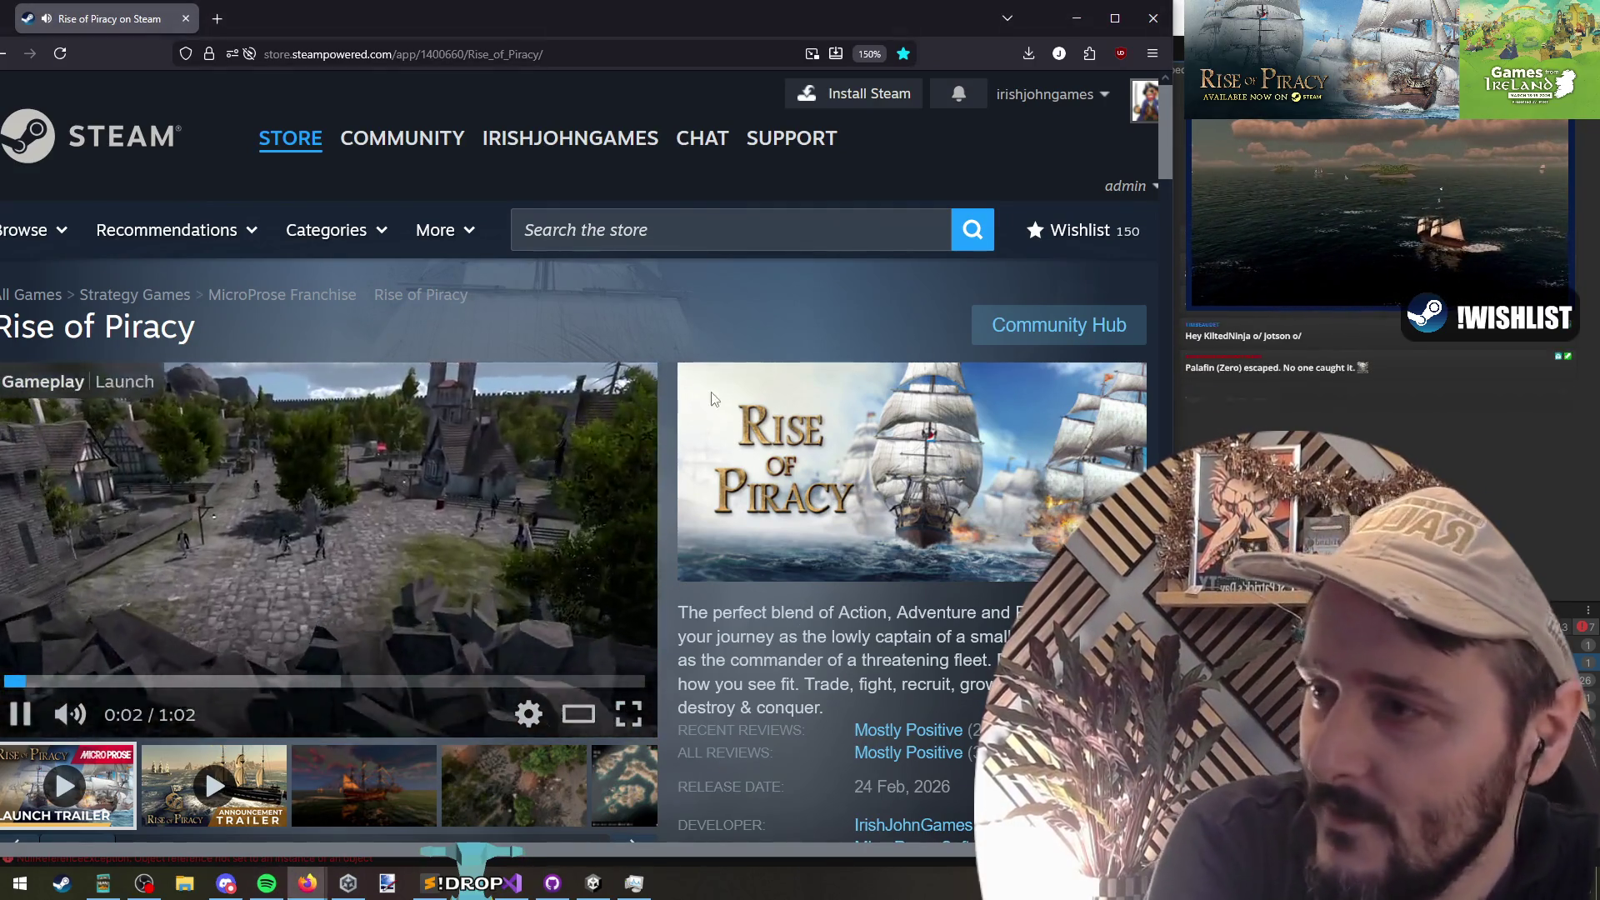
mouse_move(722, 19)
mouse_down()
mouse_move(746, 21)
mouse_move(742, 2)
mouse_up()
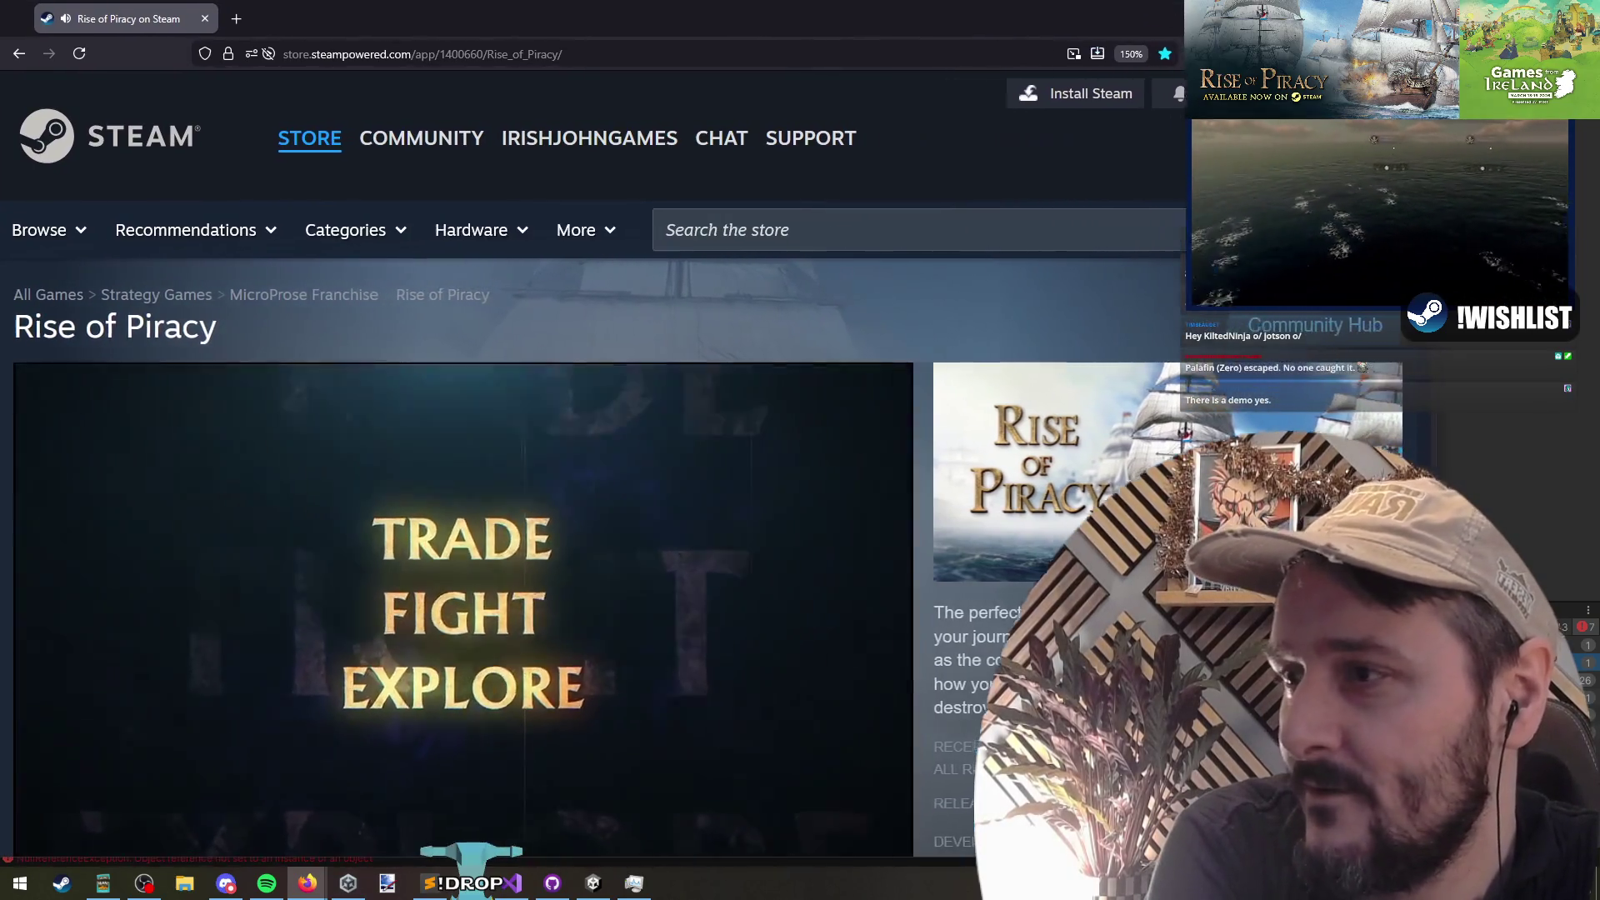
scroll(1072, 250, down, 3)
scroll(1044, 367, up, 1)
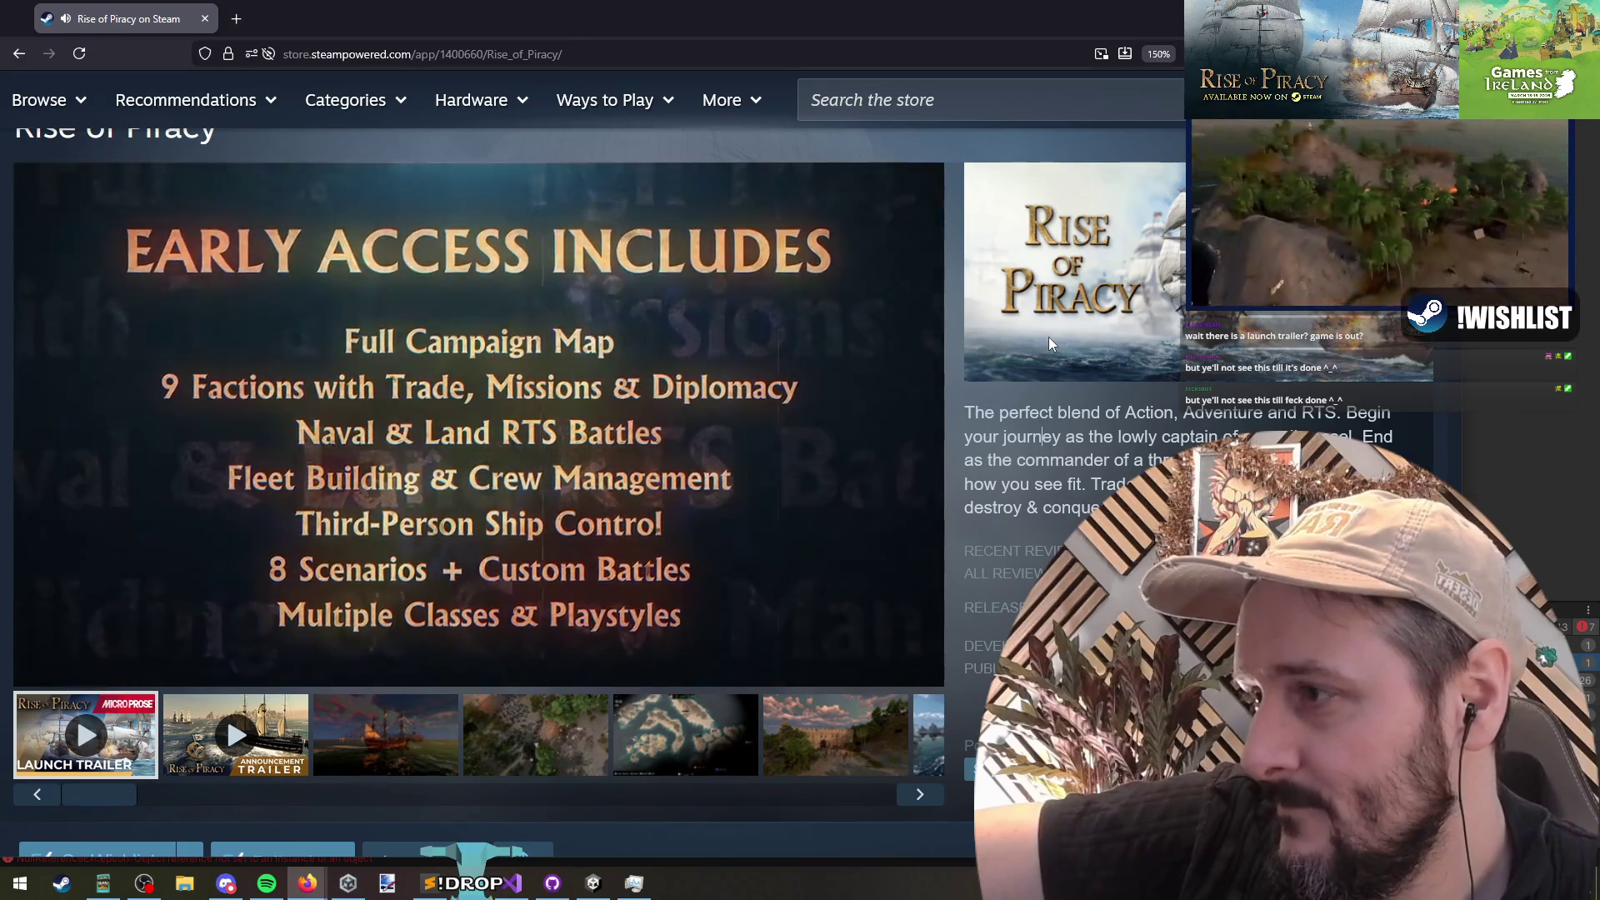
click(572, 362)
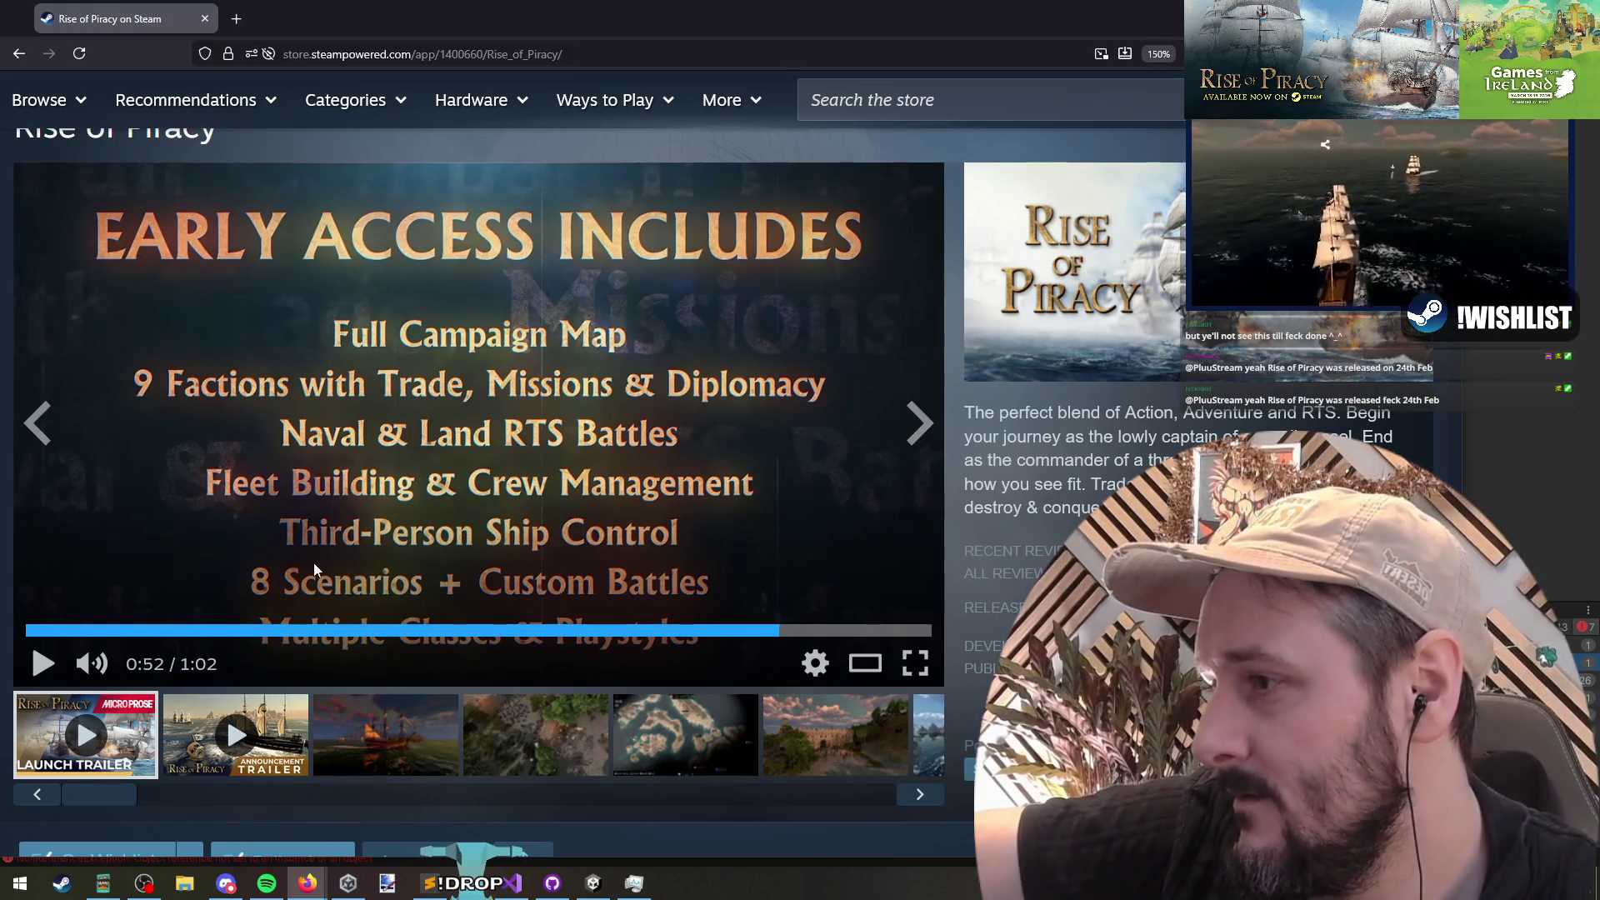
click(581, 442)
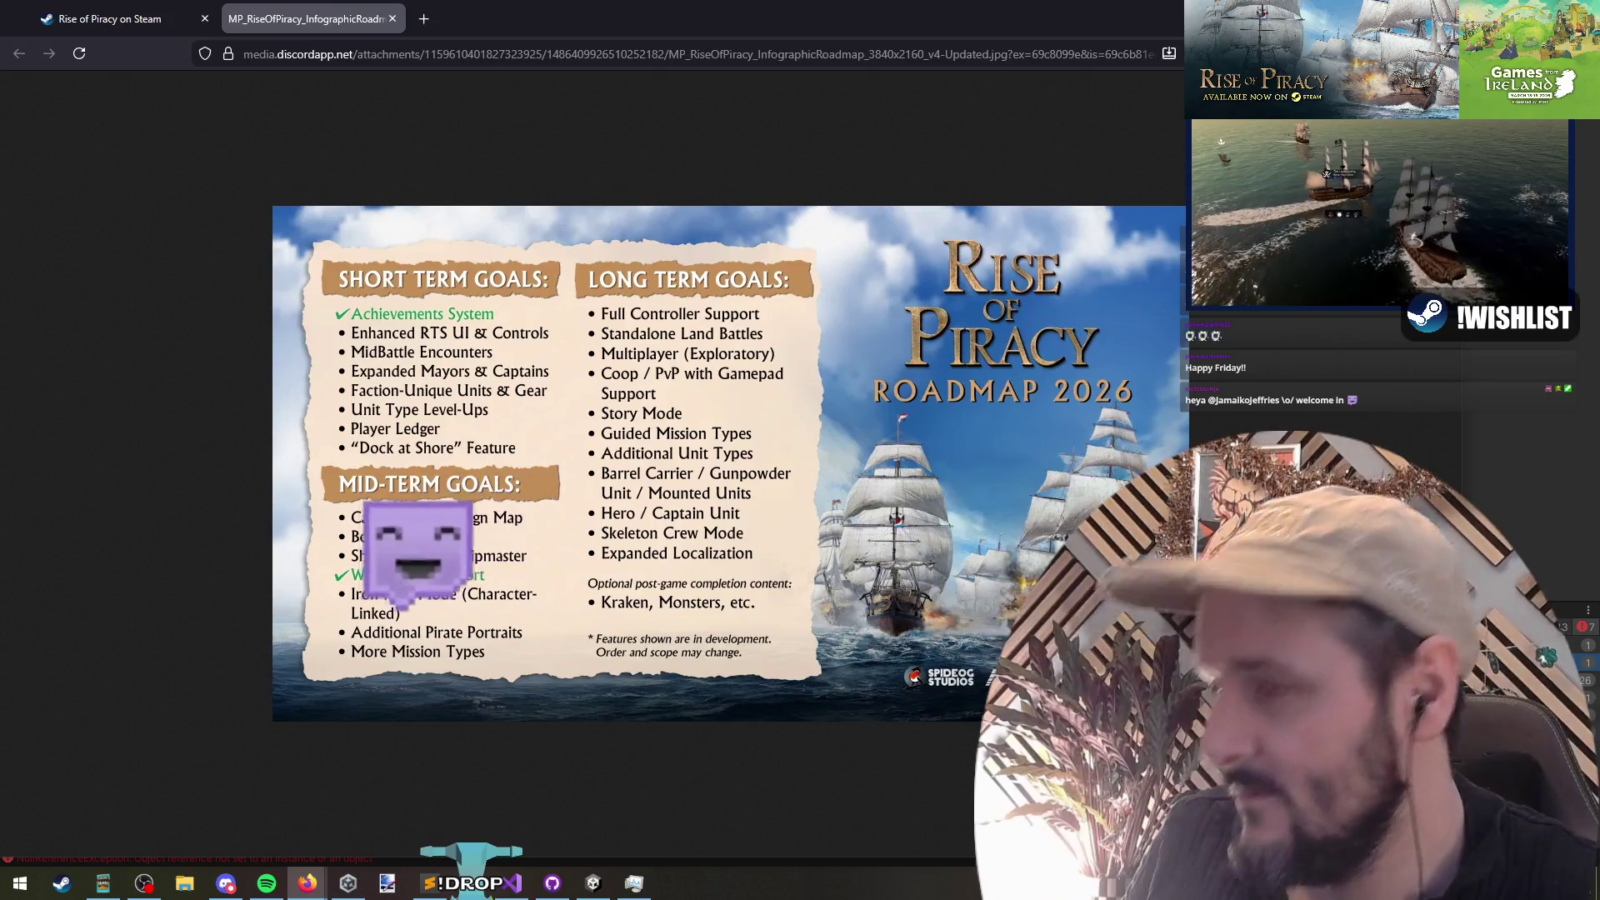
Step: Look over the Rise of Piracy 2026 roadmap image, then switch to Discord
drag(953, 18, 839, 20)
scroll(742, 481, up, 3)
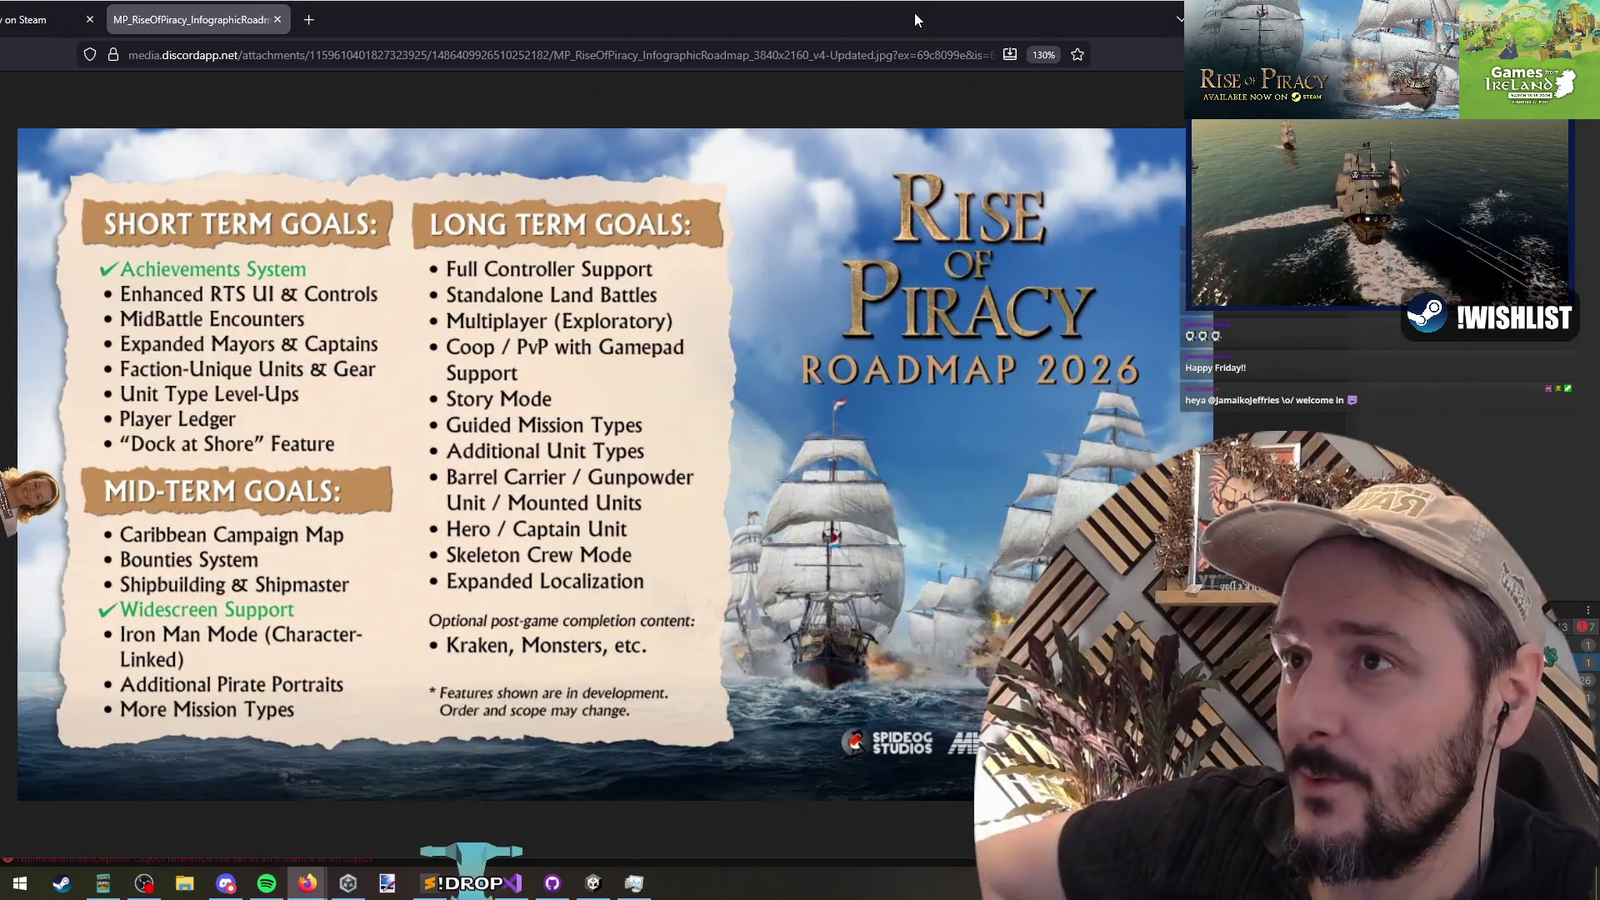
drag(914, 13, 929, 8)
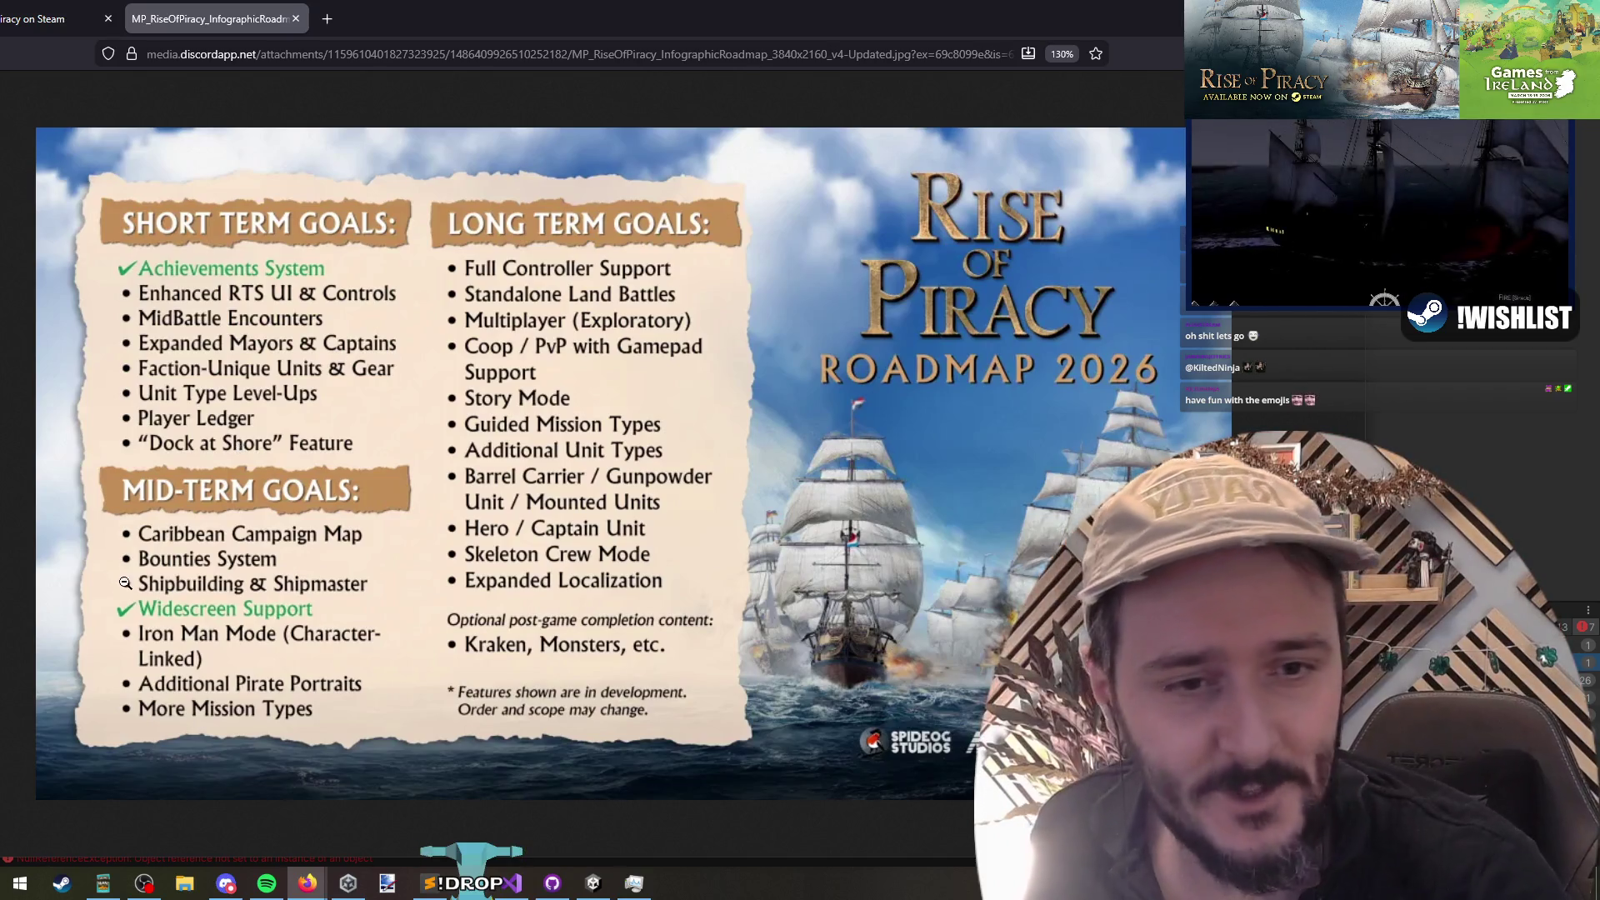
key(alt+Tab)
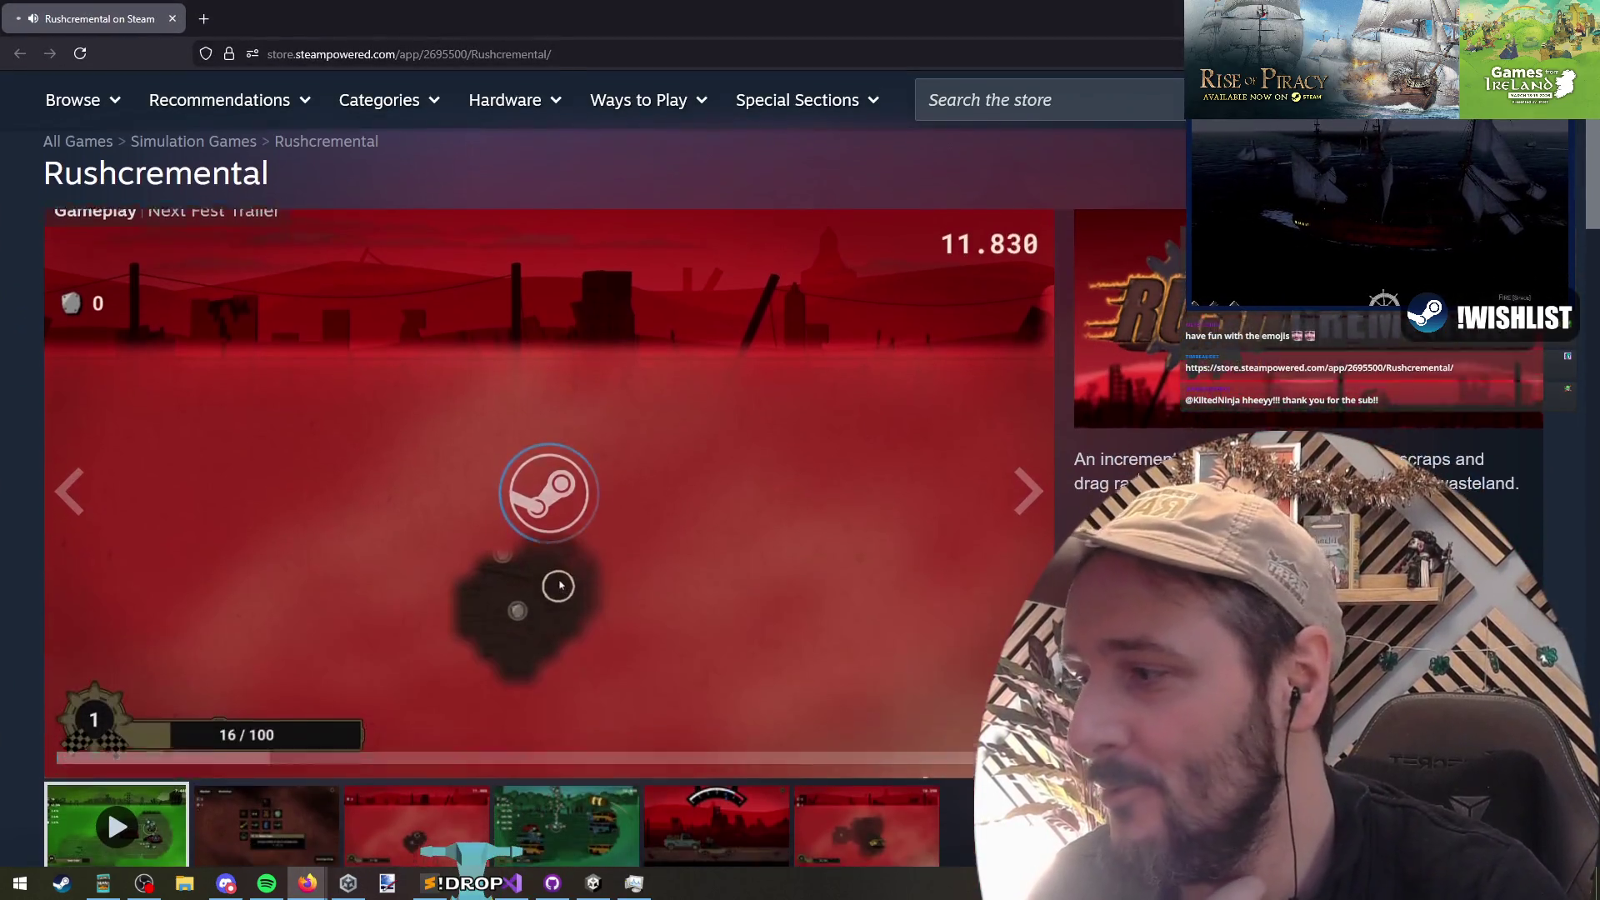
Step: Copy the Rushcremental store page address and enlarge the skill-tree screenshot
scroll(651, 445, down, 1)
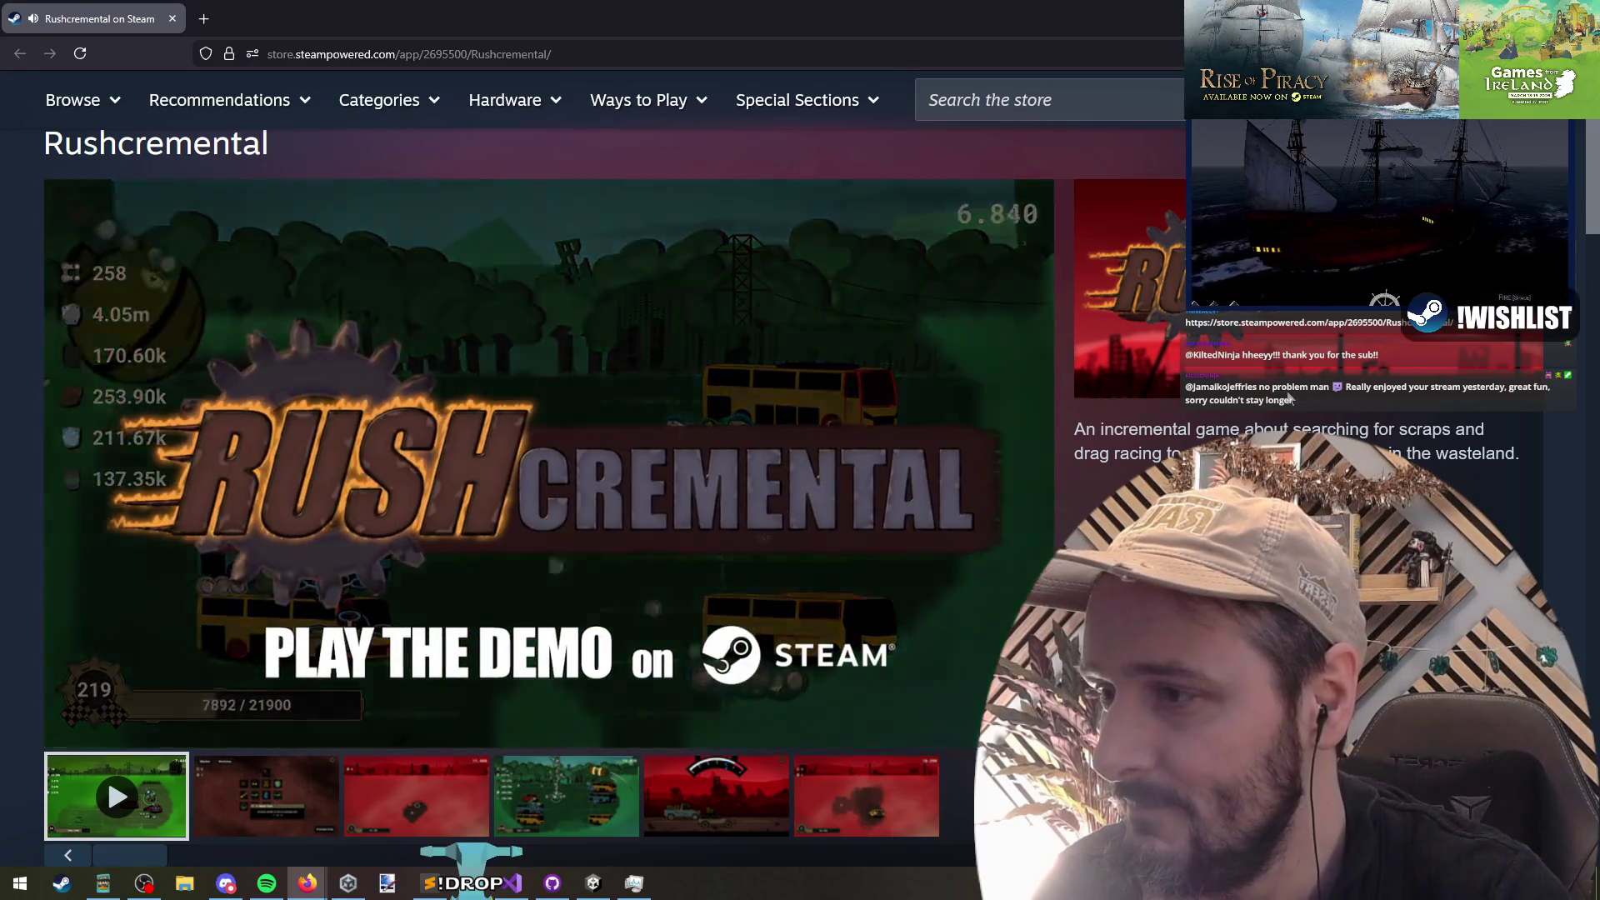
scroll(1167, 417, down, 2)
scroll(1117, 367, up, 2)
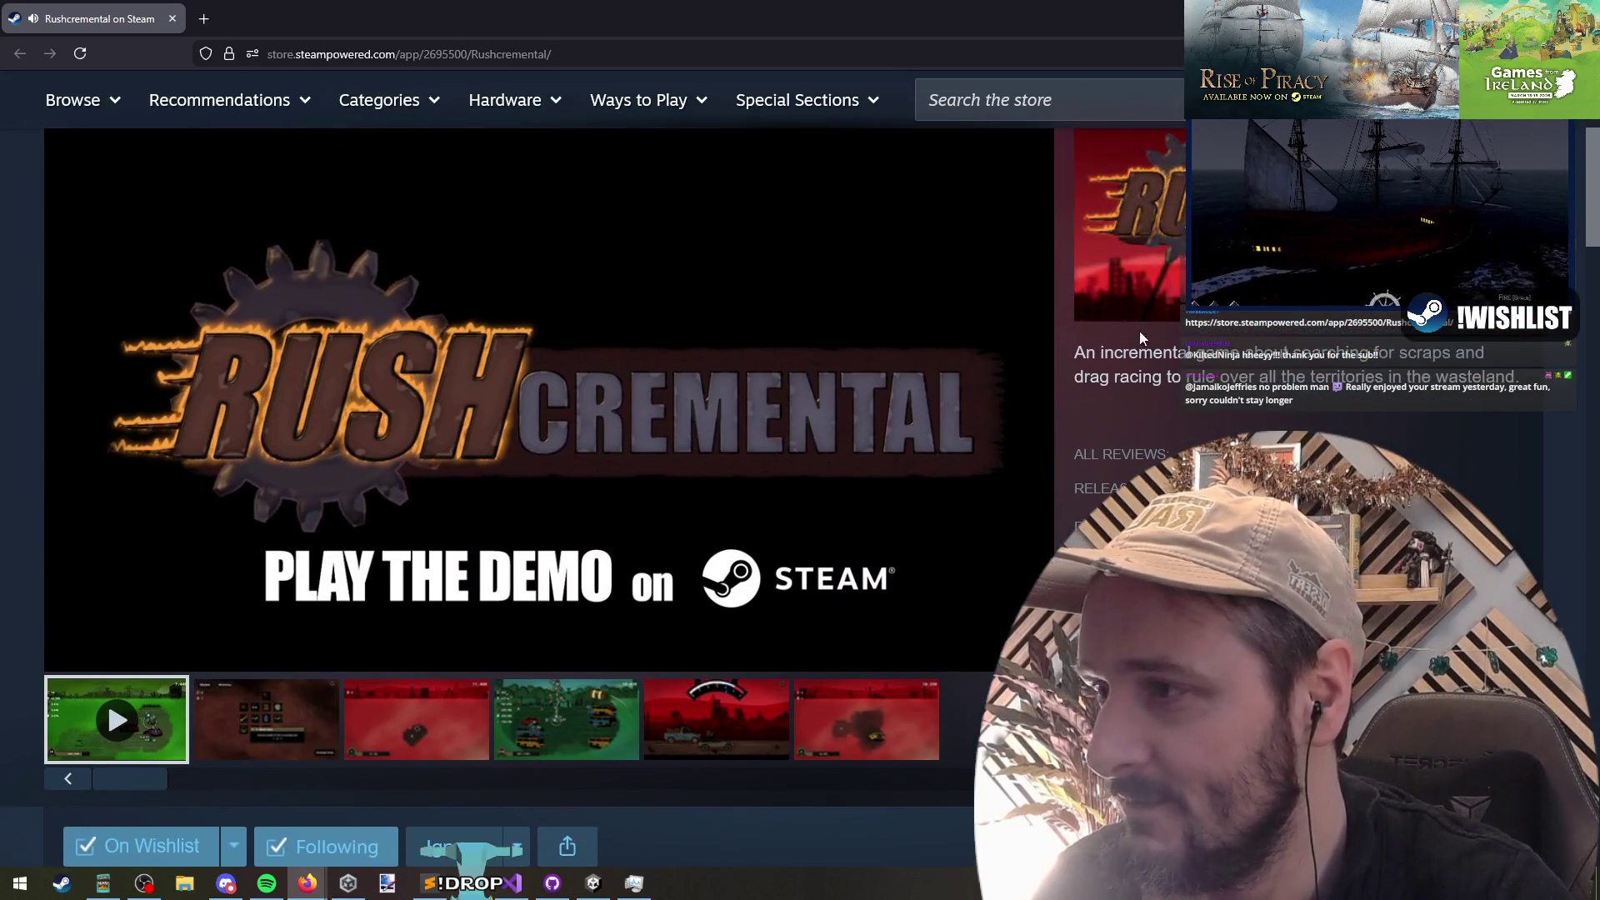
scroll(1172, 418, down, 15)
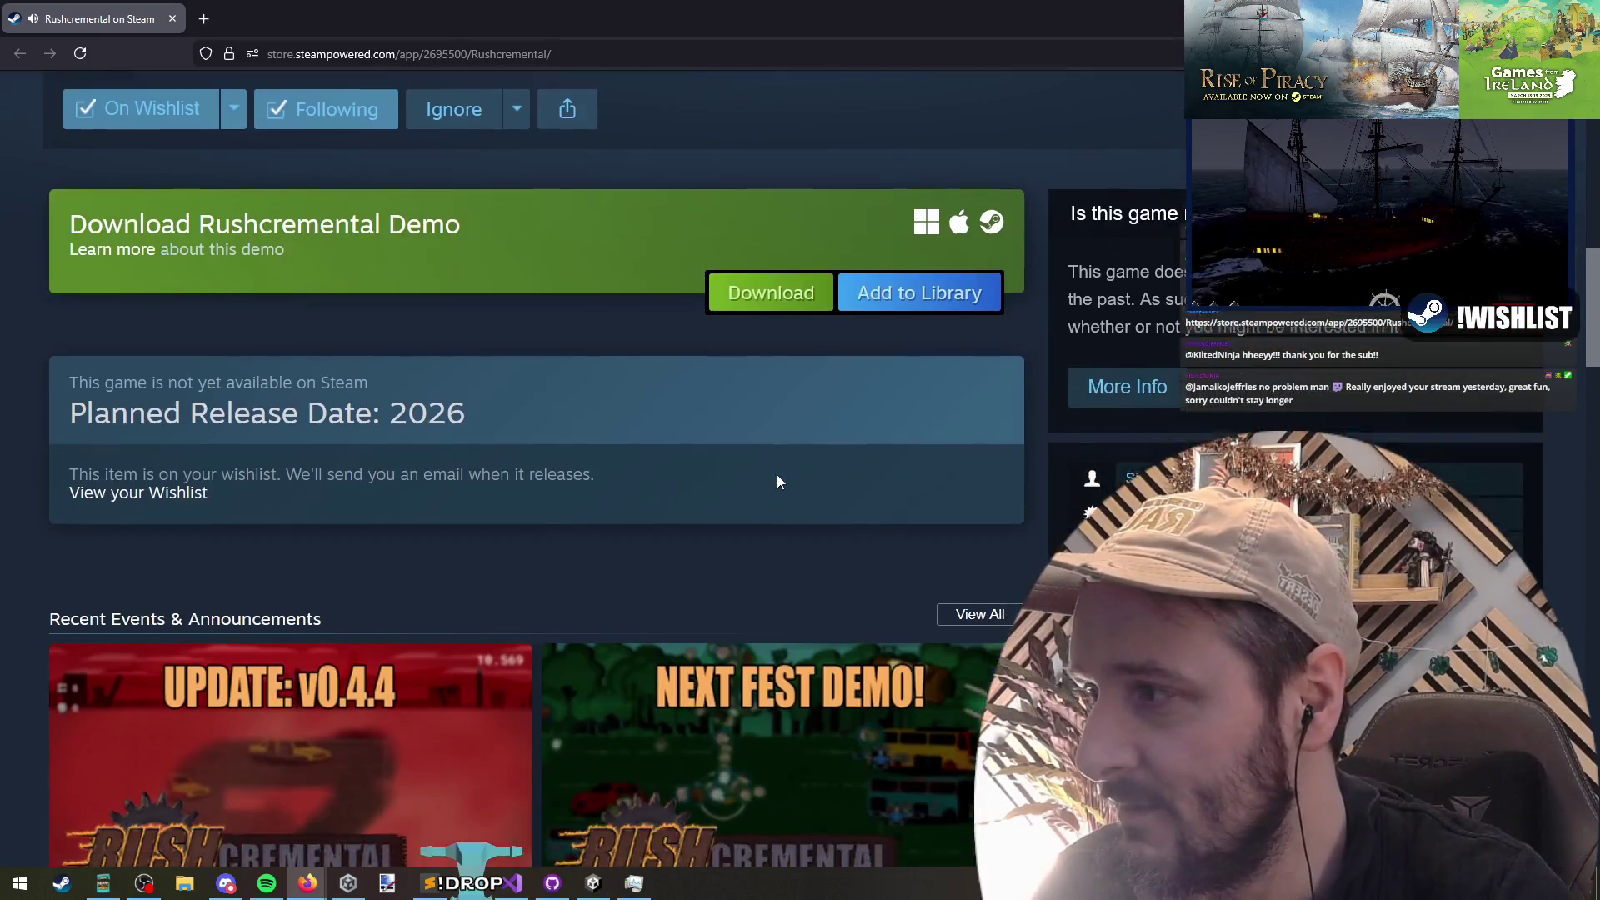
scroll(708, 487, down, 5)
scroll(656, 493, up, 20)
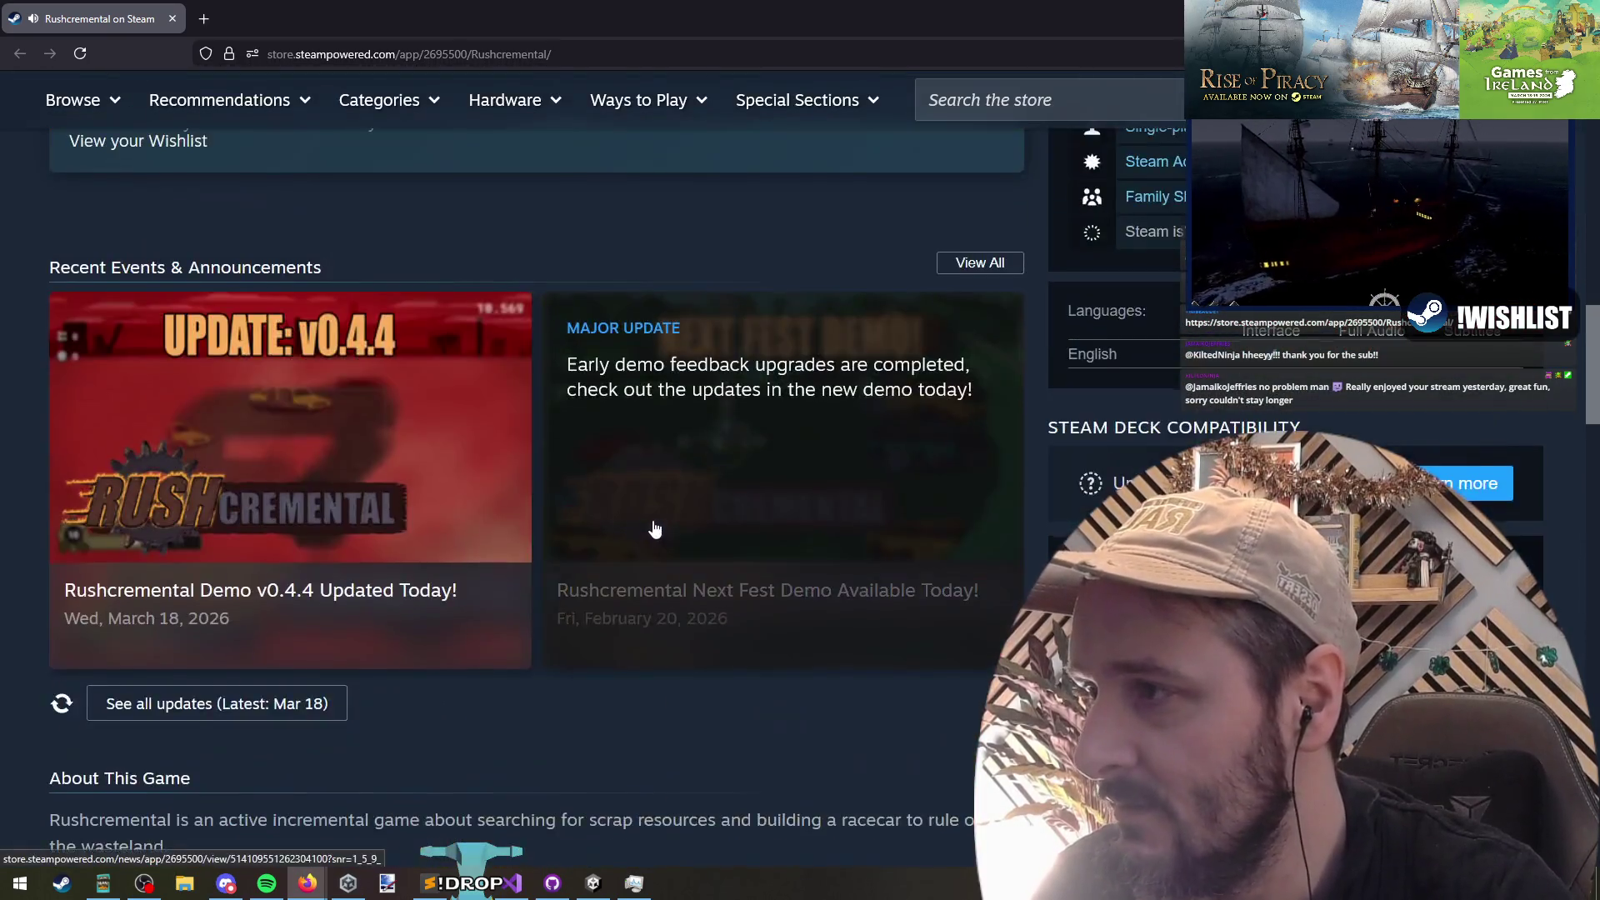
scroll(647, 516, down, 2)
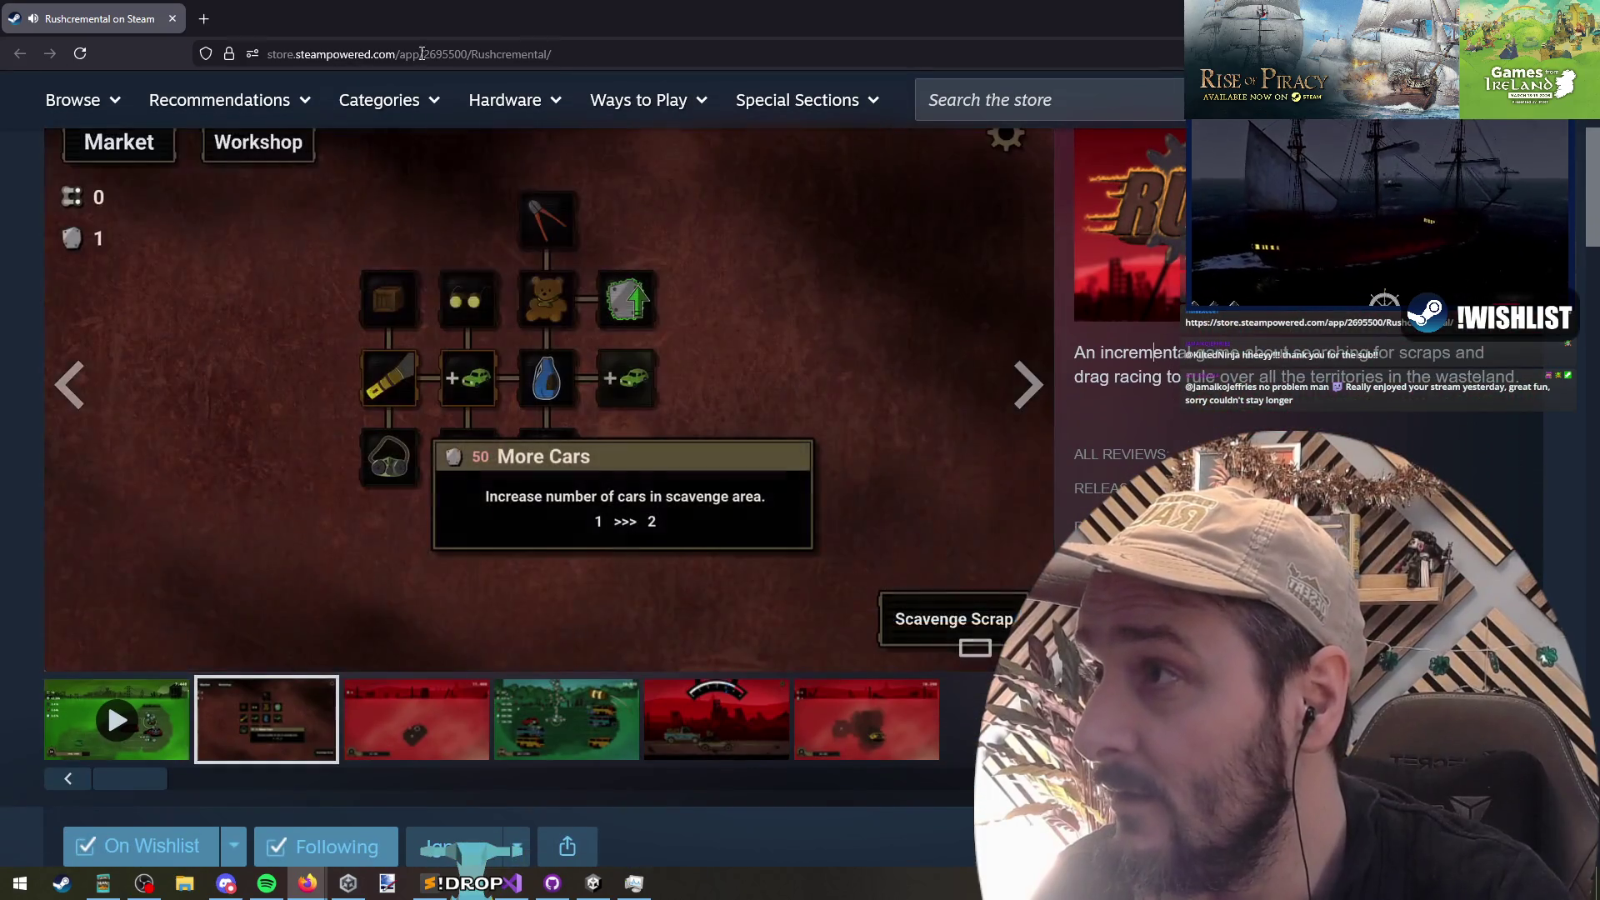
right_click(422, 55)
click(485, 166)
click(1111, 375)
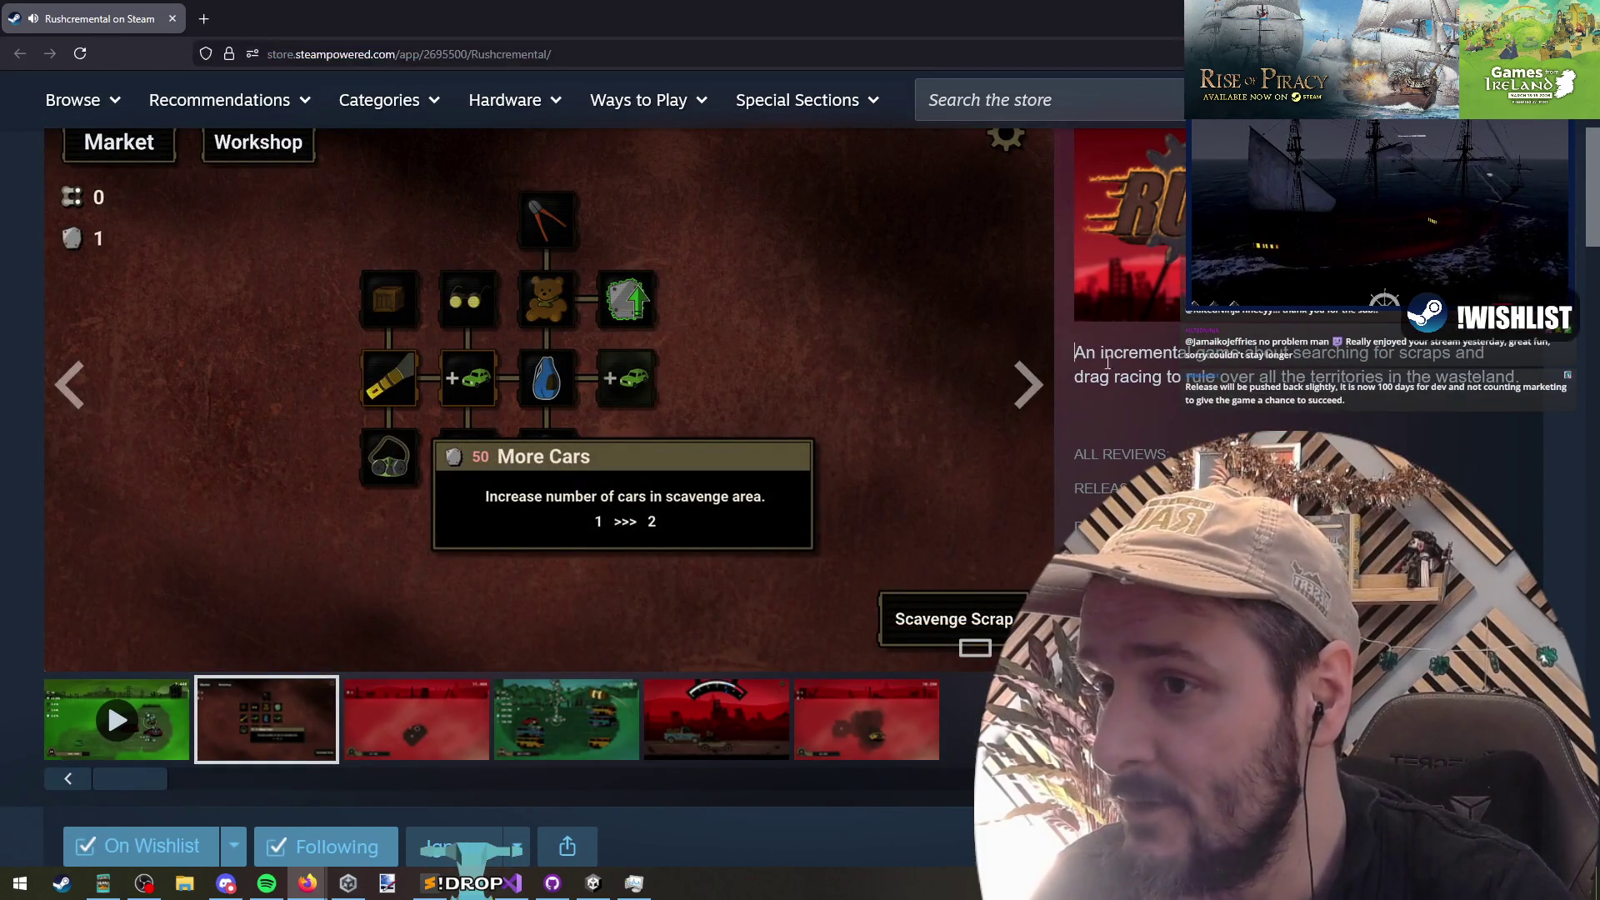
click(714, 311)
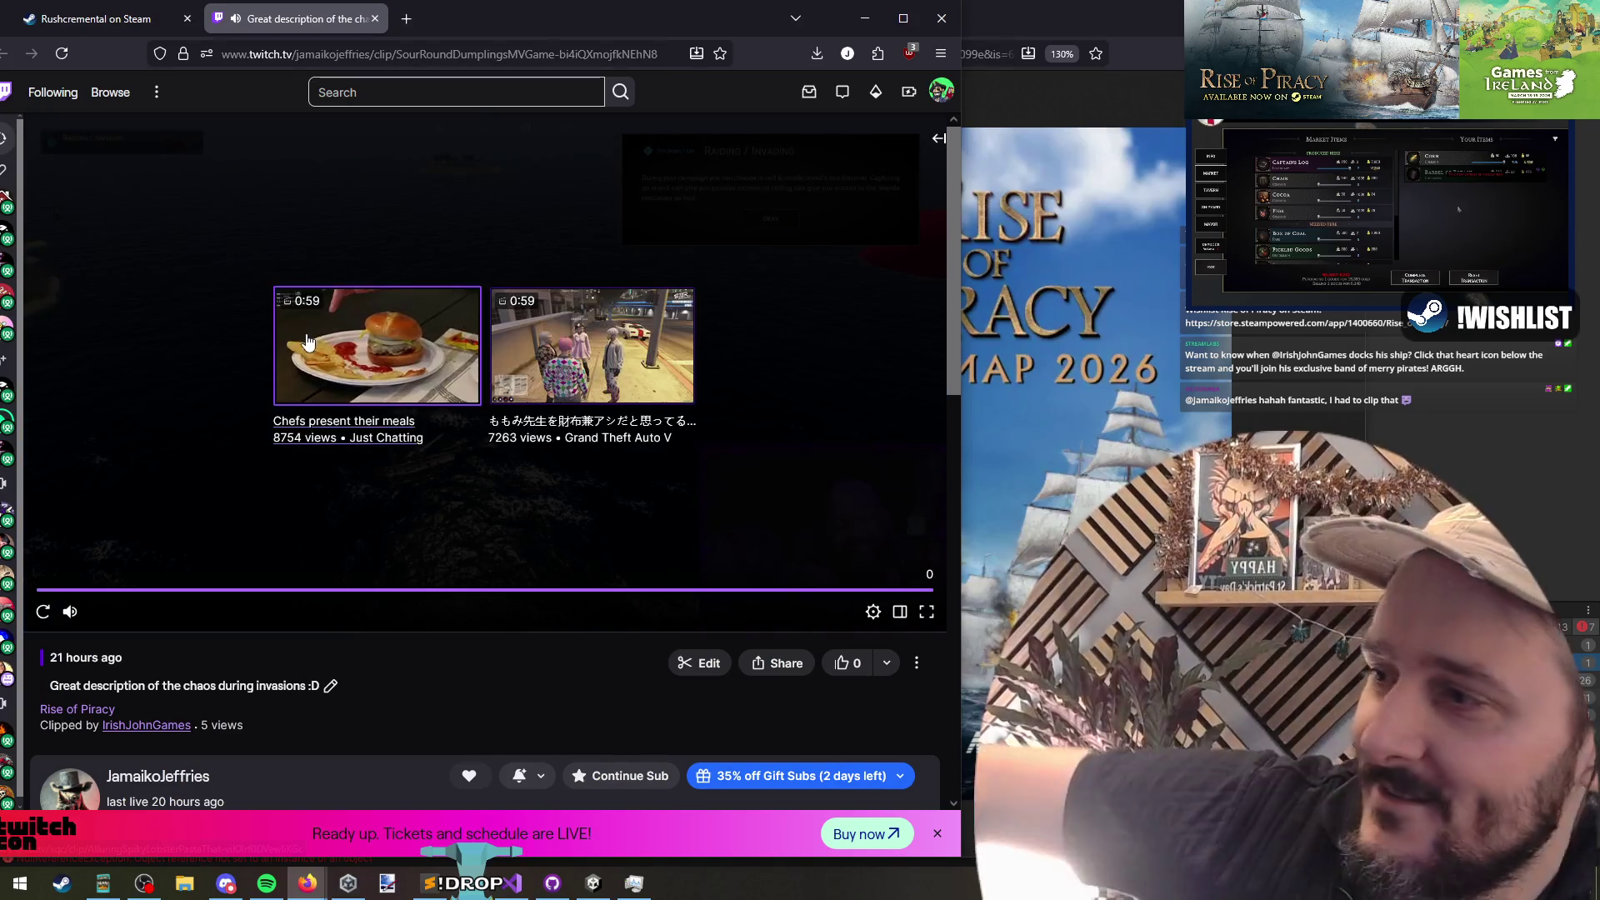
Step: Close the Twitch clip tab to return to the Rushcremental store page
middle_click(288, 23)
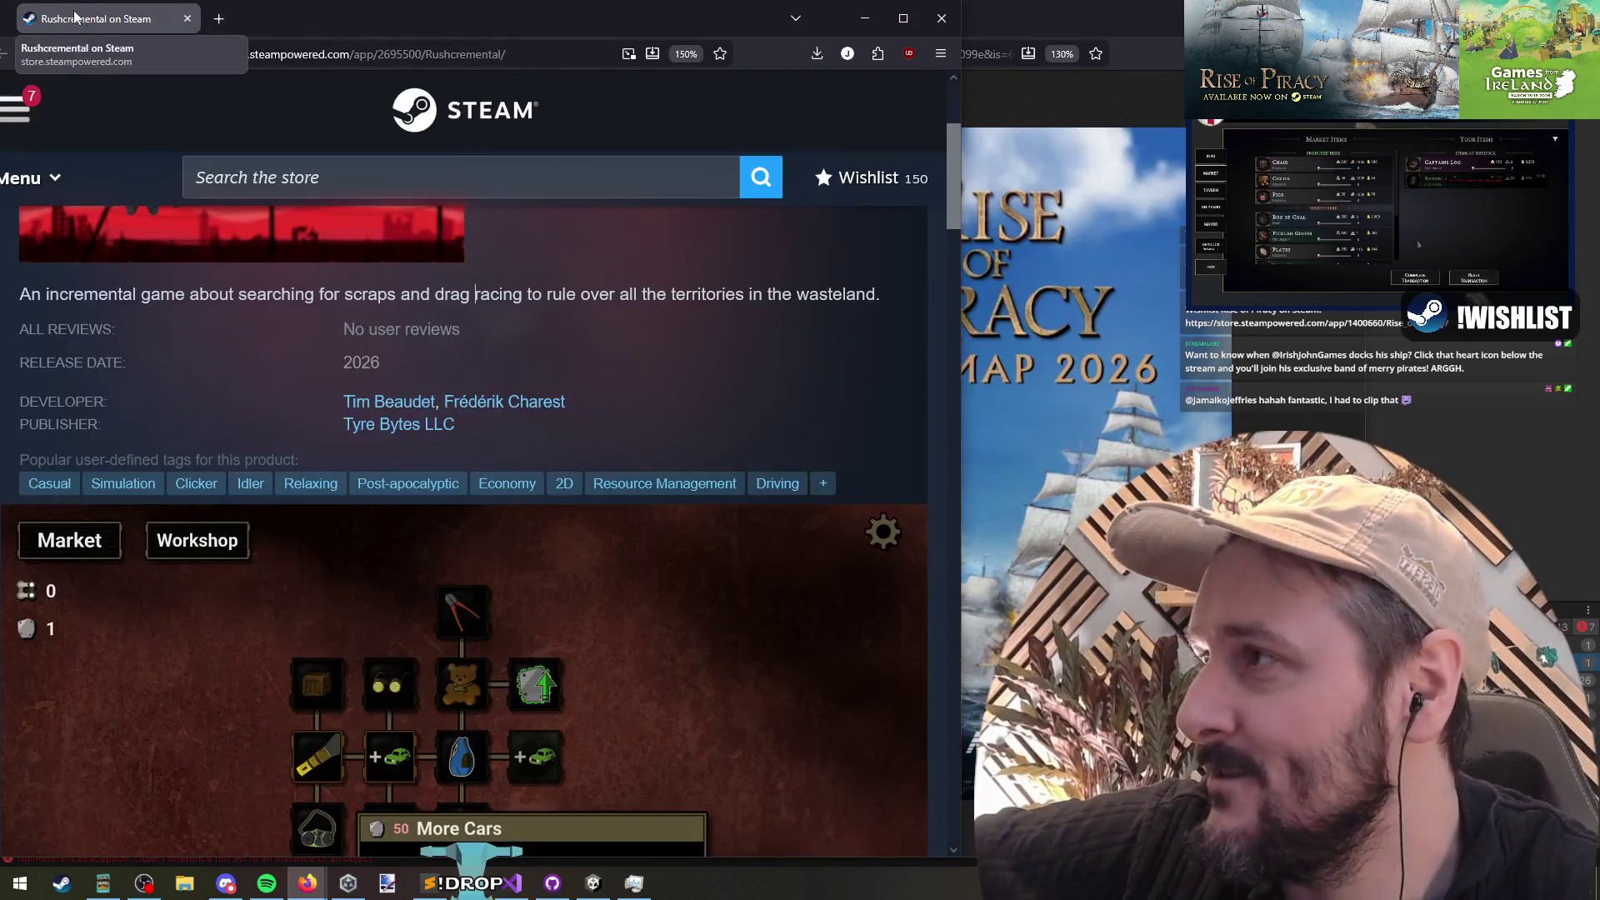
Step: Maximize Firefox on the Rushcremental page and highlight, then clear, part of the game description
double_click(490, 18)
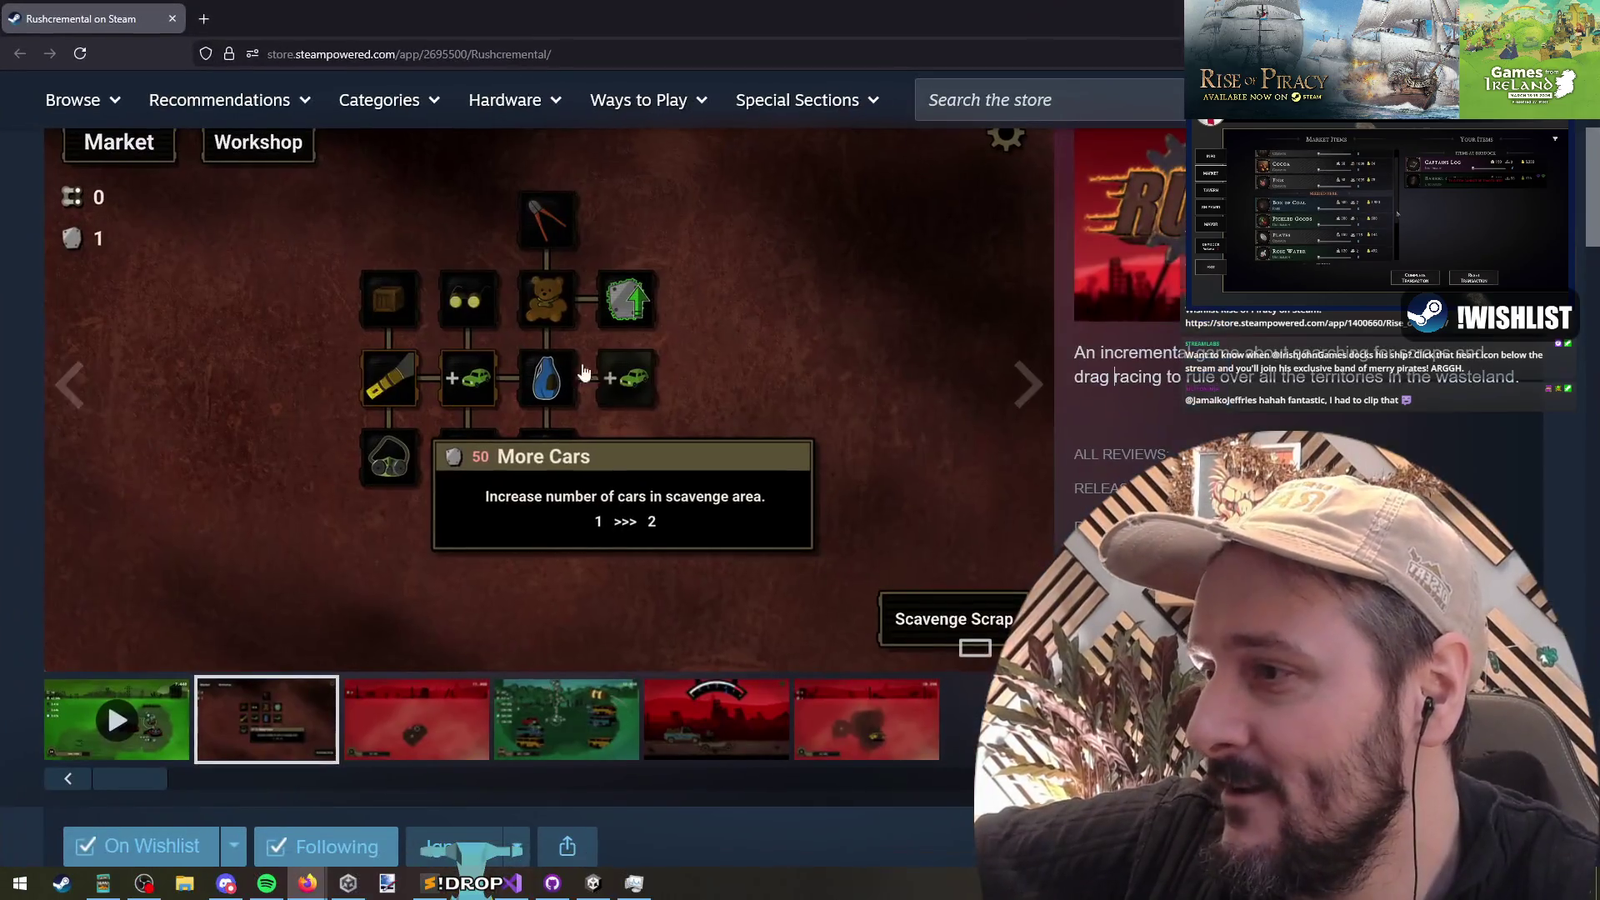
scroll(1105, 436, up, 2)
scroll(1105, 436, down, 1)
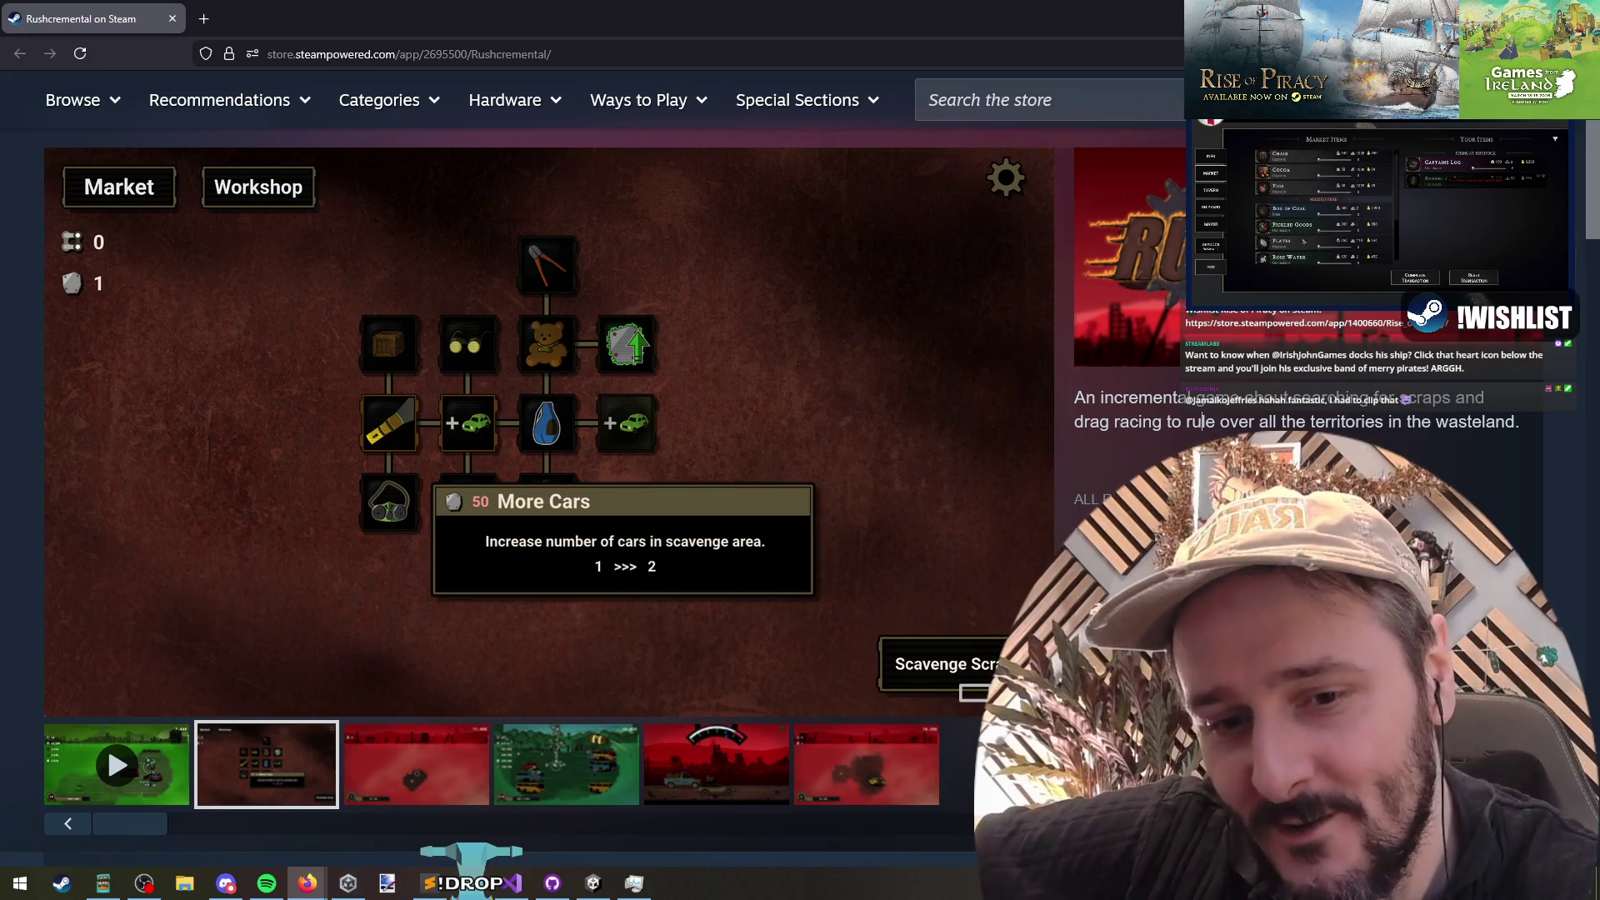
key(alt+Tab)
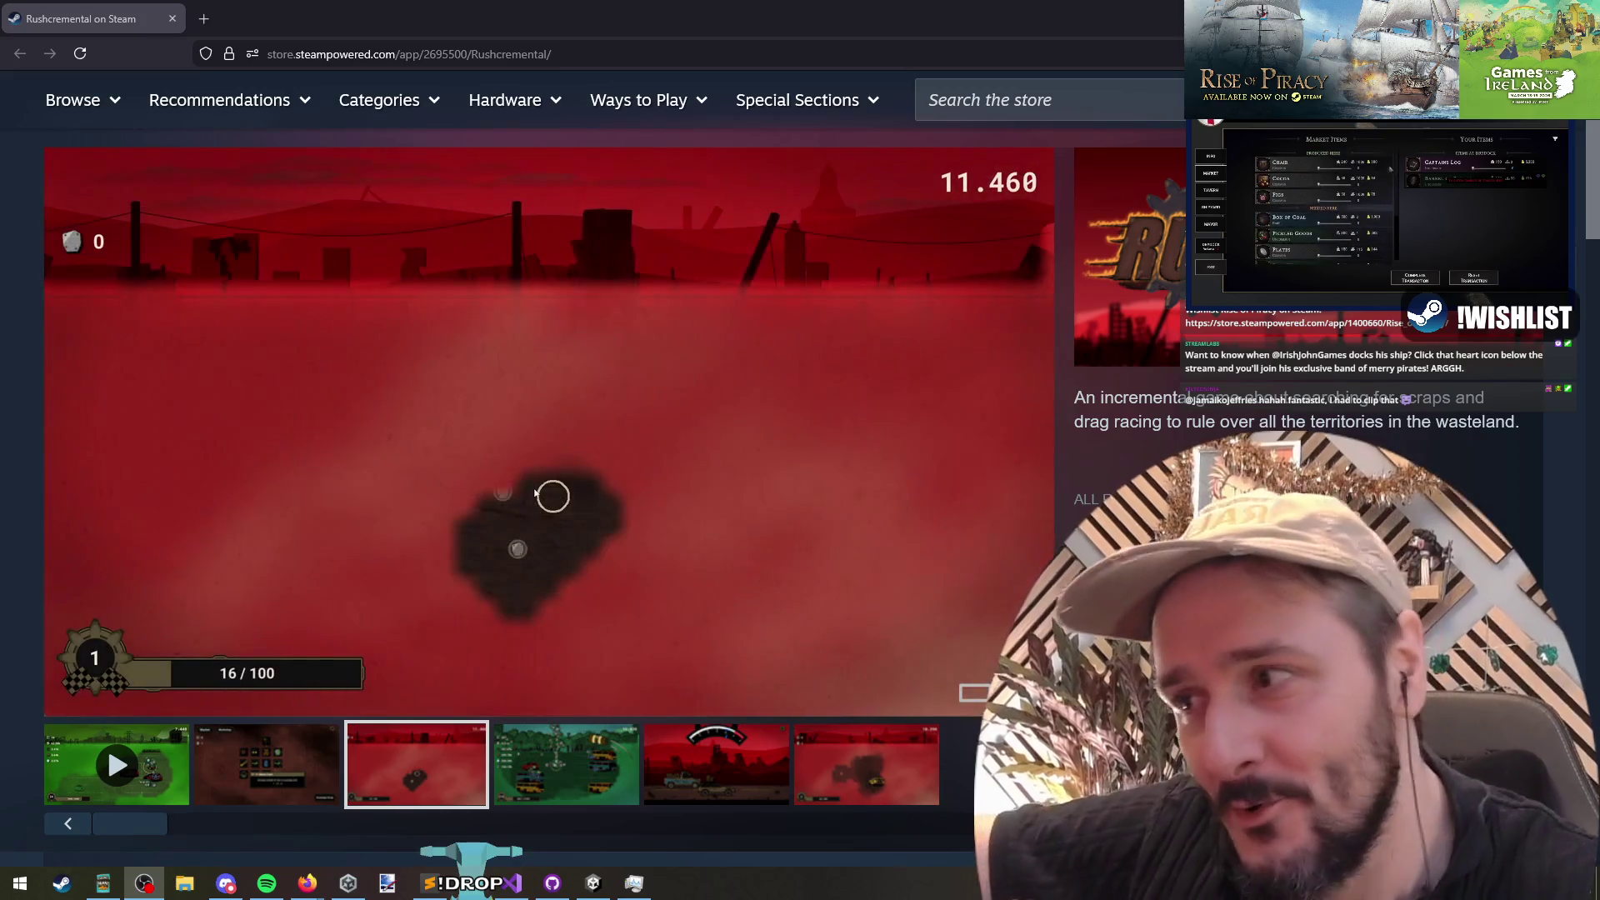
key(alt+Tab)
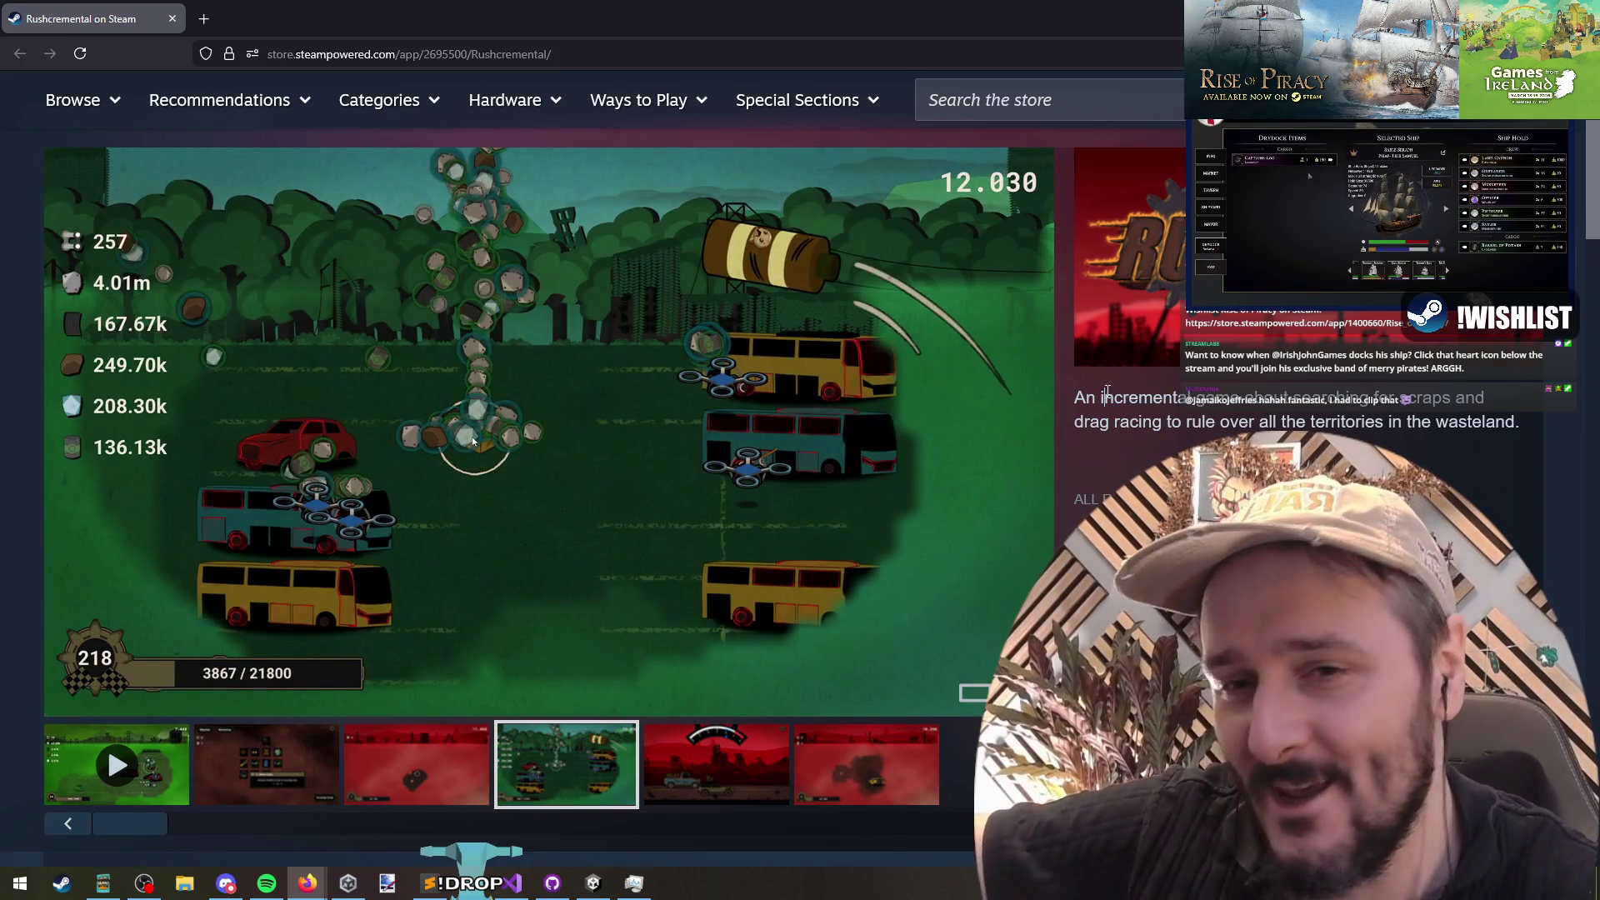
drag(1116, 395, 1184, 398)
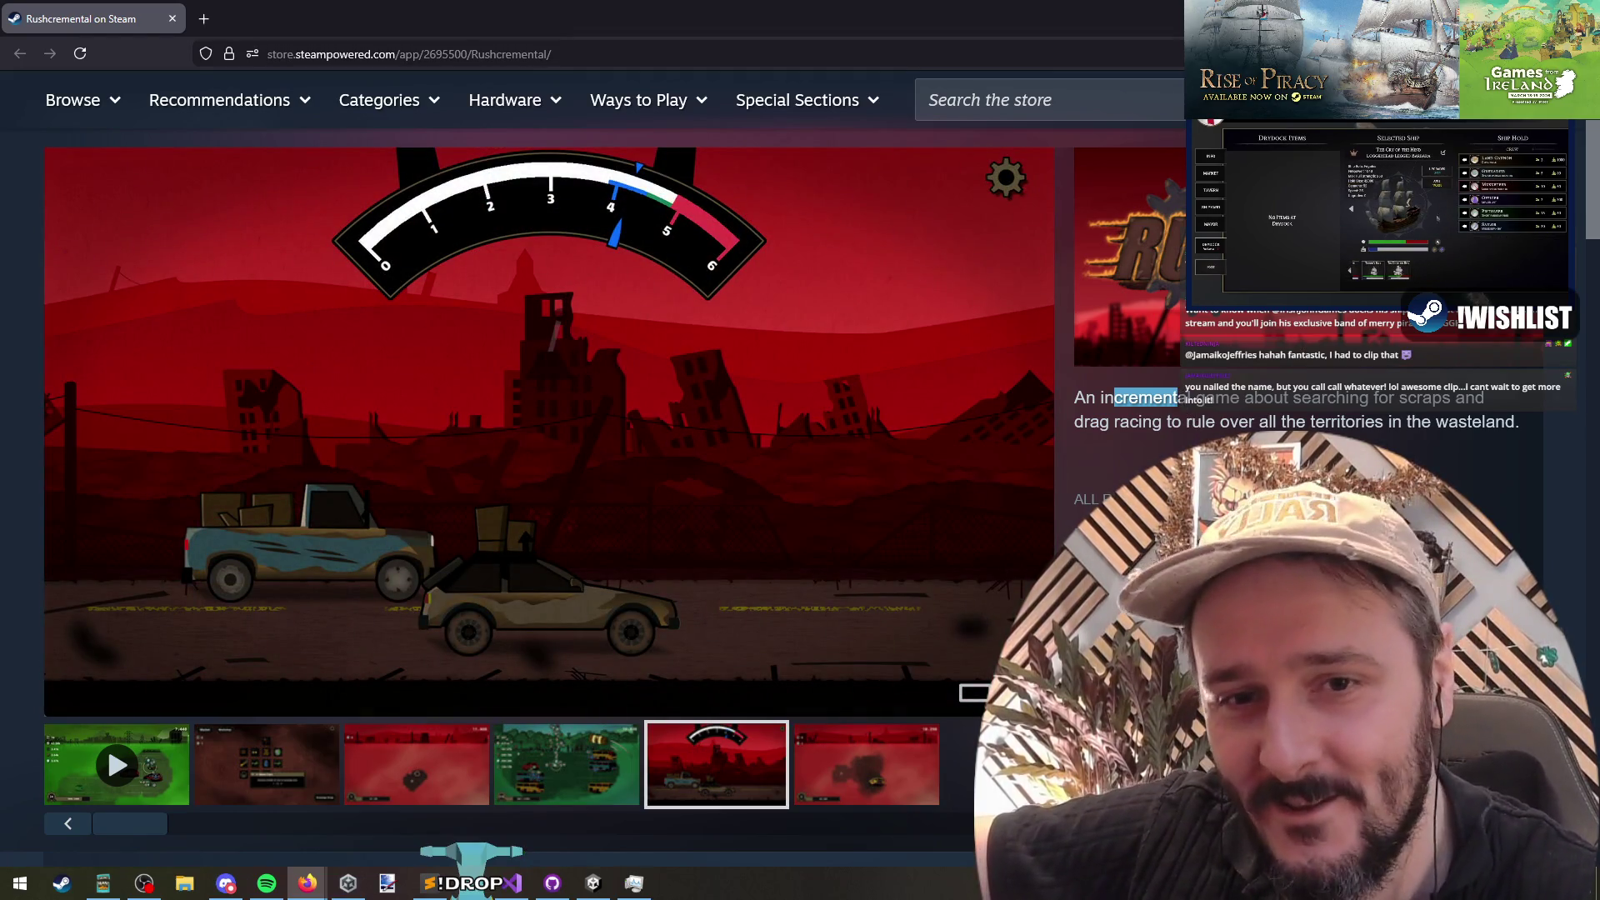
key(alt+Tab)
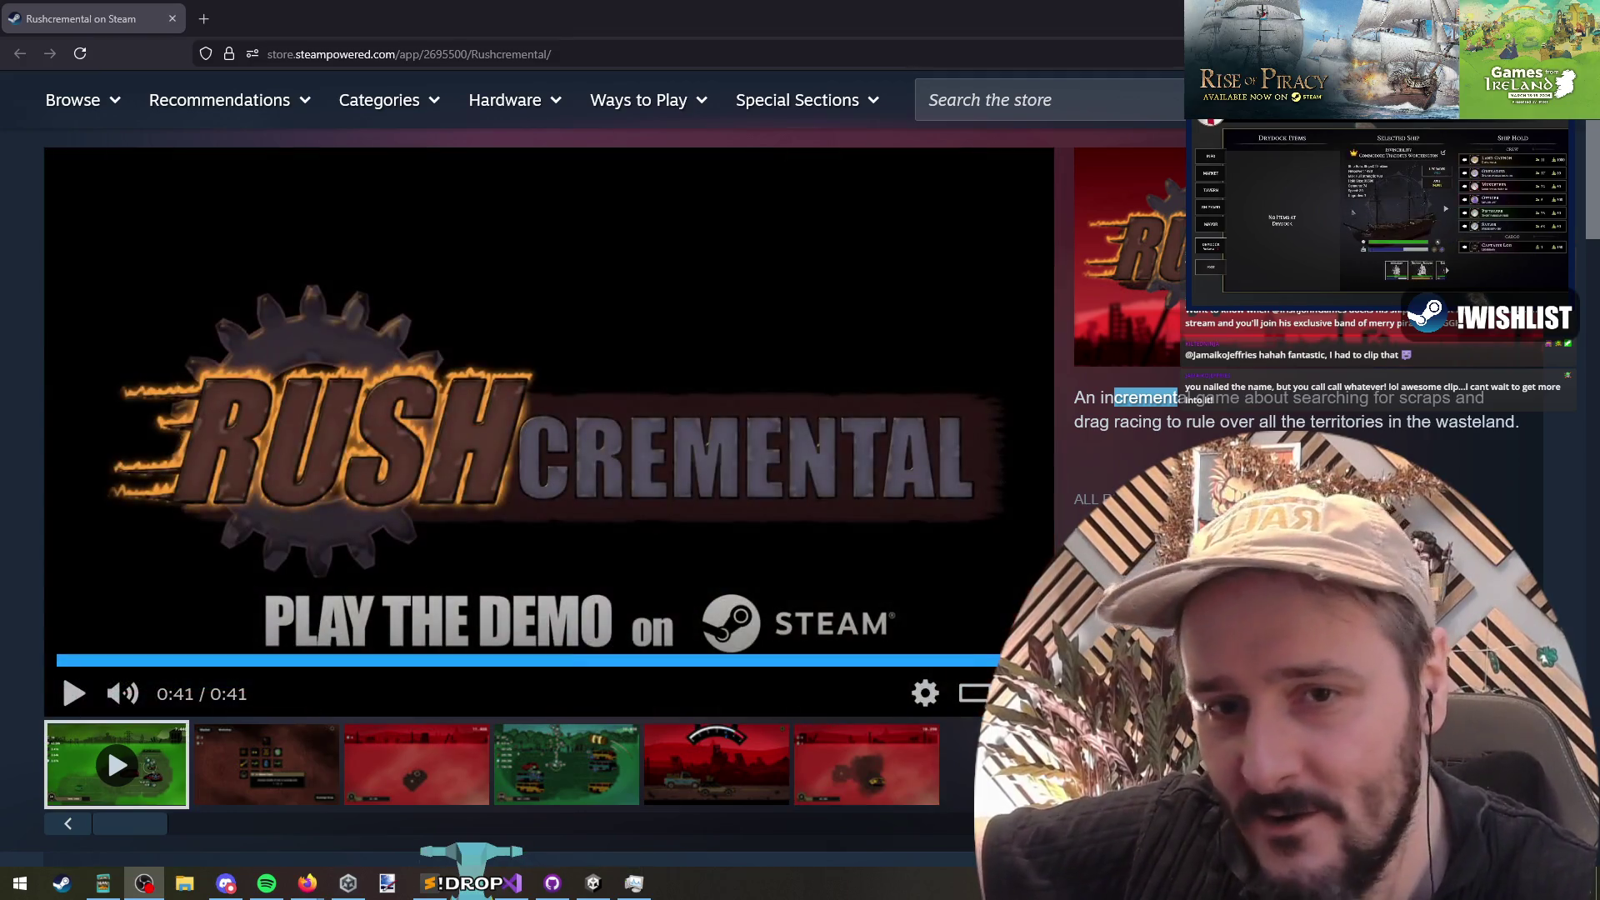
click(1254, 404)
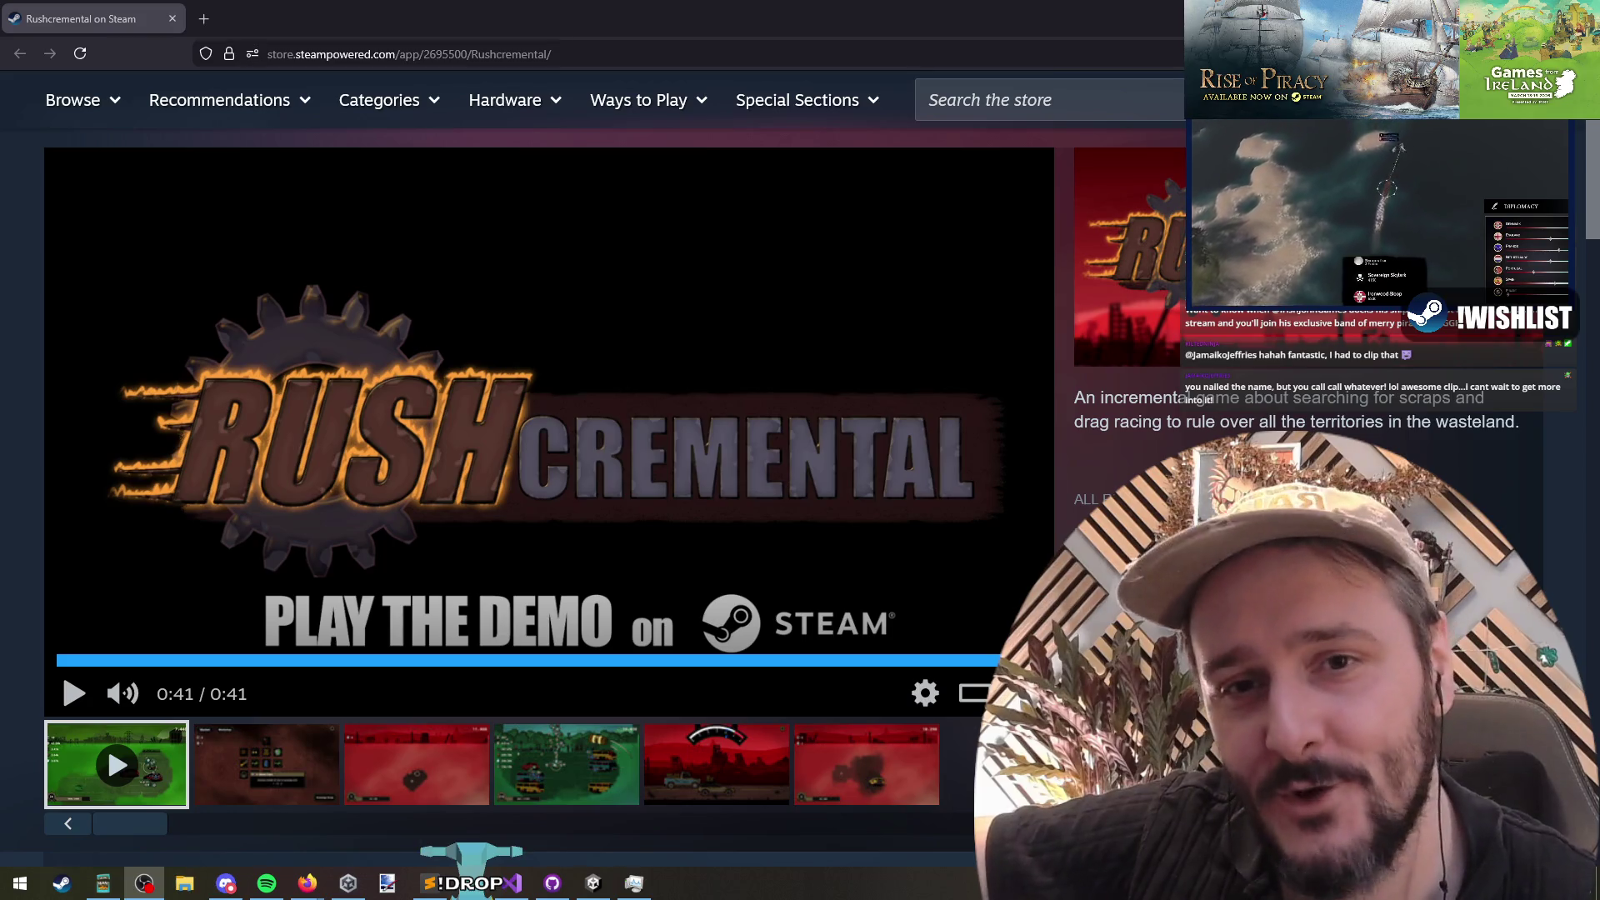
Step: Select the page address and scroll through the store page while the trailer plays
key(ctrl+l)
scroll(333, 504, down, 5)
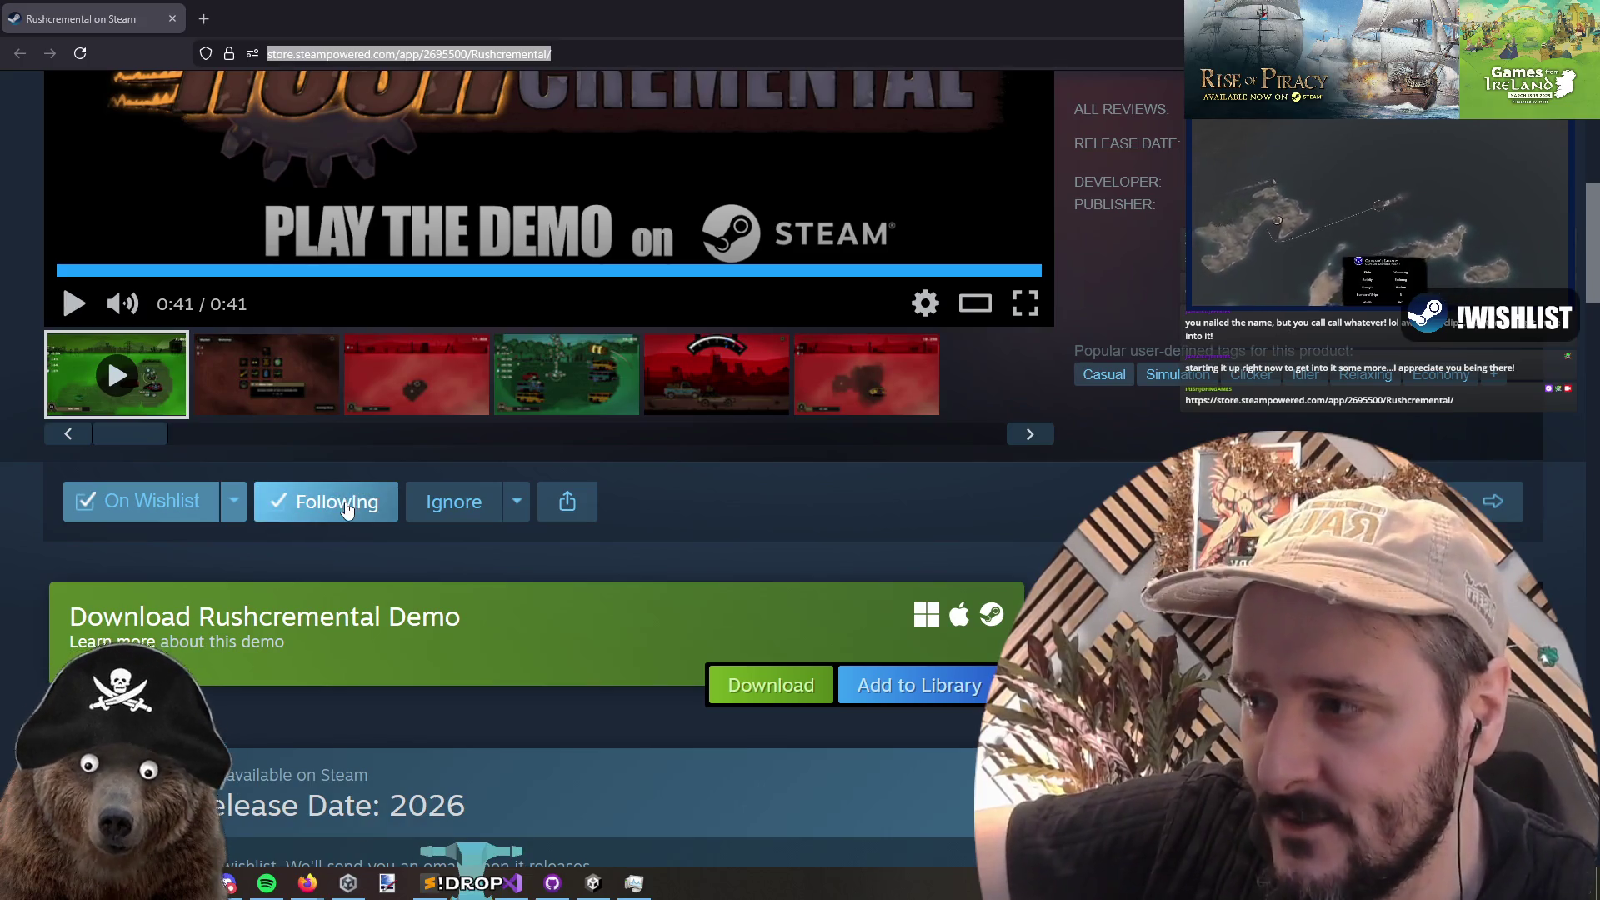
scroll(484, 412, up, 2)
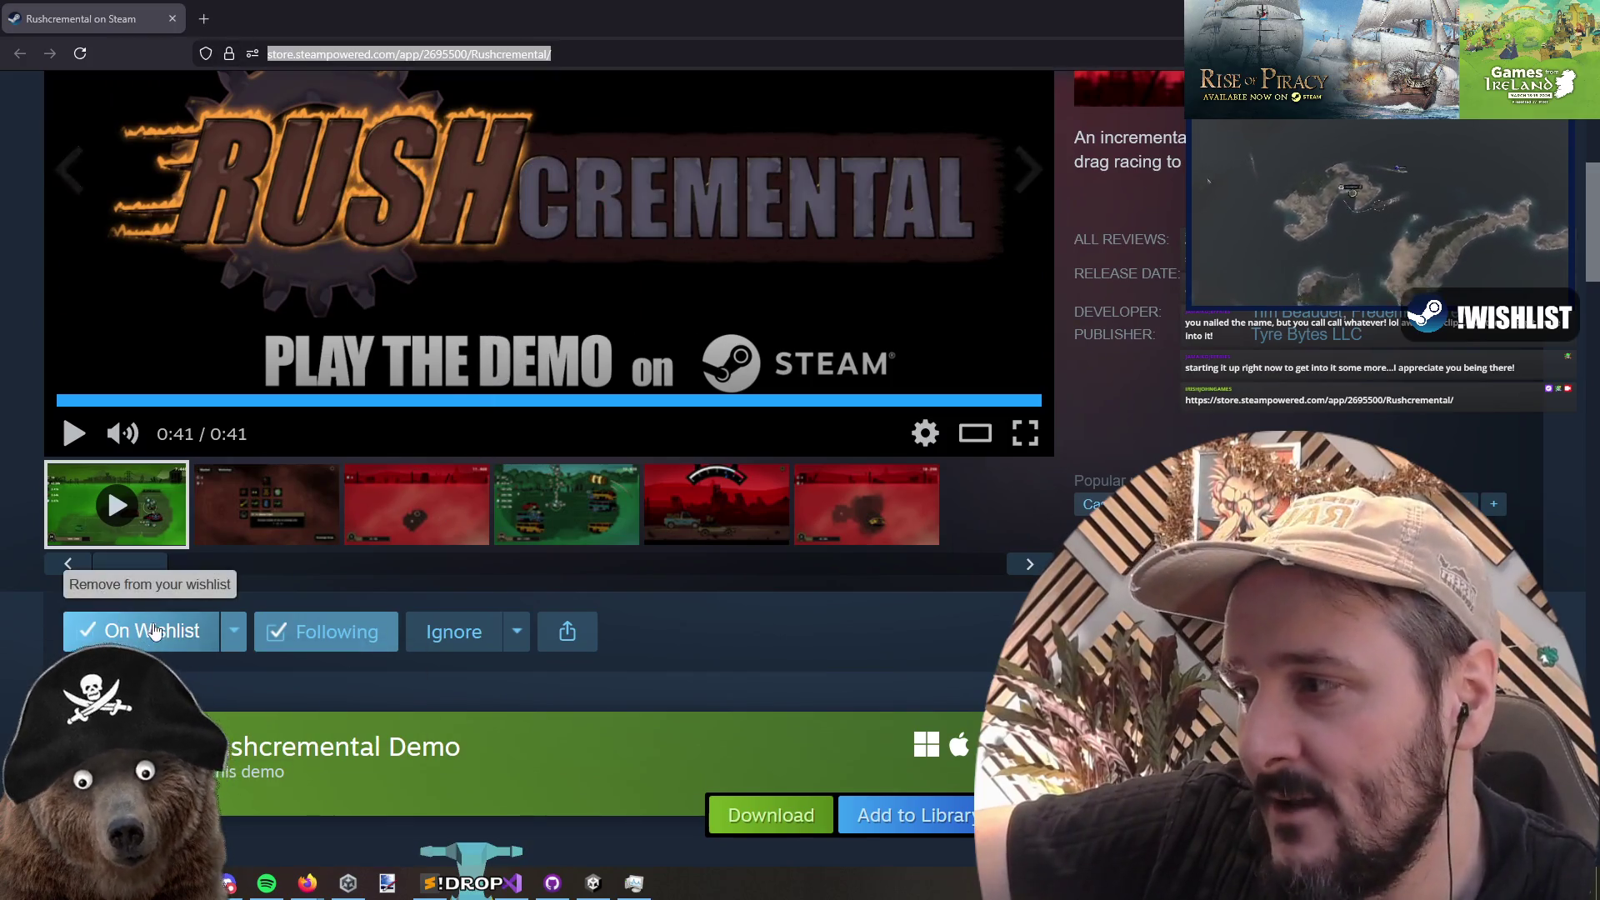
scroll(822, 658, up, 4)
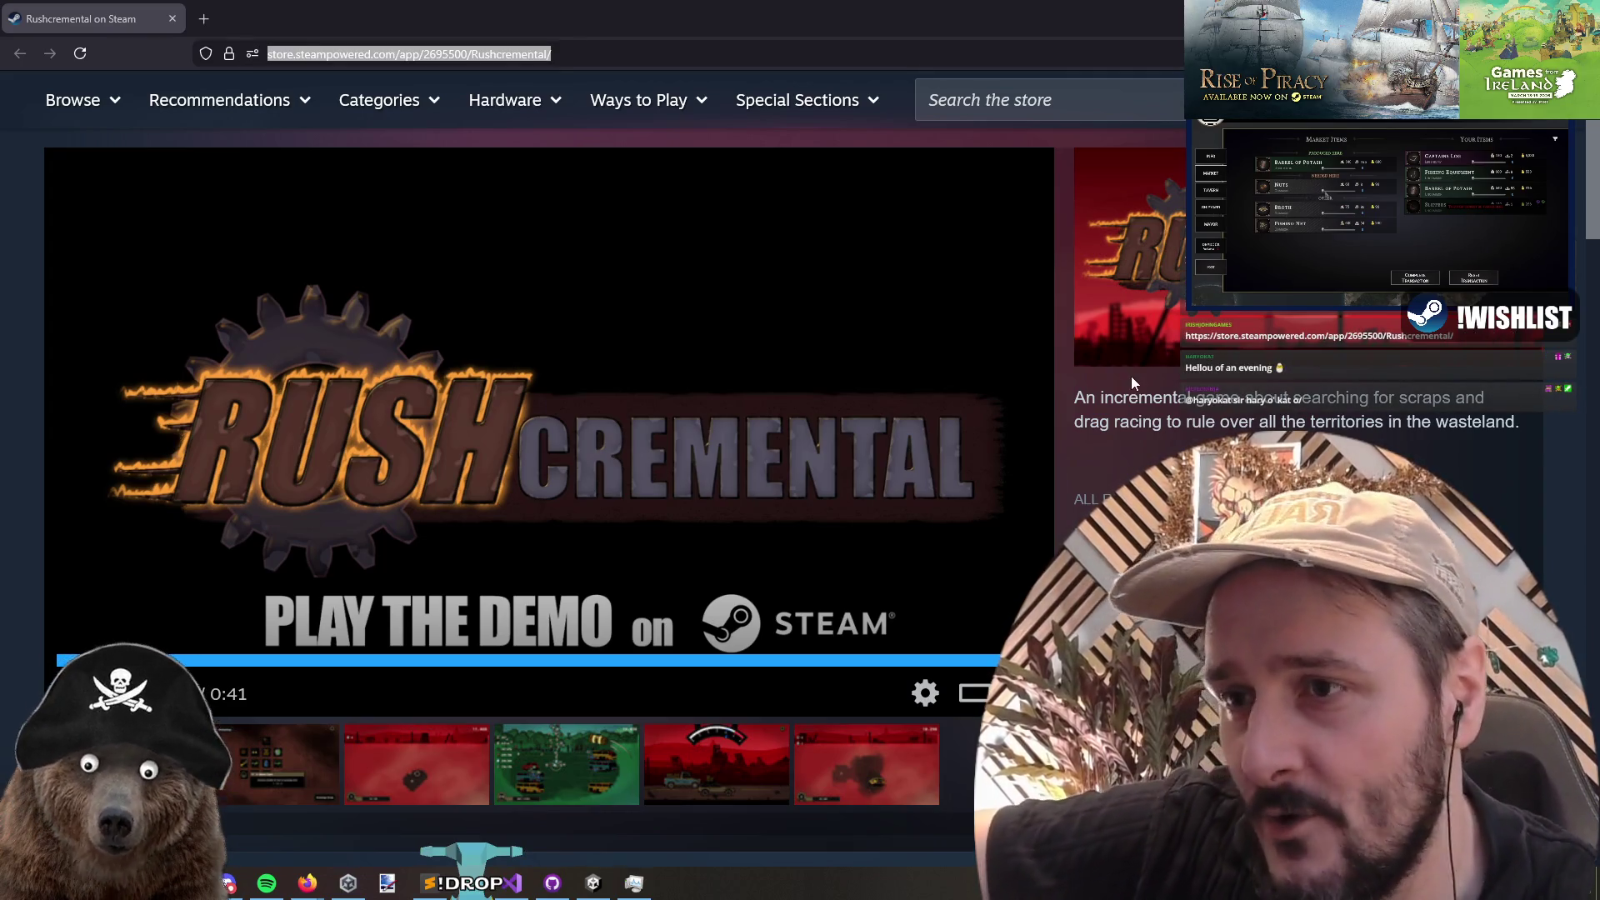
click(1126, 404)
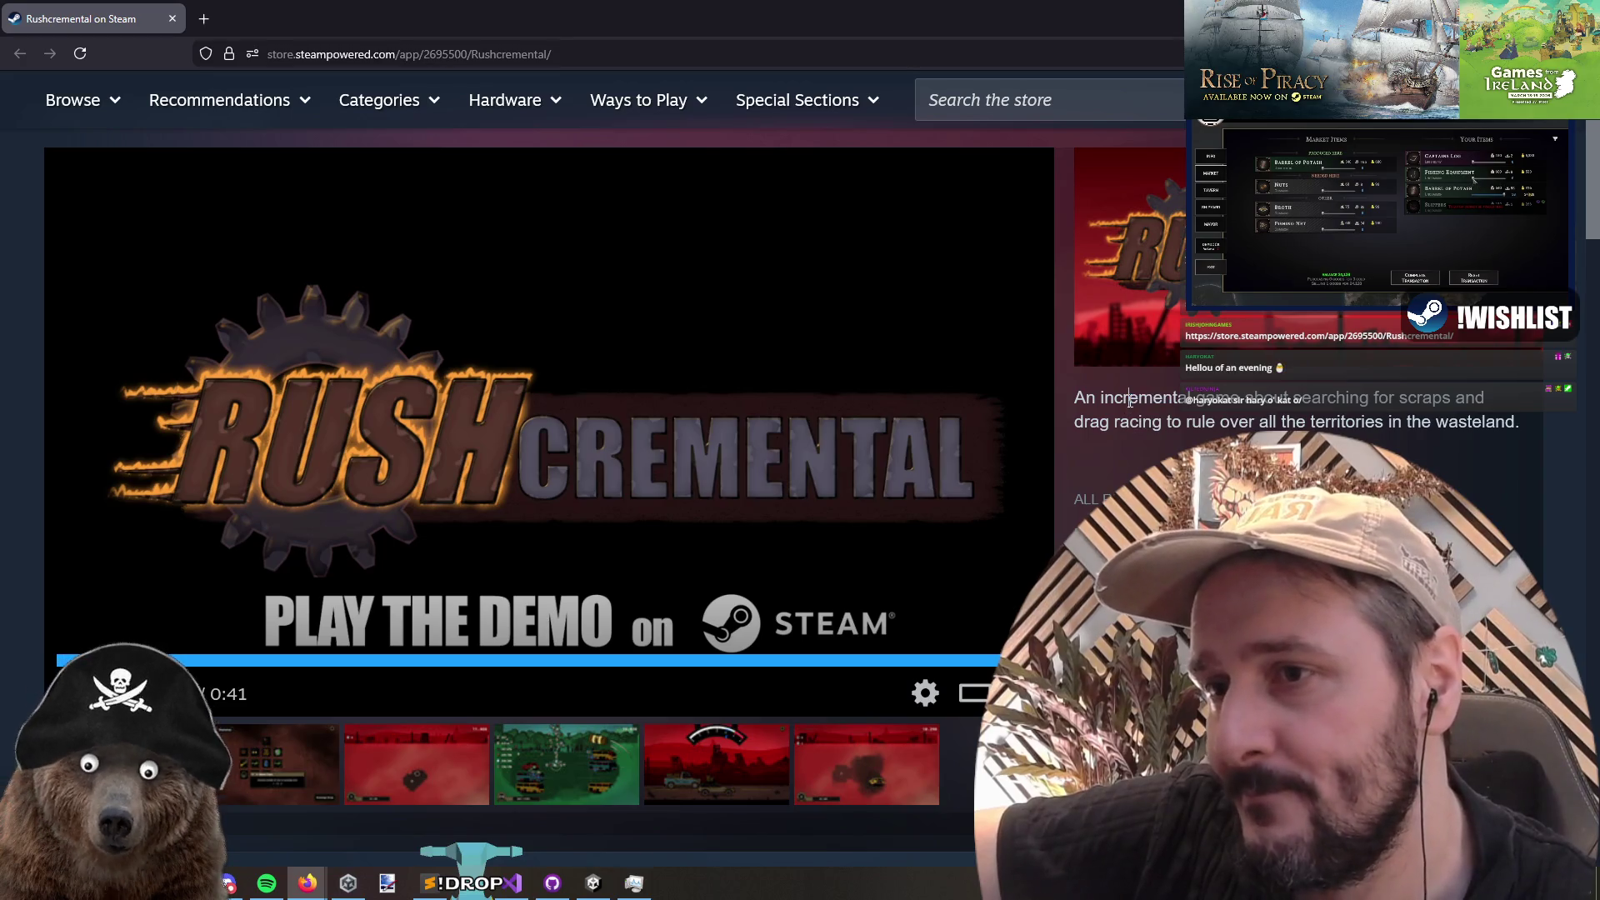
scroll(1160, 411, down, 5)
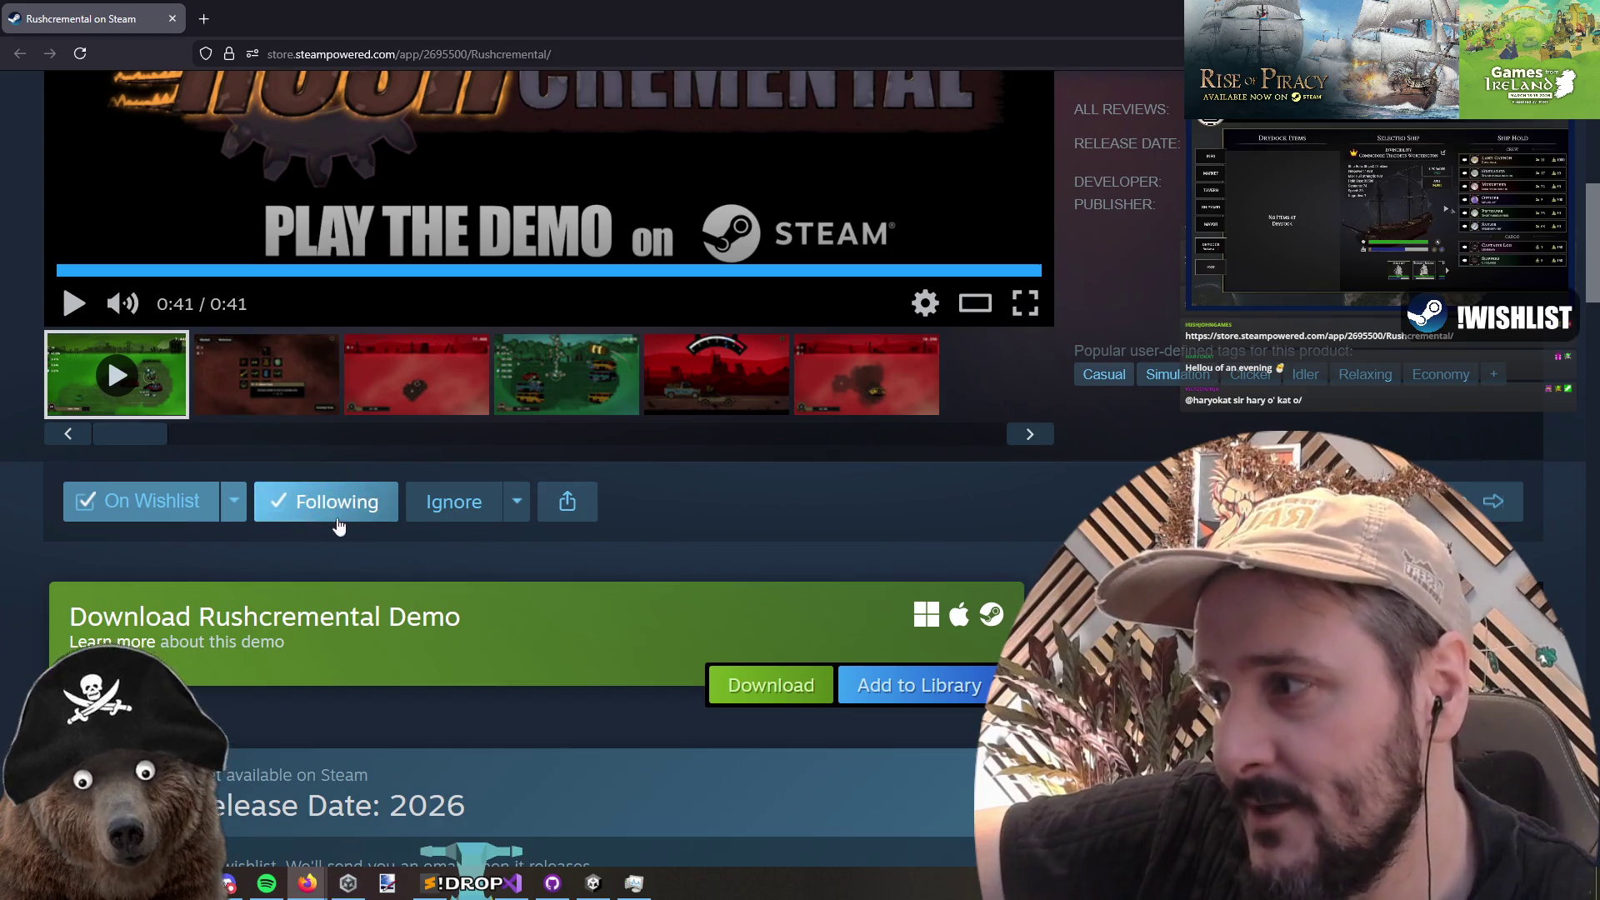
scroll(1018, 349, down, 10)
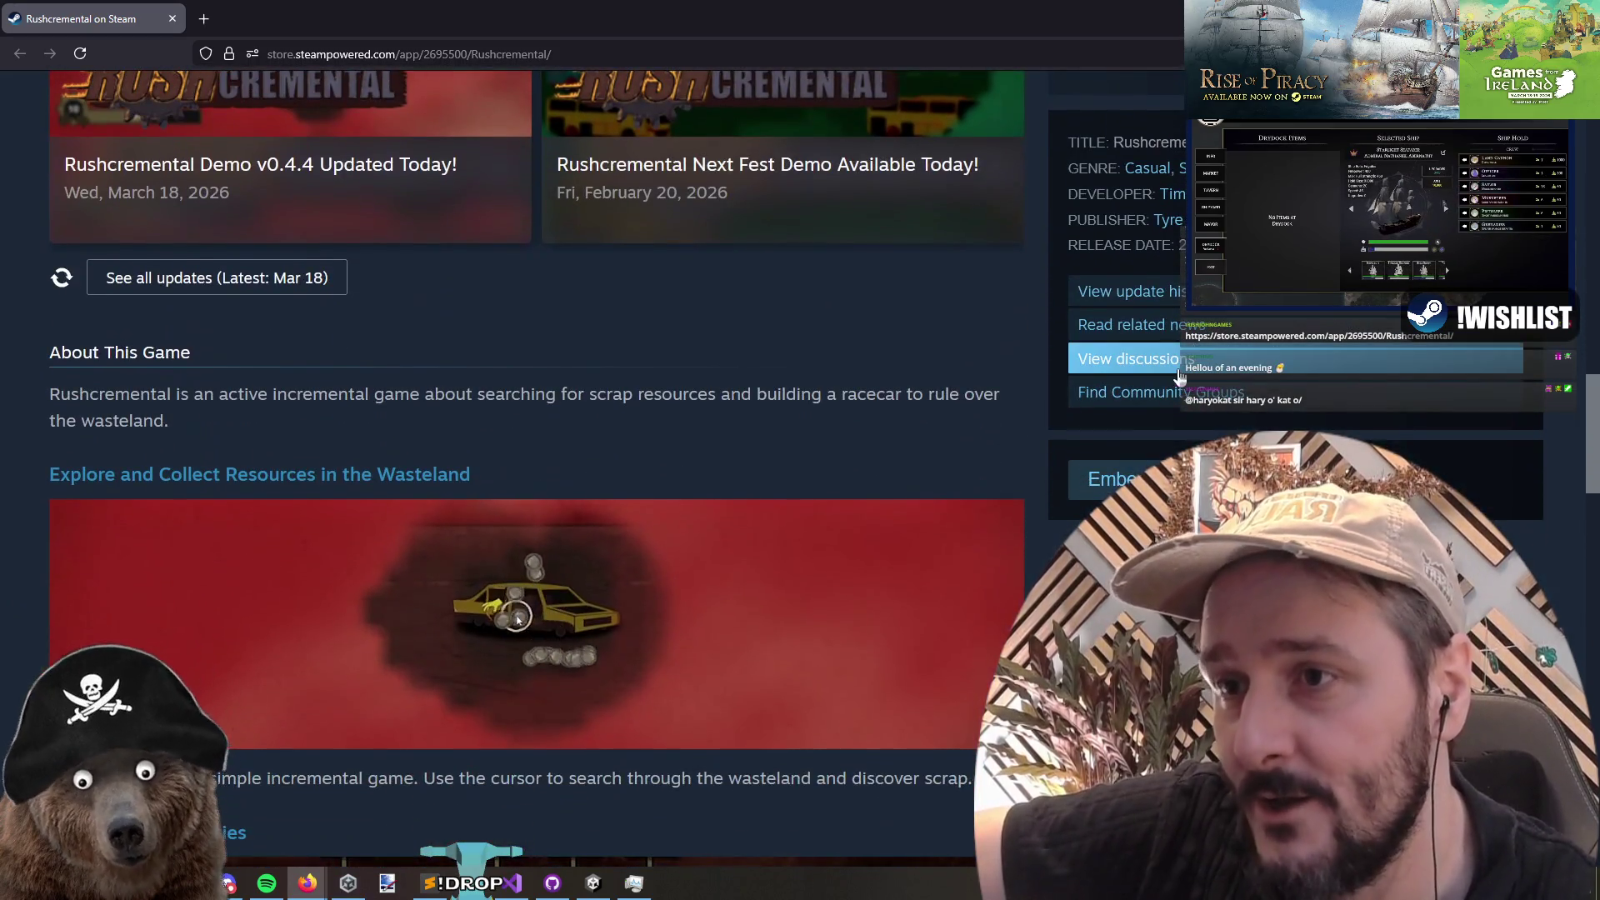
click(1180, 376)
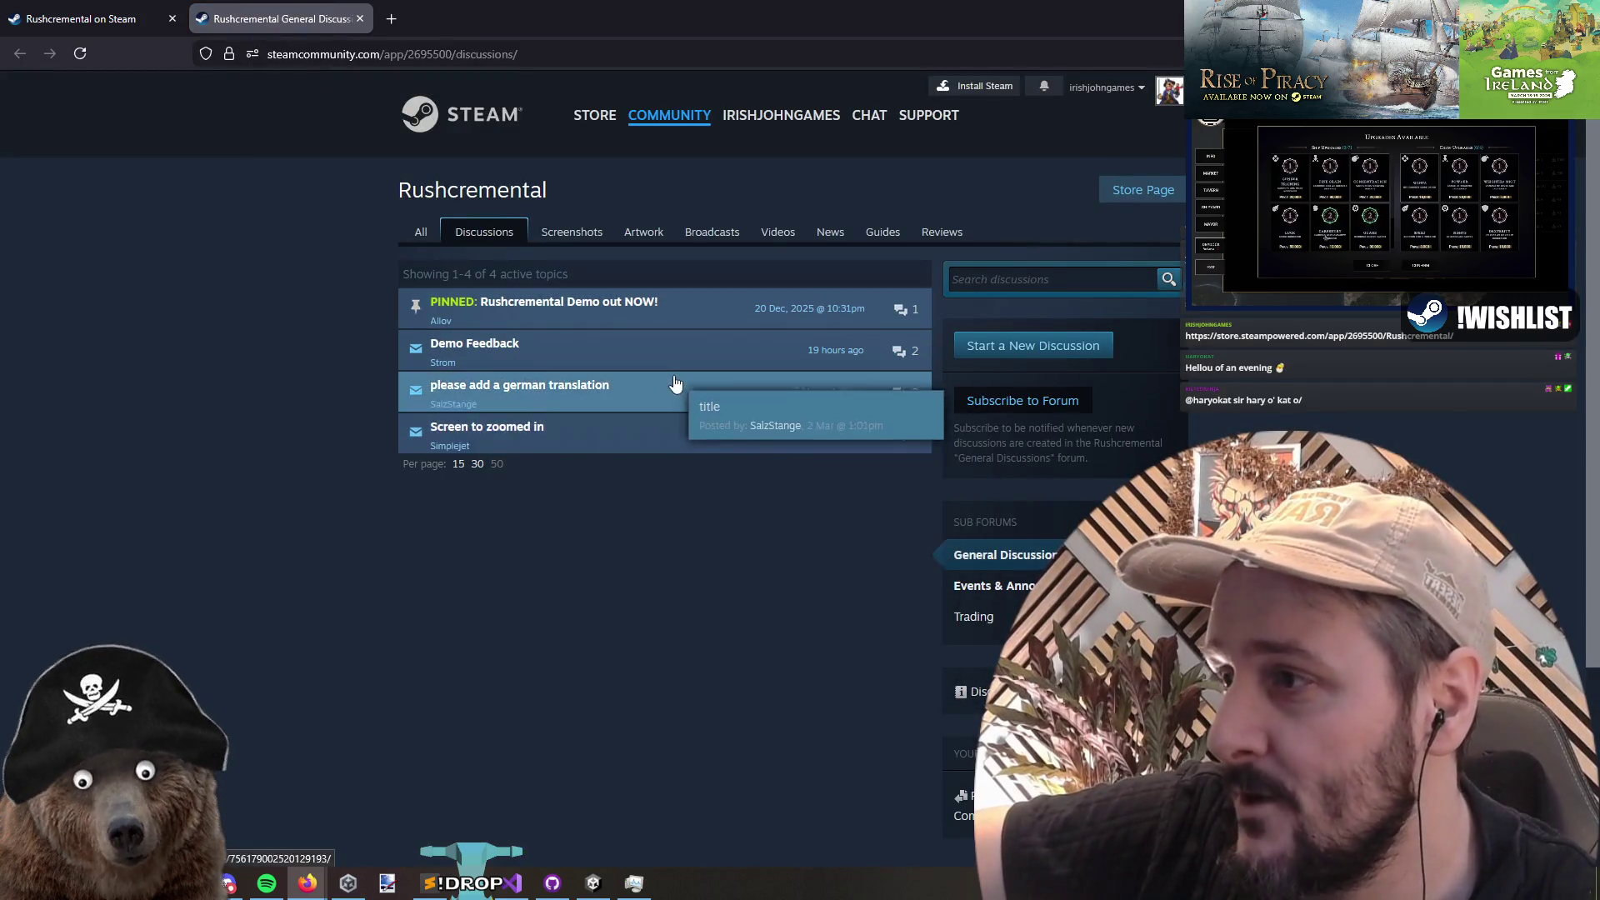
click(658, 355)
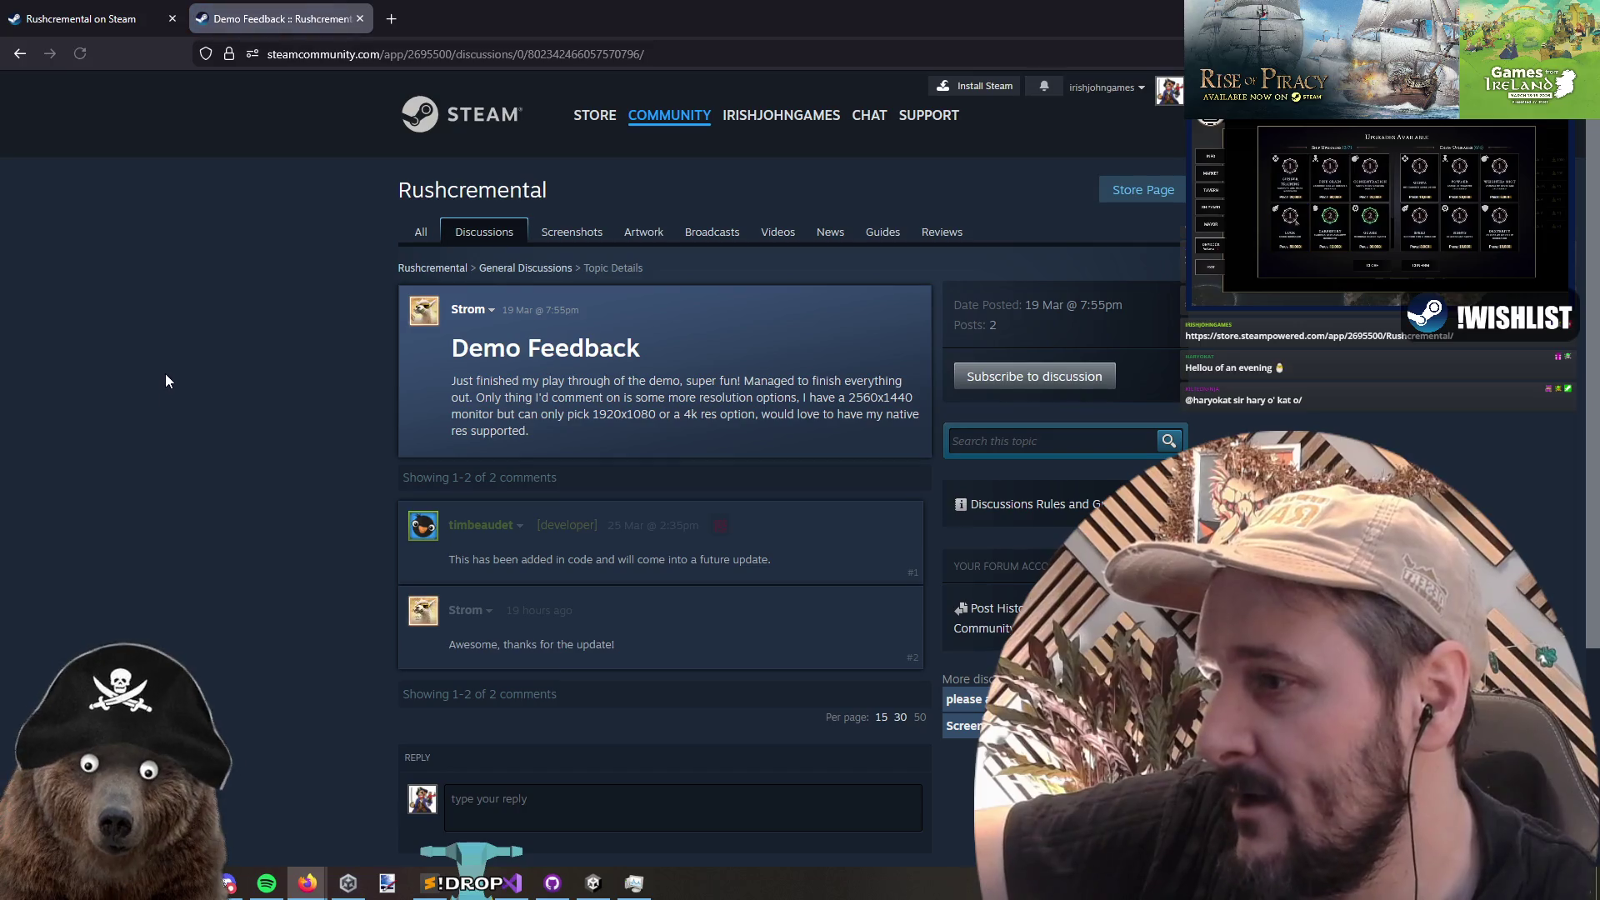
click(20, 60)
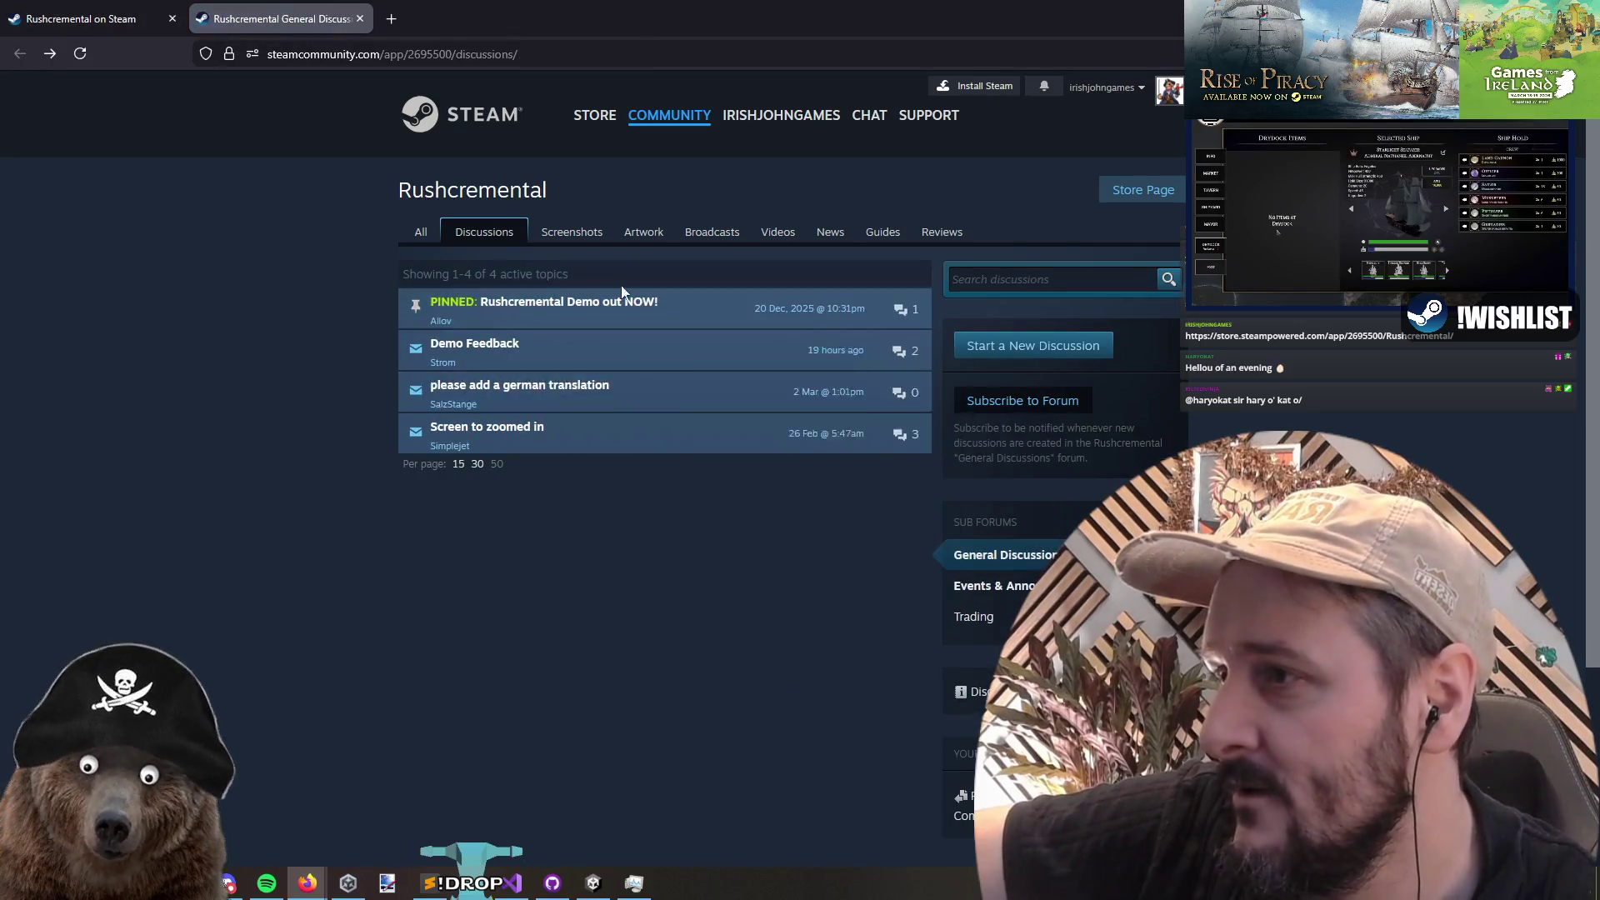
middle_click(257, 27)
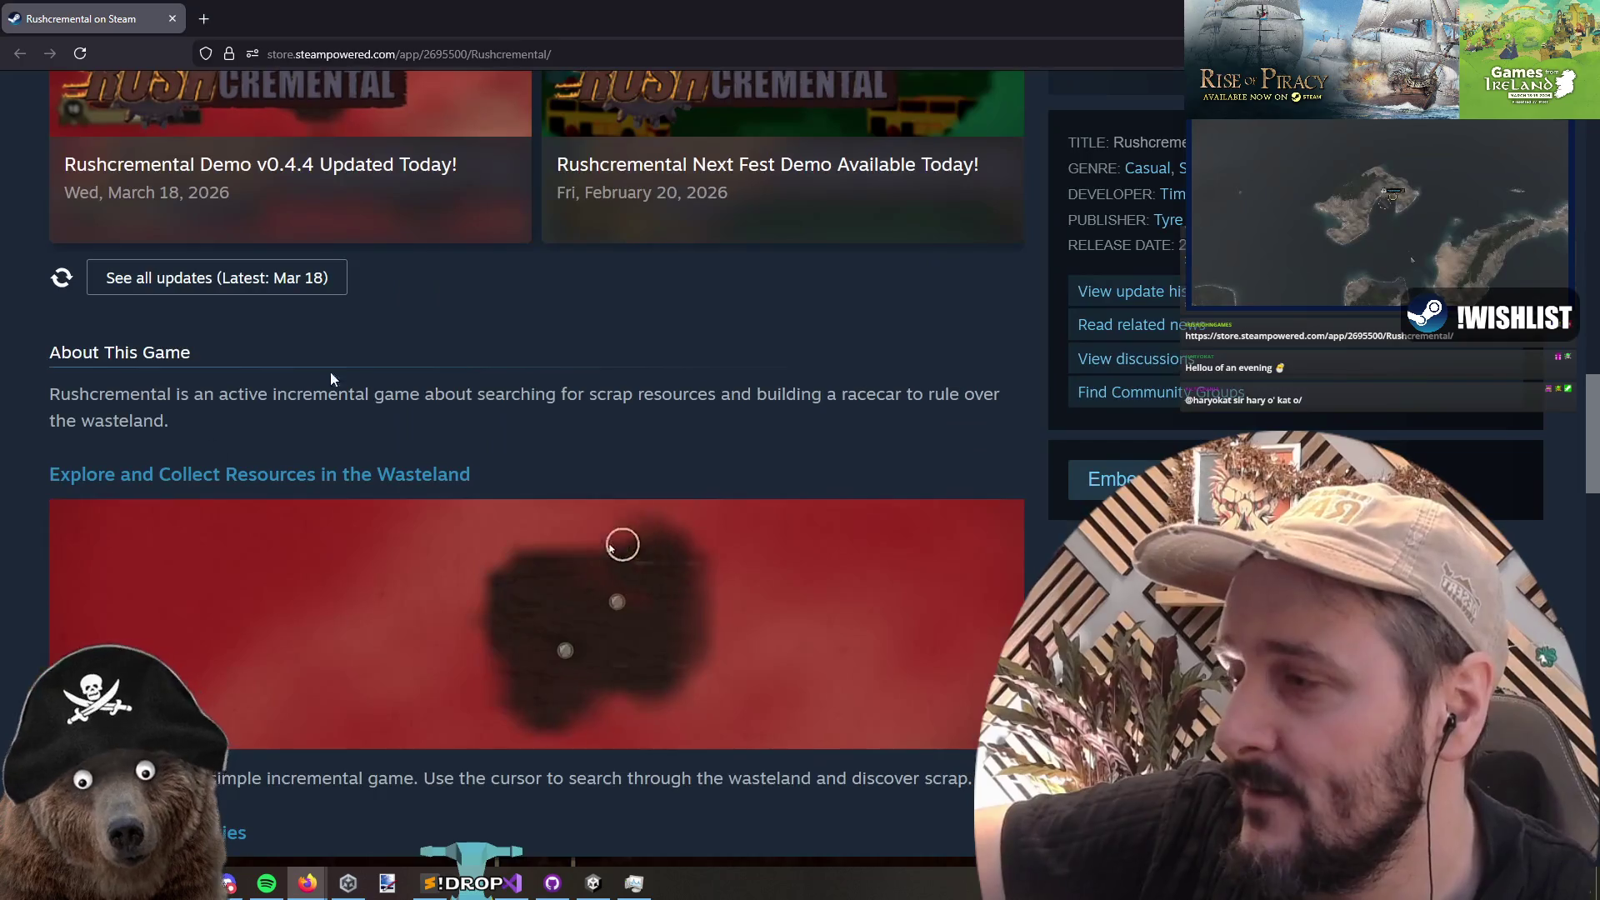
scroll(763, 389, down, 6)
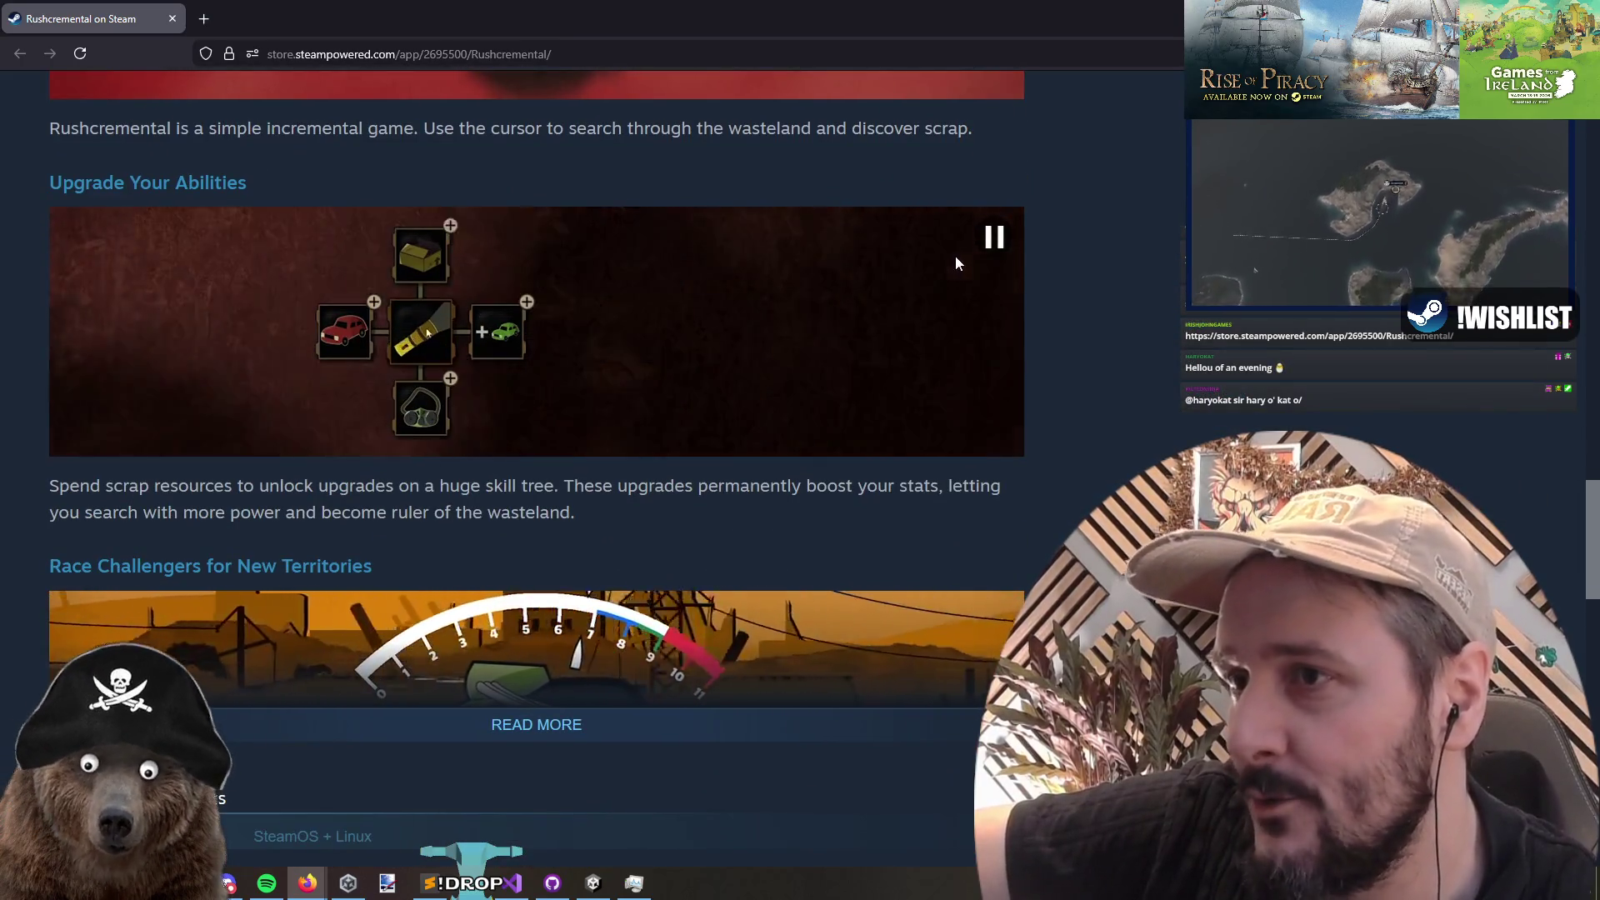
scroll(1142, 308, down, 1)
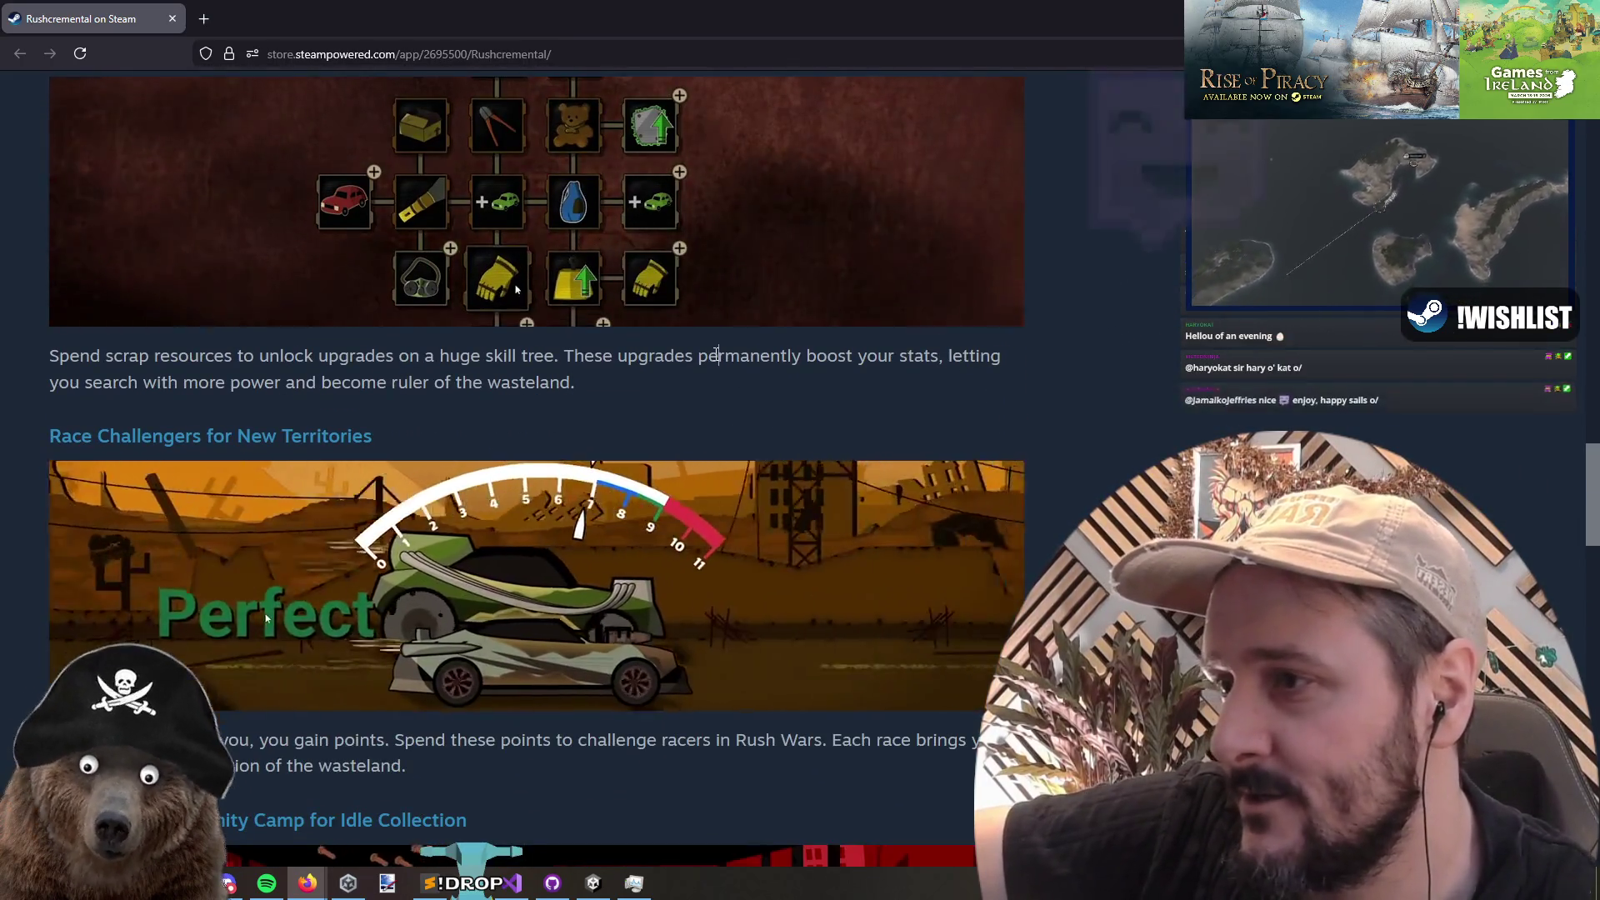
scroll(717, 360, down, 1)
scroll(717, 360, down, 3)
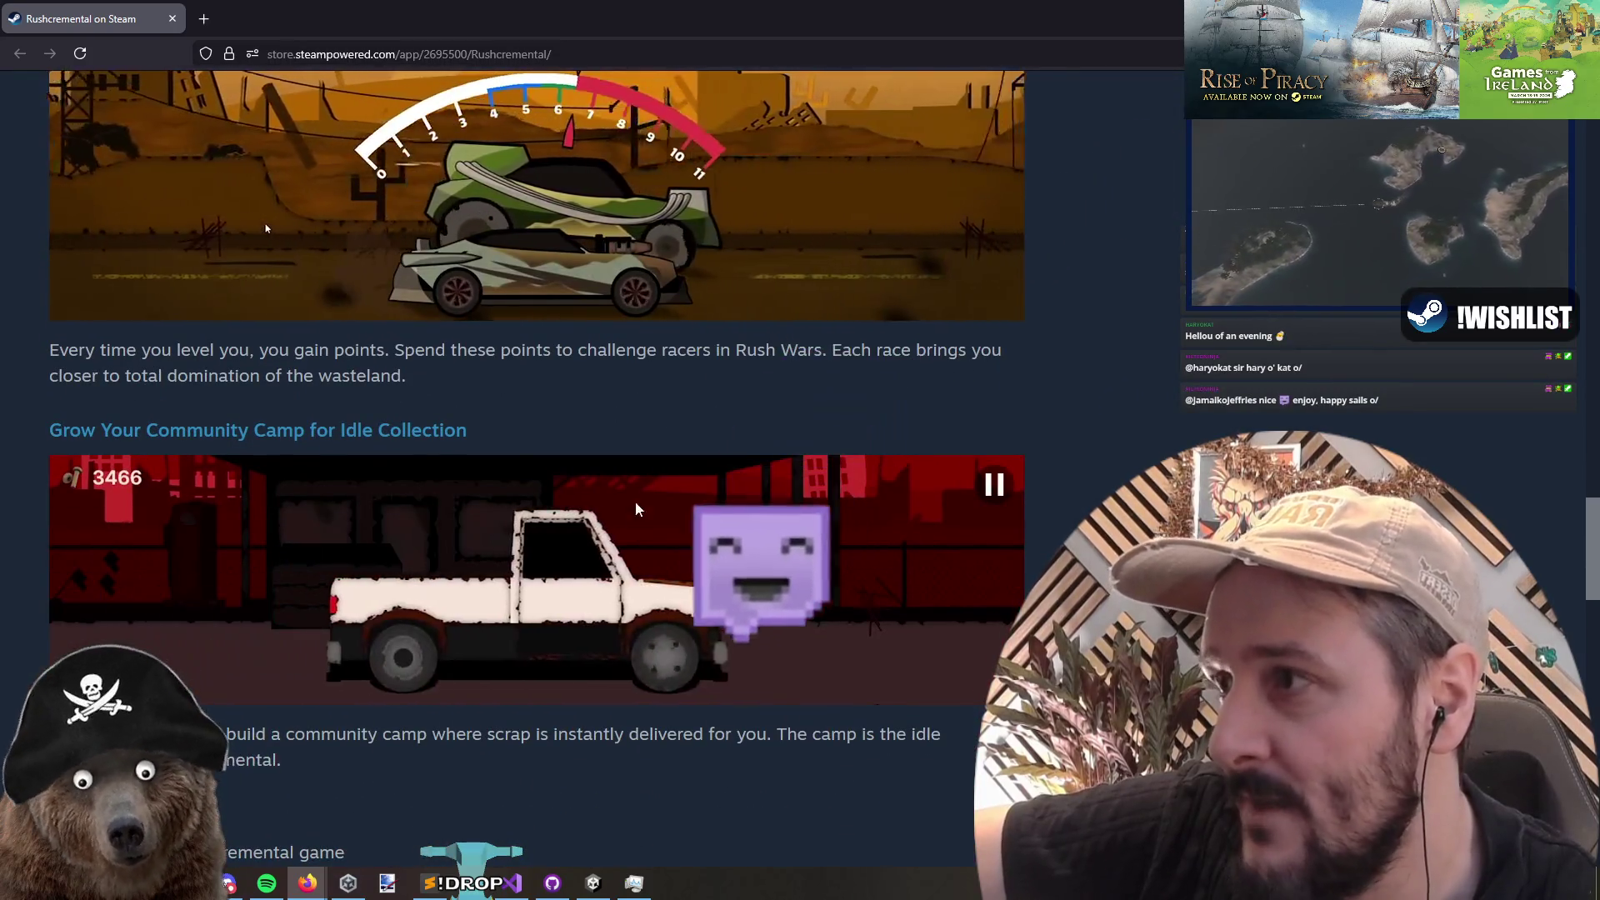
scroll(1141, 400, down, 1)
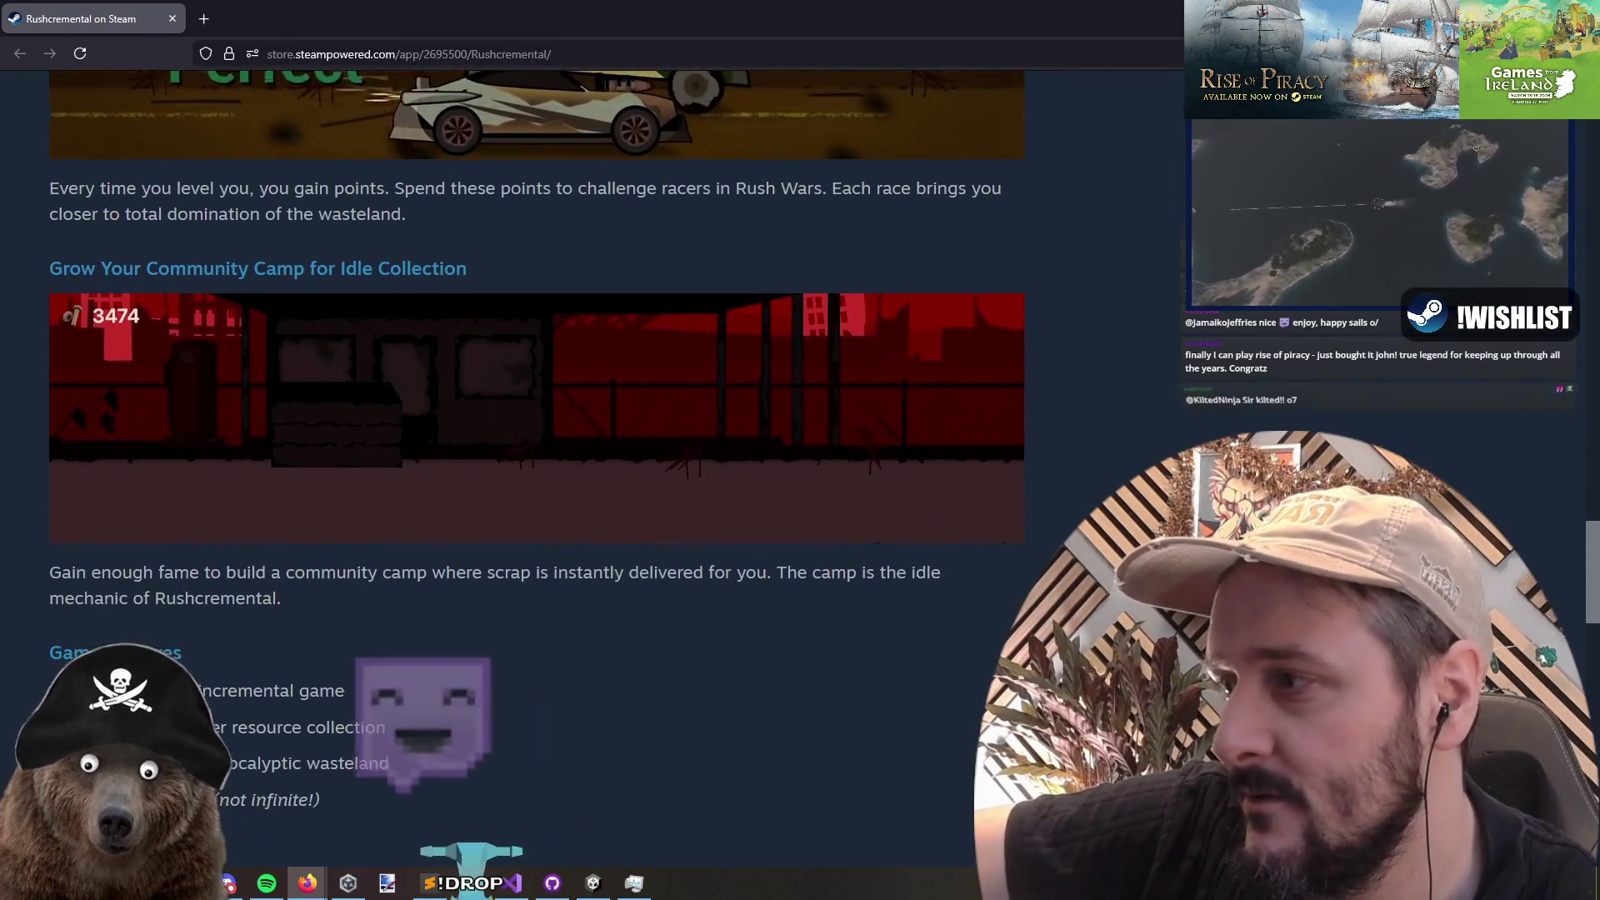
scroll(267, 183, up, 1)
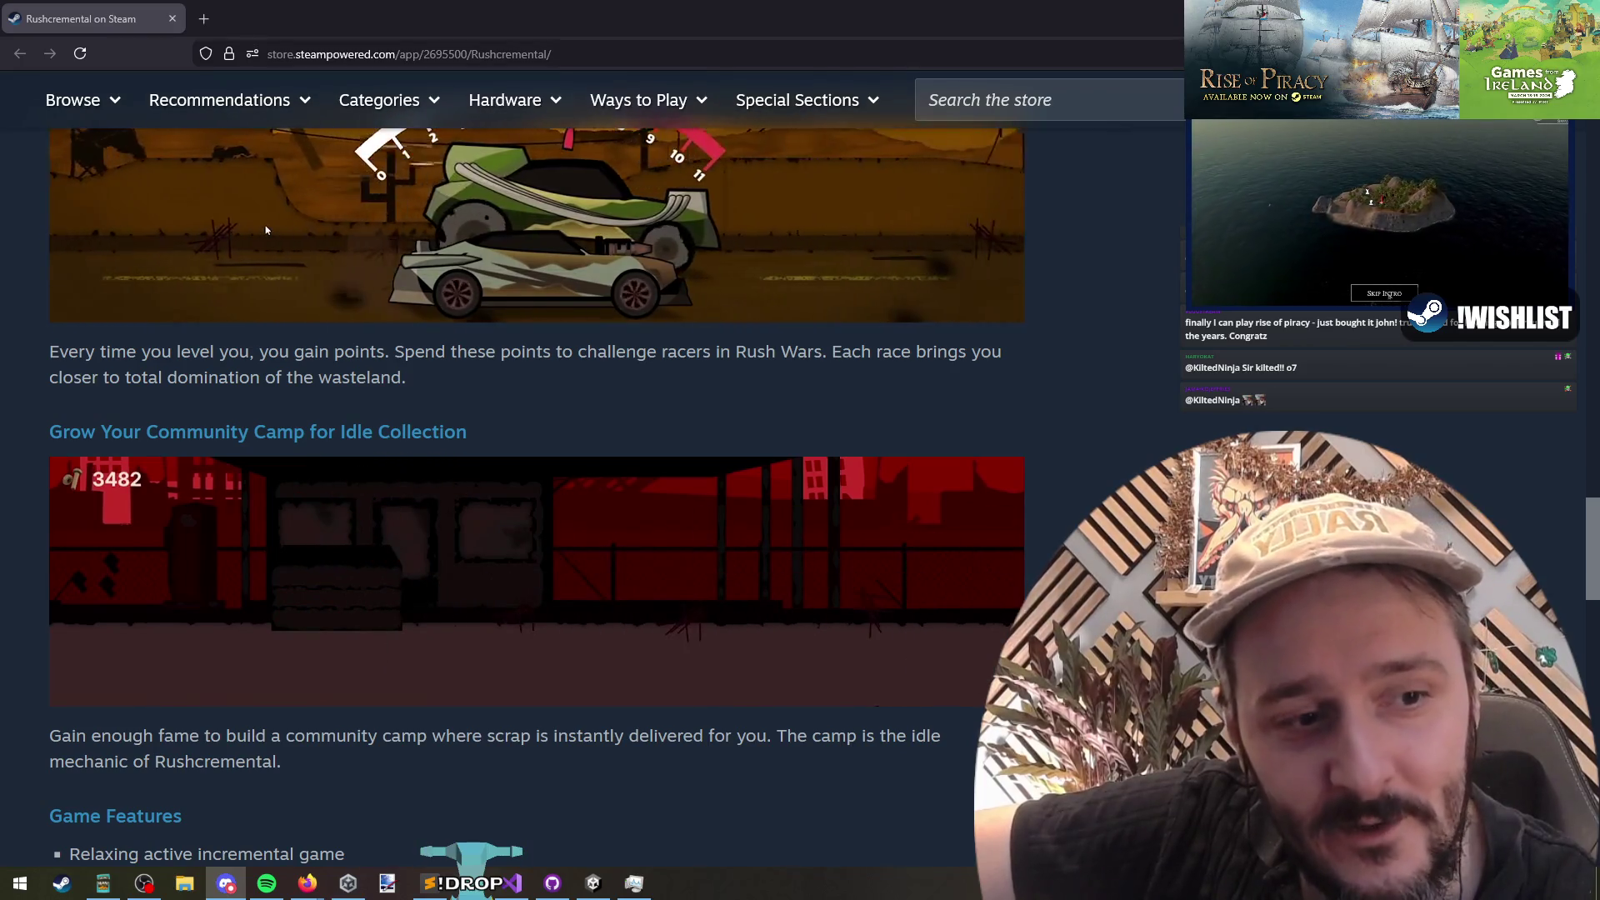
key(alt+Tab)
drag(598, 155, 294, 49)
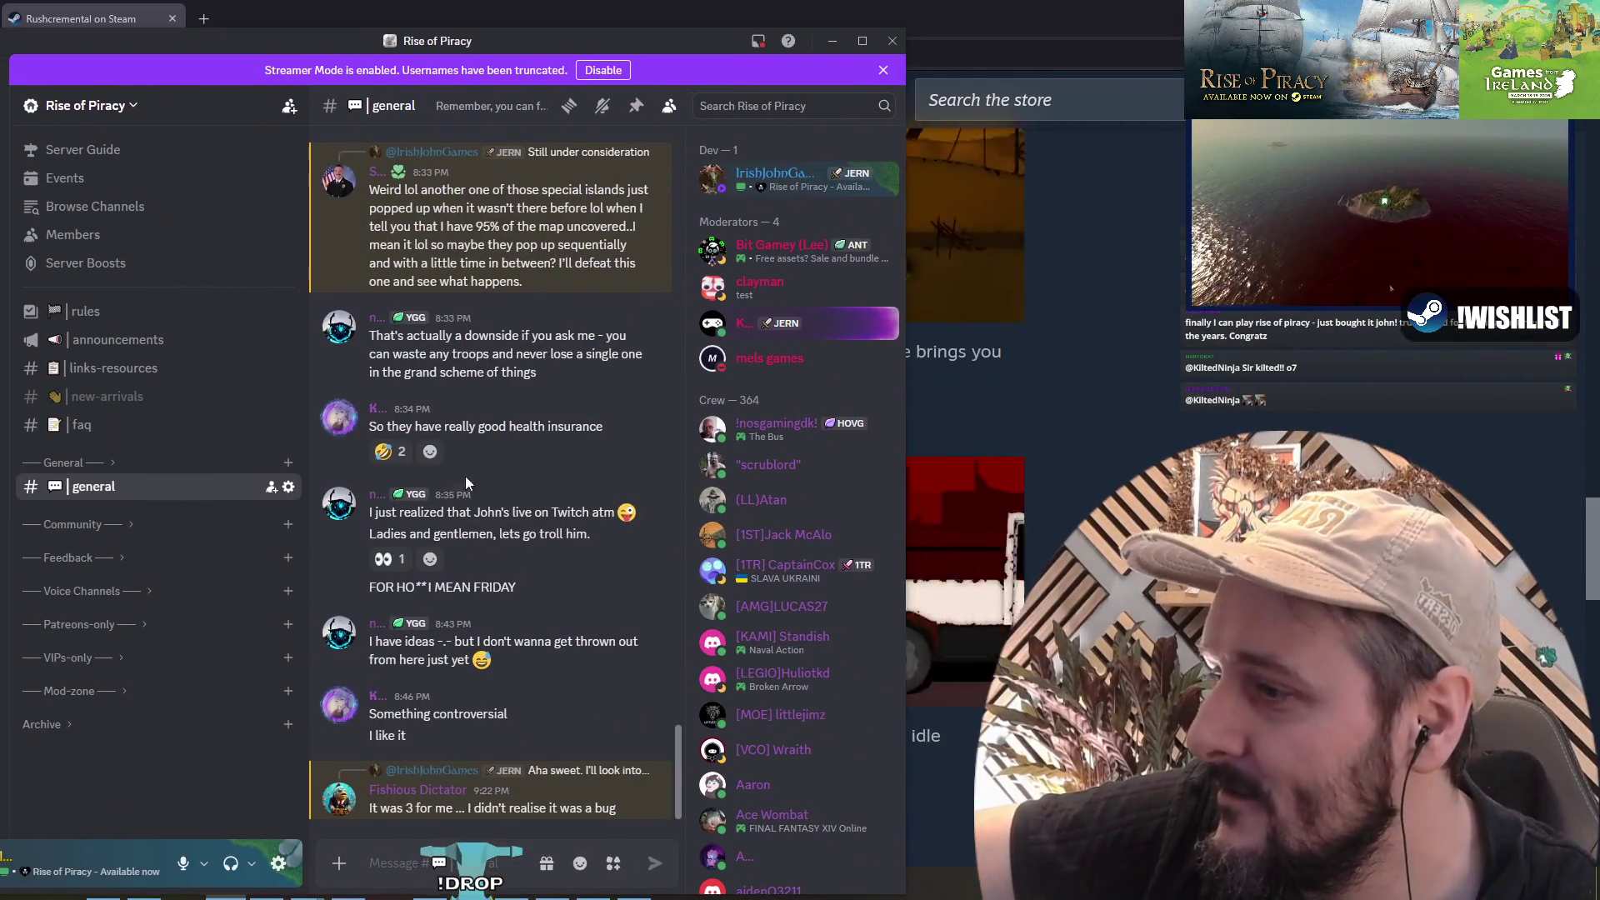
Step: Expand the Community and Feedback channel groups, open bug-reports, and widen the Discord window
scroll(419, 522, up, 5)
scroll(419, 522, up, 15)
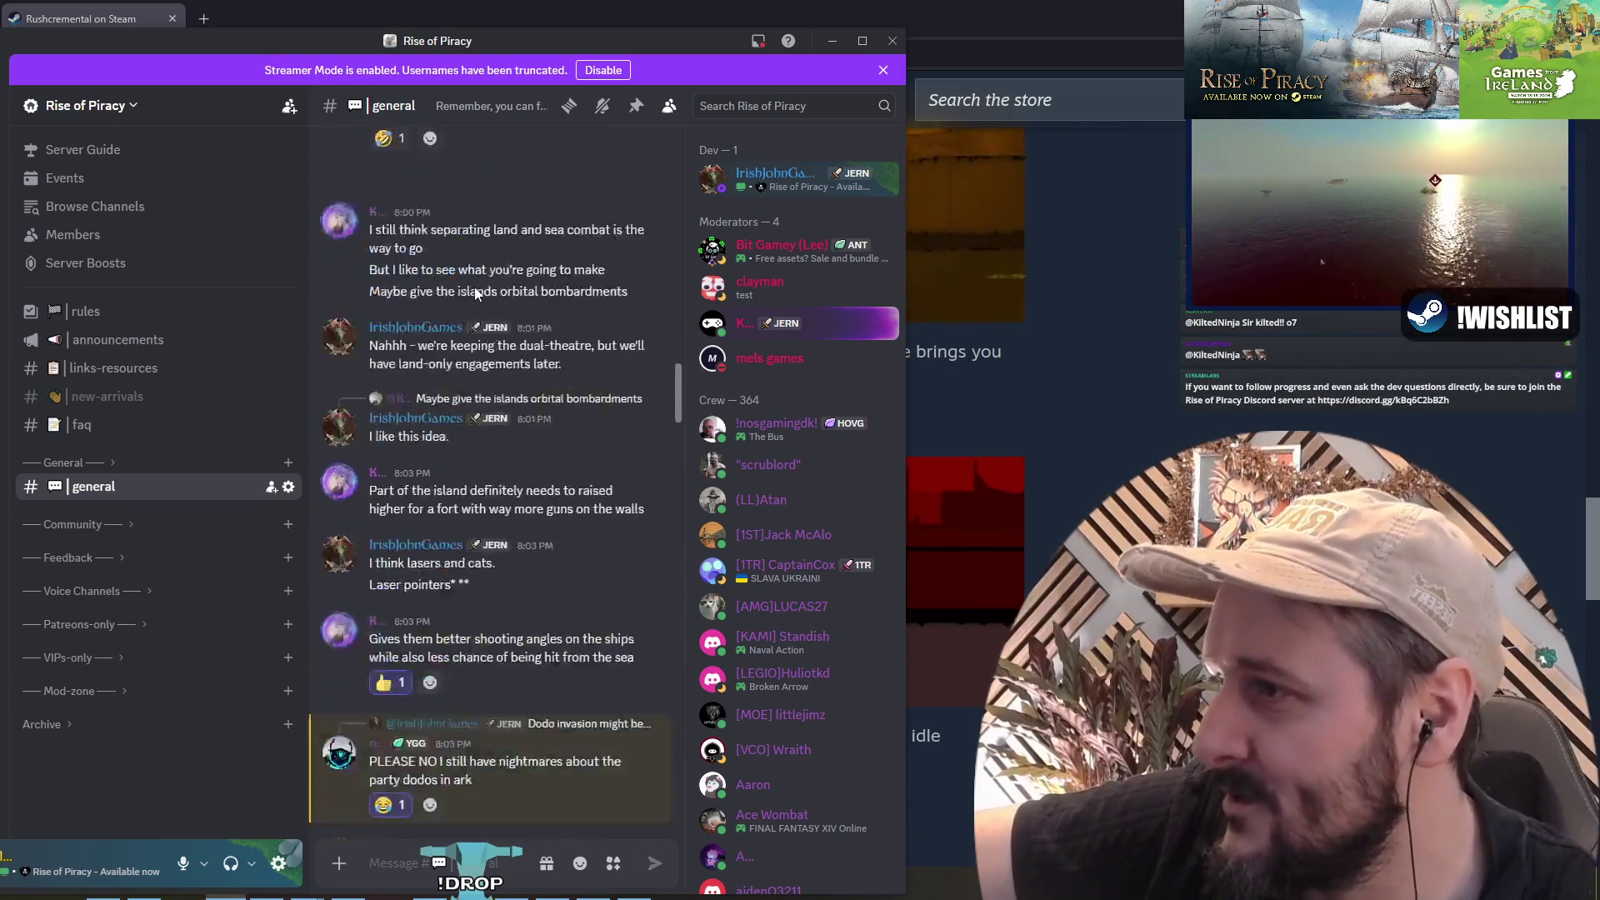
scroll(448, 263, down, 20)
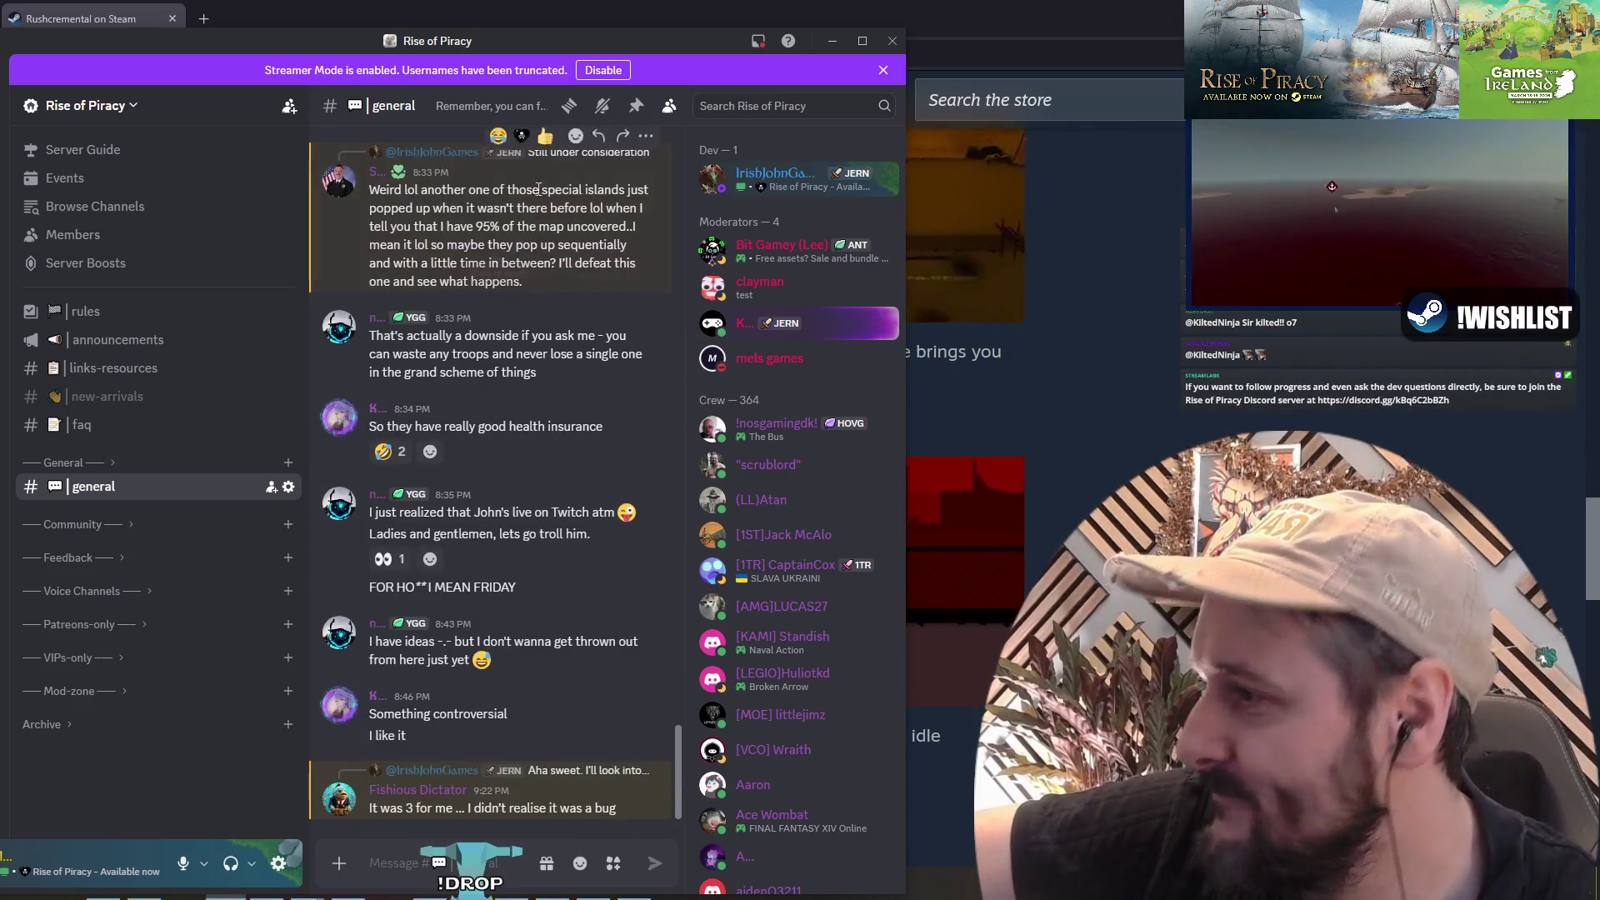
click(100, 524)
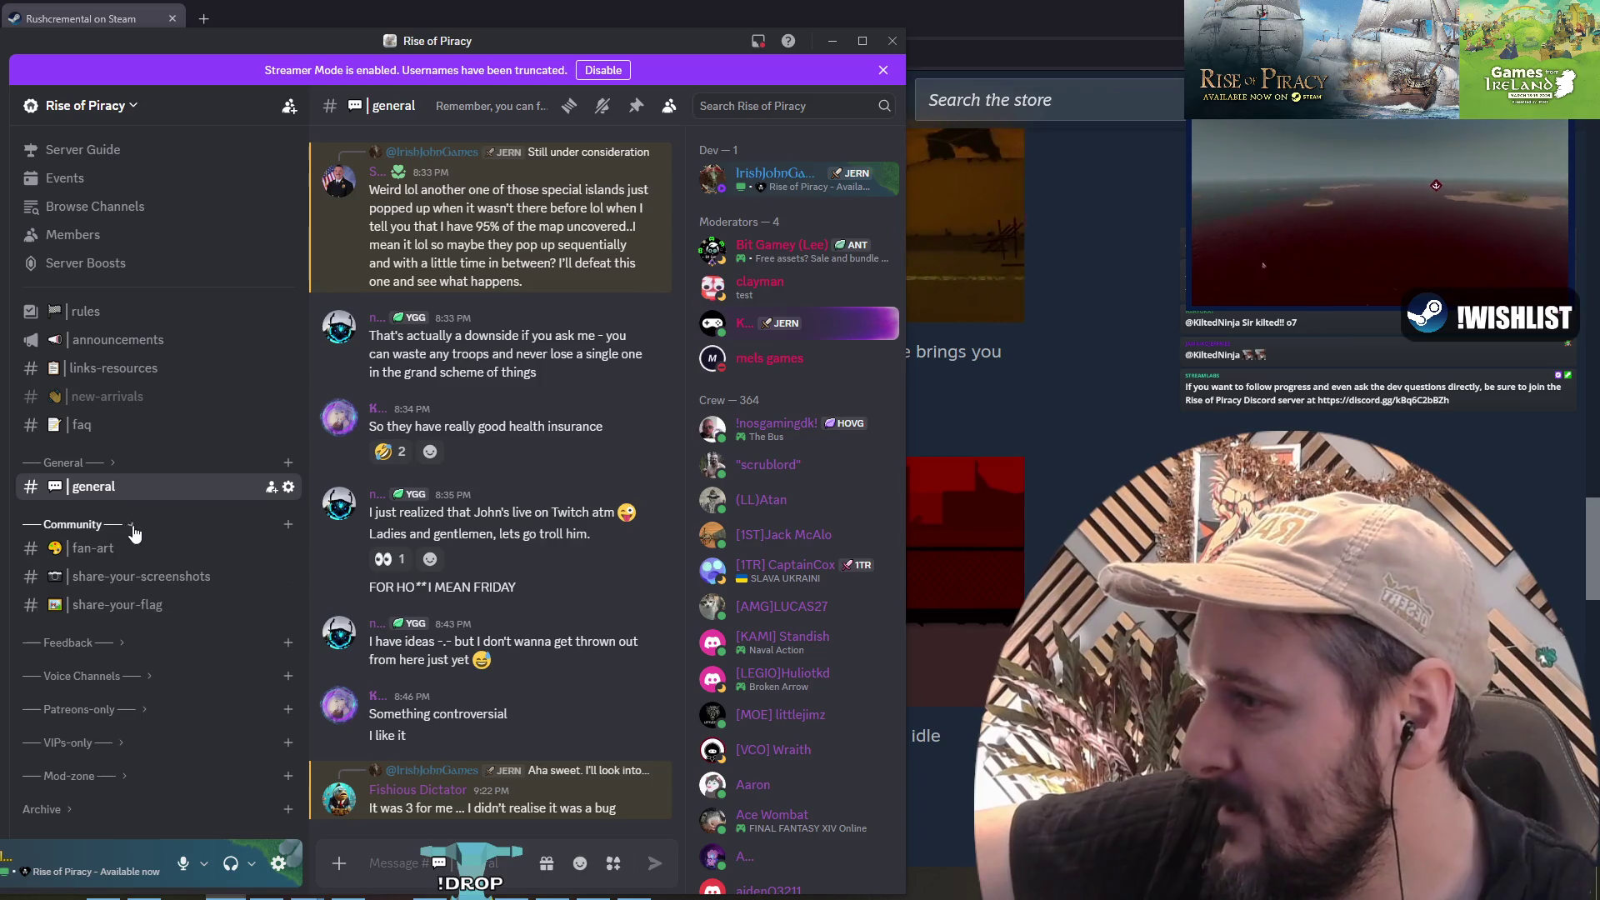
click(91, 642)
click(117, 723)
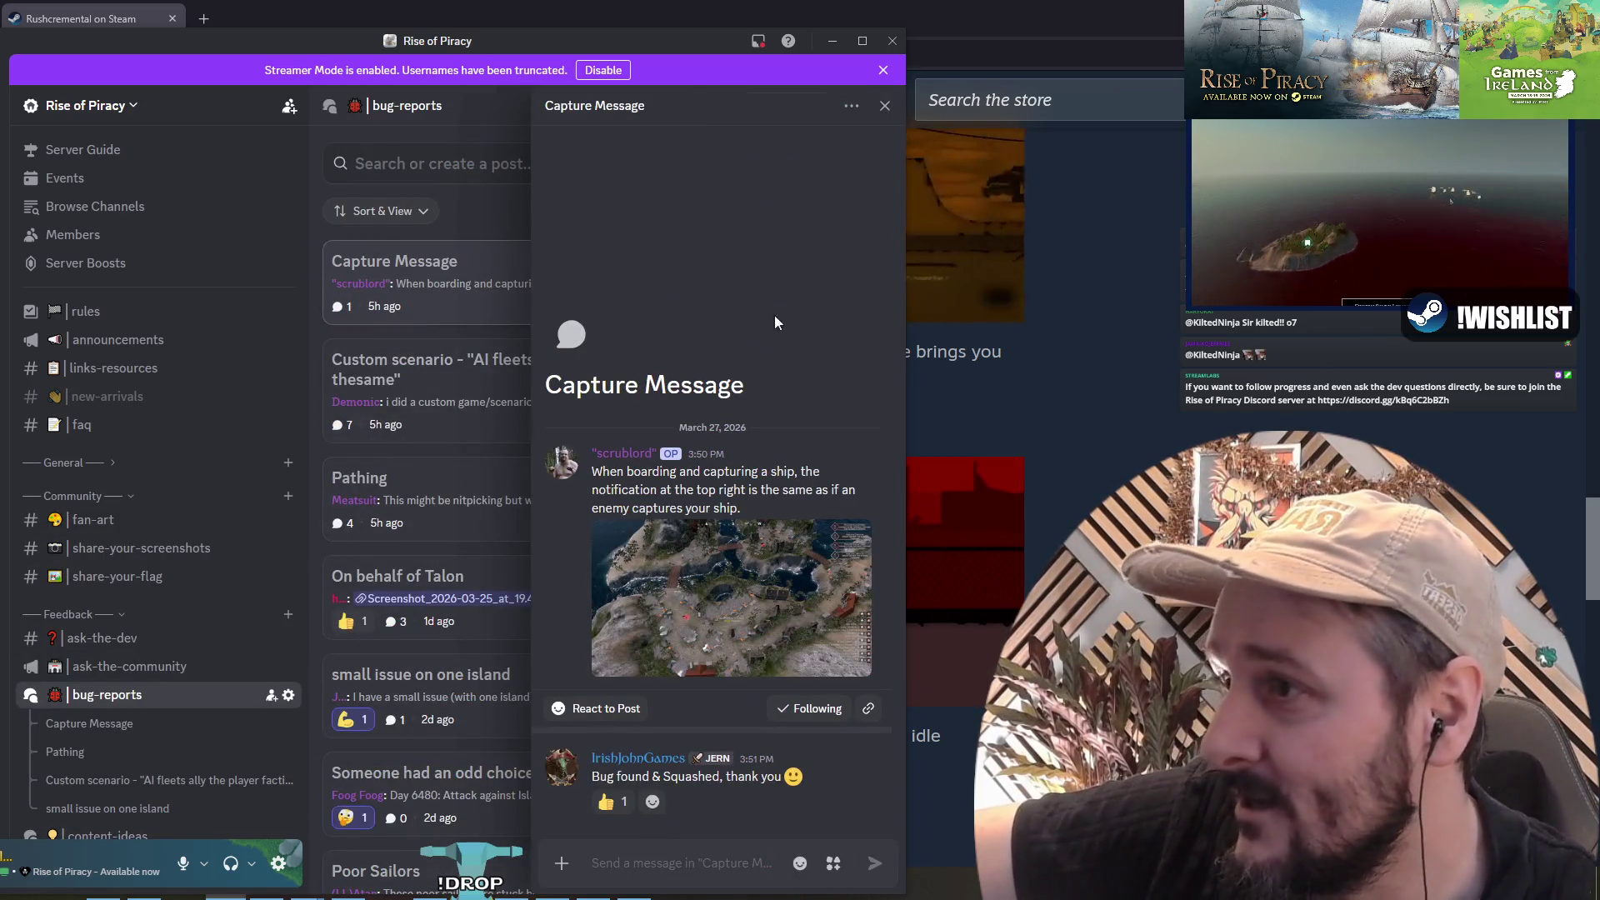
drag(908, 220, 1260, 220)
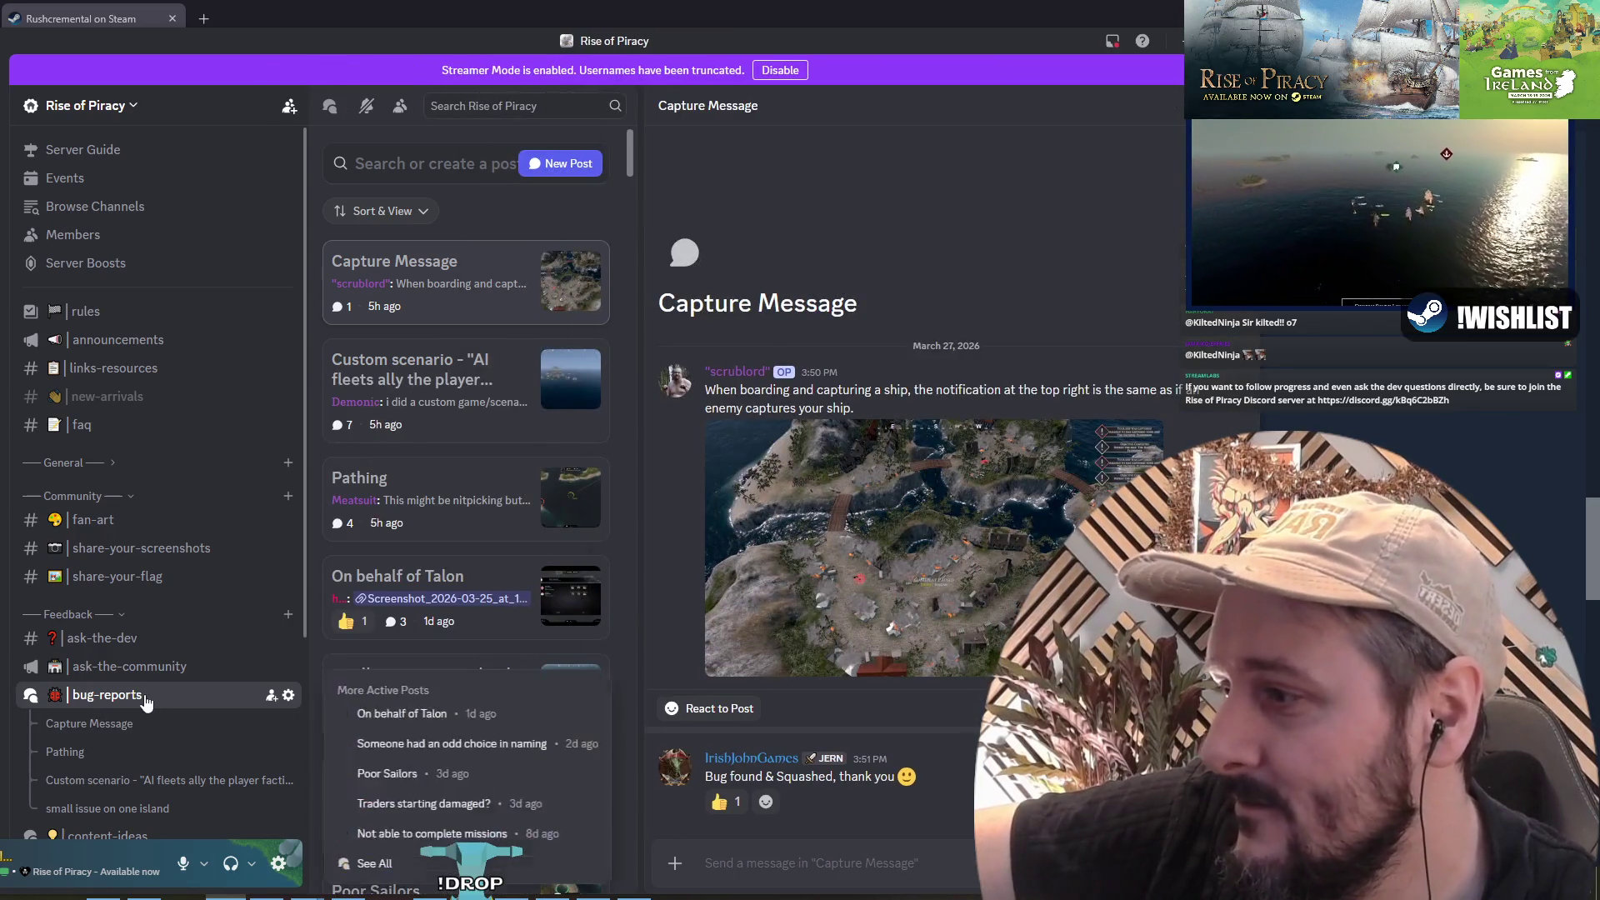
Step: Open the content-ideas feedback channel
scroll(142, 668, down, 2)
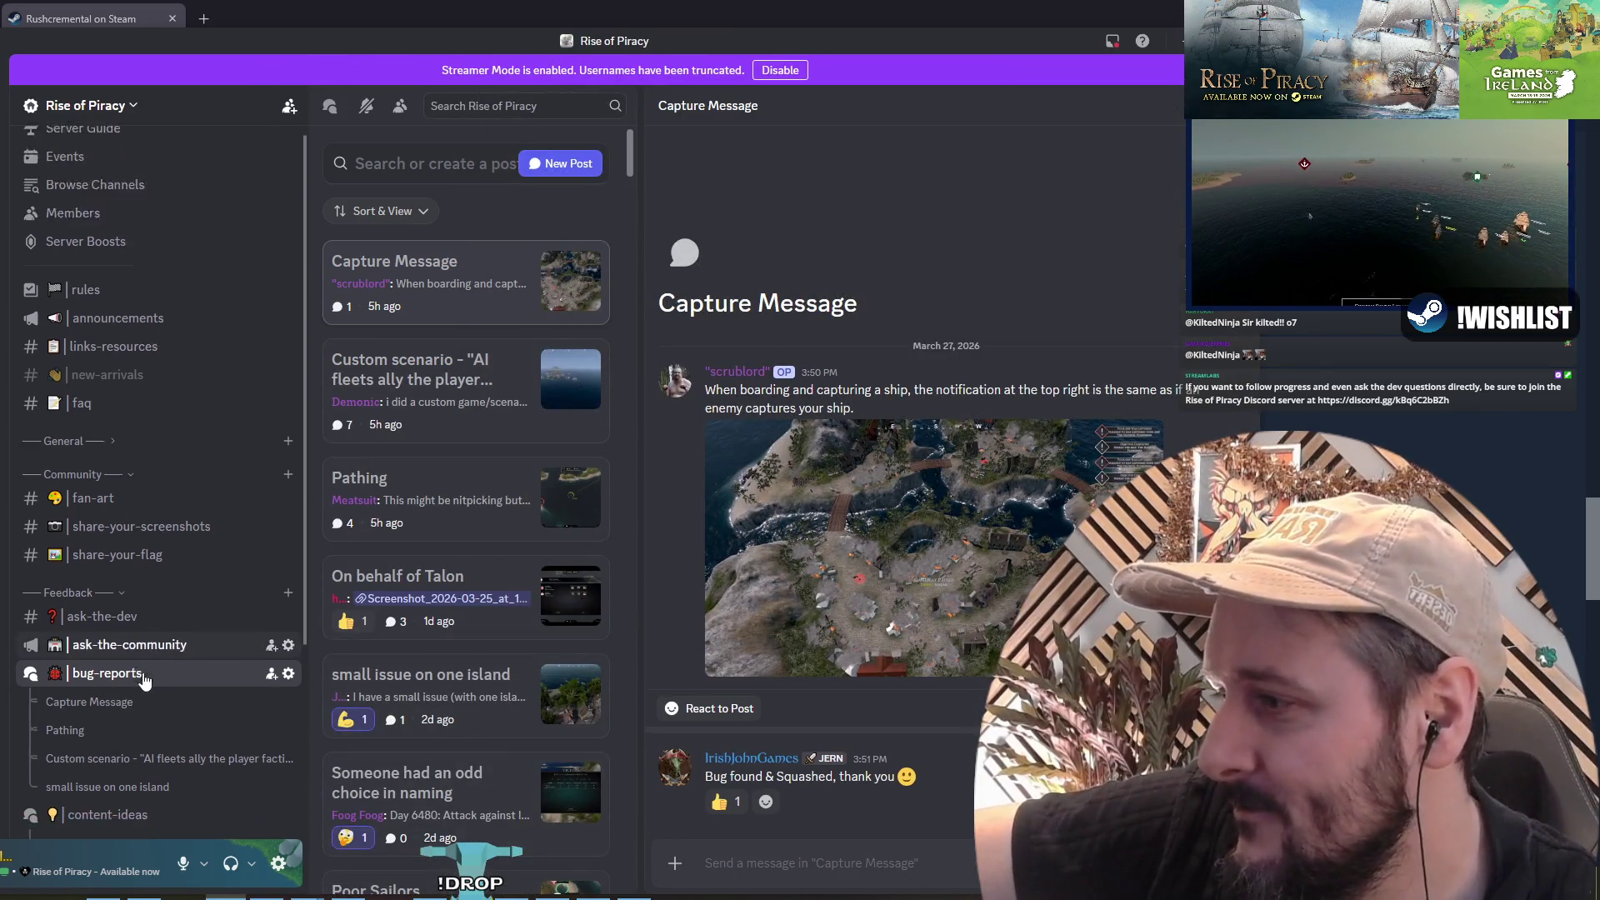
scroll(116, 709, down, 2)
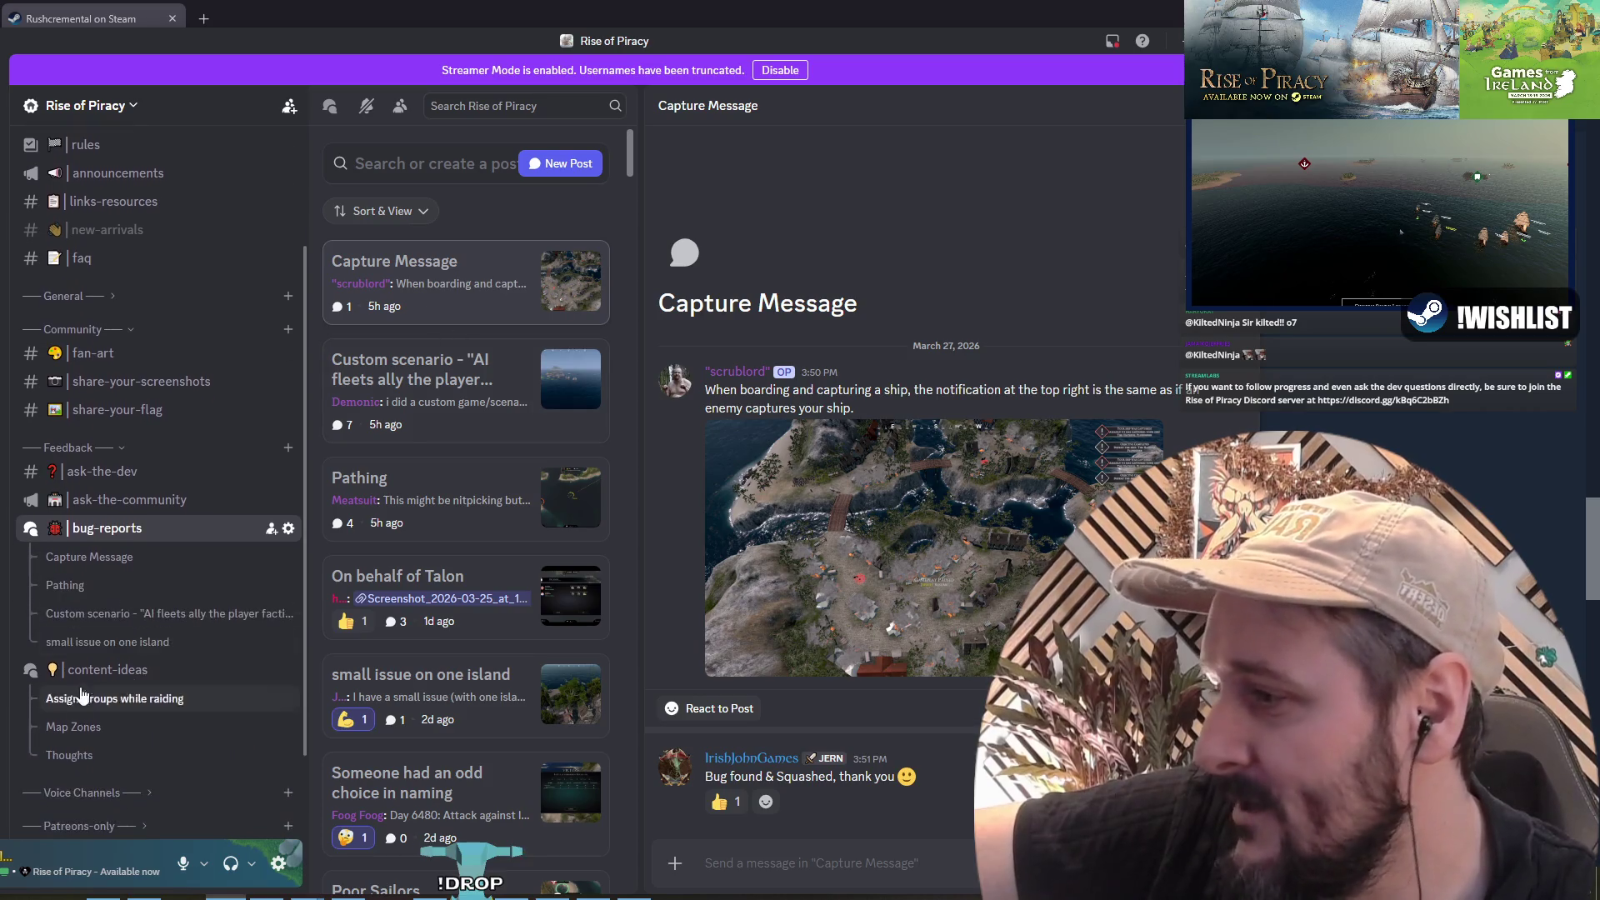
click(130, 671)
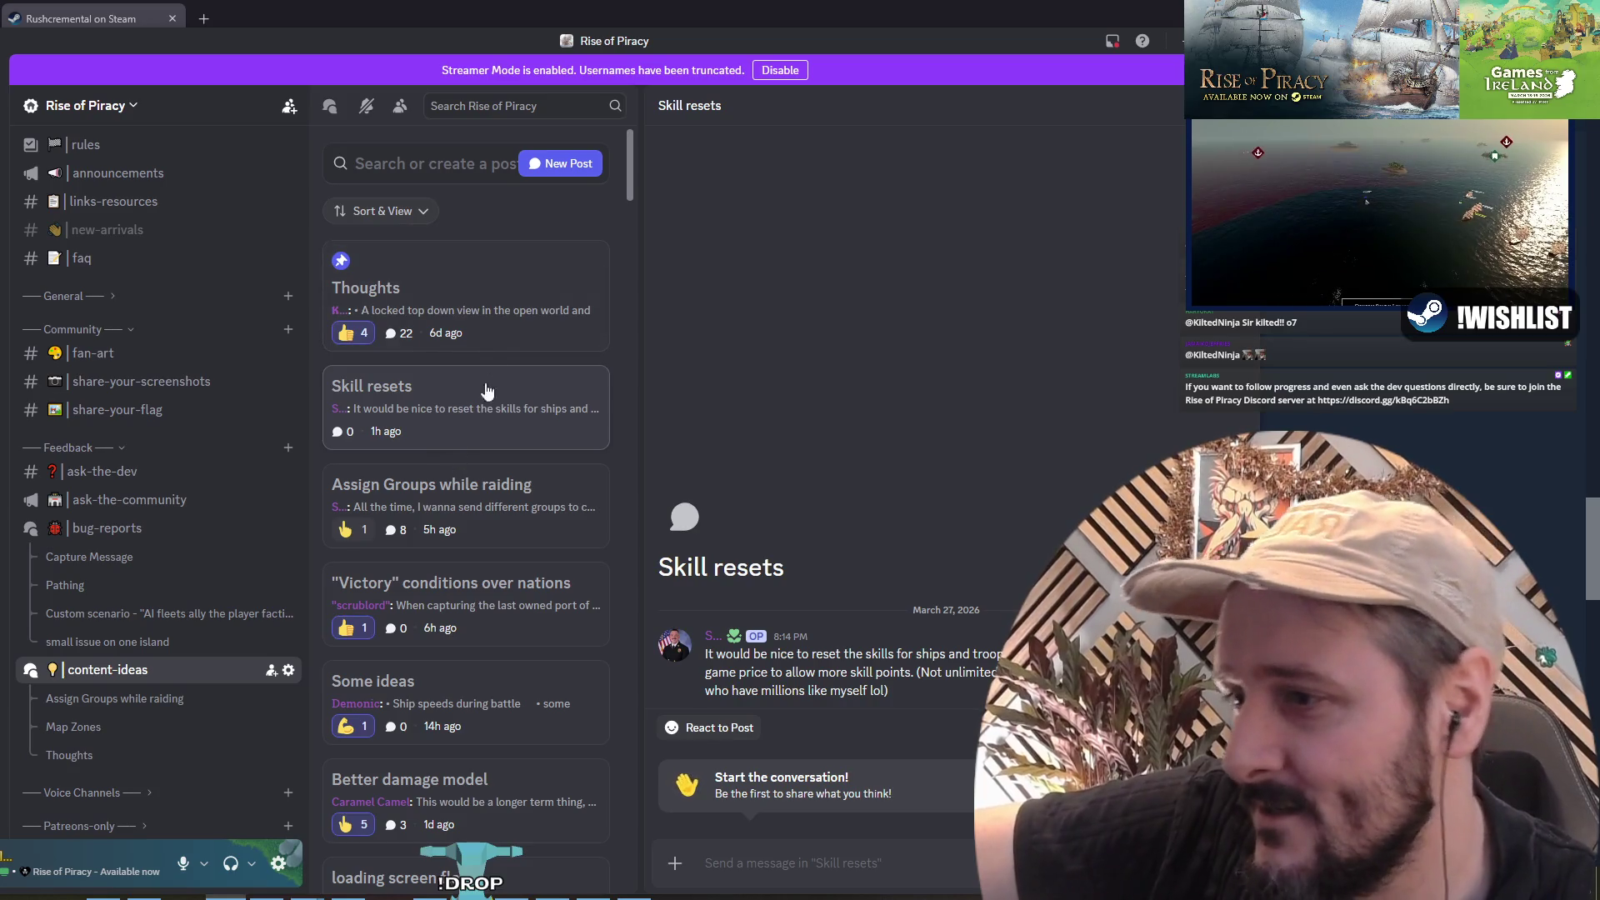
Step: Open and read through the Thoughts suggestion post
click(467, 291)
scroll(863, 471, down, 10)
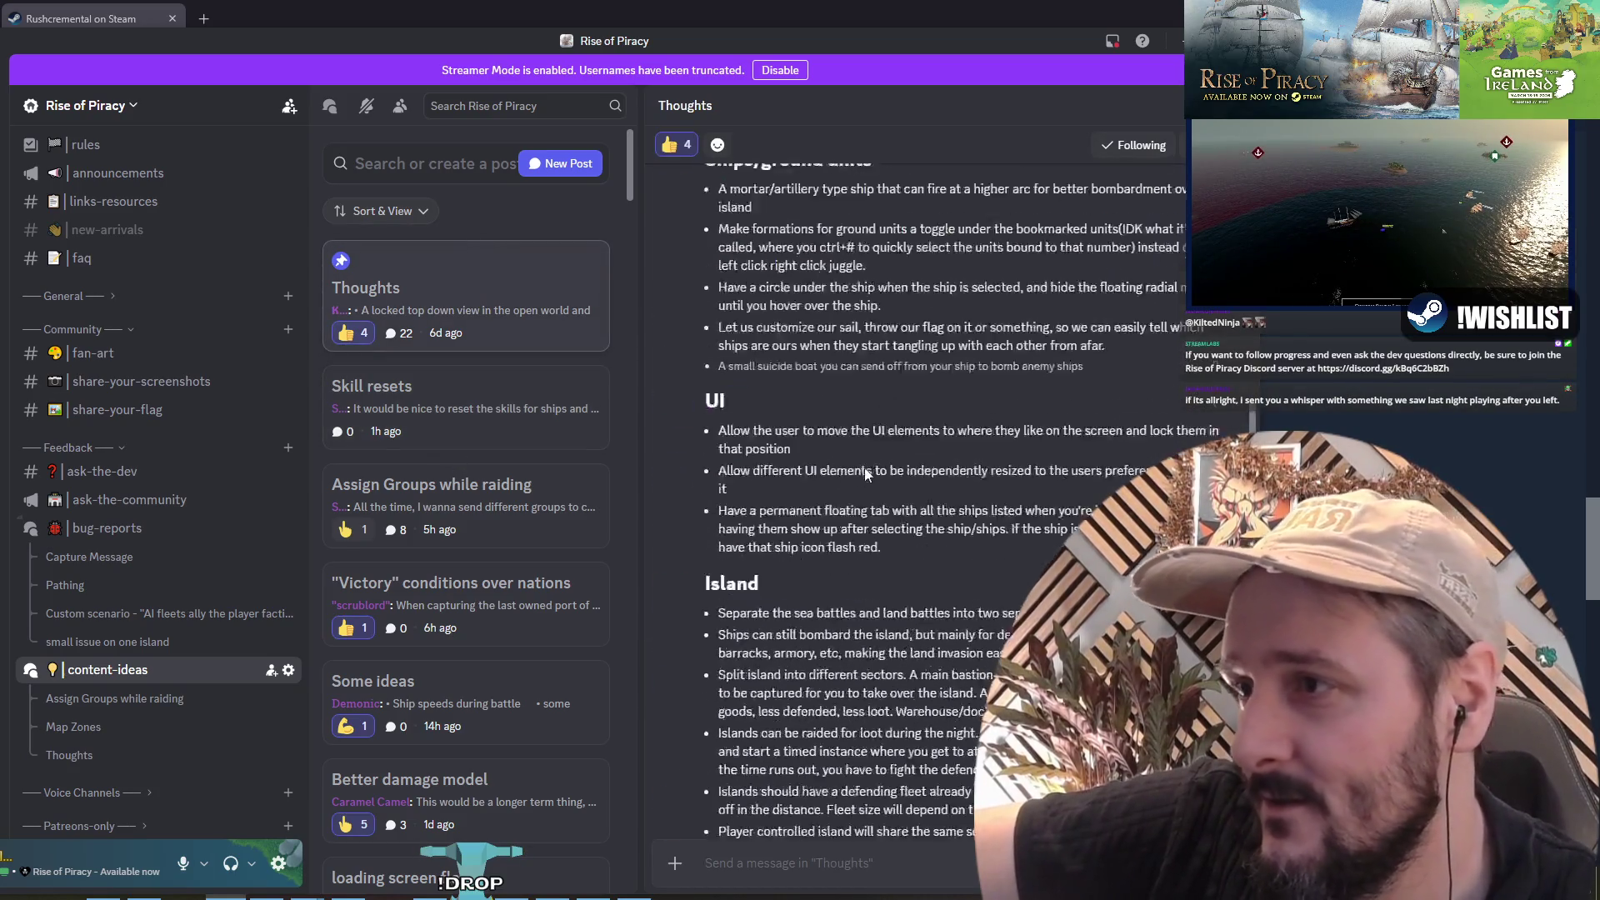
scroll(864, 471, up, 15)
scroll(806, 372, down, 15)
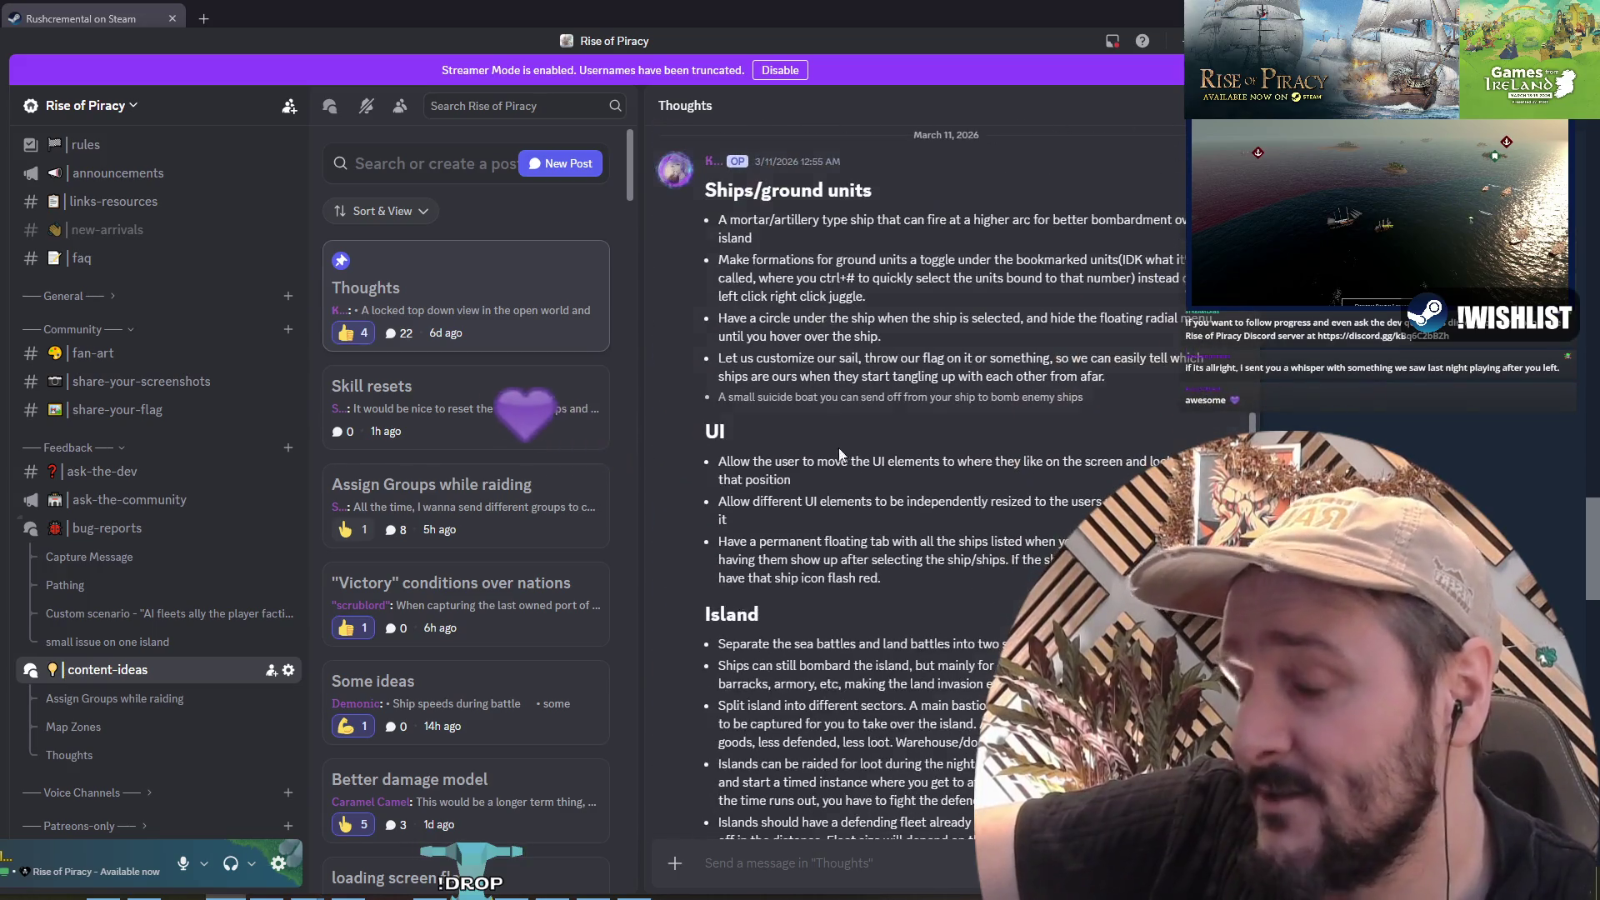
drag(754, 483, 756, 607)
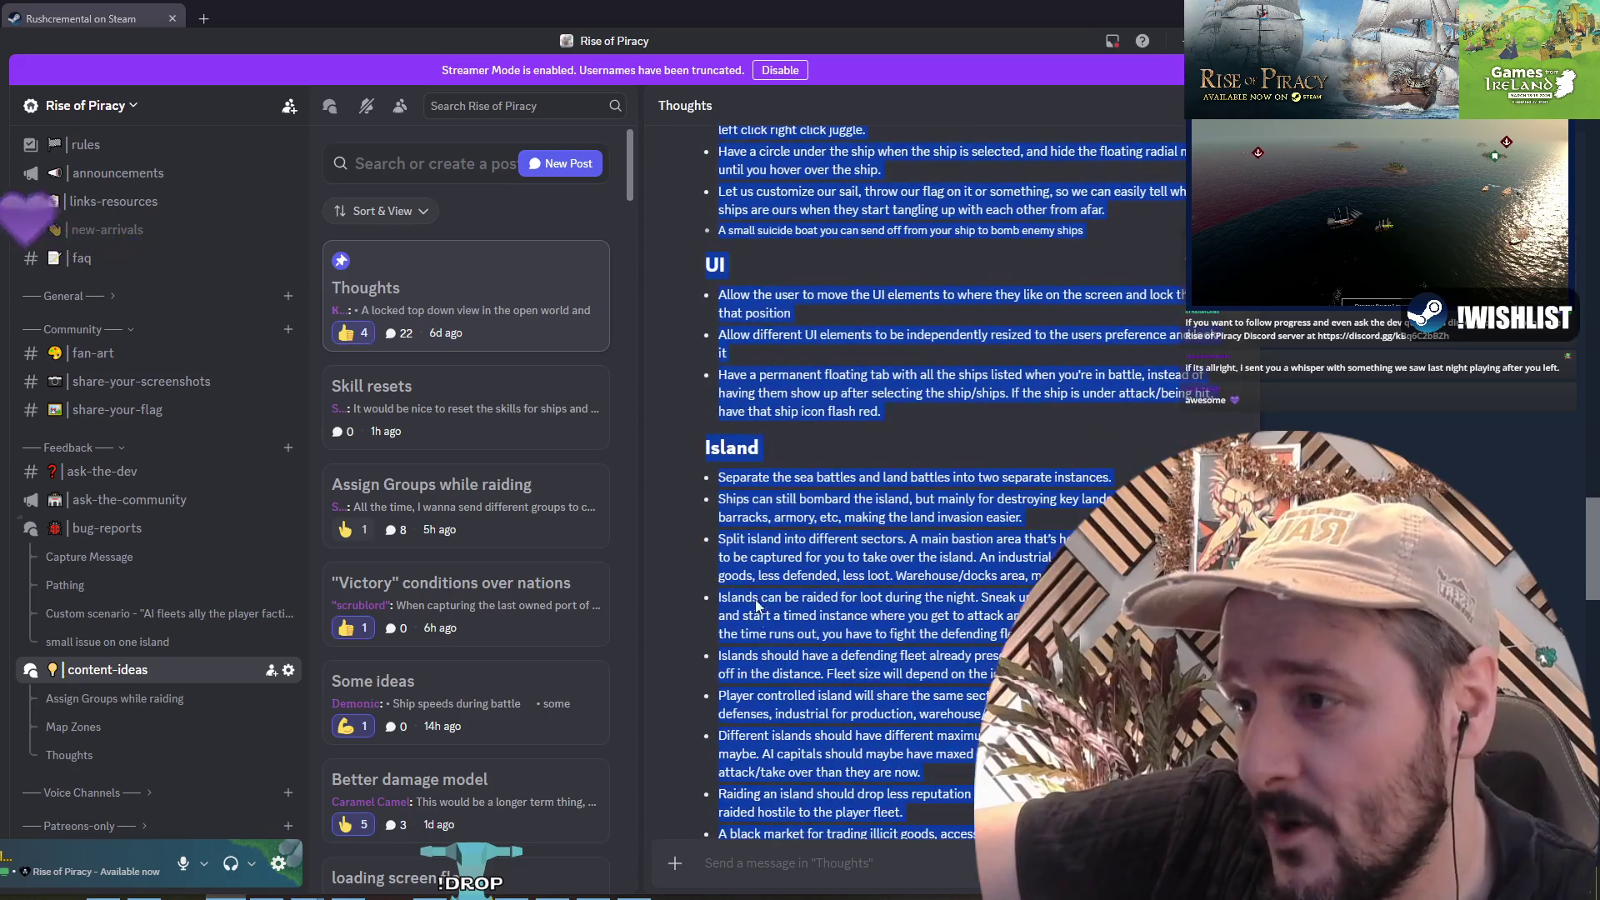
scroll(769, 606, down, 2)
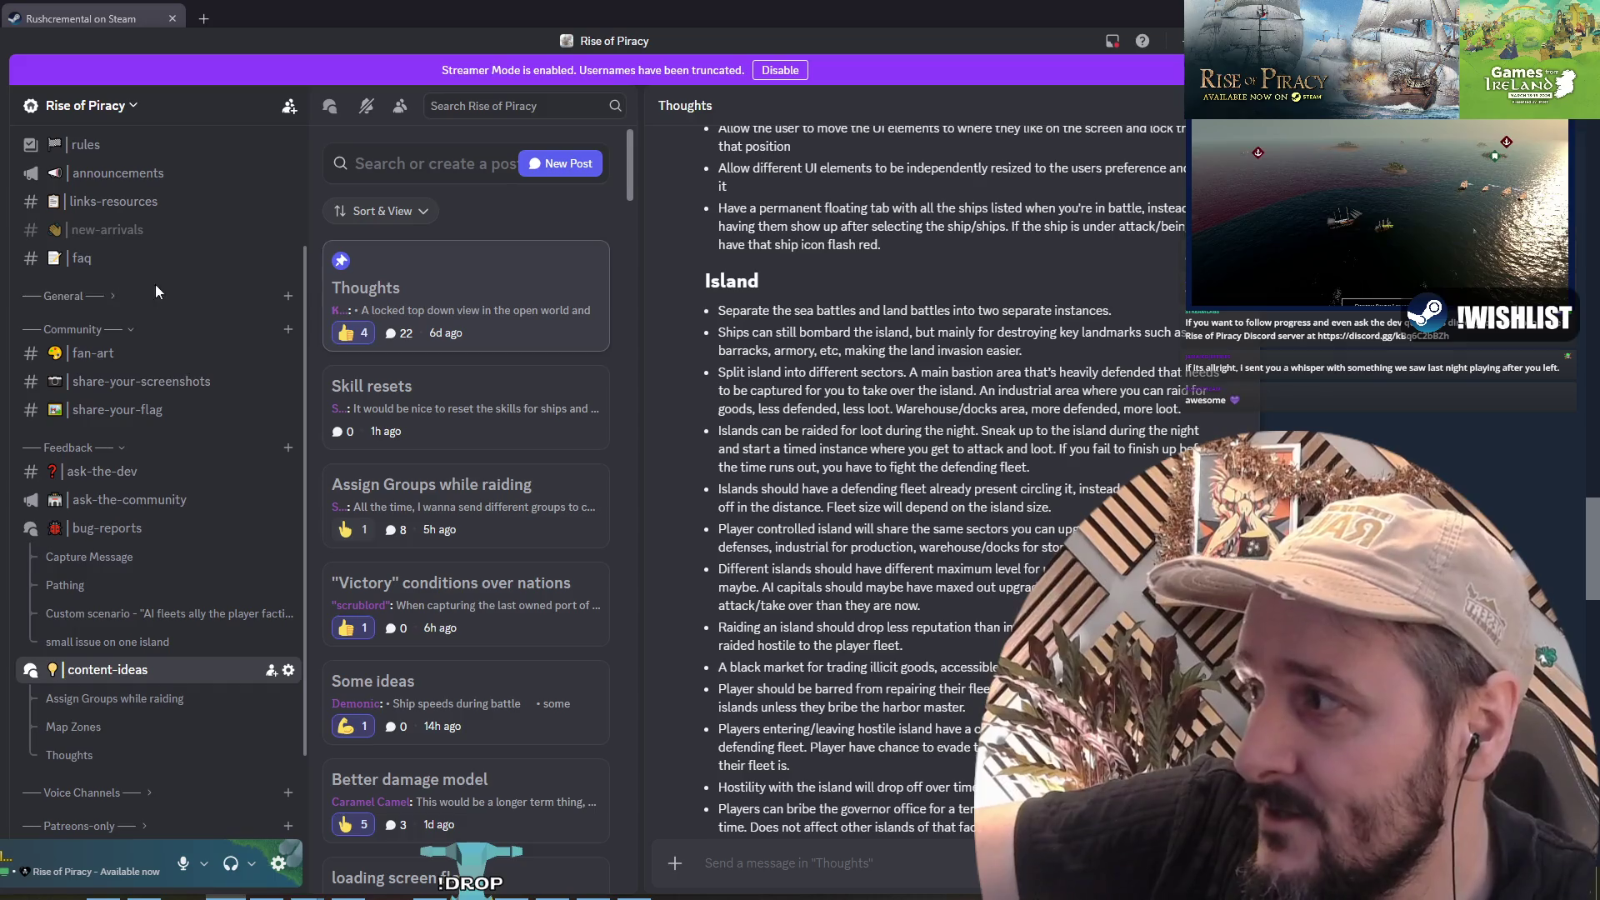
drag(772, 310, 783, 572)
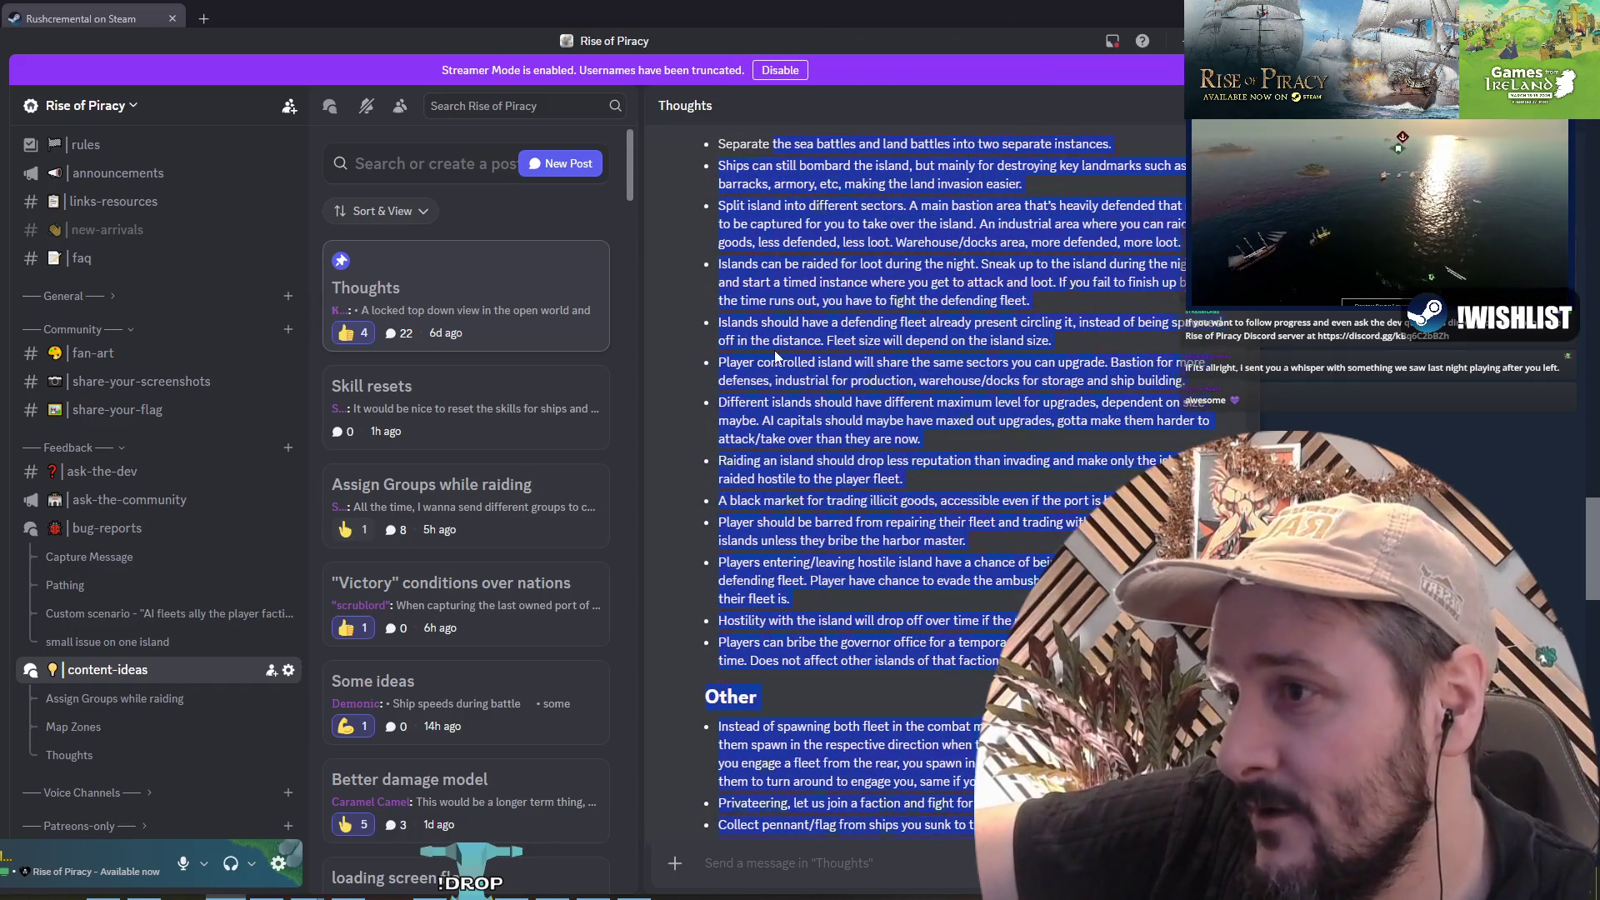
click(815, 448)
scroll(815, 447, down, 5)
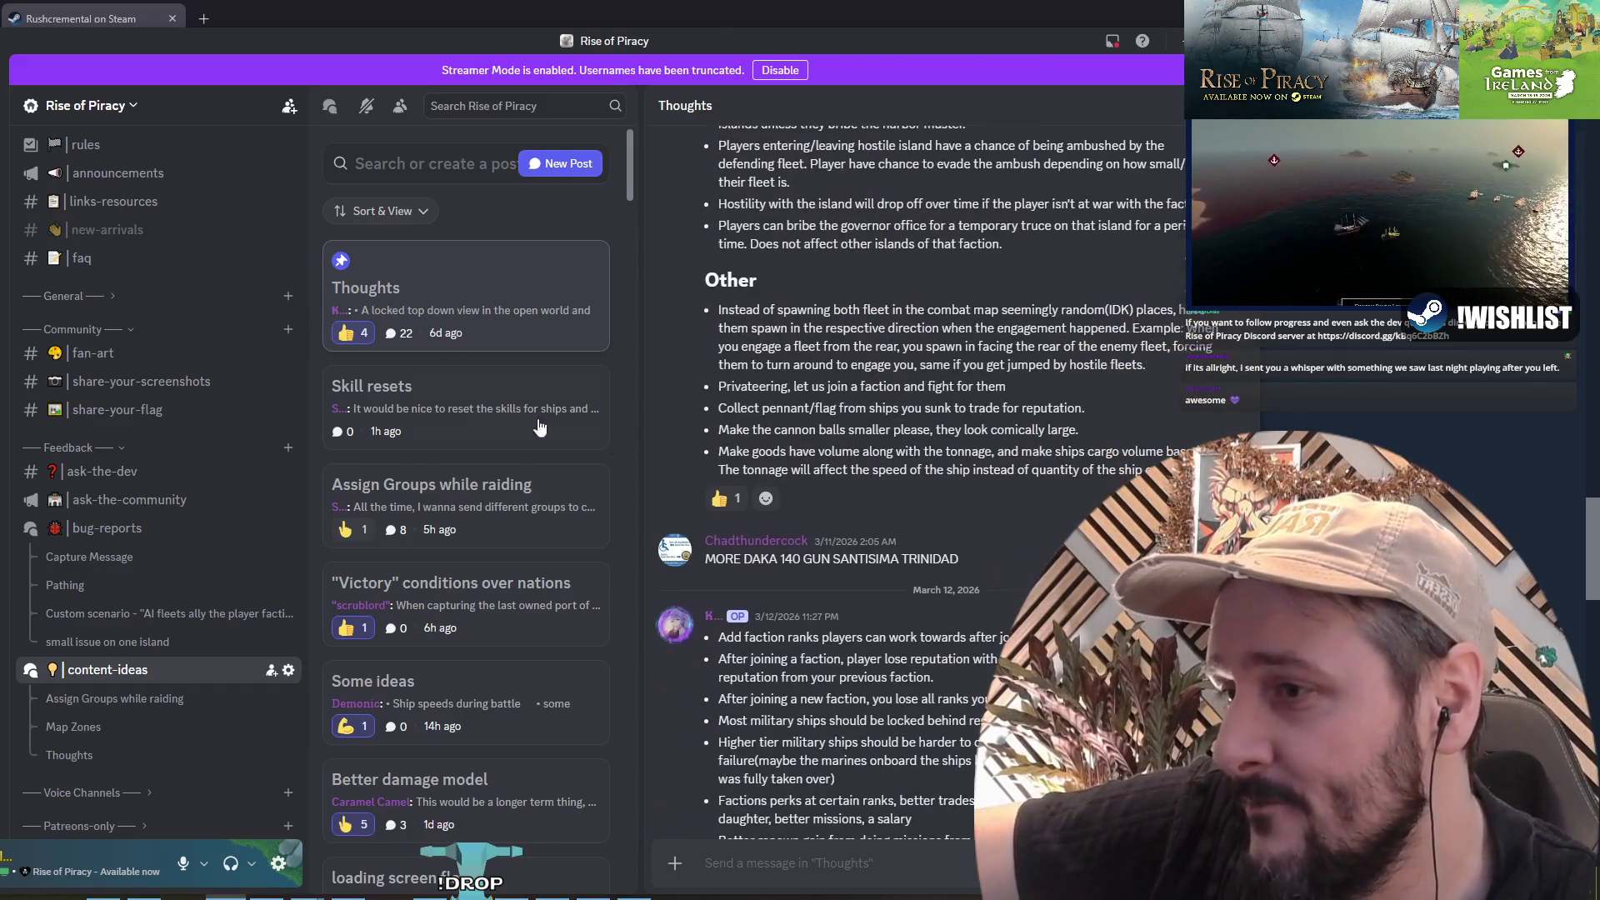
Step: Read the Skill resets post and Assign Groups while raiding thread, then return to the Rushcremental page
click(437, 425)
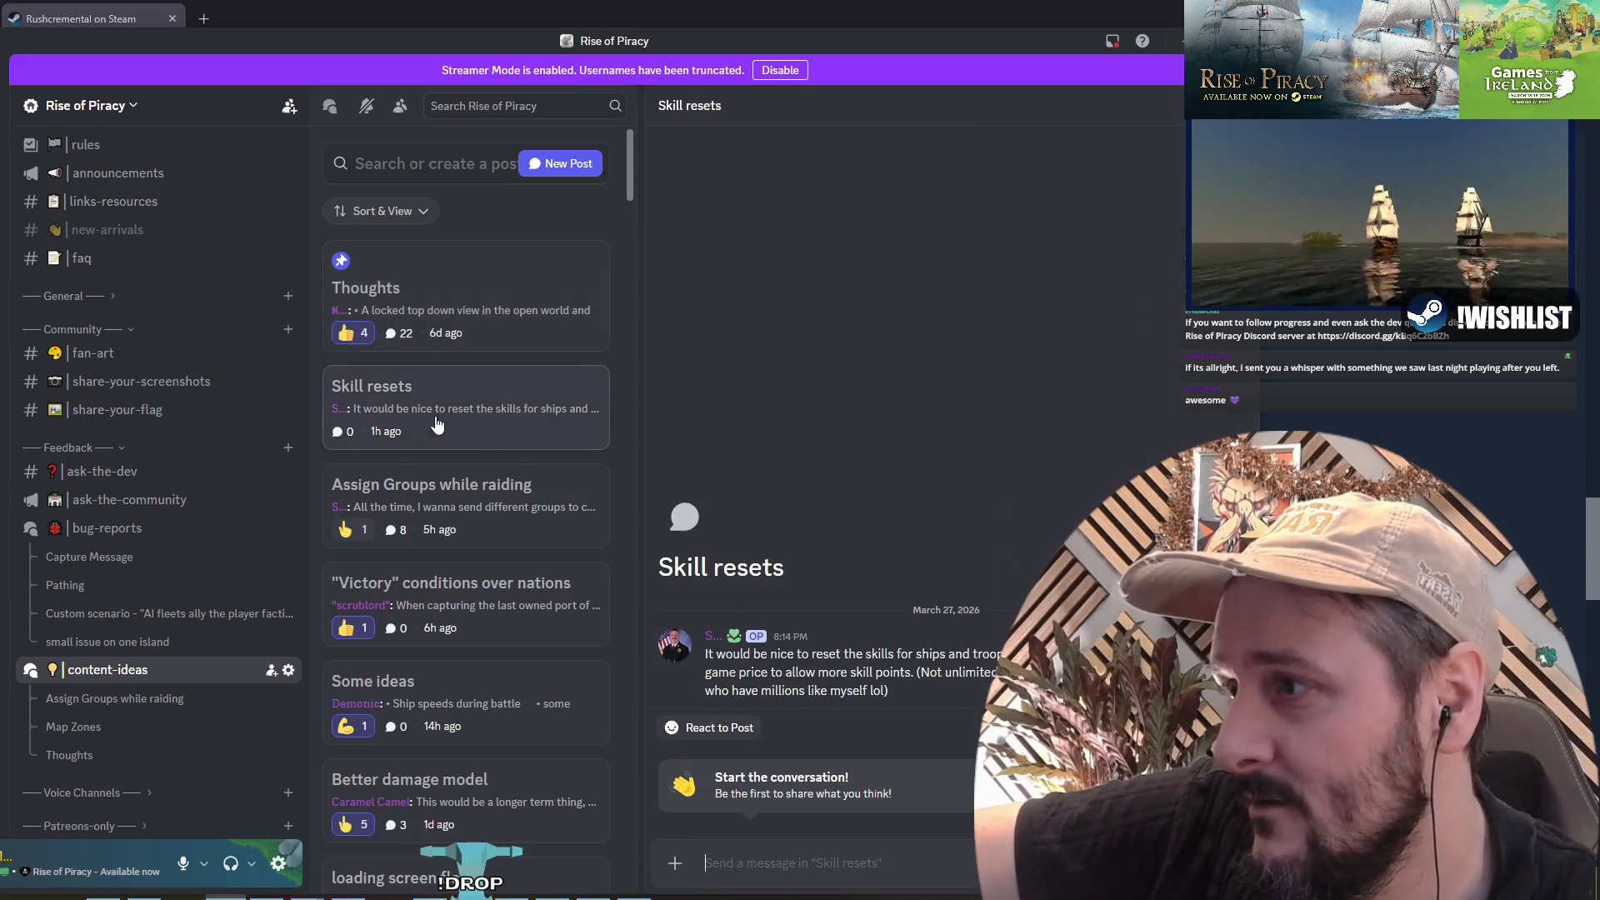
click(730, 655)
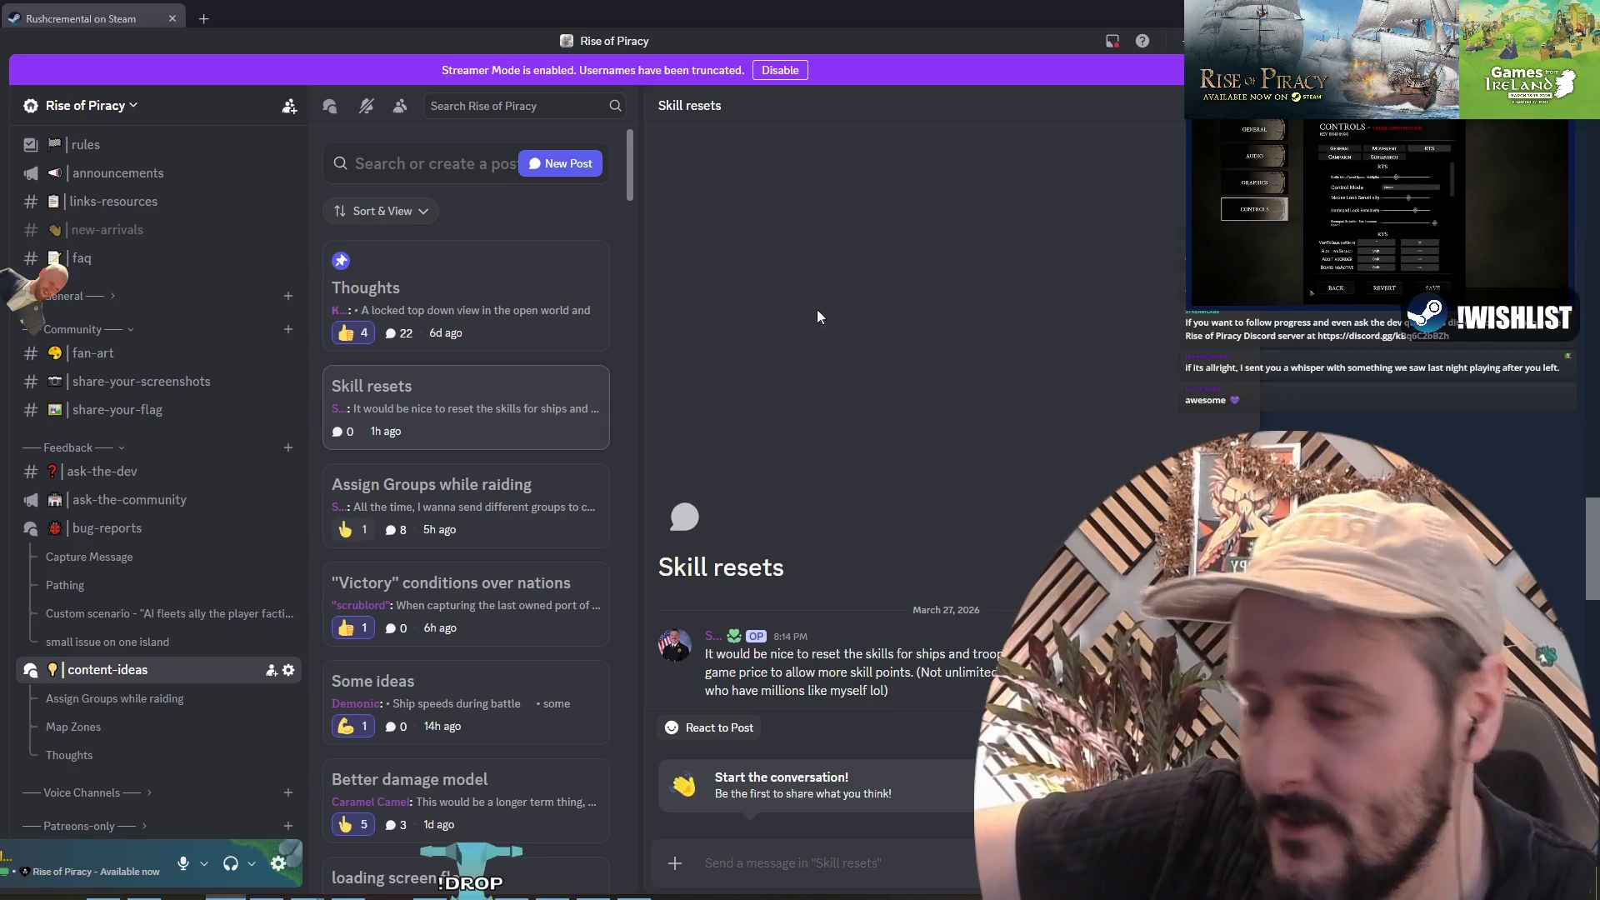
click(508, 487)
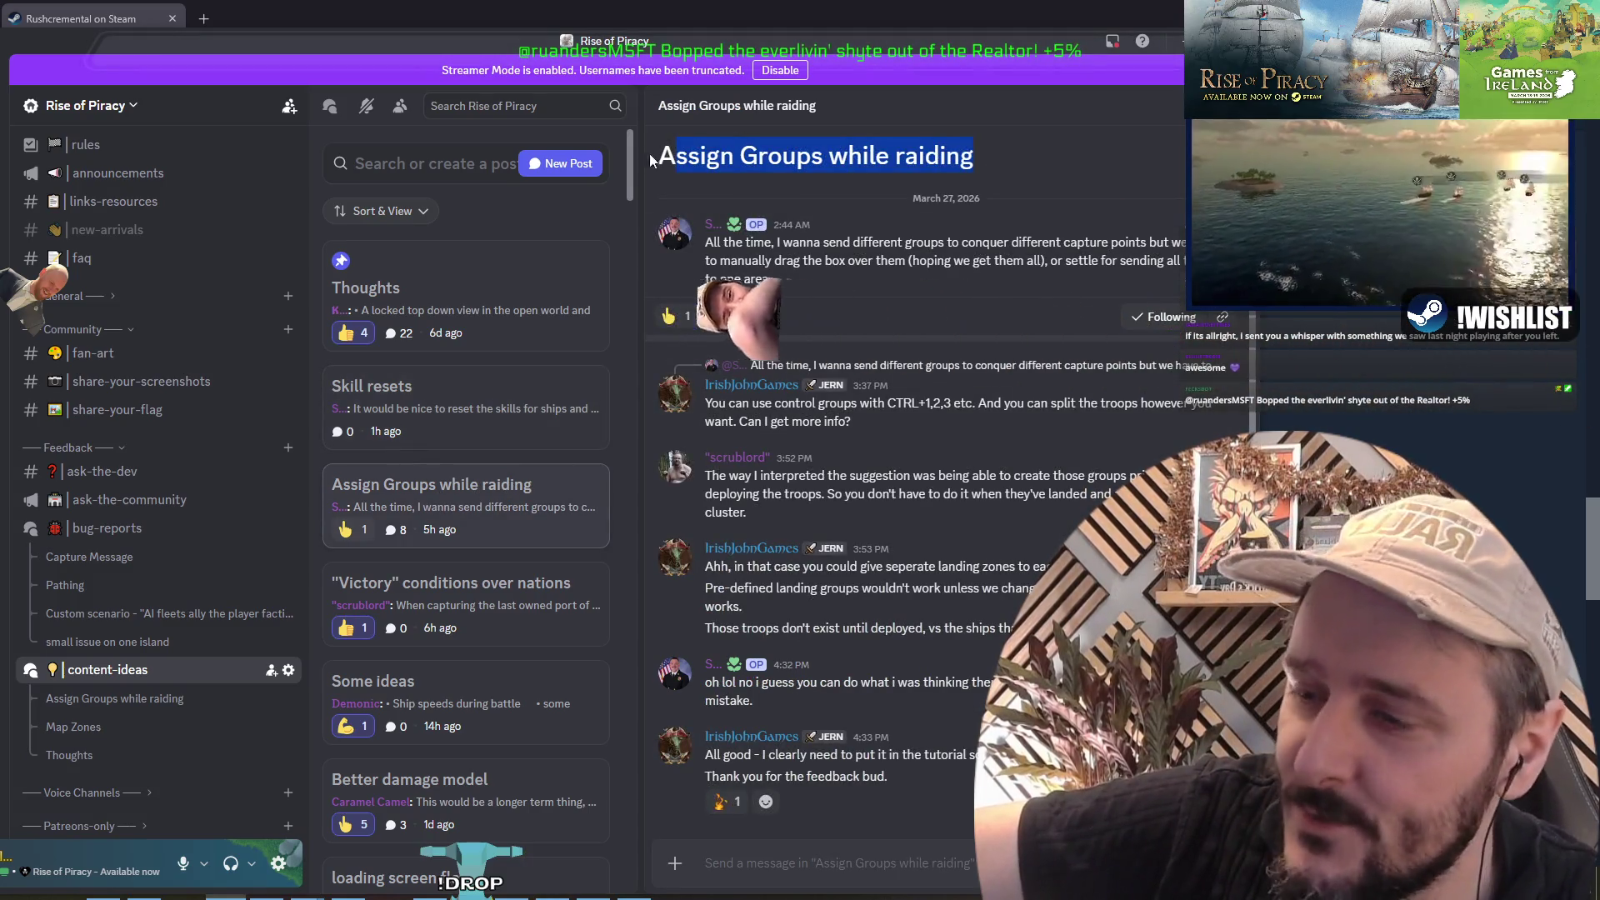
drag(689, 156, 940, 161)
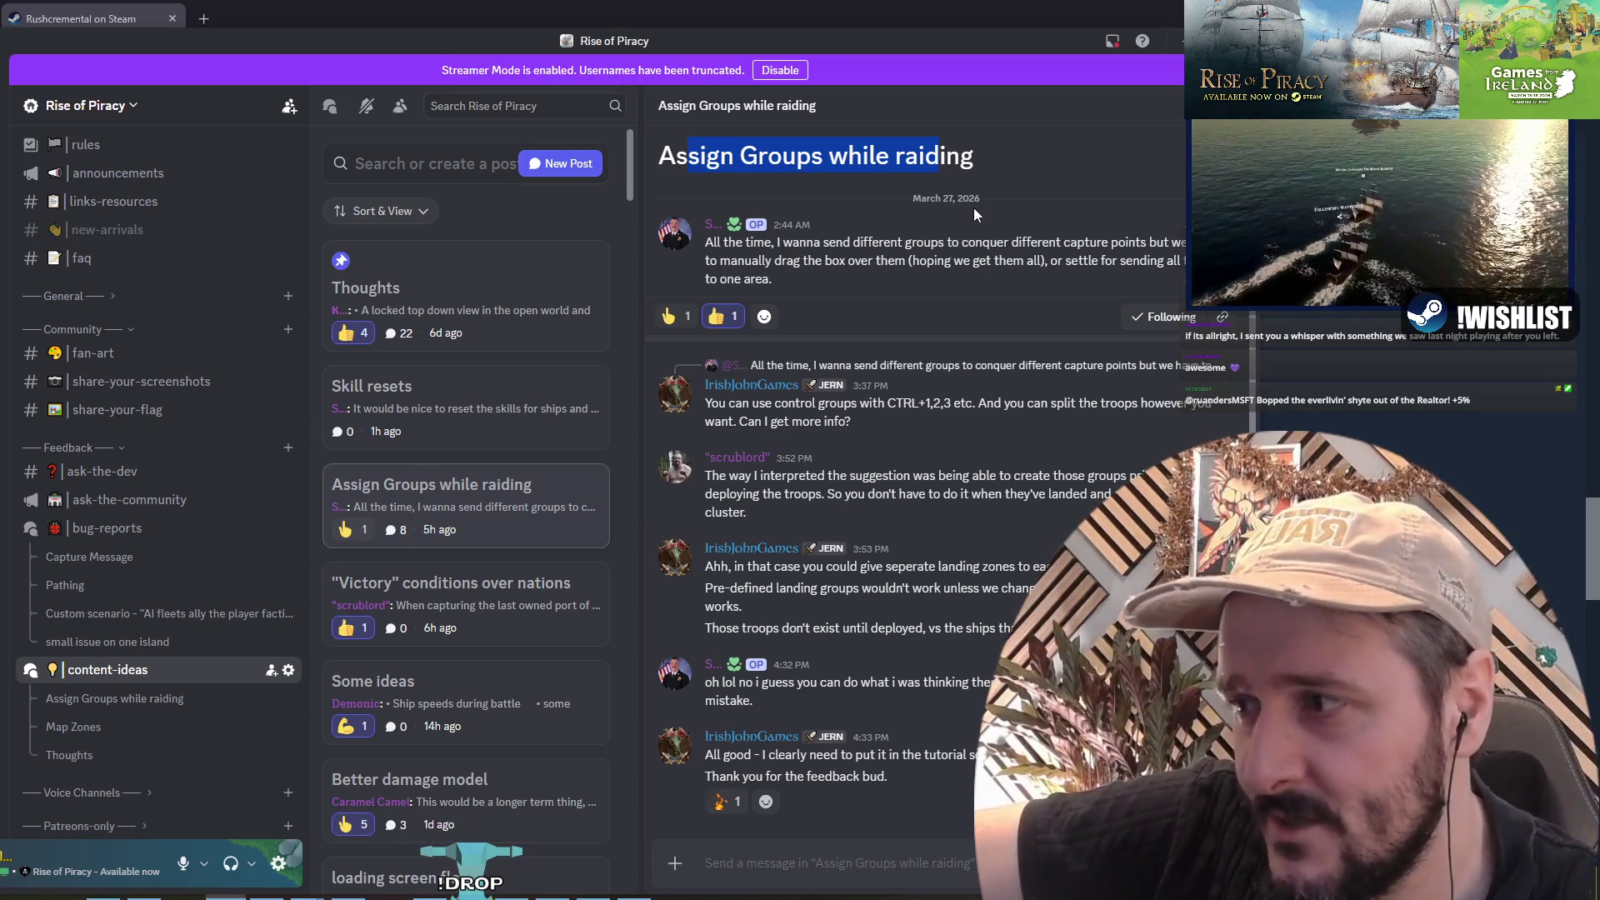
click(974, 214)
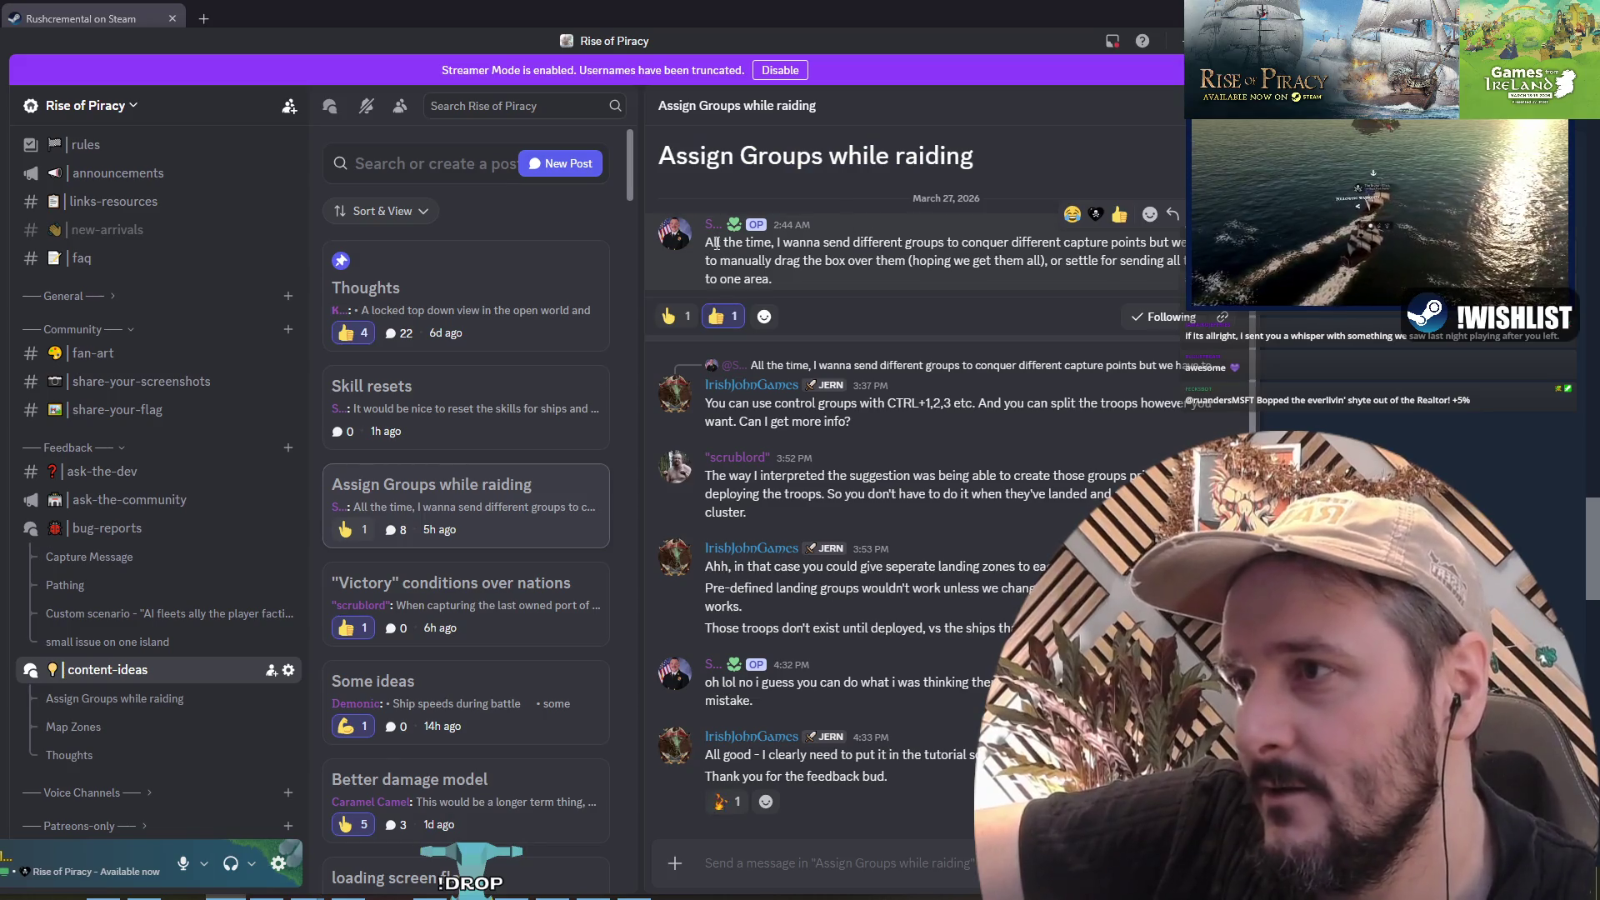
click(897, 7)
scroll(606, 830, up, 5)
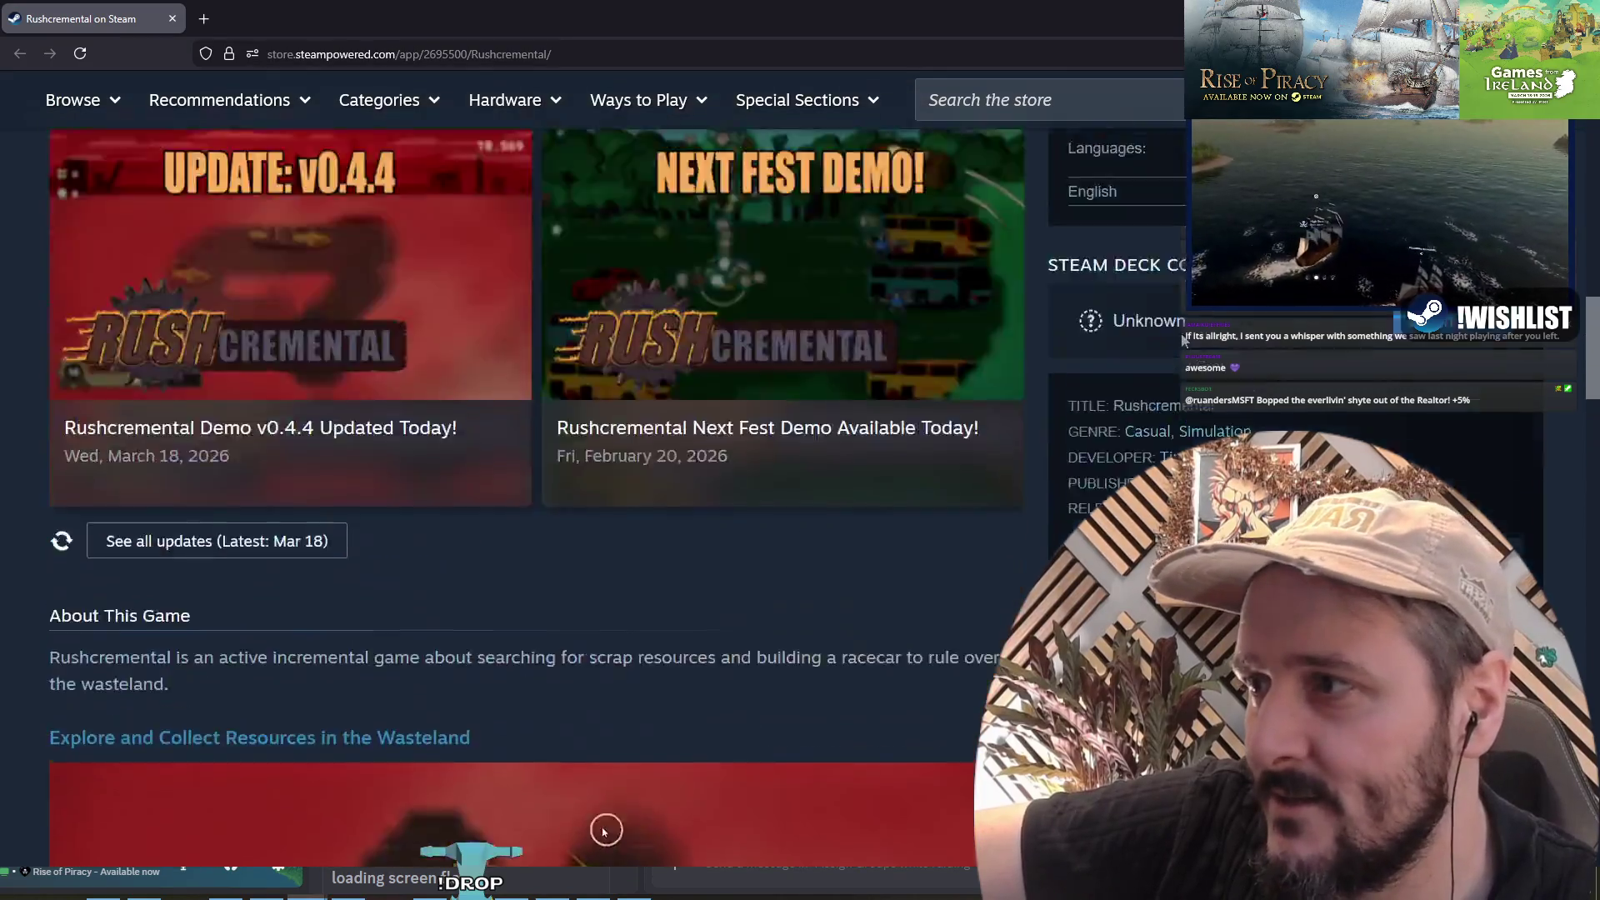
Step: Scroll the Rushcremental store page back to the top and switch to Discord
scroll(605, 831, up, 10)
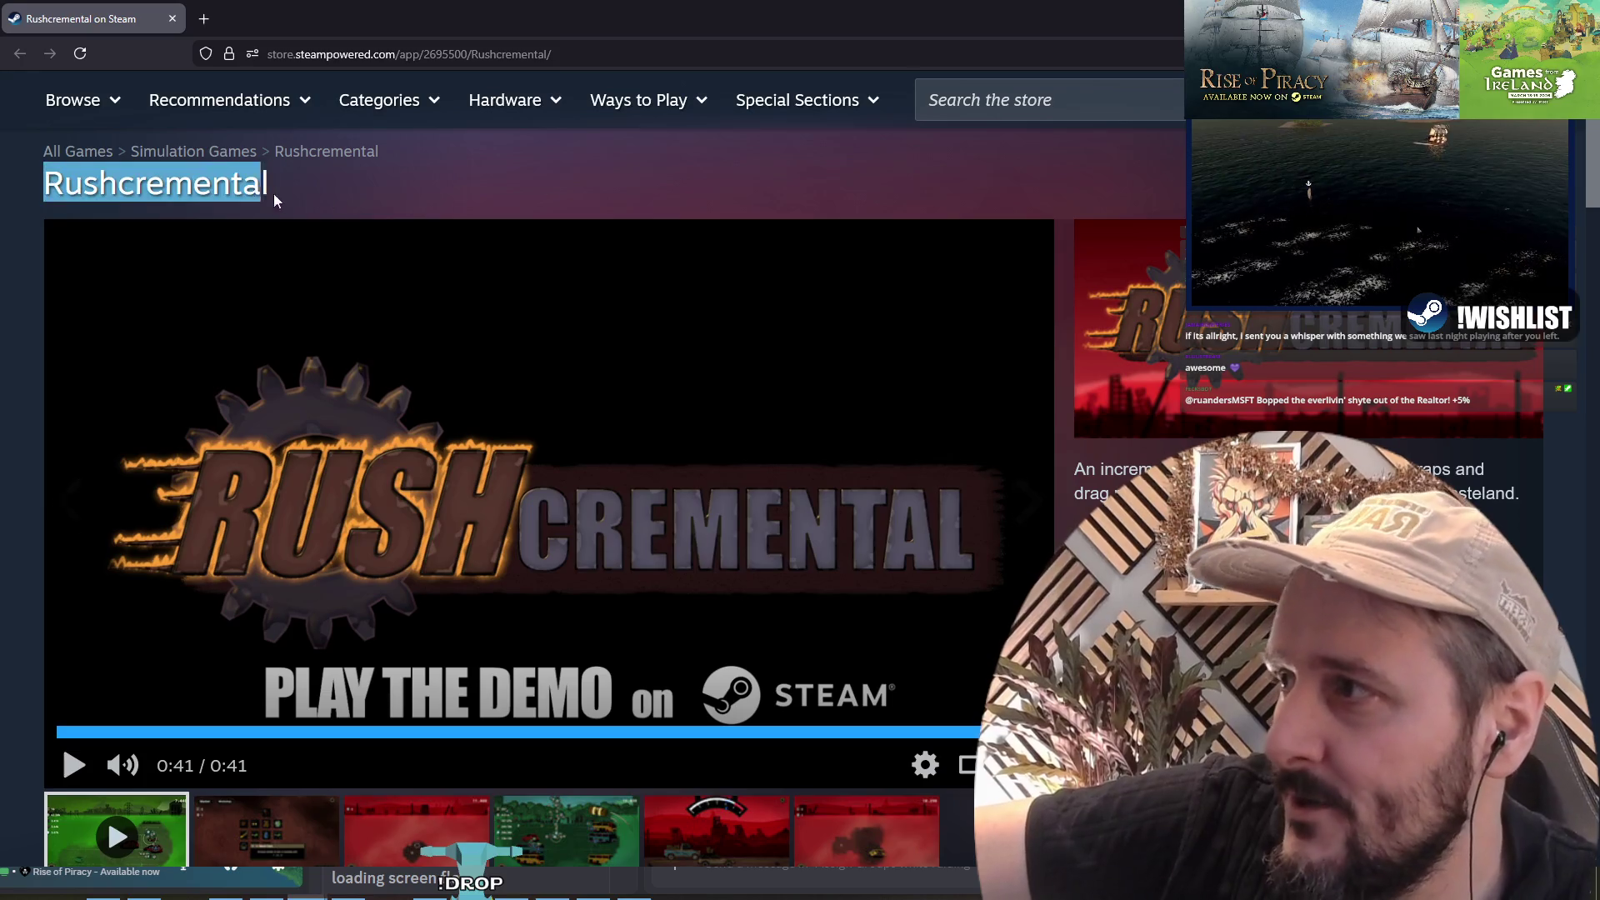
scroll(305, 252, down, 2)
scroll(306, 525, up, 3)
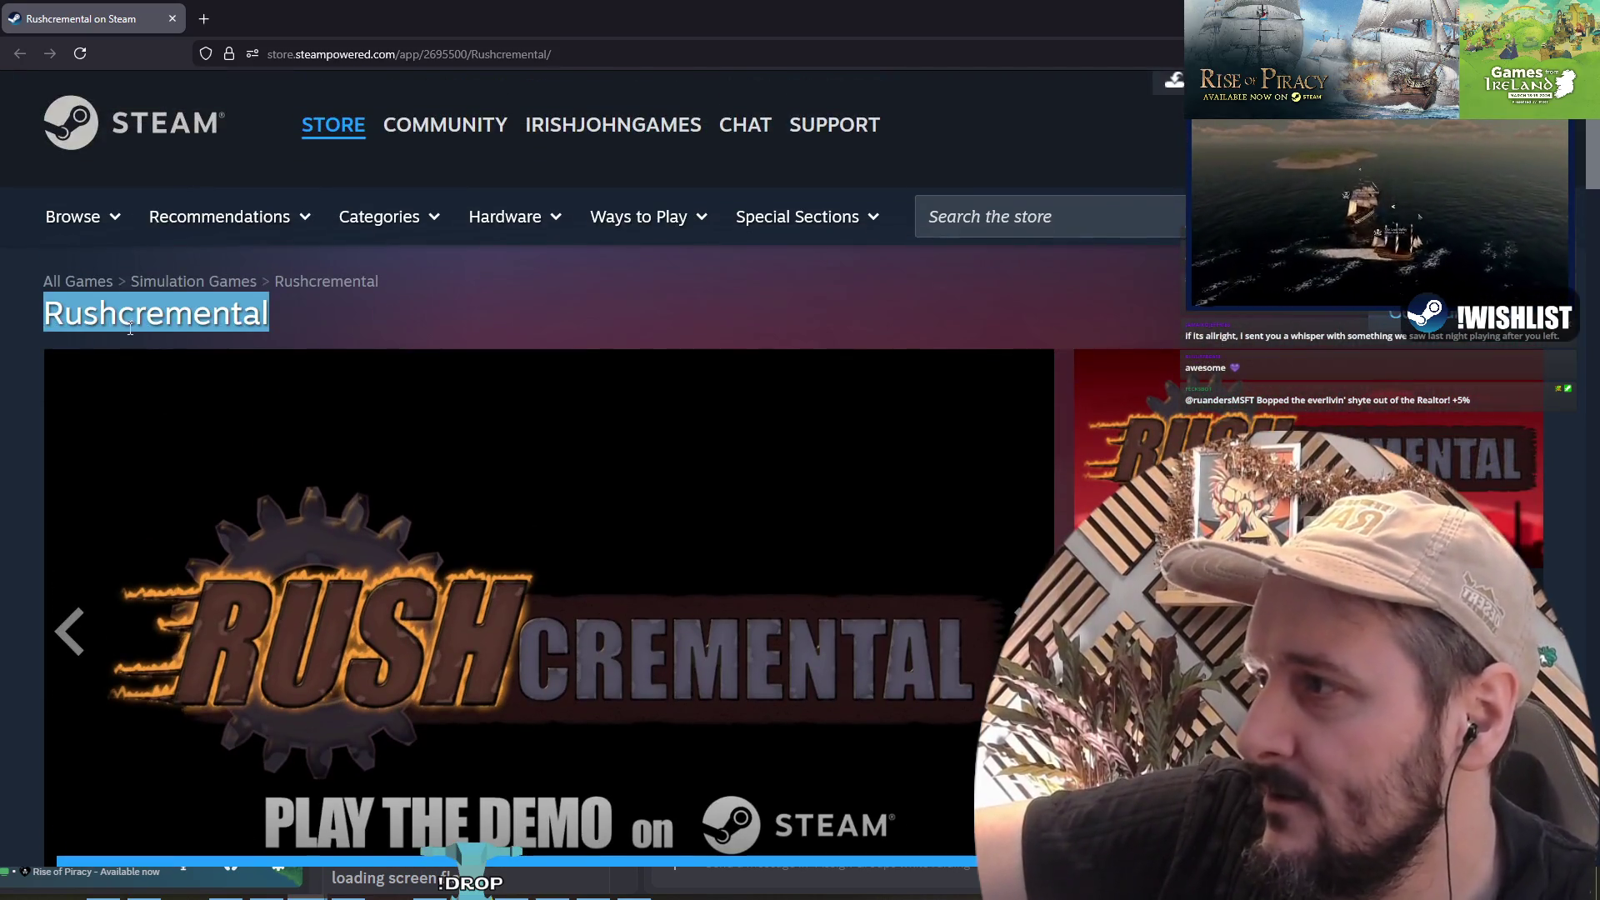
key(alt+Tab)
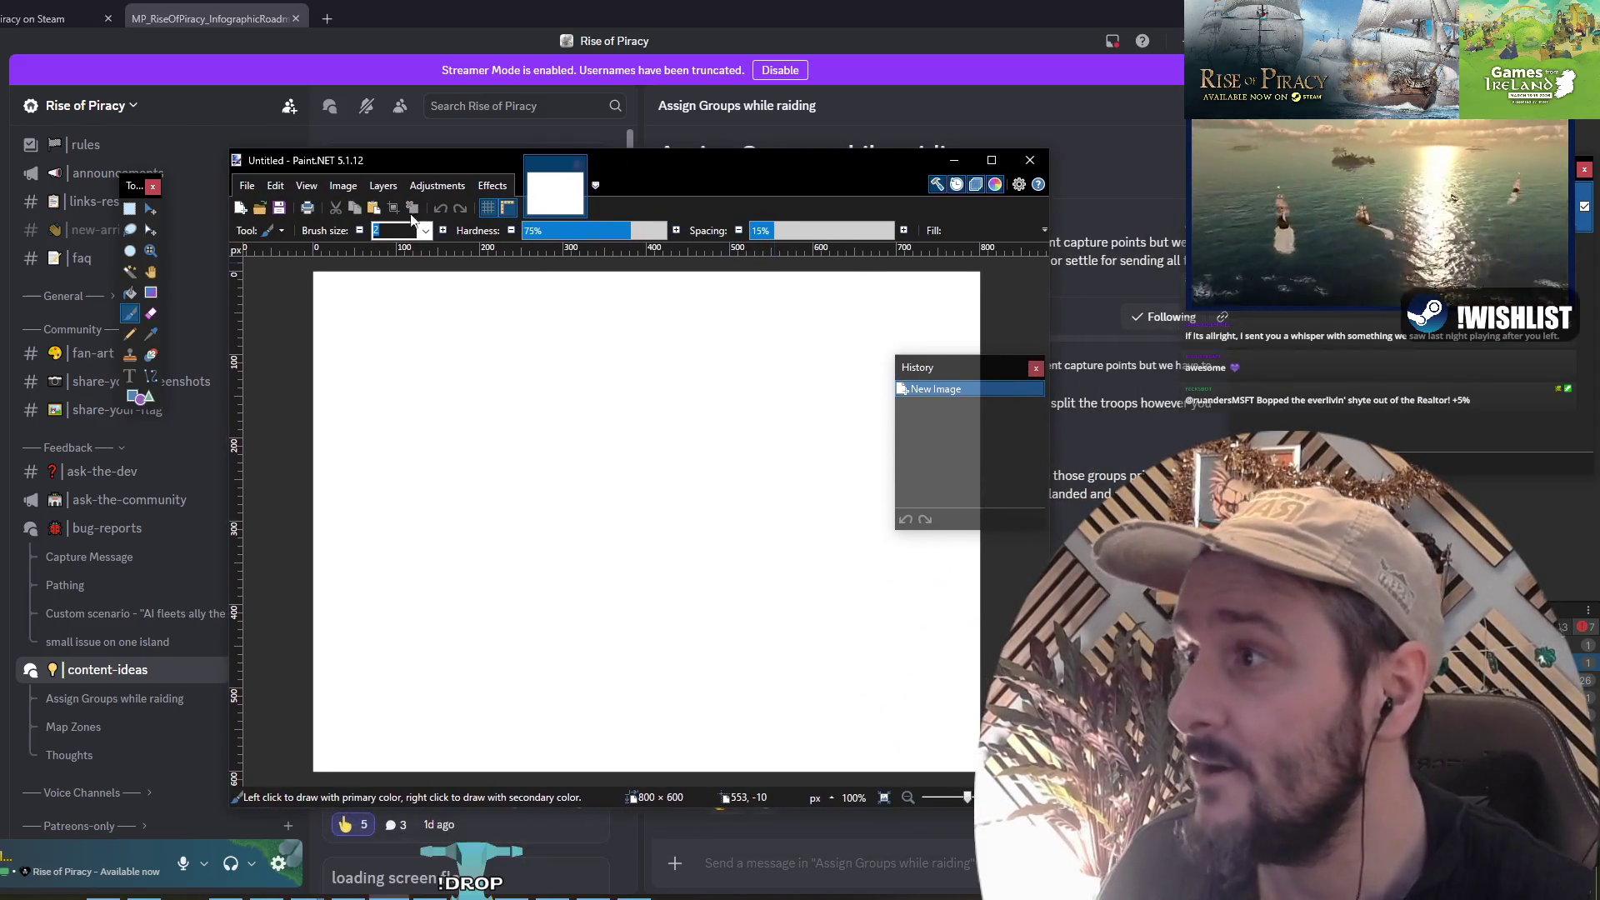
Step: Shrink the brush slightly and sketch a diagonal line, a short stroke and marks inside the figure's box
drag(668, 166, 733, 149)
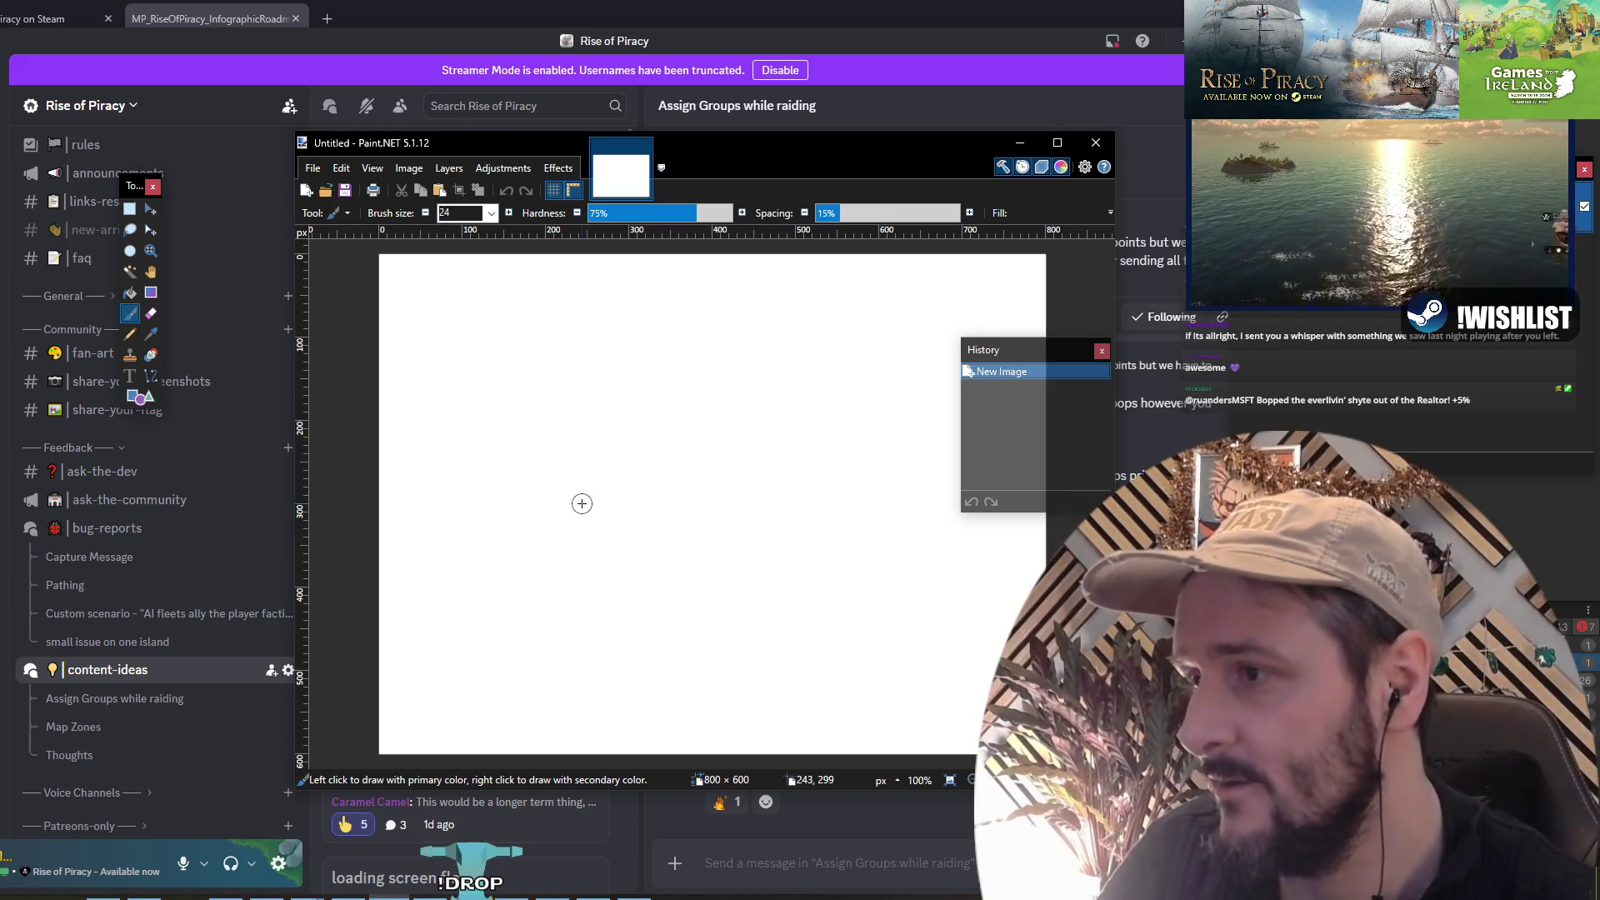
mouse_move(767, 148)
mouse_down()
mouse_move(379, 607)
mouse_move(342, 712)
mouse_move(307, 742)
mouse_move(653, 226)
mouse_move(629, 133)
mouse_up()
key(bracketleft)
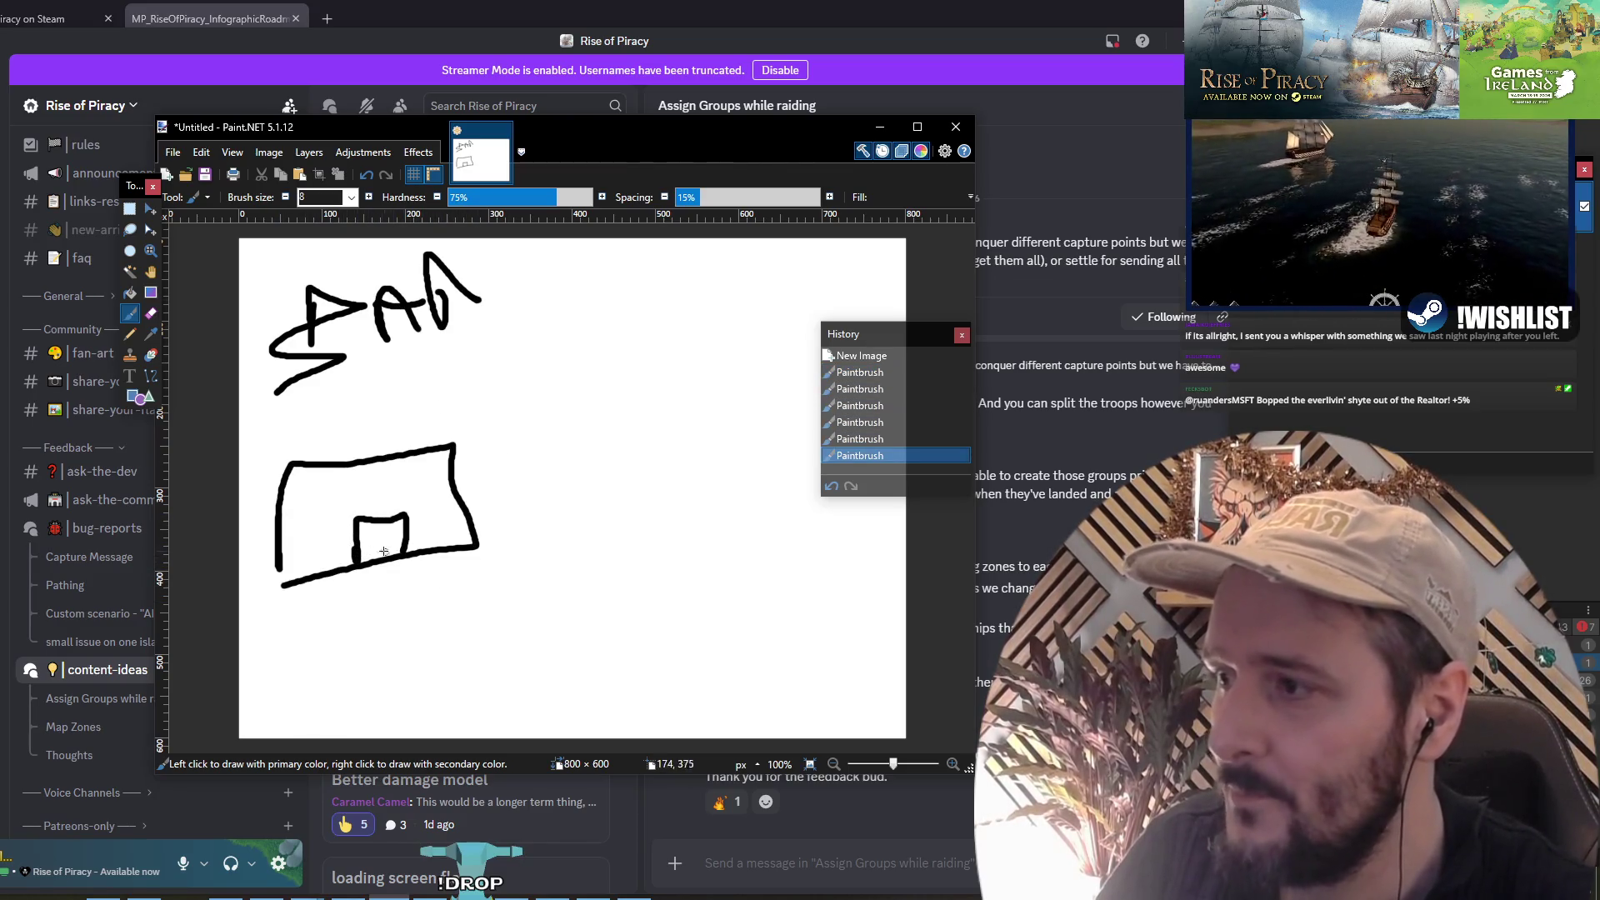
drag(384, 551, 433, 575)
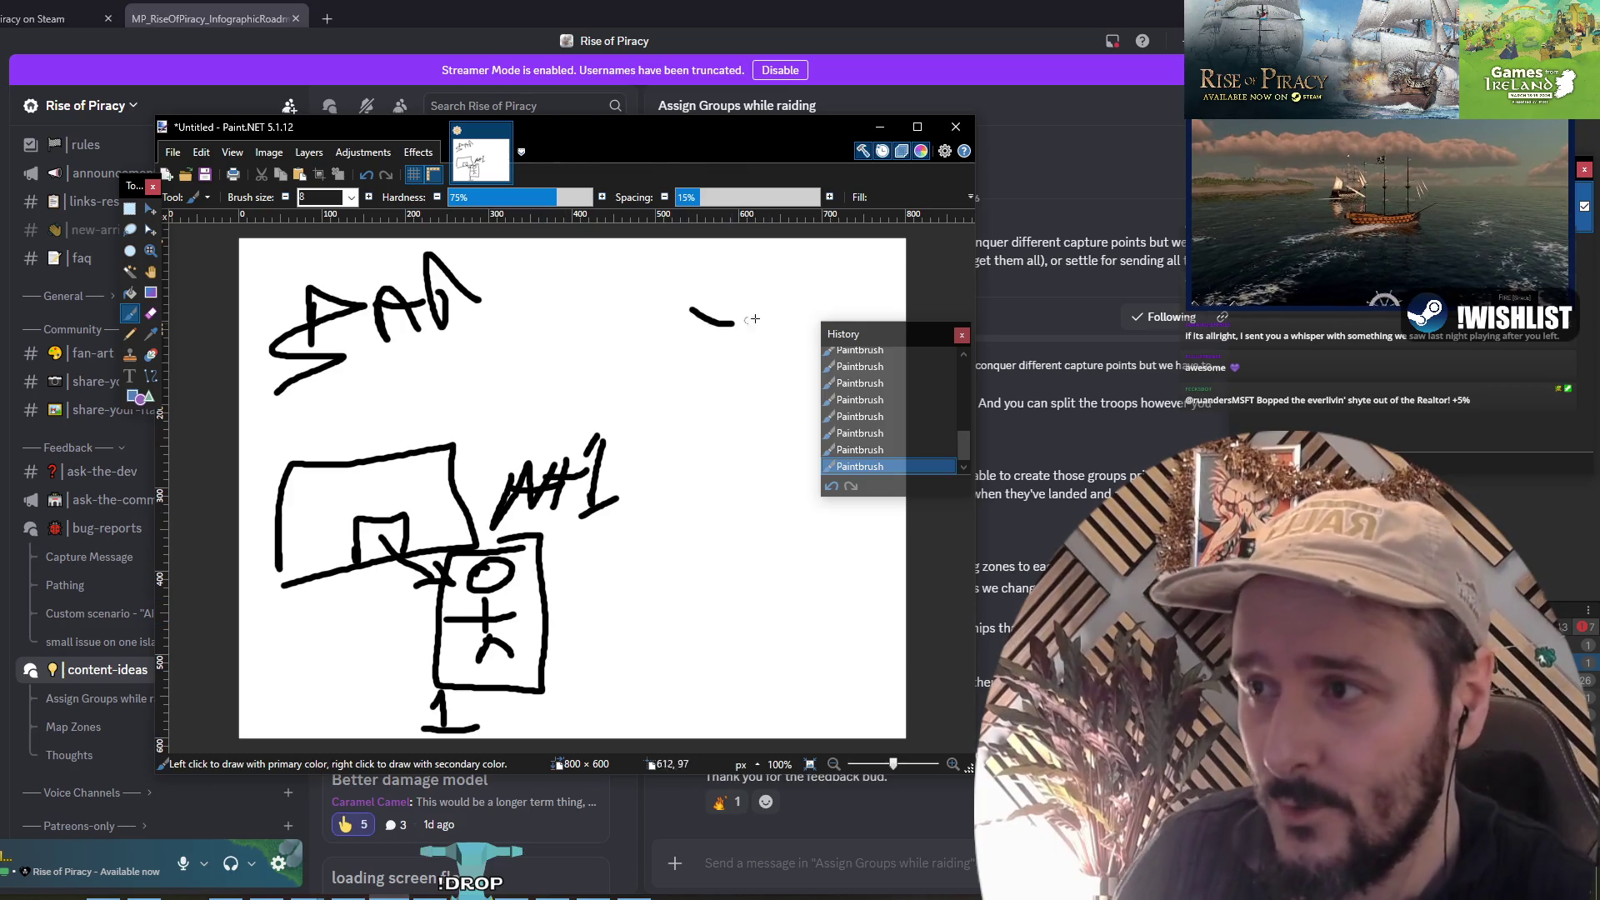
drag(867, 265, 891, 272)
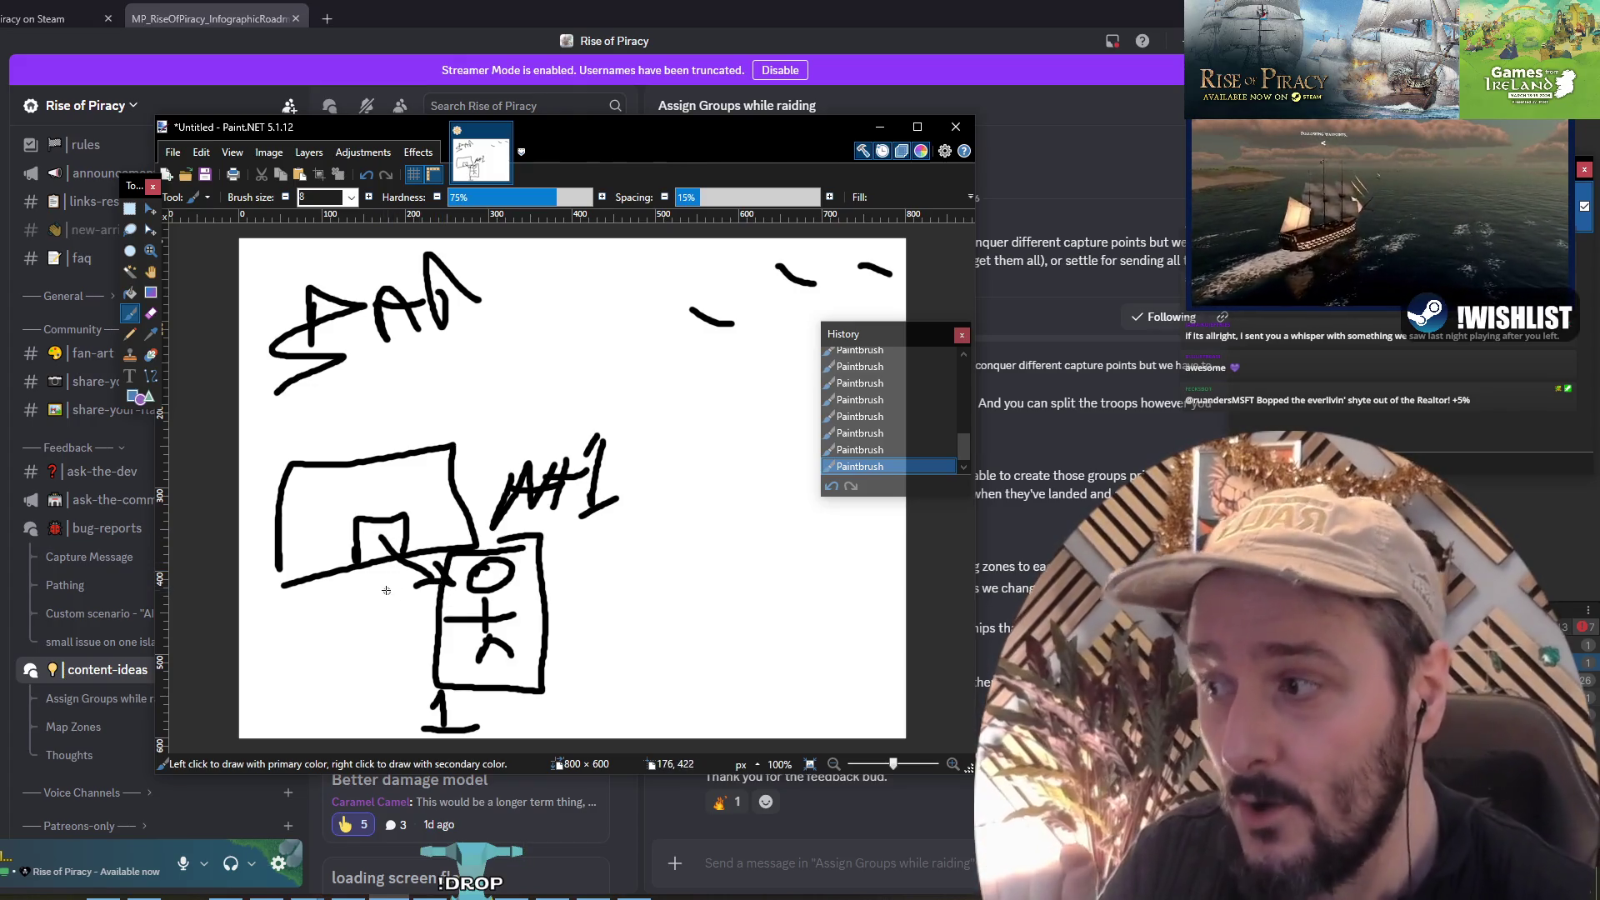
drag(451, 632, 468, 699)
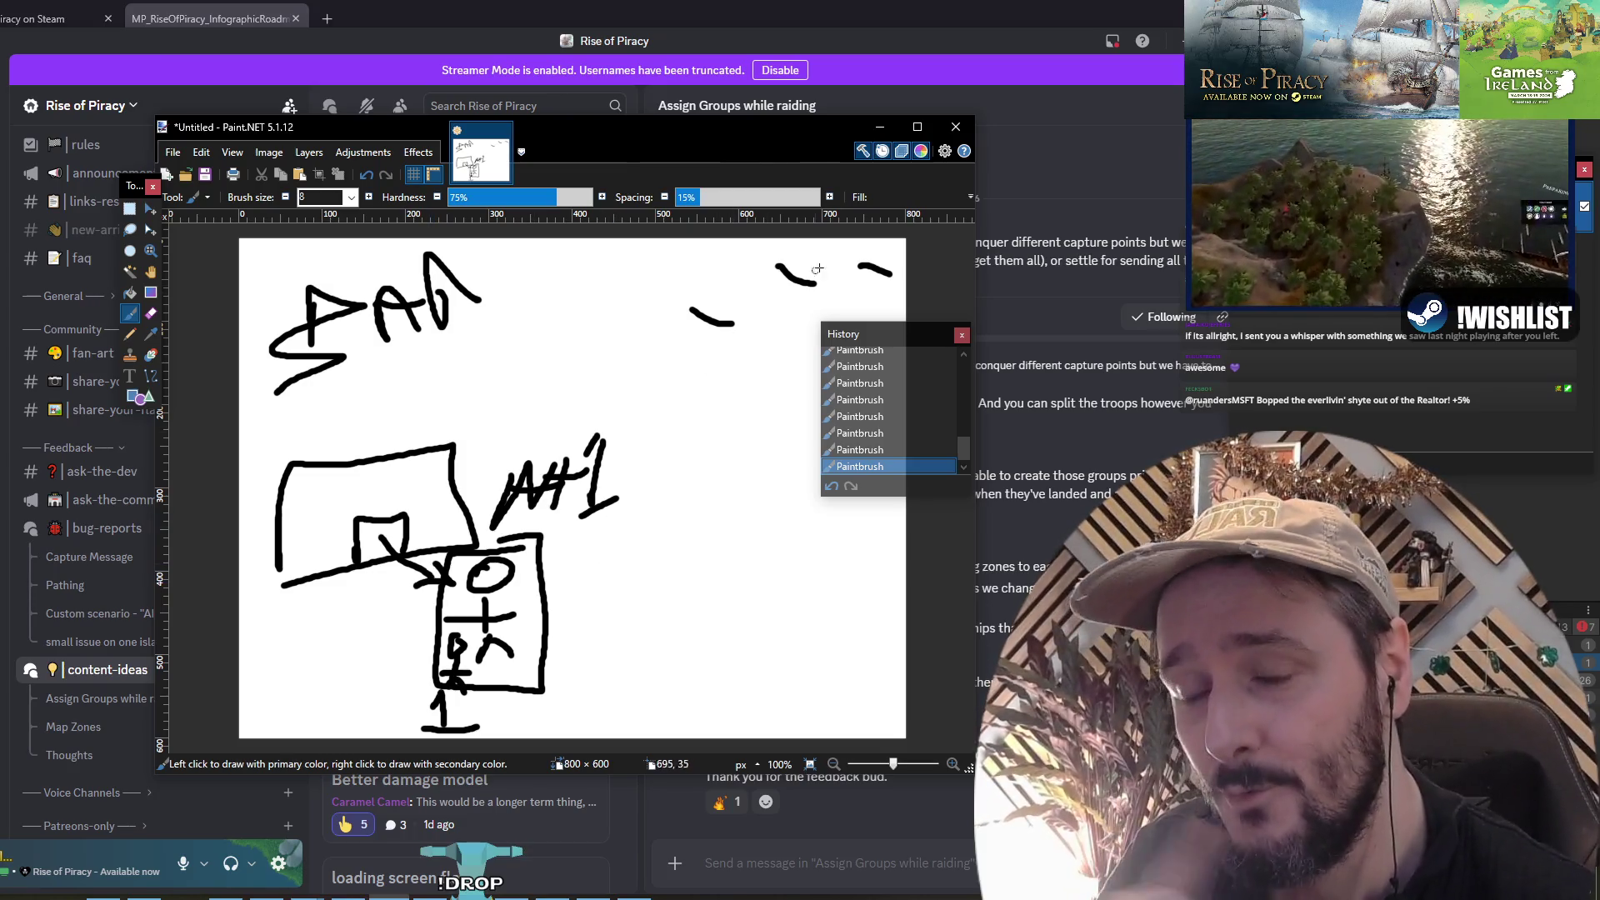
Step: Replace the long top-right curve with a long diagonal line from the left edge
drag(830, 250, 382, 676)
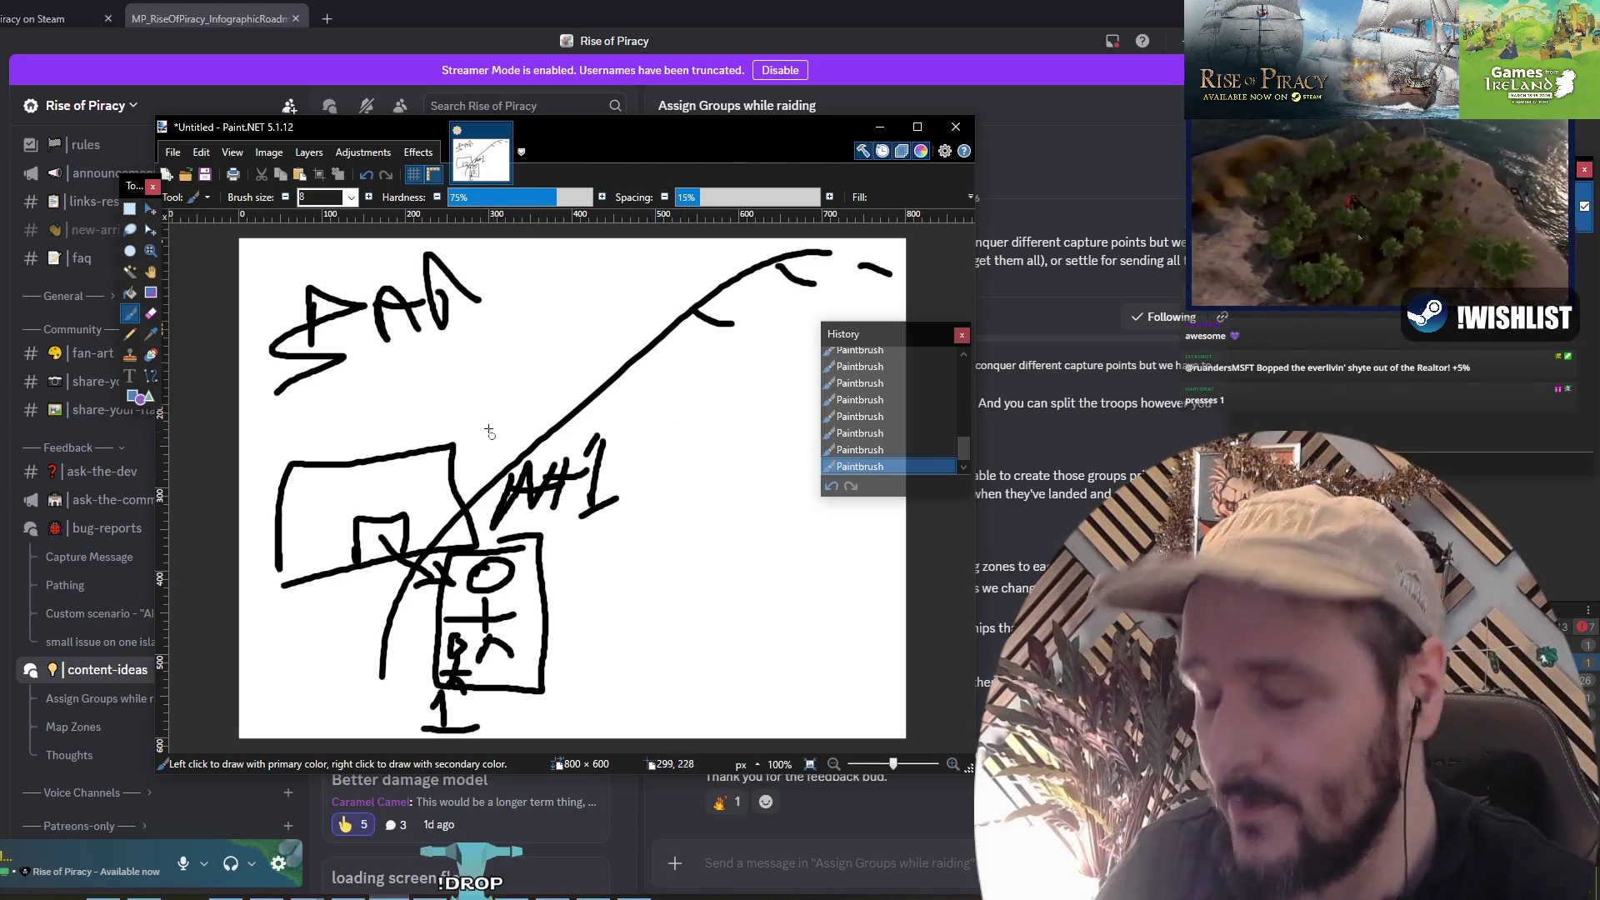
key(ctrl+z)
drag(241, 436, 569, 310)
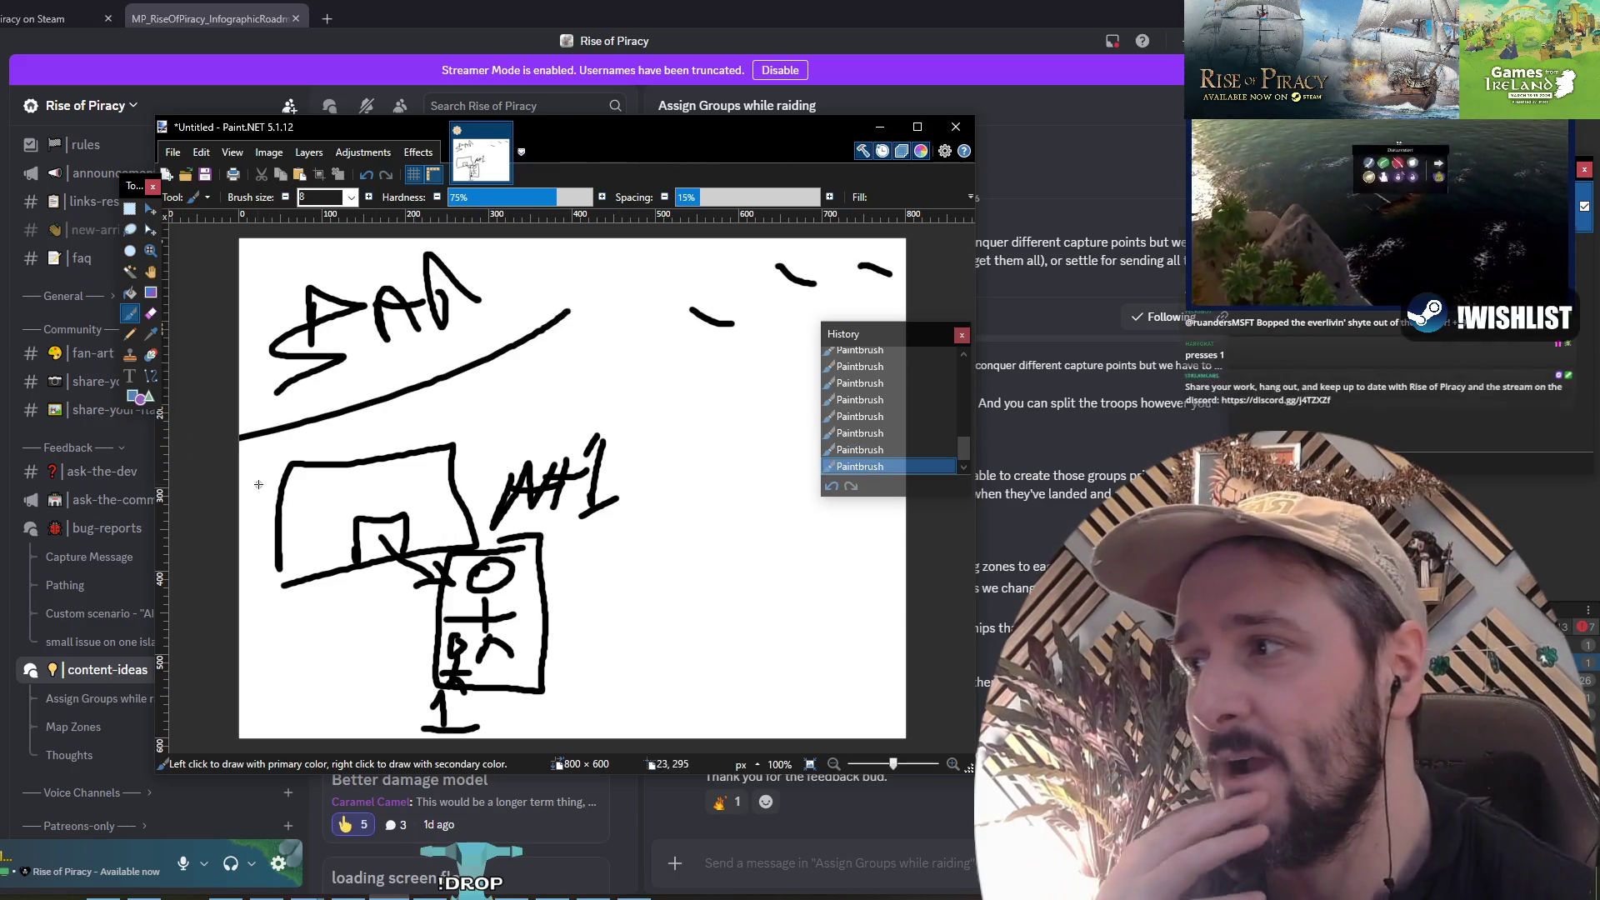
Step: Rearrange the Paint.NET window, floating tools panel and history panel
mouse_move(779, 128)
mouse_down()
mouse_move(730, 174)
mouse_move(778, 185)
mouse_move(738, 167)
mouse_up()
drag(140, 185, 153, 290)
drag(858, 374, 858, 287)
mouse_move(685, 162)
mouse_down()
mouse_move(848, 149)
mouse_move(815, 127)
mouse_move(700, 127)
mouse_move(745, 127)
mouse_up()
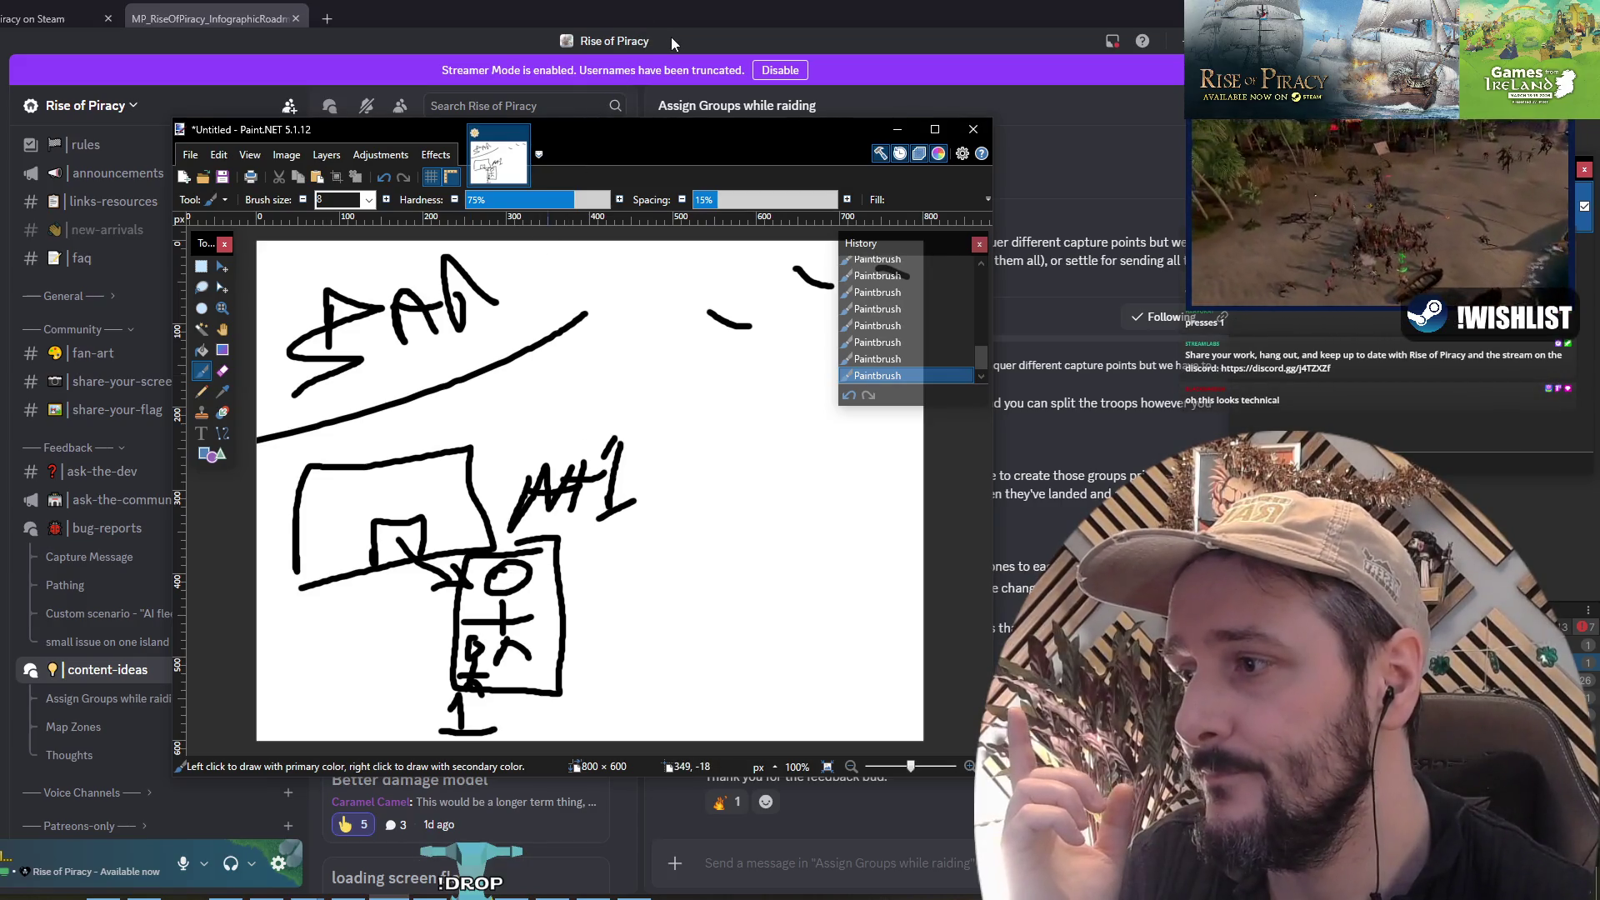
click(671, 37)
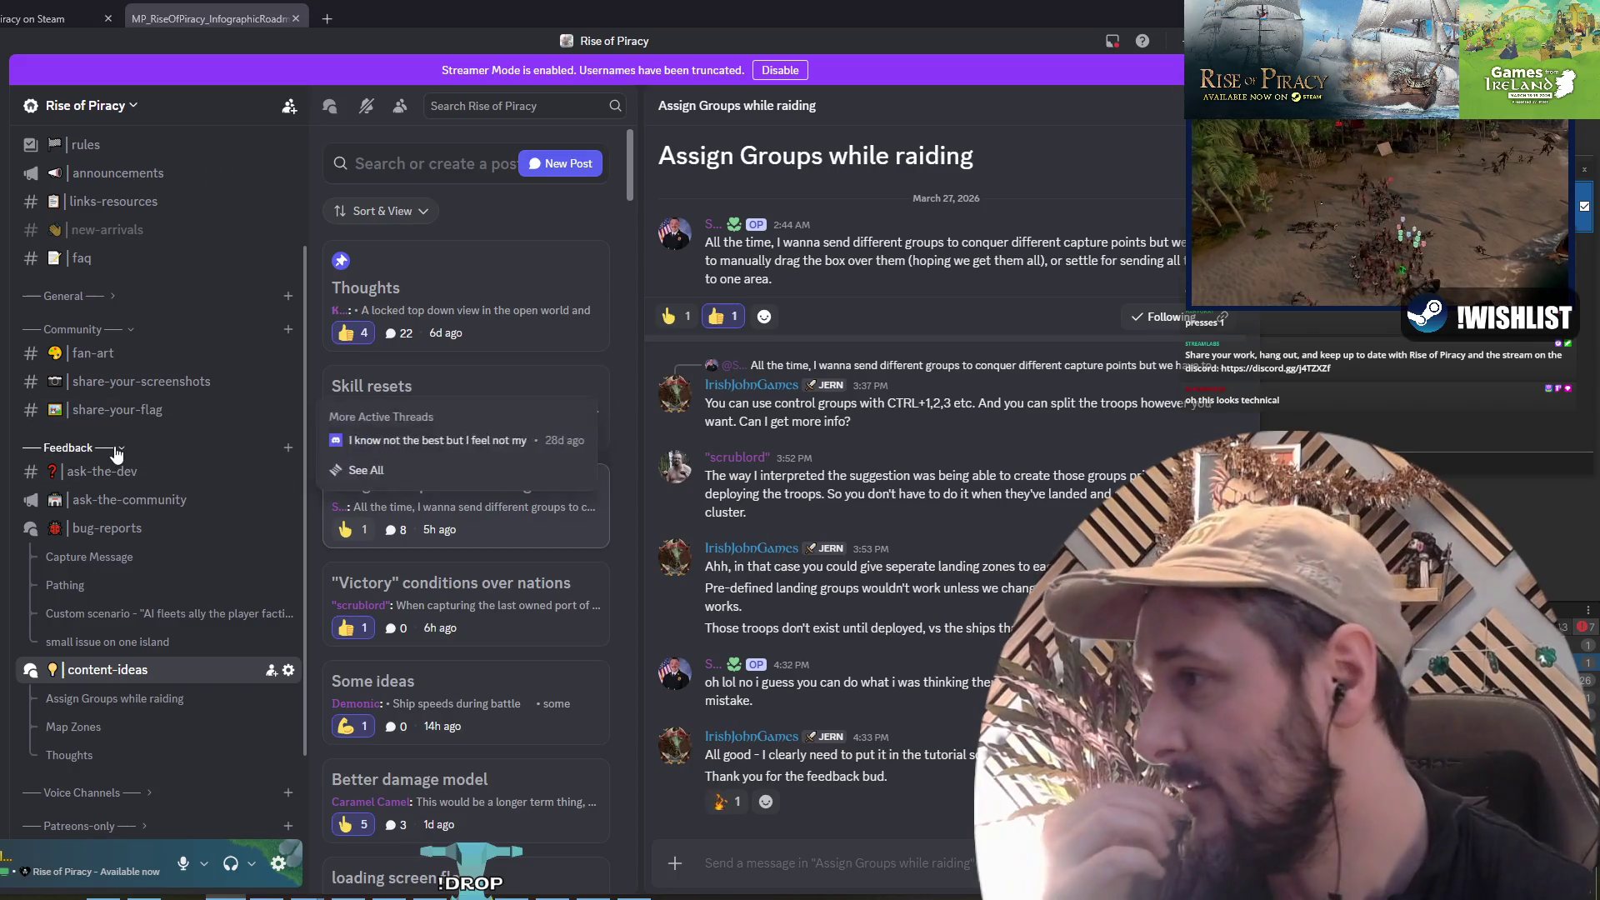
click(107, 265)
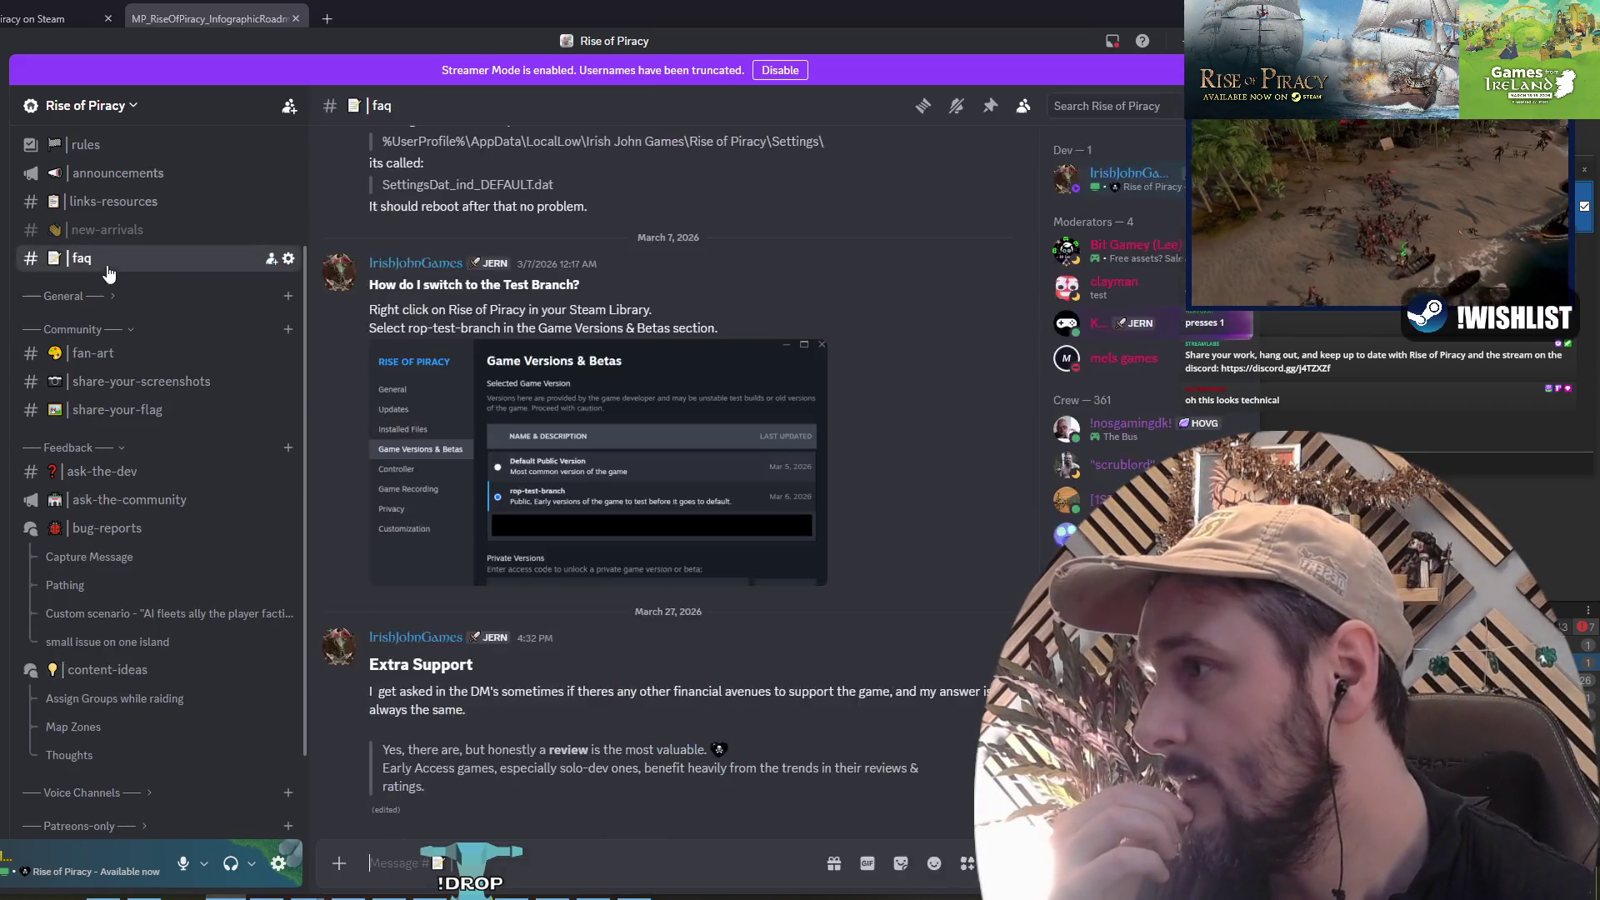
scroll(588, 446, up, 15)
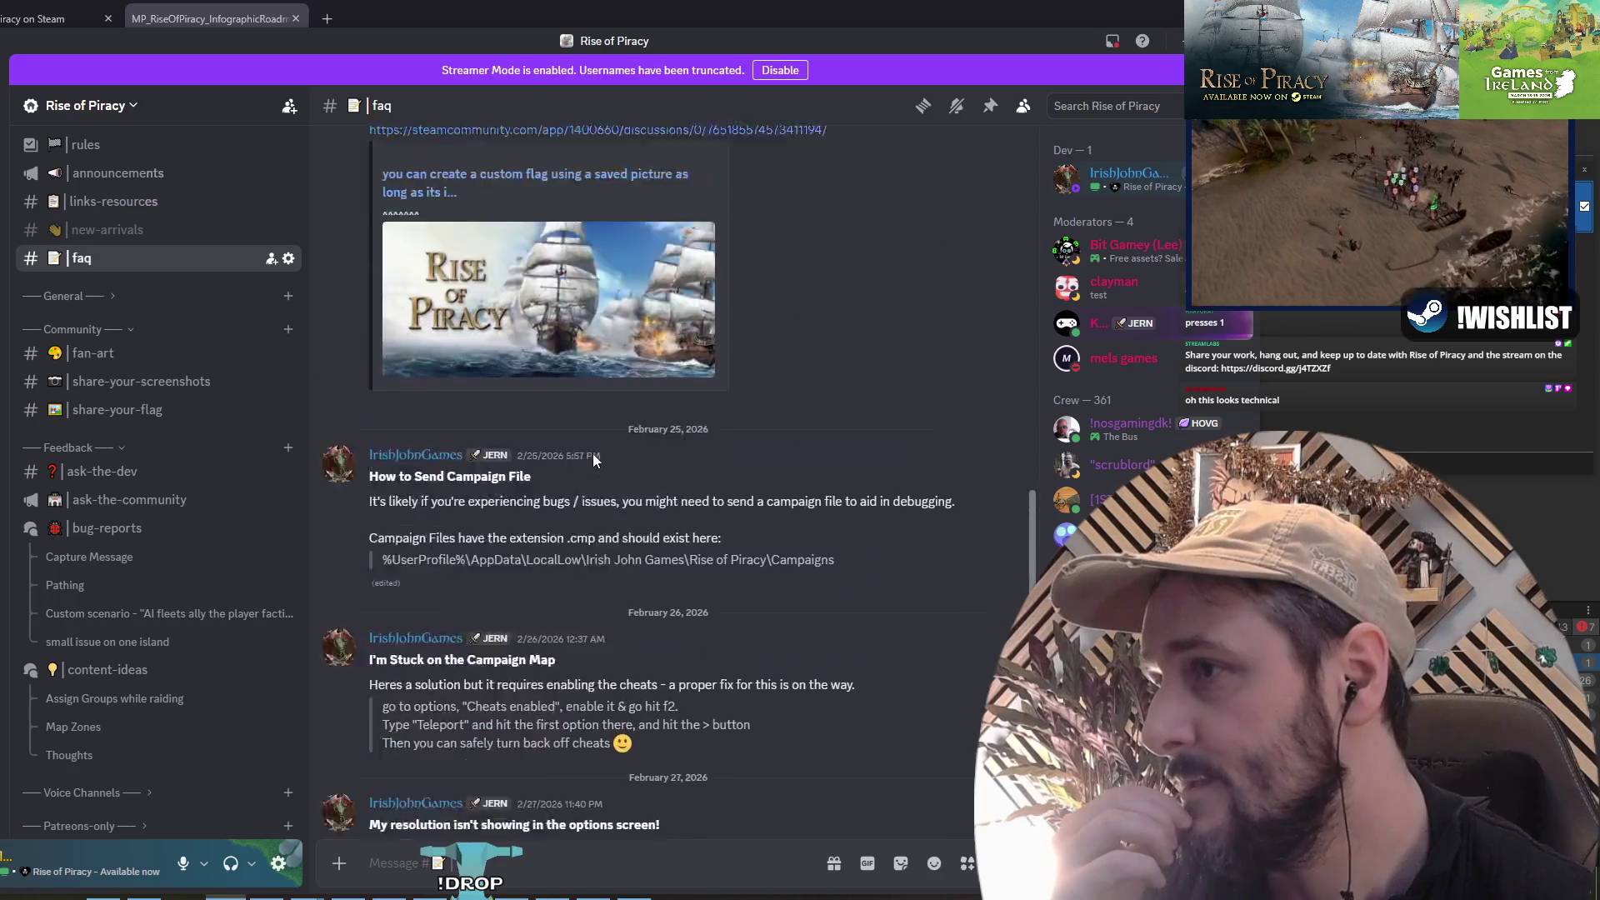
scroll(594, 450, up, 10)
scroll(595, 447, down, 6)
click(504, 311)
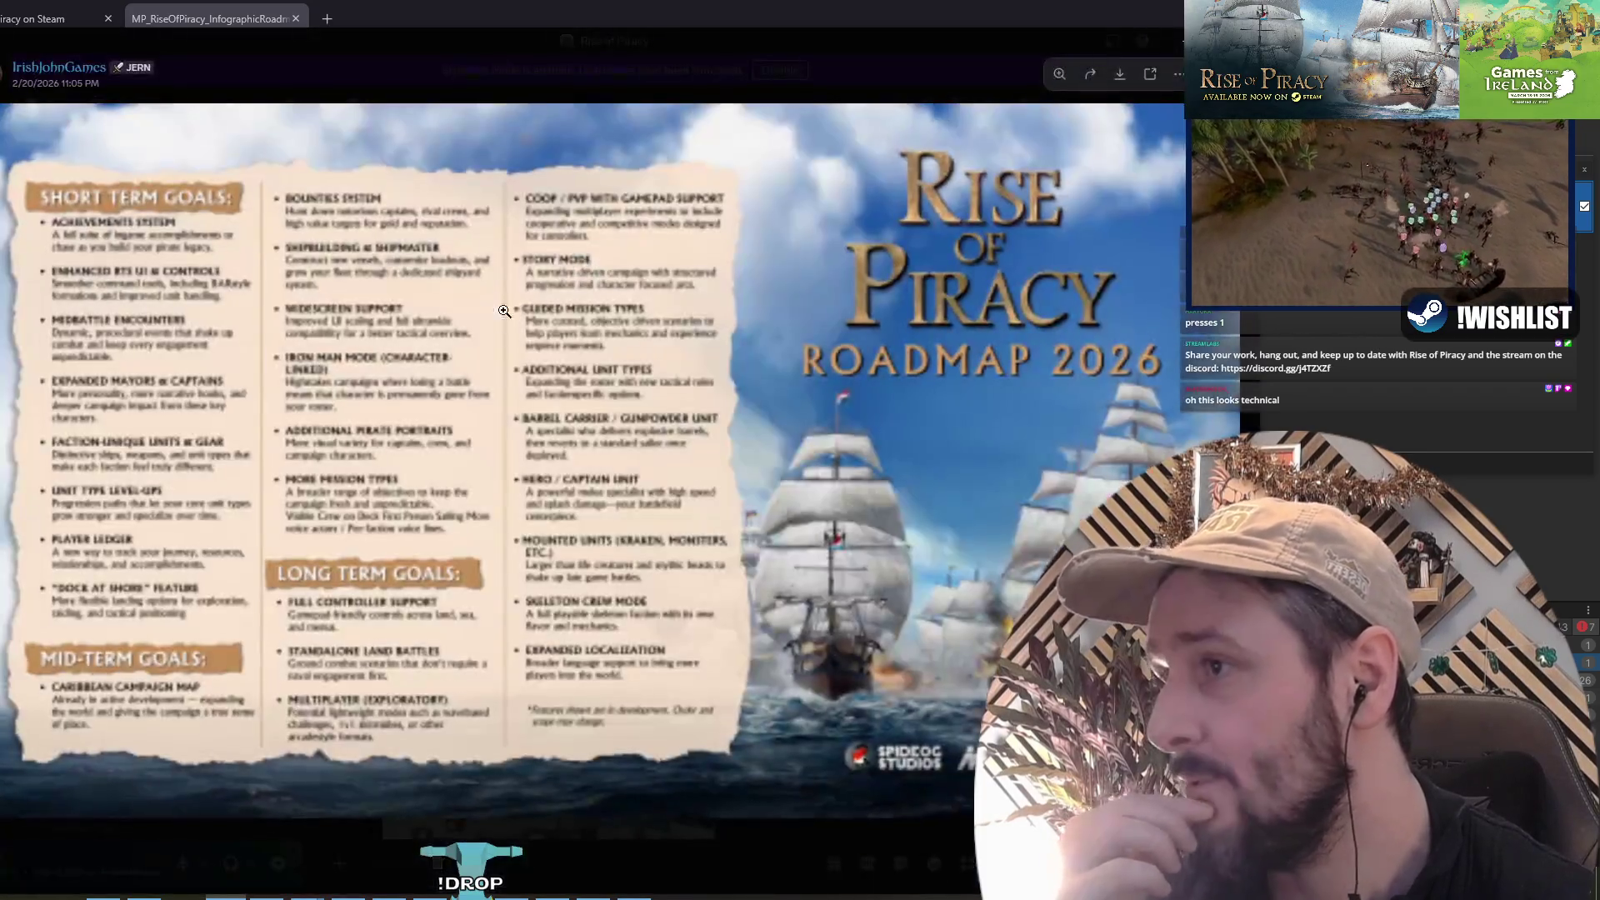
click(96, 288)
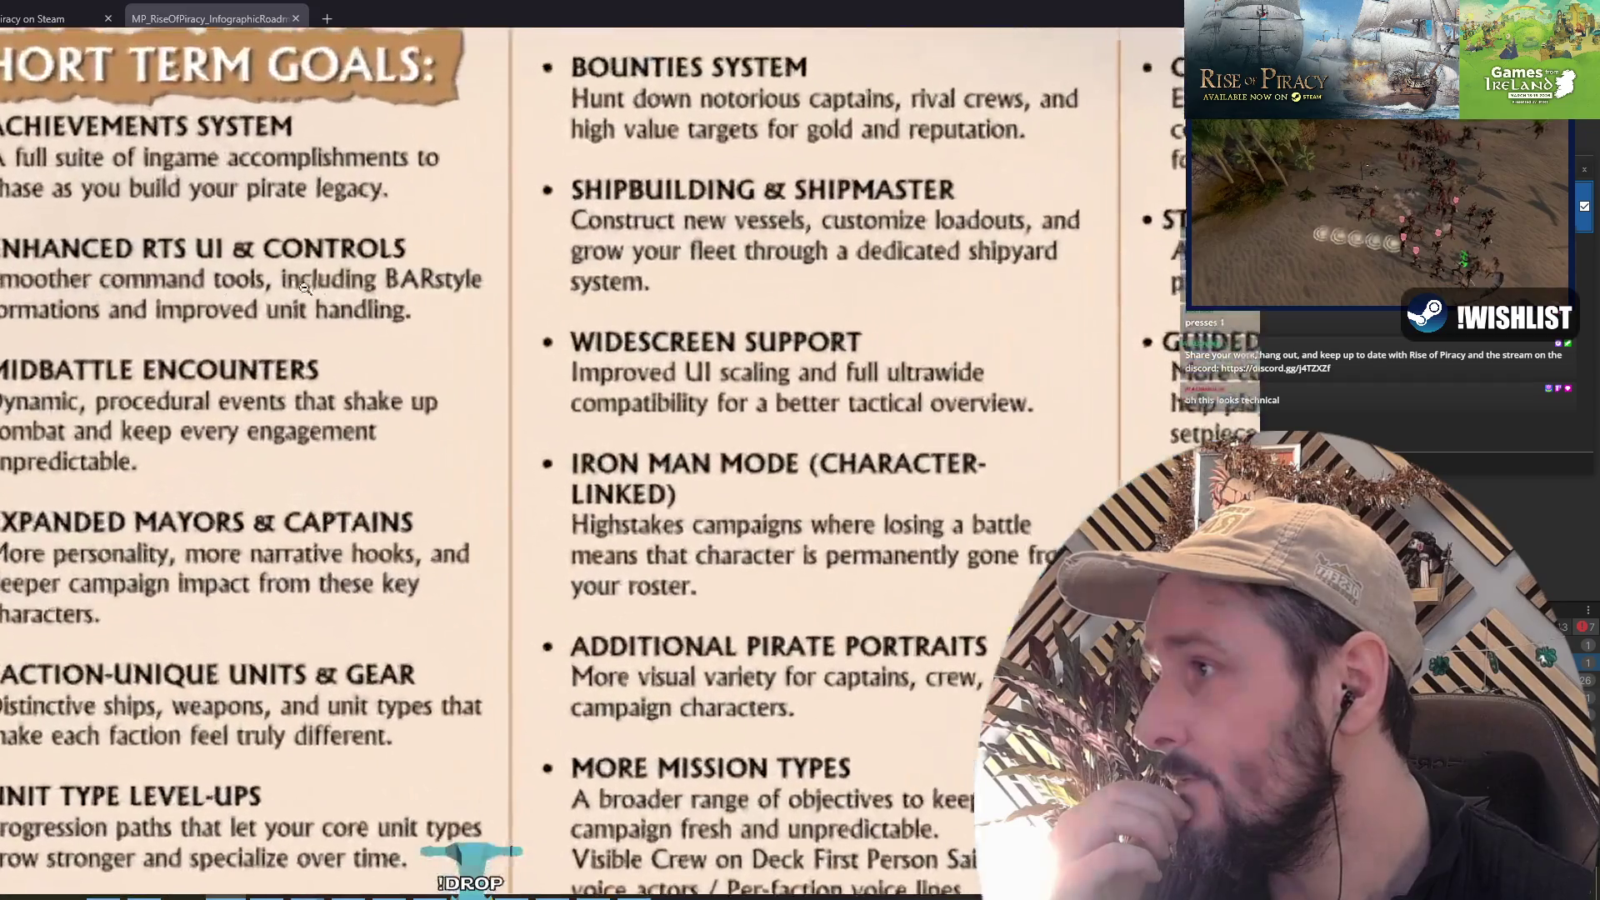
click(221, 313)
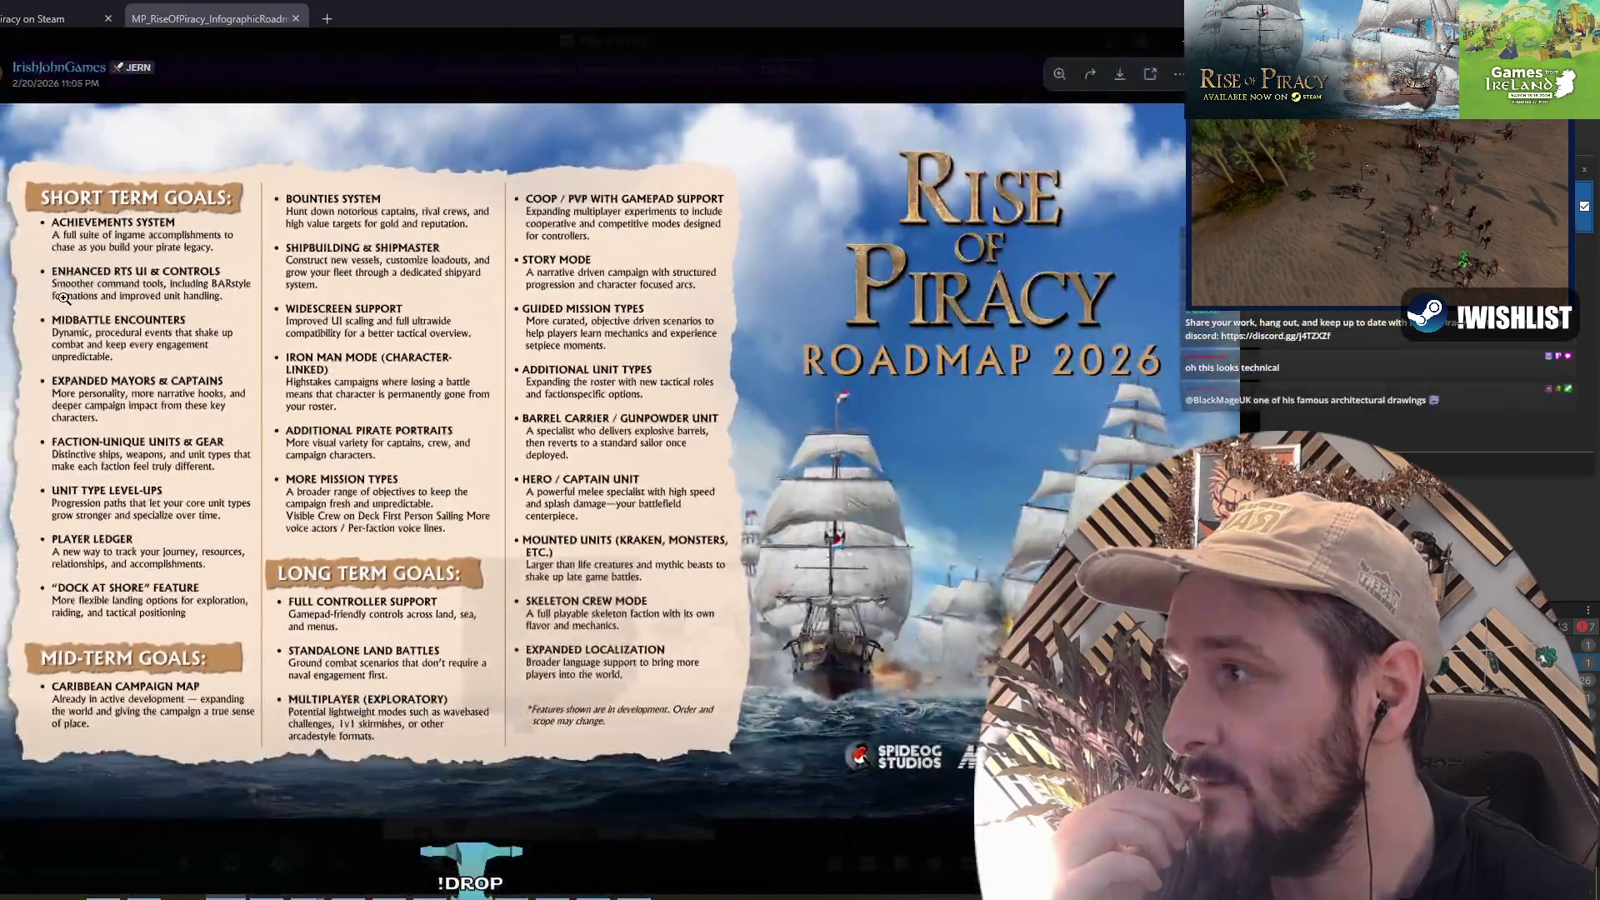
click(283, 317)
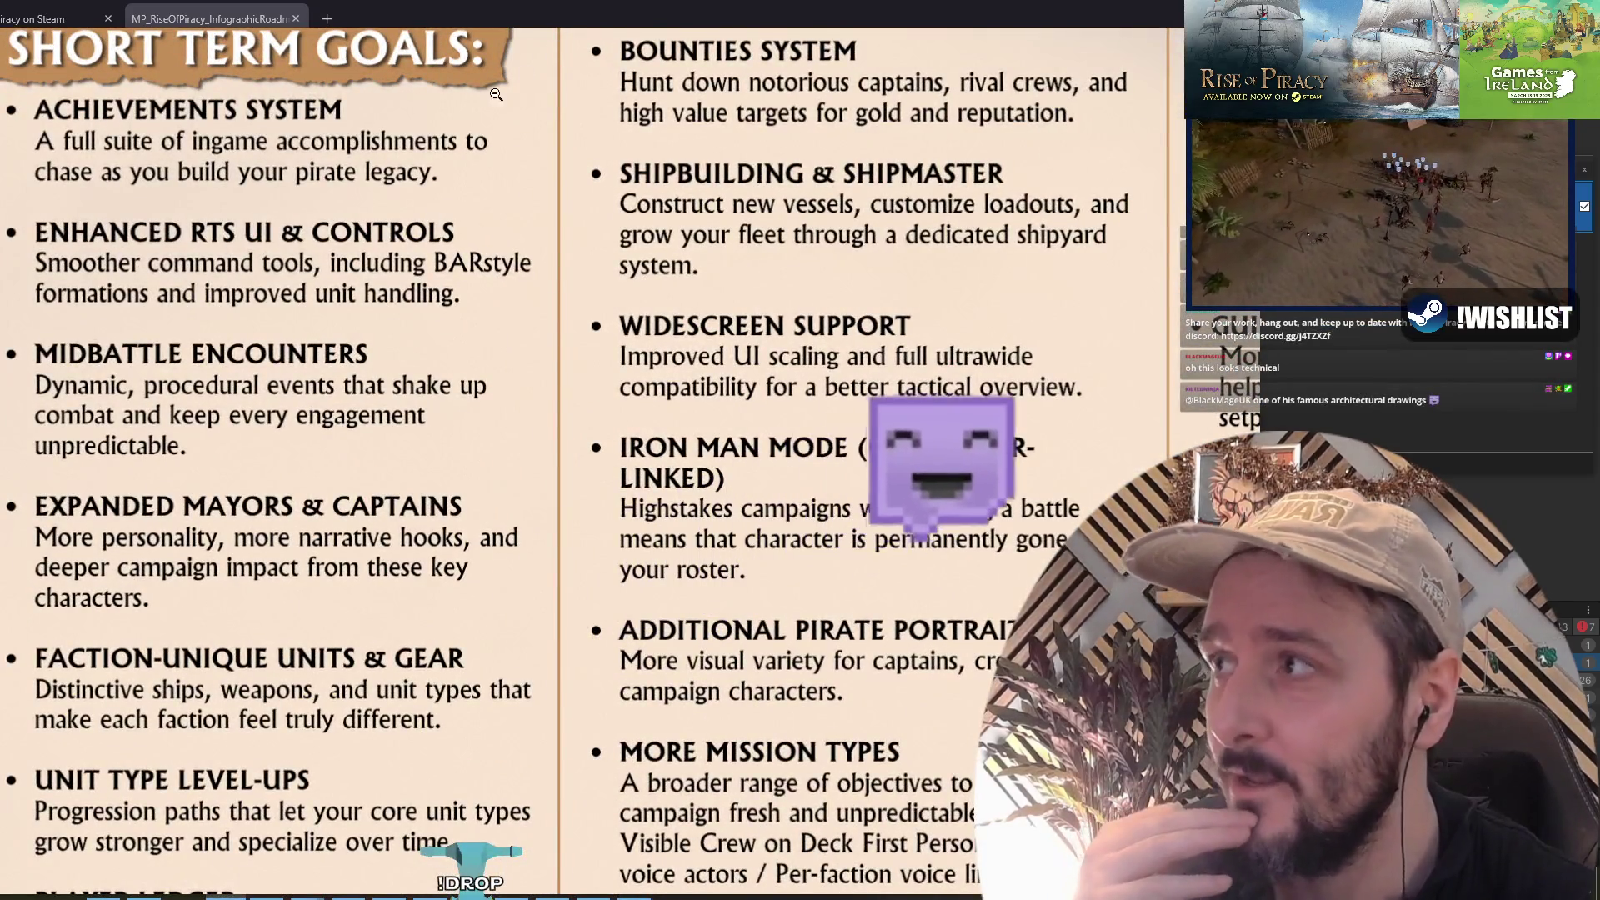
click(471, 267)
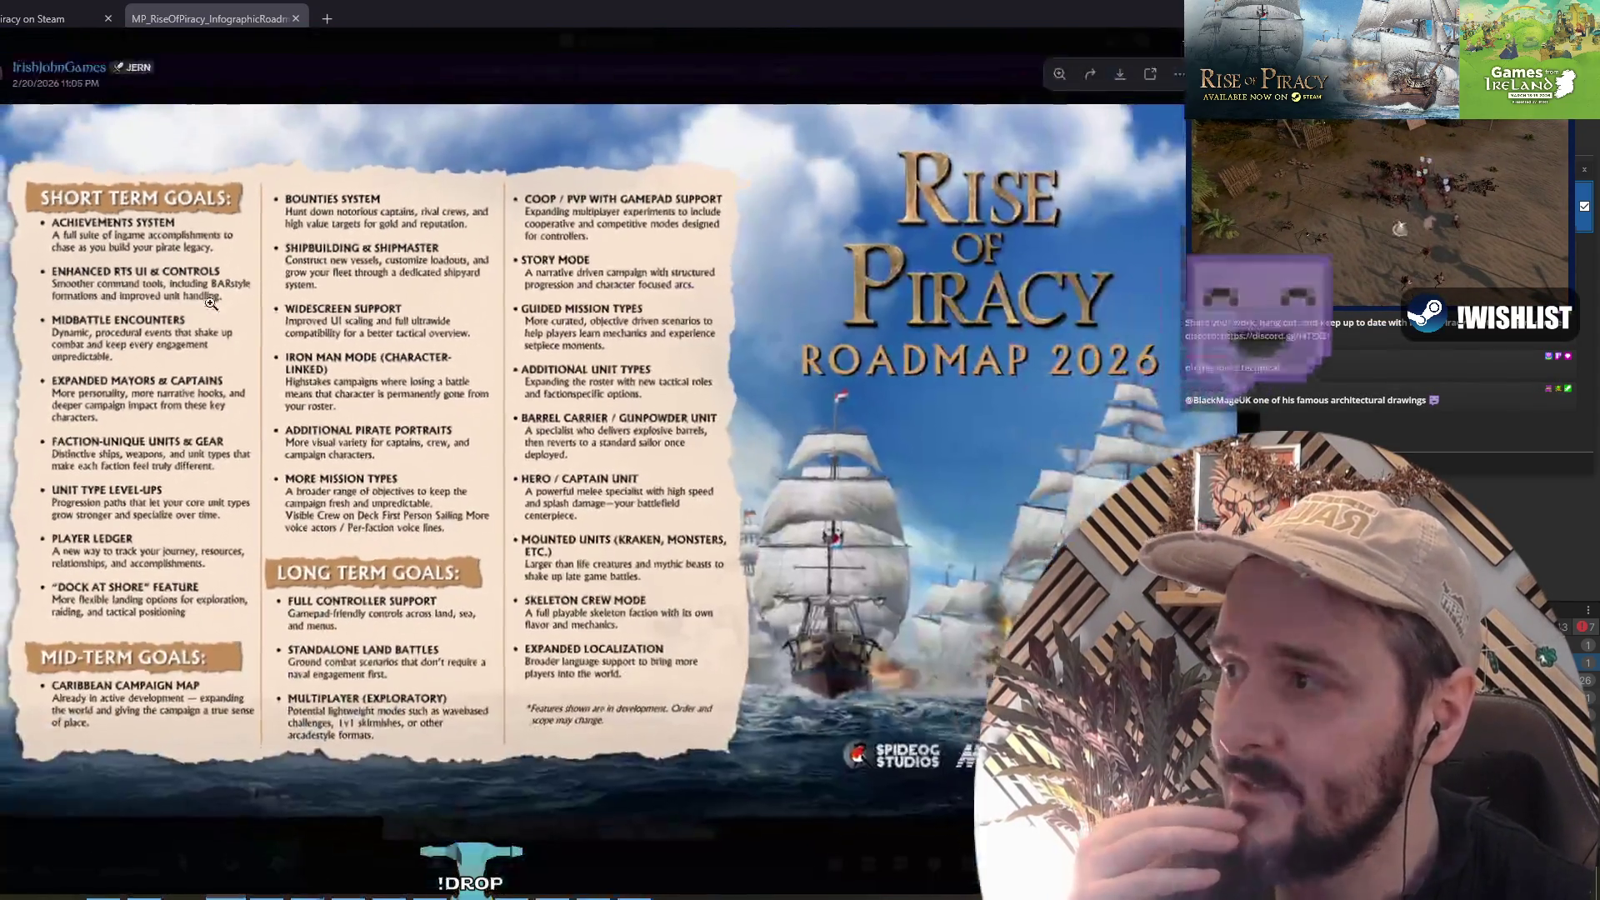
Step: Draw a boxed row of four X marks on the sketch, undoing a stray X below it
key(alt+Tab)
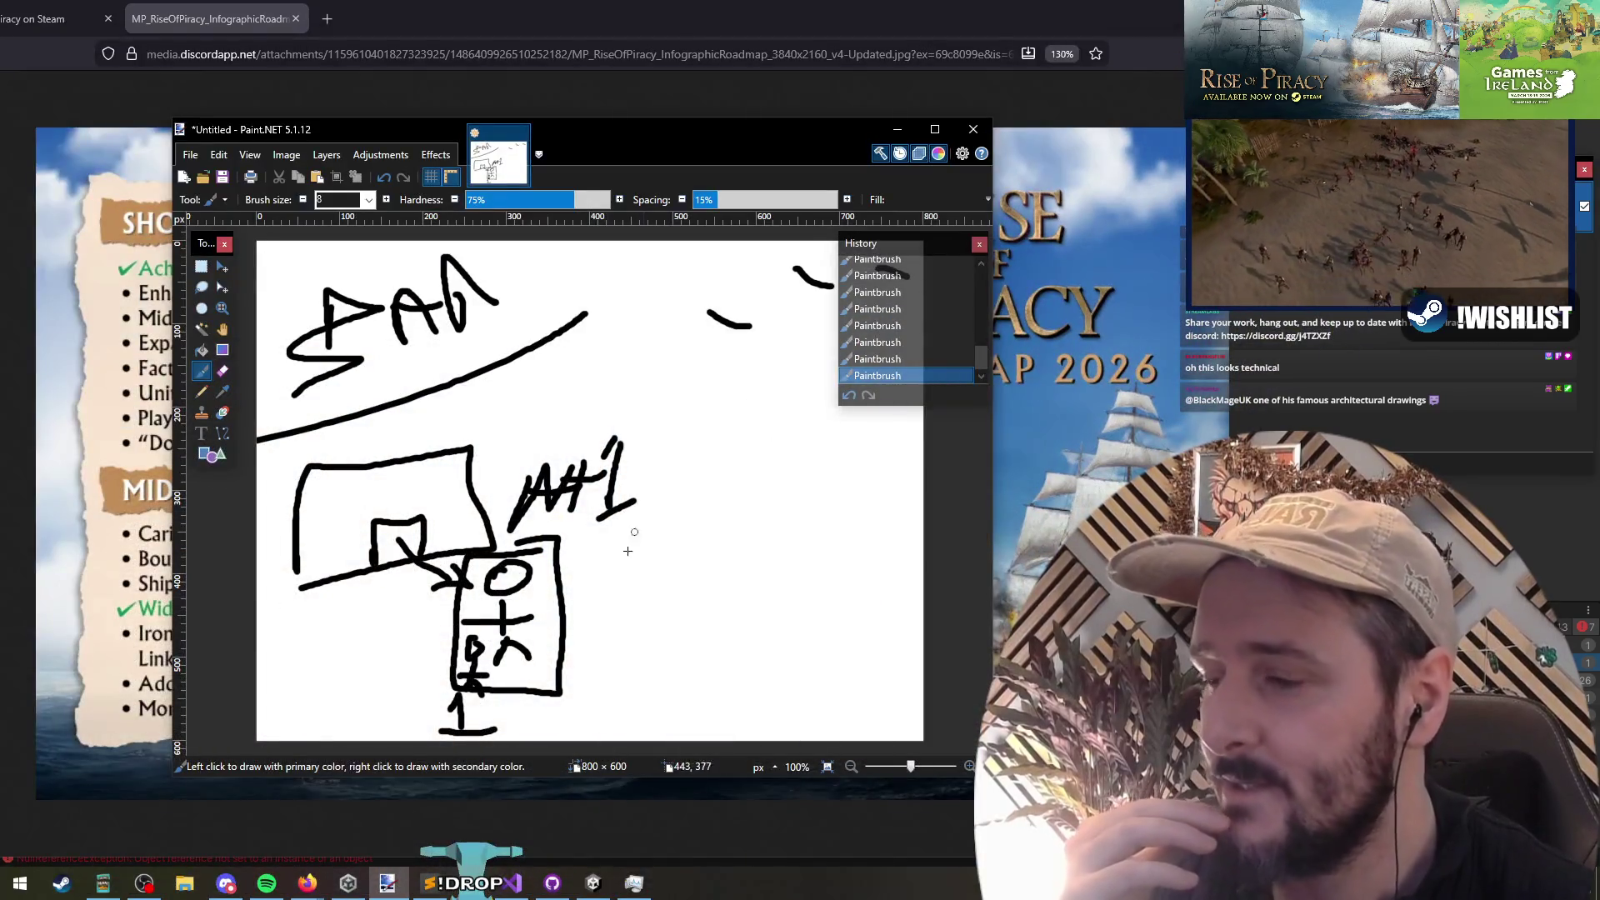
drag(594, 346, 618, 372)
mouse_move(615, 355)
mouse_down()
mouse_move(578, 392)
mouse_move(671, 387)
mouse_up()
mouse_move(634, 412)
mouse_down()
mouse_move(678, 379)
mouse_move(769, 397)
mouse_move(730, 393)
mouse_up()
mouse_move(805, 342)
mouse_down()
mouse_move(577, 331)
mouse_move(733, 424)
mouse_move(820, 325)
mouse_up()
drag(676, 452, 714, 481)
drag(707, 442, 692, 461)
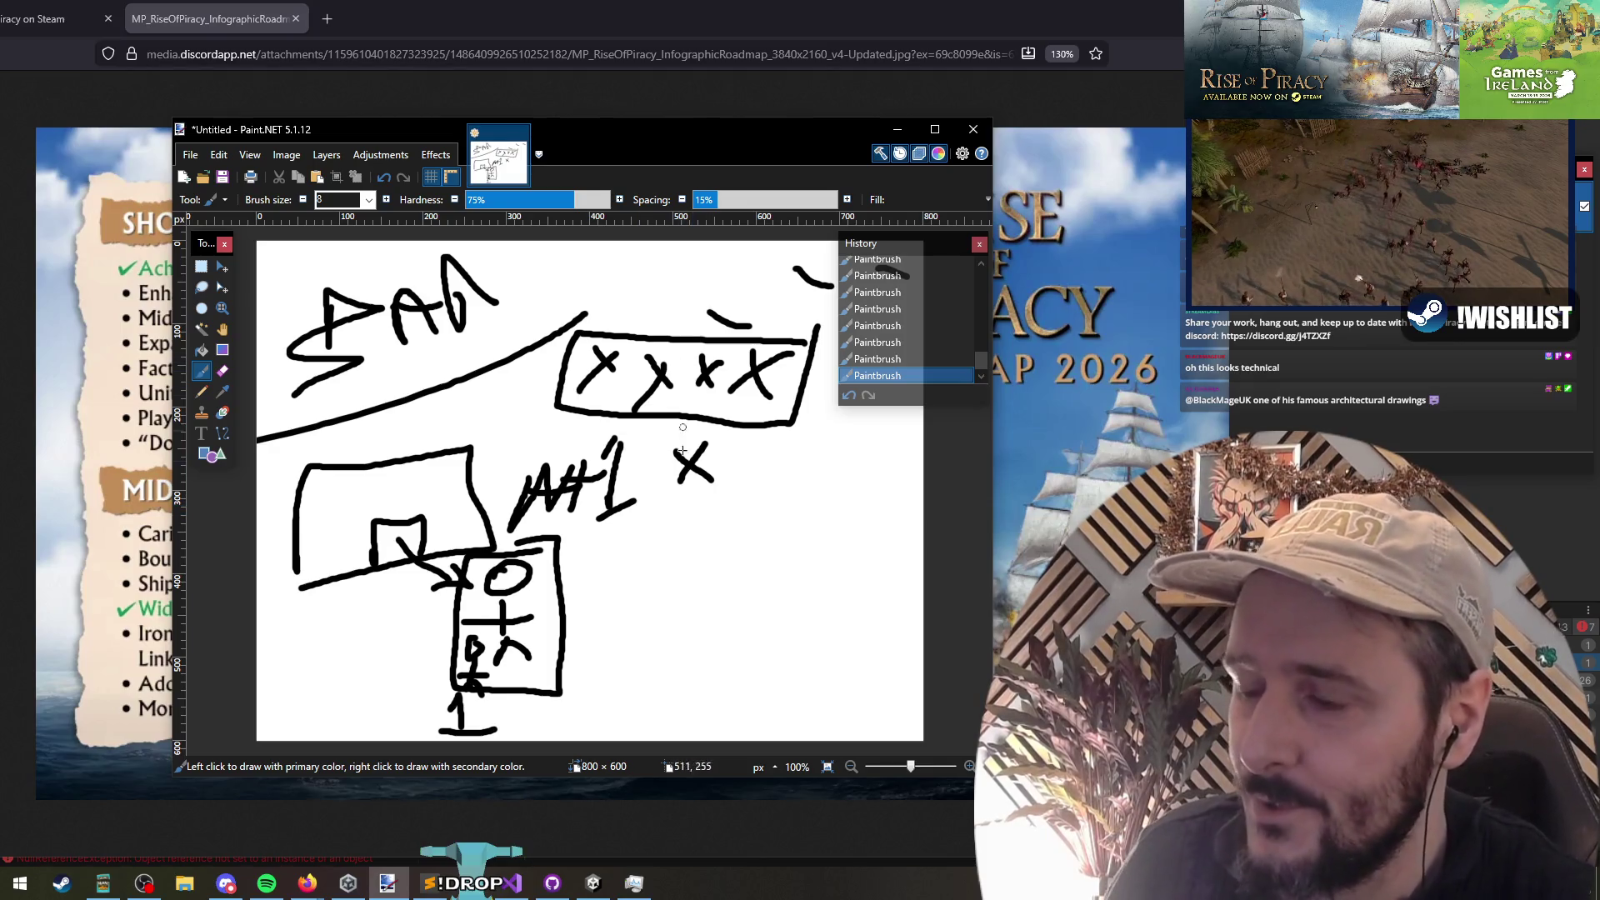
key(ctrl+z)
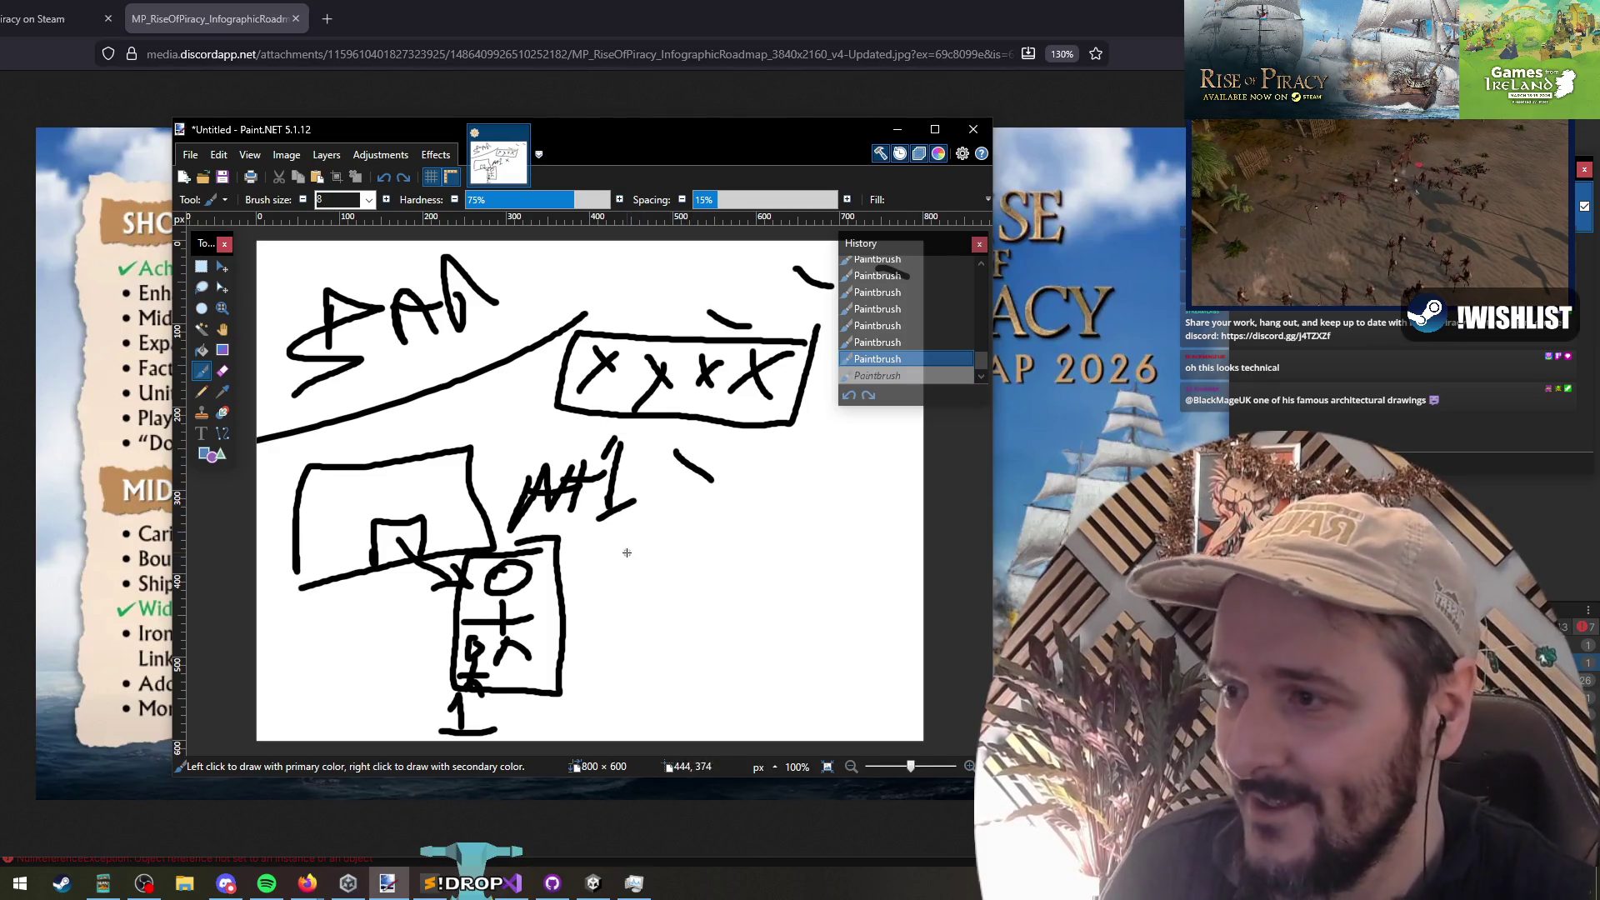
key(ctrl+z)
key(ctrl+z)
Step: Mark a black dot and draw four red lines fanning down from the box toward it
mouse_move(607, 550)
mouse_down()
mouse_move(609, 637)
mouse_move(629, 653)
mouse_move(805, 658)
mouse_move(792, 679)
mouse_move(823, 546)
mouse_up()
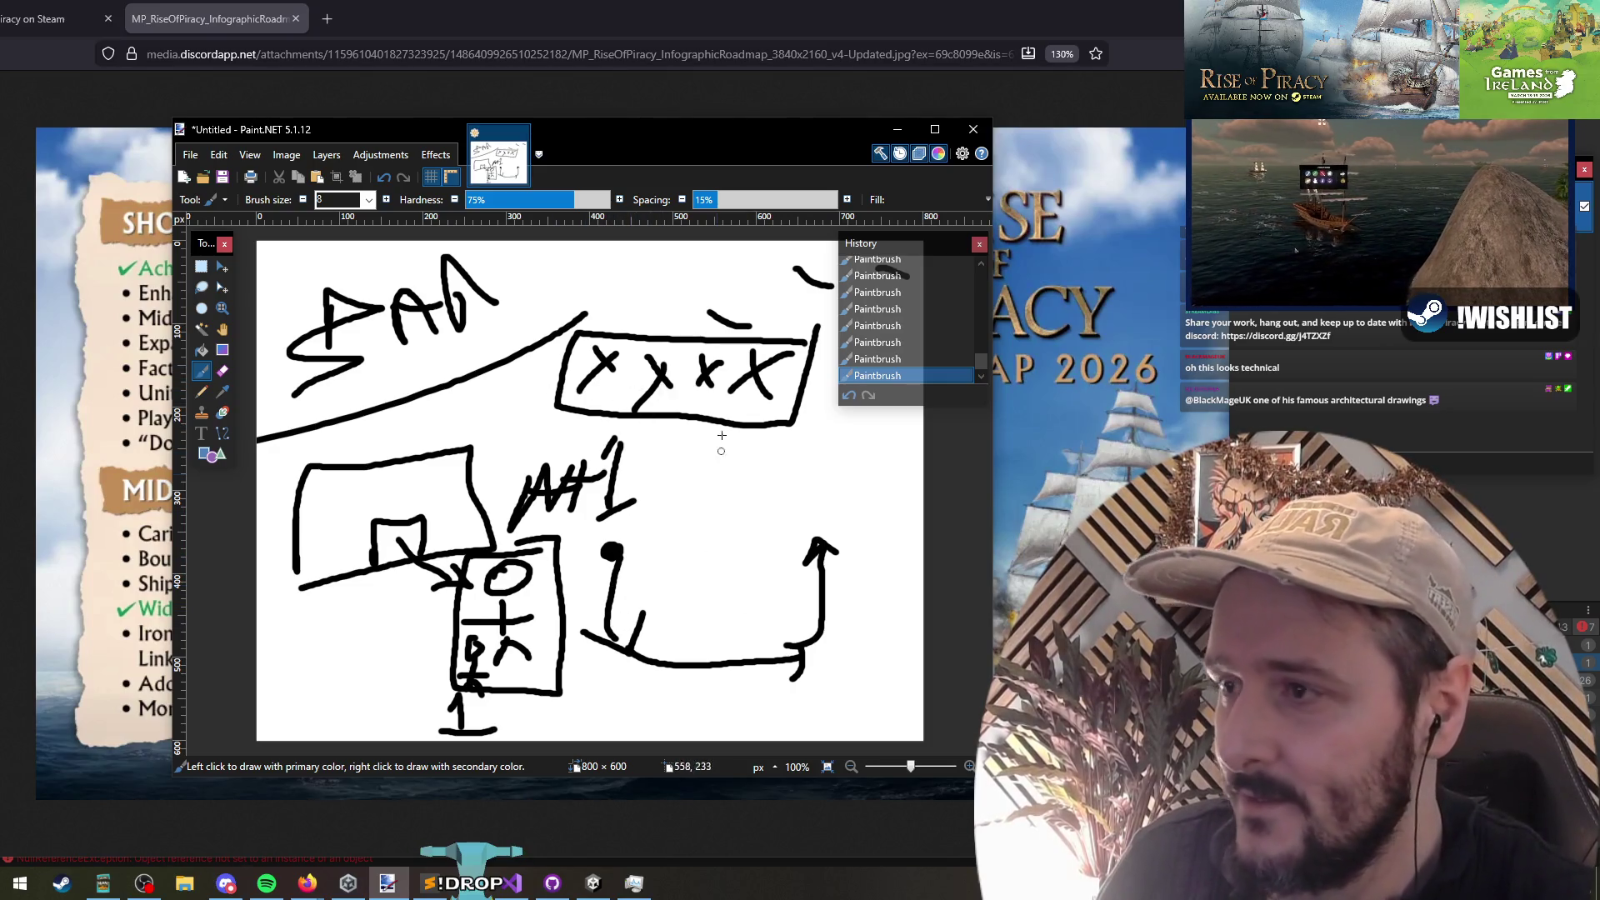
mouse_move(606, 365)
mouse_down()
mouse_move(640, 500)
mouse_move(614, 552)
mouse_up()
mouse_move(667, 373)
mouse_down()
mouse_move(684, 471)
mouse_move(608, 645)
mouse_up()
mouse_move(707, 374)
mouse_down()
mouse_move(725, 500)
mouse_move(686, 663)
mouse_up()
mouse_move(748, 375)
mouse_down()
mouse_move(775, 480)
mouse_move(818, 538)
mouse_up()
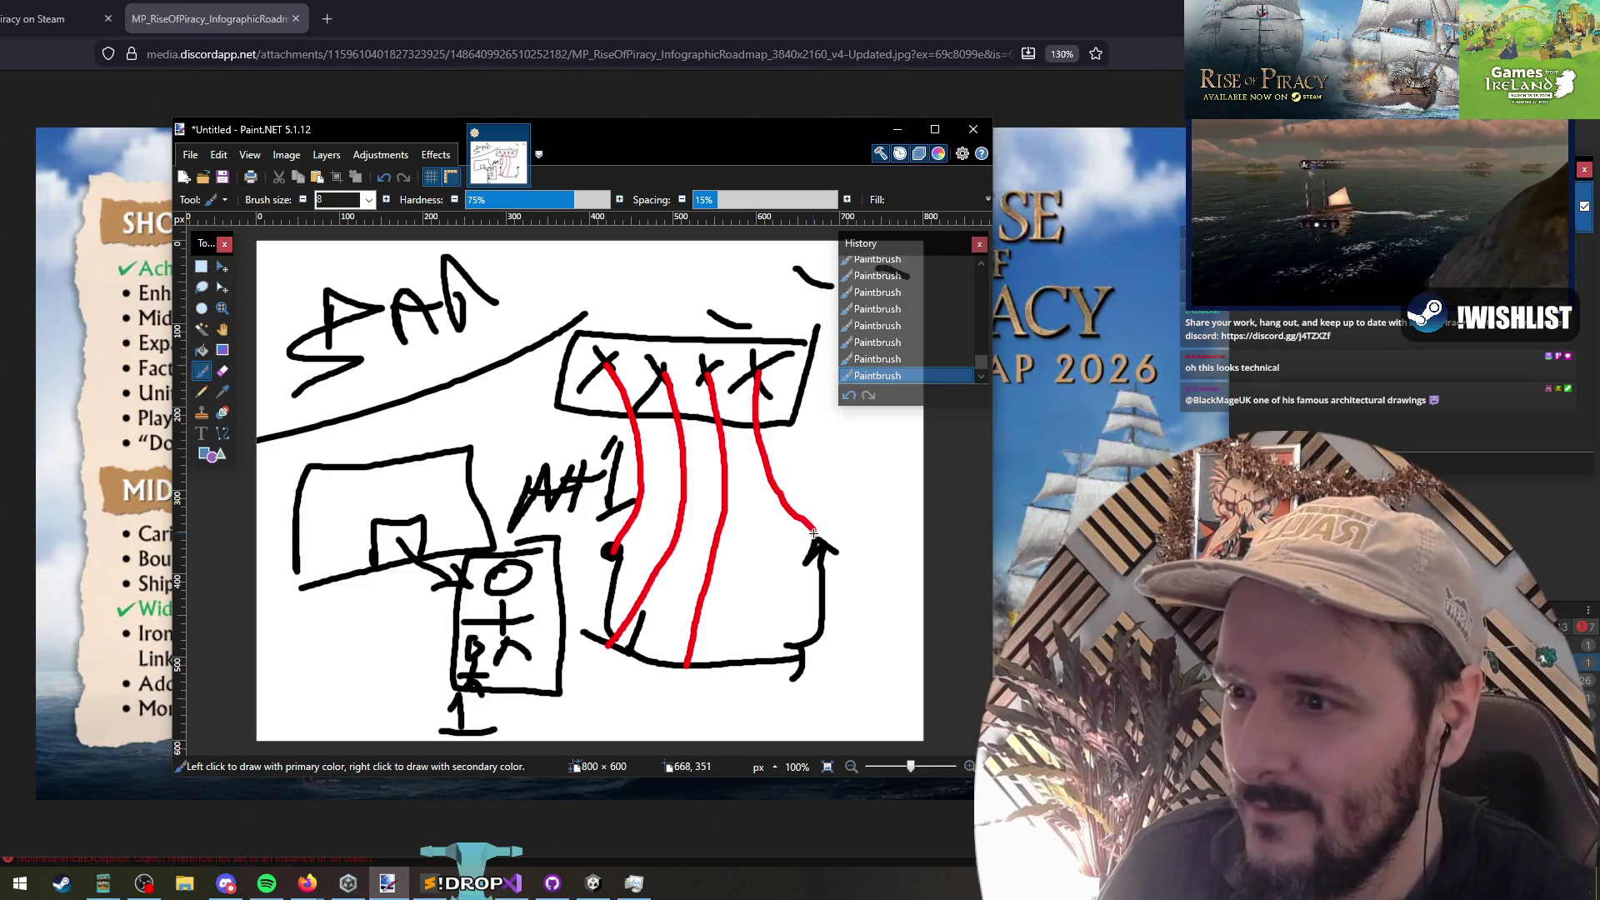
key(ctrl+z)
key(ctrl+z)
key(ctrl+z)
mouse_move(667, 372)
mouse_down()
mouse_move(688, 513)
mouse_move(638, 656)
mouse_move(731, 588)
mouse_move(769, 658)
mouse_up()
drag(756, 372, 822, 530)
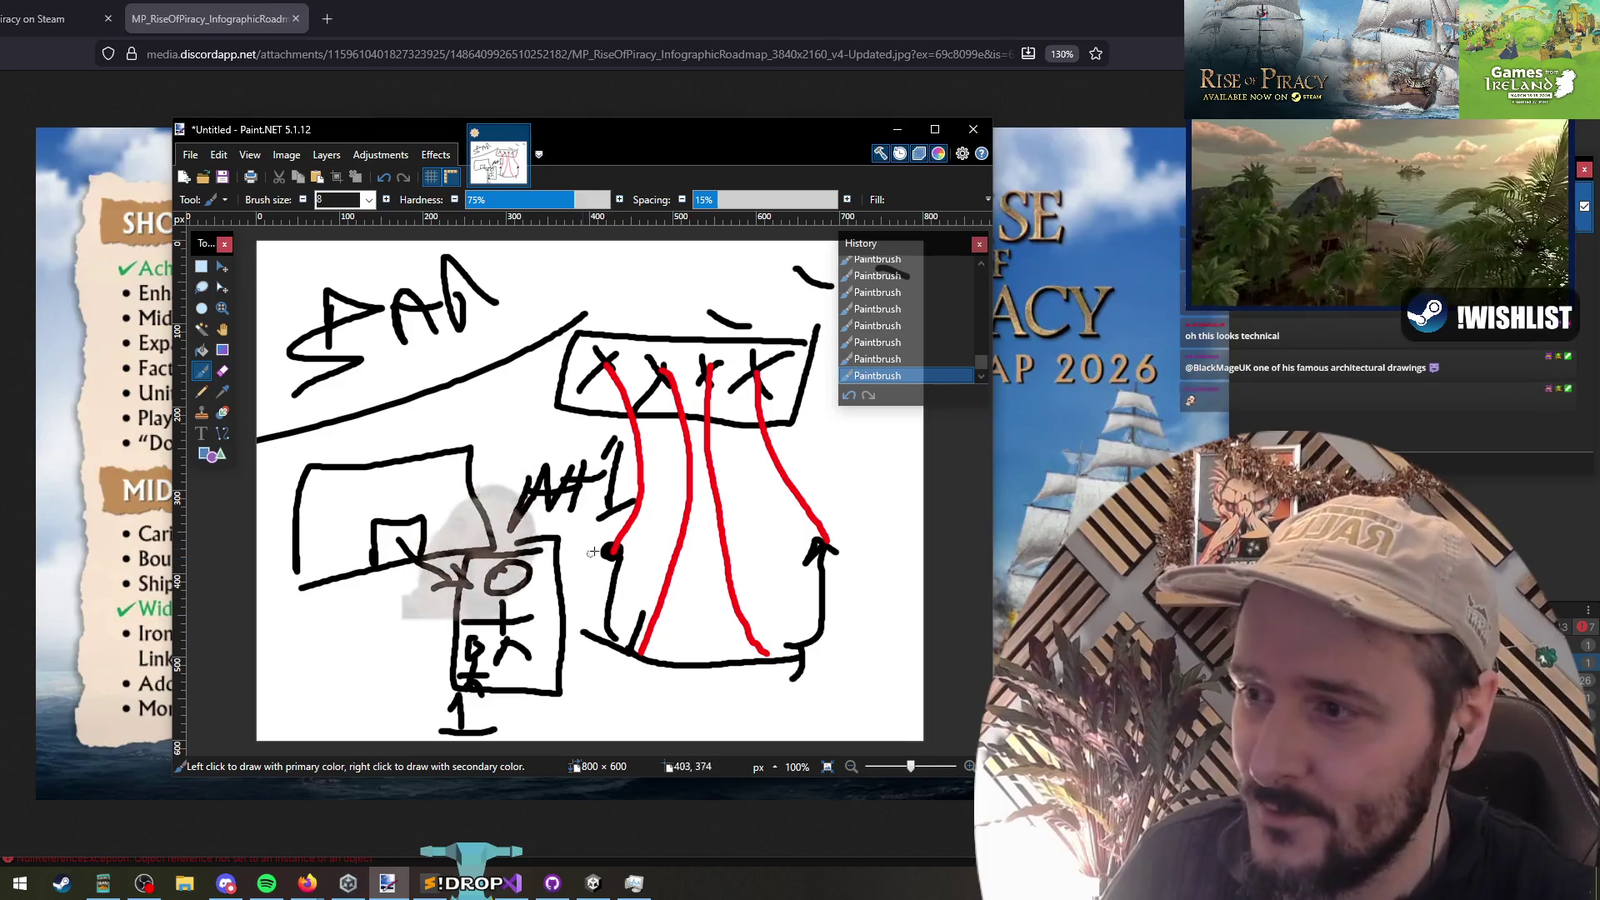
Step: Add a blue curve from the dot, a blue rectangle at lower left, and blue scribbles above
mouse_move(612, 551)
mouse_down()
mouse_move(623, 624)
mouse_move(707, 667)
mouse_move(824, 565)
mouse_move(829, 540)
mouse_up()
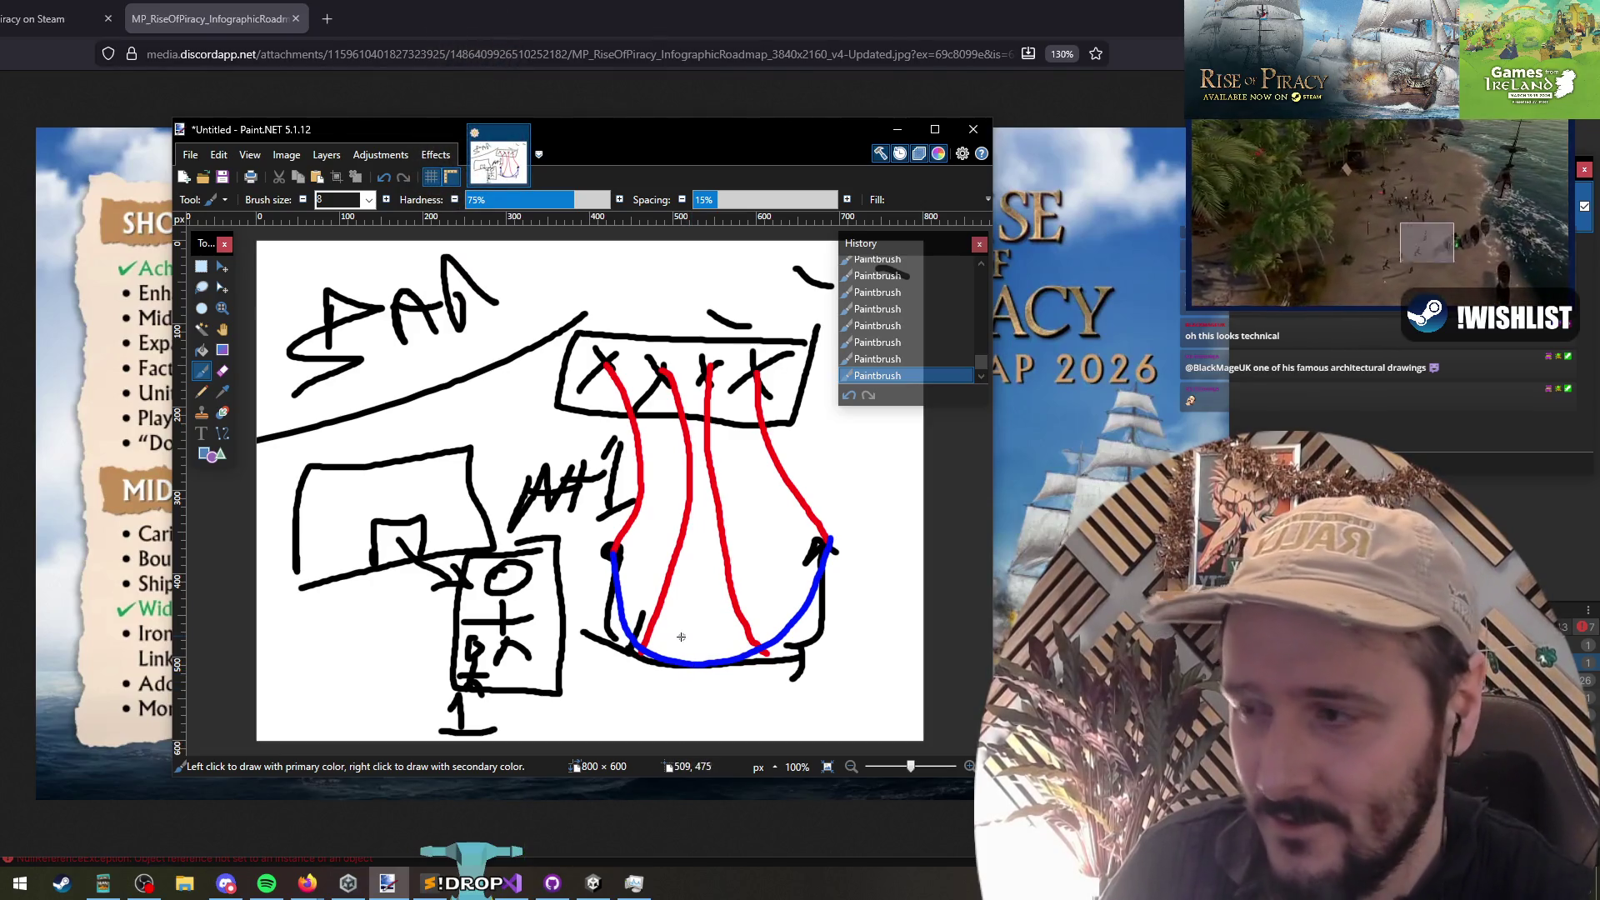
mouse_move(281, 623)
mouse_down()
mouse_move(390, 679)
mouse_move(277, 640)
mouse_up()
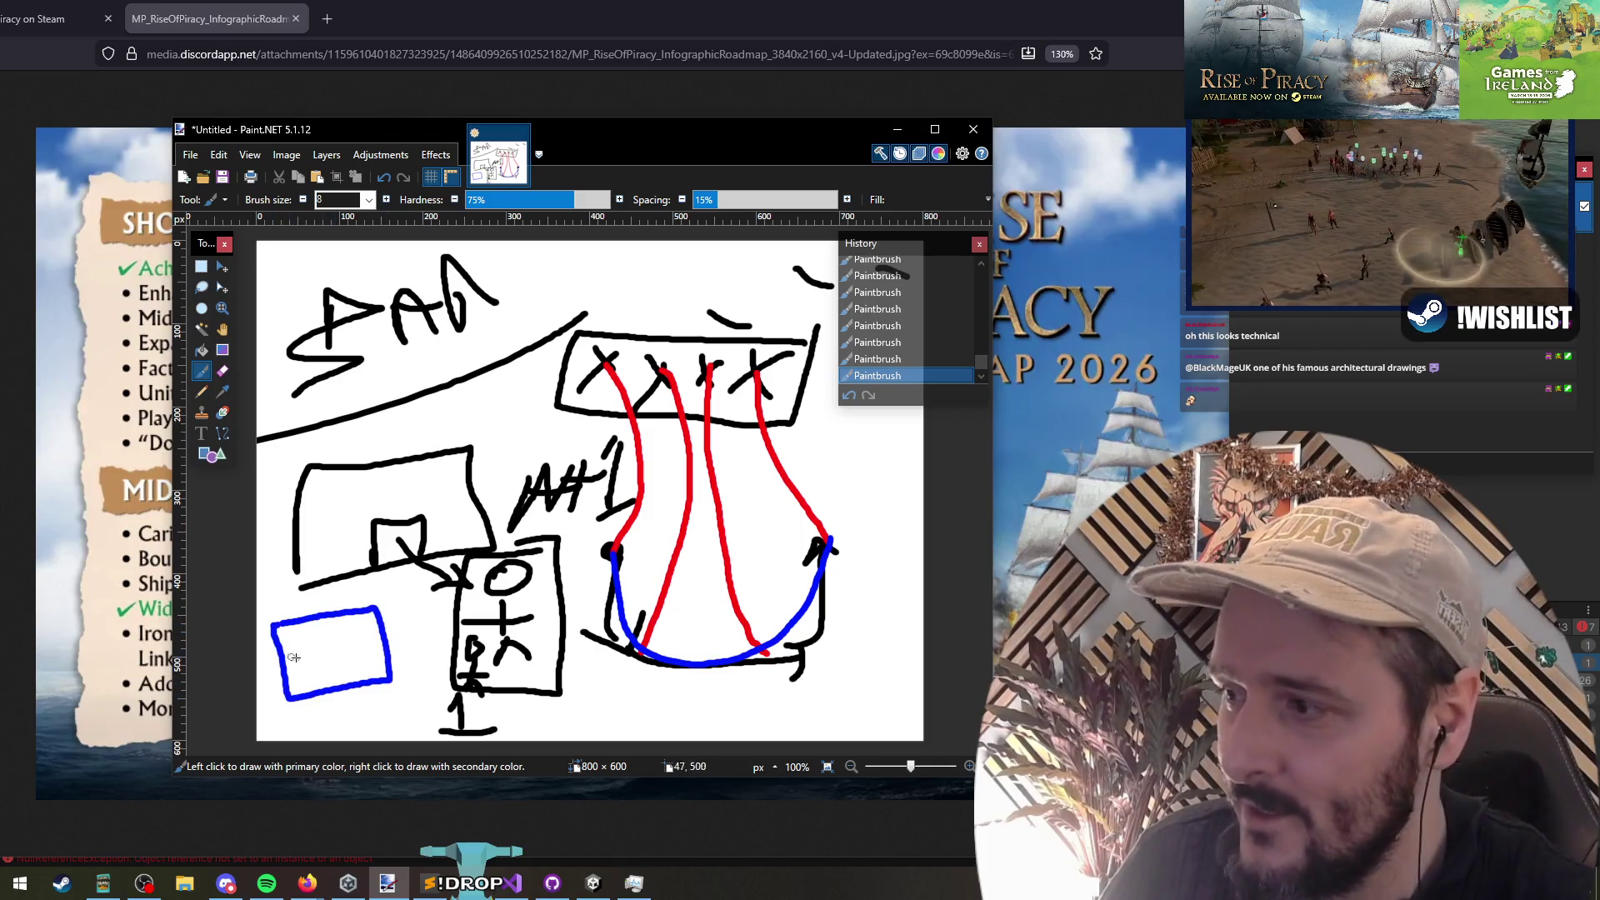
mouse_move(593, 259)
mouse_down()
mouse_move(703, 261)
mouse_move(625, 292)
mouse_move(733, 304)
mouse_move(597, 333)
mouse_move(690, 349)
mouse_move(557, 373)
mouse_up()
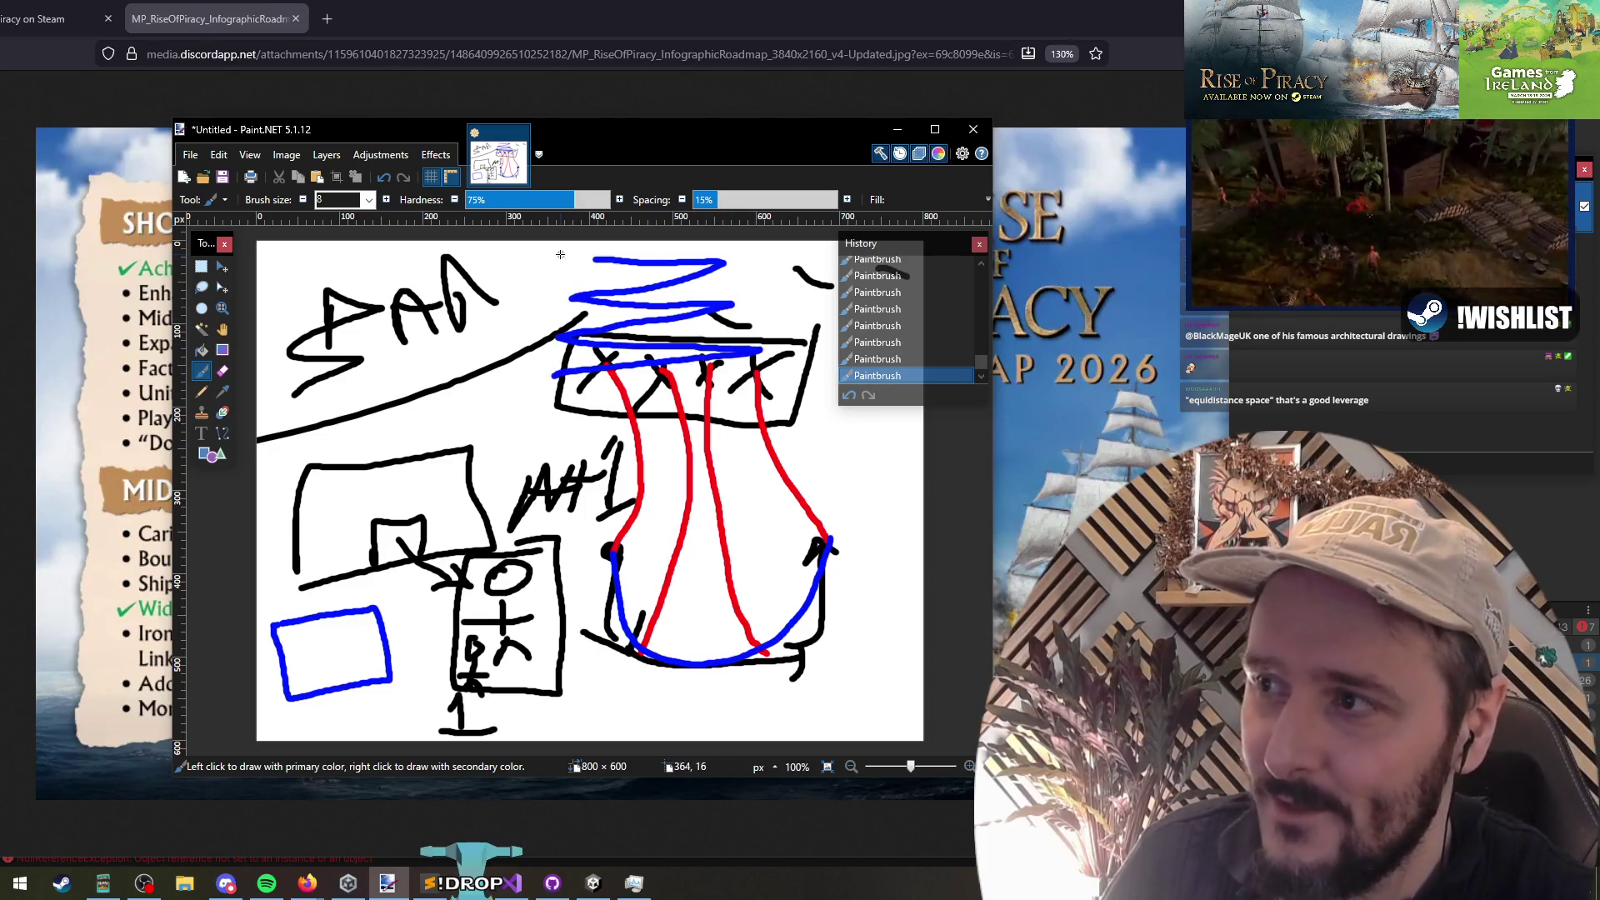
drag(610, 282, 666, 270)
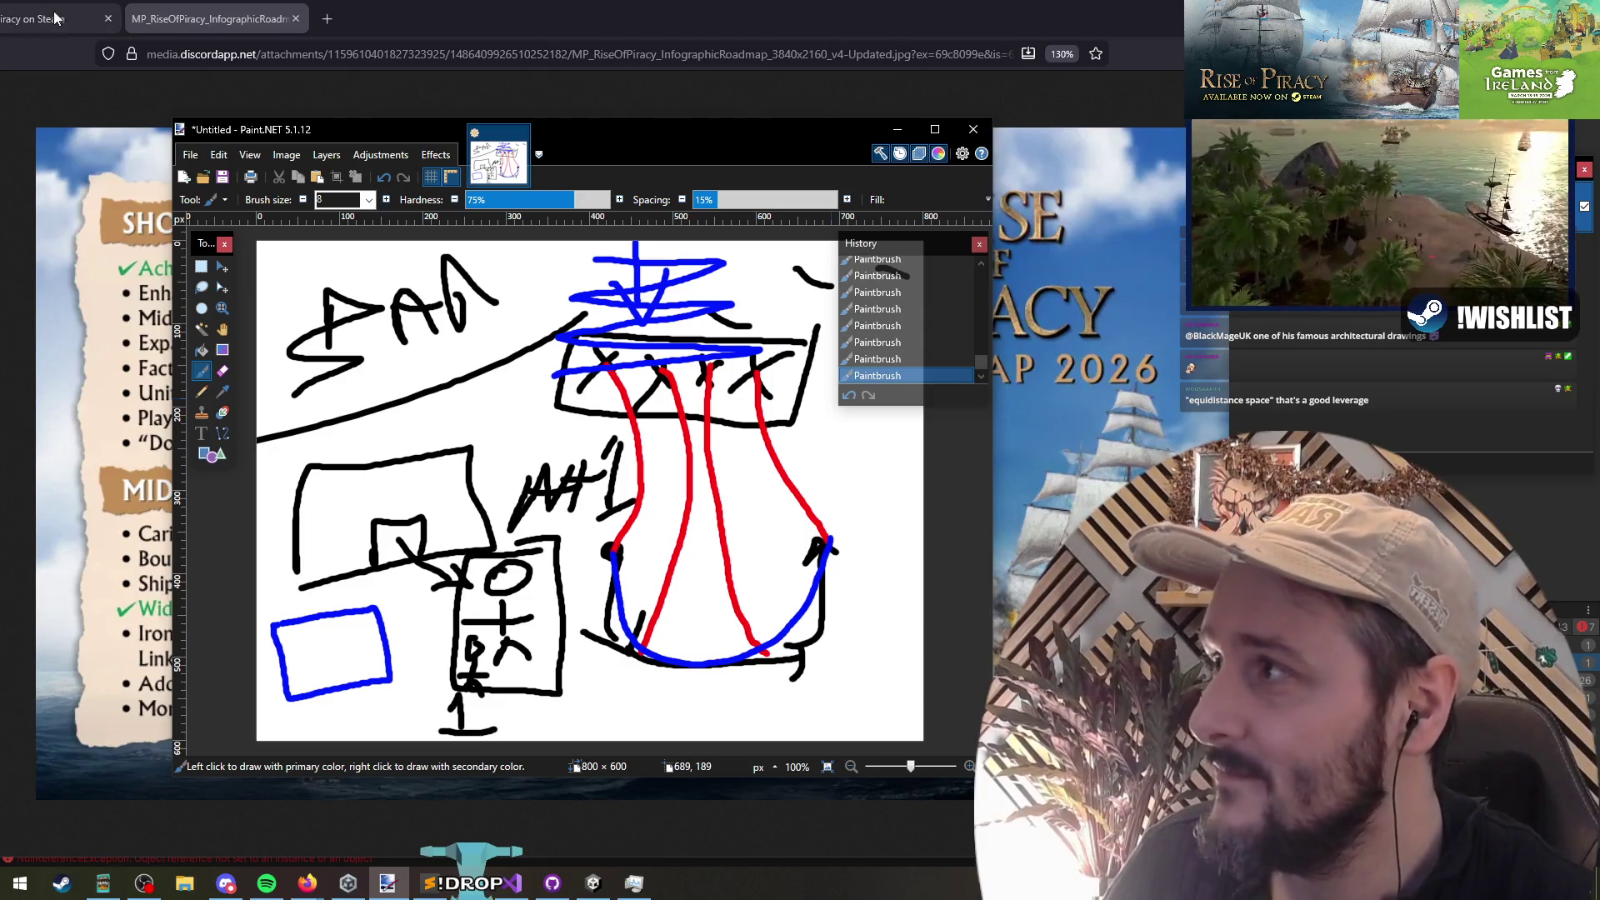
Step: Close the Steam browser tabs and close Paint.NET, discarding the unsaved sketch
click(33, 18)
middle_click(27, 18)
middle_click(27, 18)
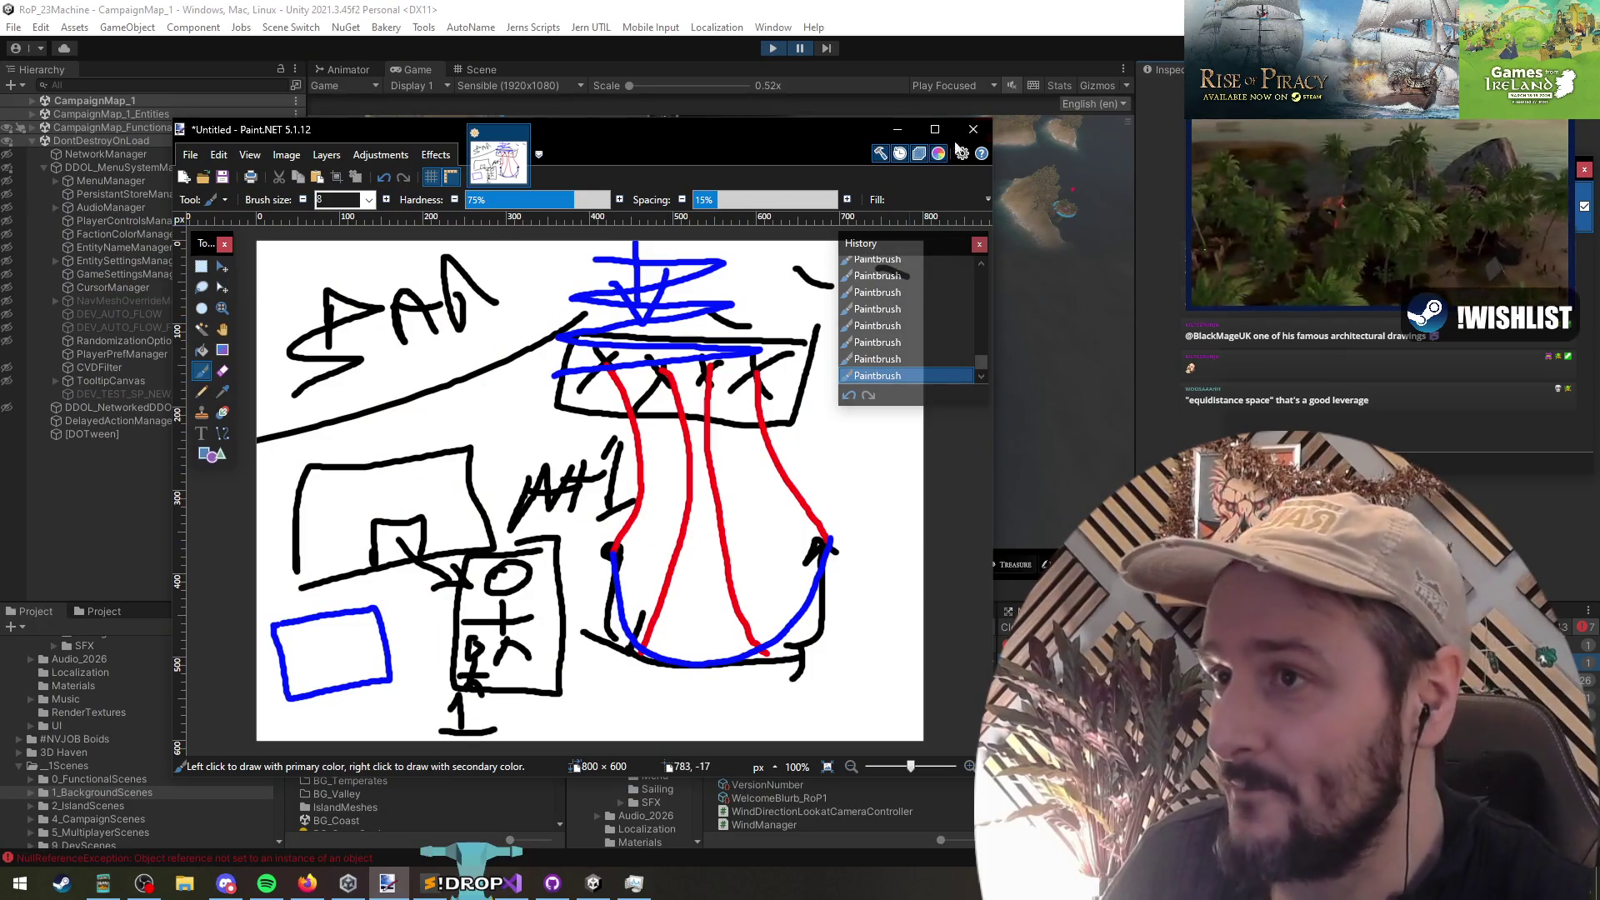
click(972, 130)
click(576, 542)
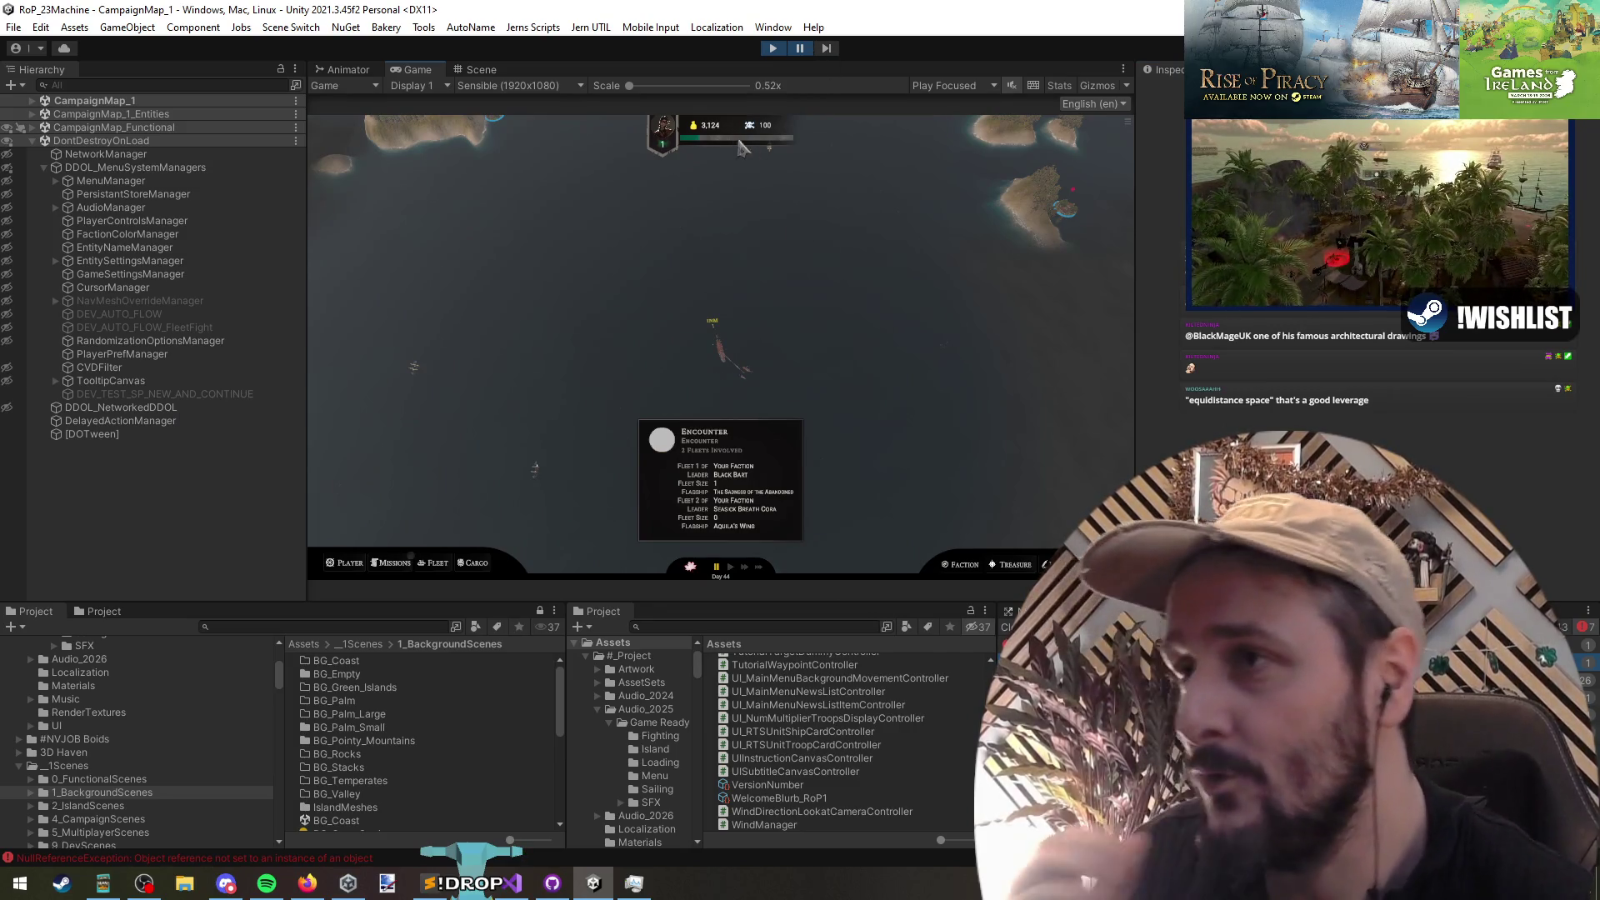
Step: Stop play mode in Unity and load the CampaignMap_Functional scene
click(772, 50)
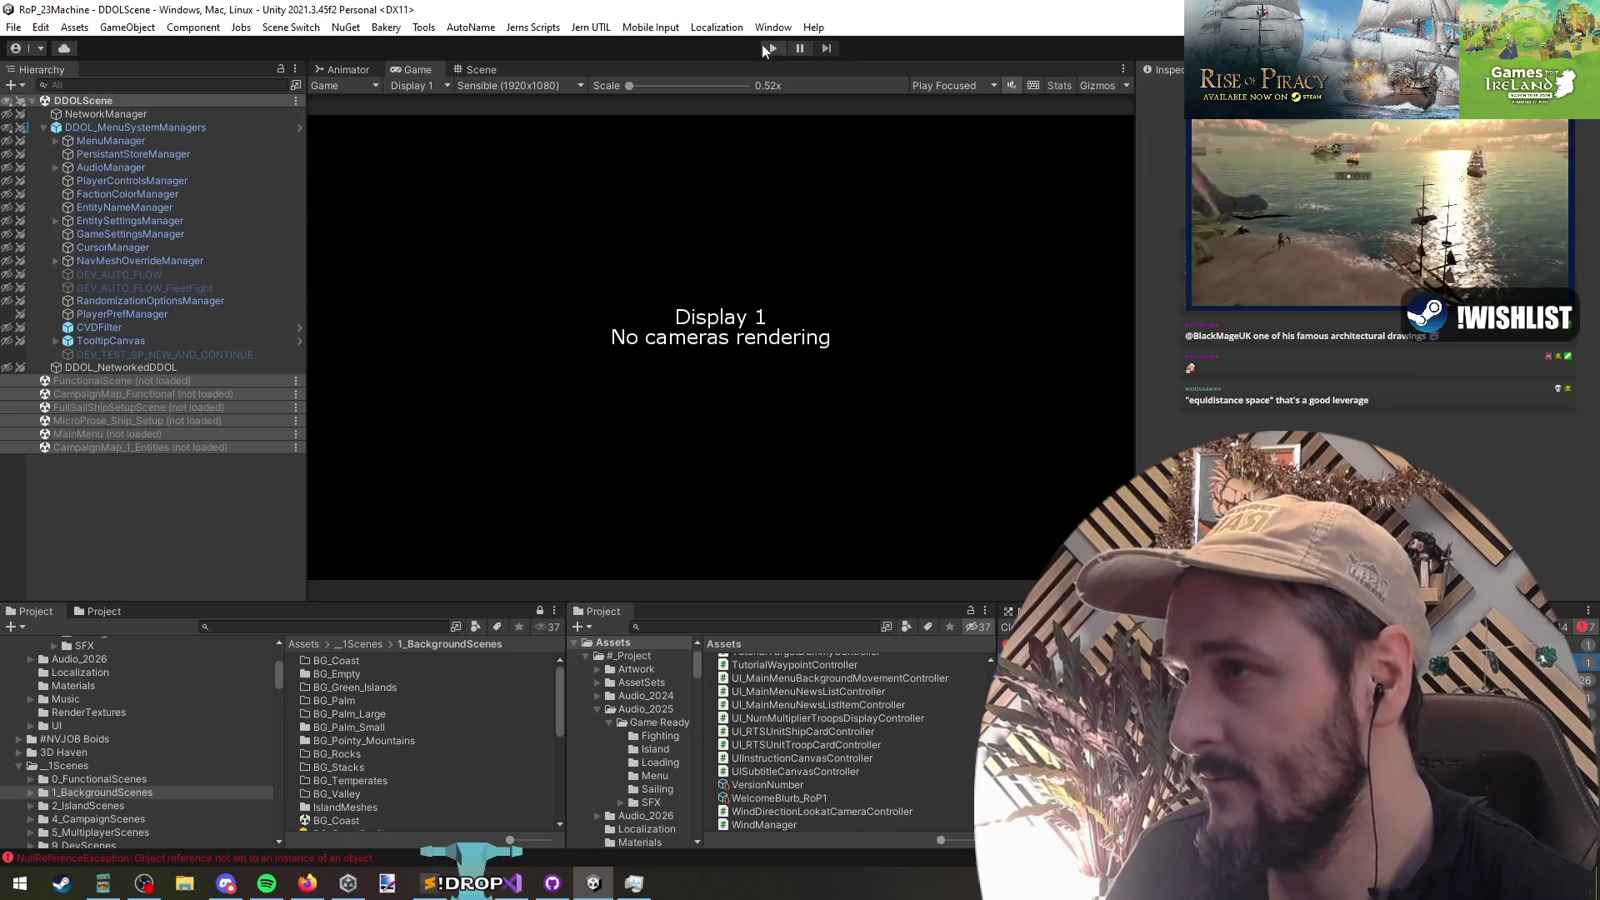
right_click(128, 394)
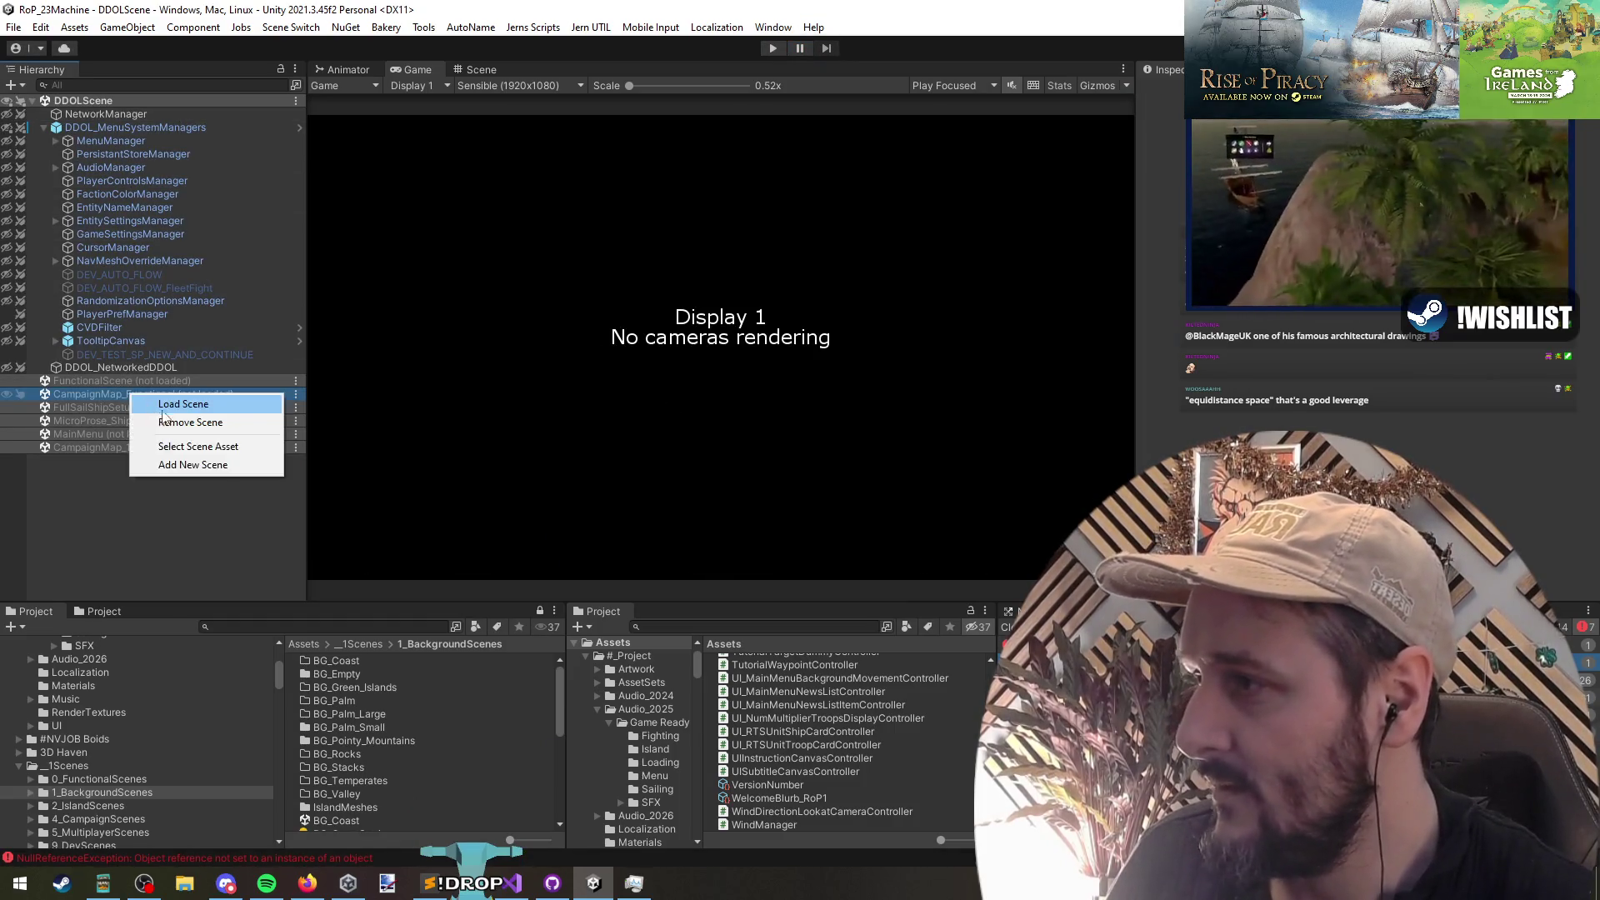
click(154, 401)
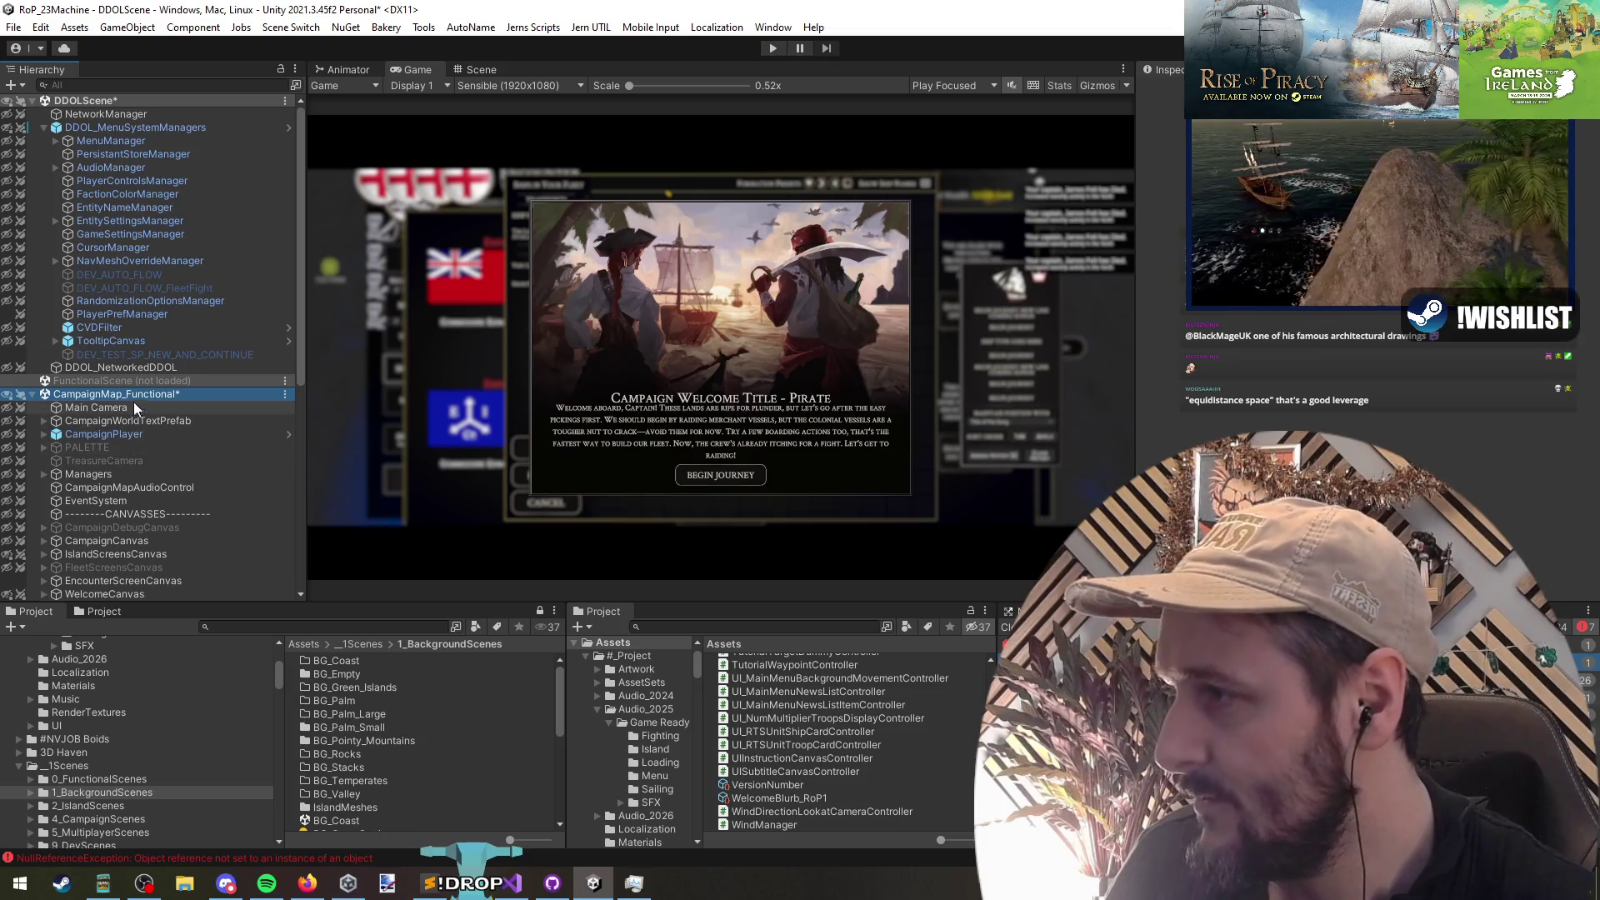
click(133, 86)
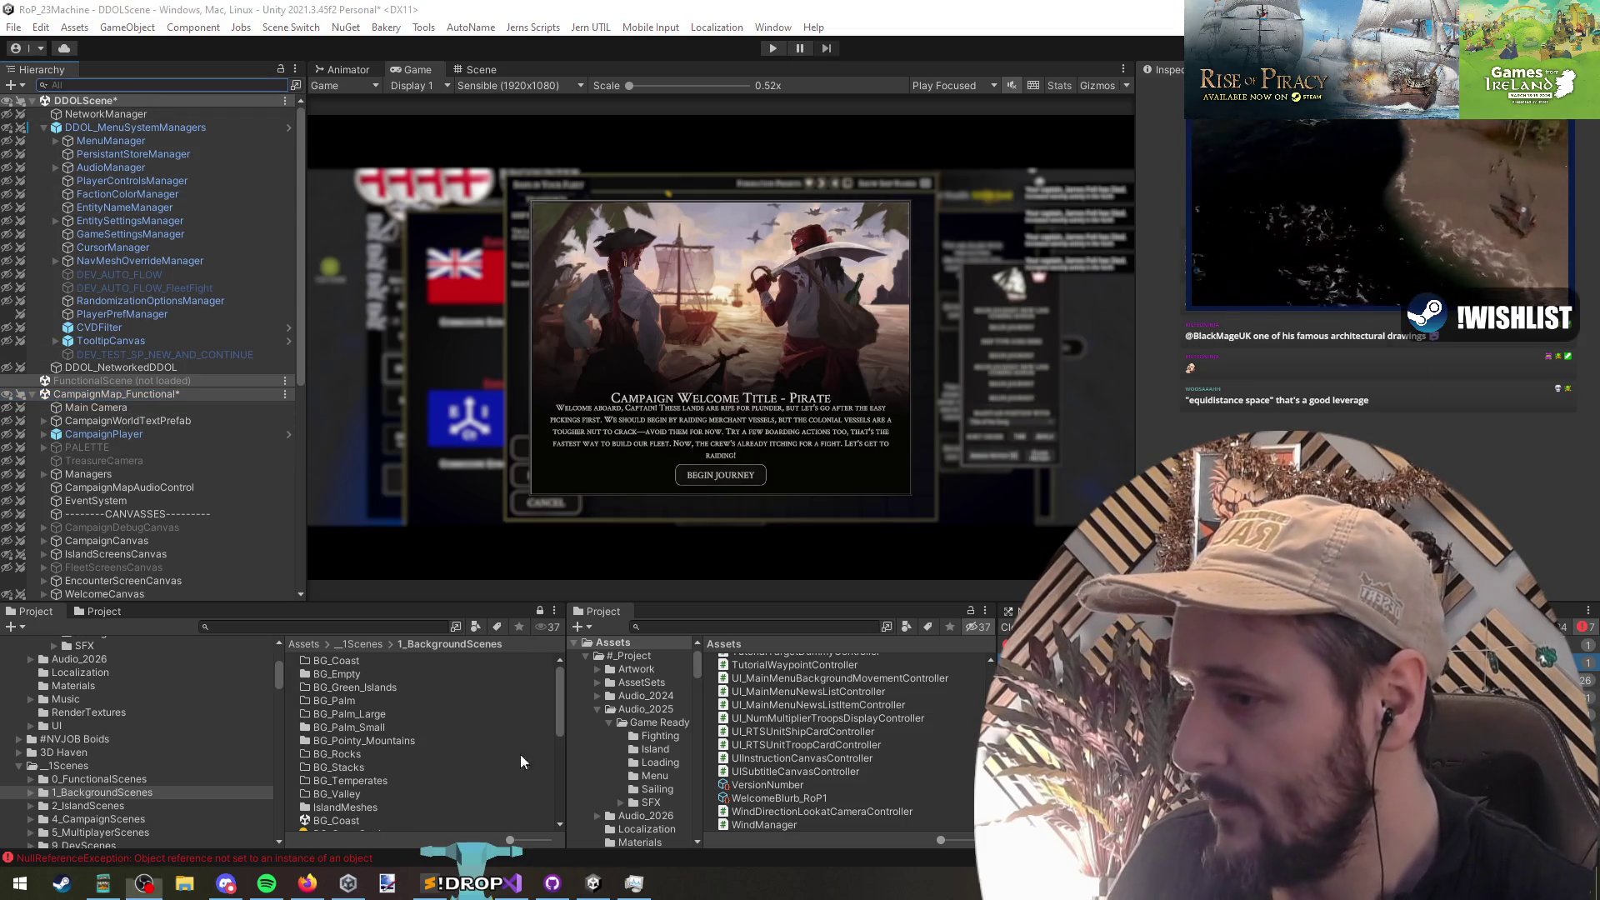
click(512, 884)
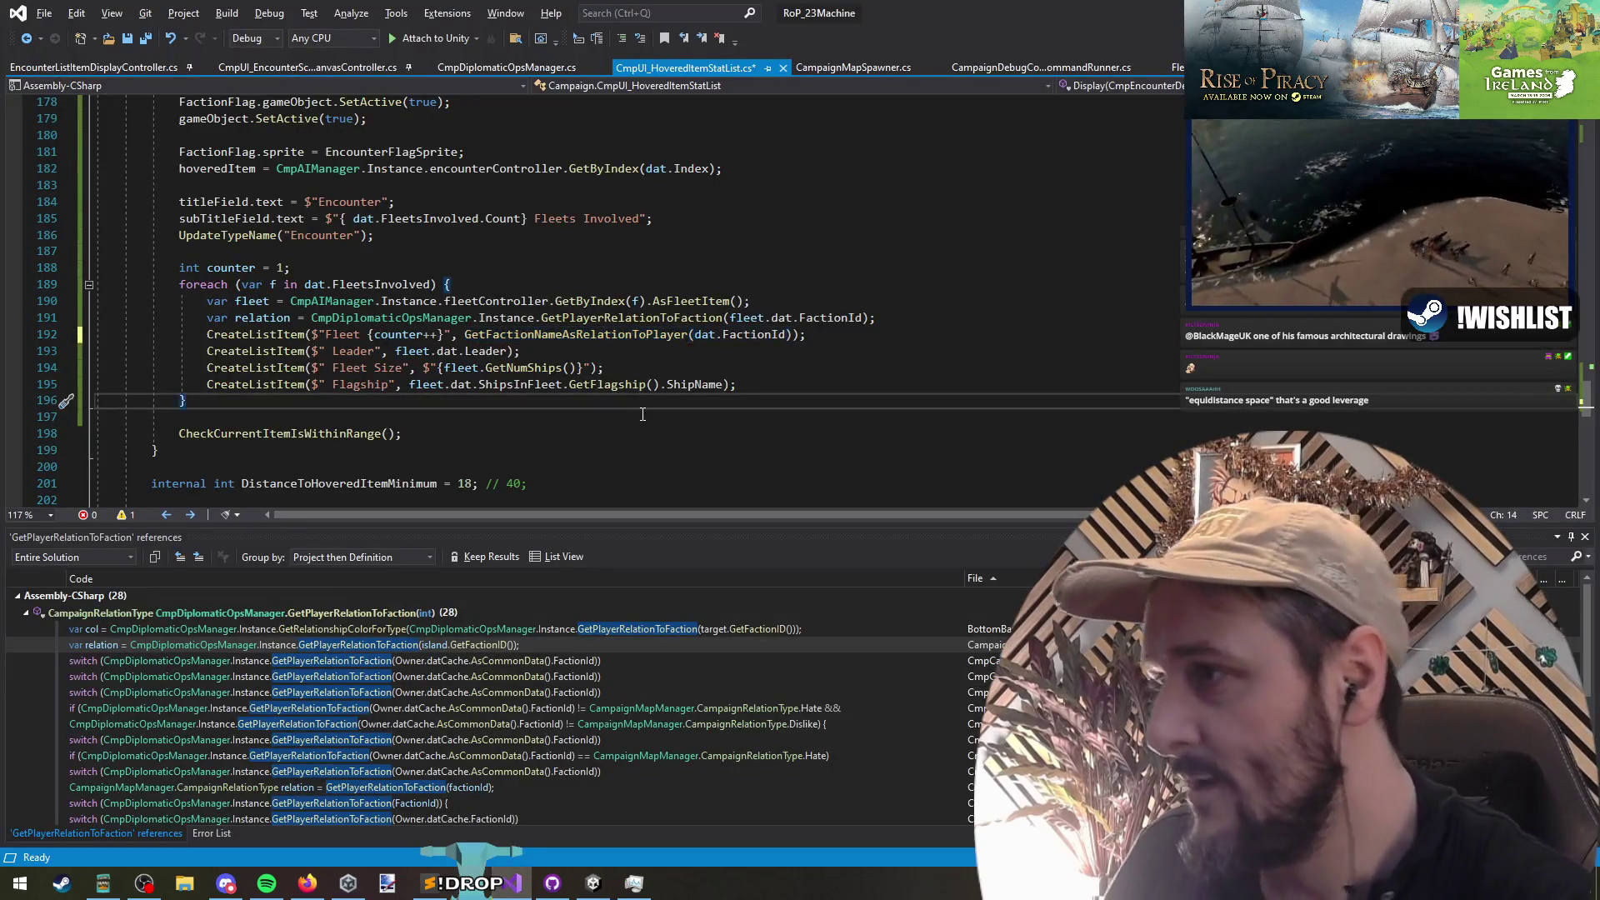
Step: Return to the fleet listing code in CmpUI_HoveredItemStatList.cs, save it, and let Unity recompile
key(ctrl+Home)
click(319, 248)
key(alt+Tab)
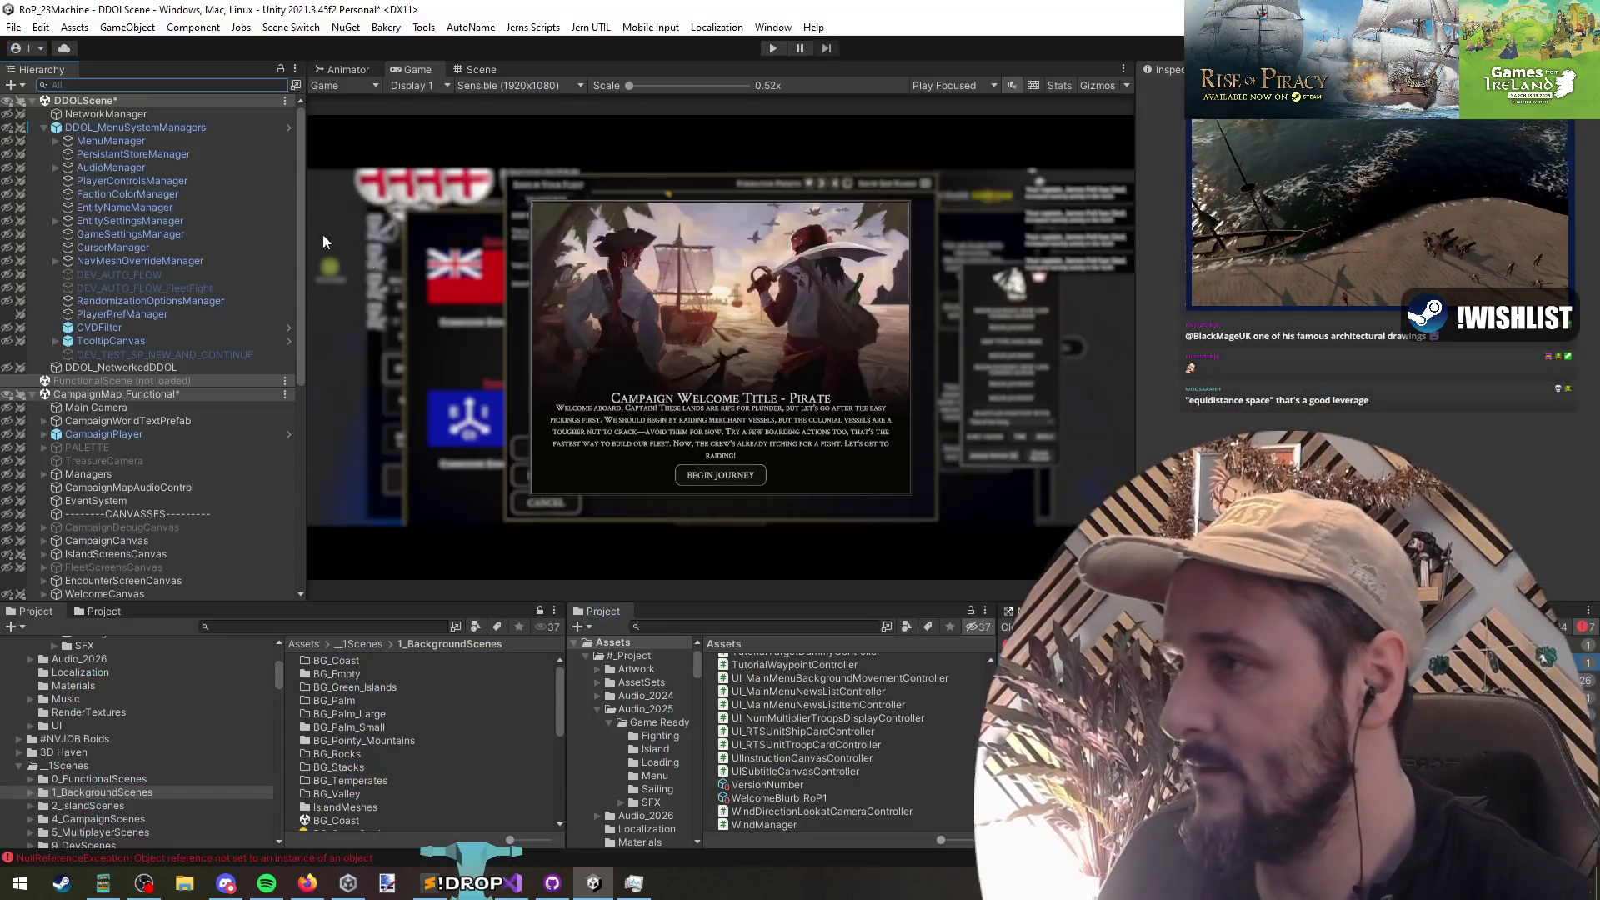
key(alt+Tab)
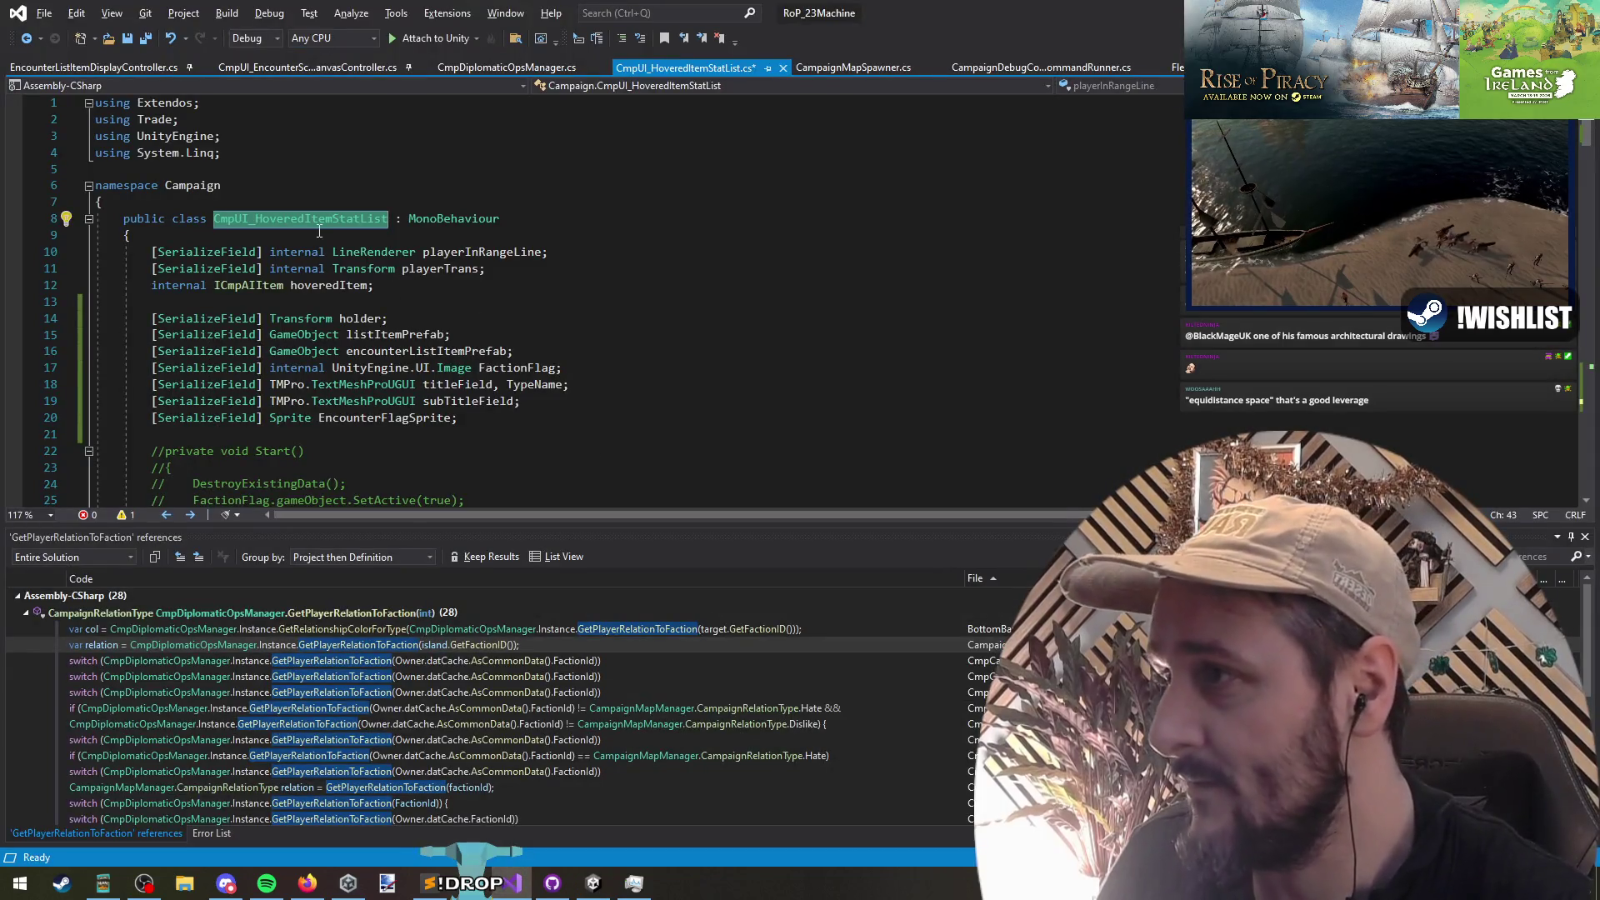
key(ctrl+minus)
scroll(363, 329, up, 4)
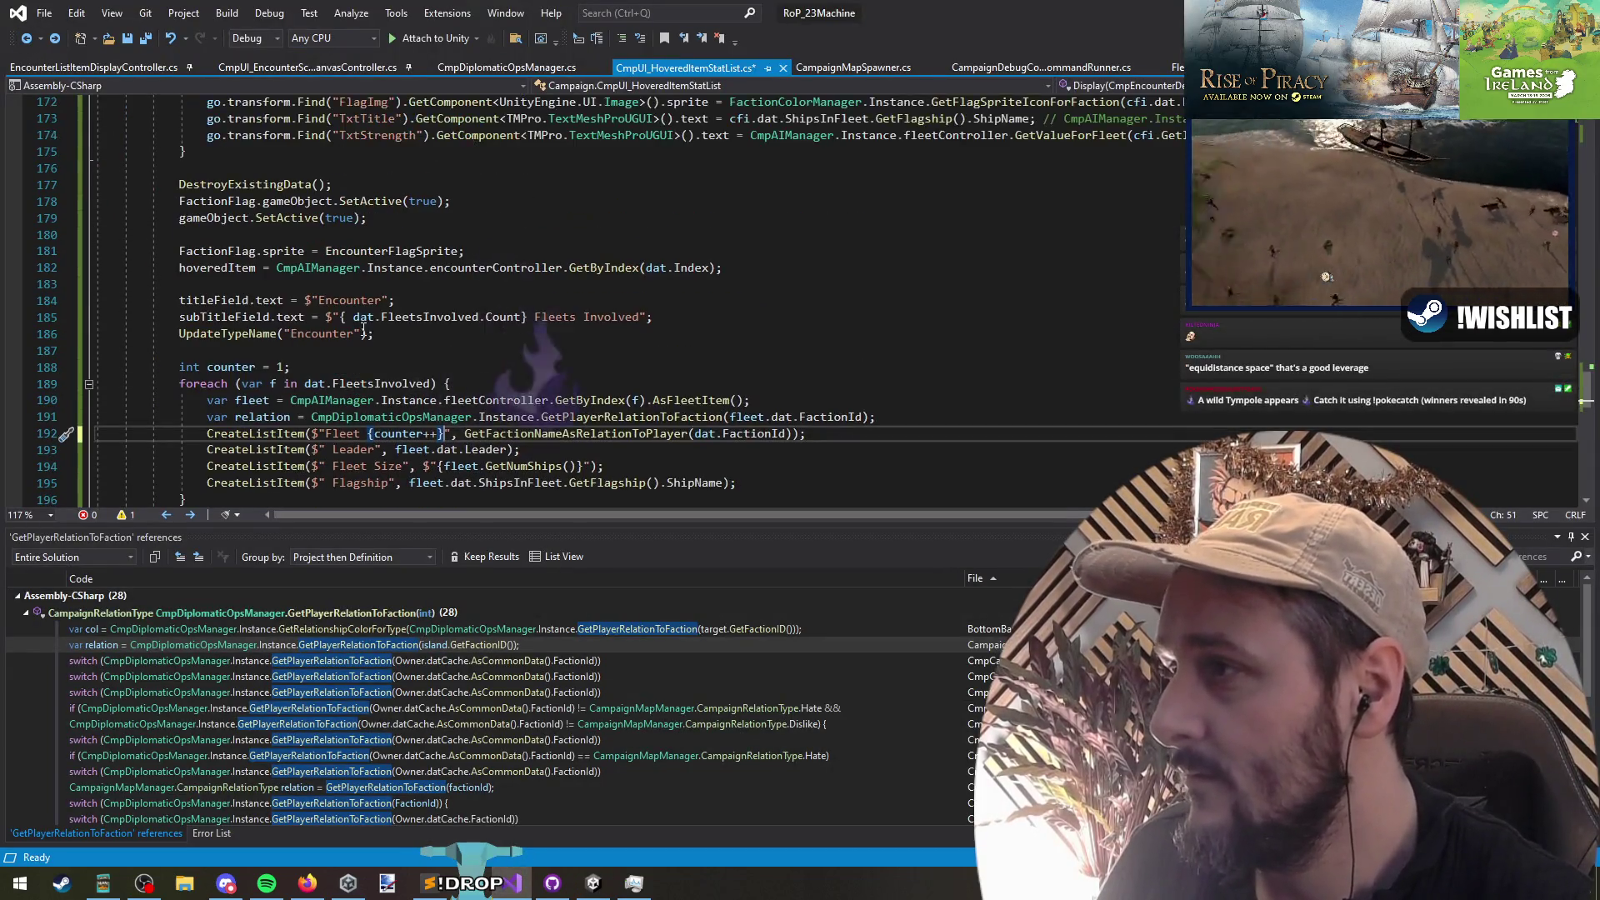
scroll(364, 329, up, 3)
scroll(367, 319, down, 6)
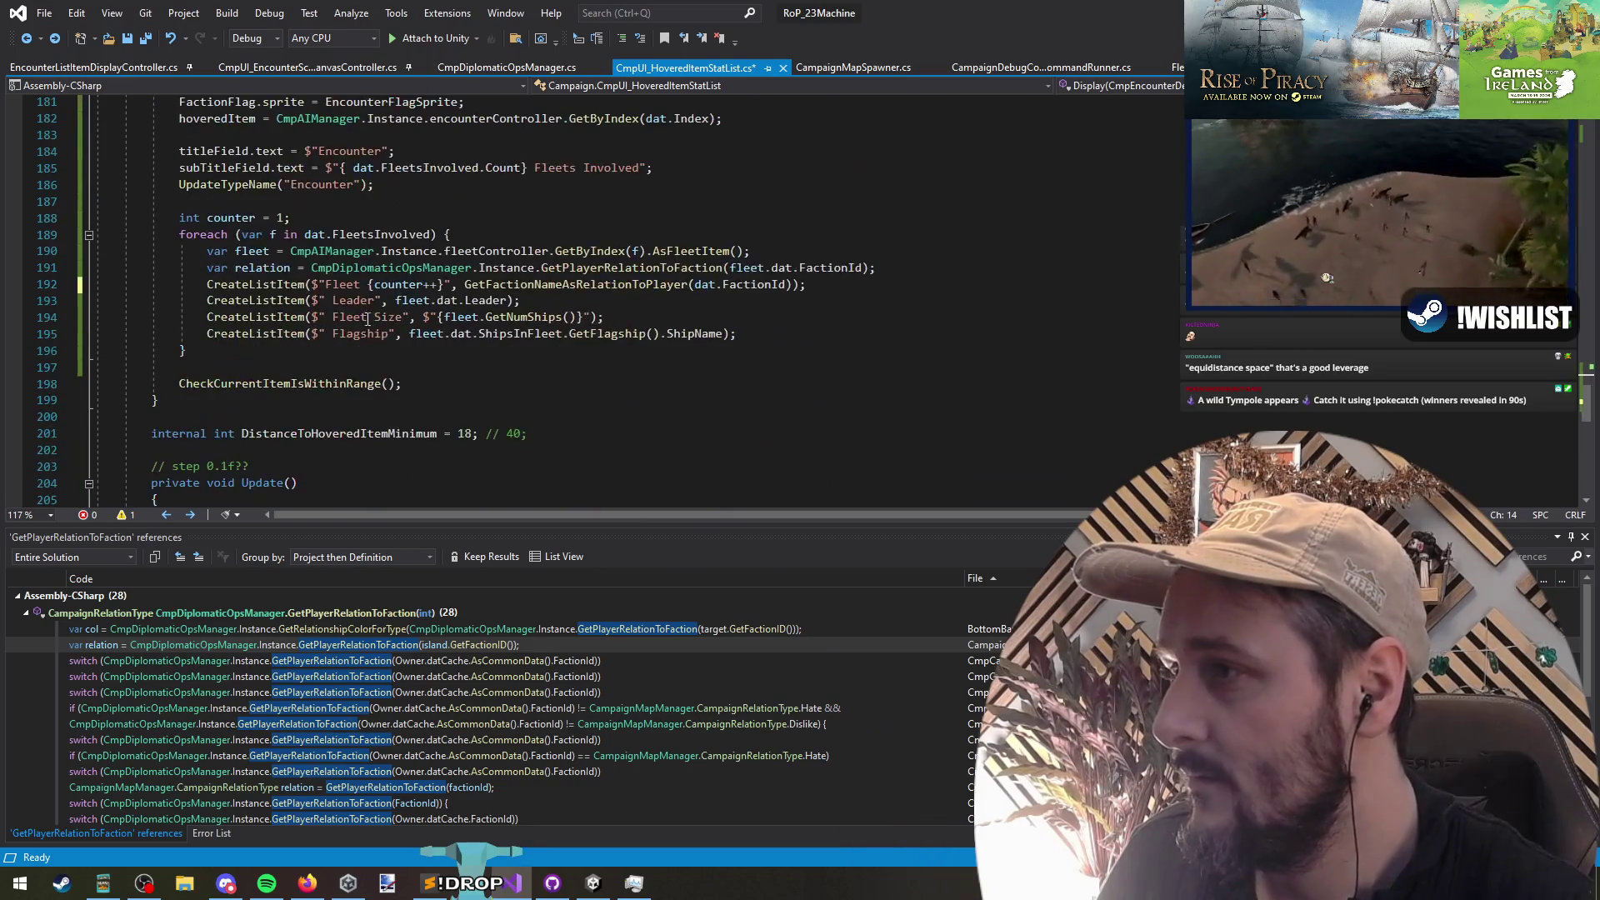
key(ctrl+s)
key(alt+Tab)
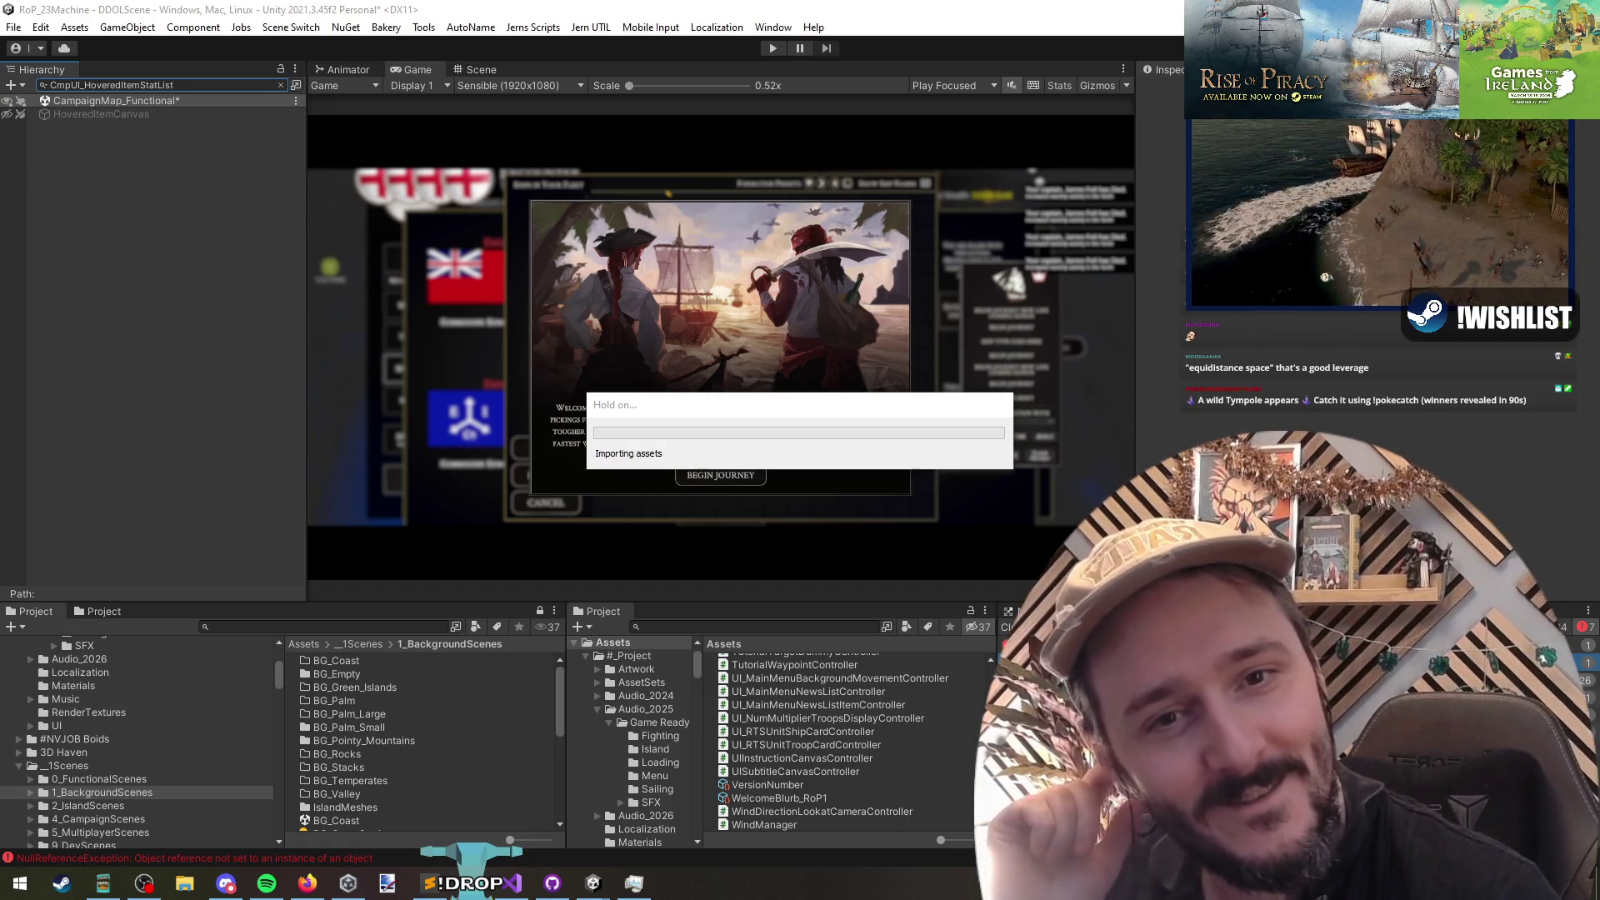
right_click(161, 227)
key(Escape)
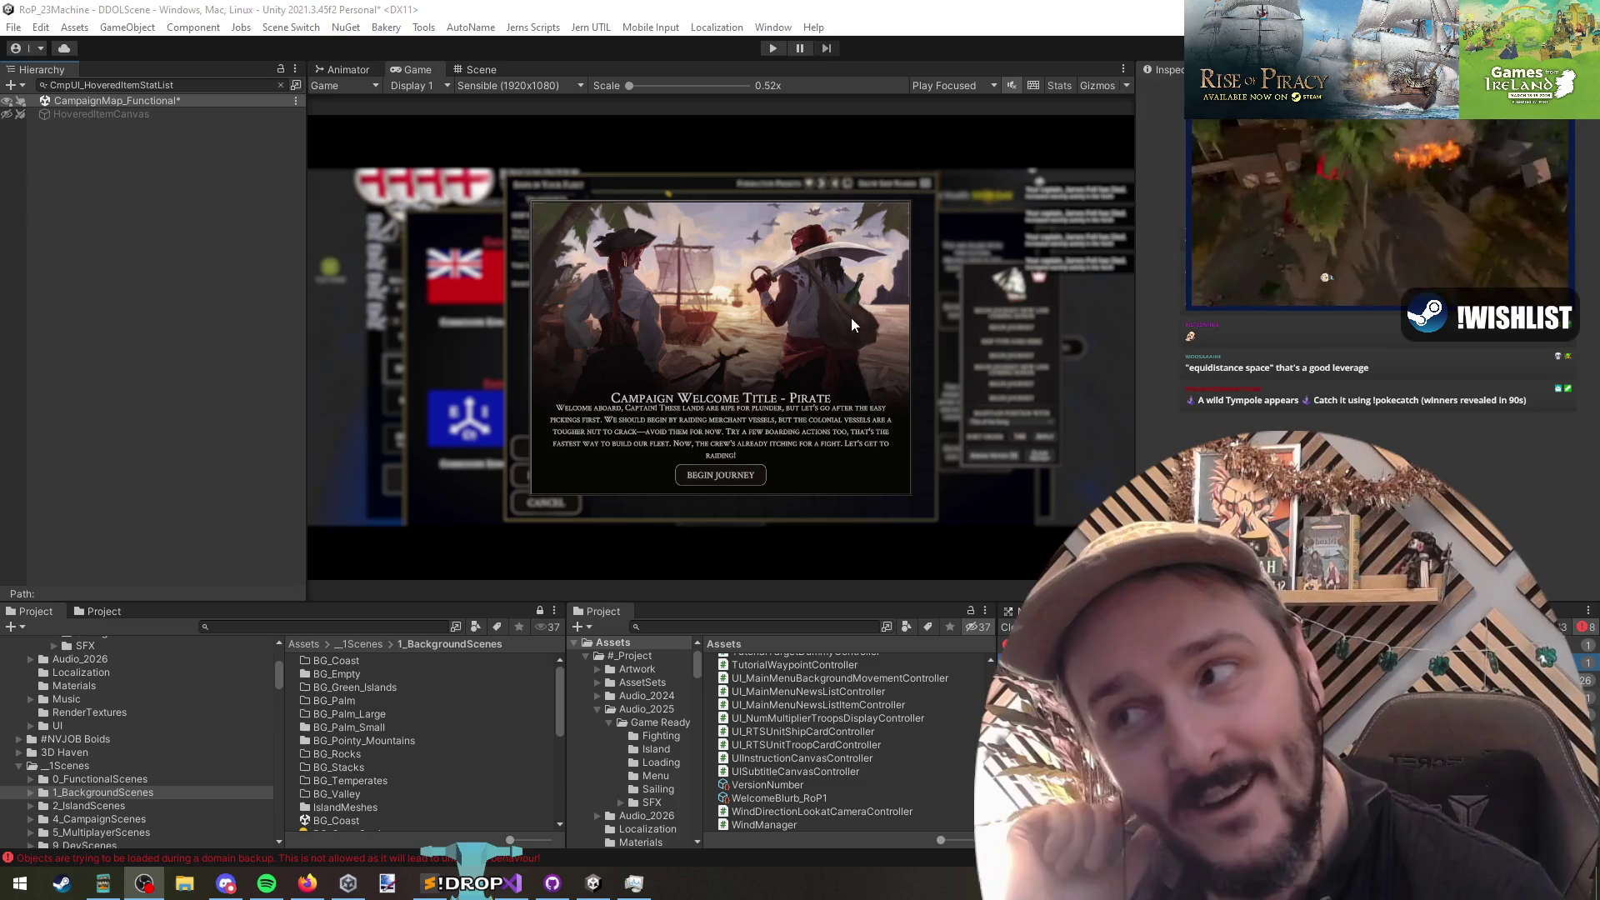
click(768, 325)
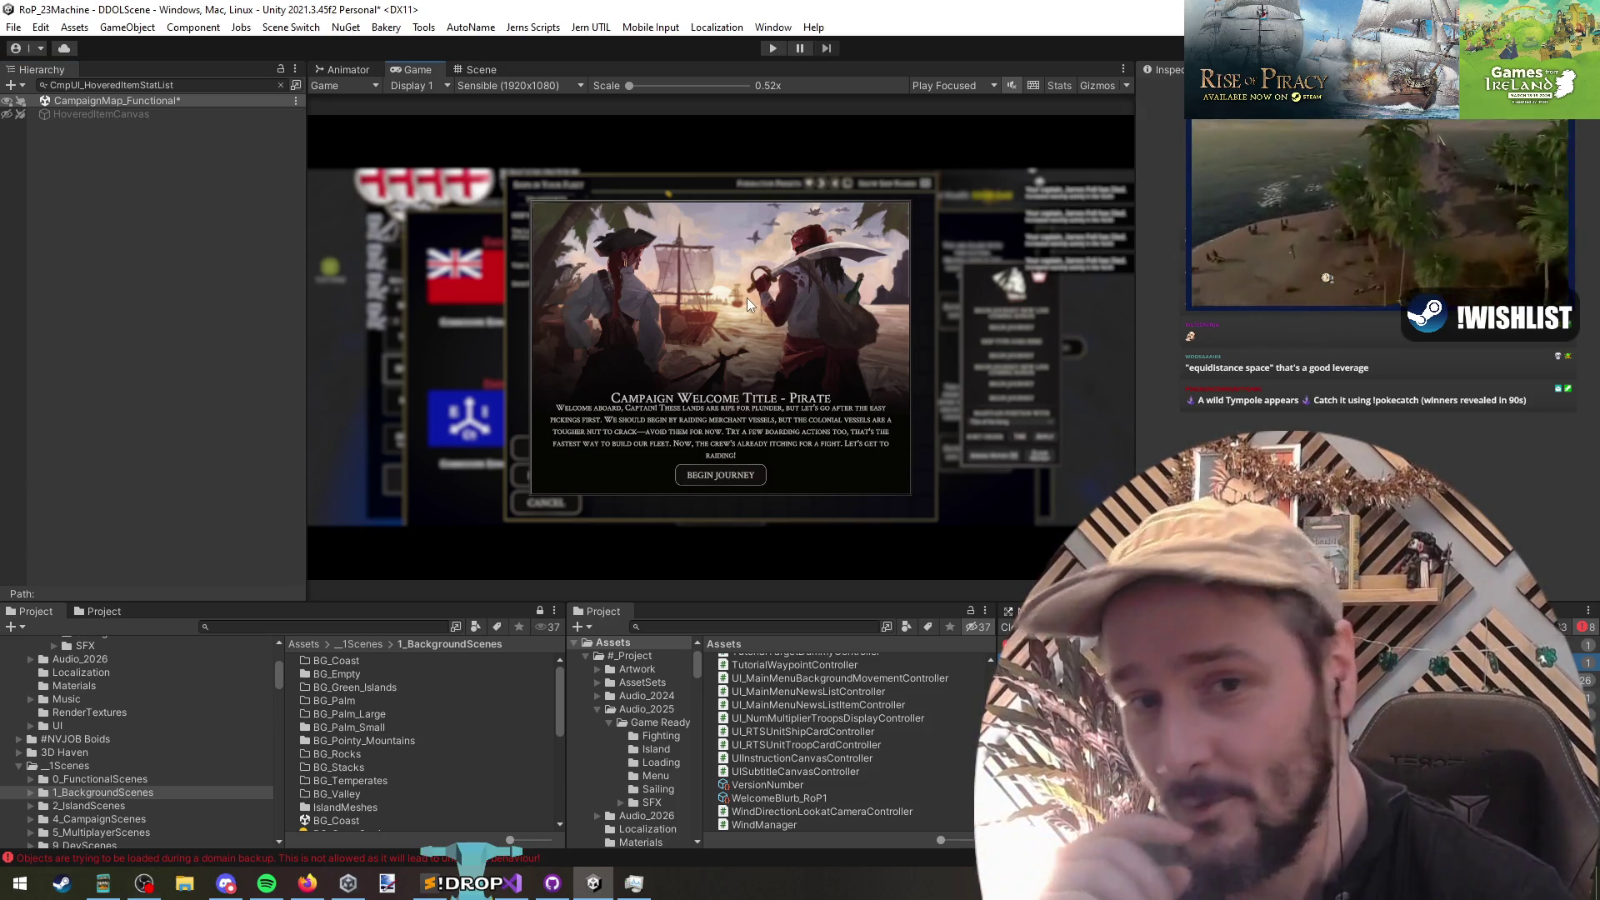
key(alt+Tab)
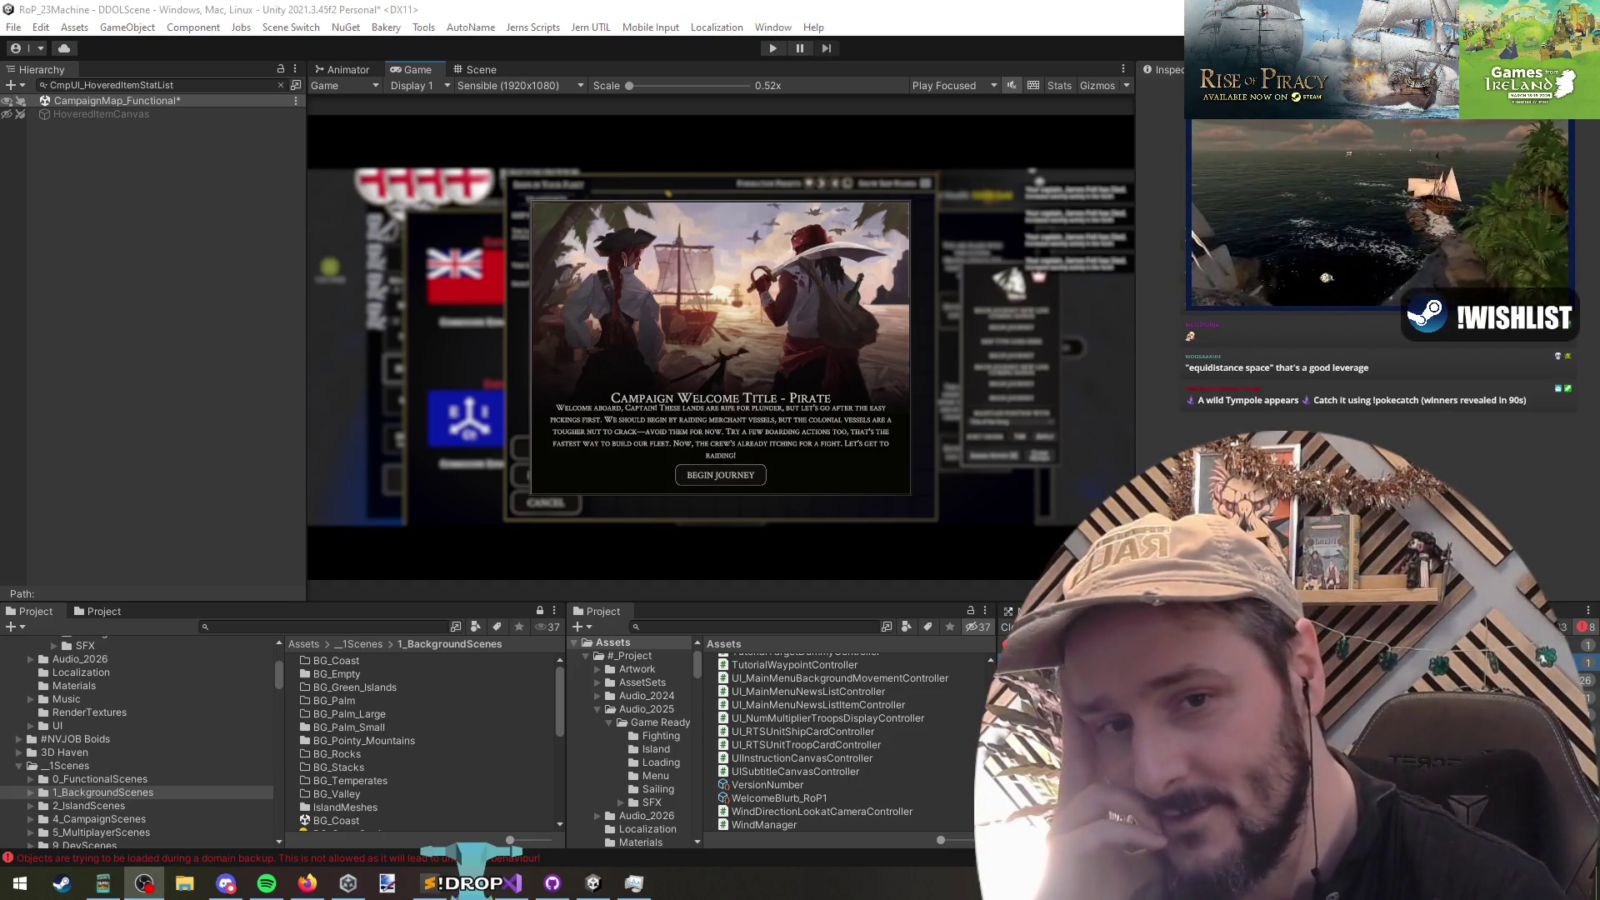
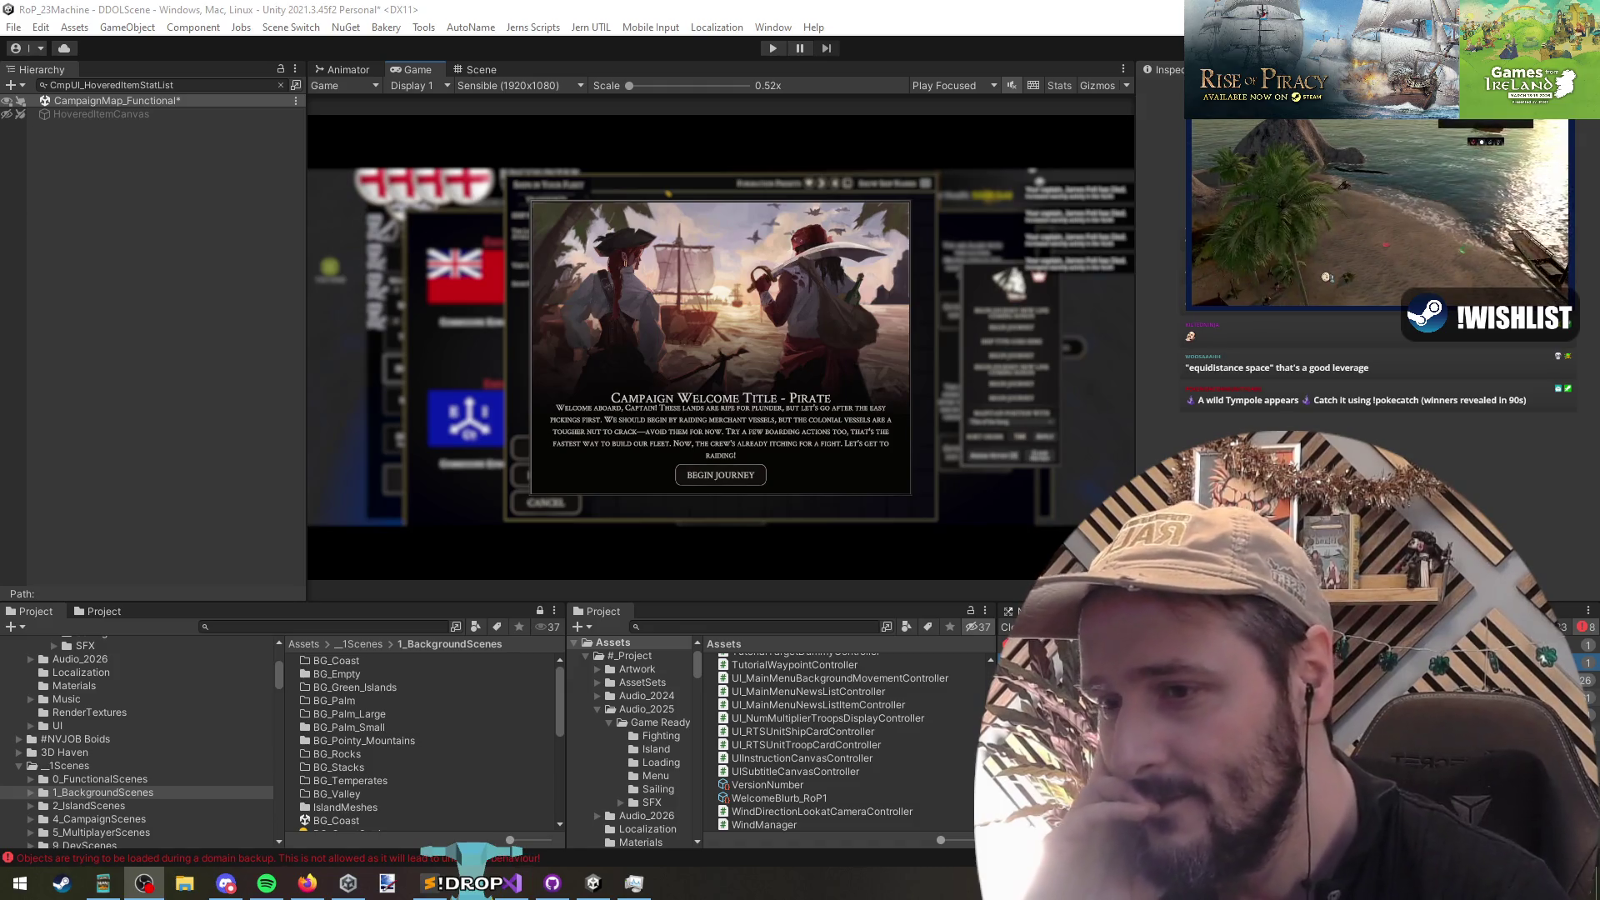
Step: Select HoveredItemCanvas and search the sprite picker for 'pic'
click(144, 115)
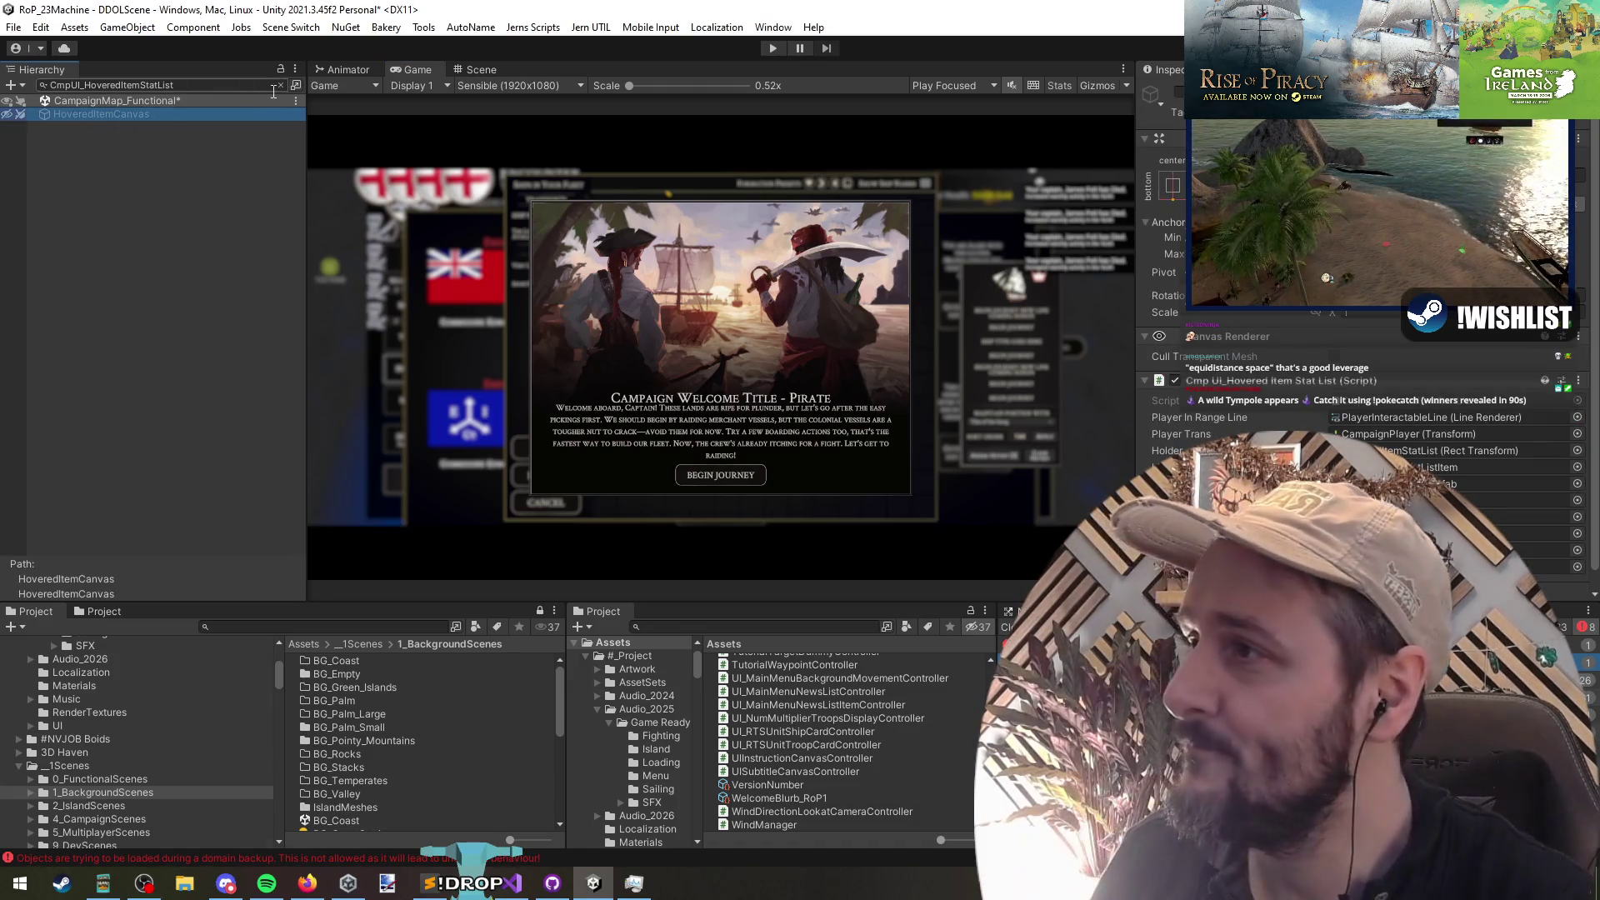
click(281, 85)
click(1533, 548)
click(1579, 549)
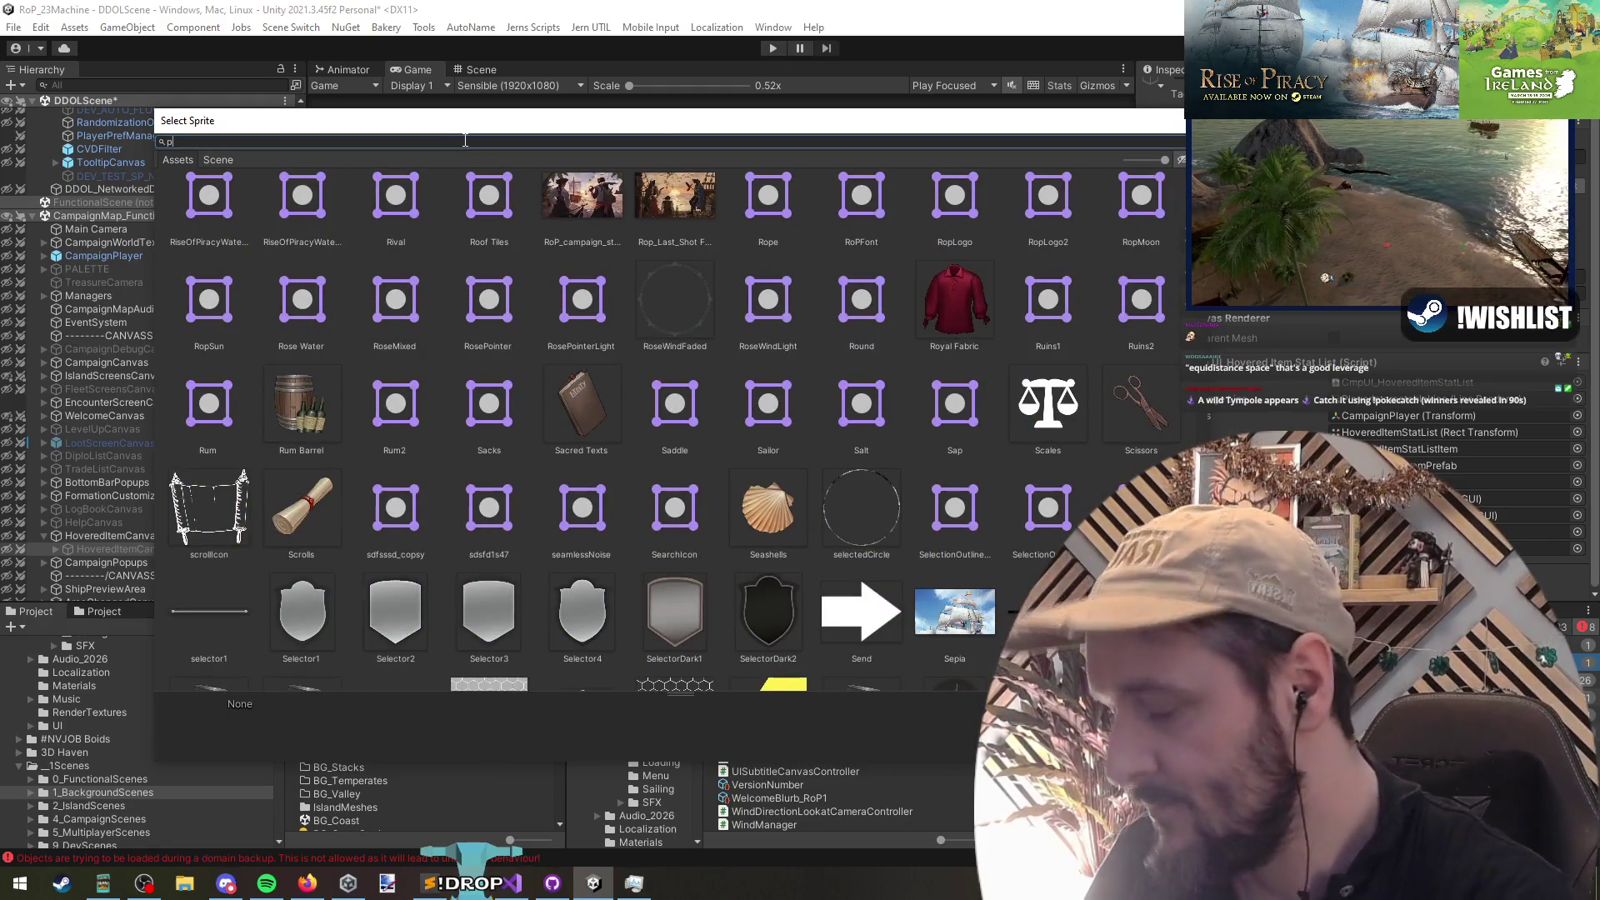
text(pic)
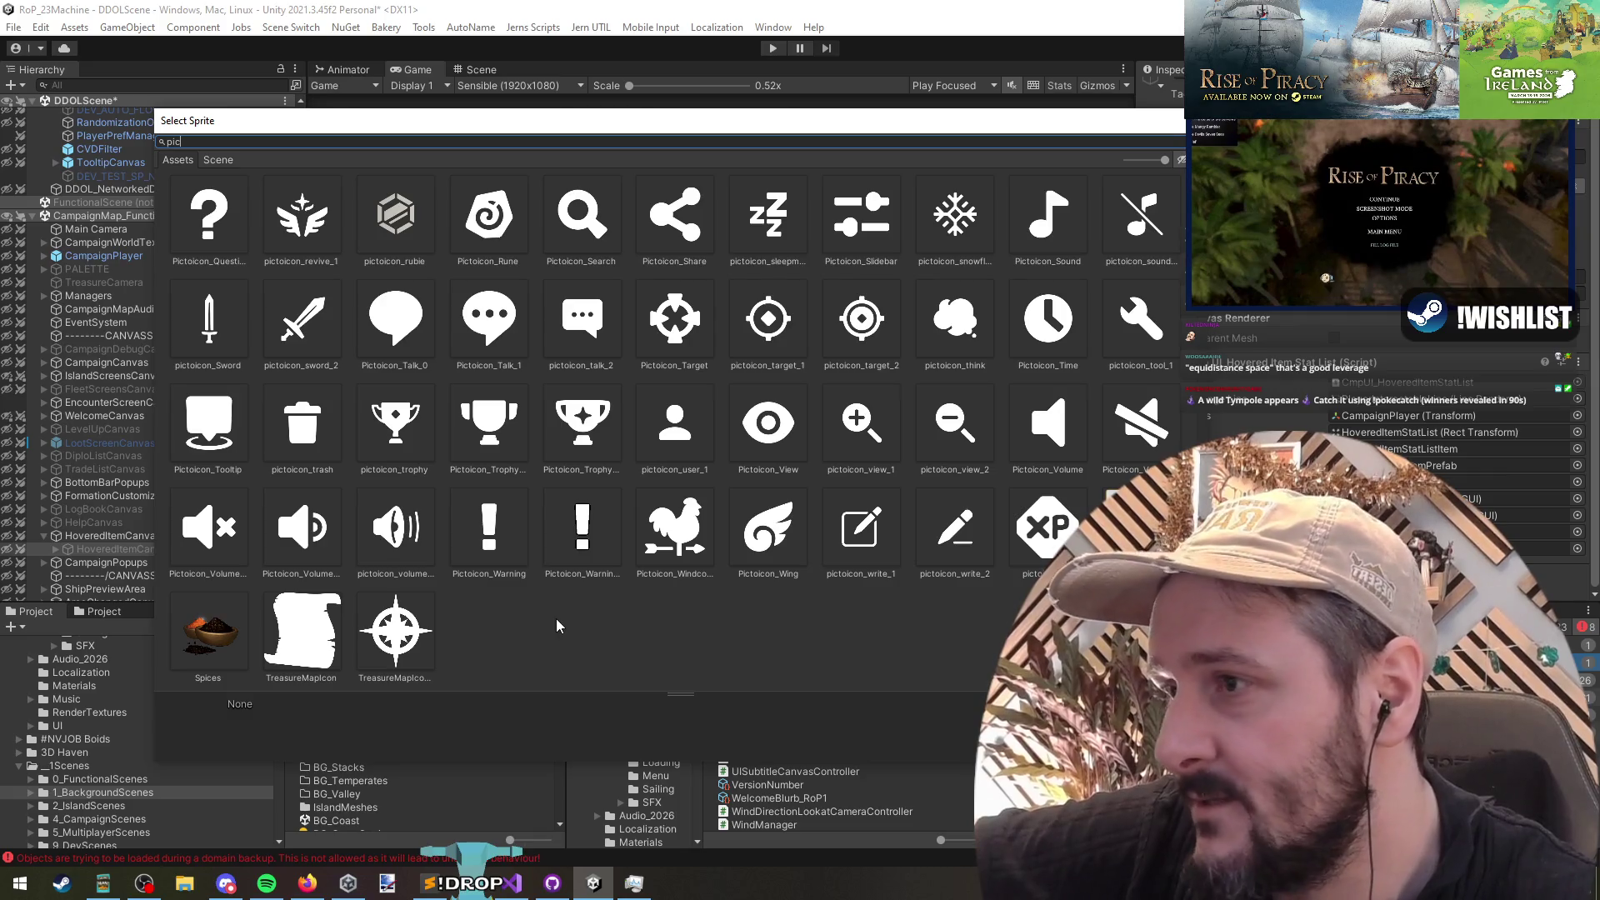
Step: Preview the Pictoicon_Share, Pictoicon_Target and Pictoicon_Defense_Weak sprites
click(664, 220)
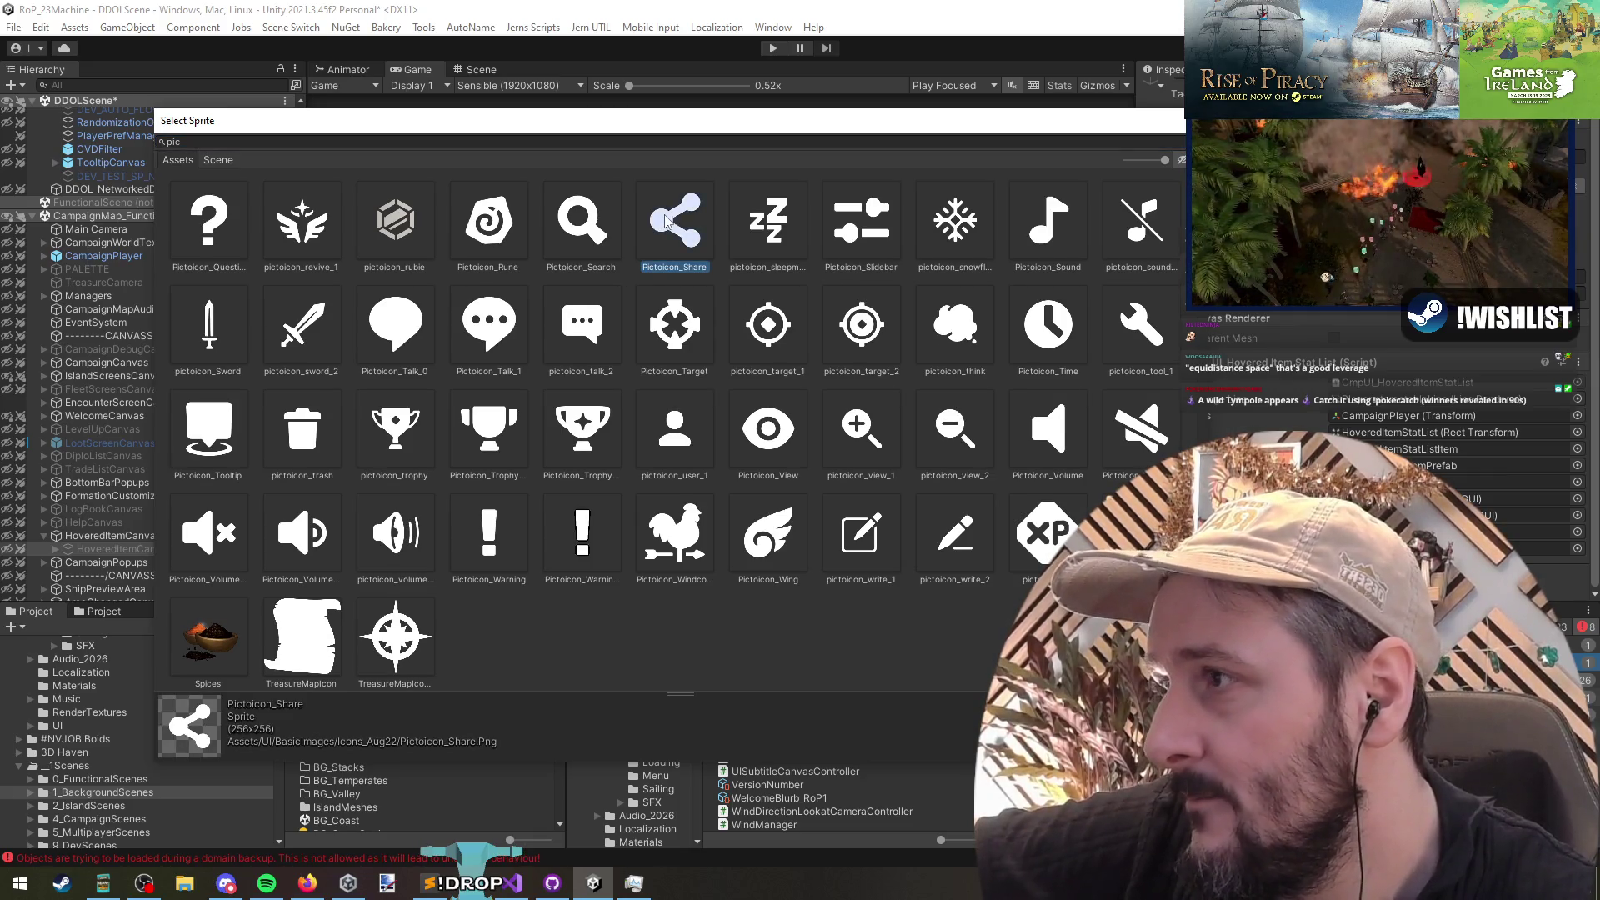
scroll(662, 405, down, 1)
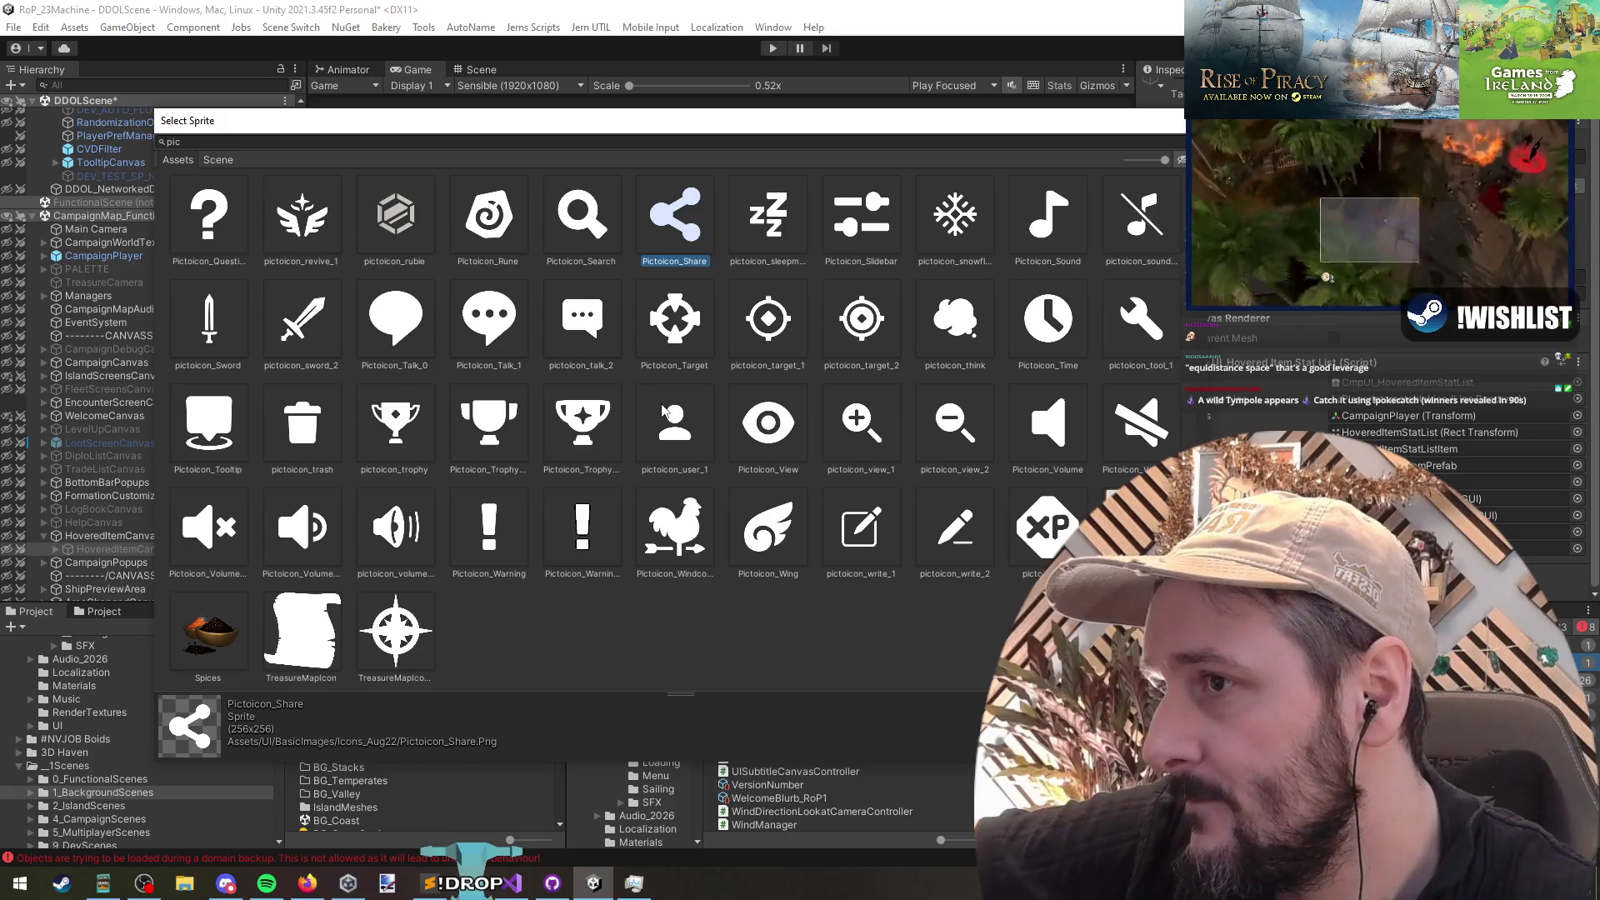
click(671, 335)
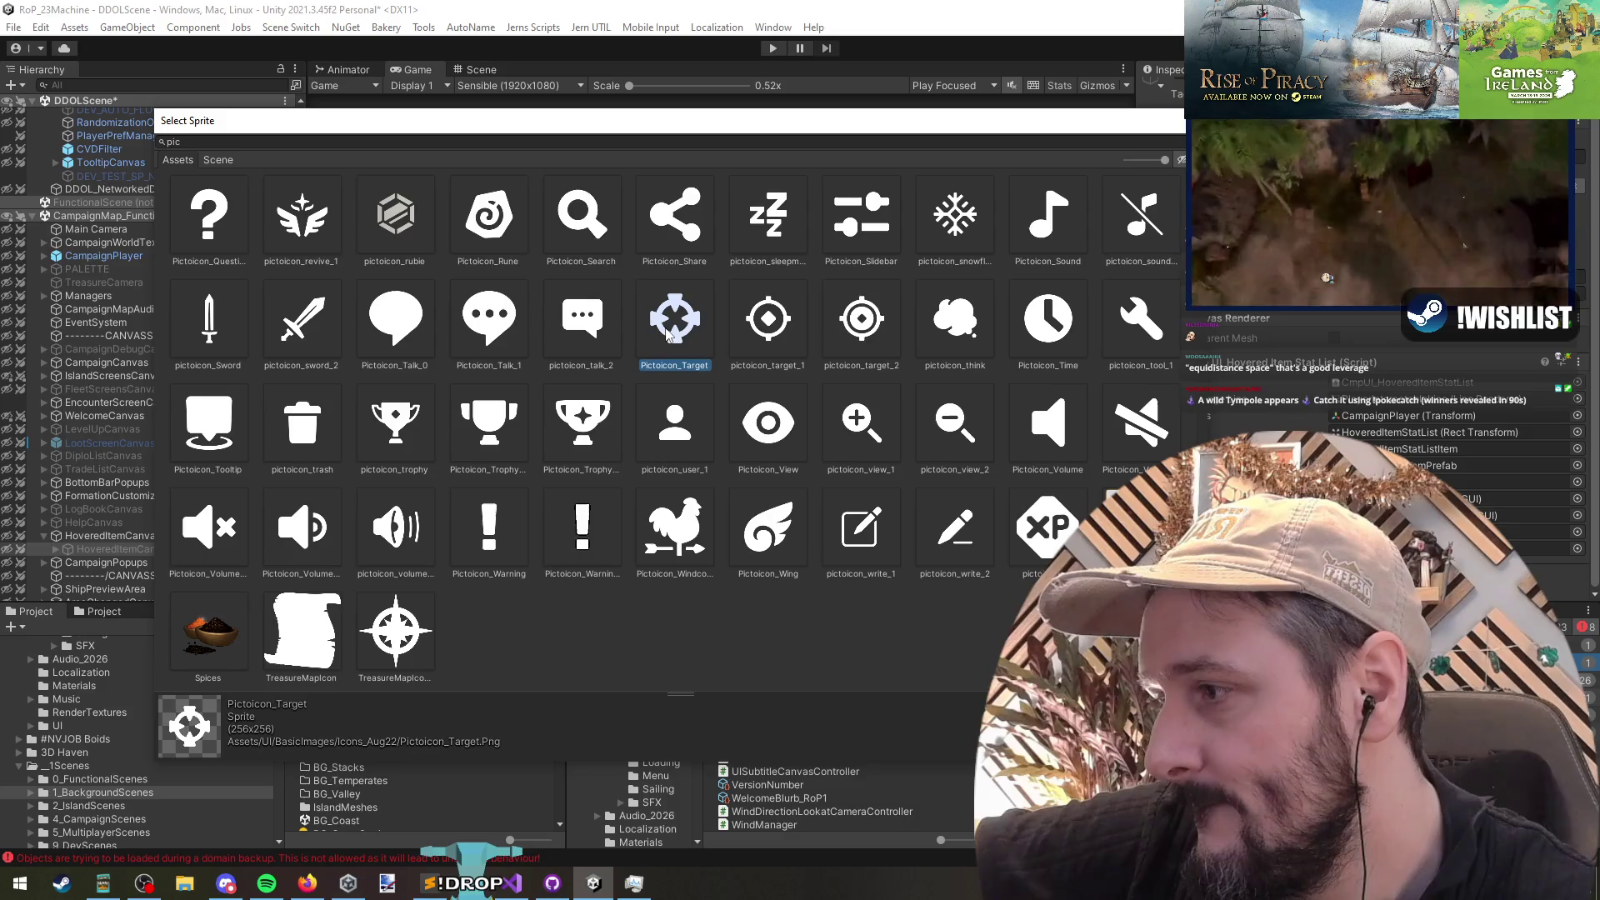
scroll(671, 333, up, 3)
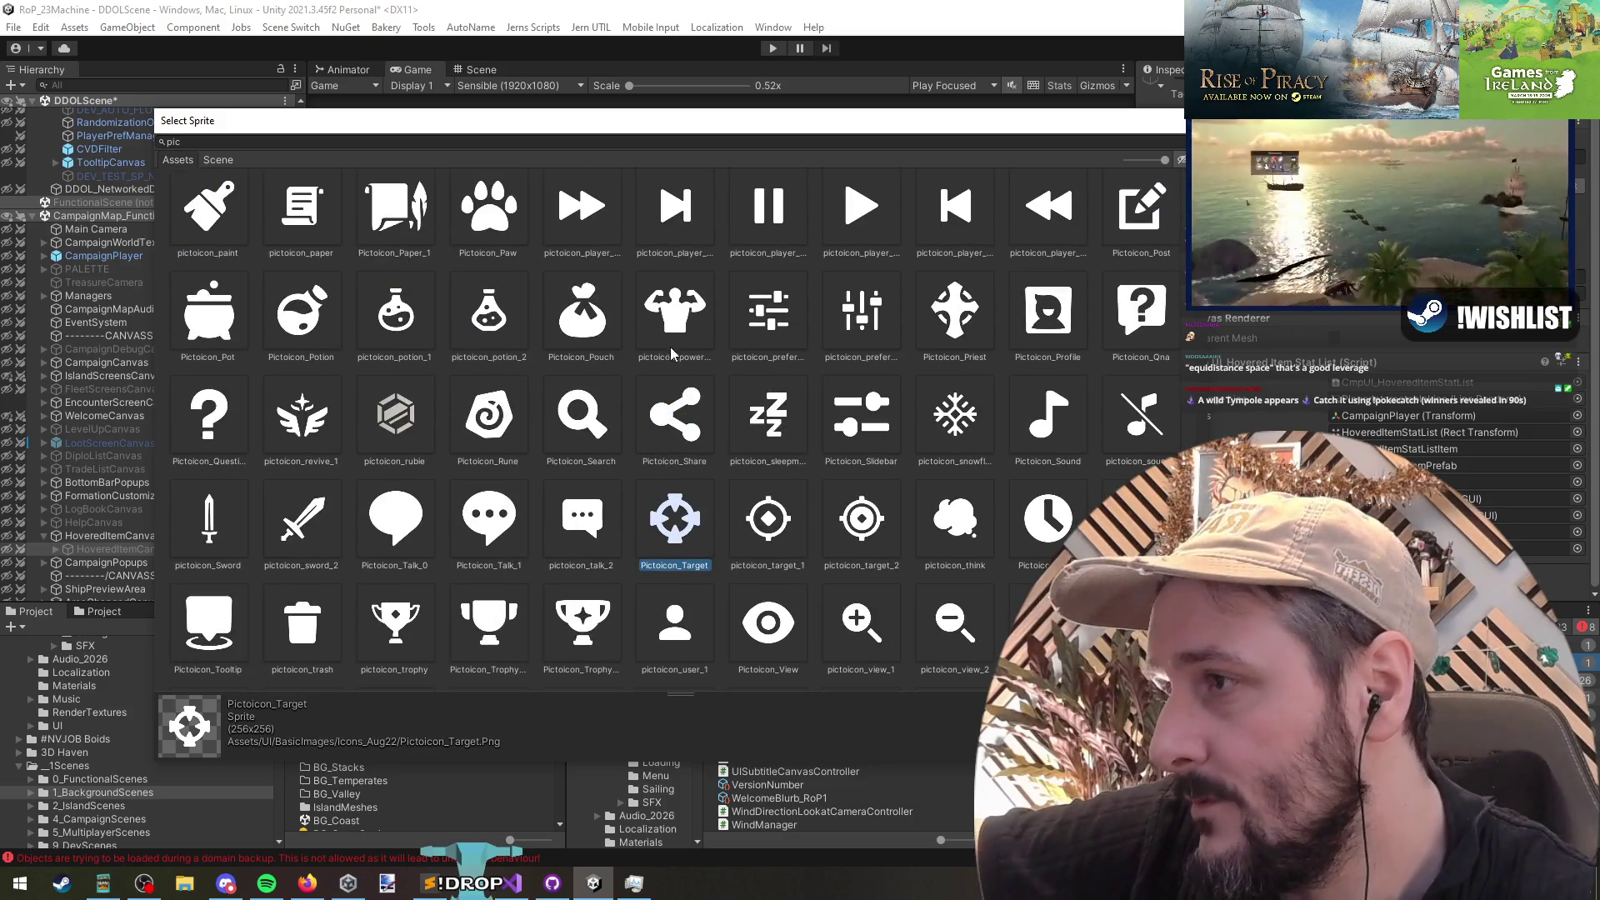
scroll(673, 342, up, 15)
scroll(691, 354, up, 4)
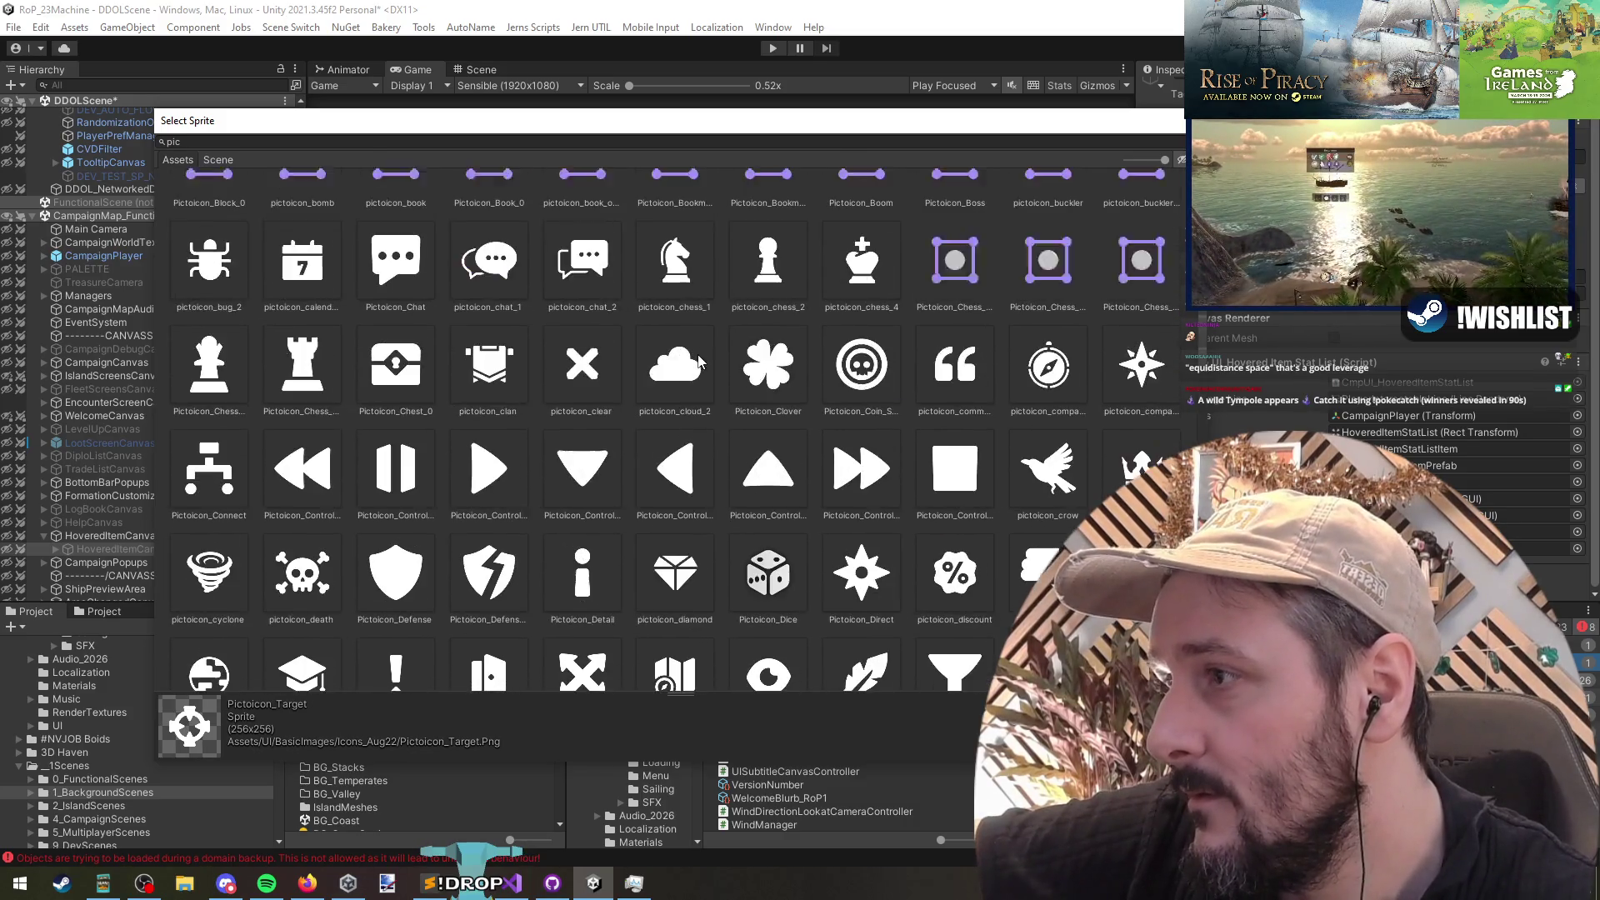
scroll(584, 384, down, 2)
click(496, 402)
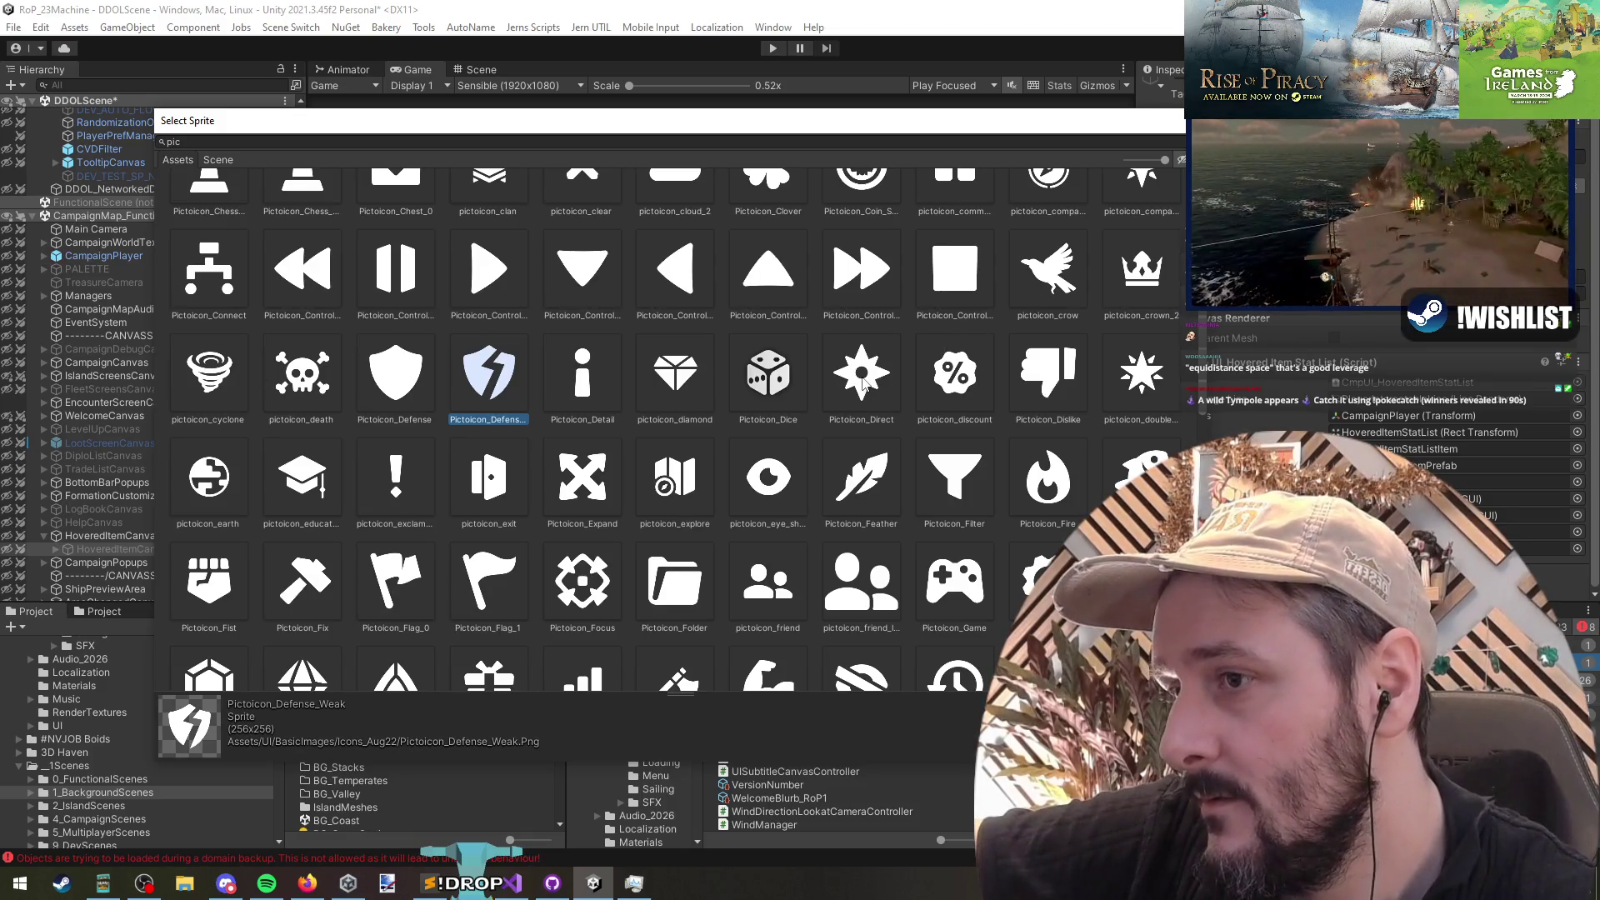
Step: Choose the Pictoicon_Focus sprite and save the open scenes
click(604, 587)
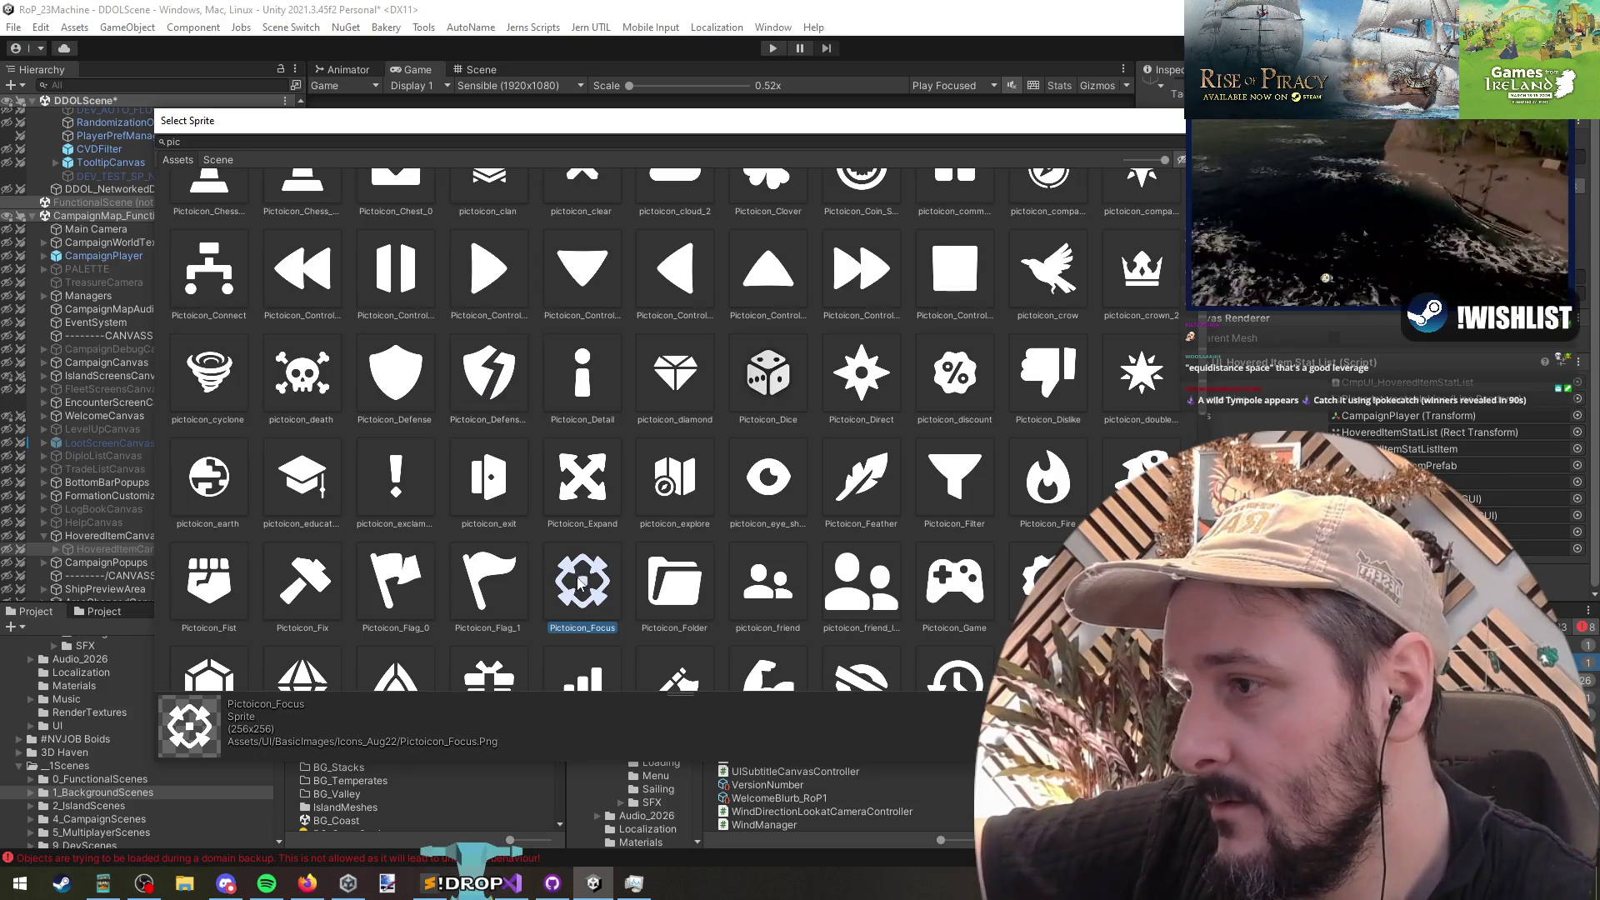
scroll(599, 583, up, 5)
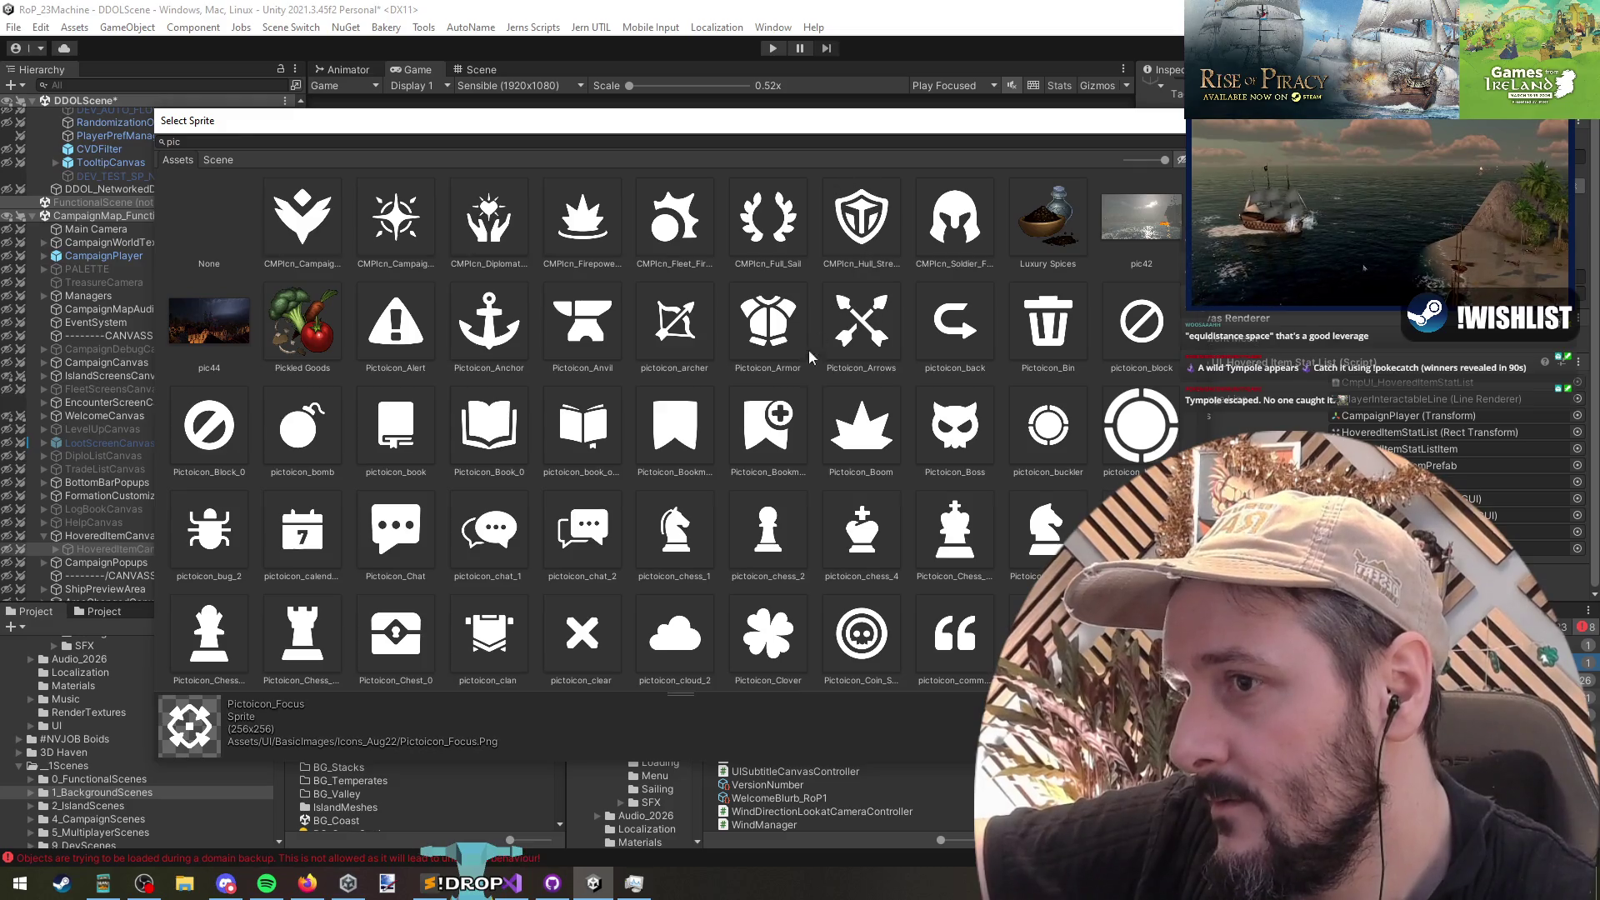
scroll(583, 425, down, 10)
scroll(608, 423, up, 2)
double_click(581, 432)
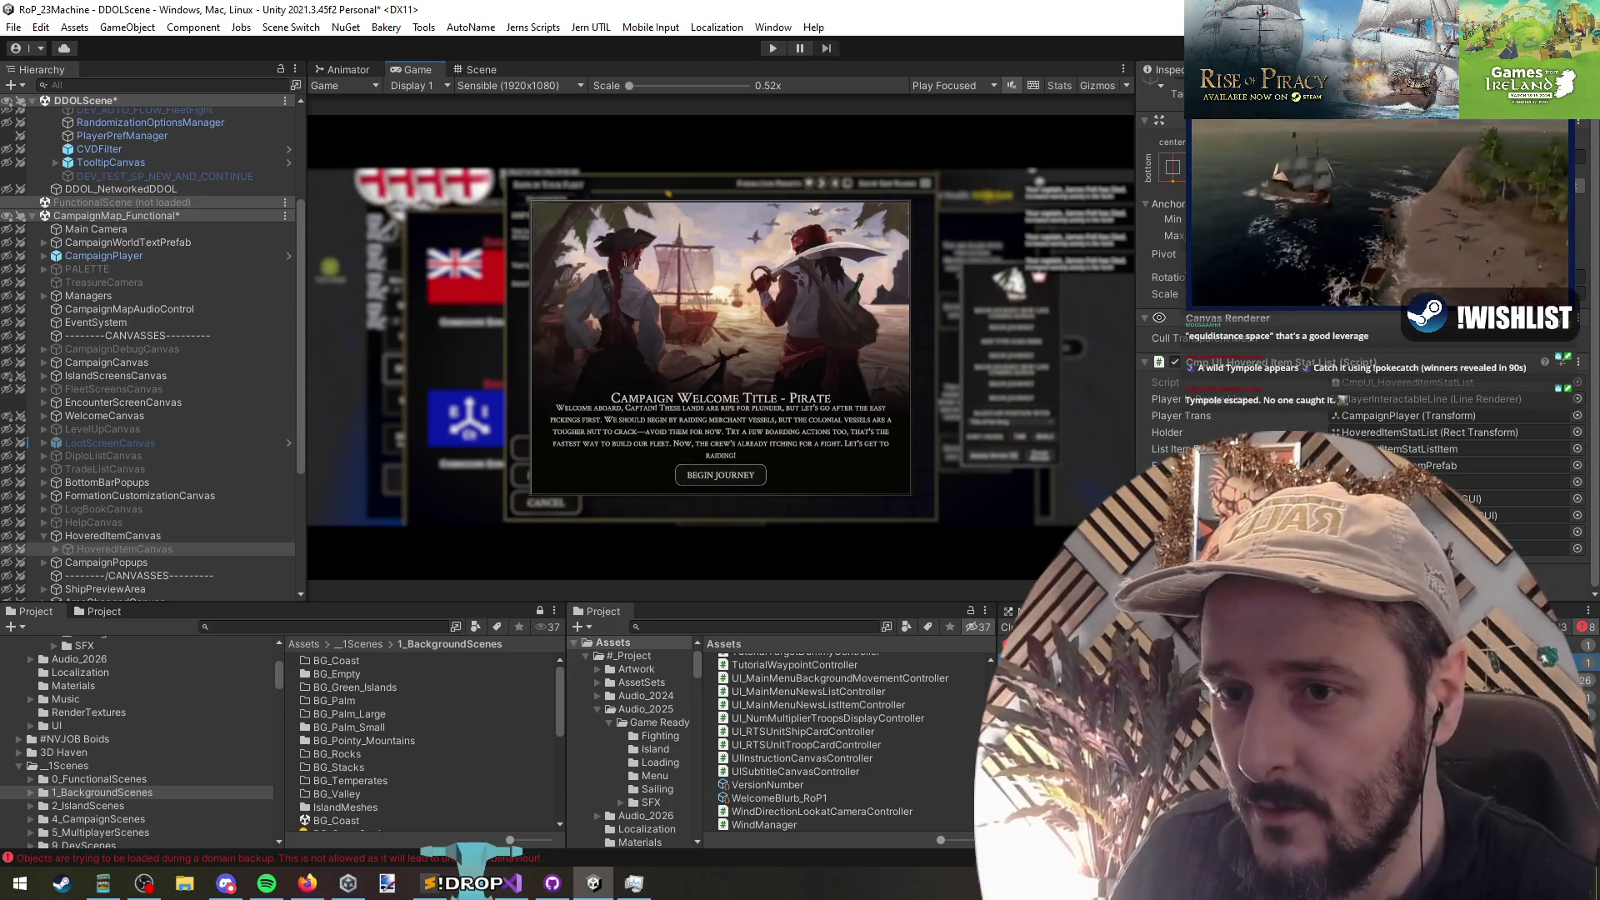
key(ctrl+s)
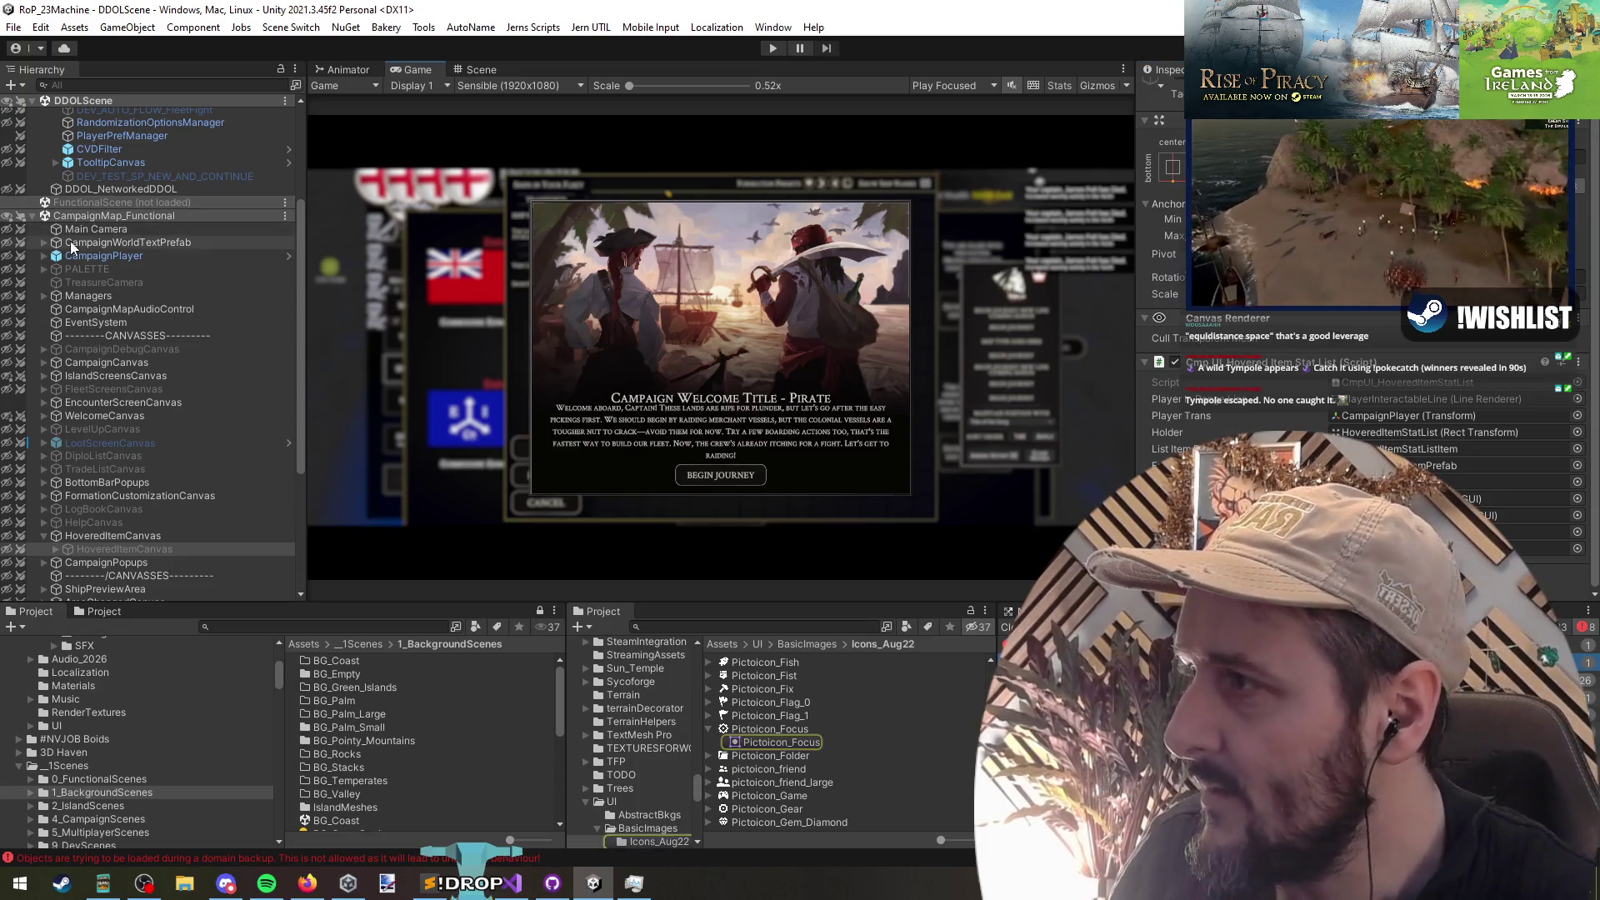
Step: Filter the hierarchy to CmpUI_HoveredItemStatList and frame the hovered-item canvas in the Scene view
click(125, 84)
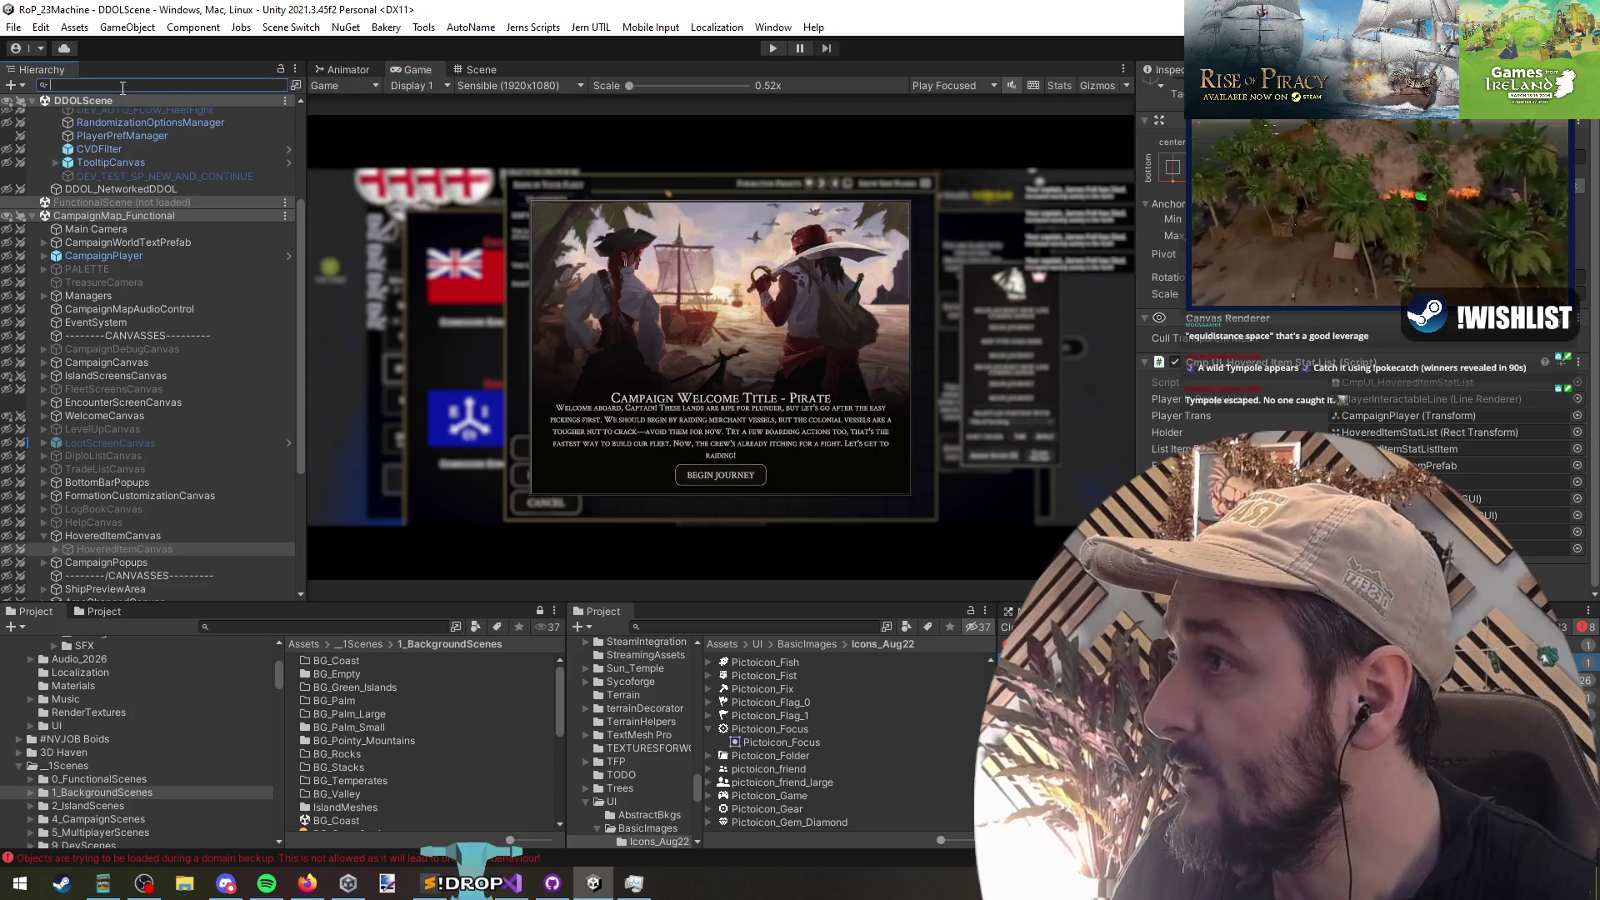
text(CmpUI_HoveredItemStatList)
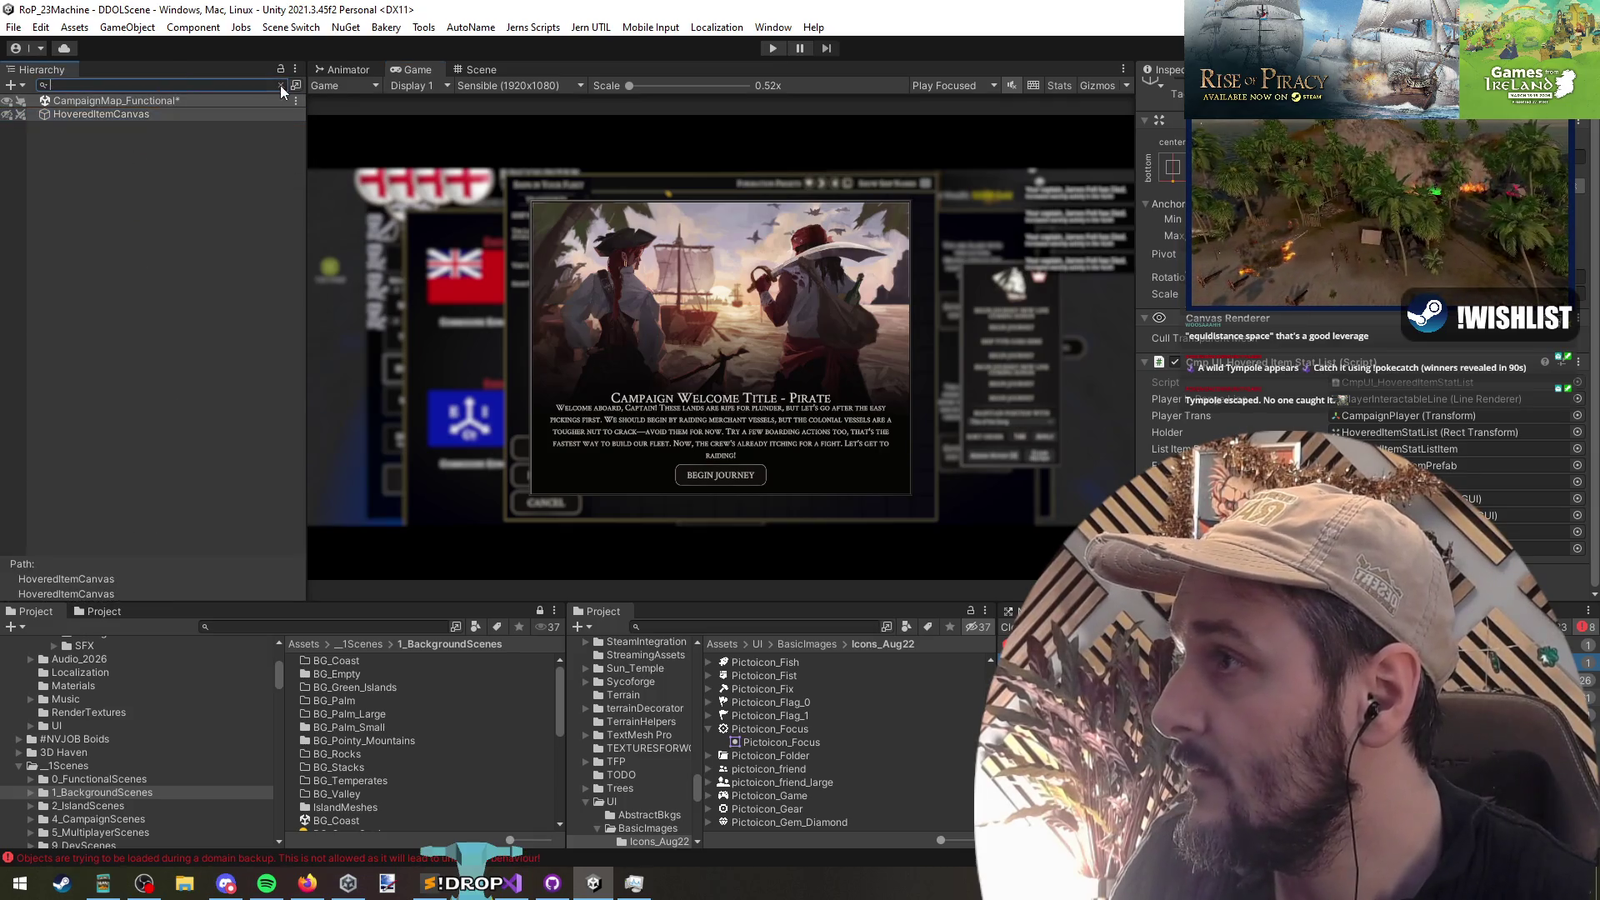
click(280, 84)
text(f)
click(476, 69)
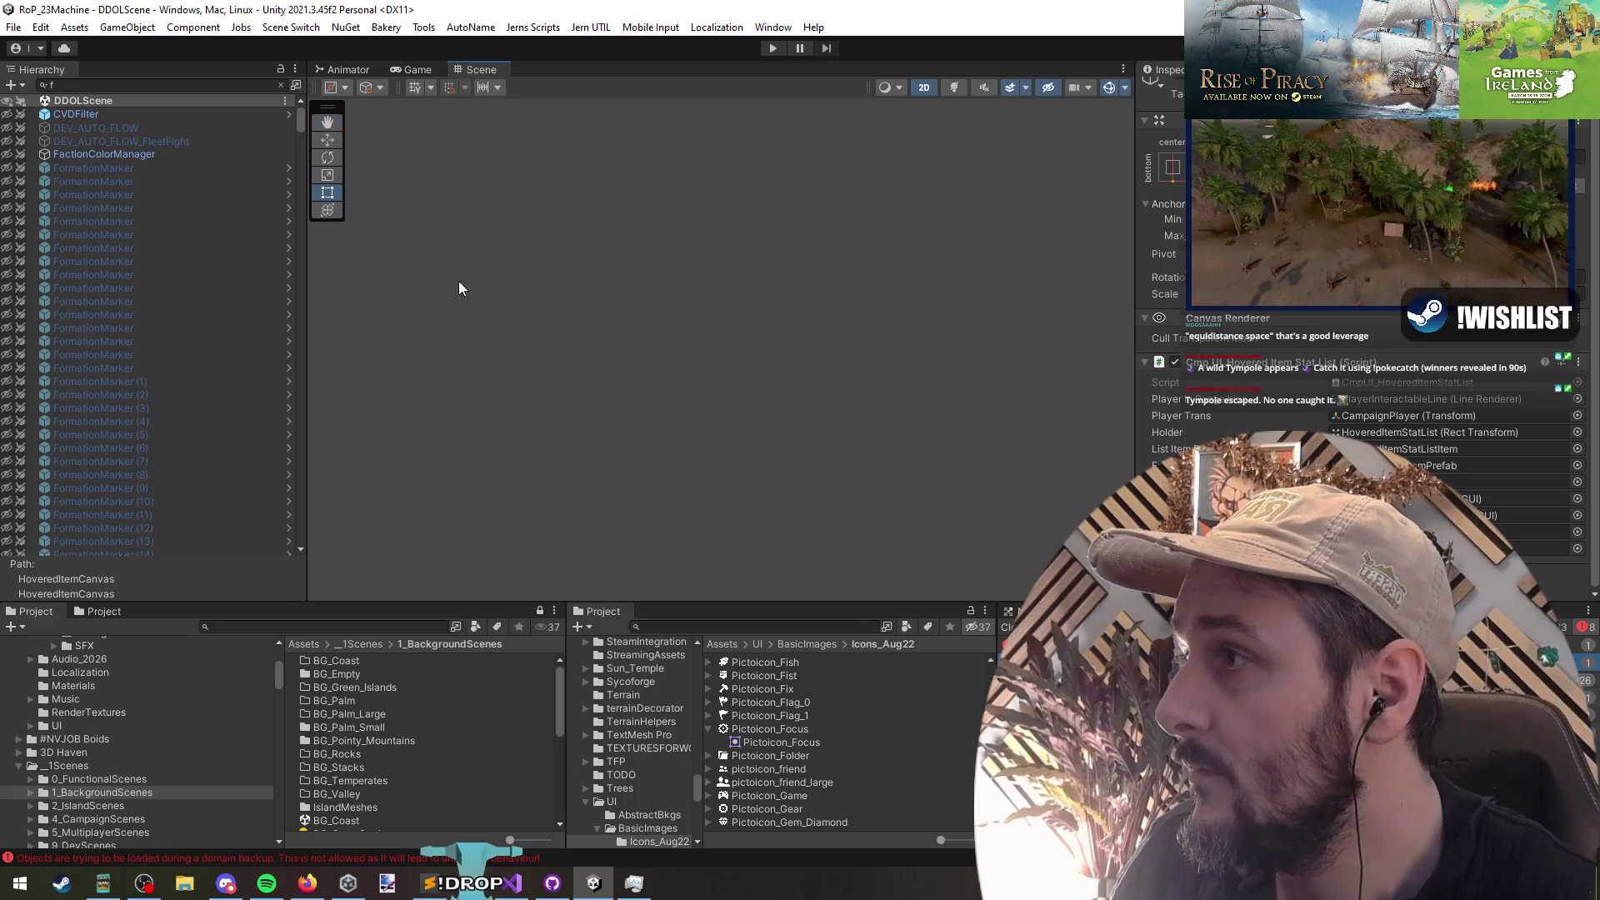
key(ctrl+a)
text(CmpUI_HoveredItemStatList)
double_click(88, 114)
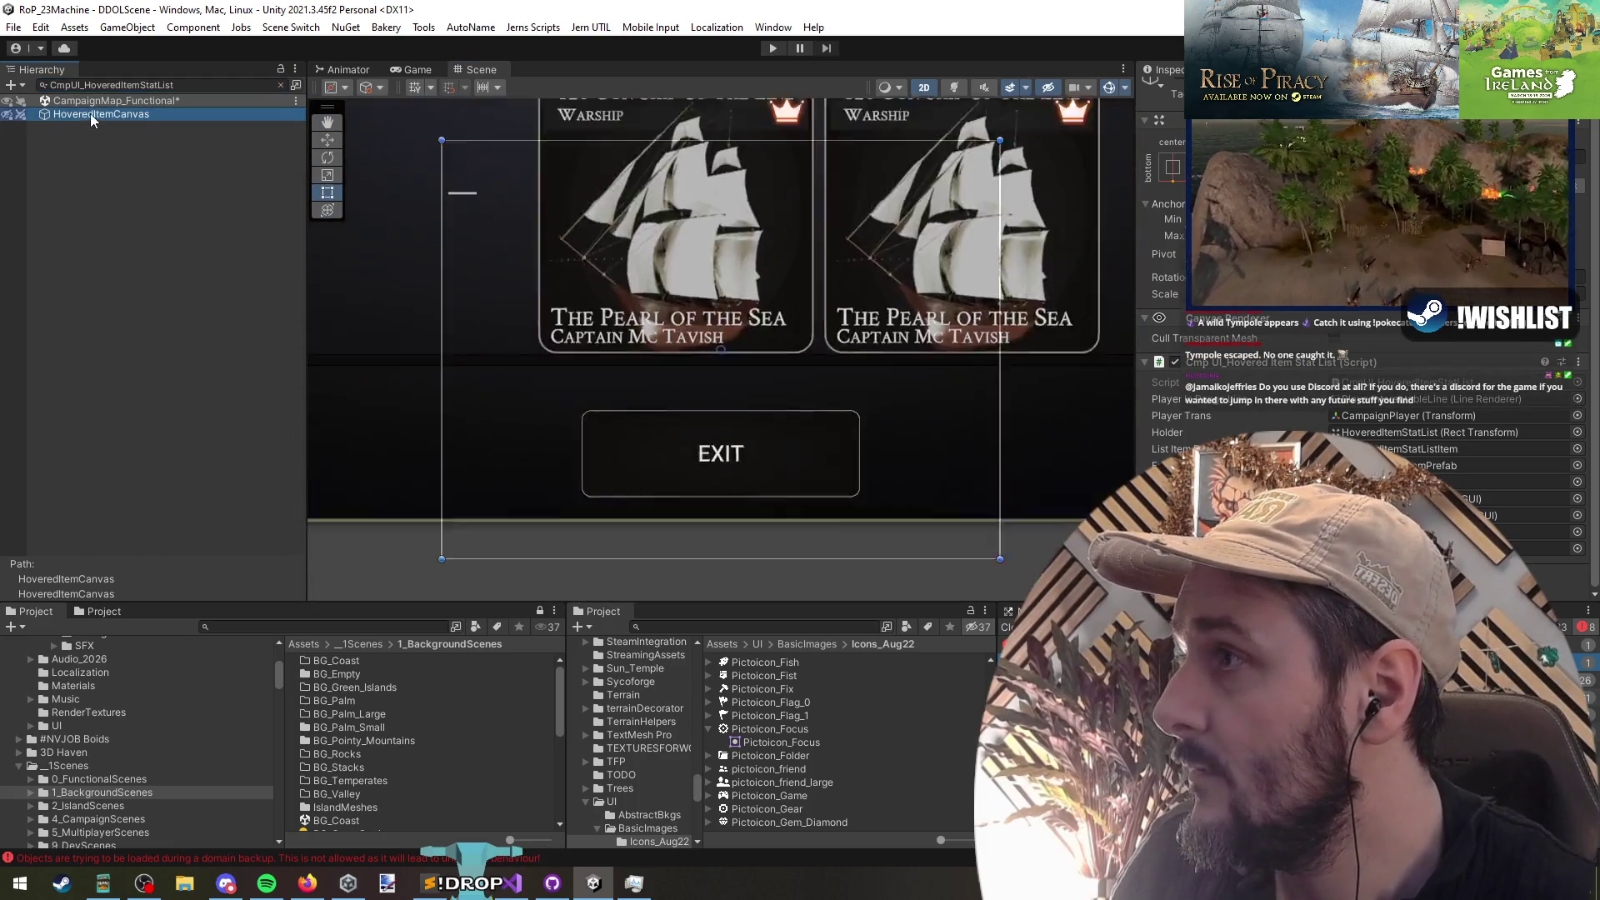
Step: Hide the fleet ship cards, show the city info card, and reselect the canvas
click(16, 115)
click(16, 116)
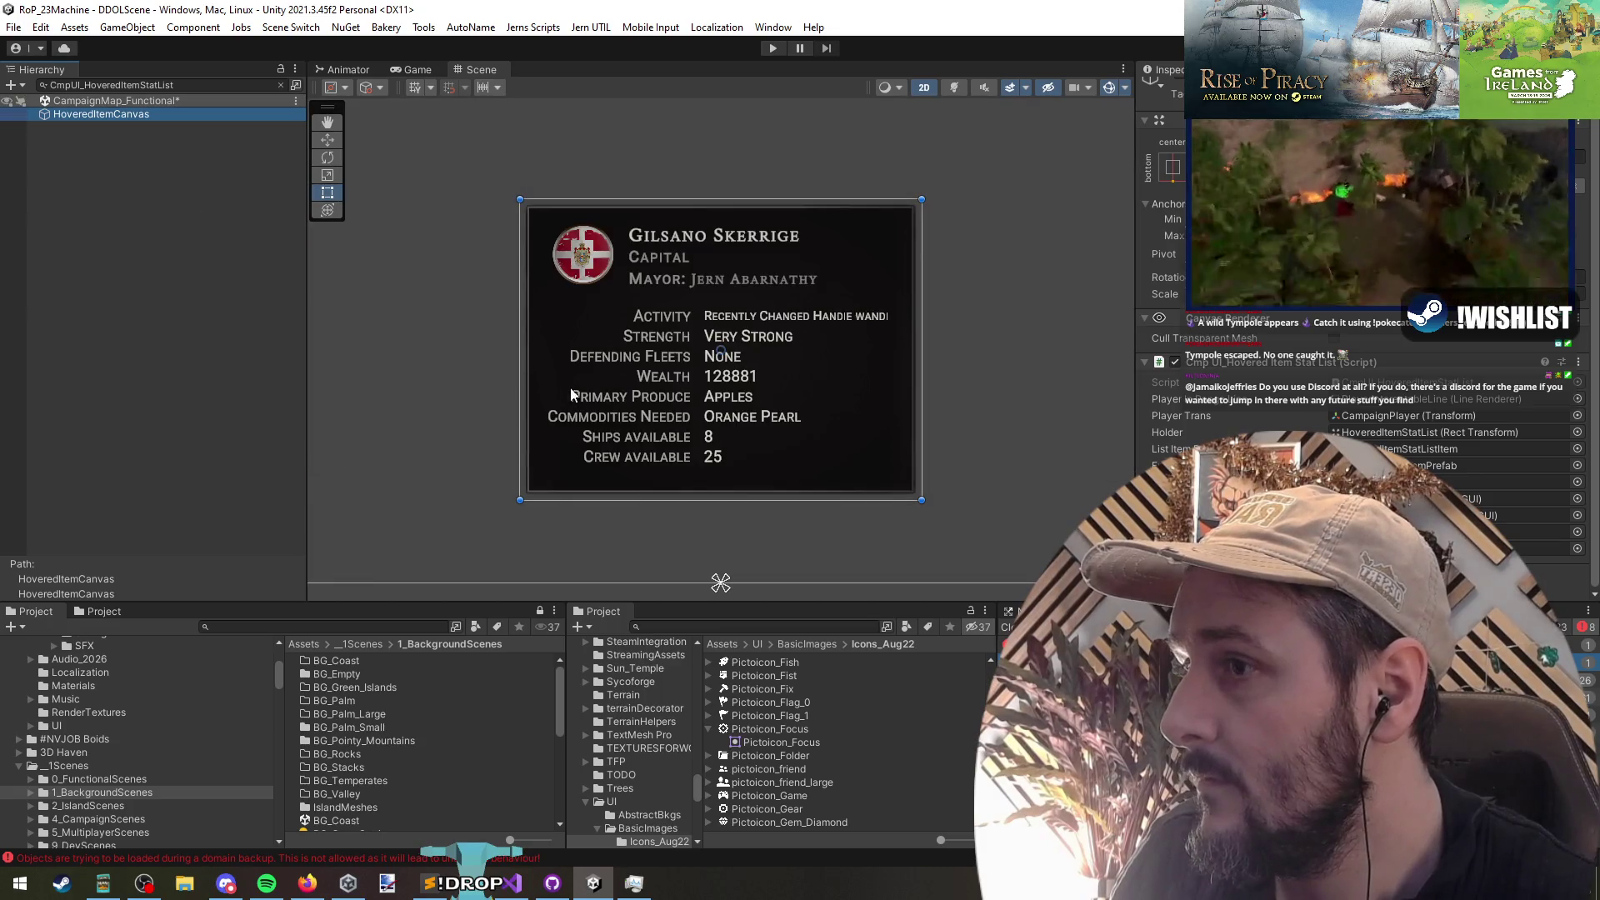
click(88, 113)
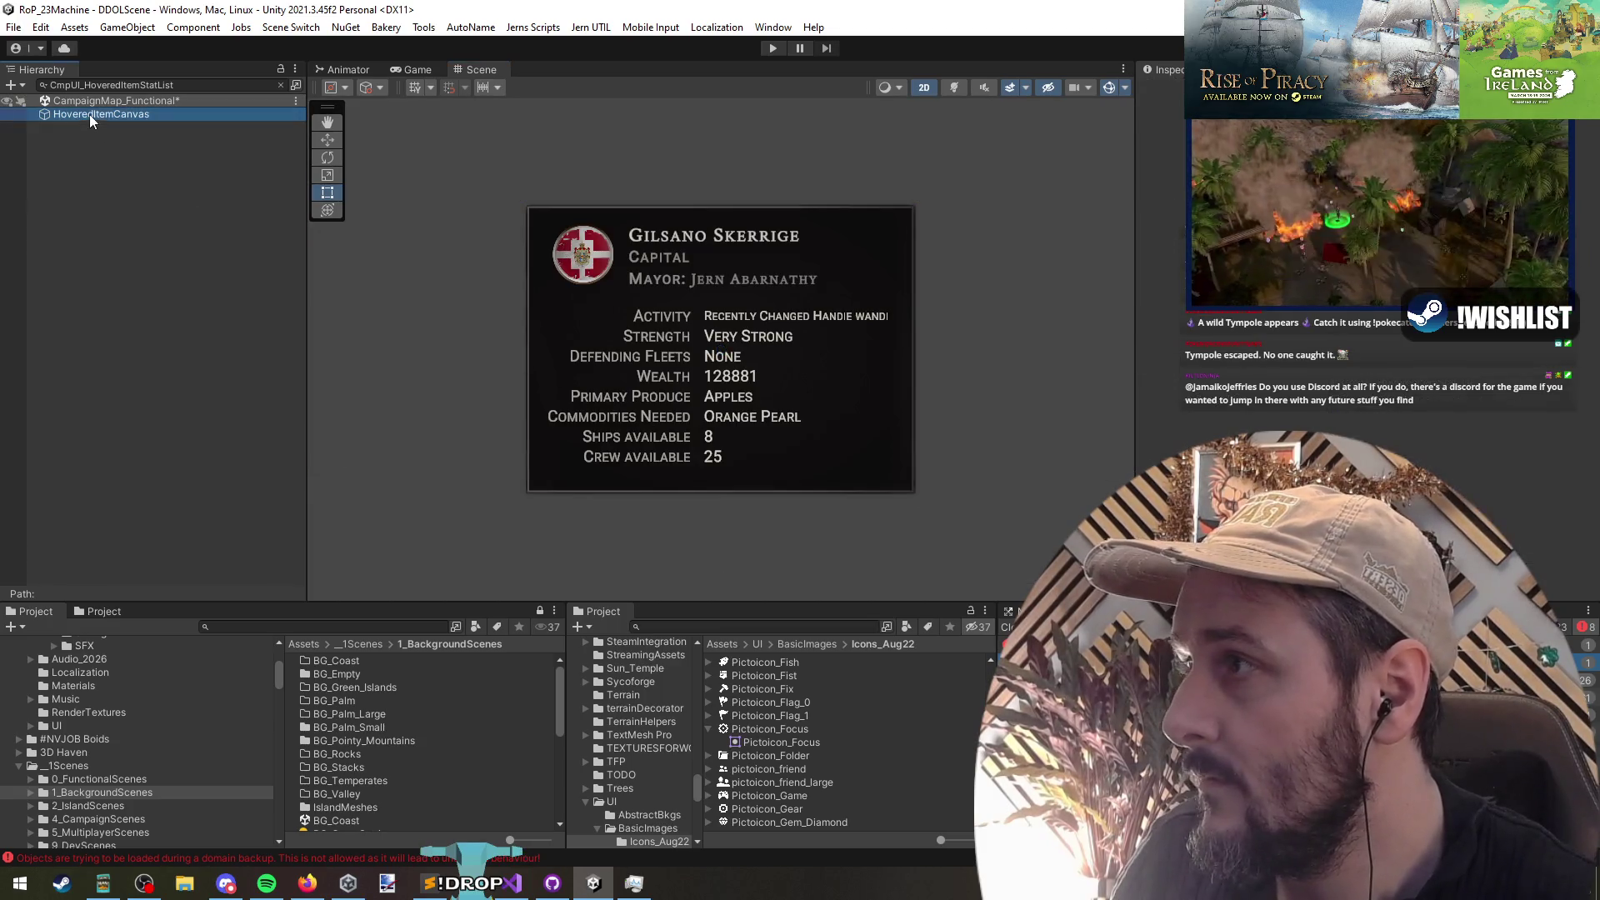
click(281, 84)
Step: Set the city card's flag image sprite to Pictoicon_Focus after trying a placeholder
click(582, 254)
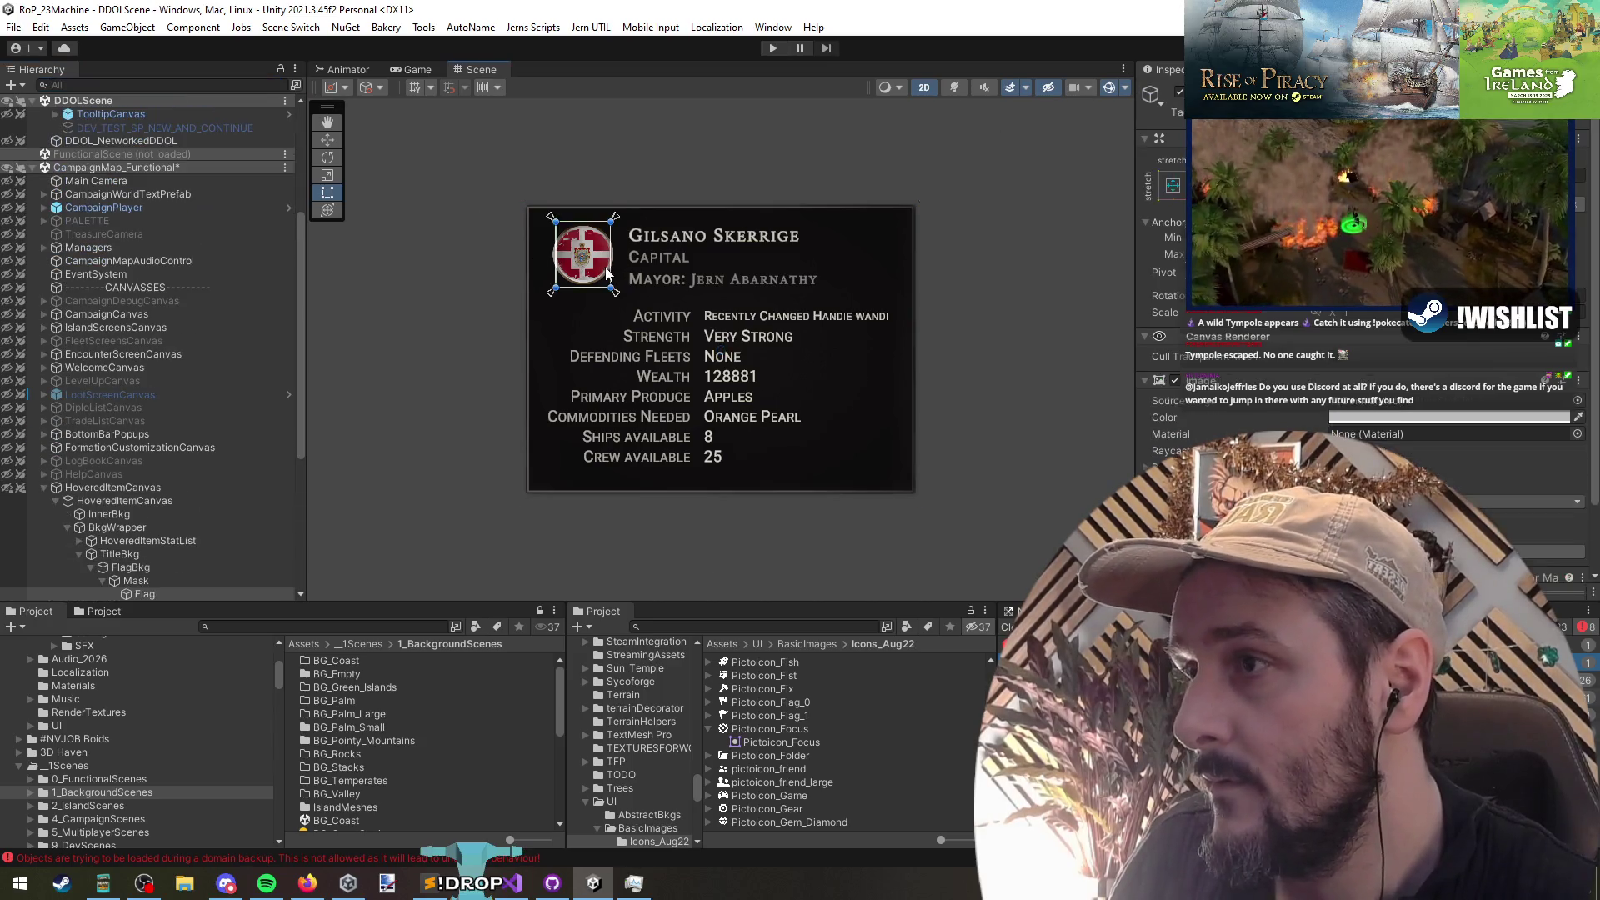
click(1577, 321)
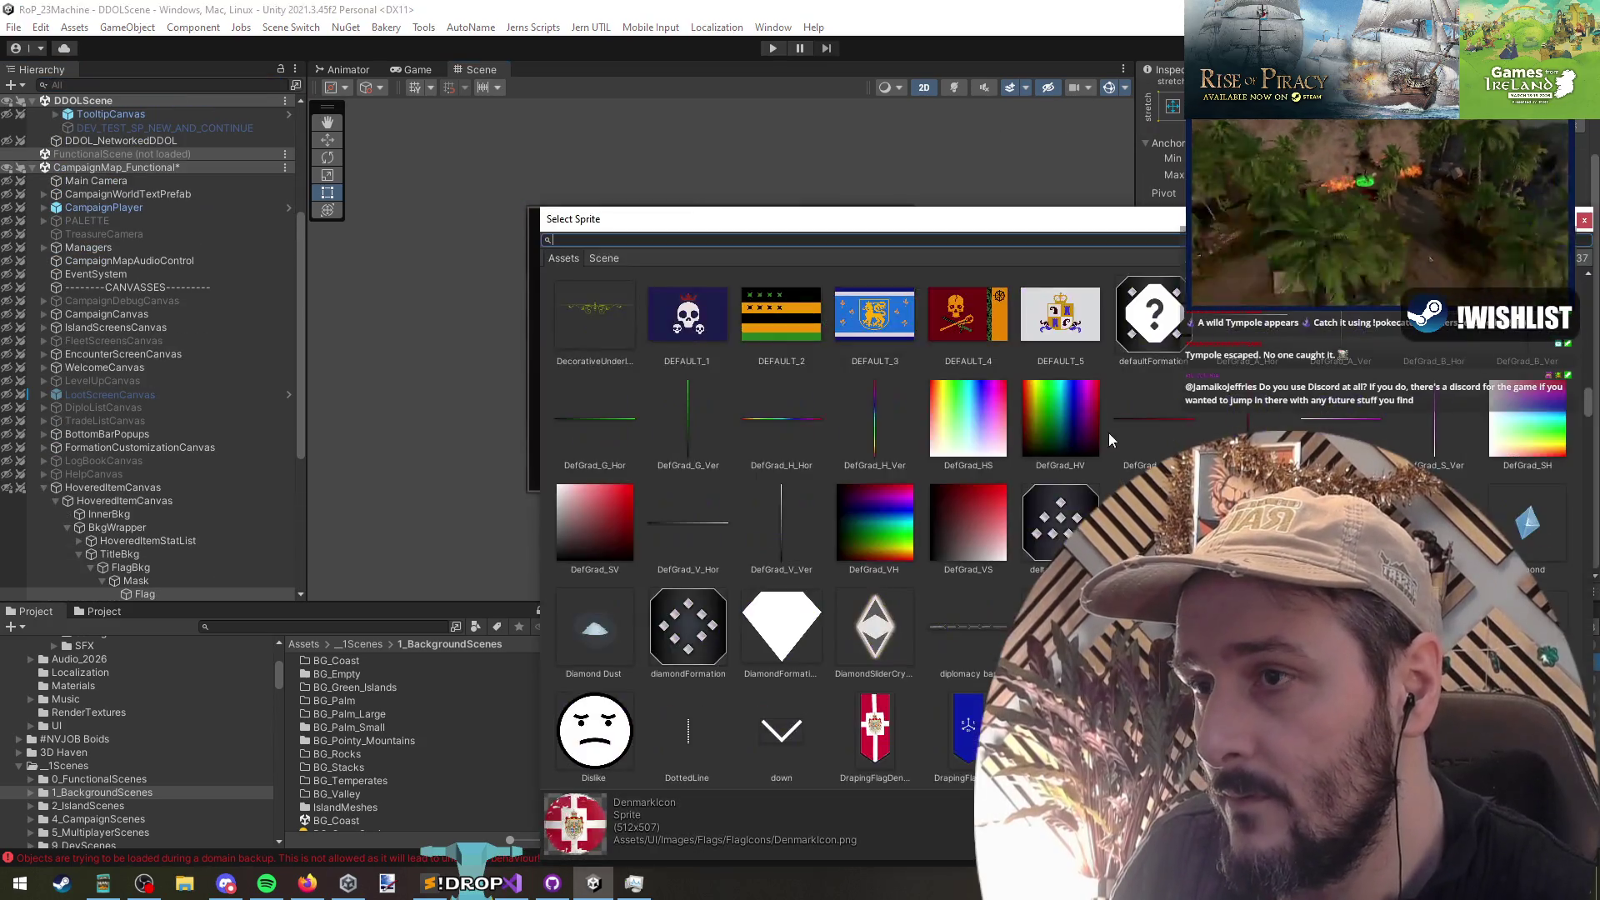
double_click(594, 530)
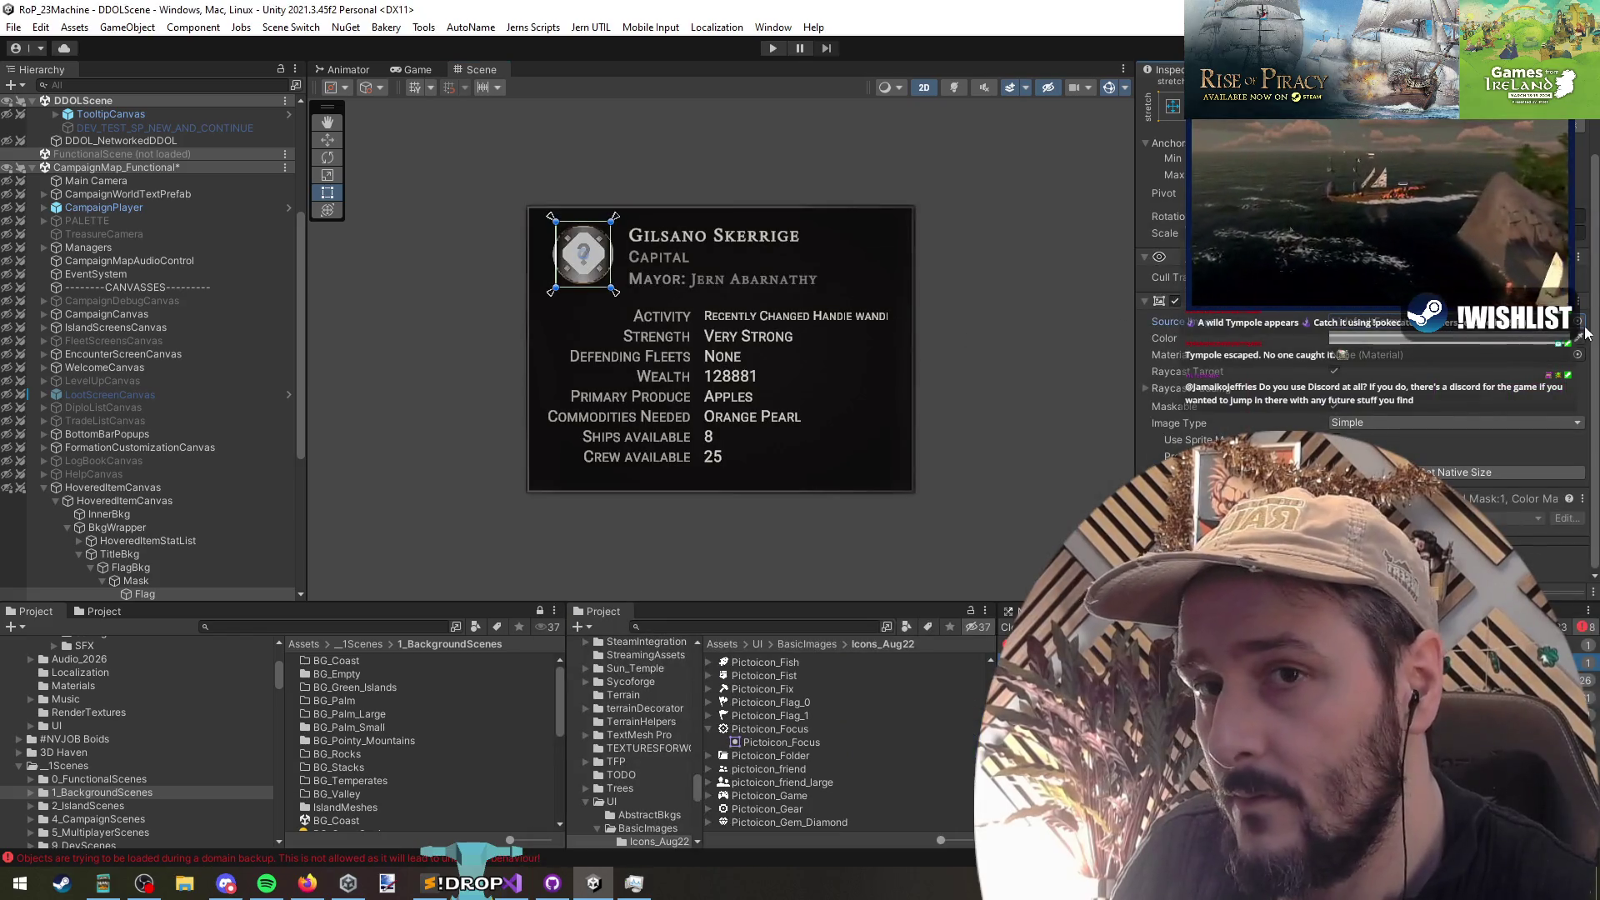
click(1578, 320)
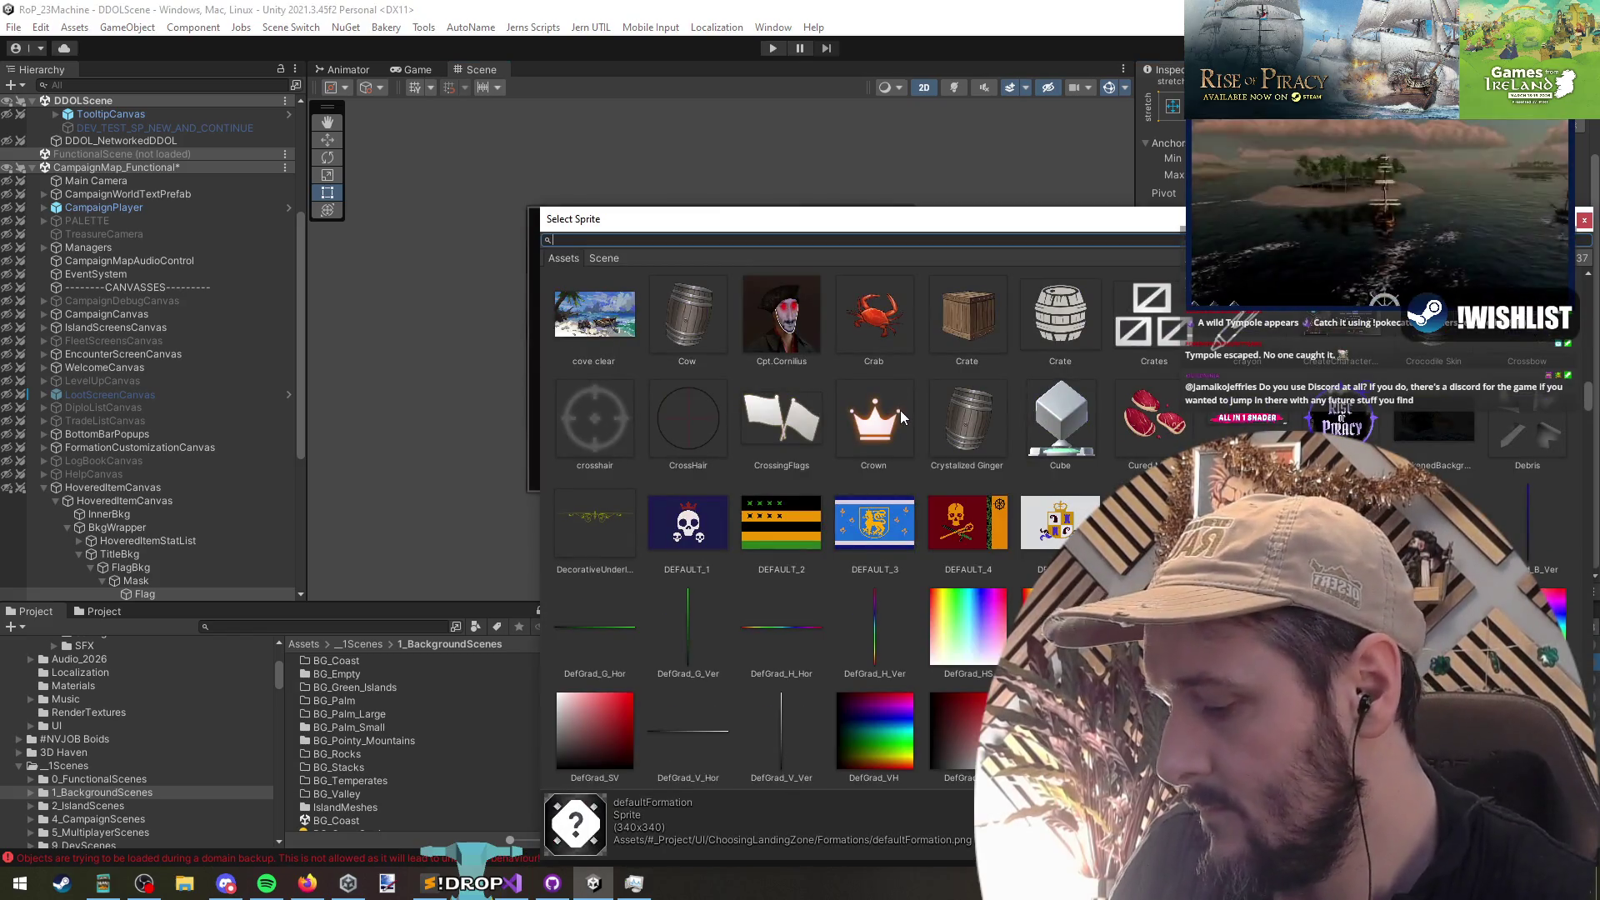
text(focus)
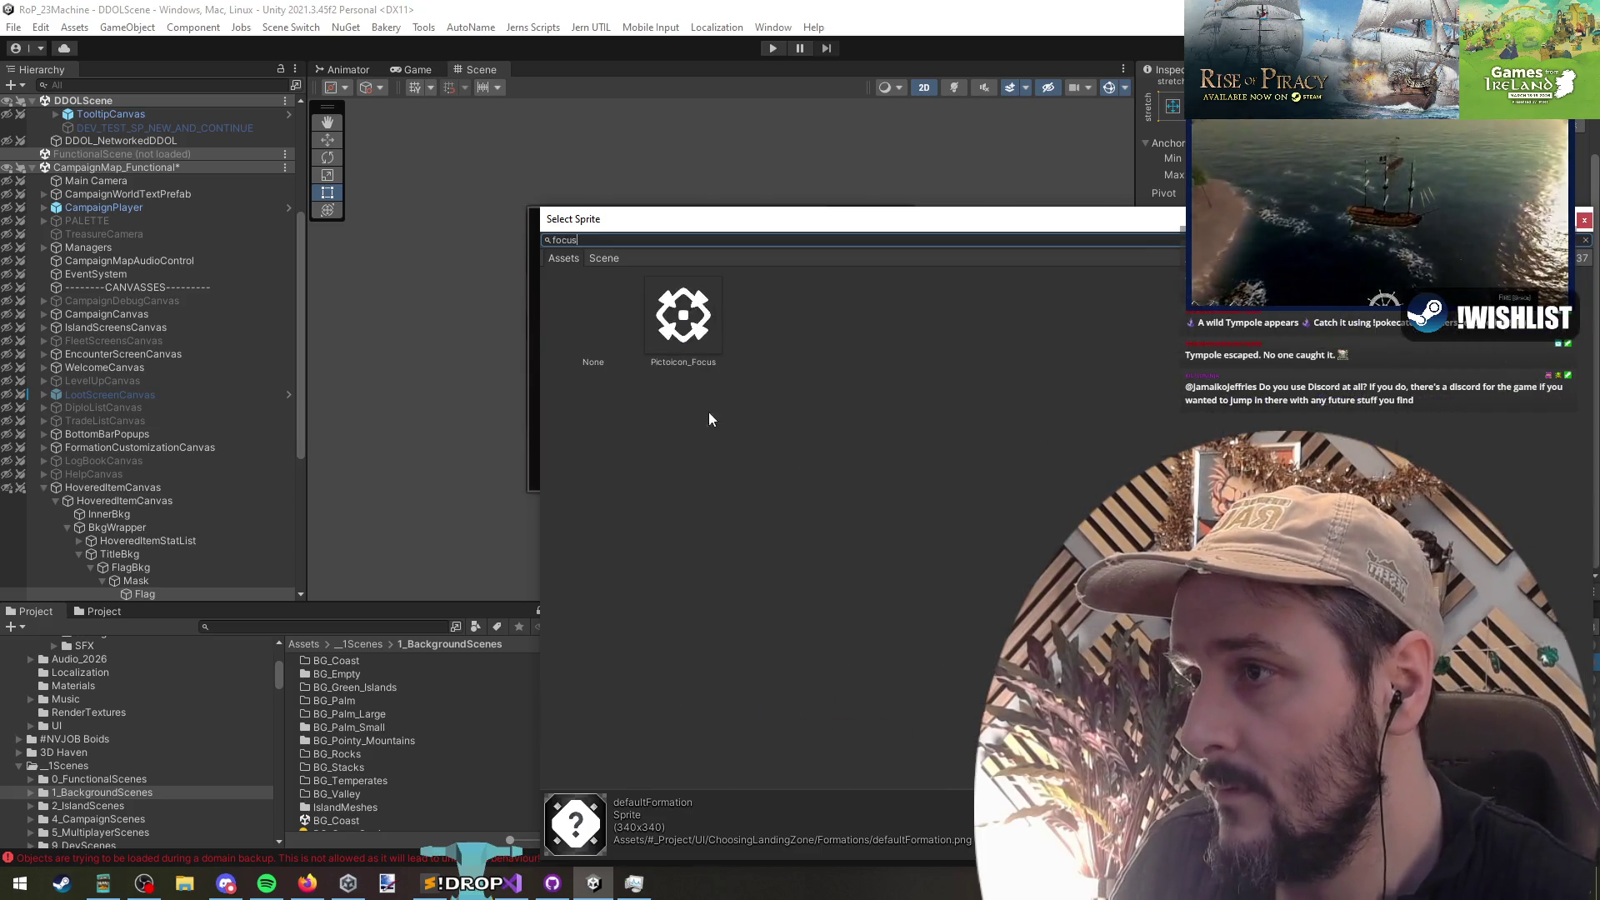
double_click(678, 325)
Step: Undo the flag sprite change and select the Pictoicon_Focus asset in the Project window
scroll(546, 244, up, 2)
scroll(741, 342, down, 5)
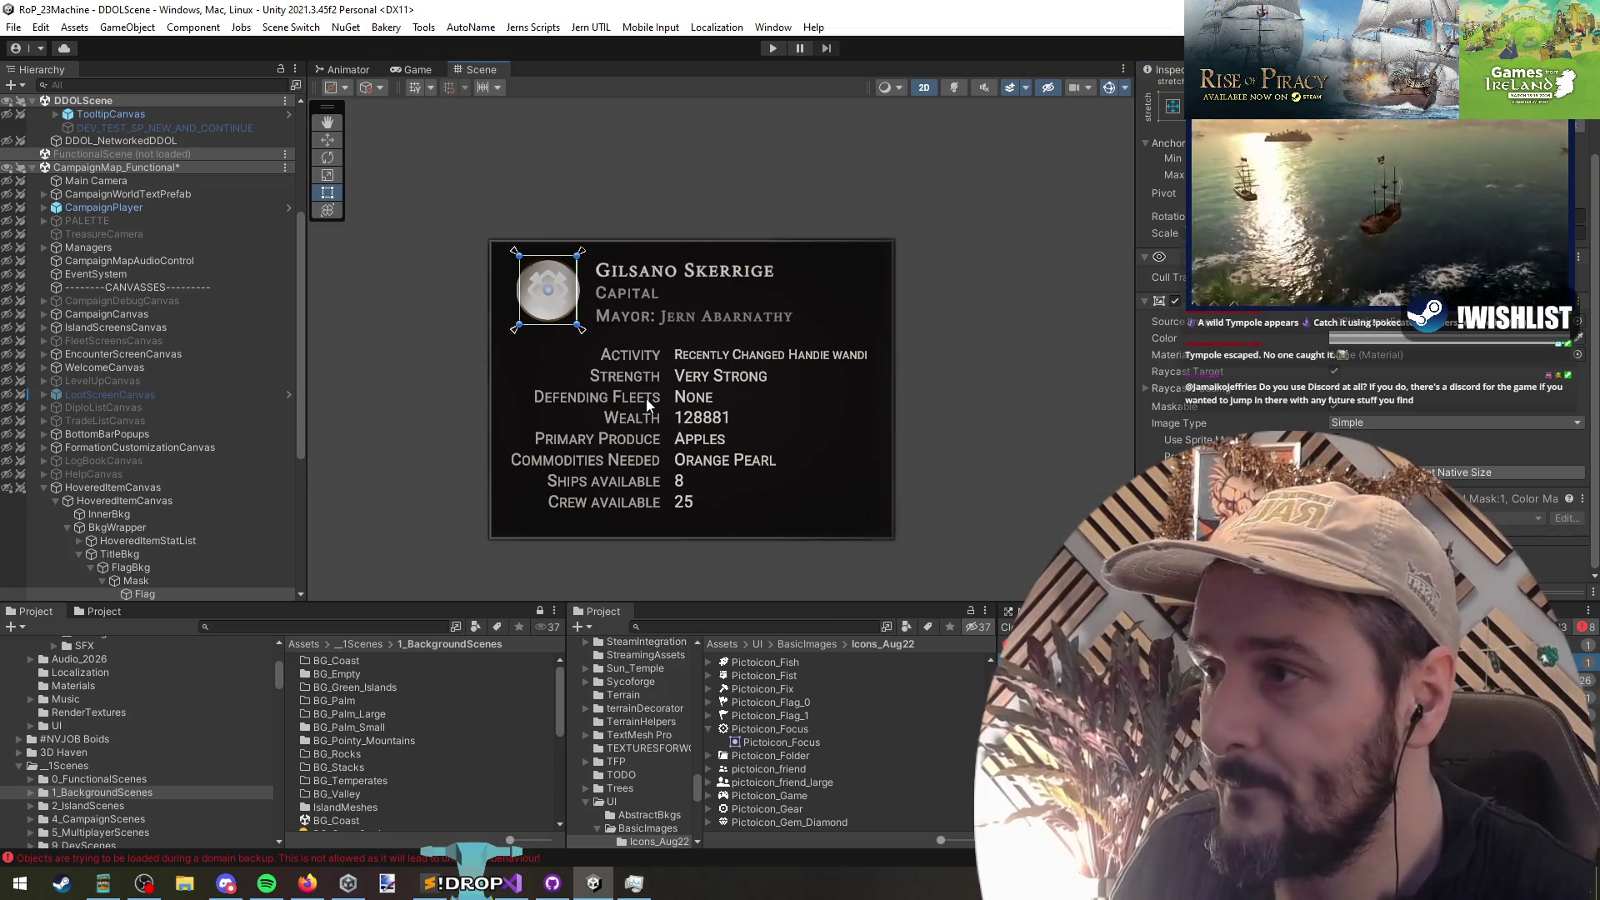
key(ctrl+z)
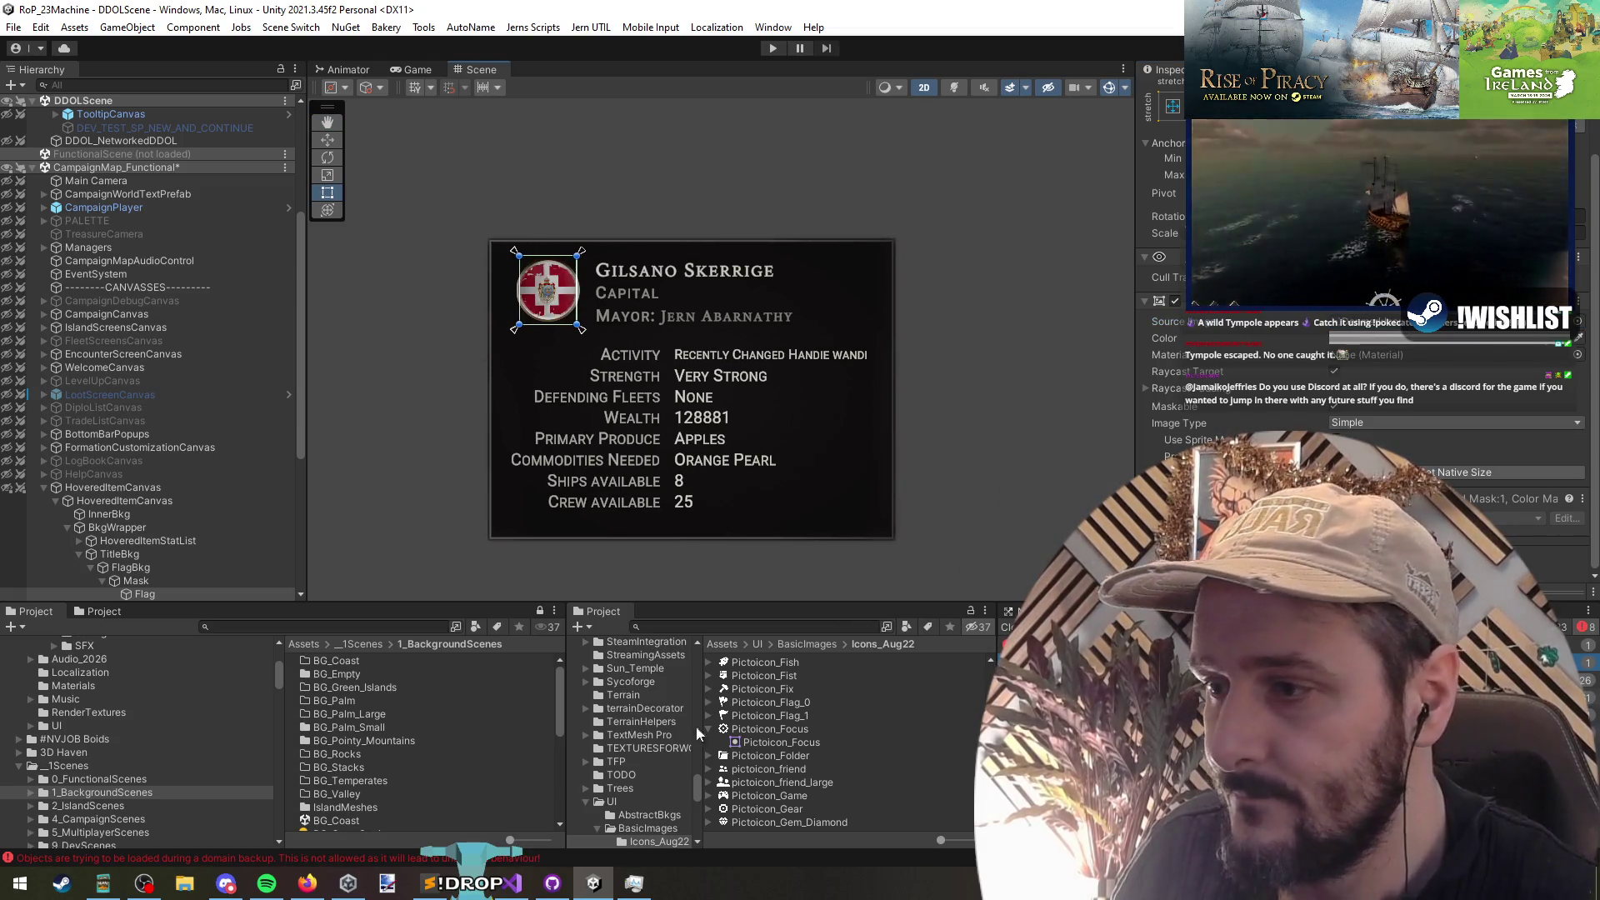
click(760, 729)
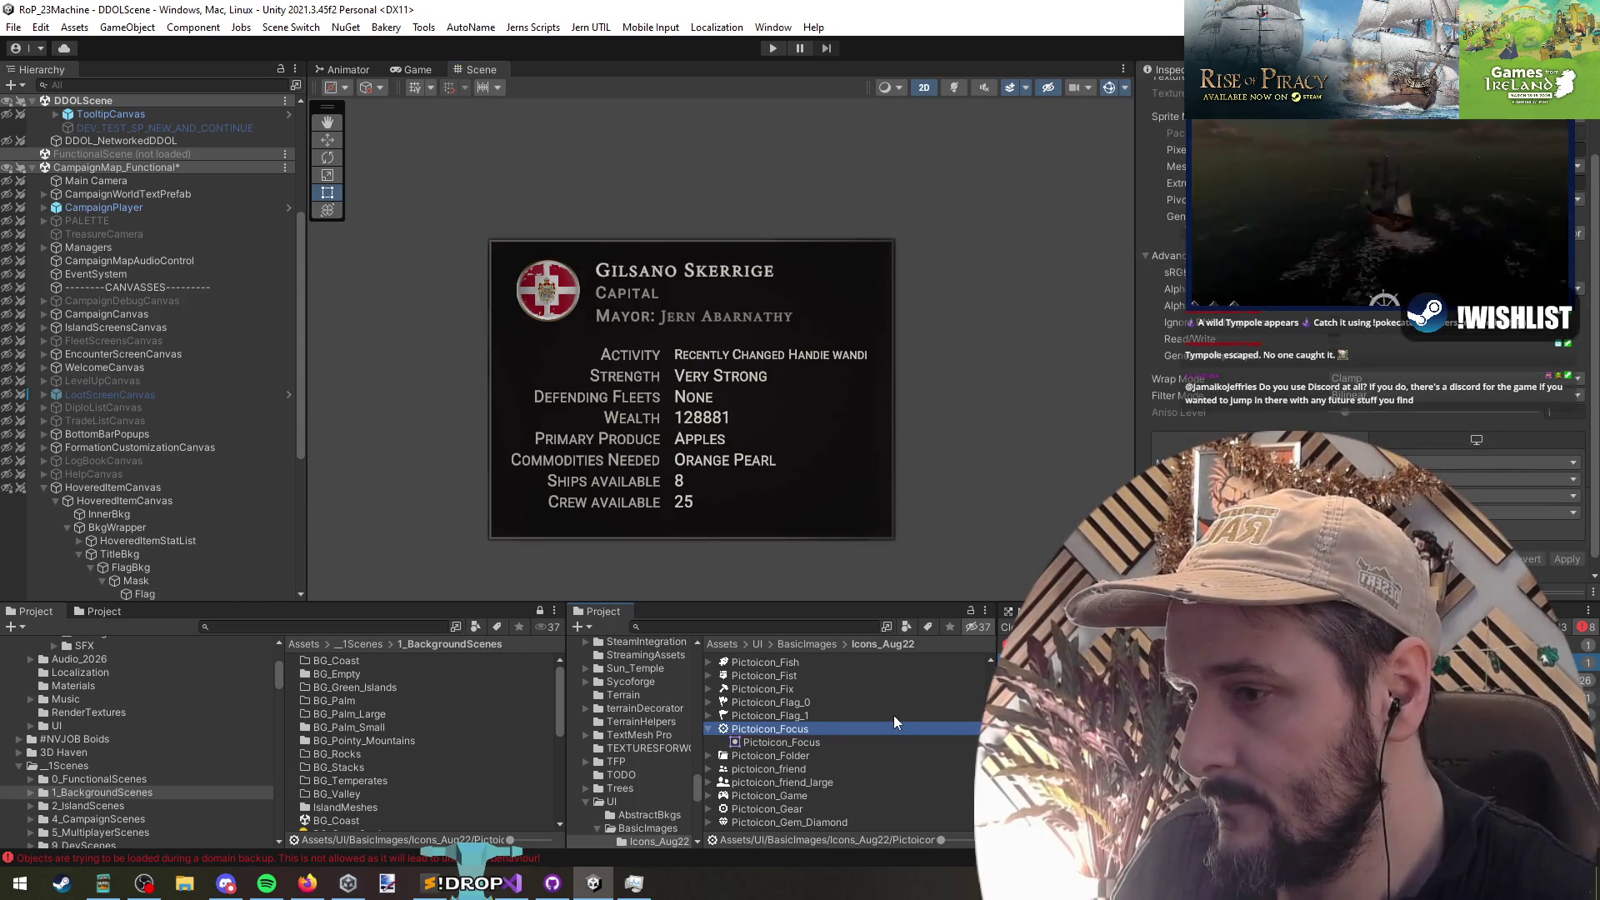
Step: Rename the copied focus icon asset to MultipleFleetEncounterIcon
scroll(802, 701, down, 2)
scroll(803, 712, up, 2)
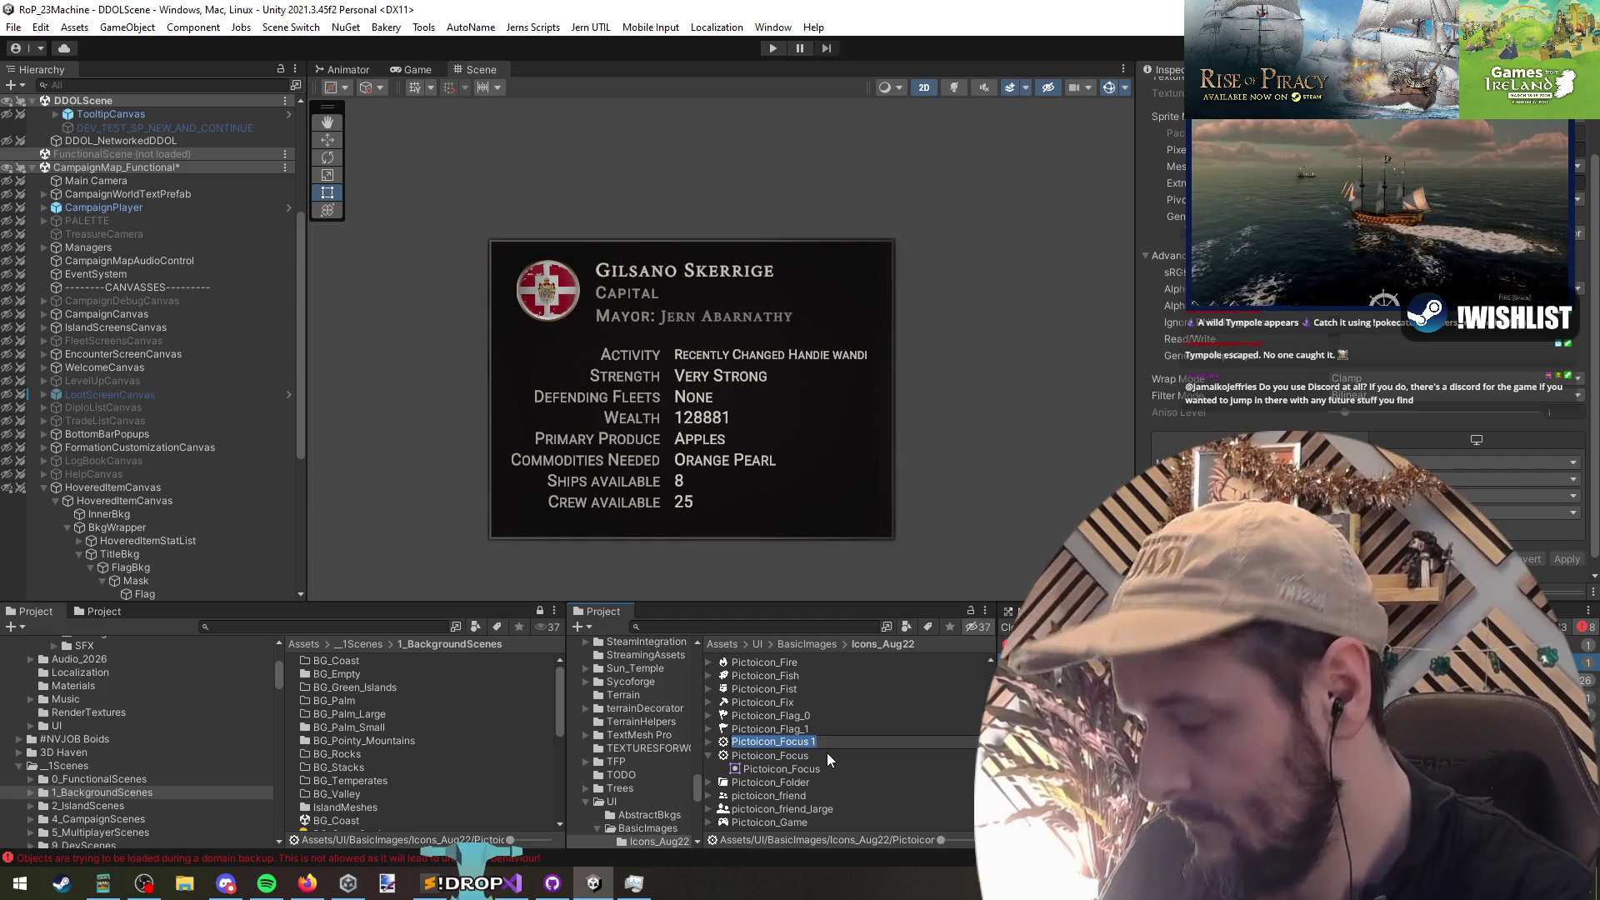
text(F)
key(BackSpace)
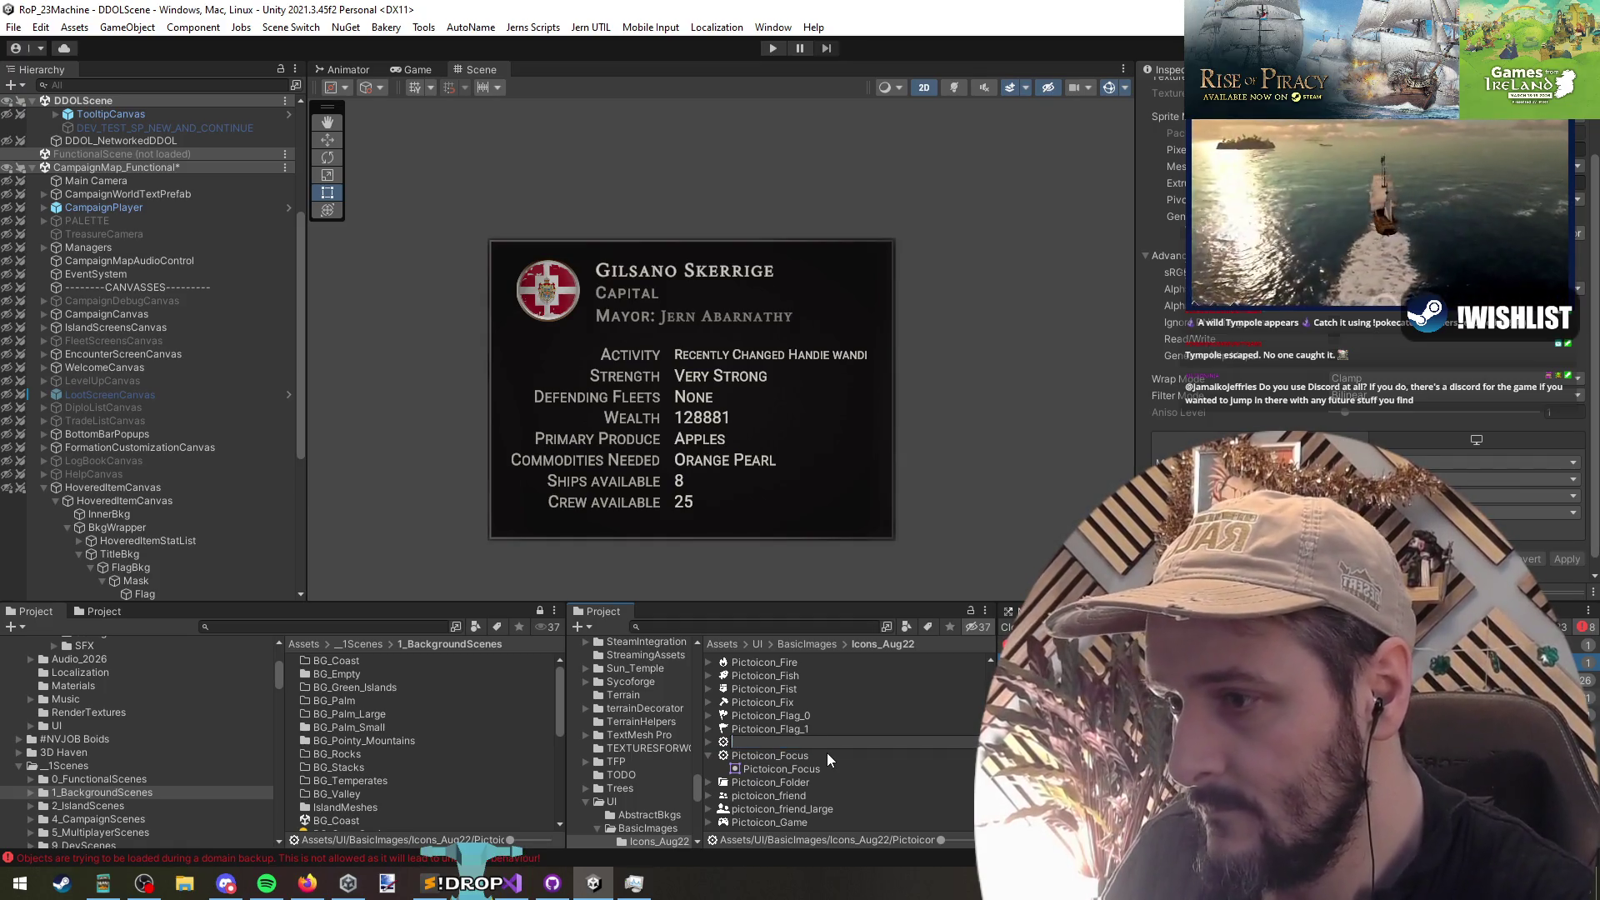
text(MultipleFleetEncounter)
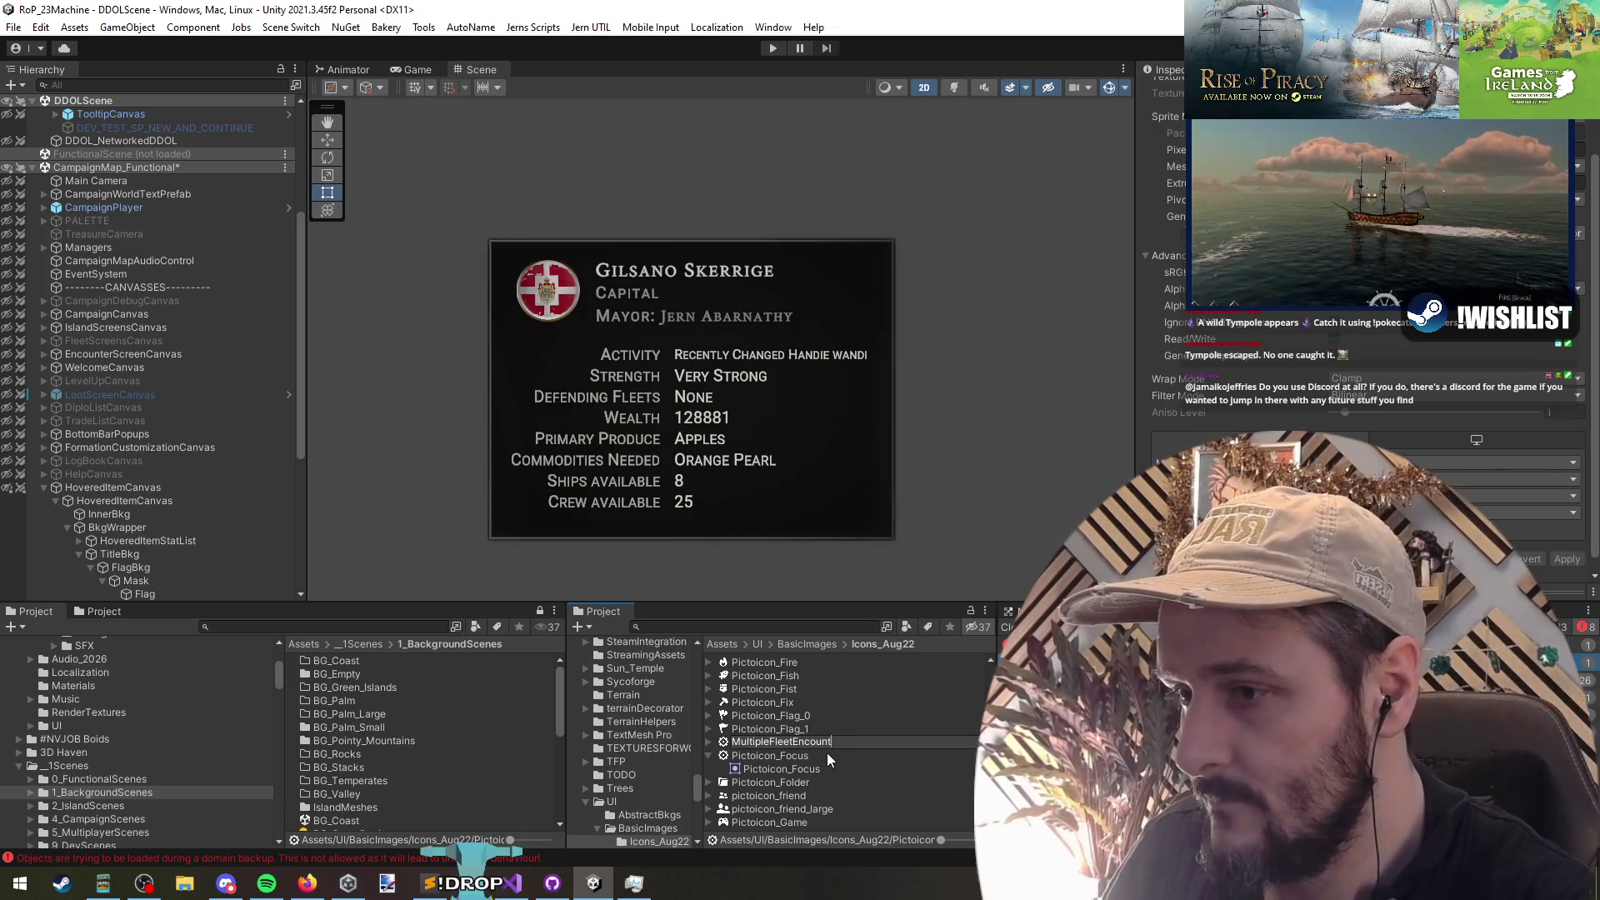
text(Icon)
key(Return)
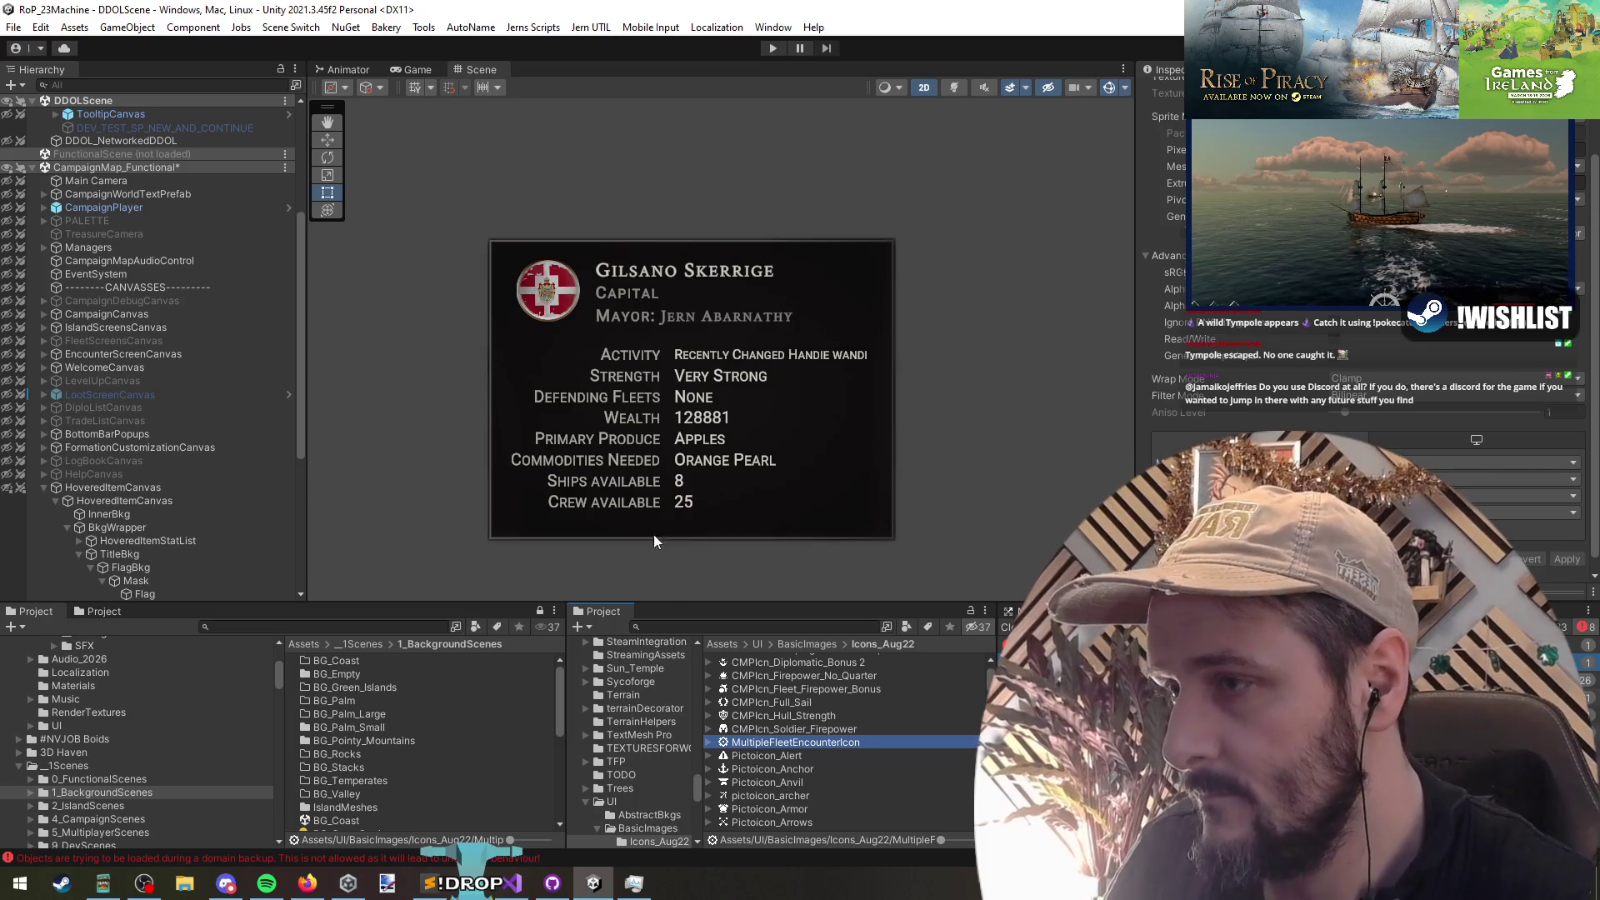
Step: Assign MultipleFleetEncounterIcon to the tooltip's Flag image, then open it in Paint.NET
click(117, 489)
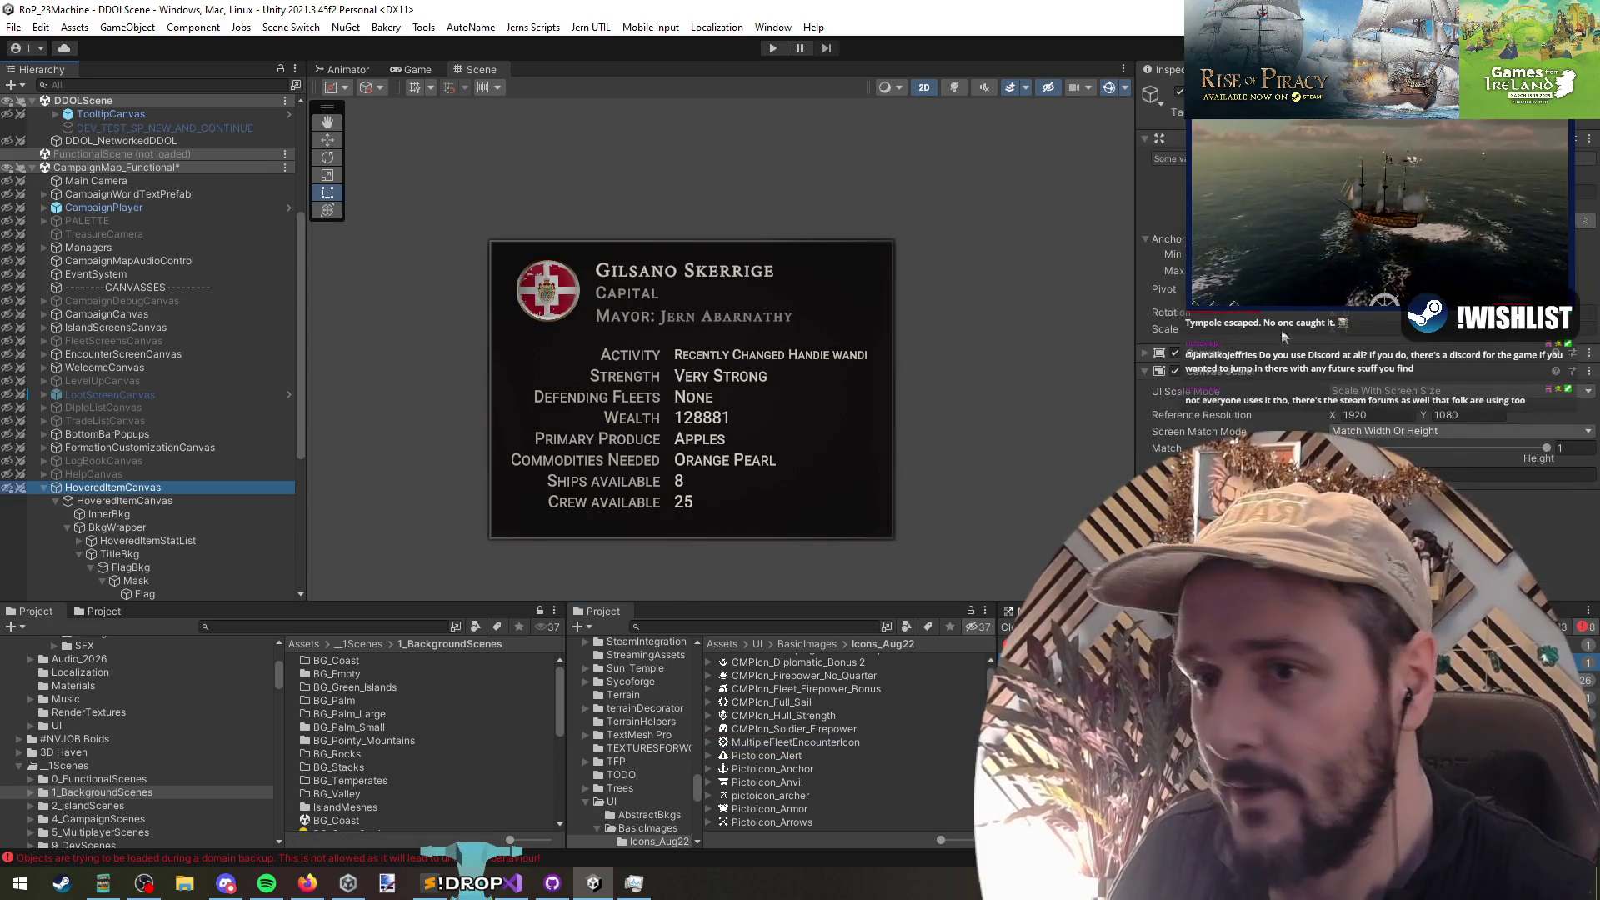
click(96, 500)
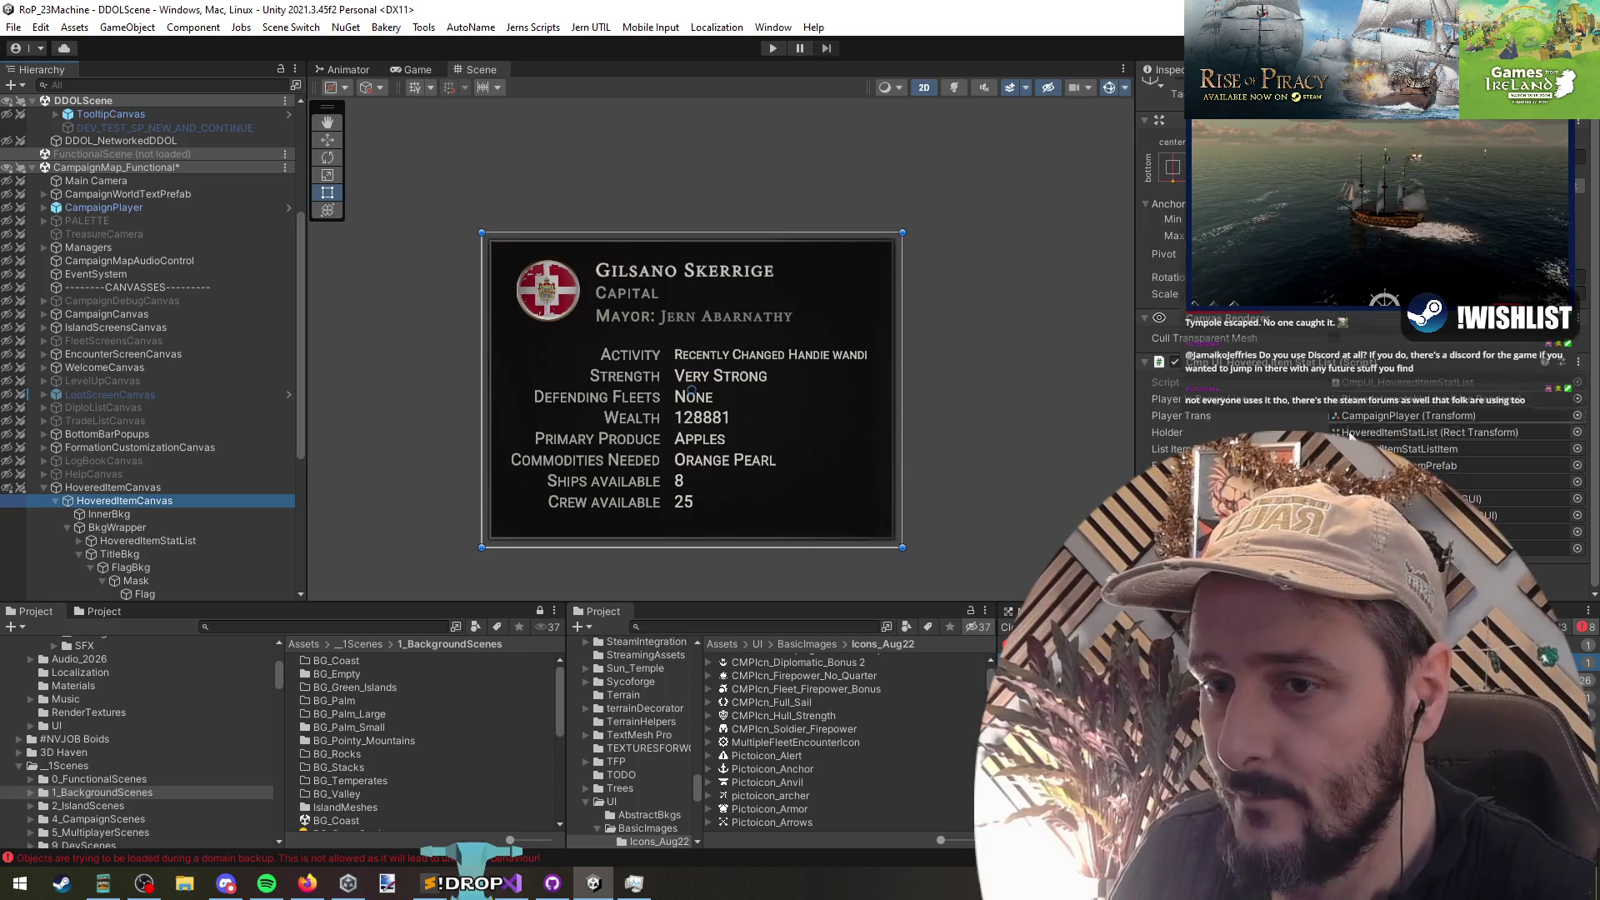
click(801, 742)
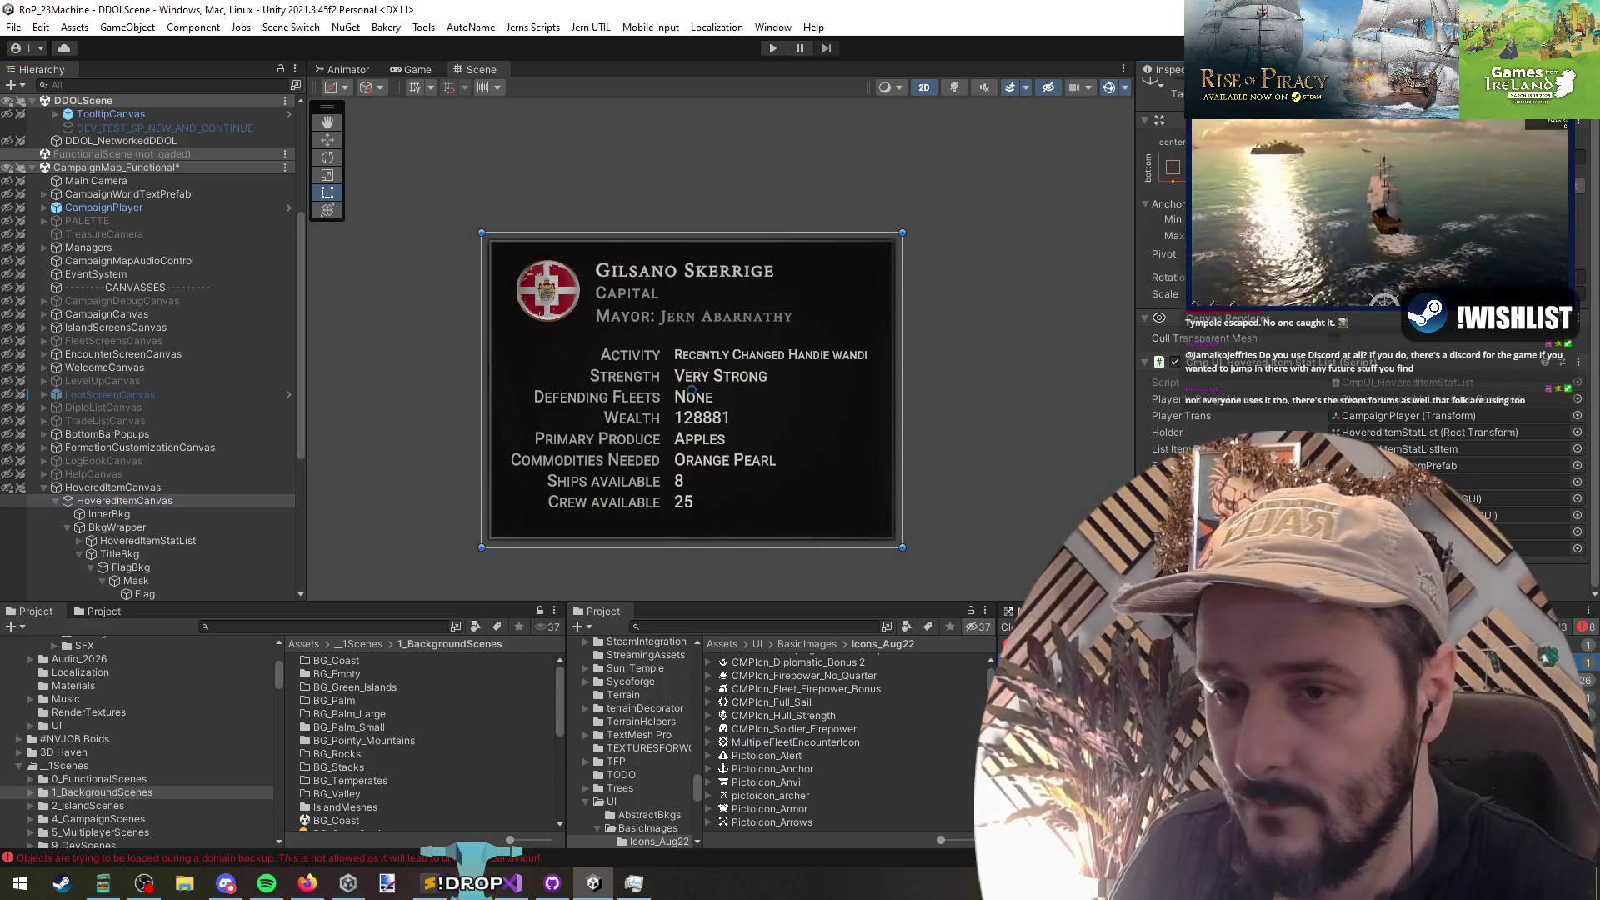
click(554, 291)
click(176, 592)
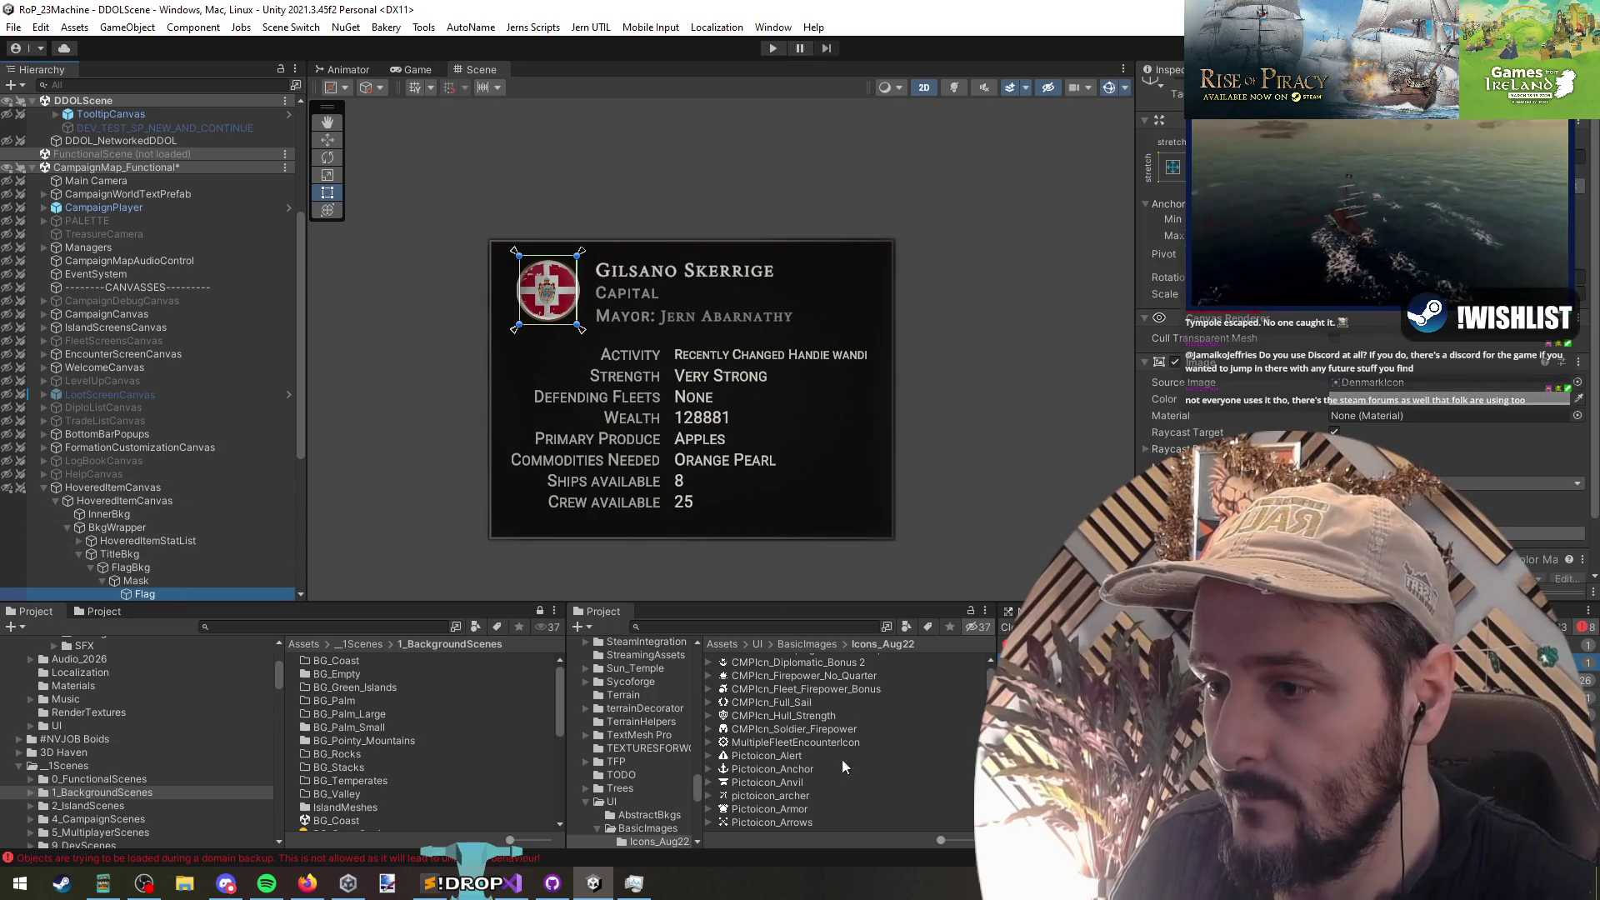
mouse_move(791, 741)
mouse_down()
mouse_move(1232, 408)
mouse_move(1372, 385)
mouse_up()
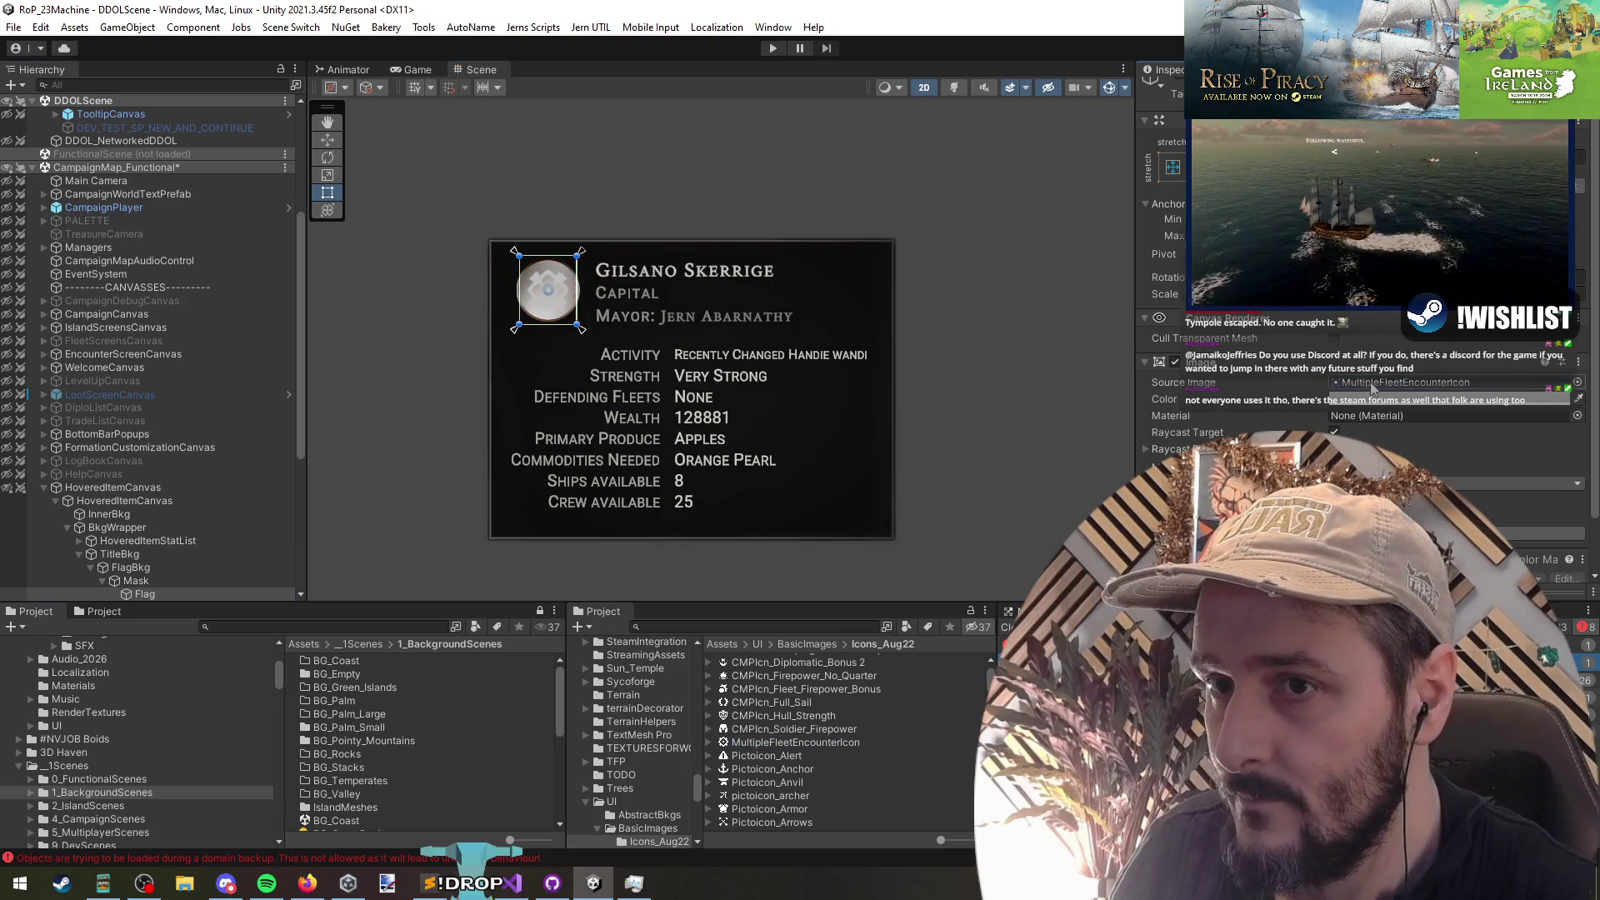
double_click(766, 742)
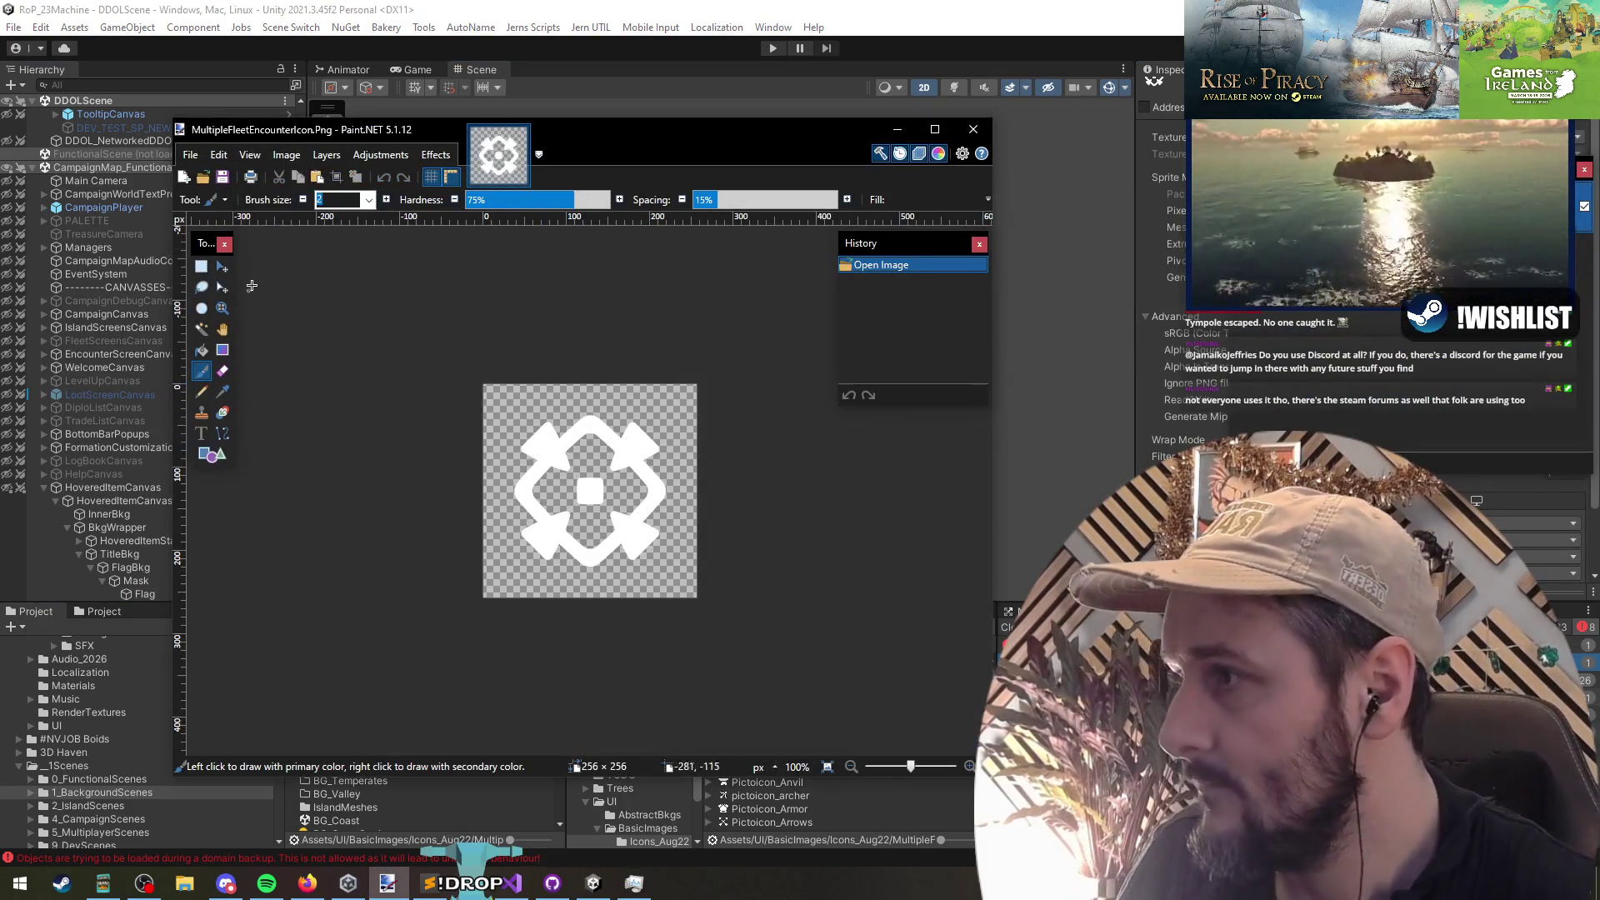
Step: Fill the white emblem and its centre square dark red with the Paint Bucket
click(201, 350)
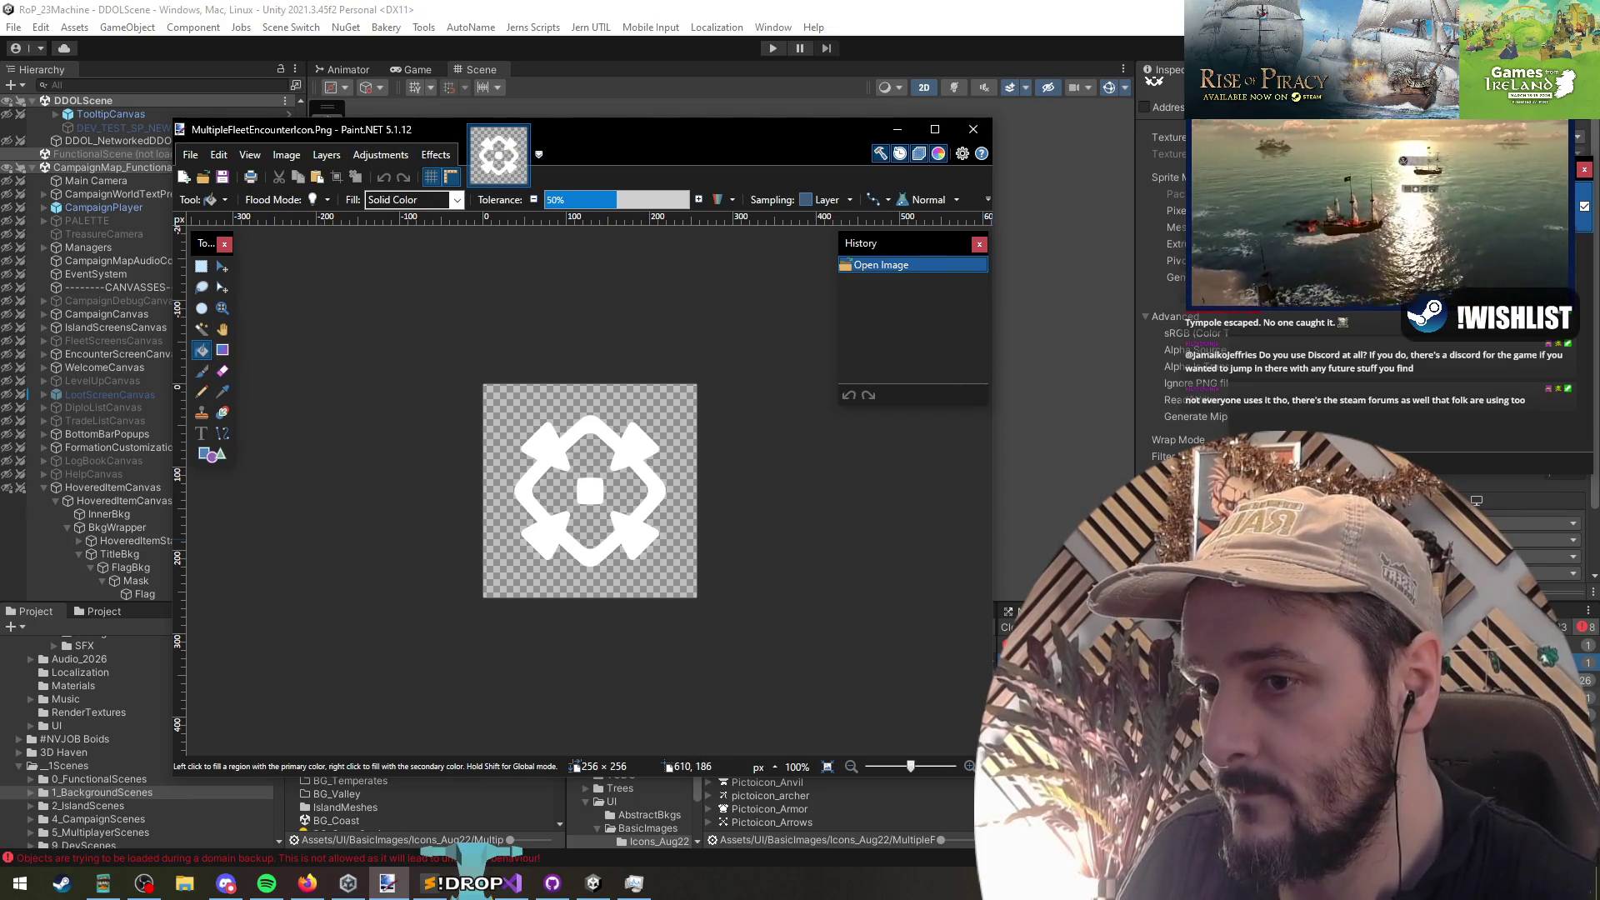
click(616, 455)
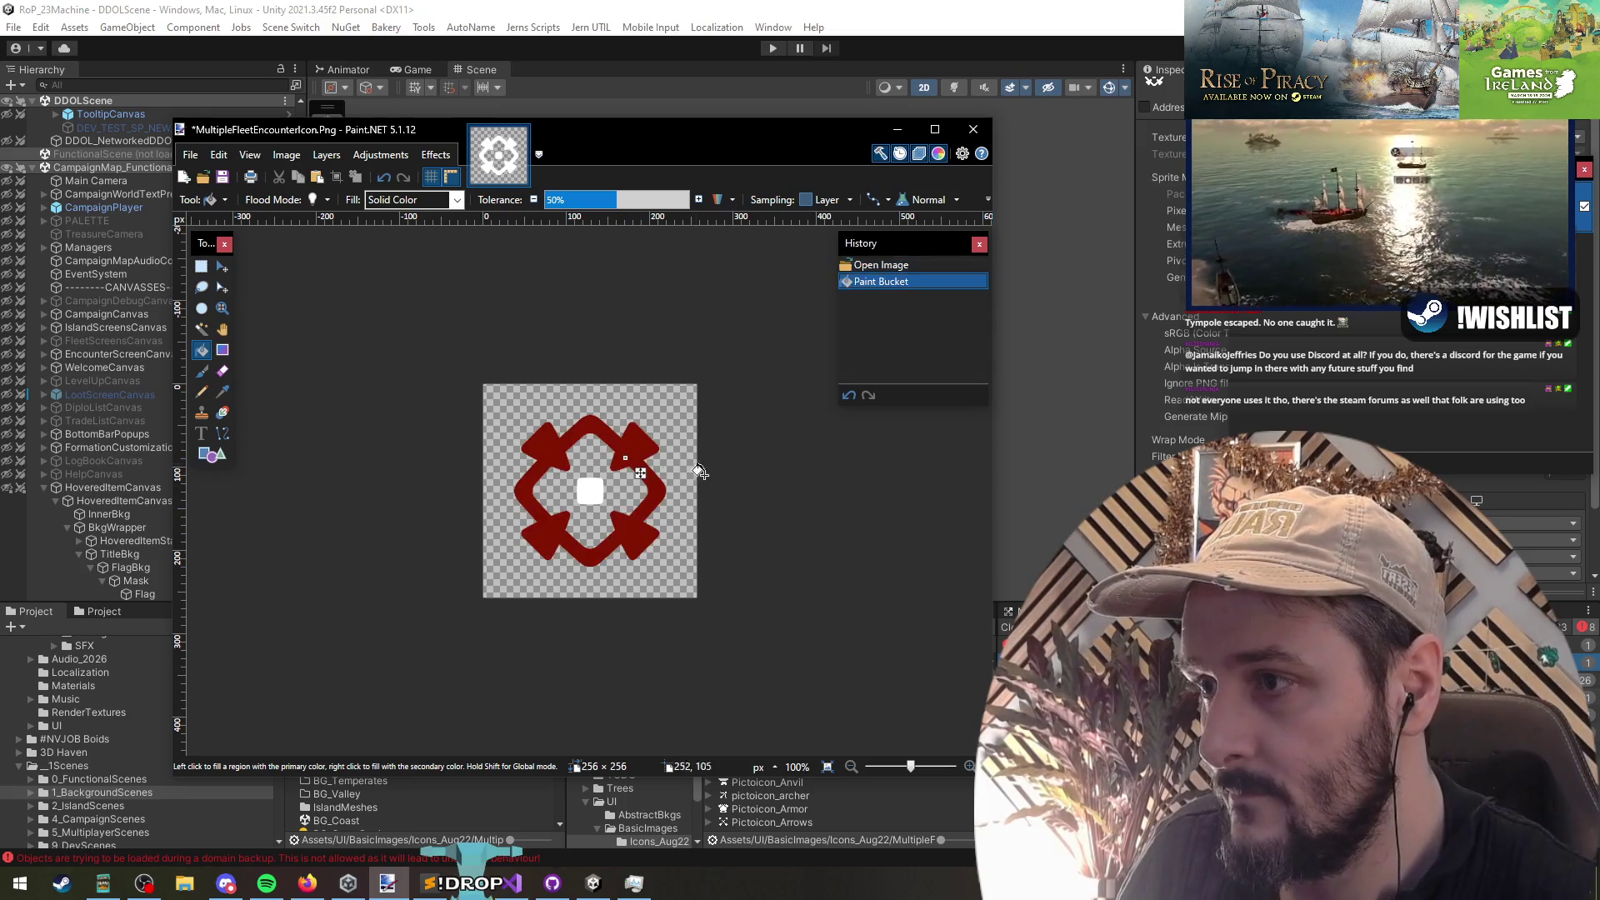
click(588, 492)
Step: Save the recoloured icon as PNG and return to Unity to check the flag
key(ctrl+s)
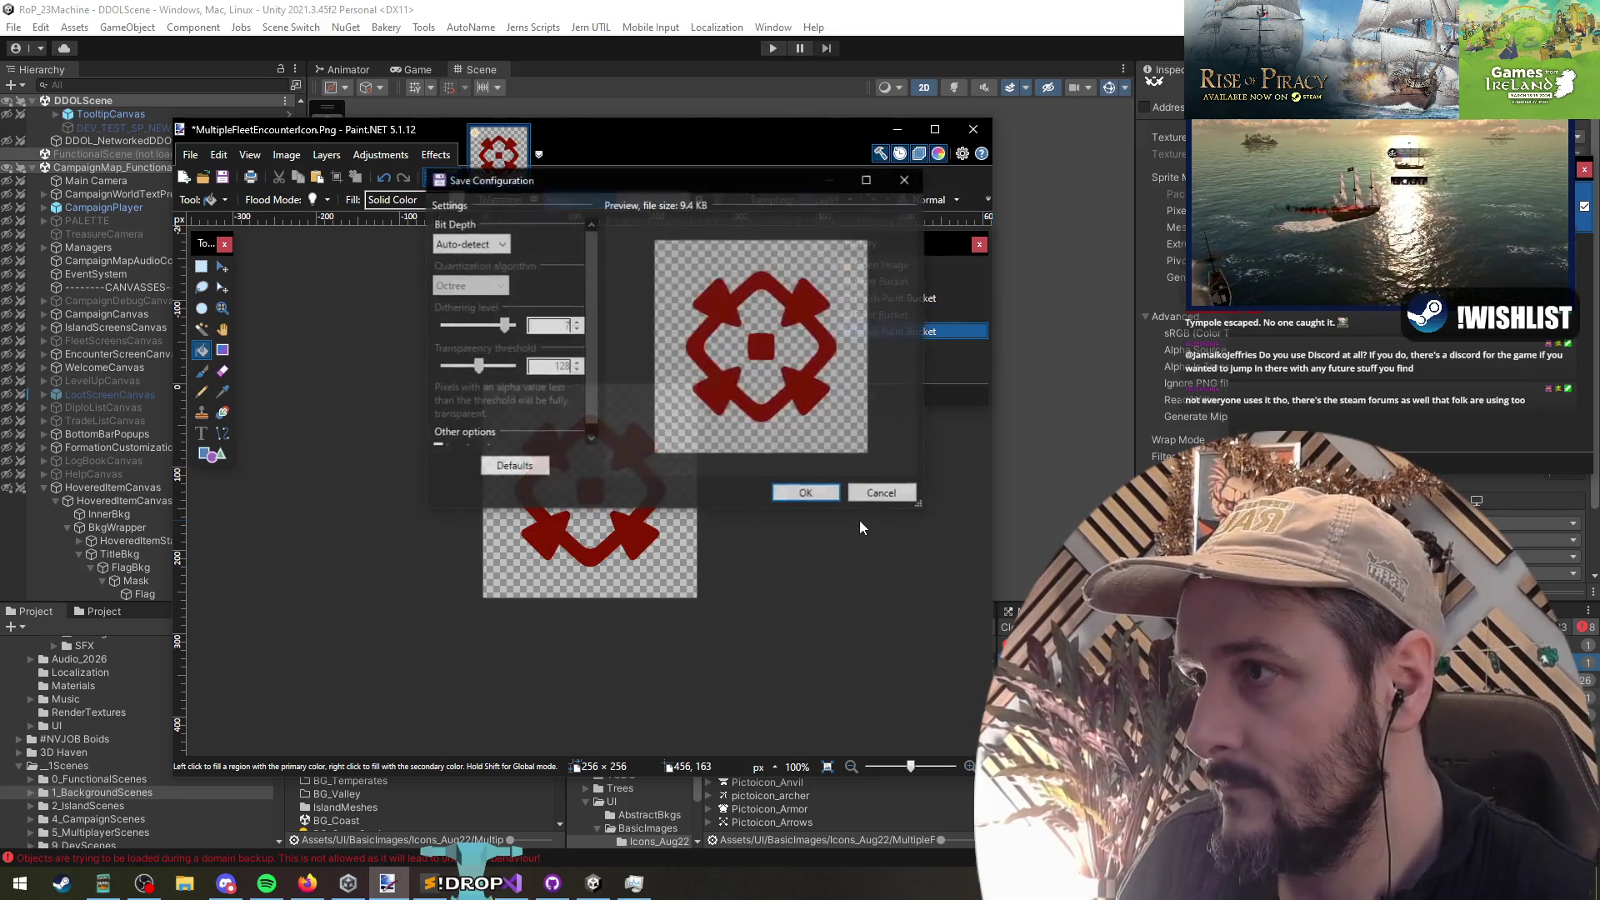
click(804, 493)
key(alt+Tab)
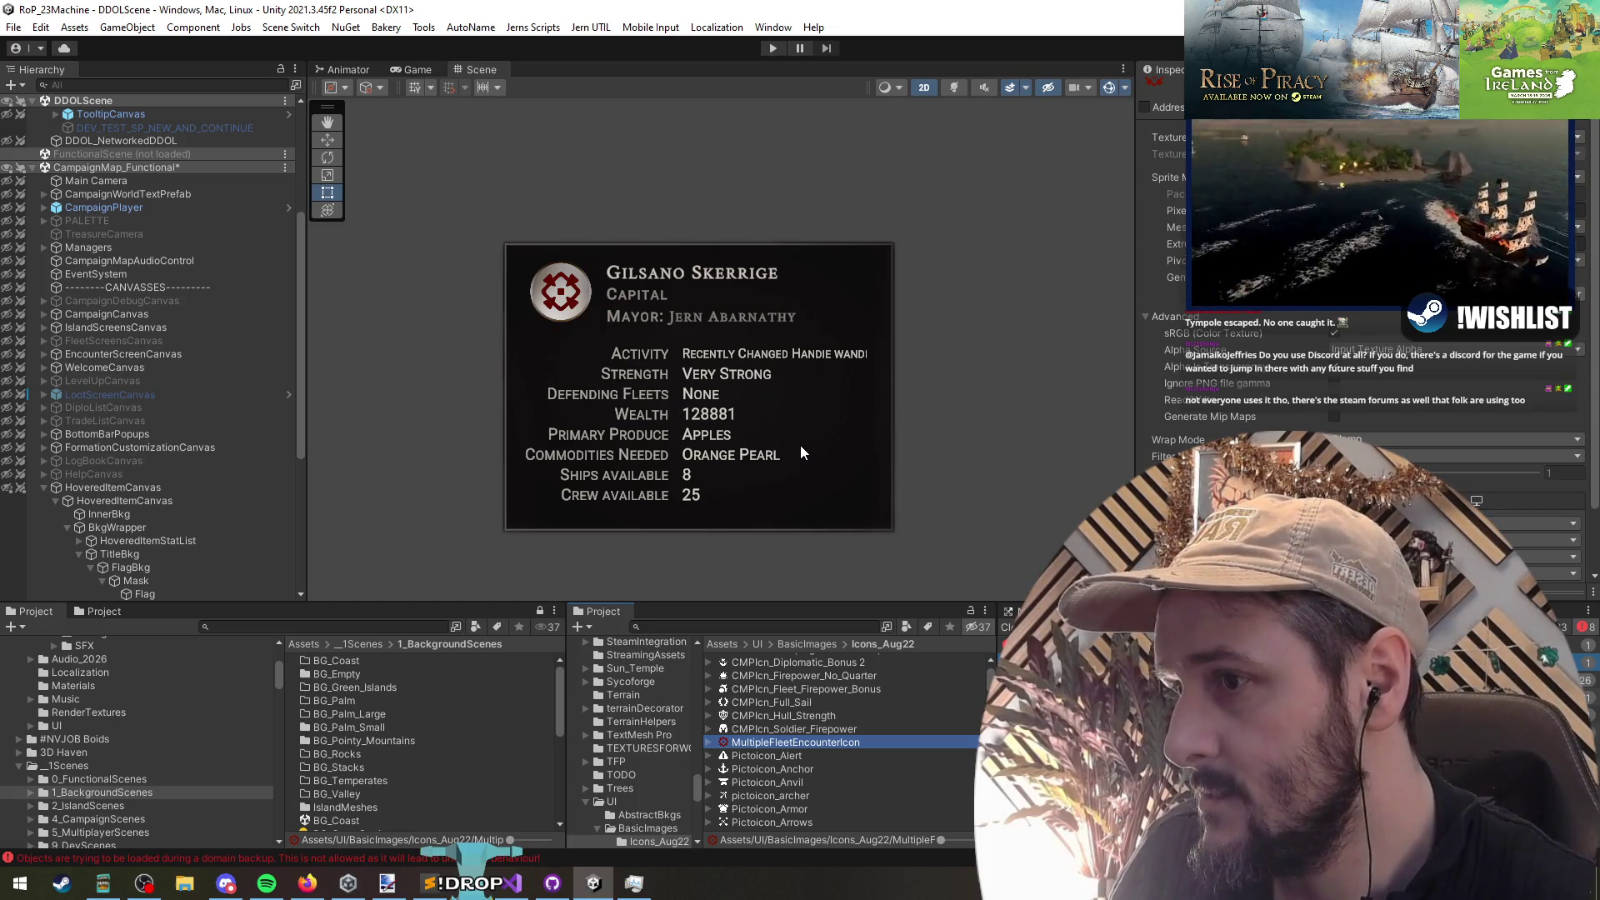
key(ctrl+z)
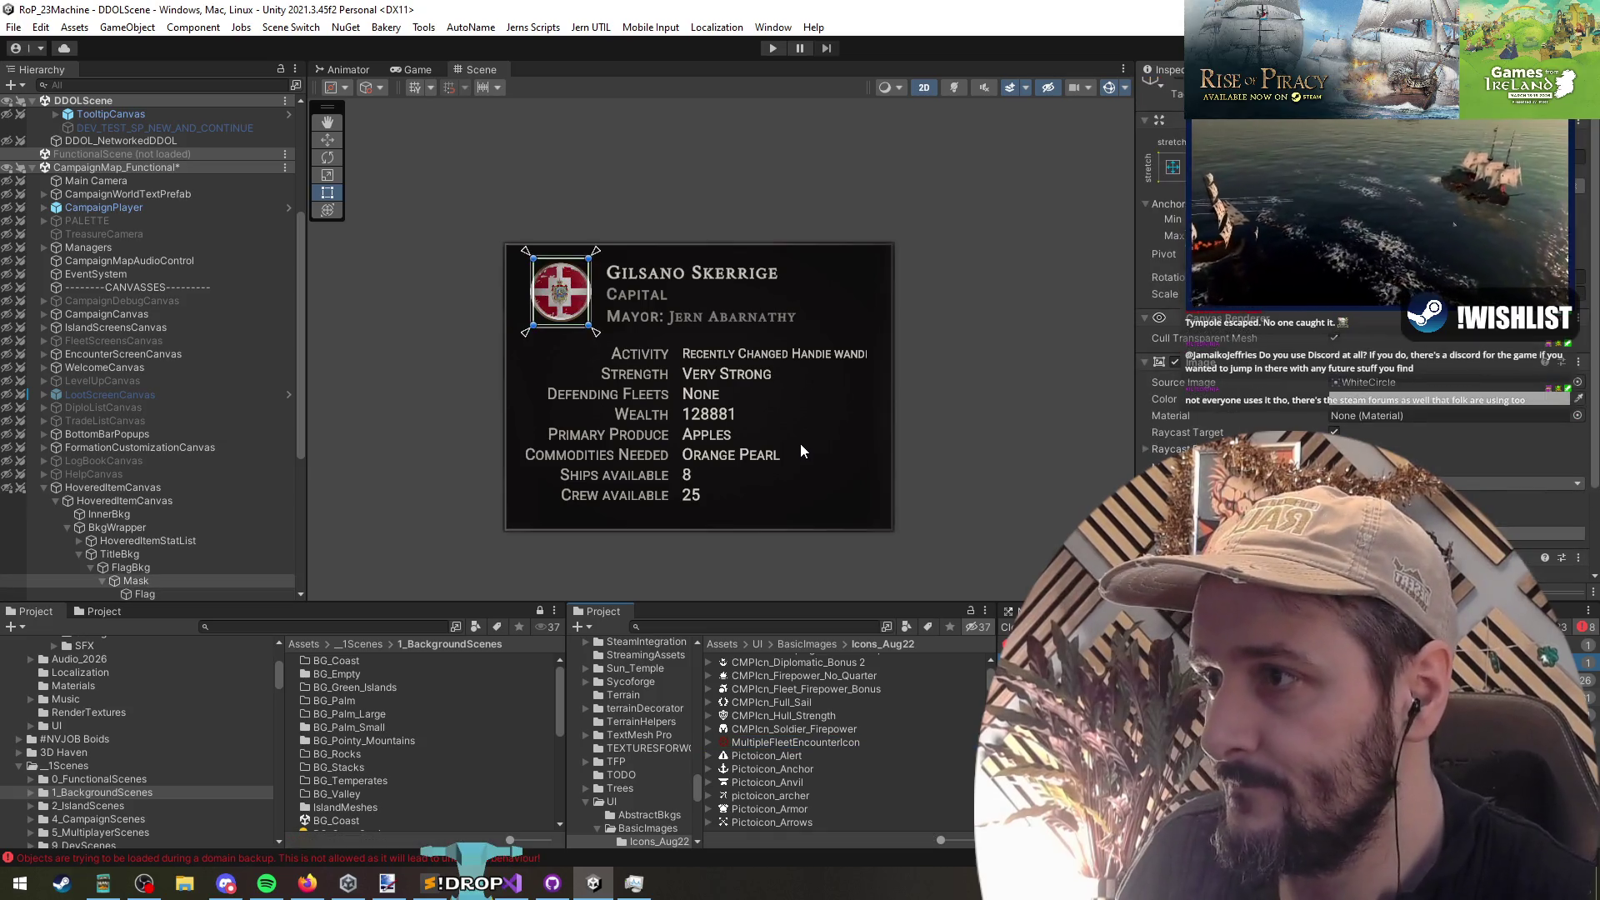
Step: Select the hovered-item canvas and tidy the campaign map scene's hierarchy
click(129, 489)
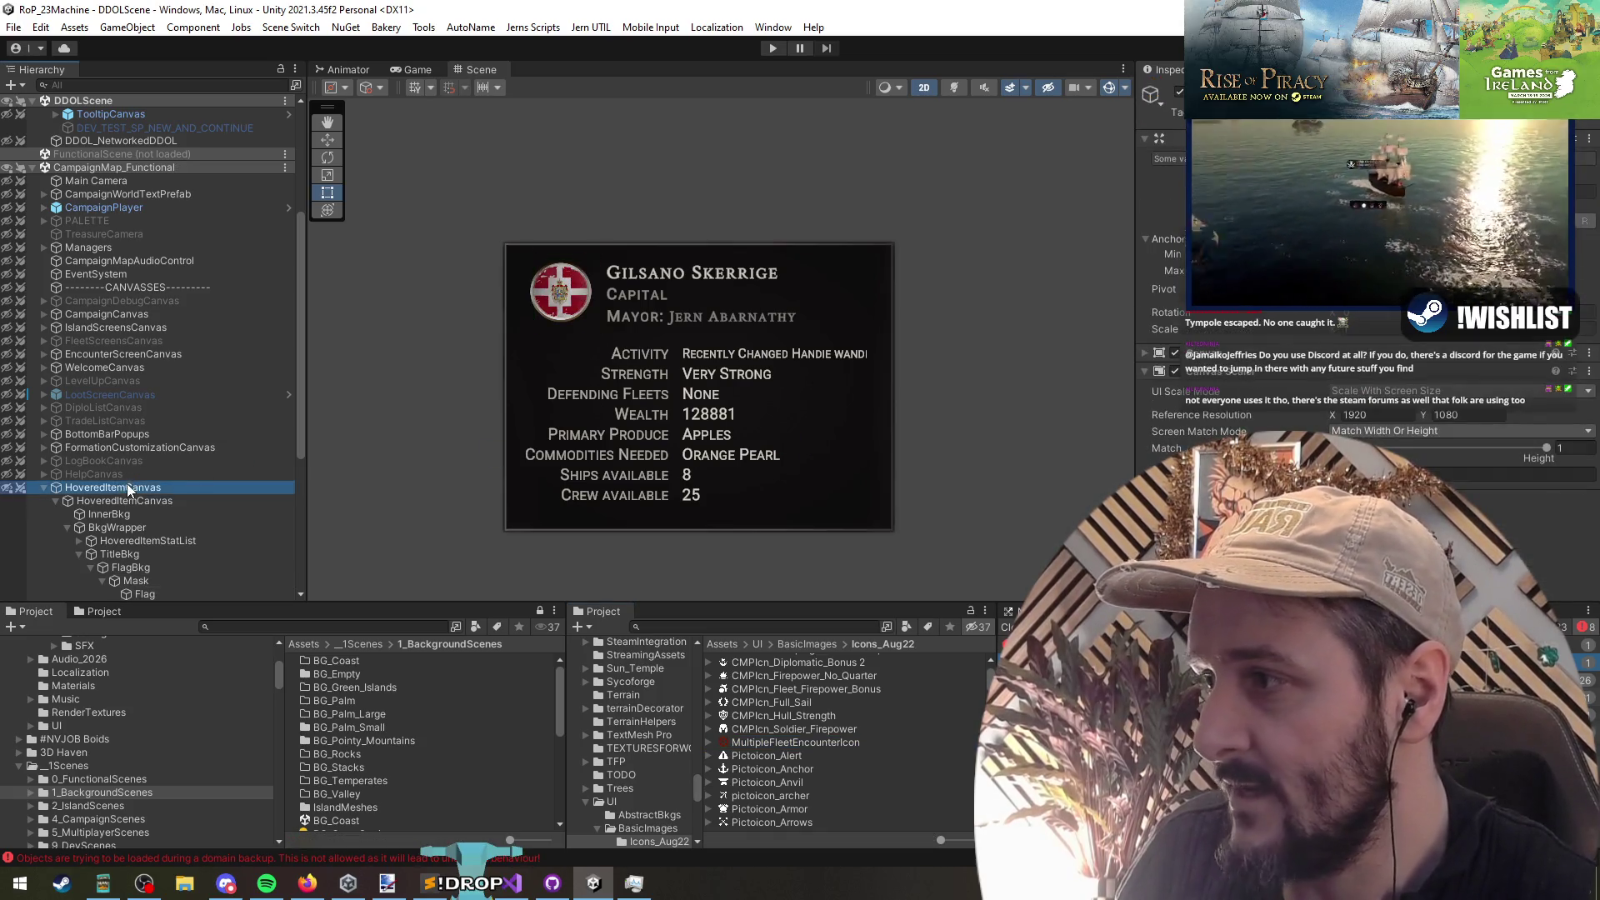
click(196, 505)
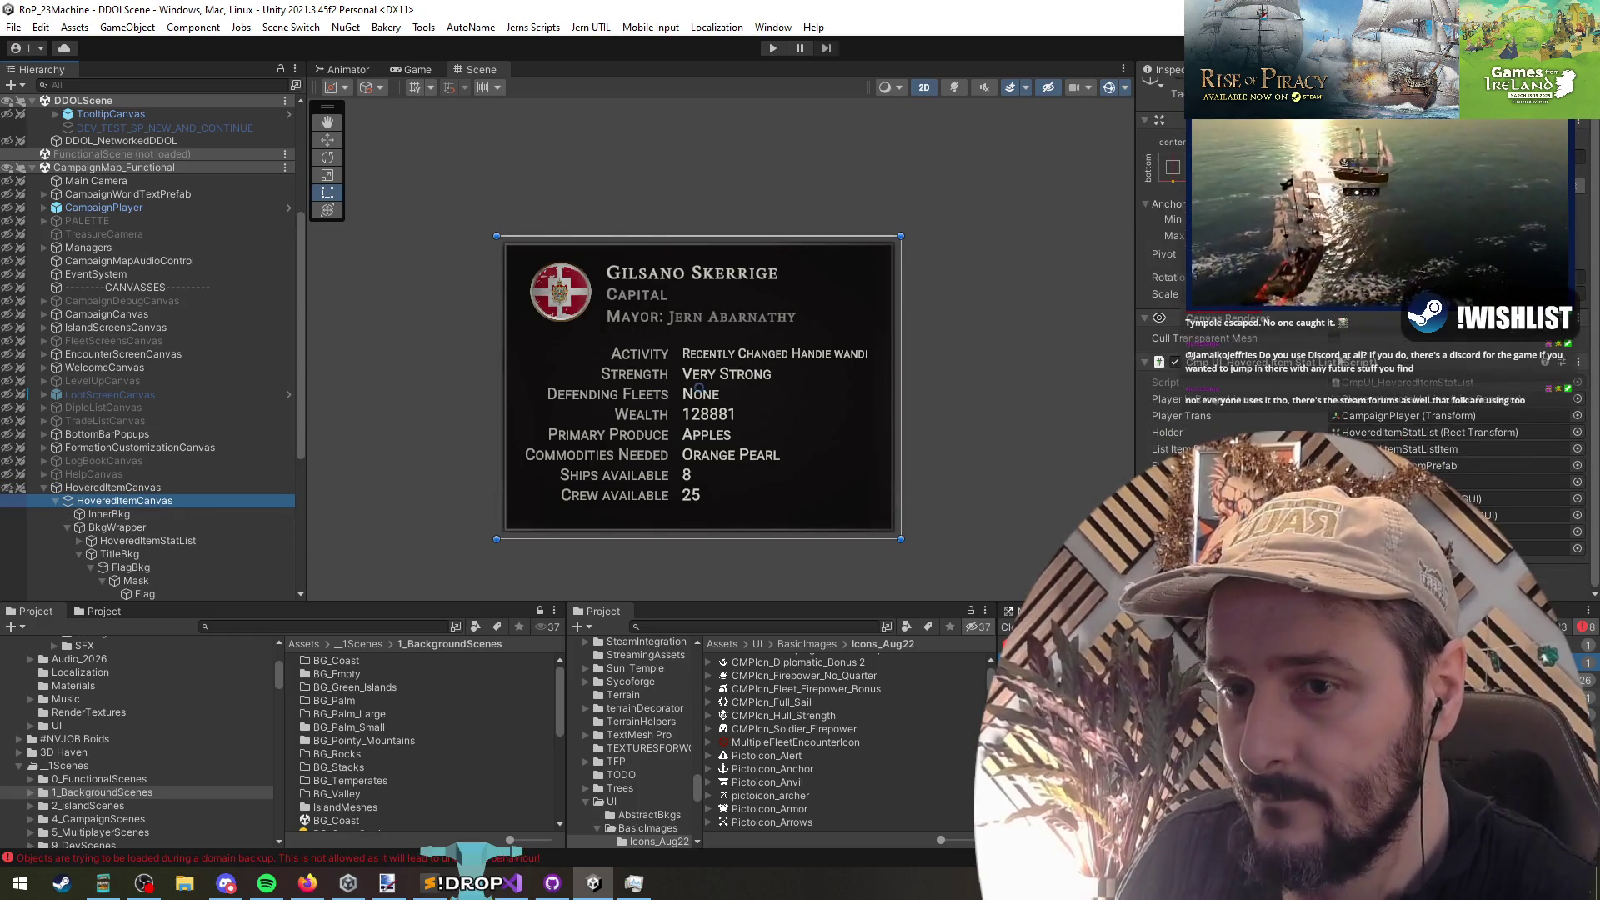
click(143, 170)
key(Left)
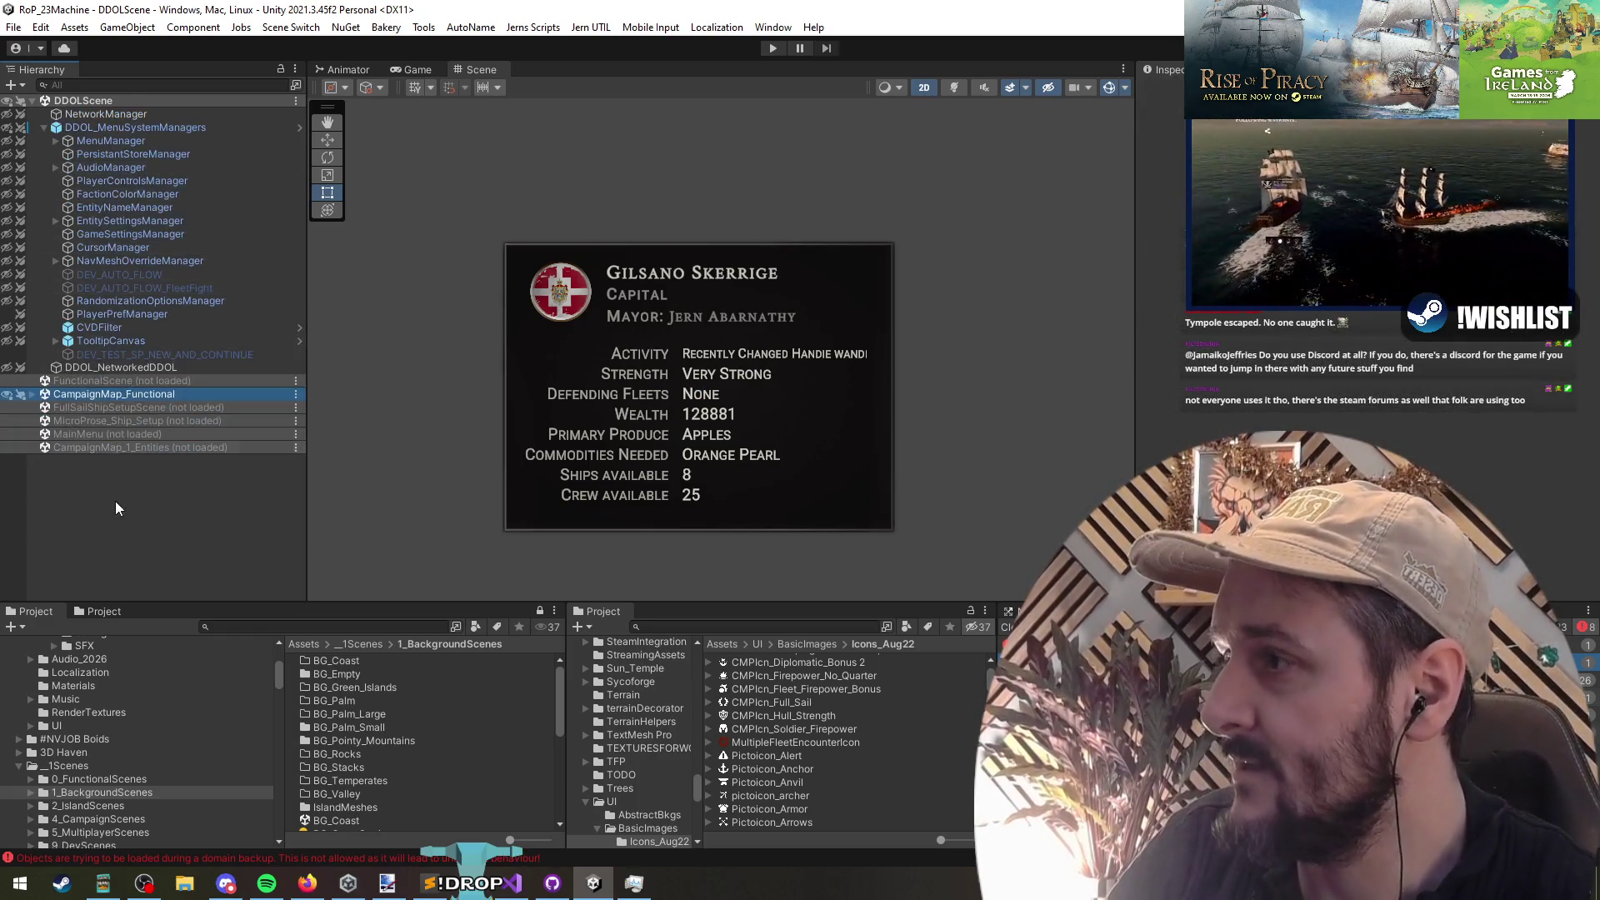
click(103, 393)
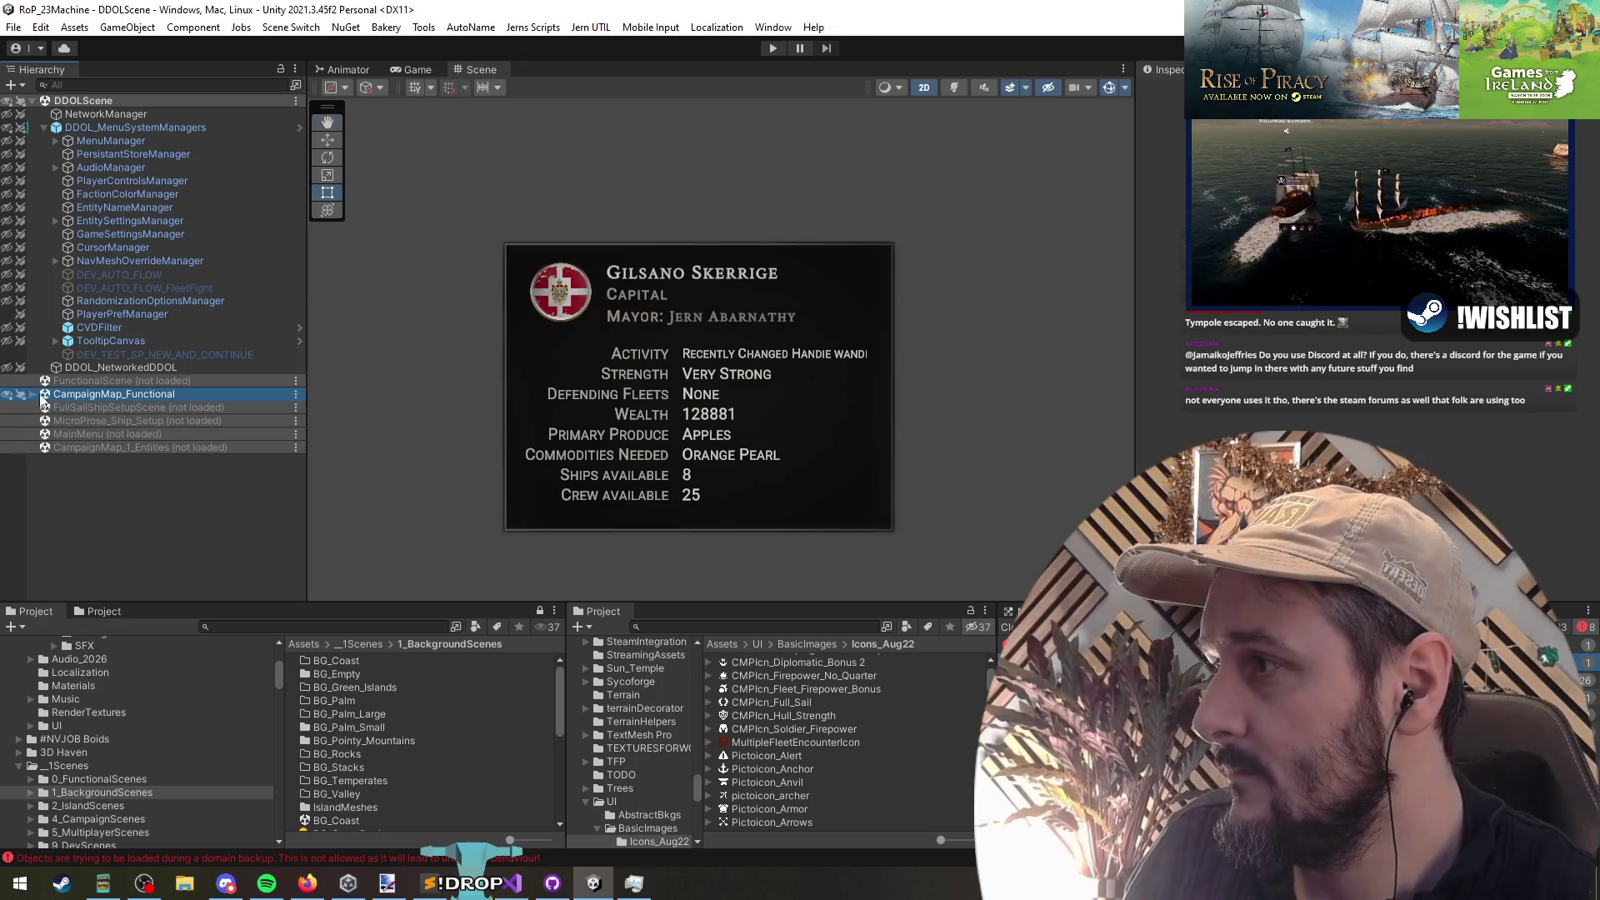
key(Right)
scroll(175, 475, down, 7)
Step: Disable the hovered-item tooltip canvas with Alt+Shift+A
click(113, 414)
key(alt+shift+a)
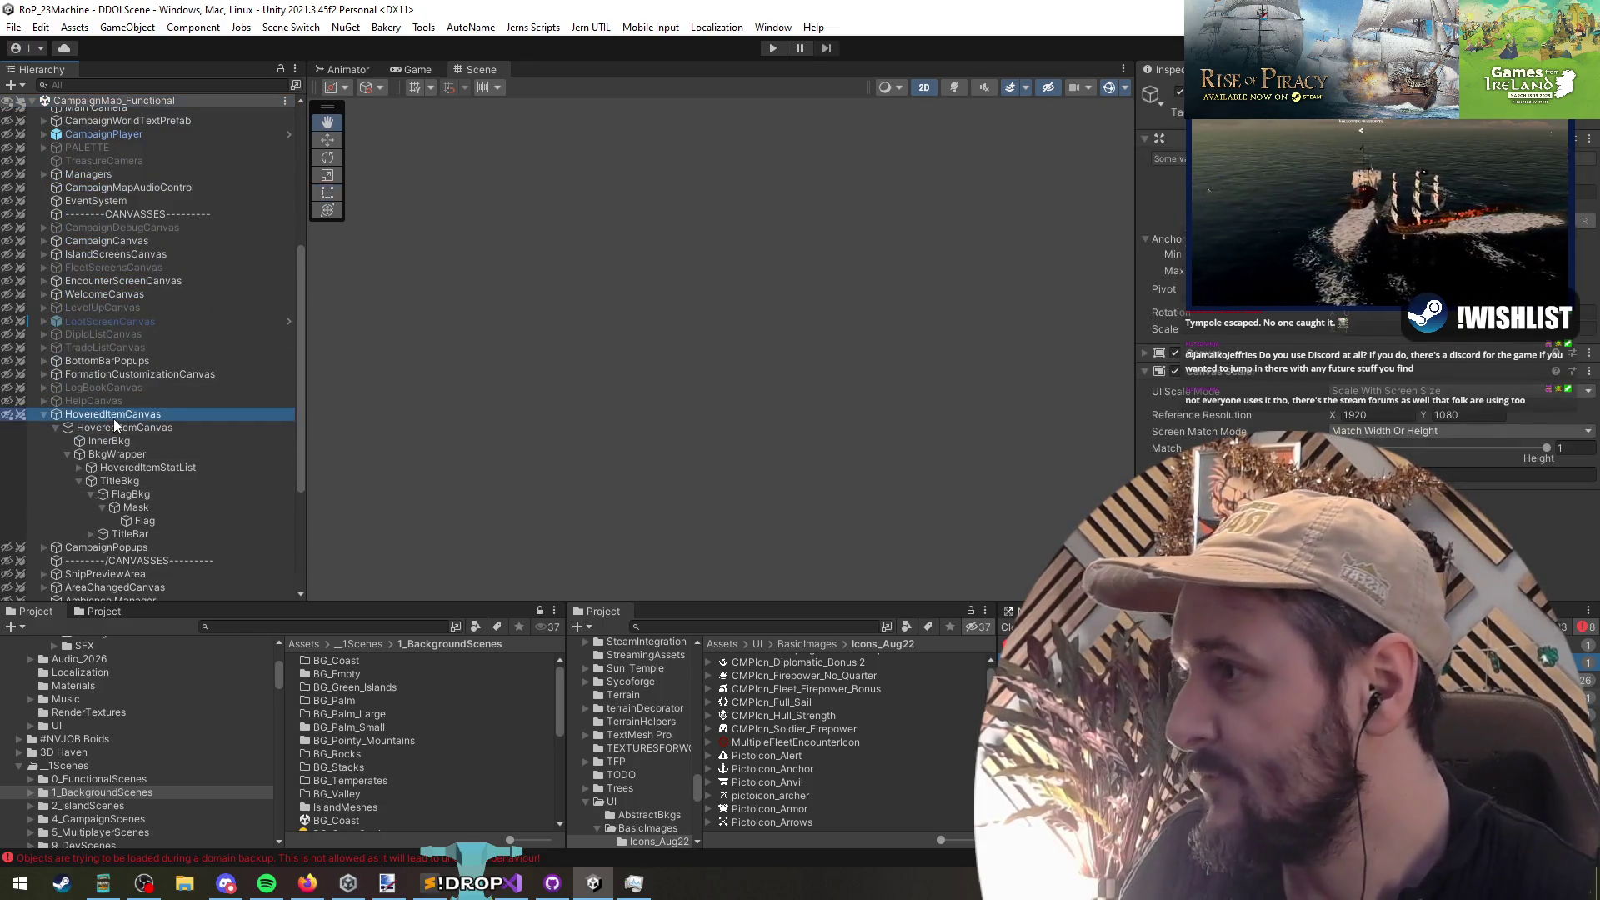
scroll(91, 263, up, 10)
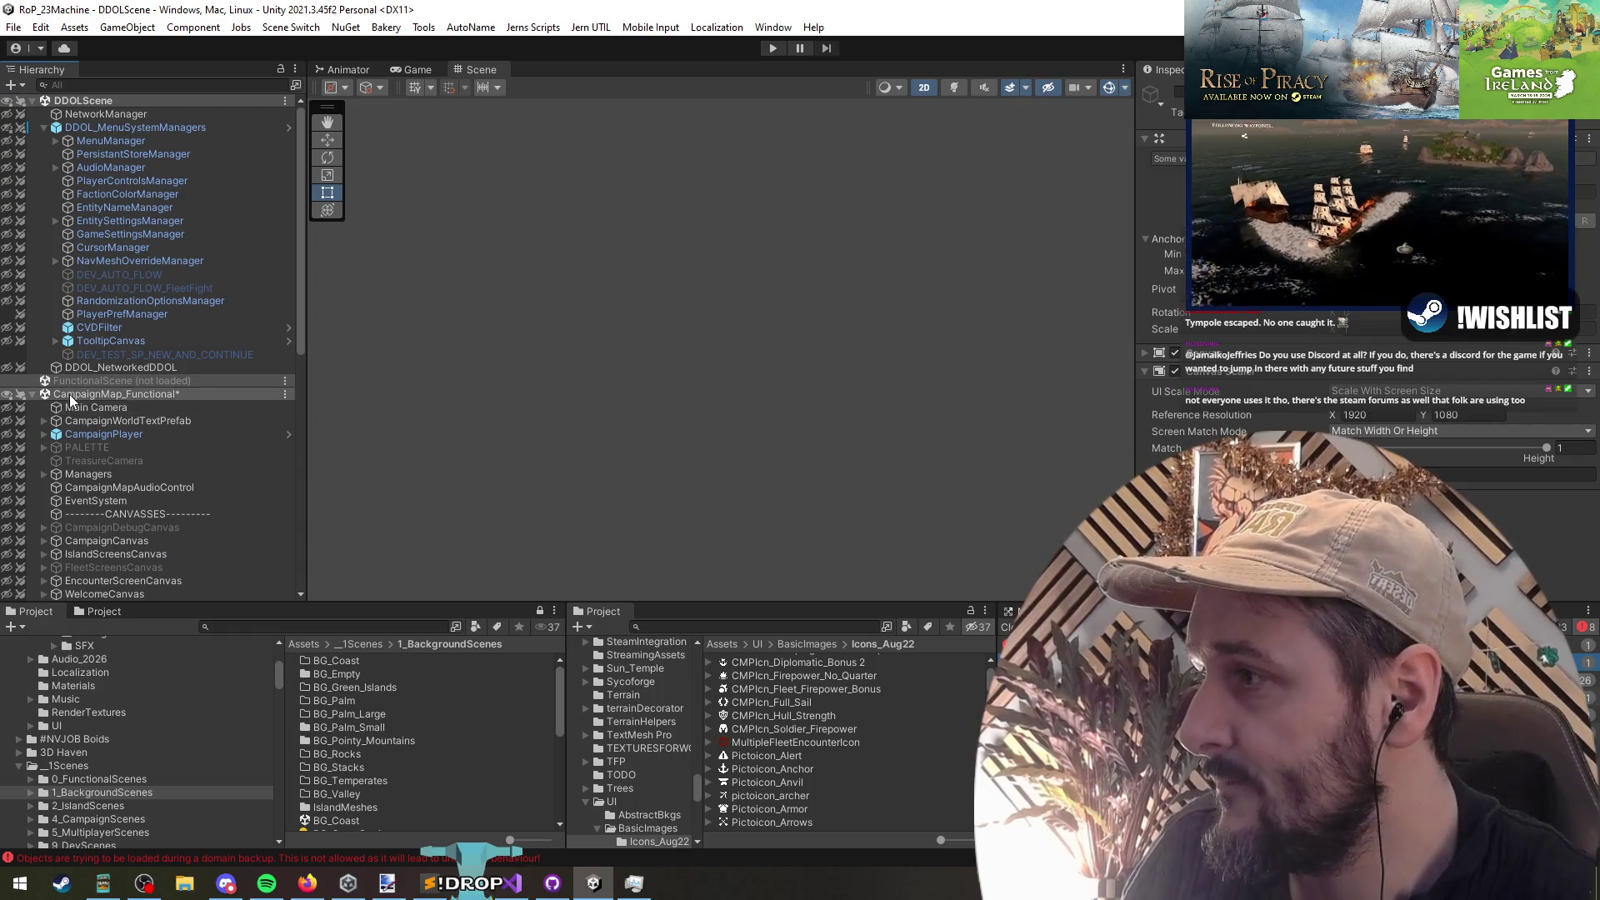
scroll(100, 450, down, 8)
Step: Collapse the inner tooltip canvas and the hovered-item canvas in the hierarchy
click(113, 479)
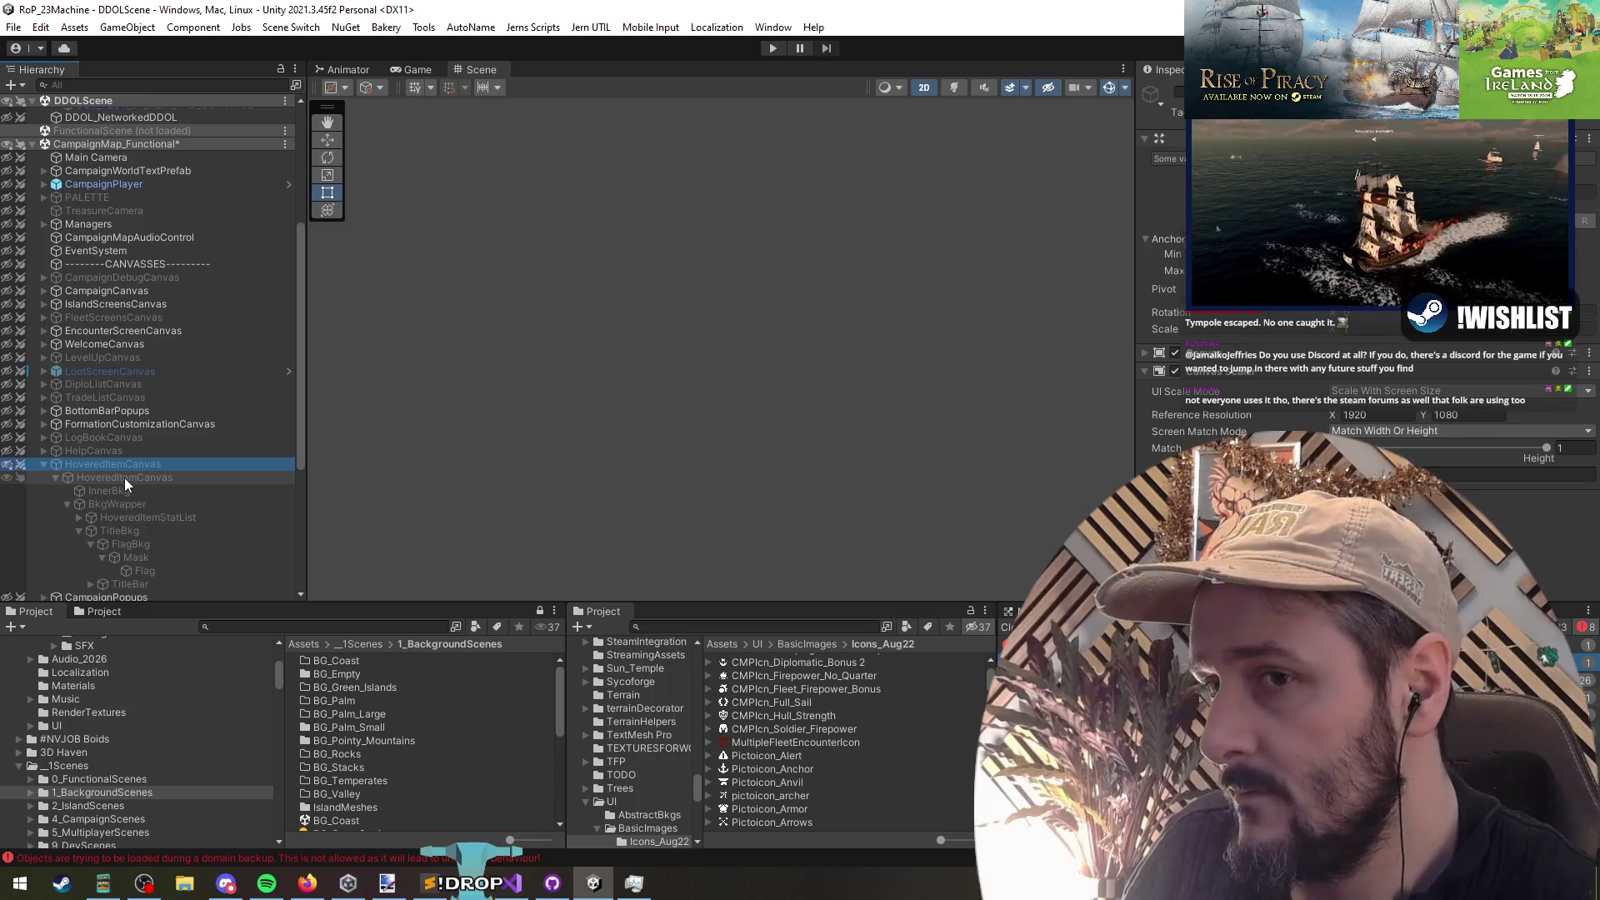
click(121, 464)
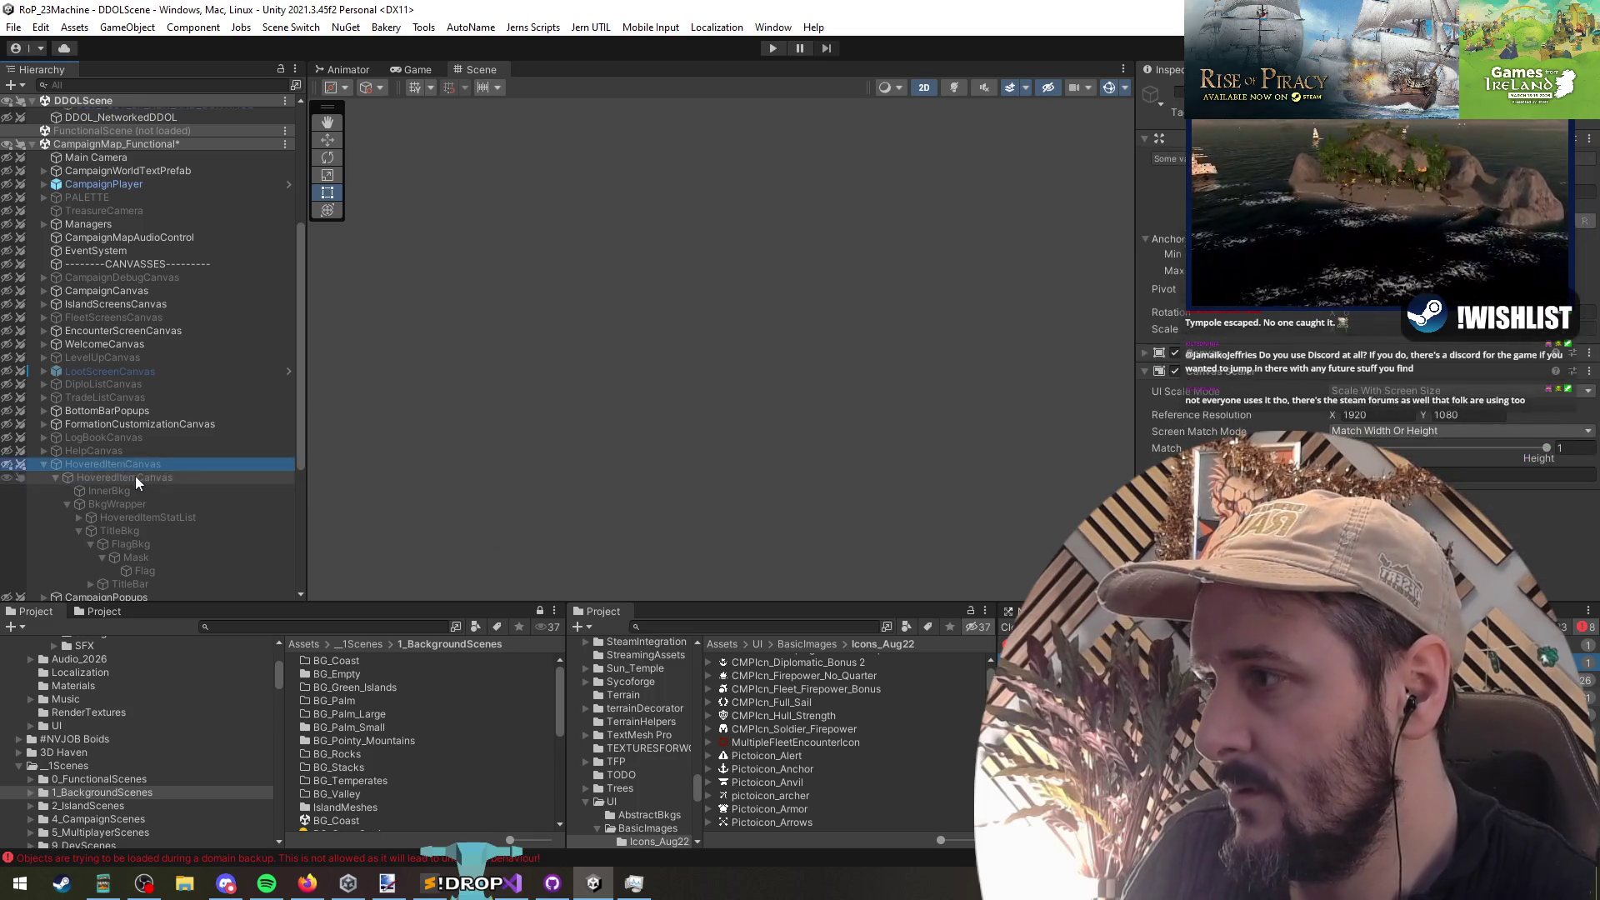
click(187, 479)
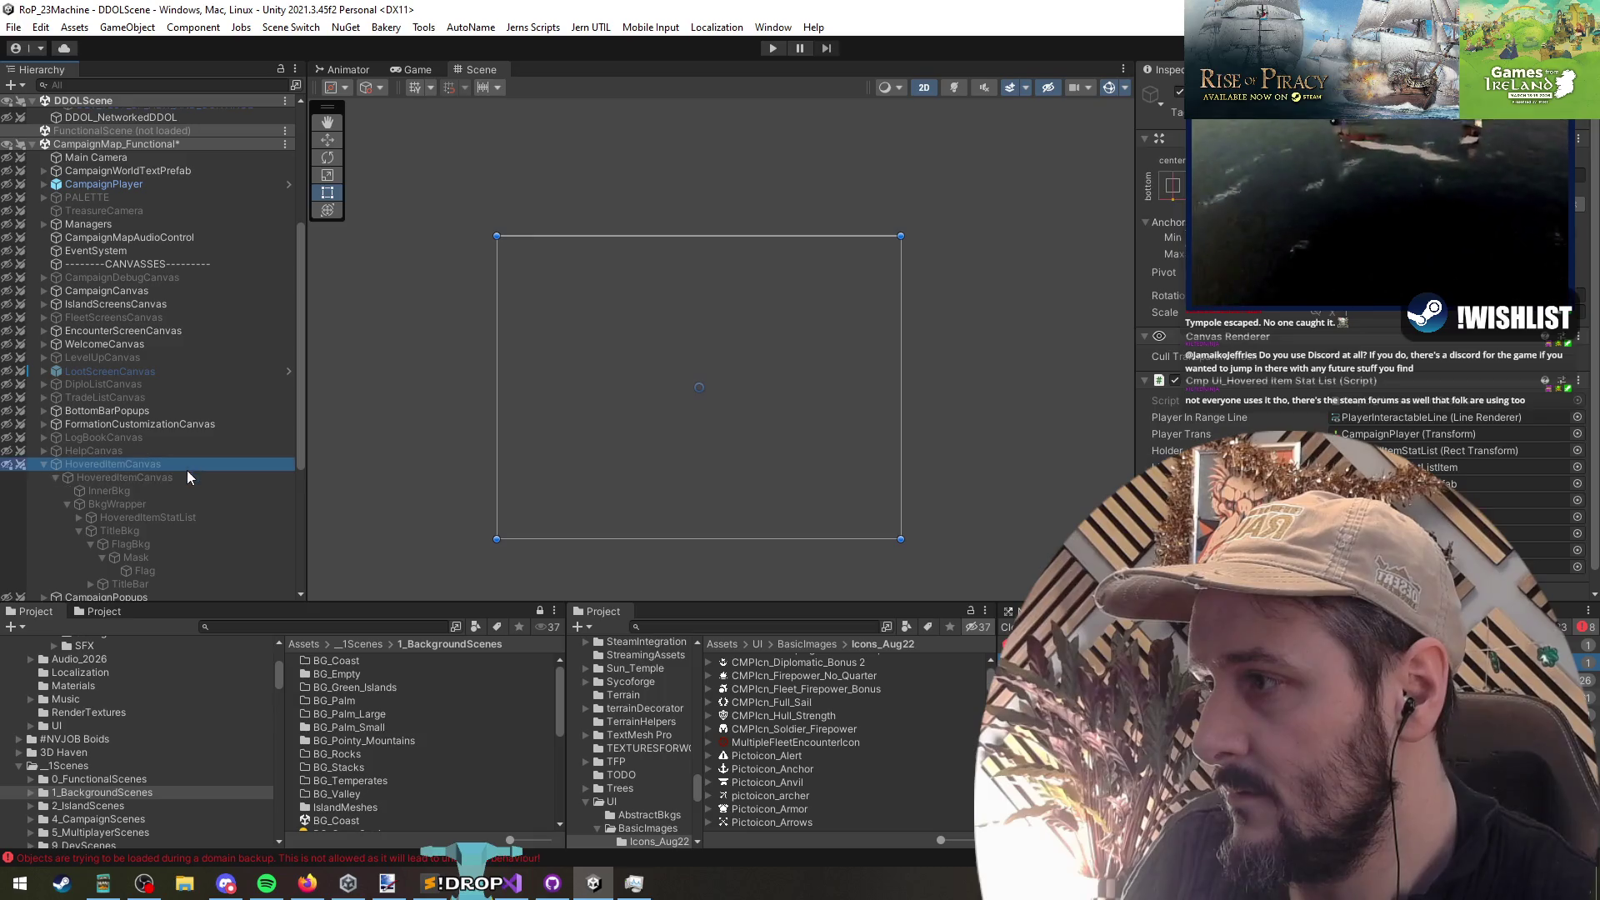
click(184, 465)
click(187, 479)
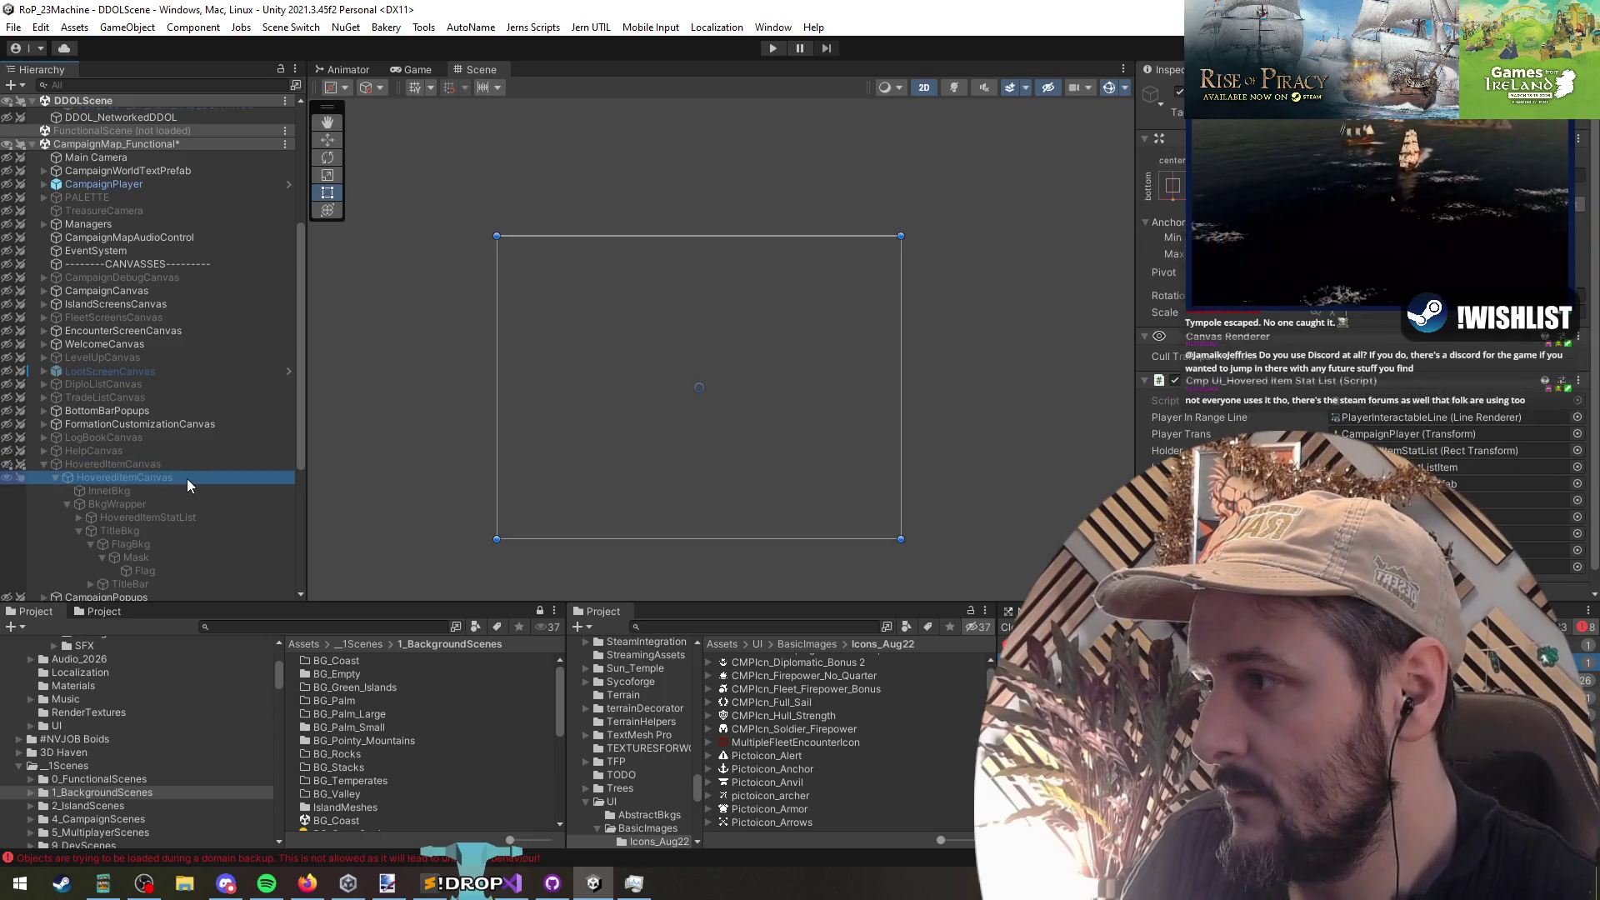
click(154, 464)
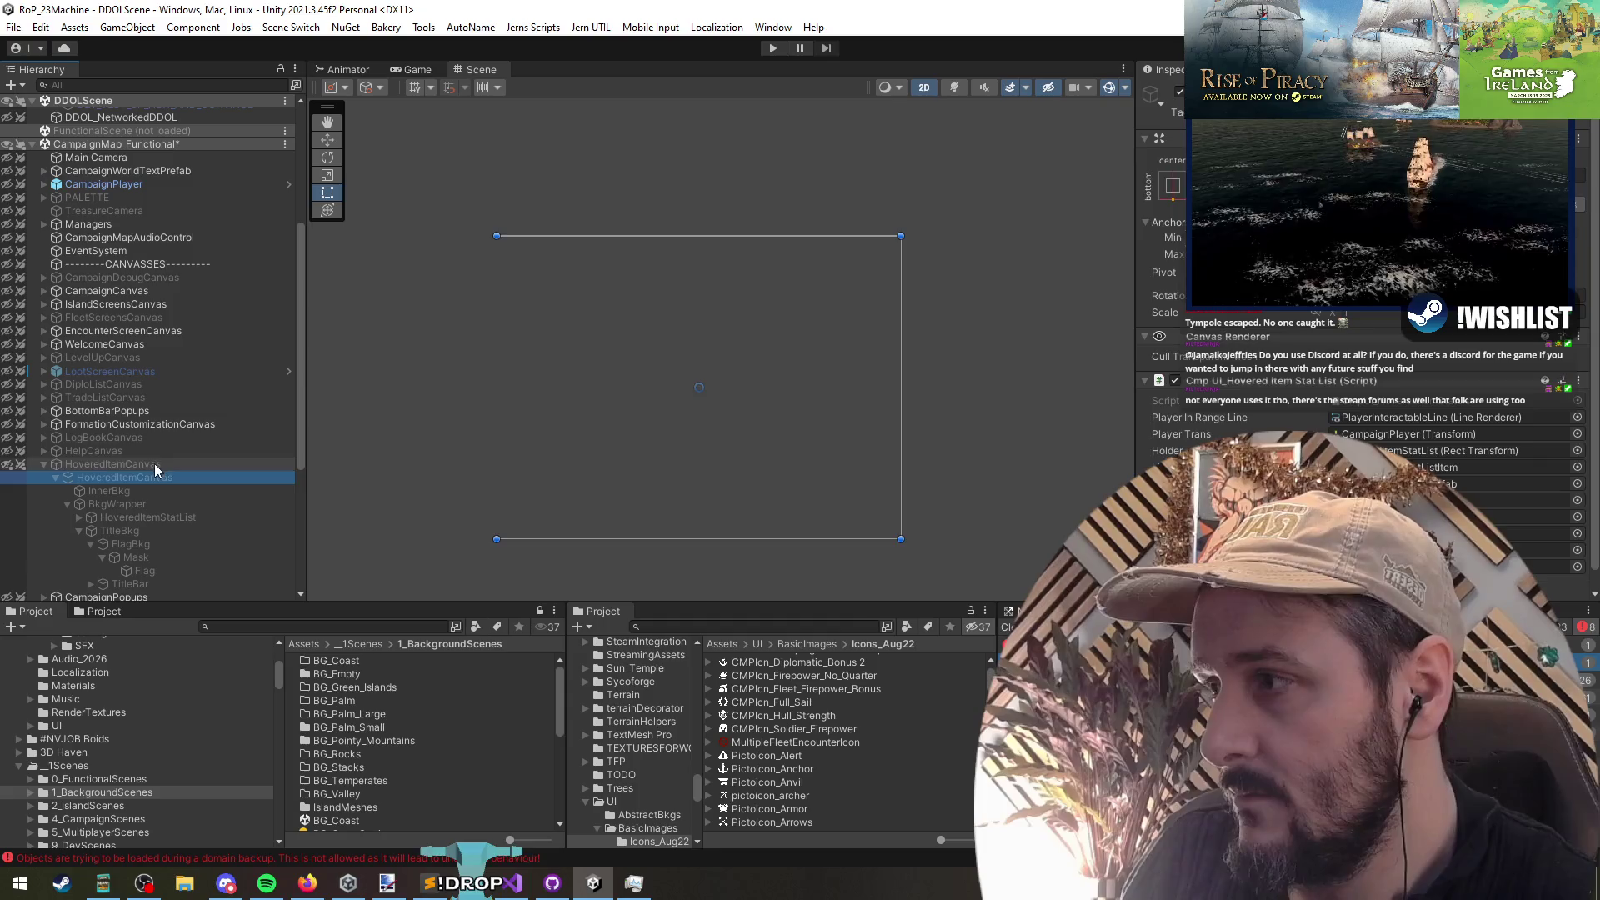
click(164, 477)
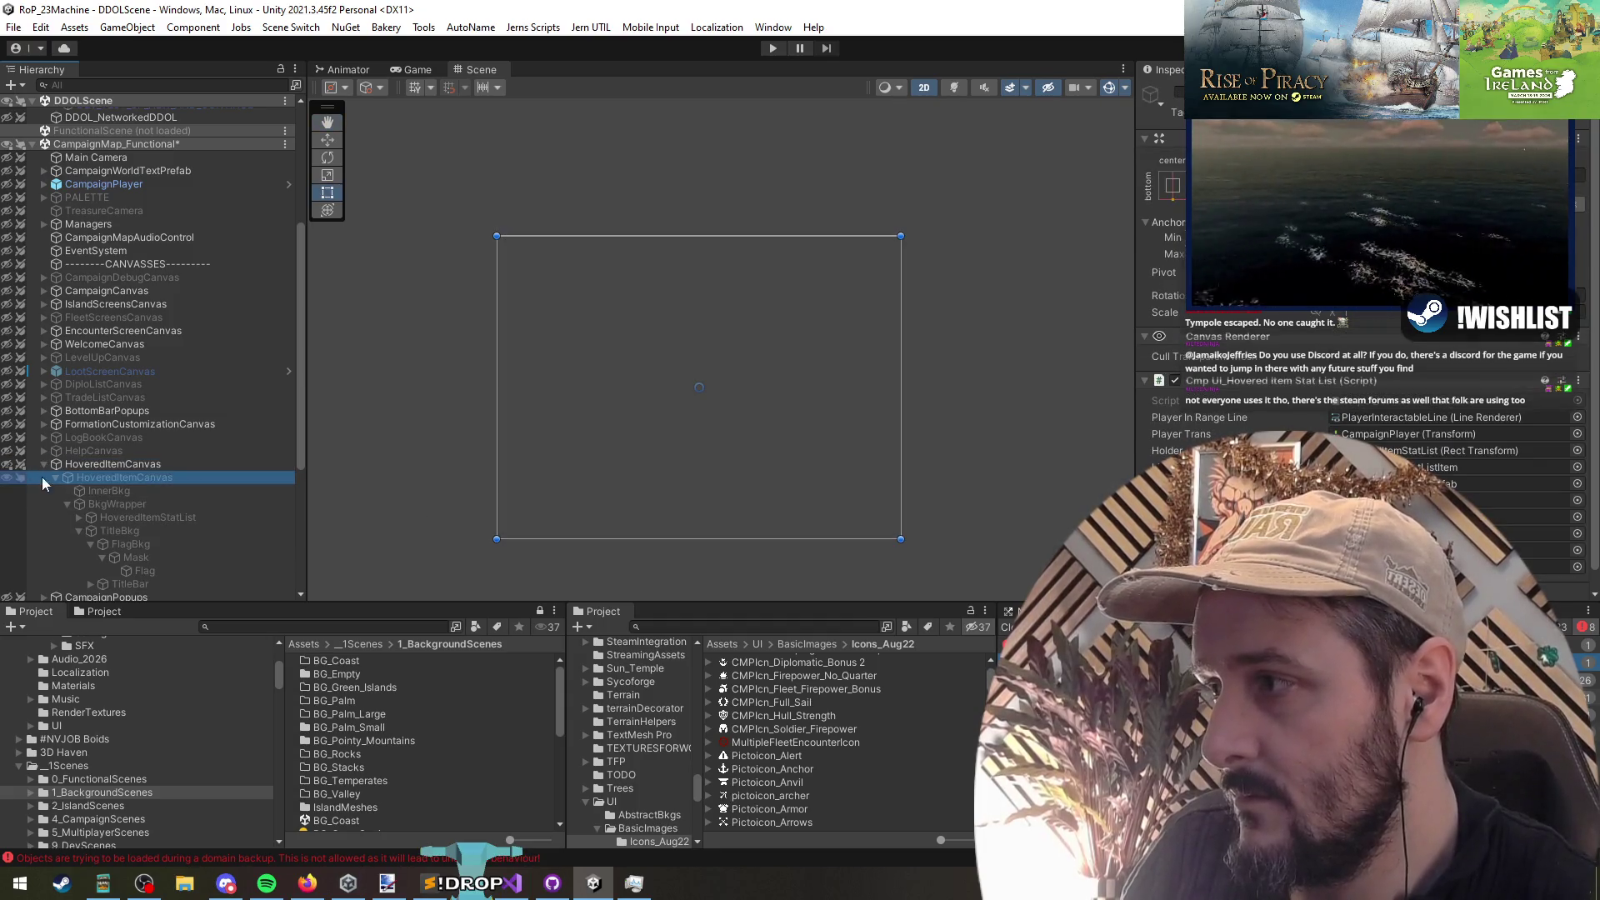
click(53, 477)
click(92, 462)
key(Left)
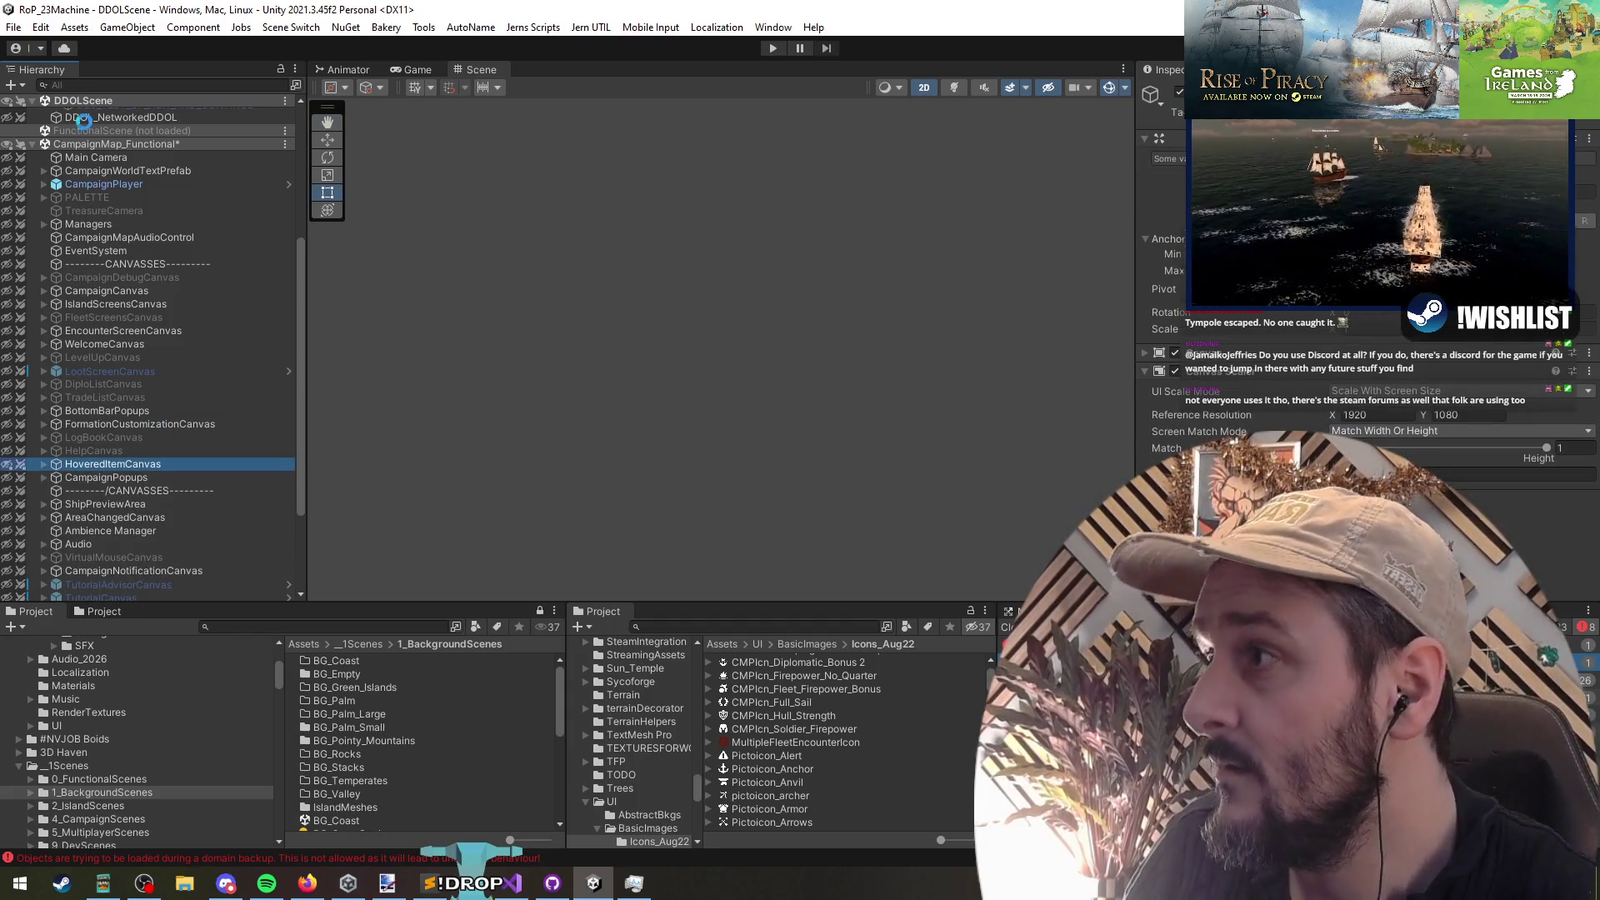
Step: Unload the campaign map scene and start Play mode
right_click(102, 145)
click(146, 240)
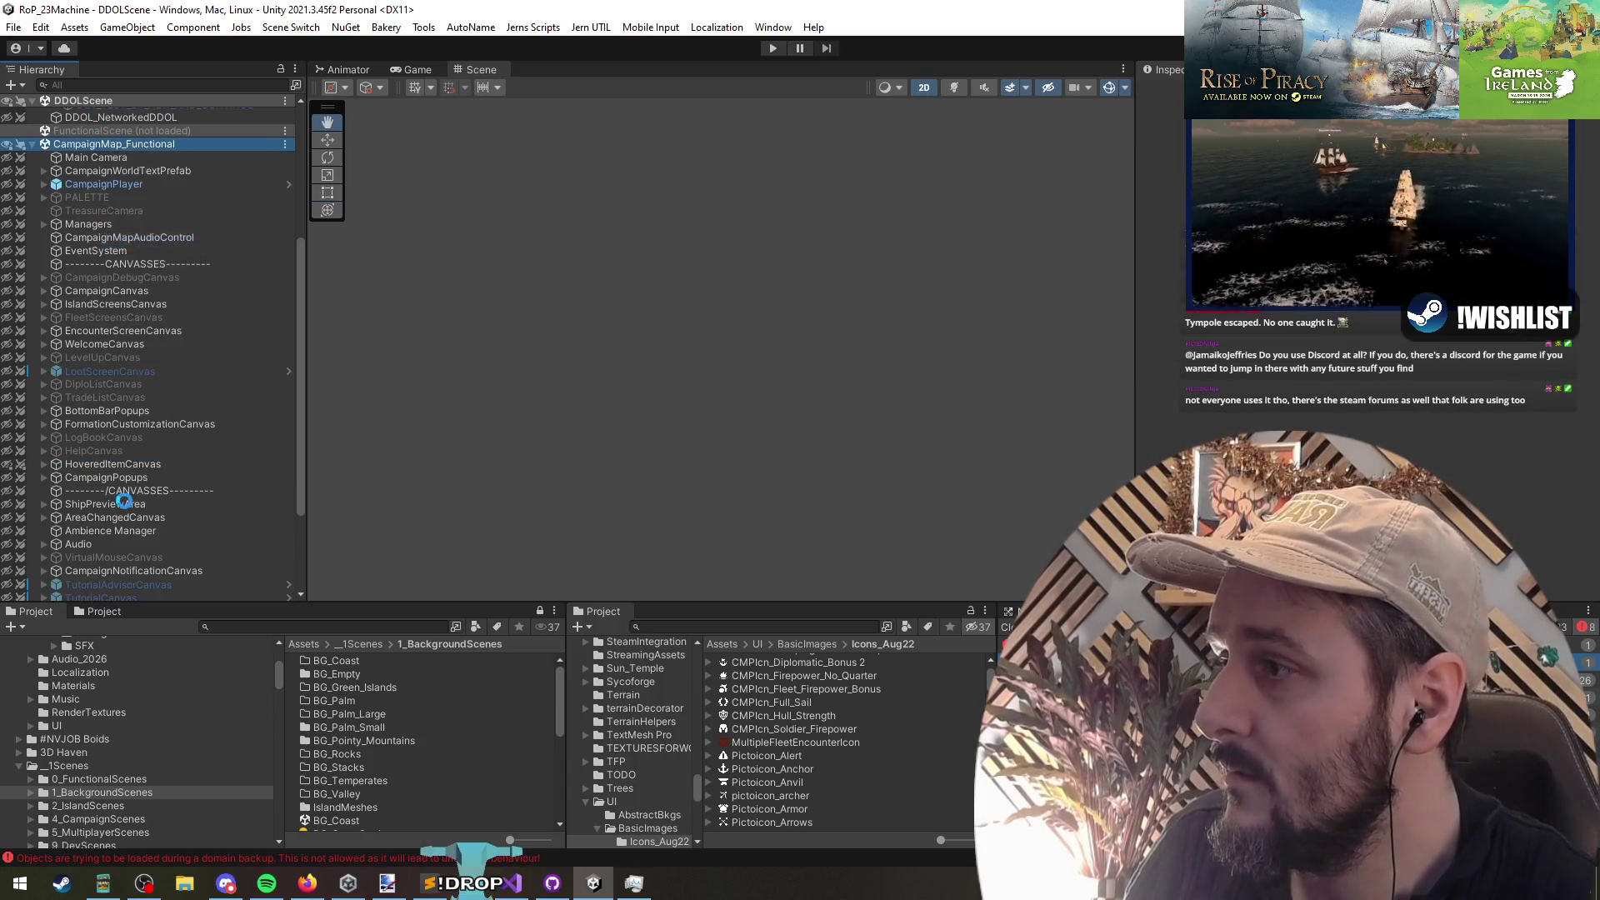
click(773, 48)
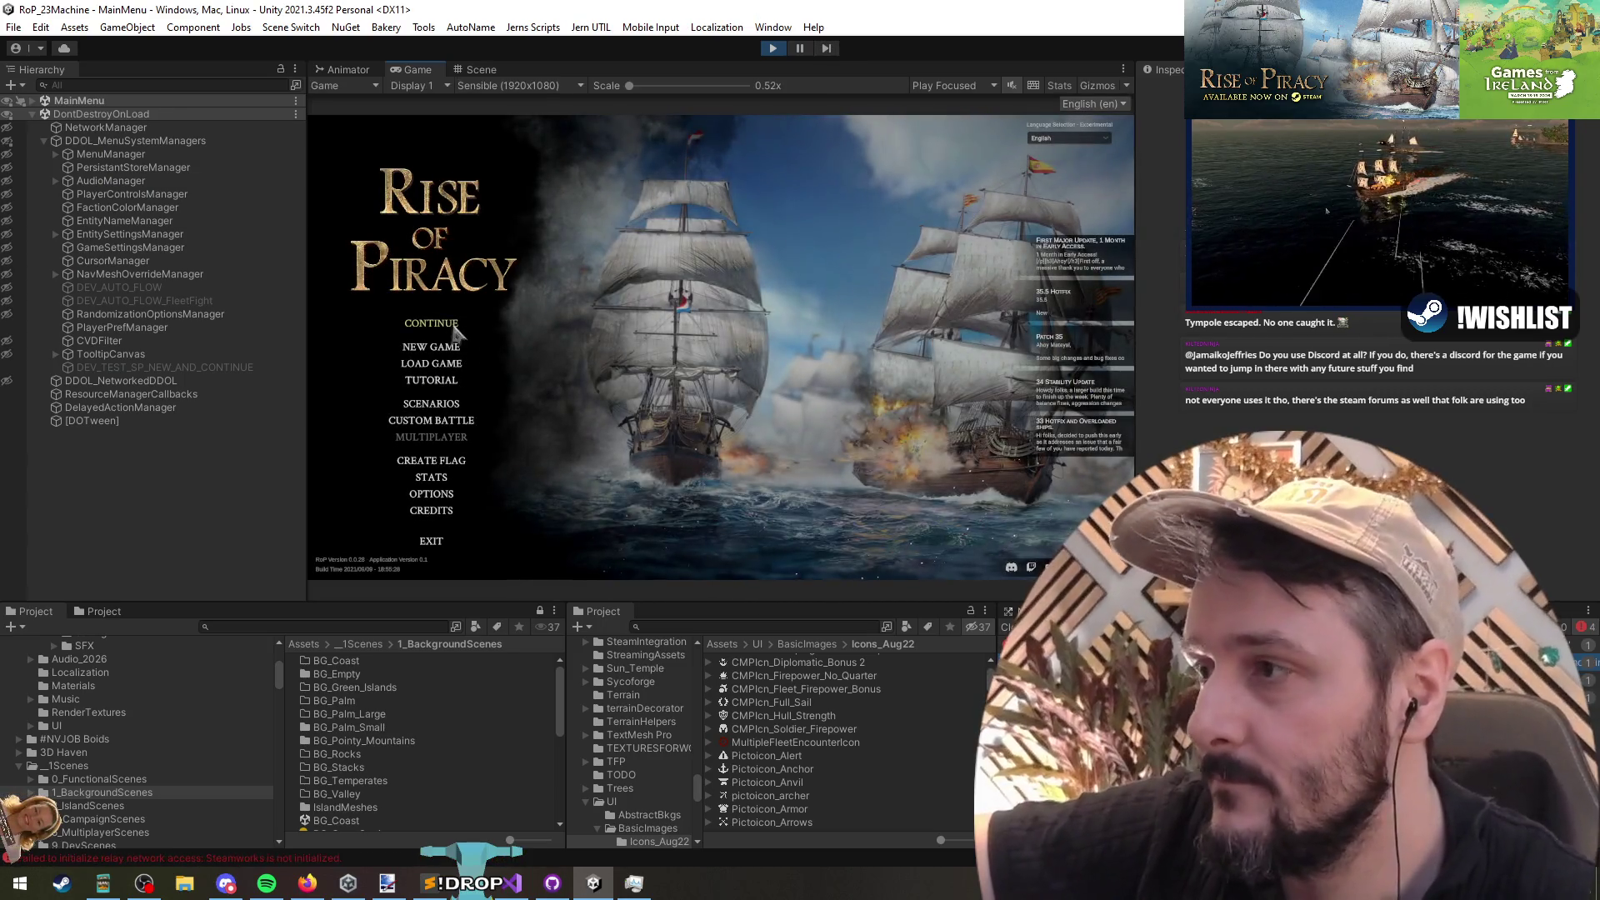
Step: Continue the saved campaign to load the campaign map, then switch to CmpFleetMovement in Visual Studio
click(455, 326)
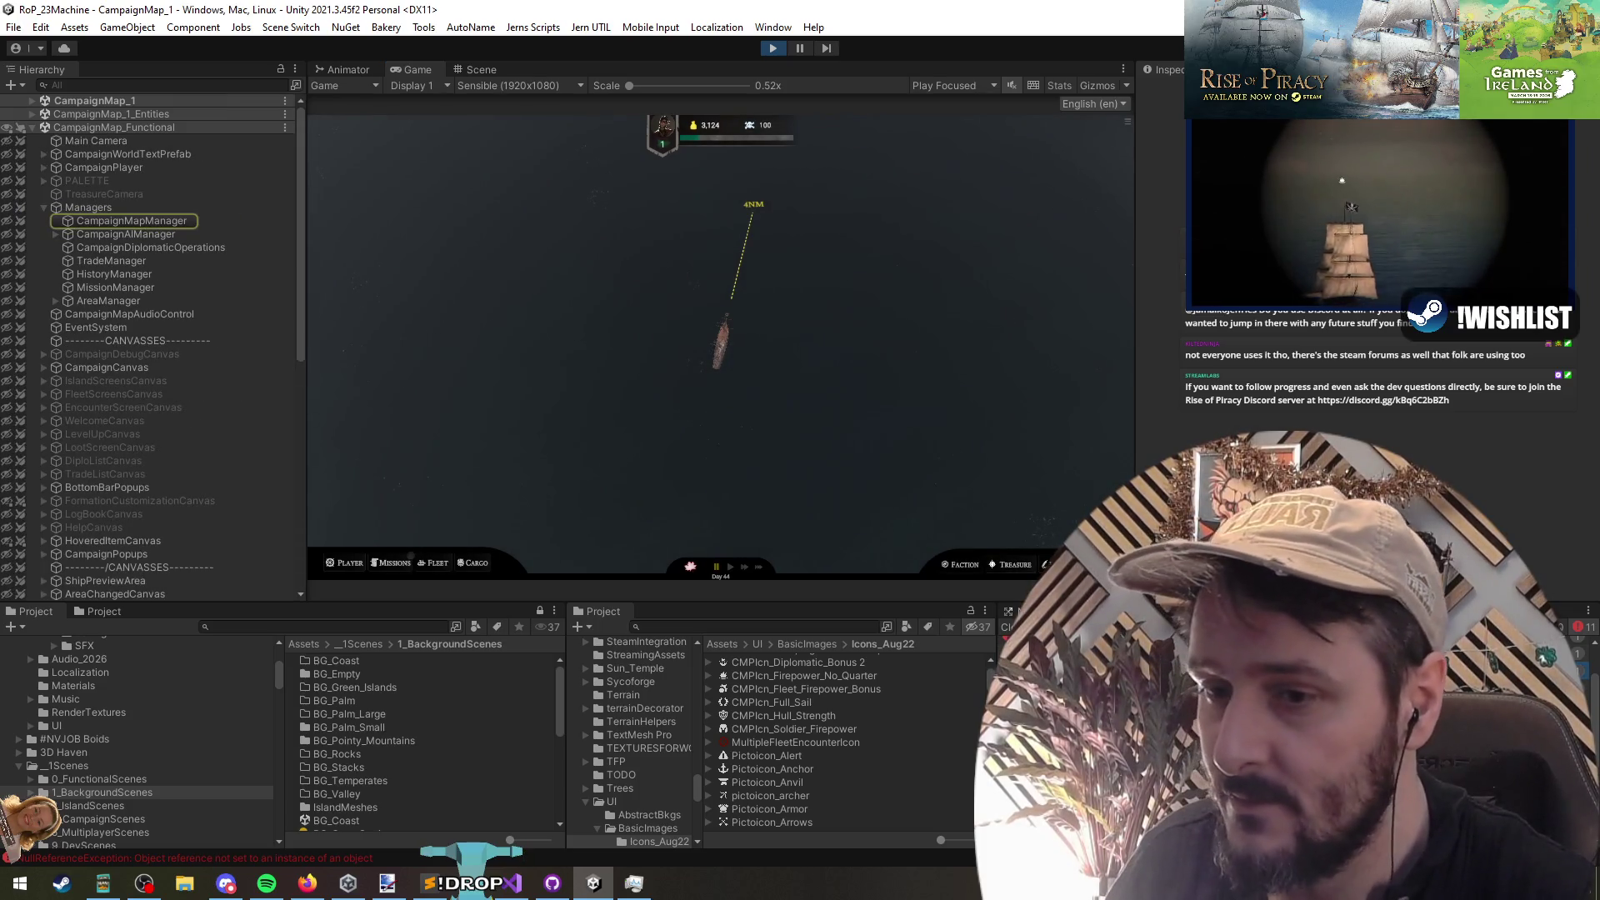
key(alt+Tab)
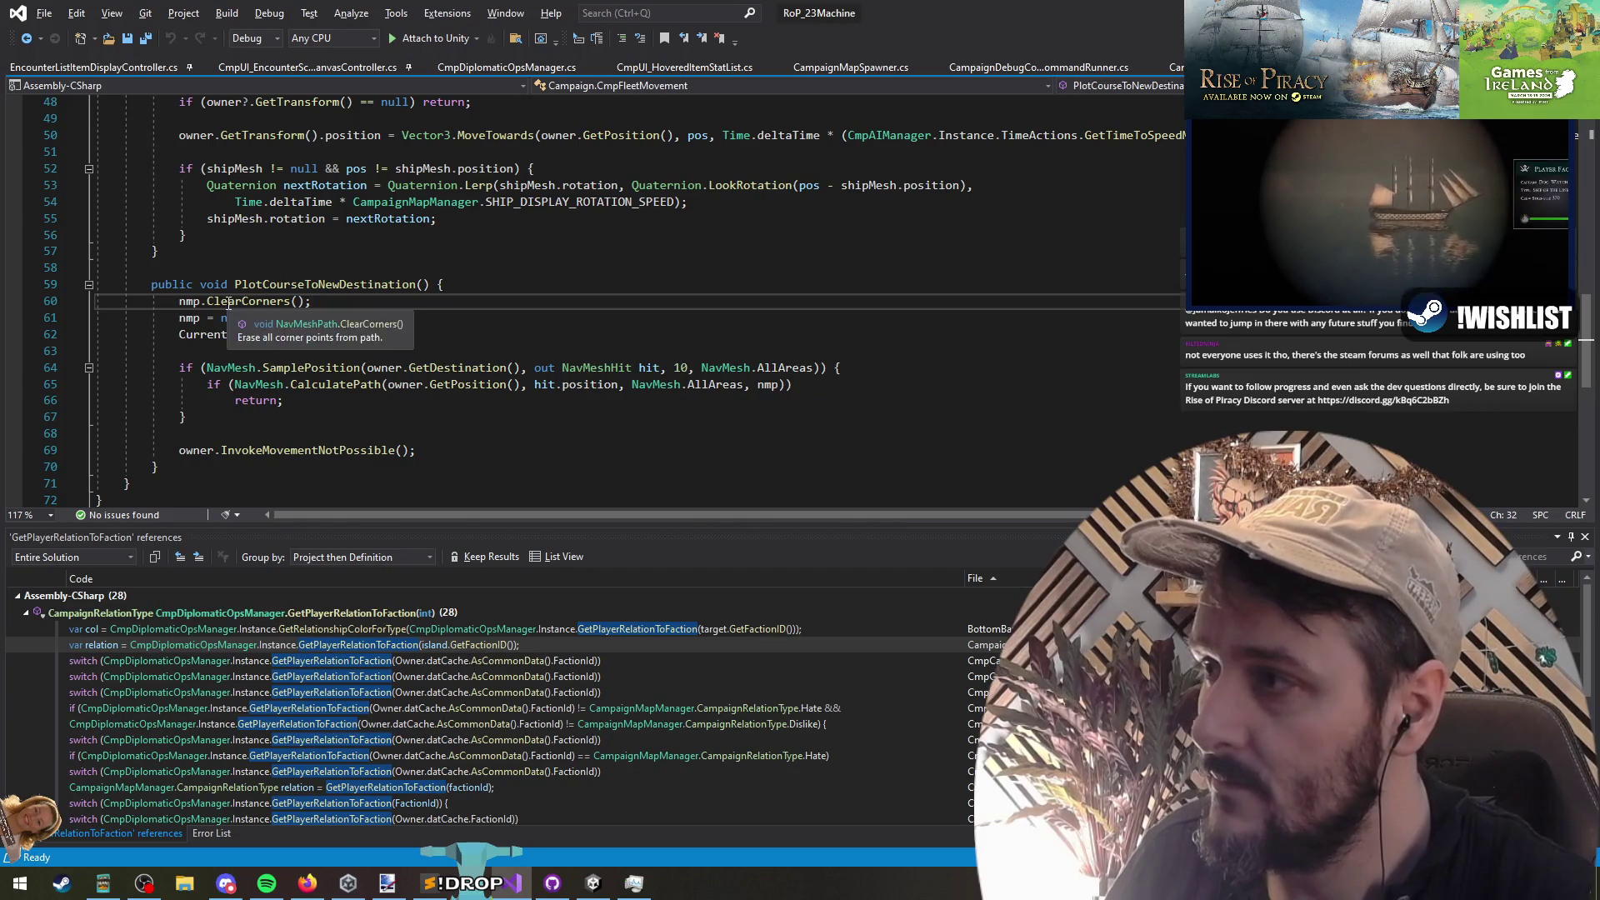
Step: Guard the first nmp.ClearCorners() call with if (nmp != null) and save the file
click(193, 301)
key(alt+Down)
key(alt+Up)
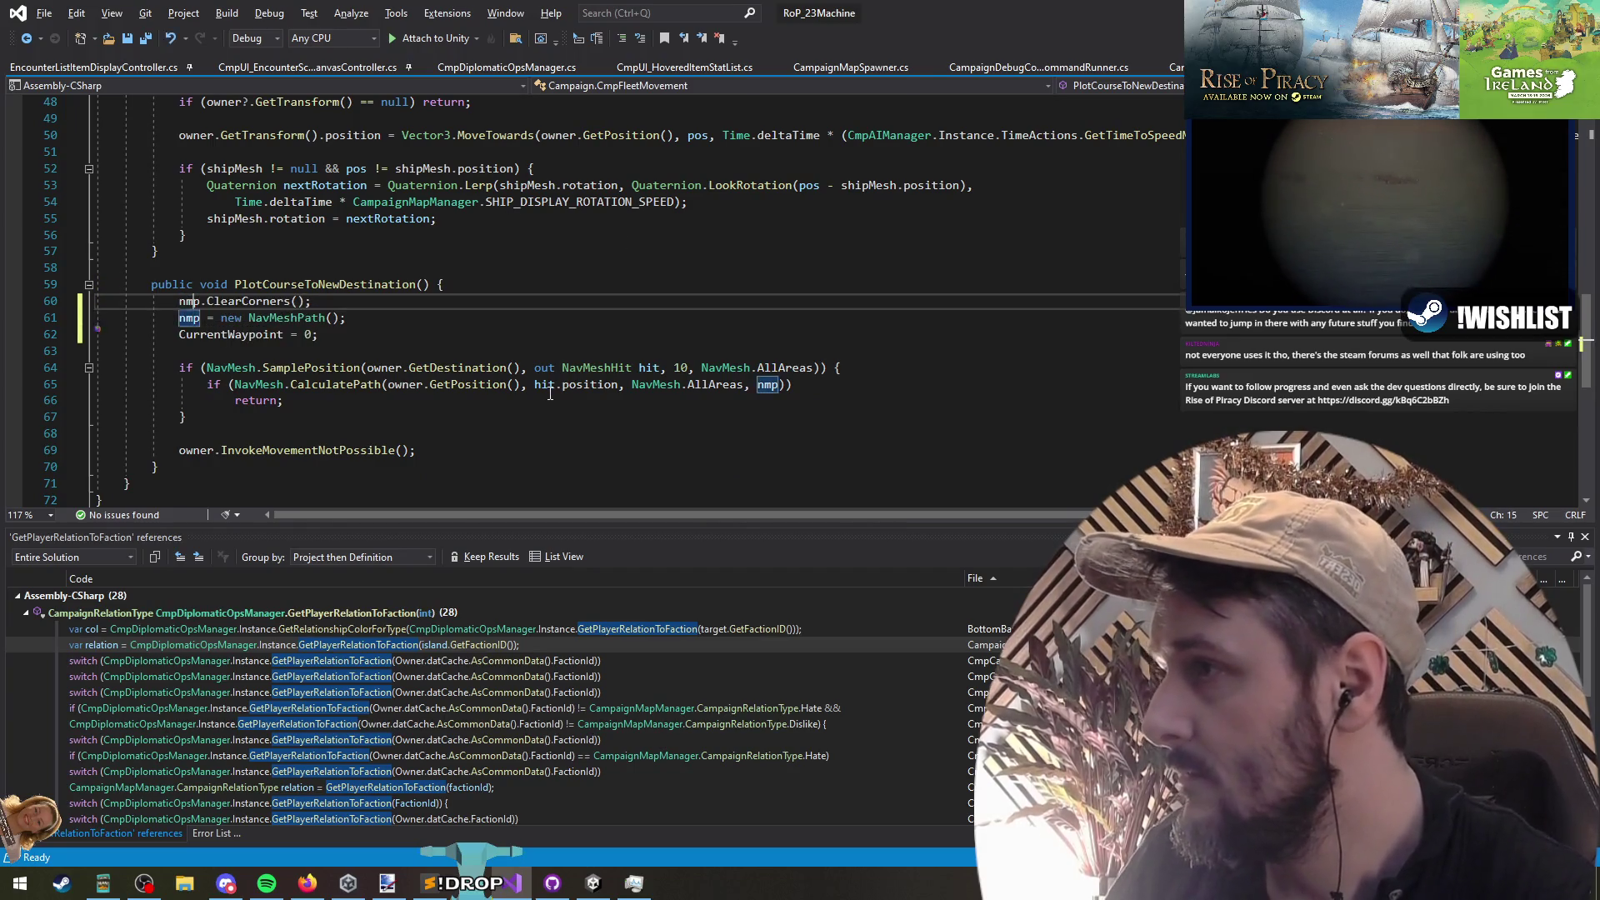
key(ctrl+Return)
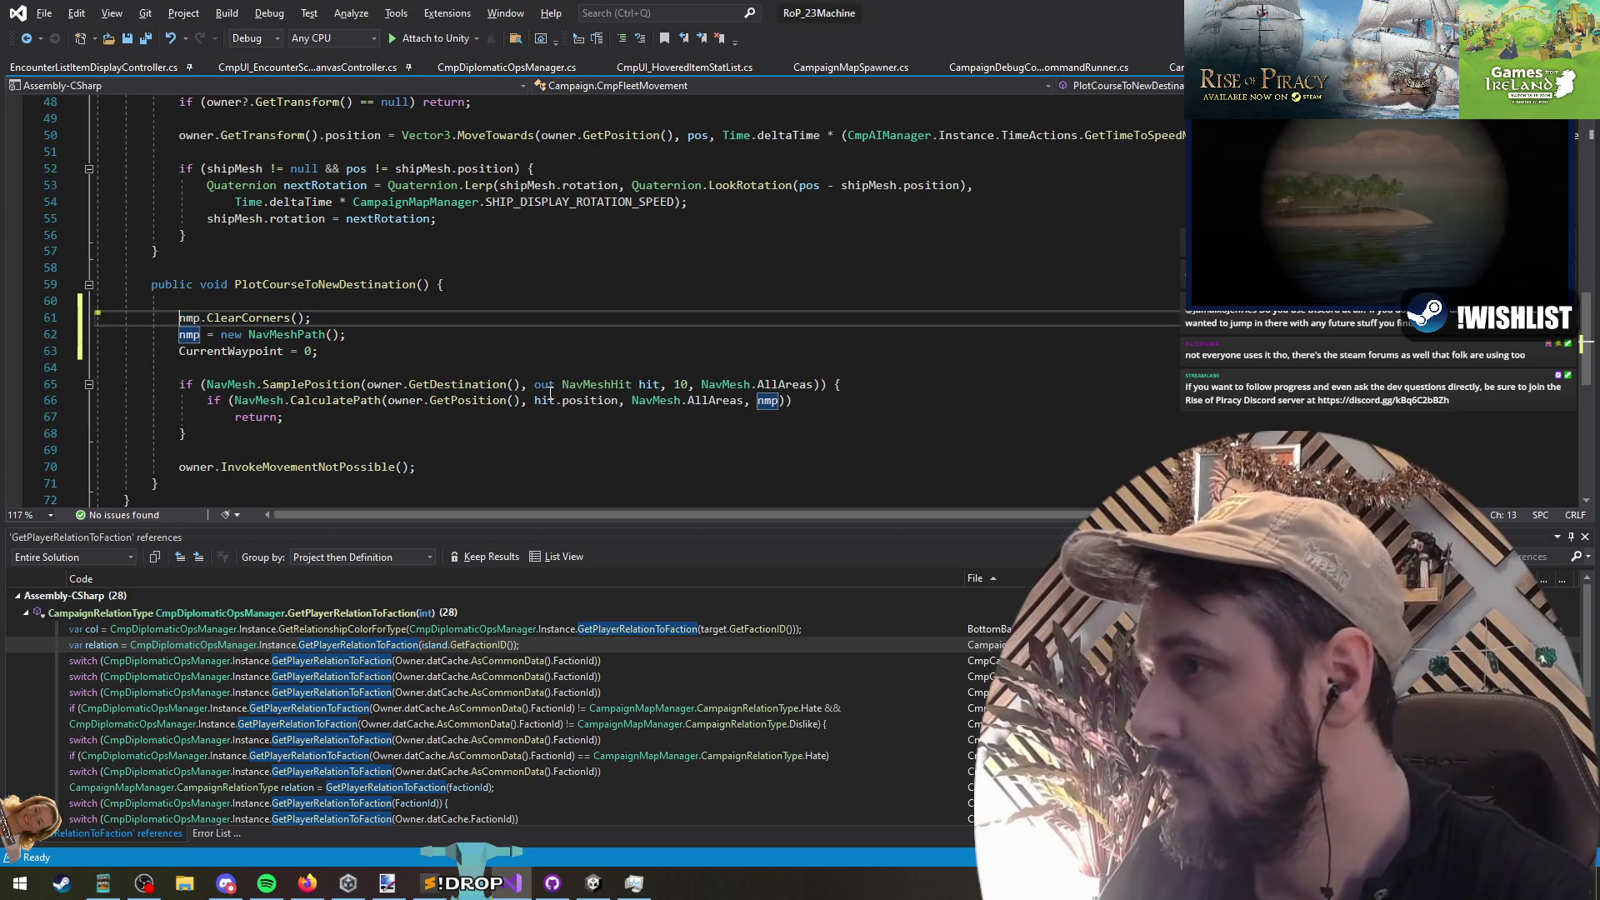
text(if(nm)
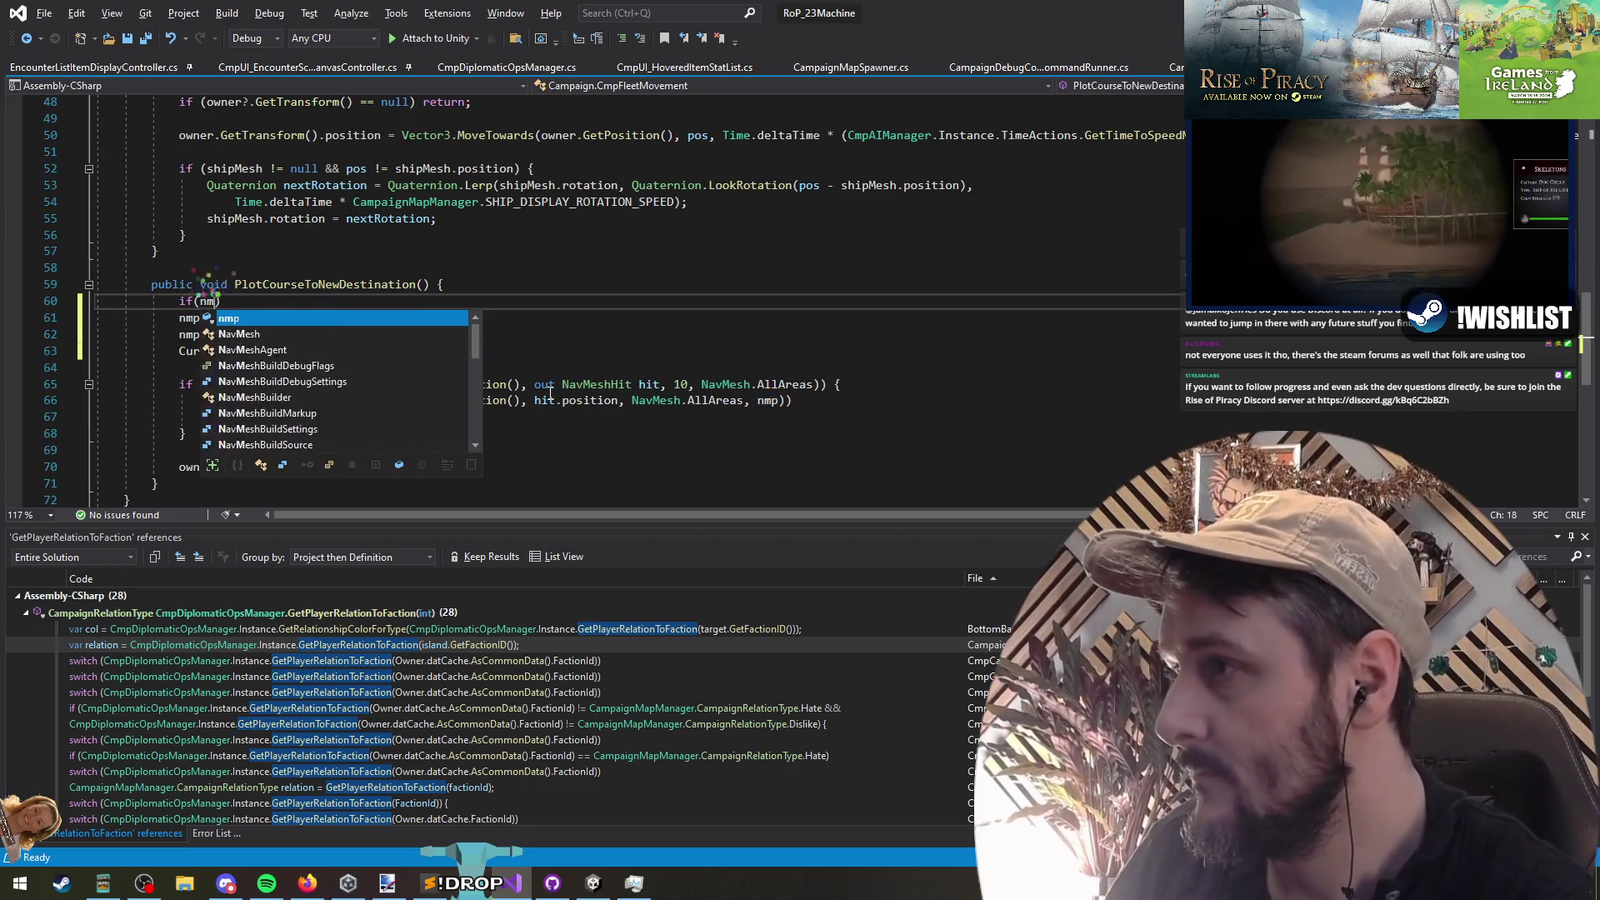
key(Tab)
text(null)
key(Down)
key(ctrl+Right)
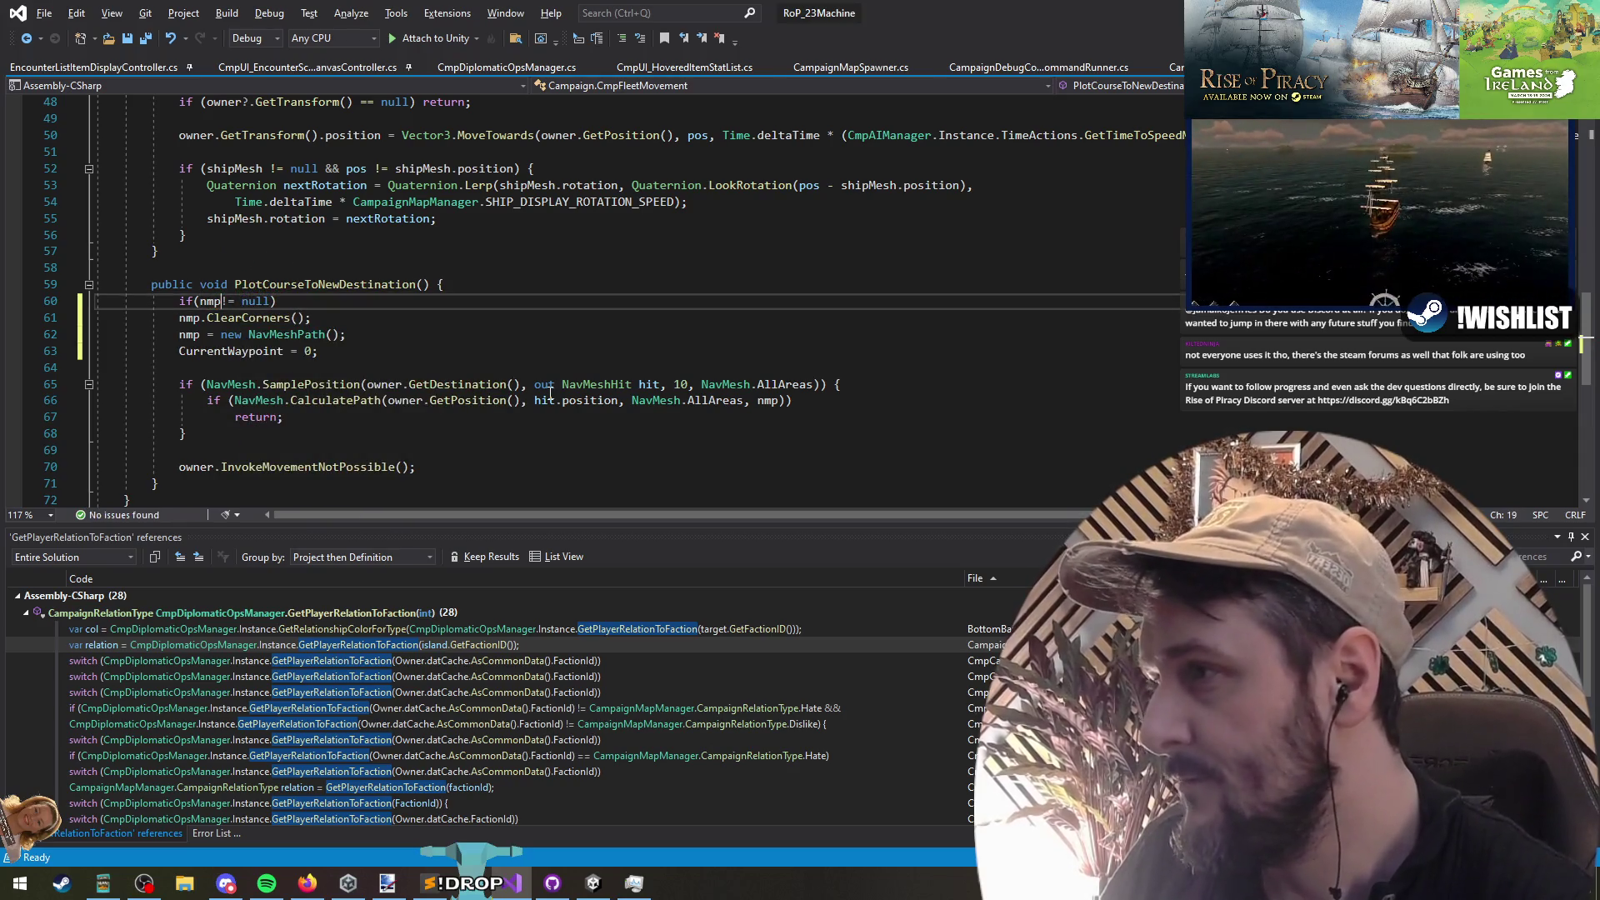
key(Down)
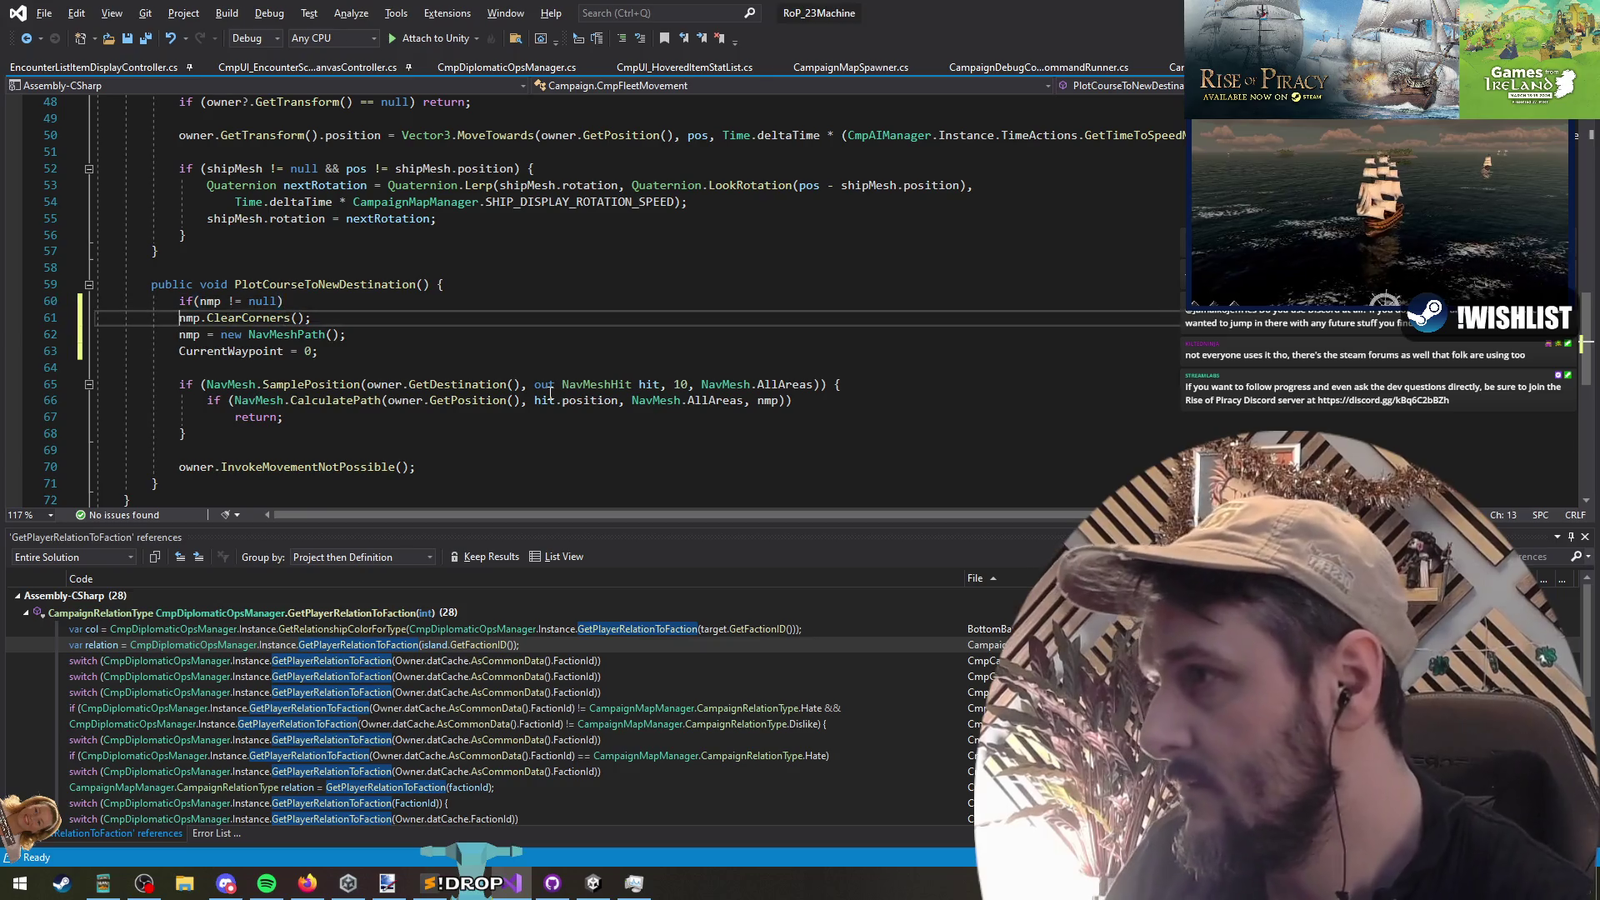
key(Home)
key(Tab)
key(End)
key(Return)
key(Down)
key(Down)
key(Down)
key(ctrl+s)
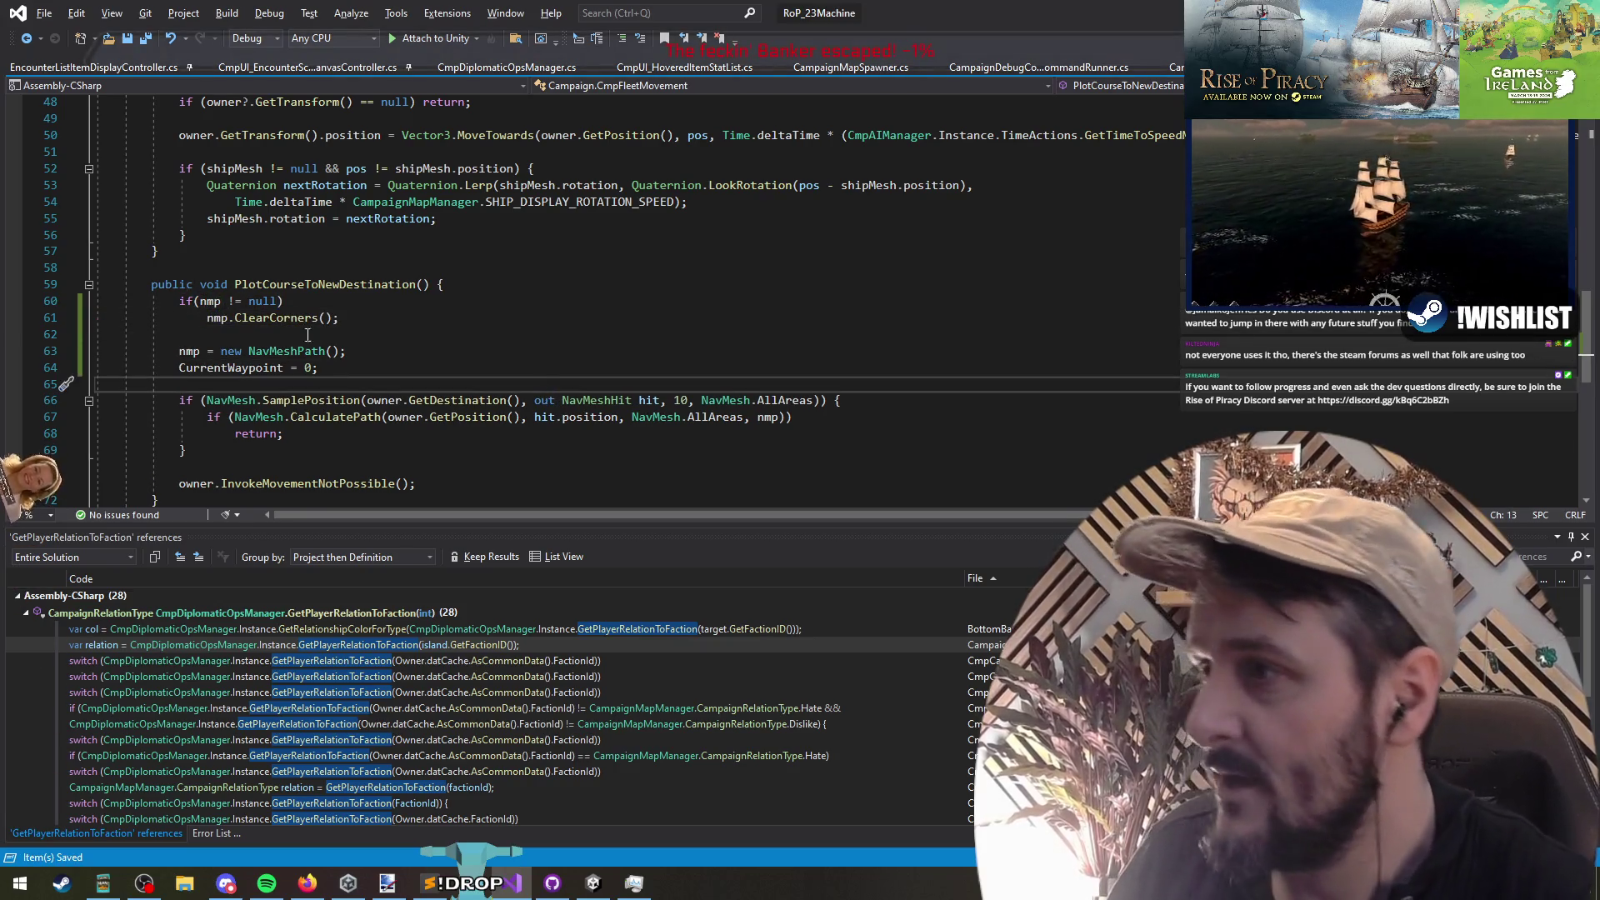
Step: Find all references to nmp and ClearCorners, and go to the call in SetACourse
double_click(304, 353)
click(214, 318)
right_click(215, 320)
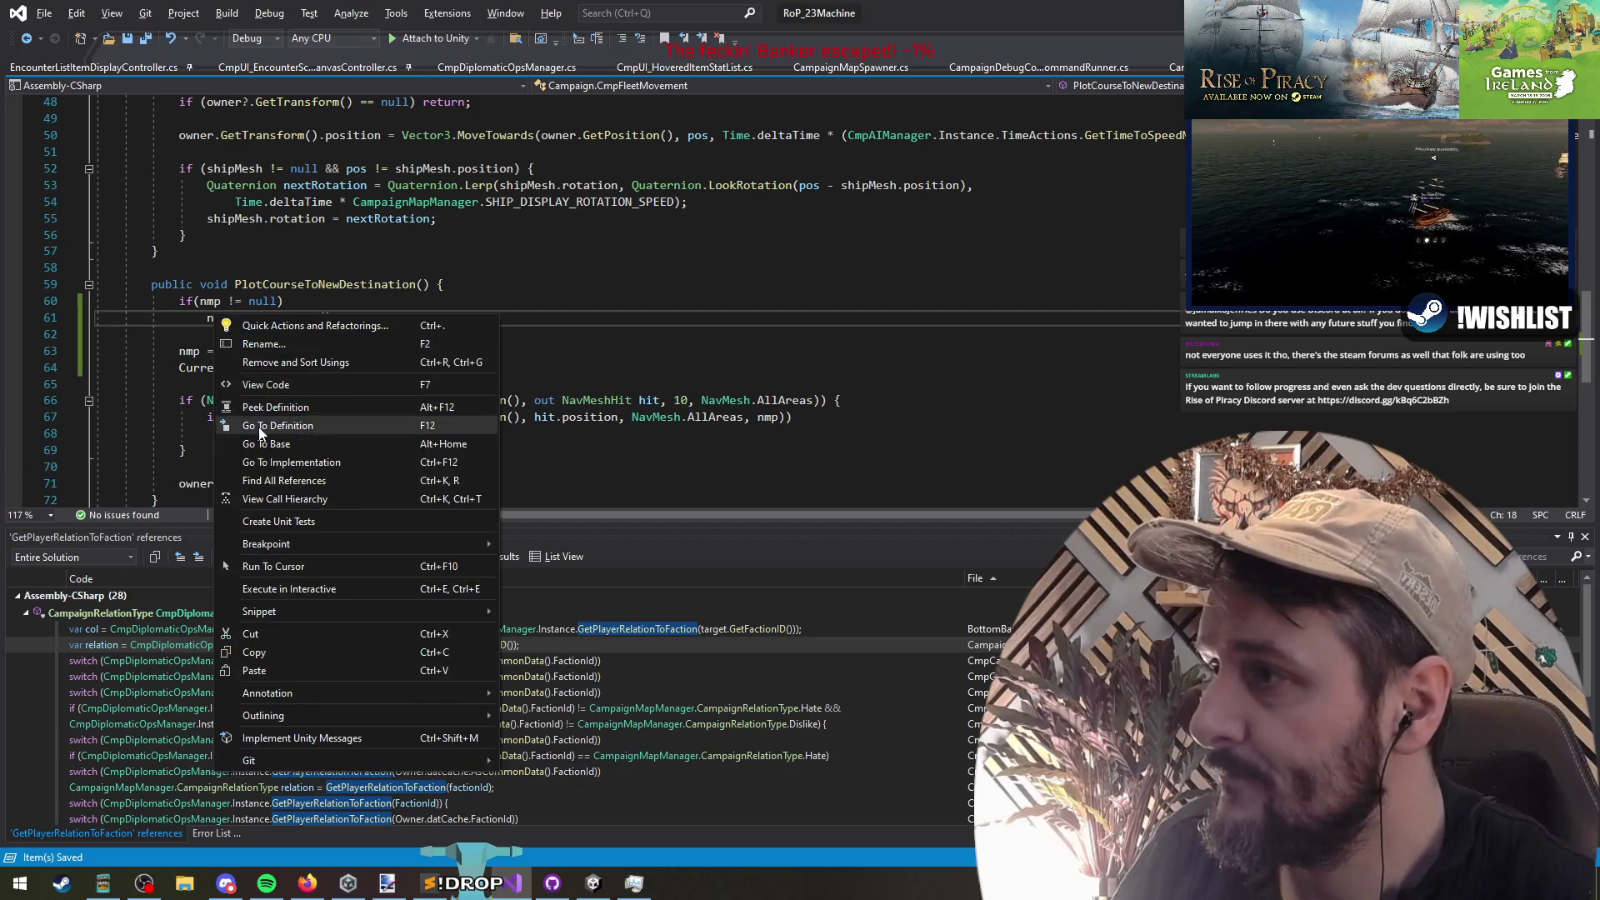
click(259, 482)
click(258, 317)
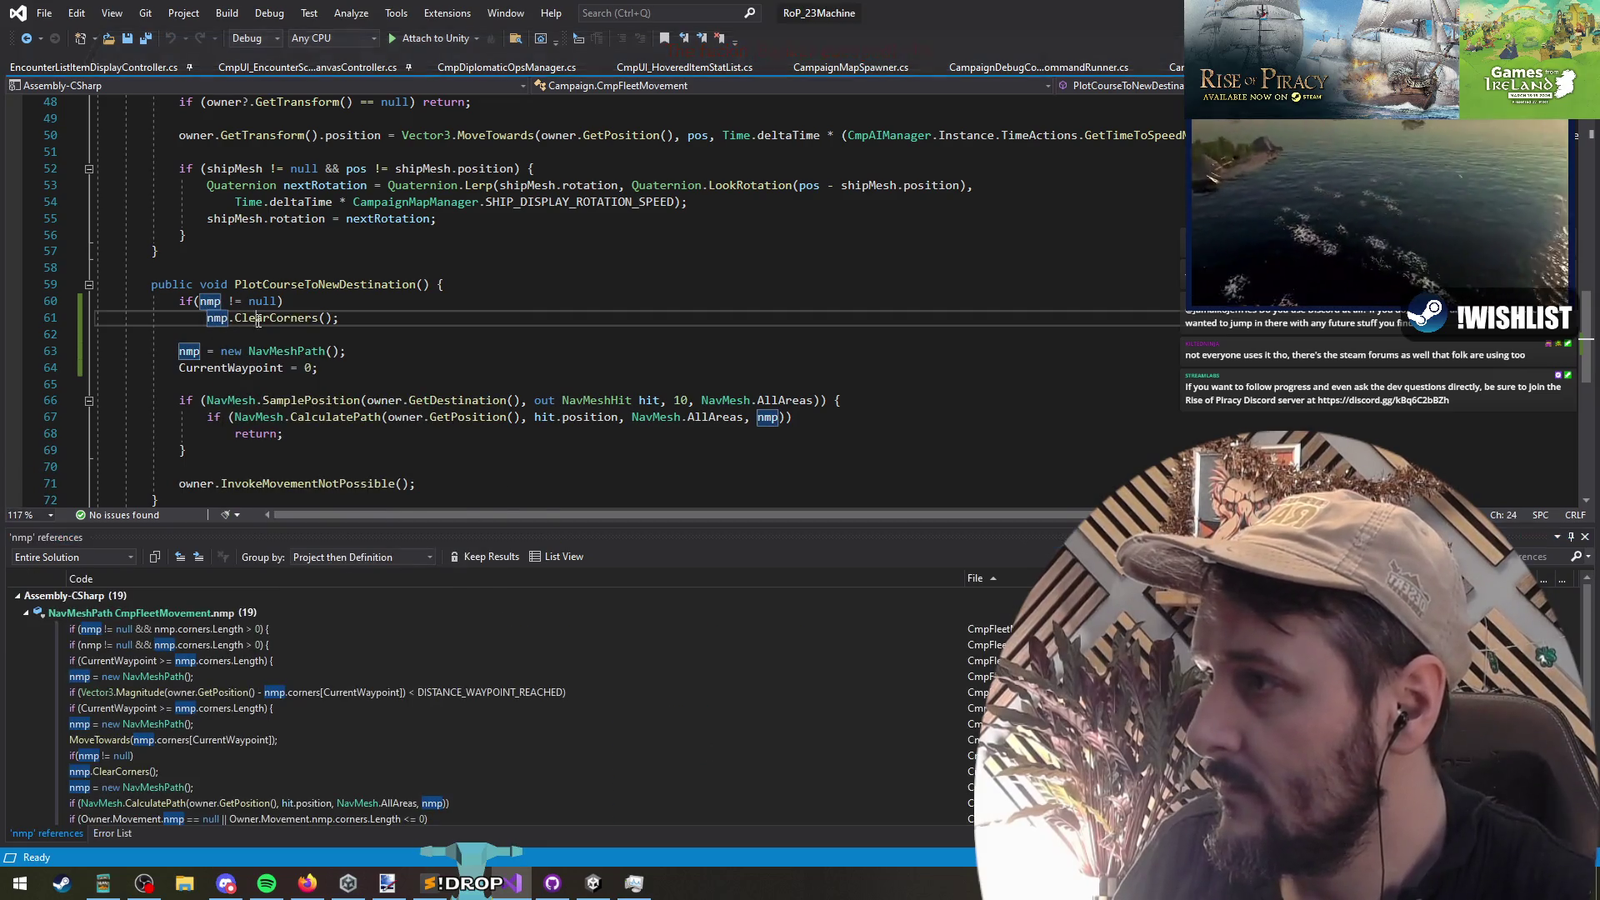
right_click(260, 318)
click(283, 488)
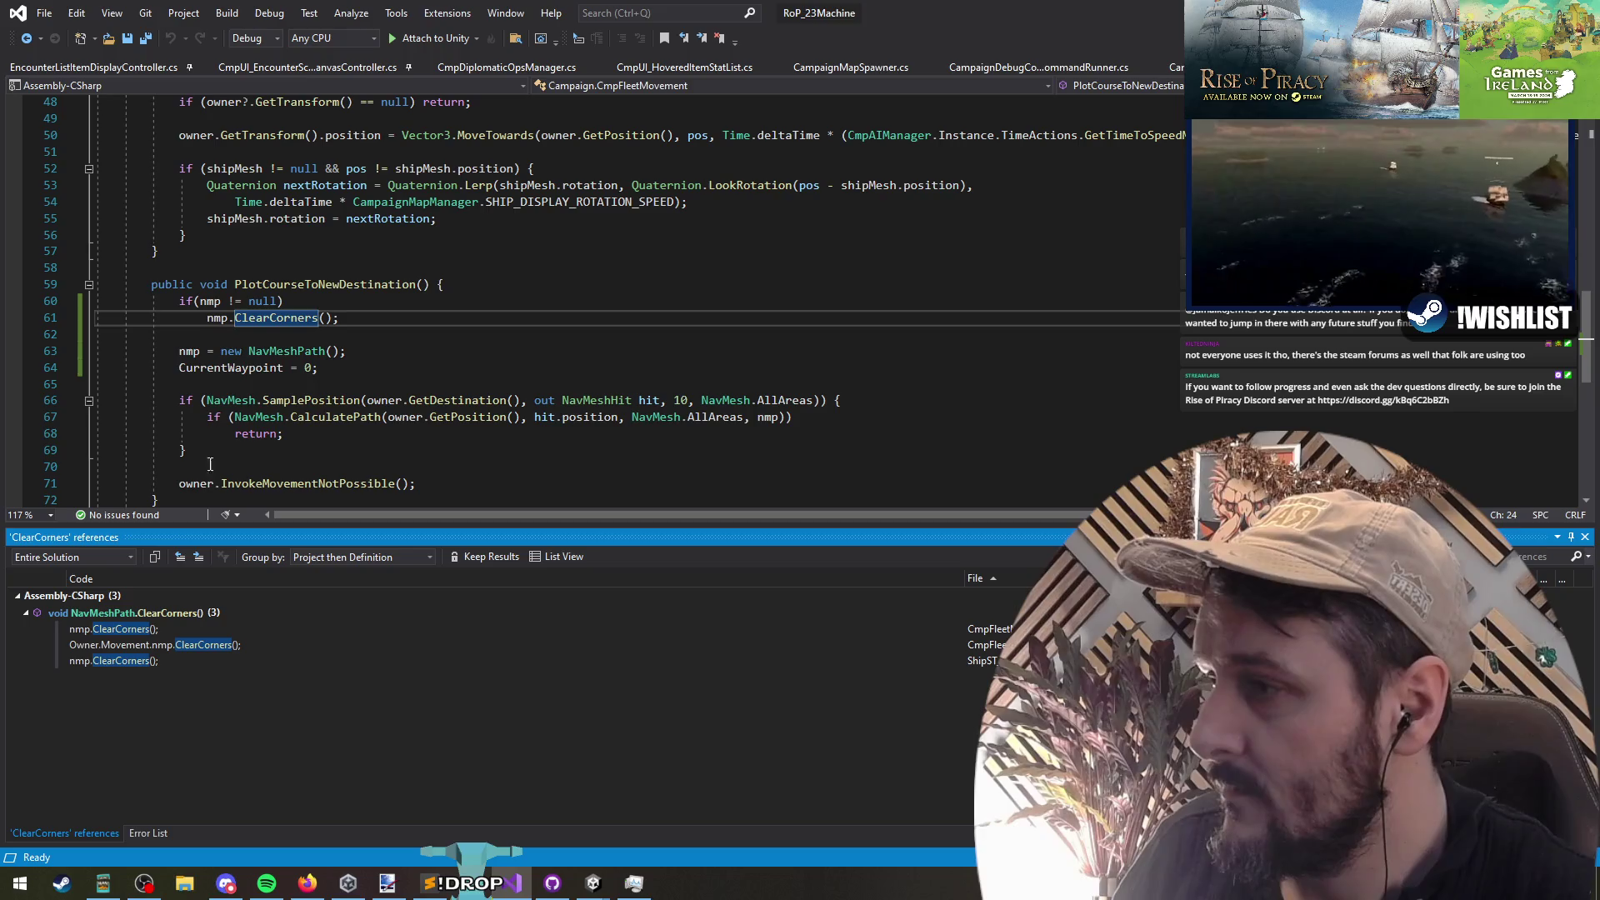
click(169, 631)
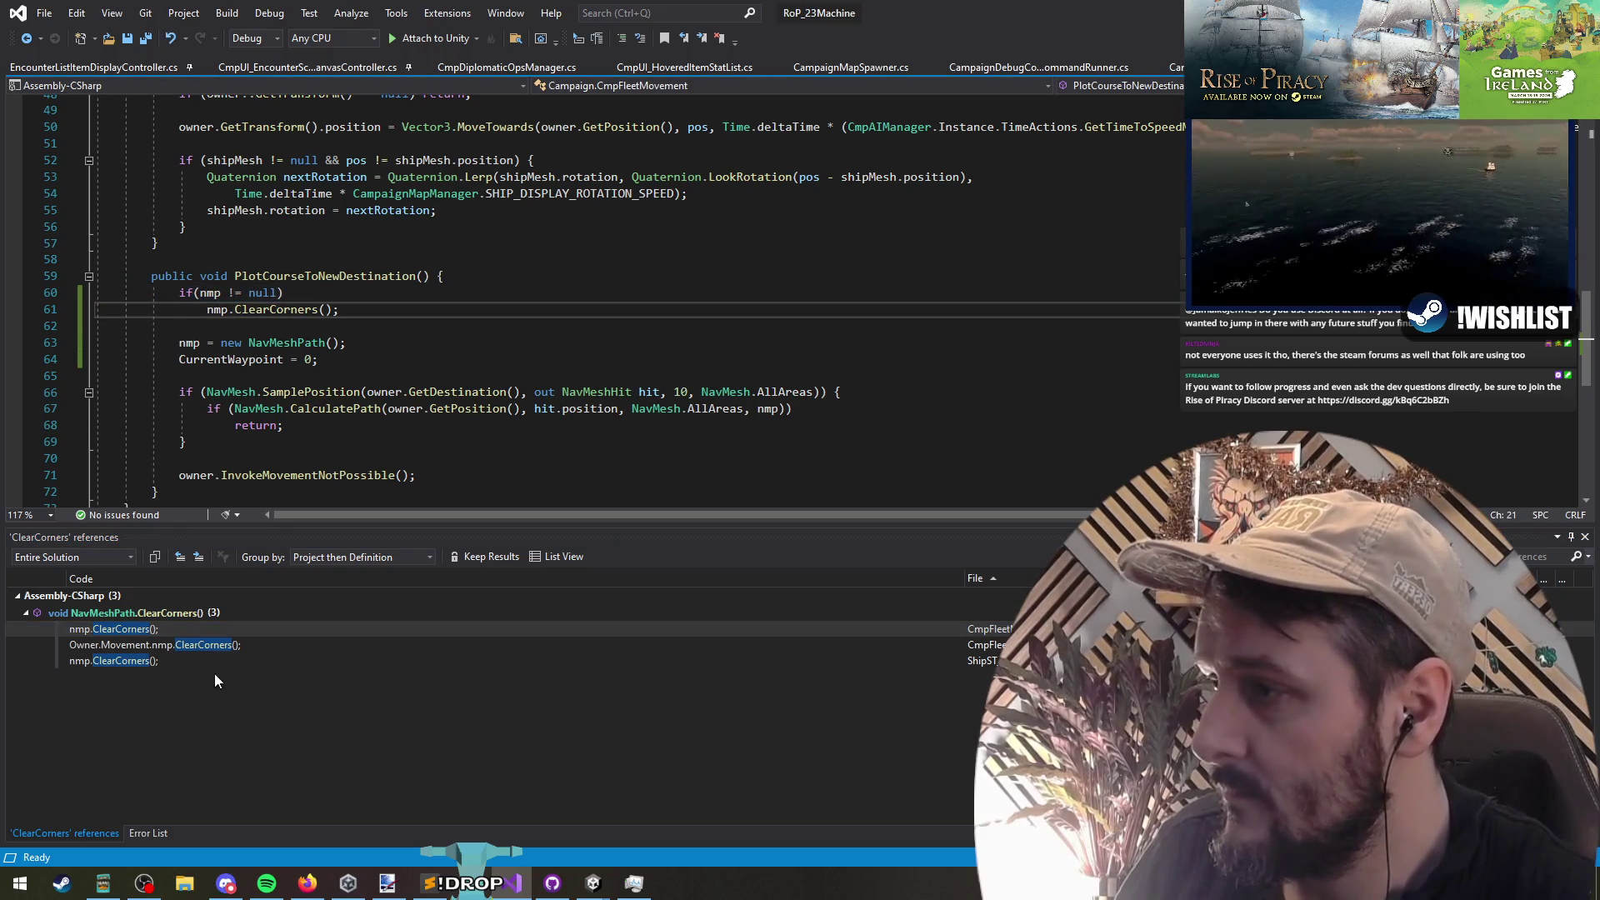
click(192, 642)
Step: Guard that call with if (Owner.Movement.nmp != null) and carry the check to the third caller
click(310, 291)
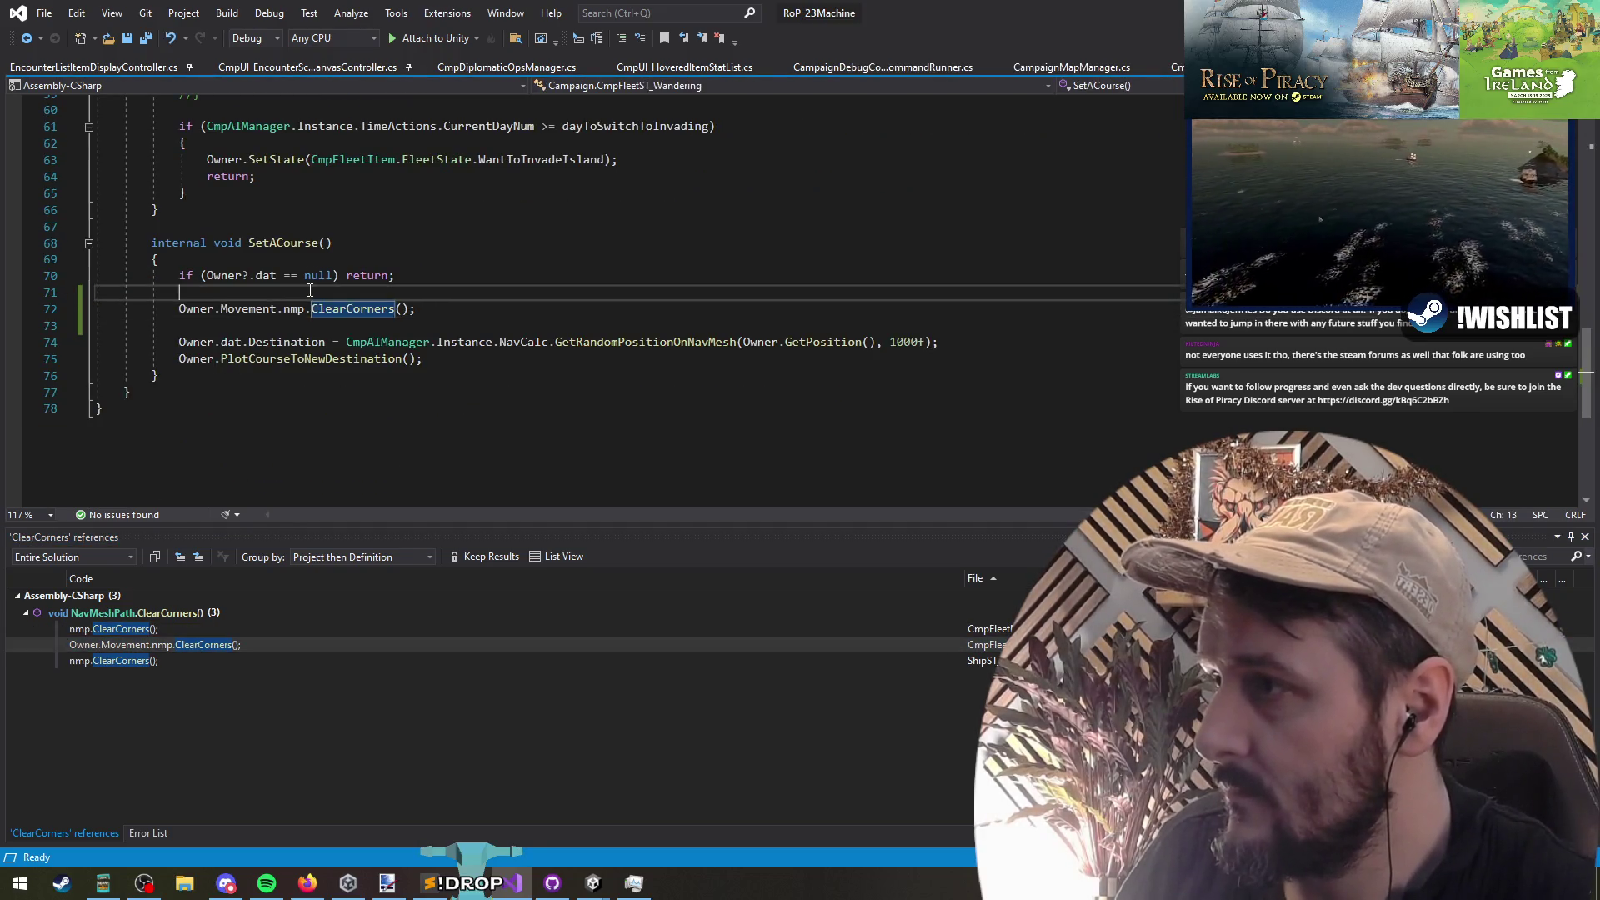
key(Return)
text(if (nmp != null))
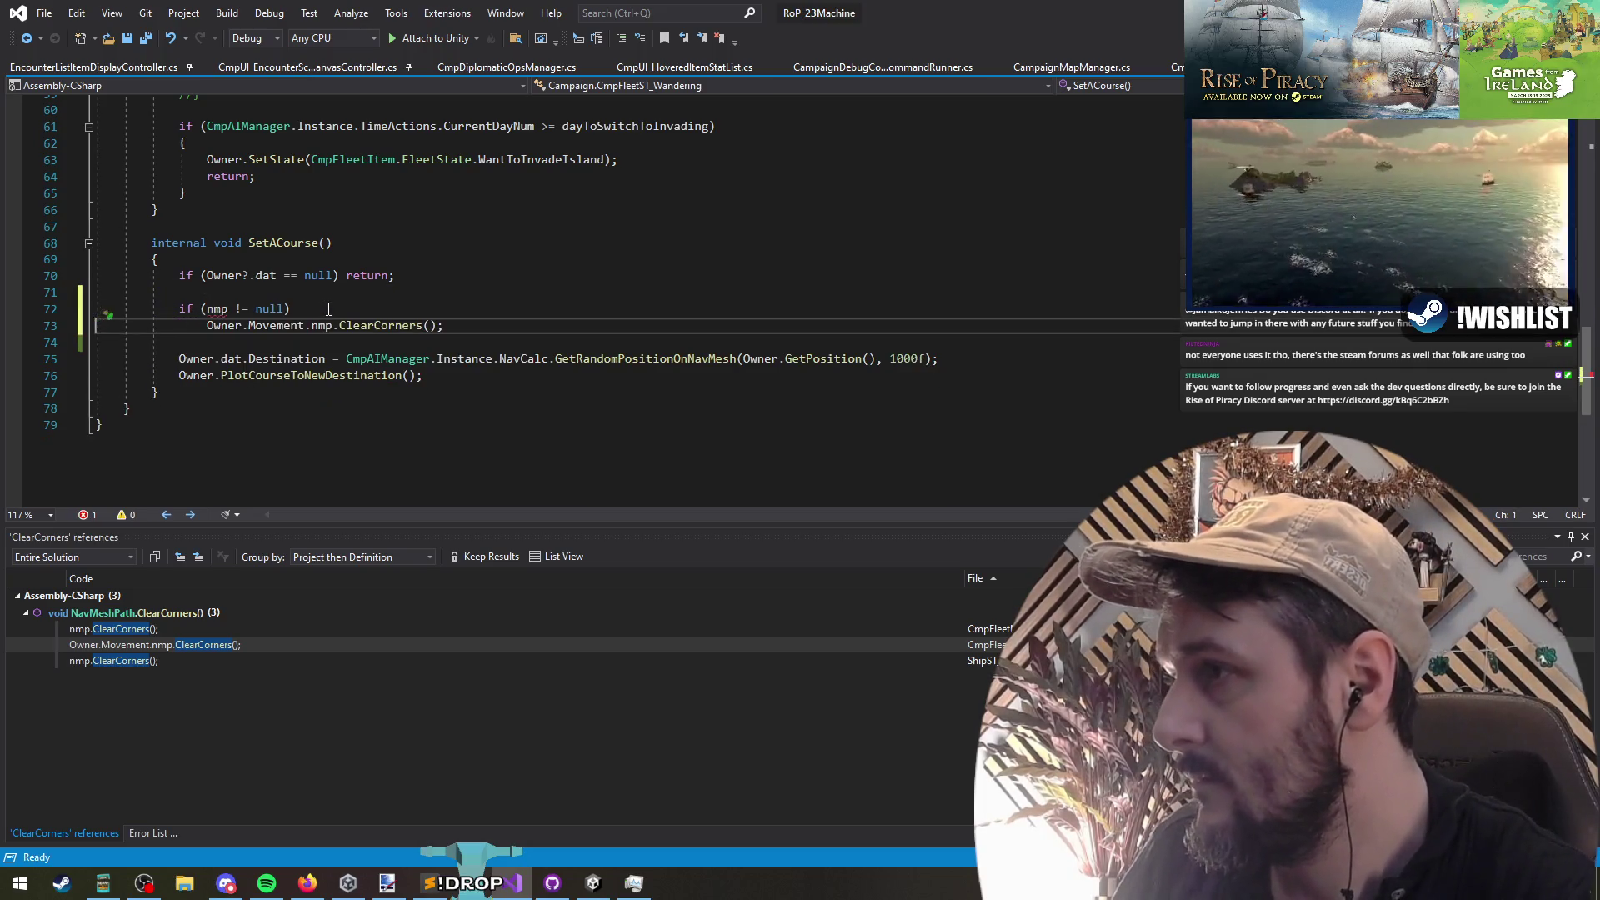
click(312, 326)
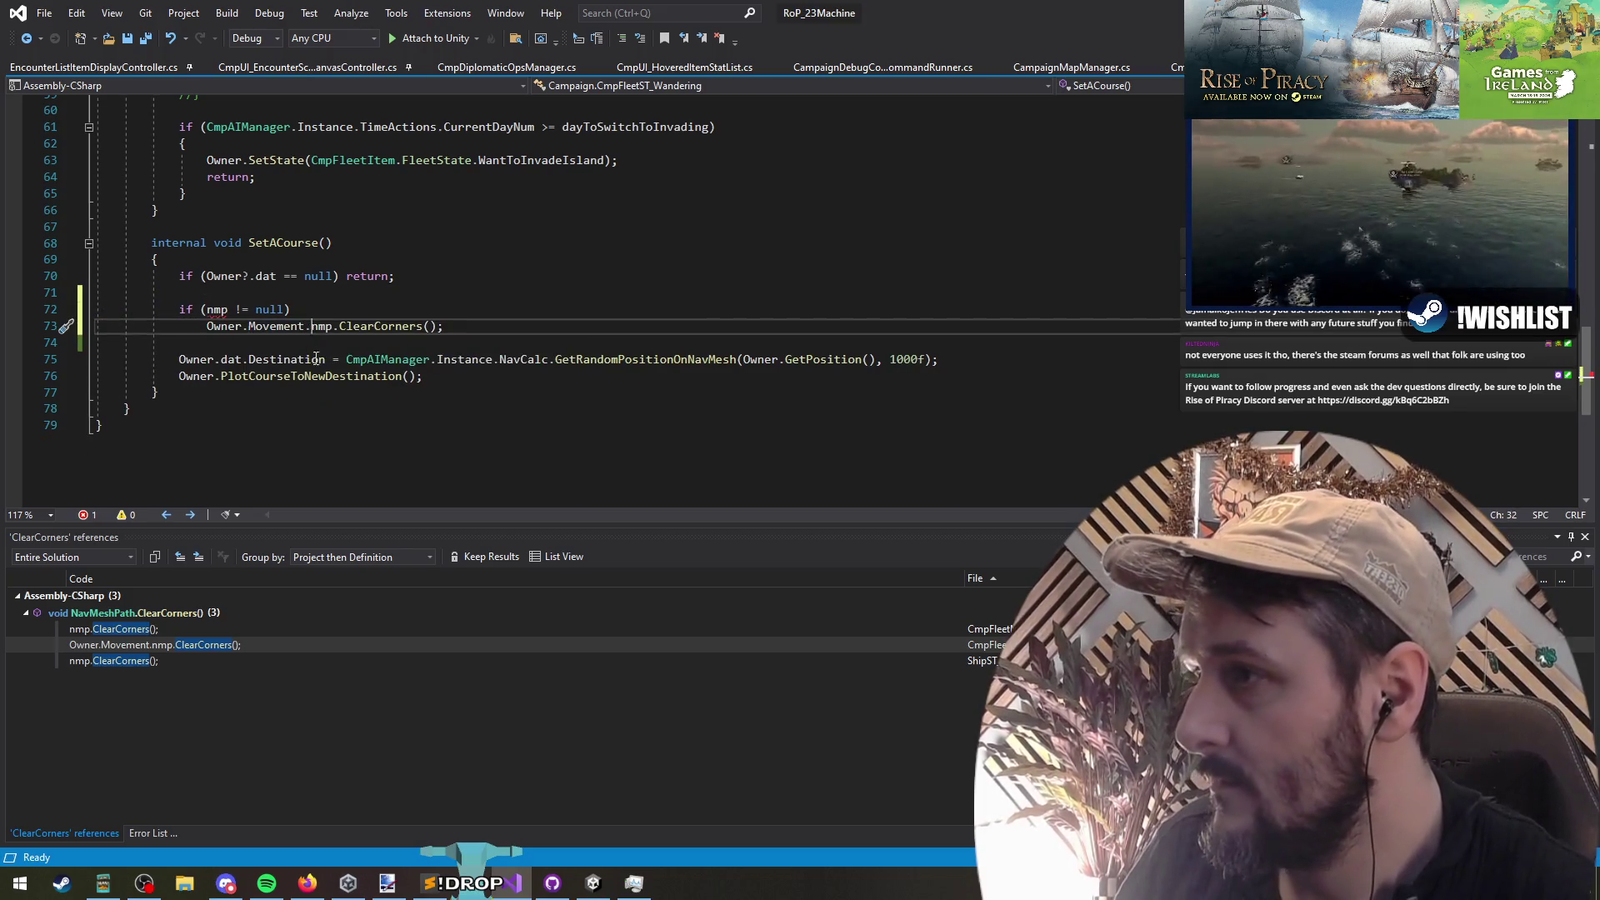
key(ctrl+shift+Left)
key(ctrl+shift+Left)
key(ctrl+shift+Left)
key(ctrl+c)
key(Up)
key(ctrl+v)
key(End)
key(shift+Home)
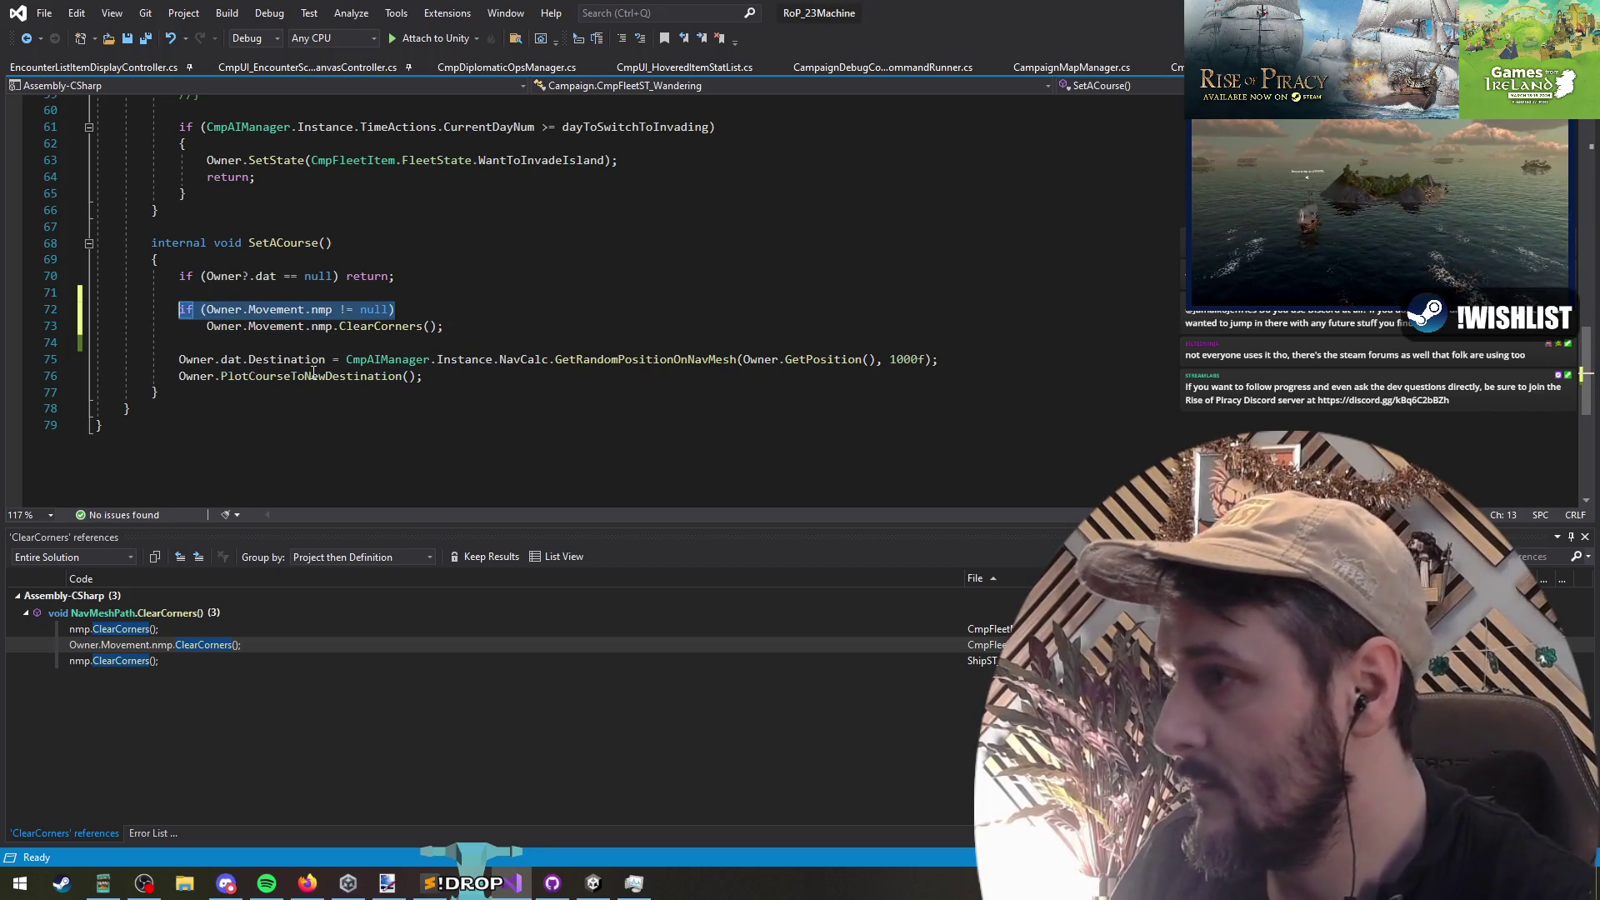
double_click(125, 660)
click(526, 296)
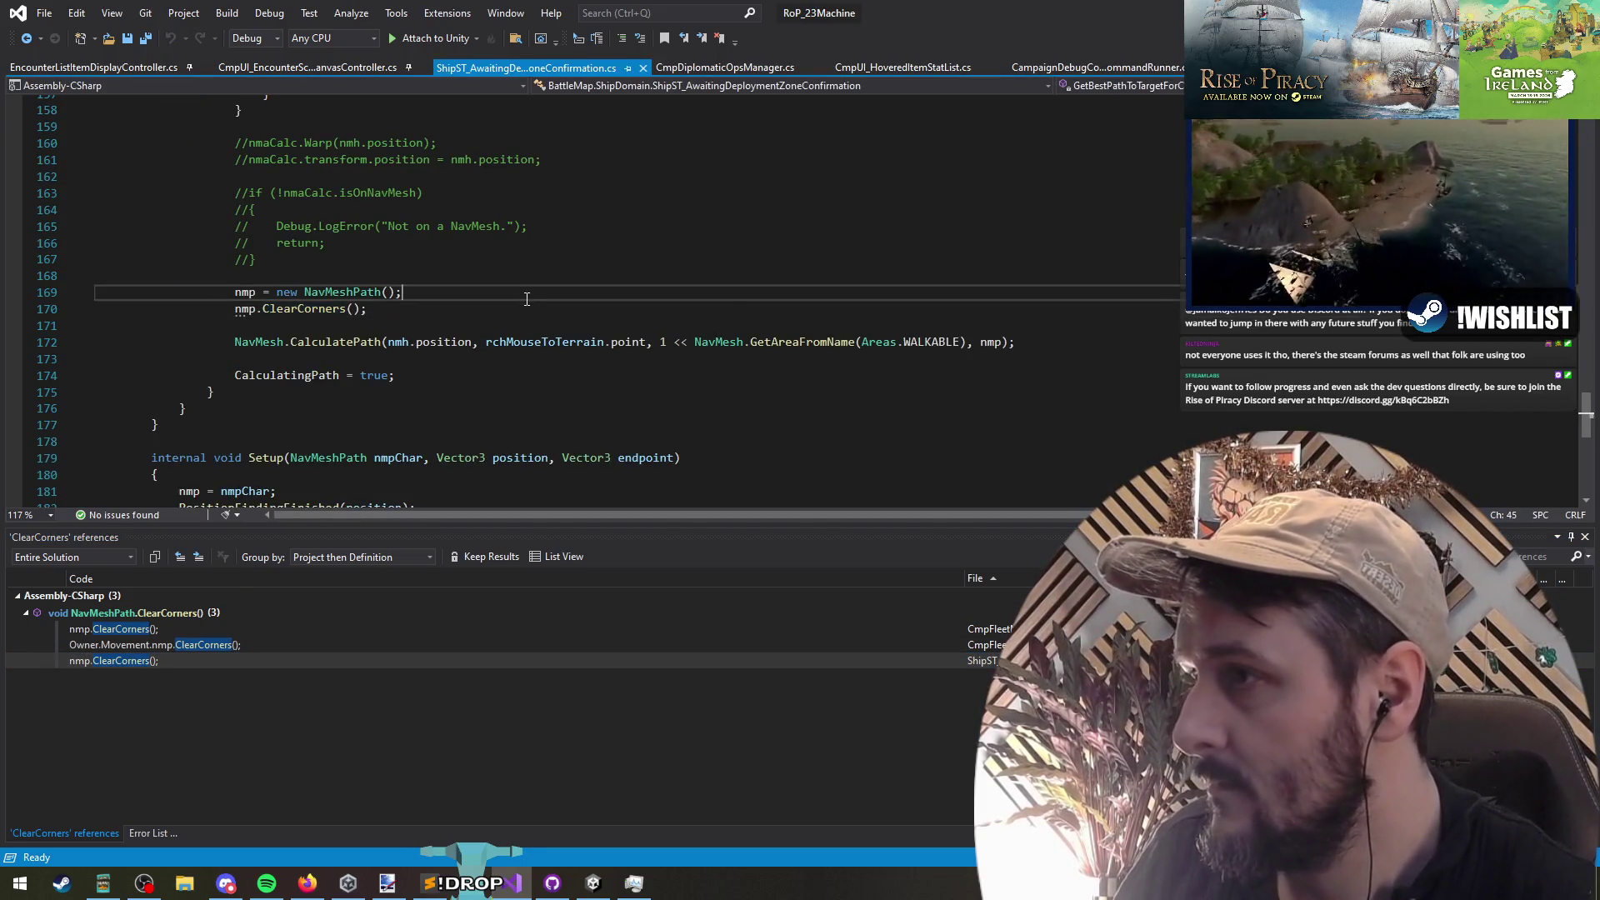
Step: Add an 'if (Owner.Movement.nmp != null)' check at the start of GetBestPathToTargetForCharacters
mouse_move(239, 310)
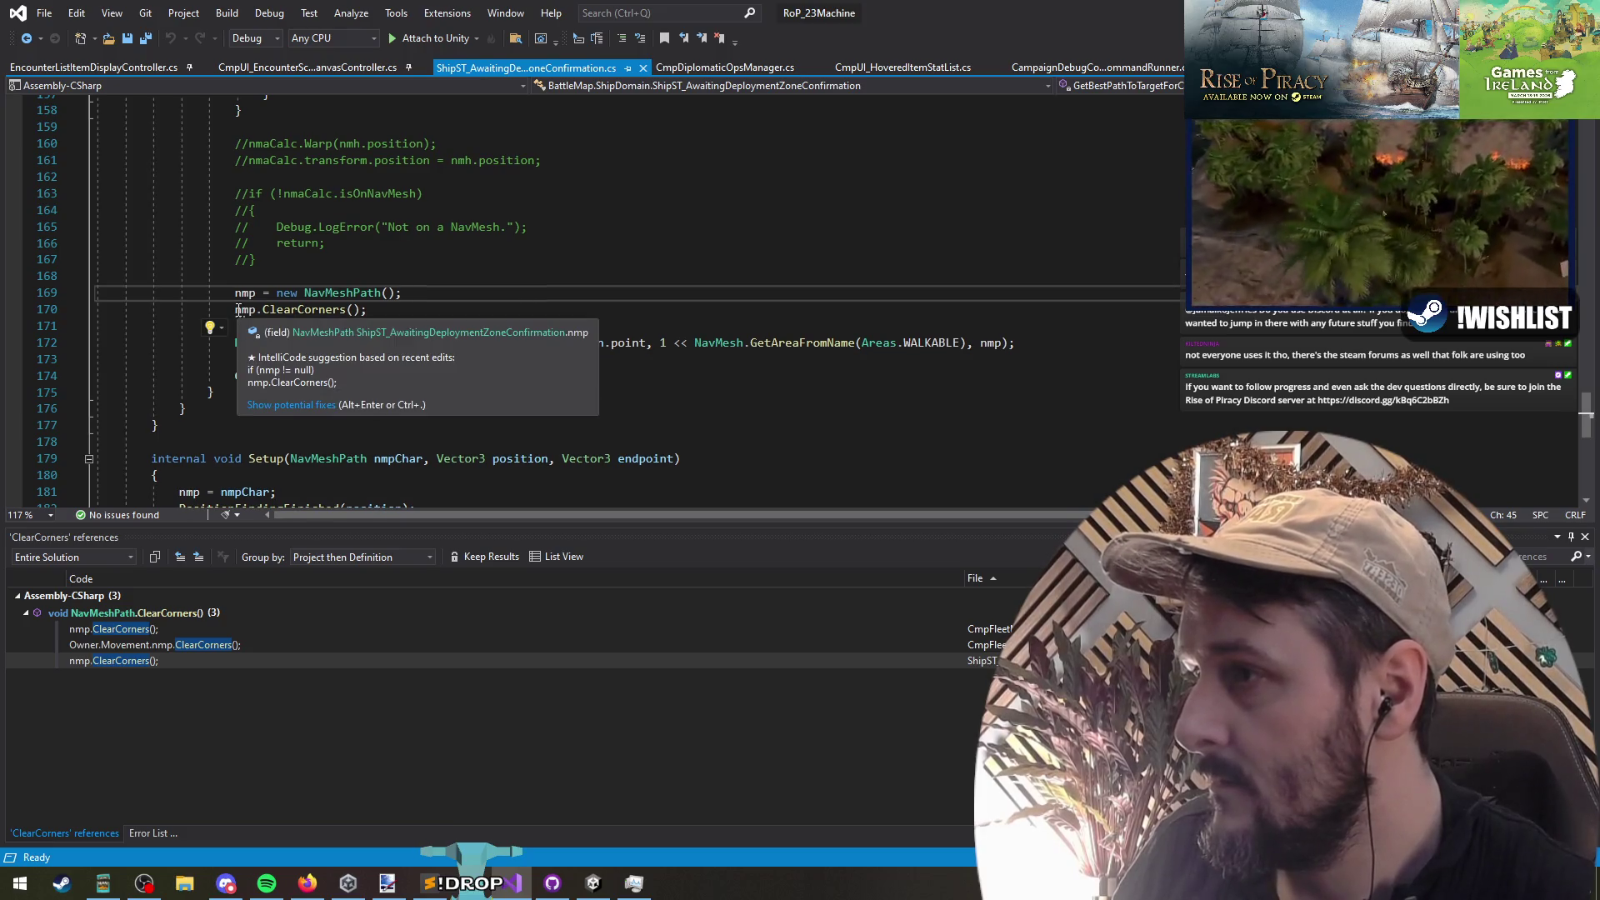
click(453, 310)
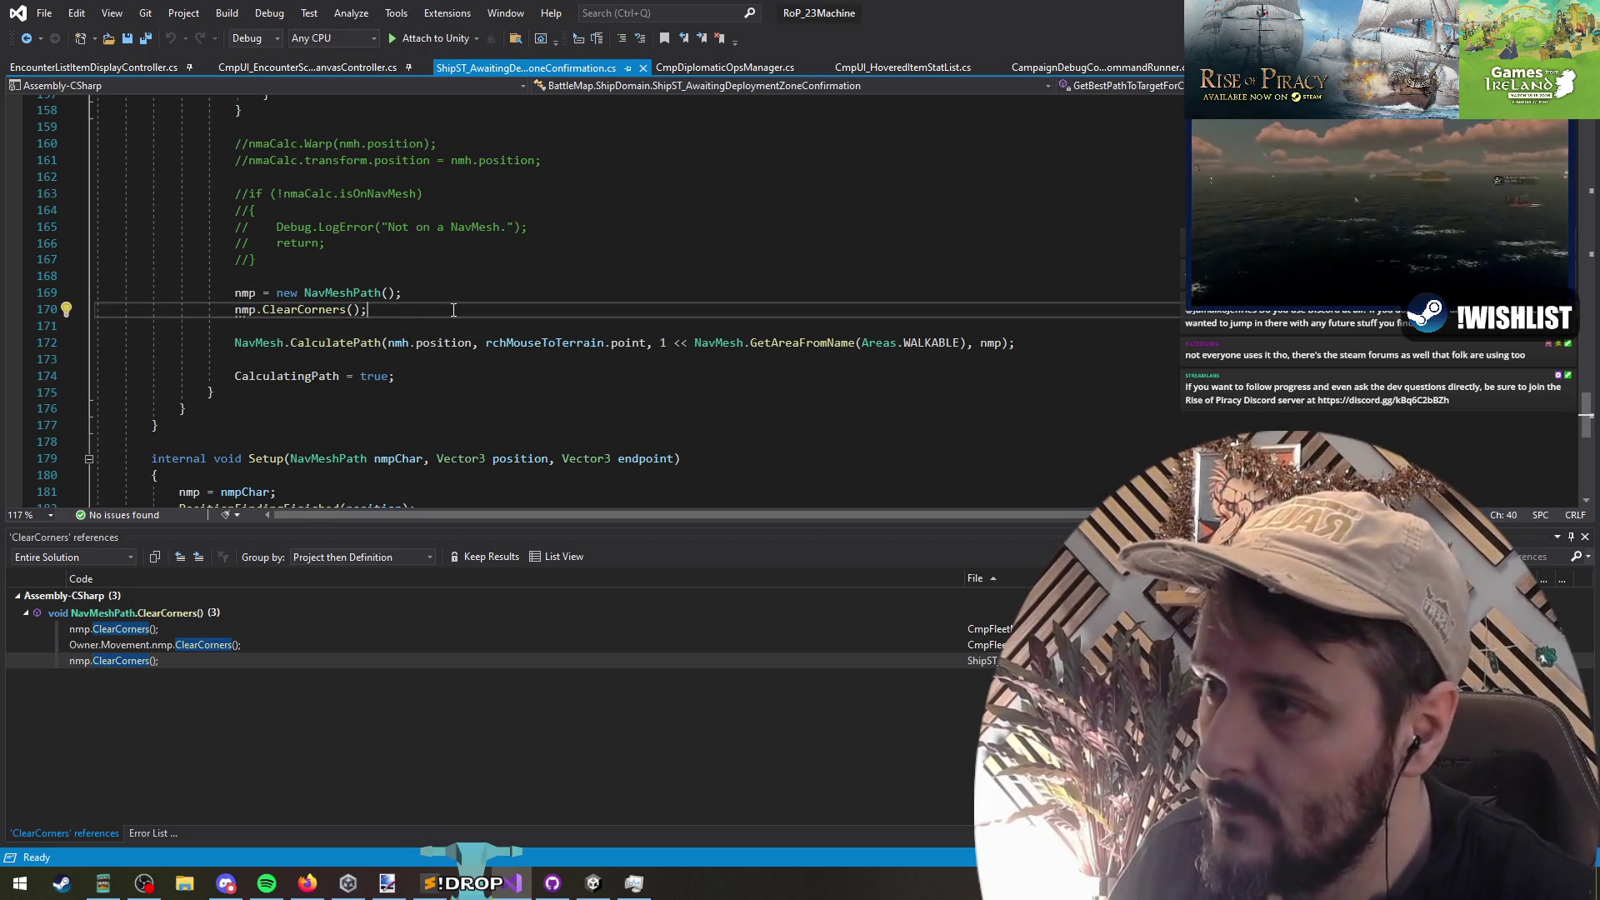
key(Home)
key(Right)
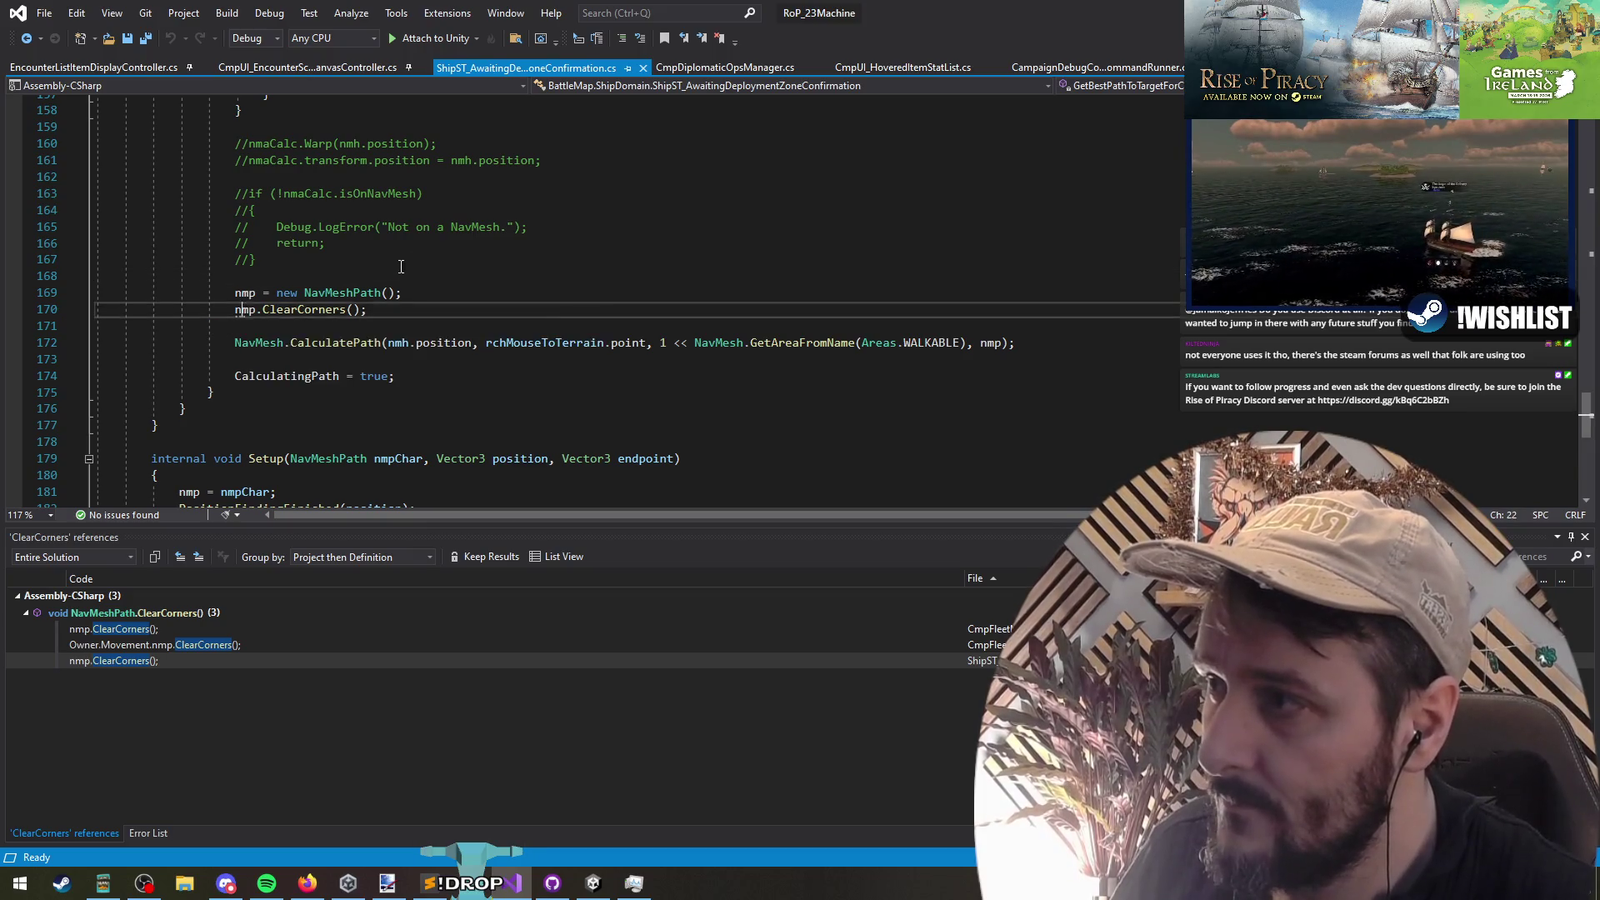
scroll(401, 266, up, 10)
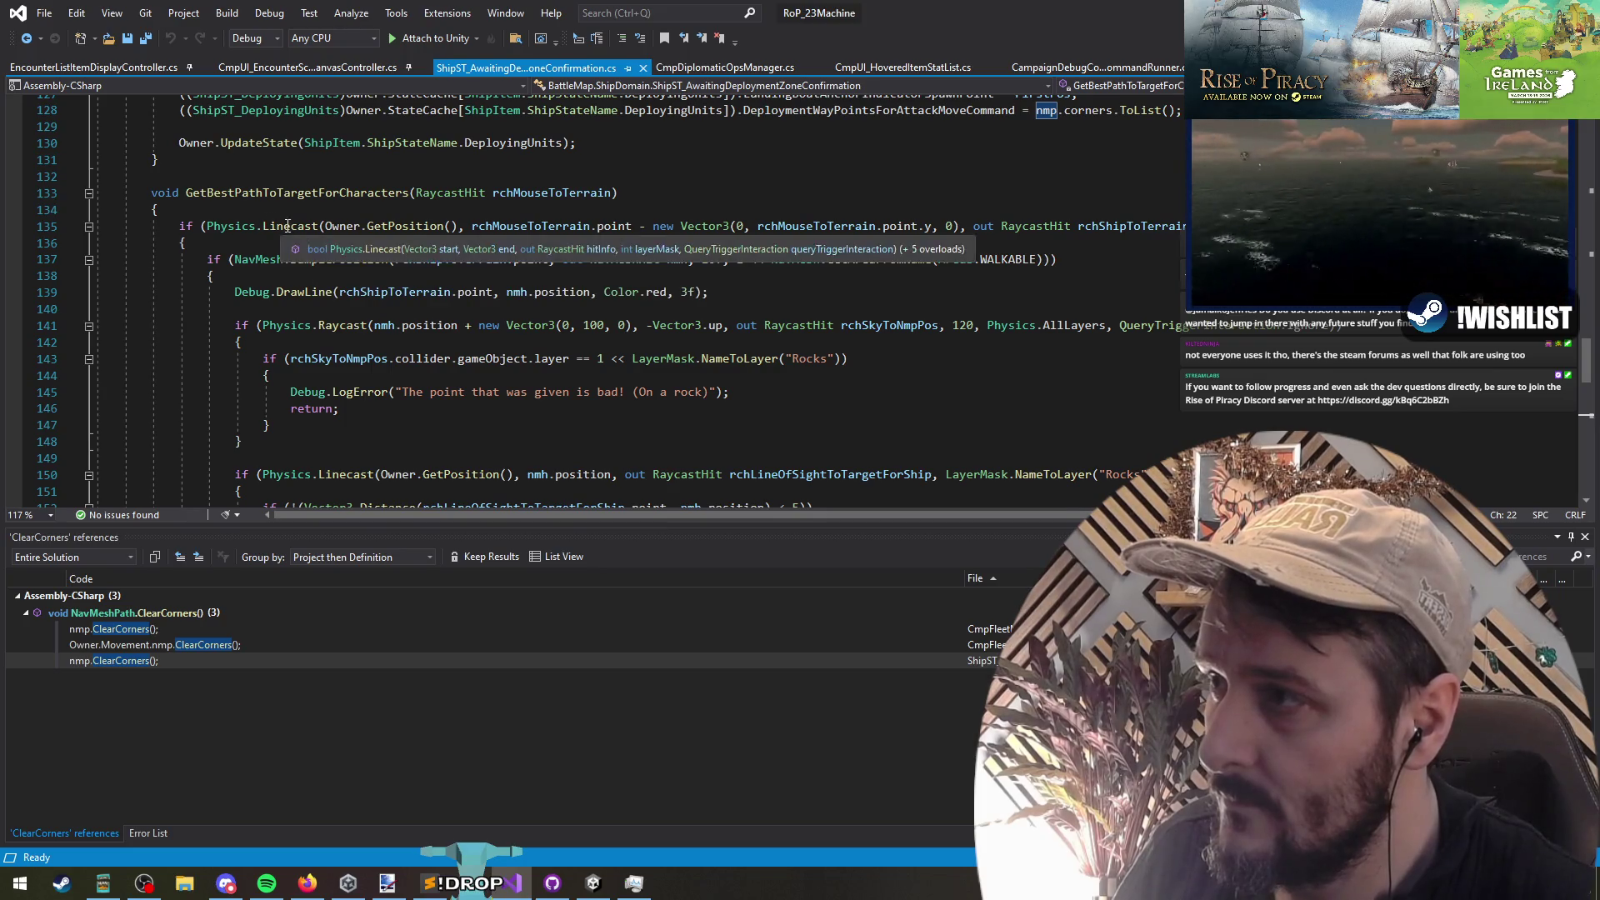
click(274, 193)
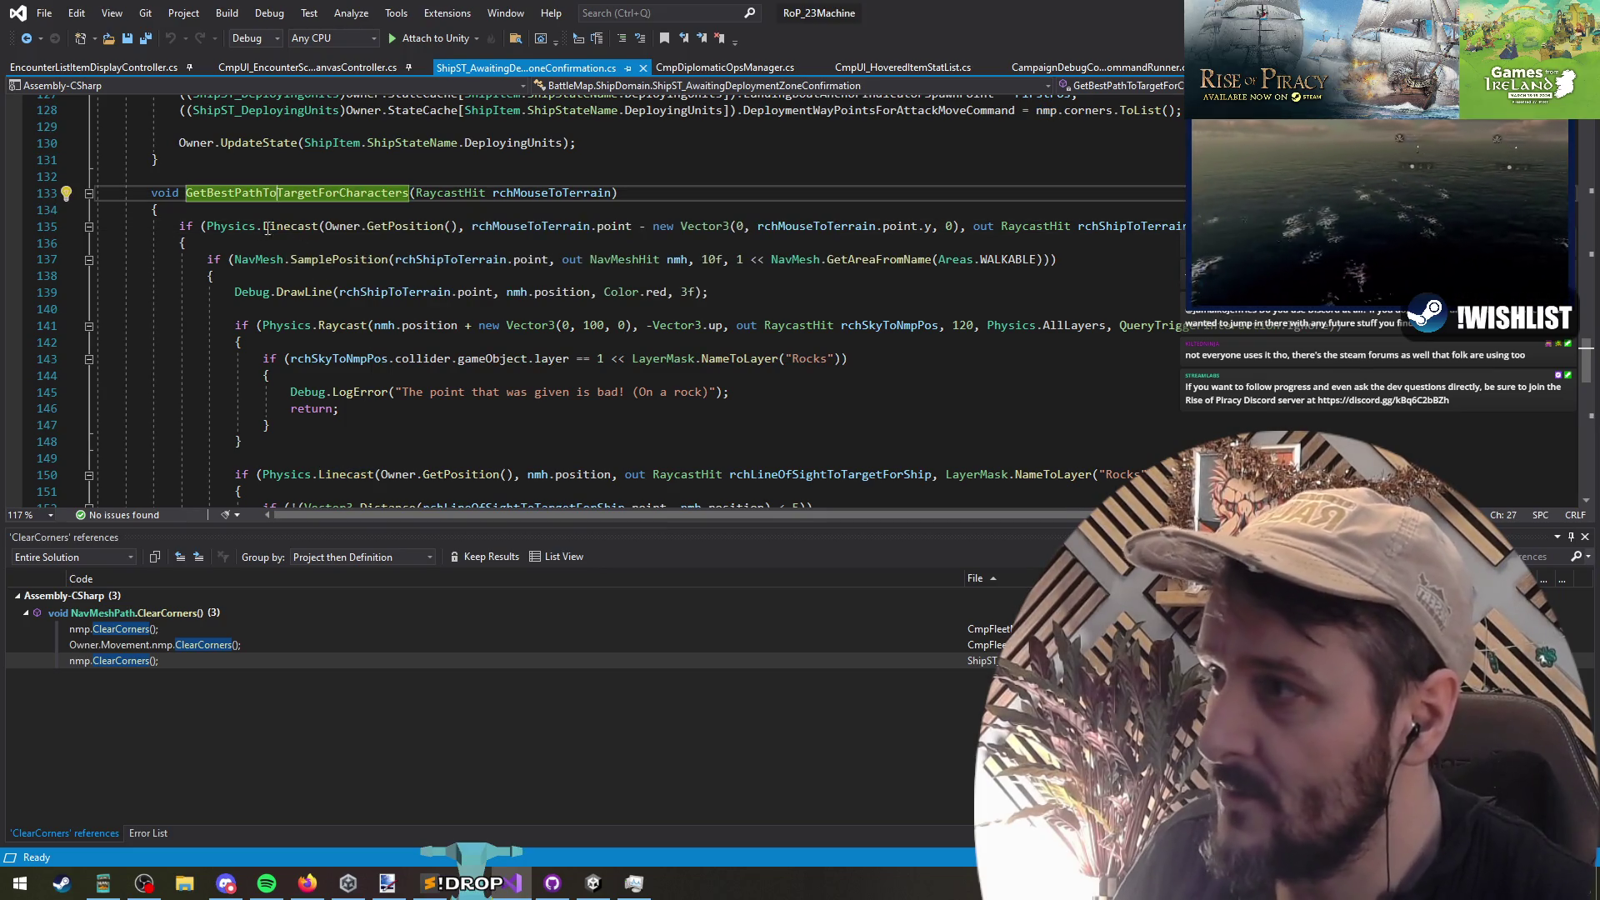
click(179, 242)
scroll(375, 414, down, 9)
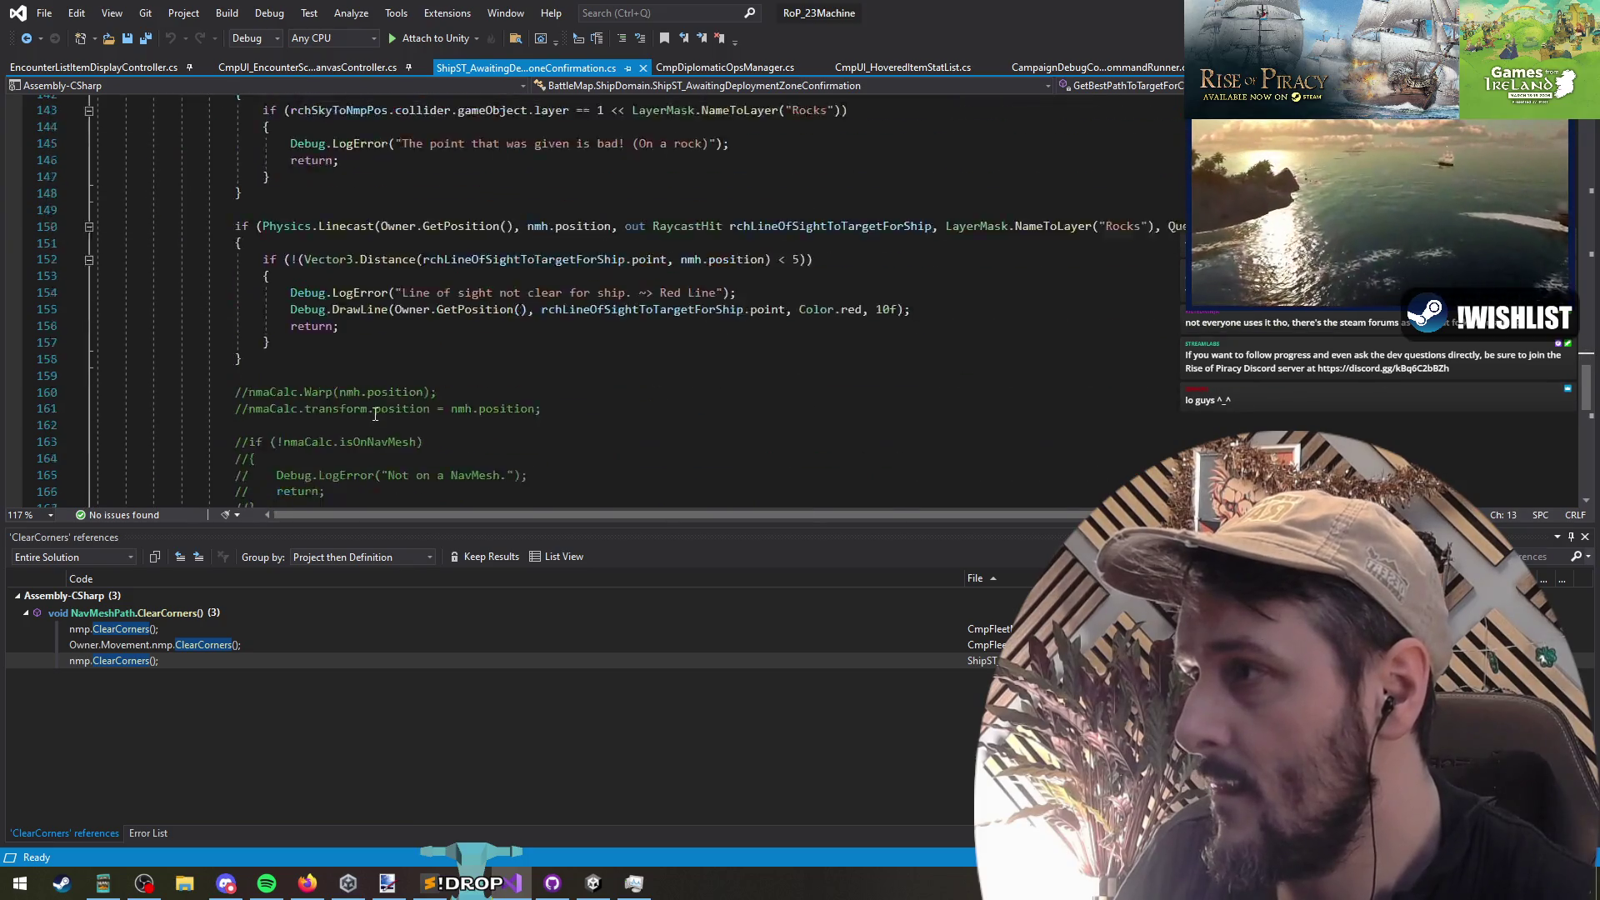
scroll(375, 415, down, 1)
scroll(287, 431, up, 9)
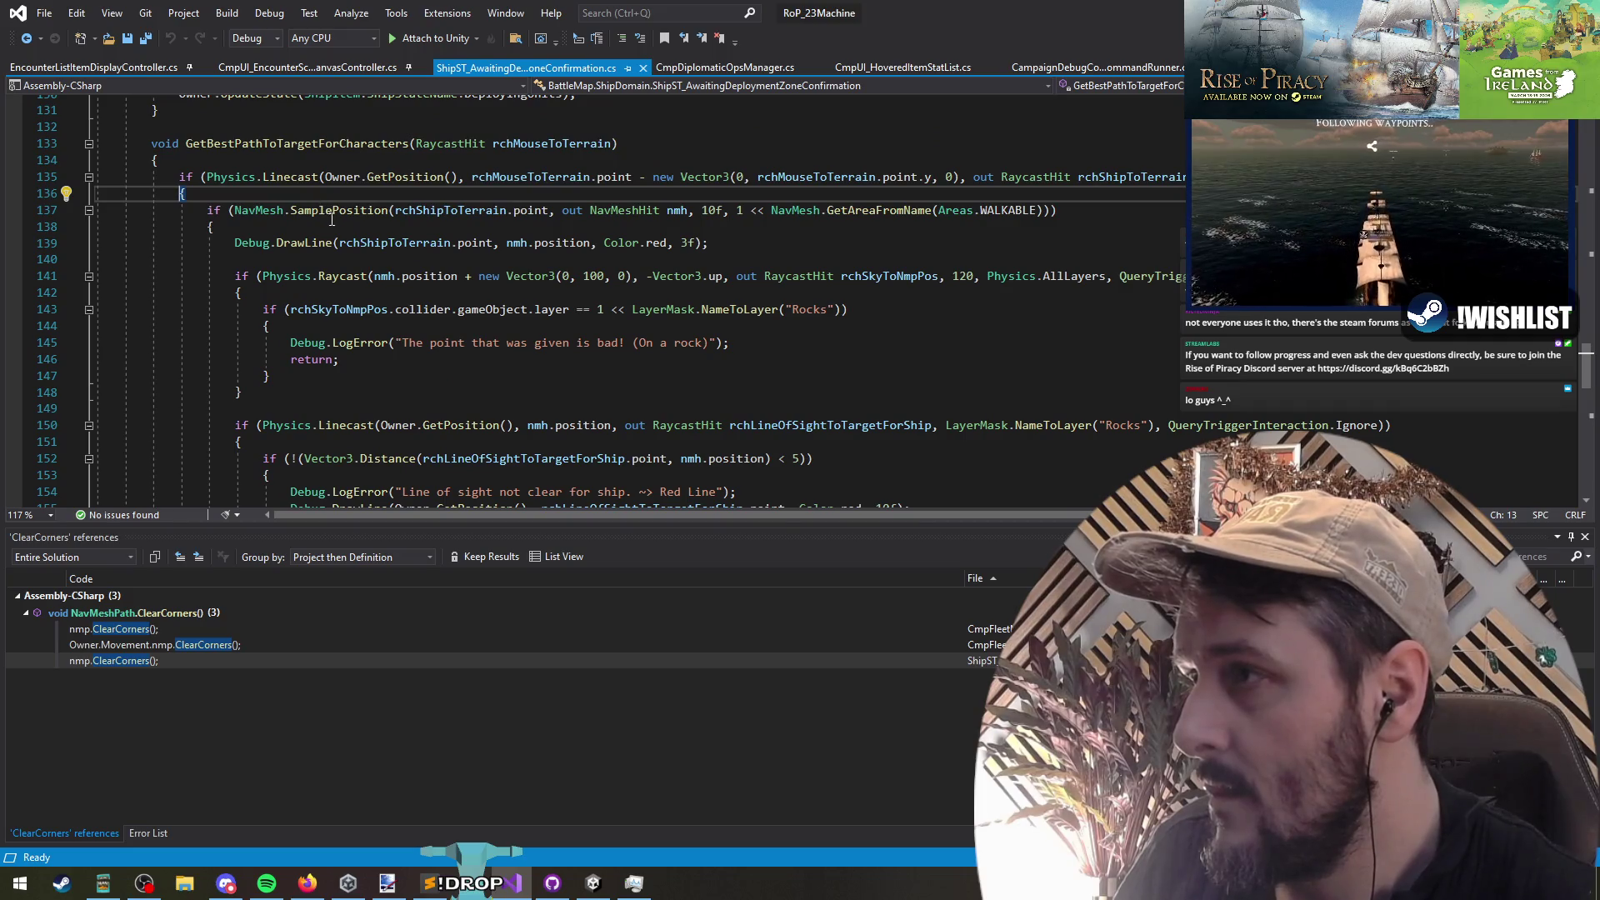
key(Up)
key(Return)
key(Up)
text(if (Owner.Movement.nmp != null))
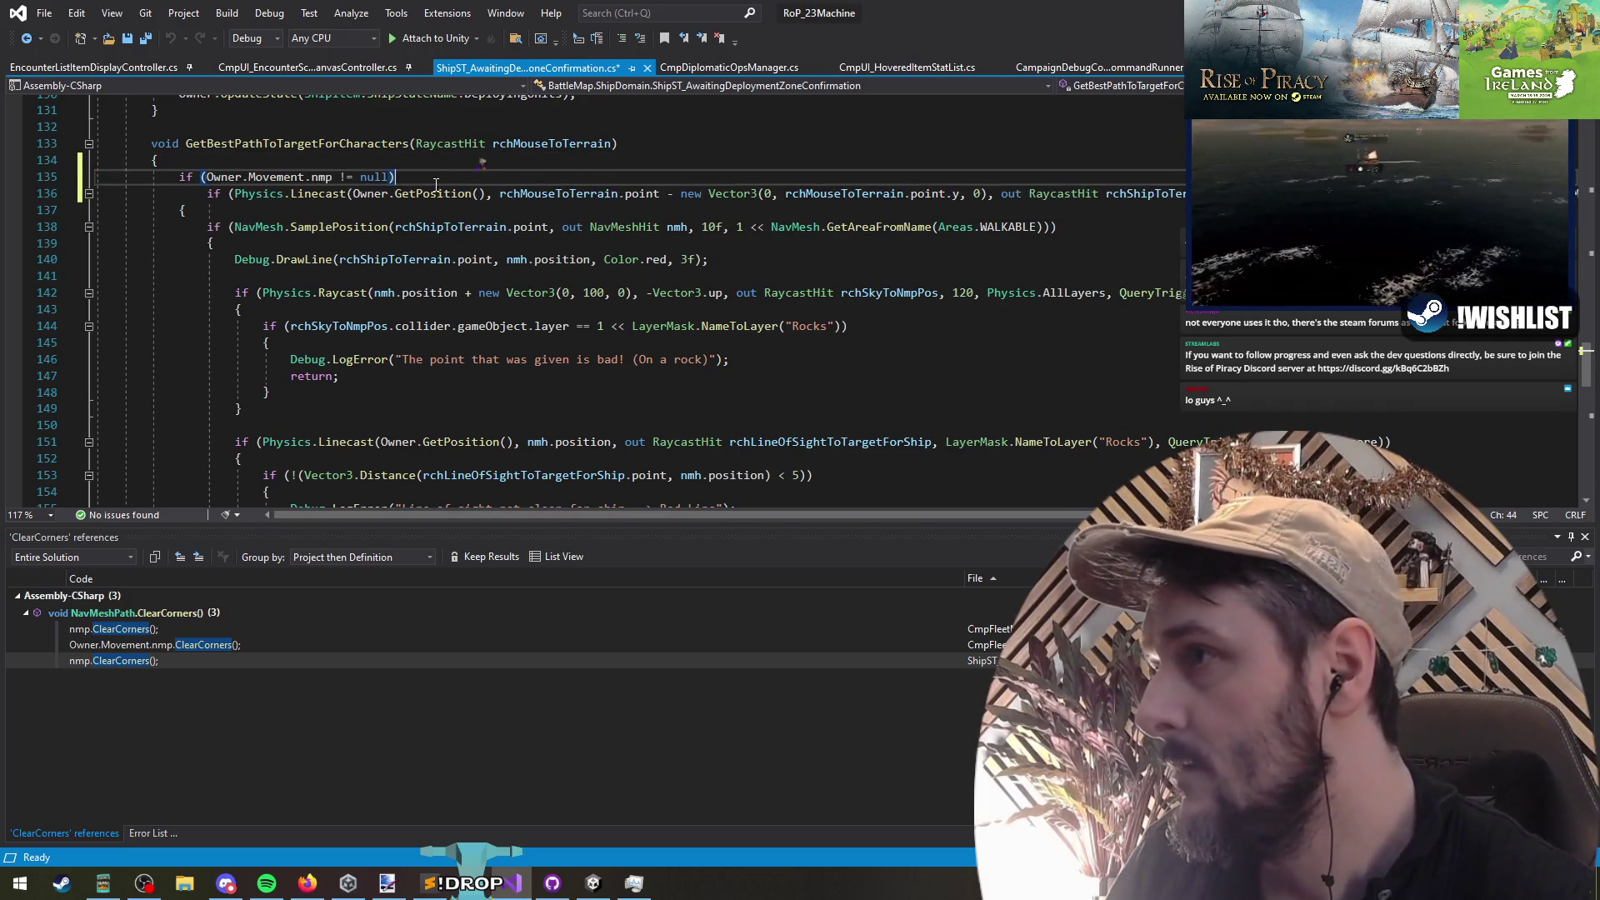
key(Return)
scroll(423, 193, down, 10)
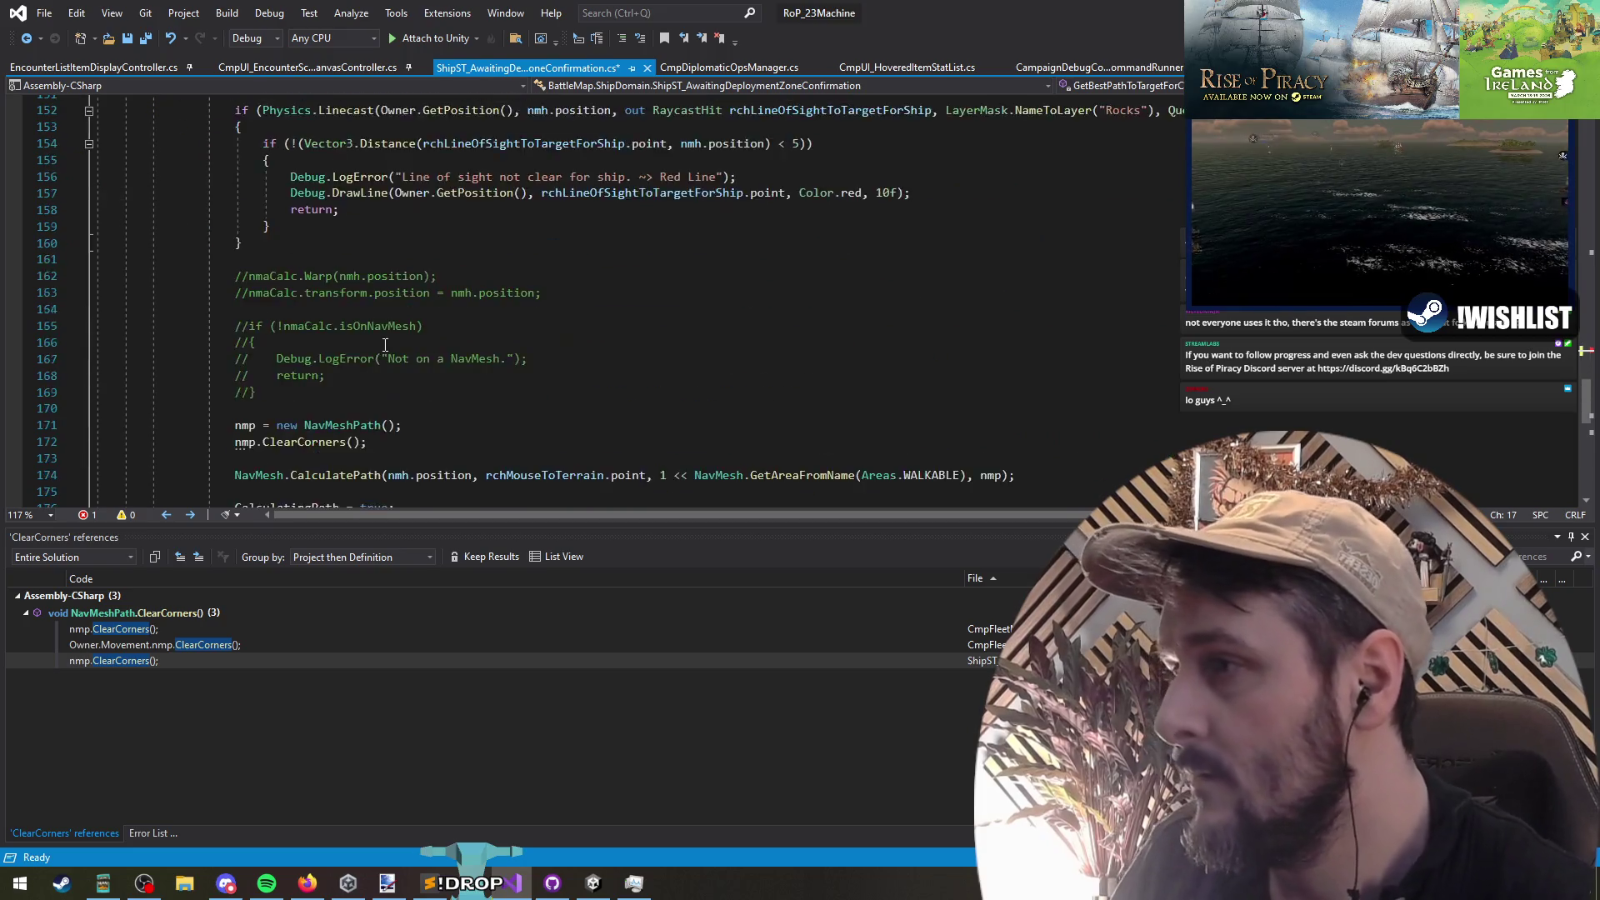
Step: Cut the nmp.ClearCorners() line and remove the extra indent from the Linecast line
double_click(246, 276)
triple_click(281, 291)
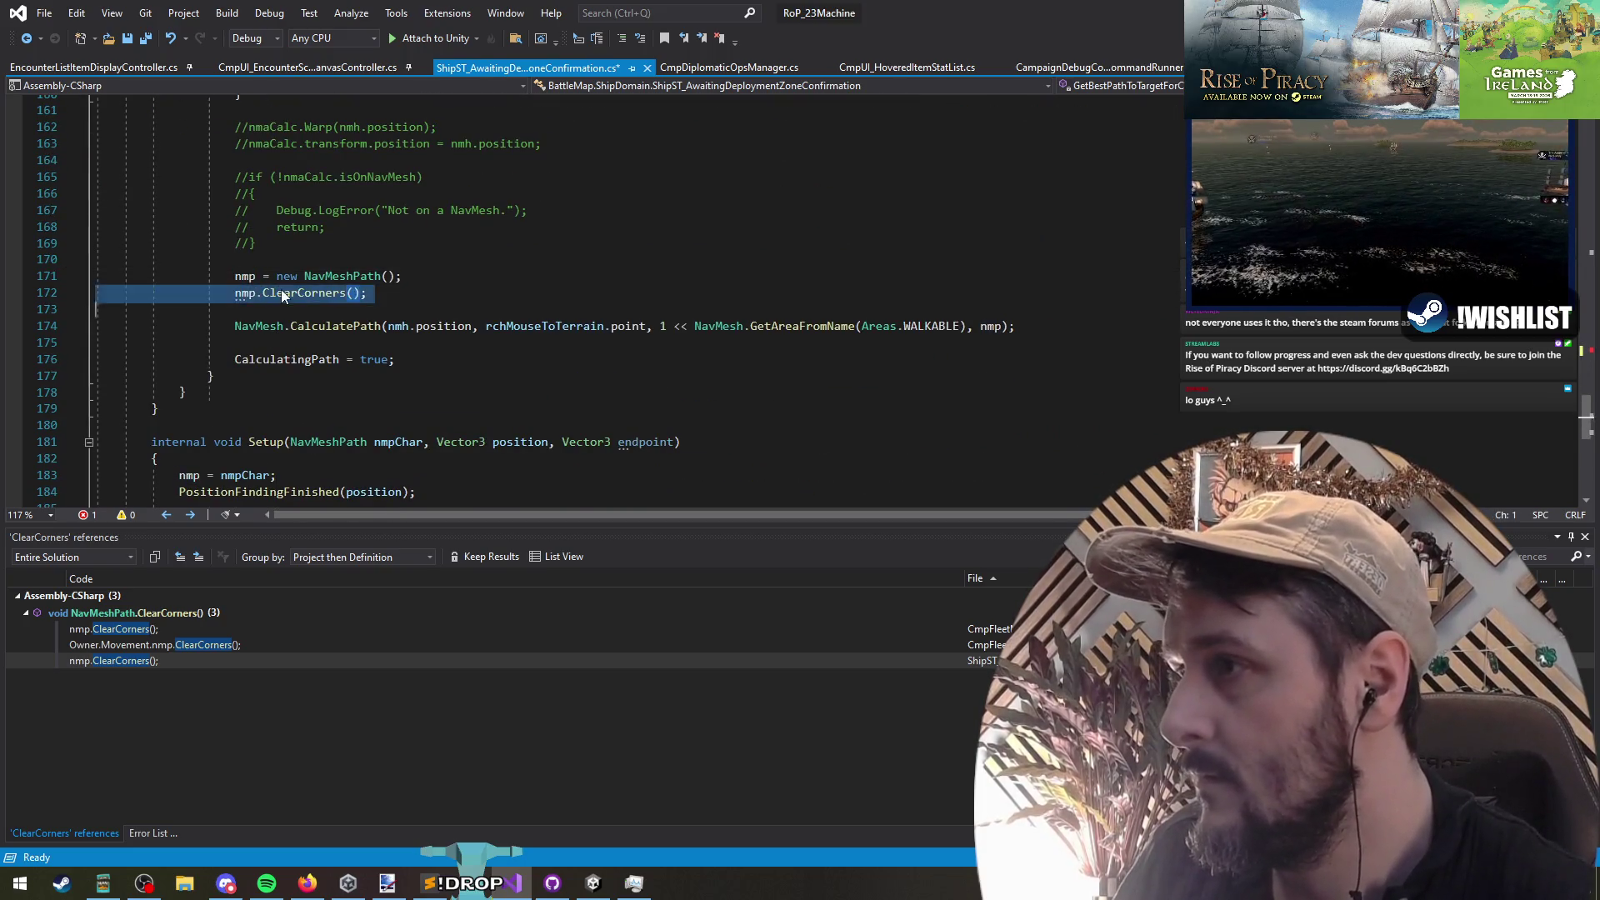
key(ctrl+x)
scroll(282, 289, up, 10)
click(275, 195)
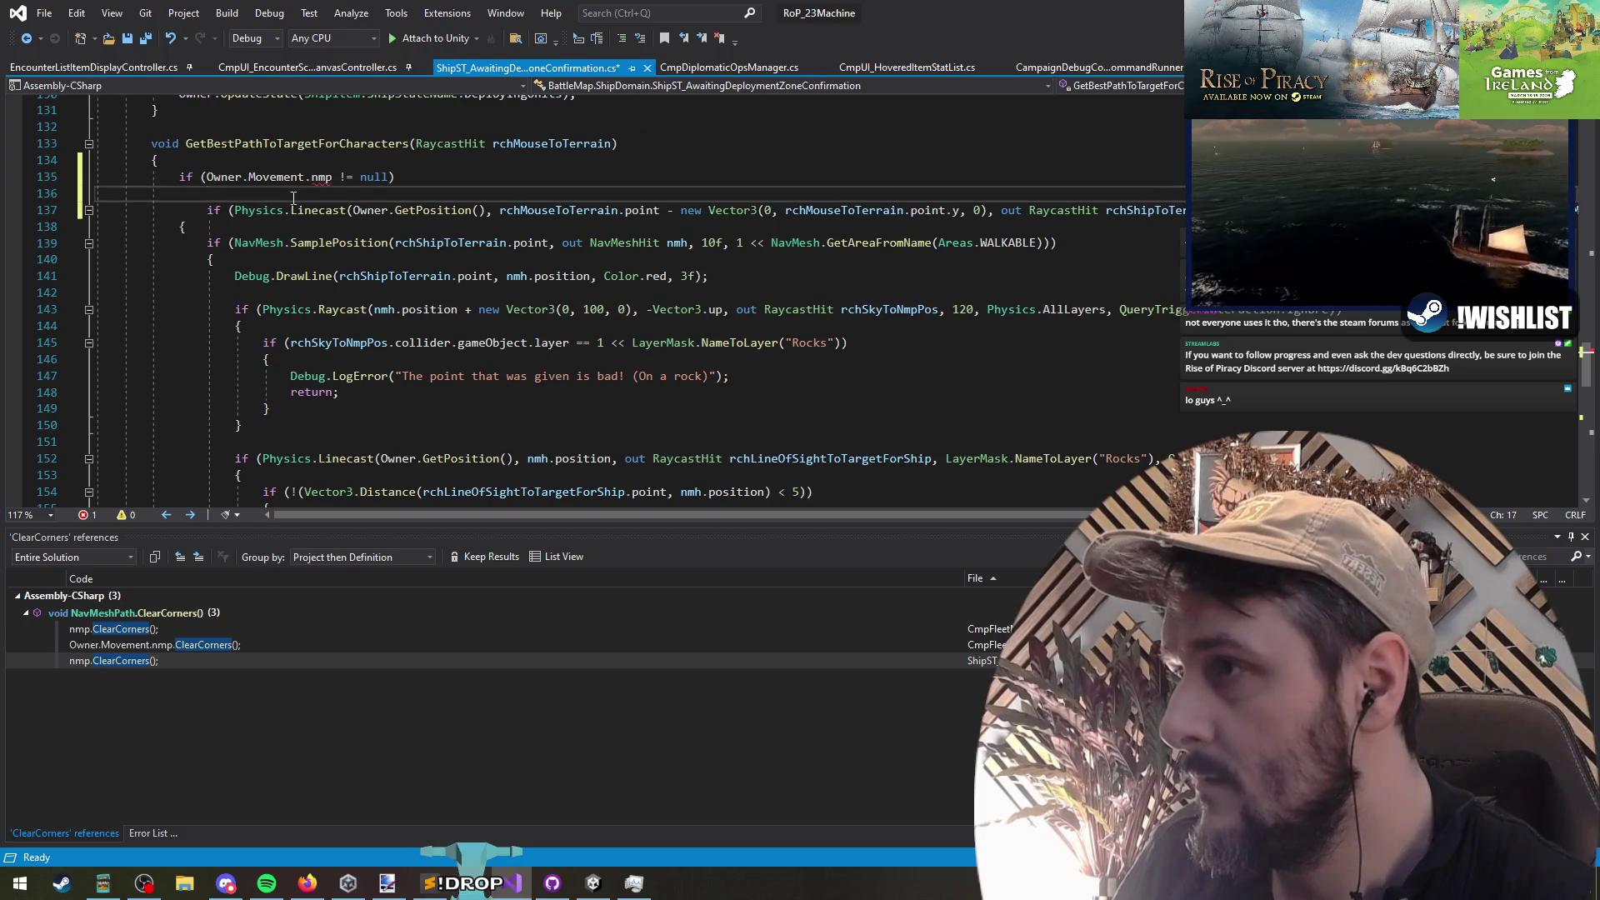
click(219, 212)
key(shift+Tab)
Step: Make the condition test nmp directly and paste ClearCorners() on its own line after it
click(421, 182)
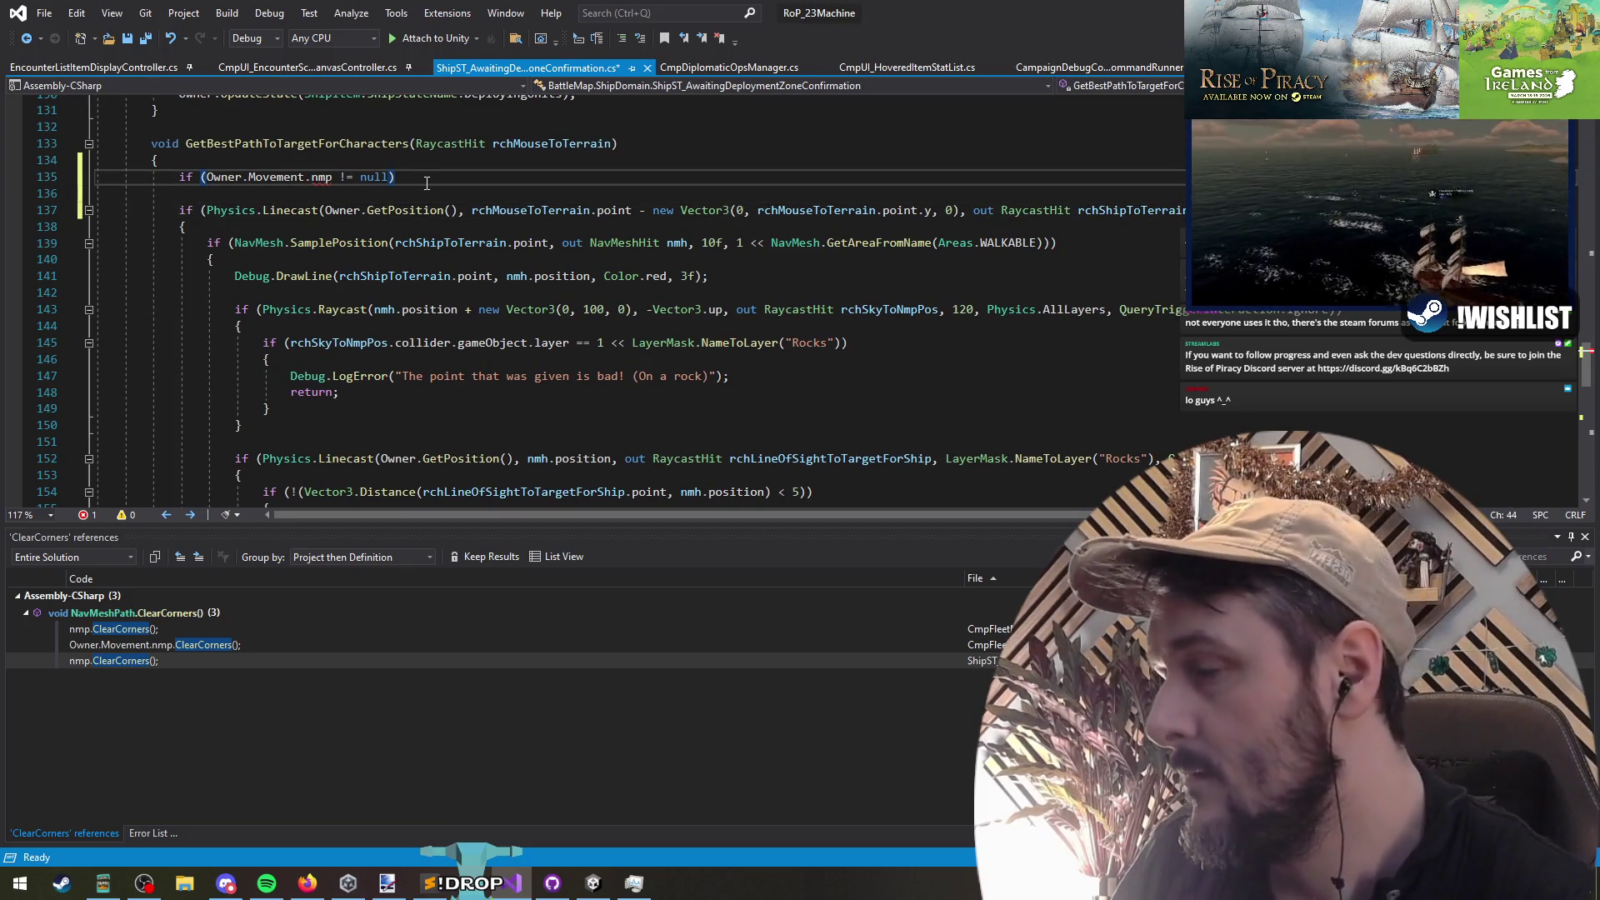
key(ctrl+Left)
key(ctrl+Left)
key(ctrl+Left)
key(ctrl+shift+Left)
key(ctrl+shift+Left)
key(ctrl+shift+Left)
key(BackSpace)
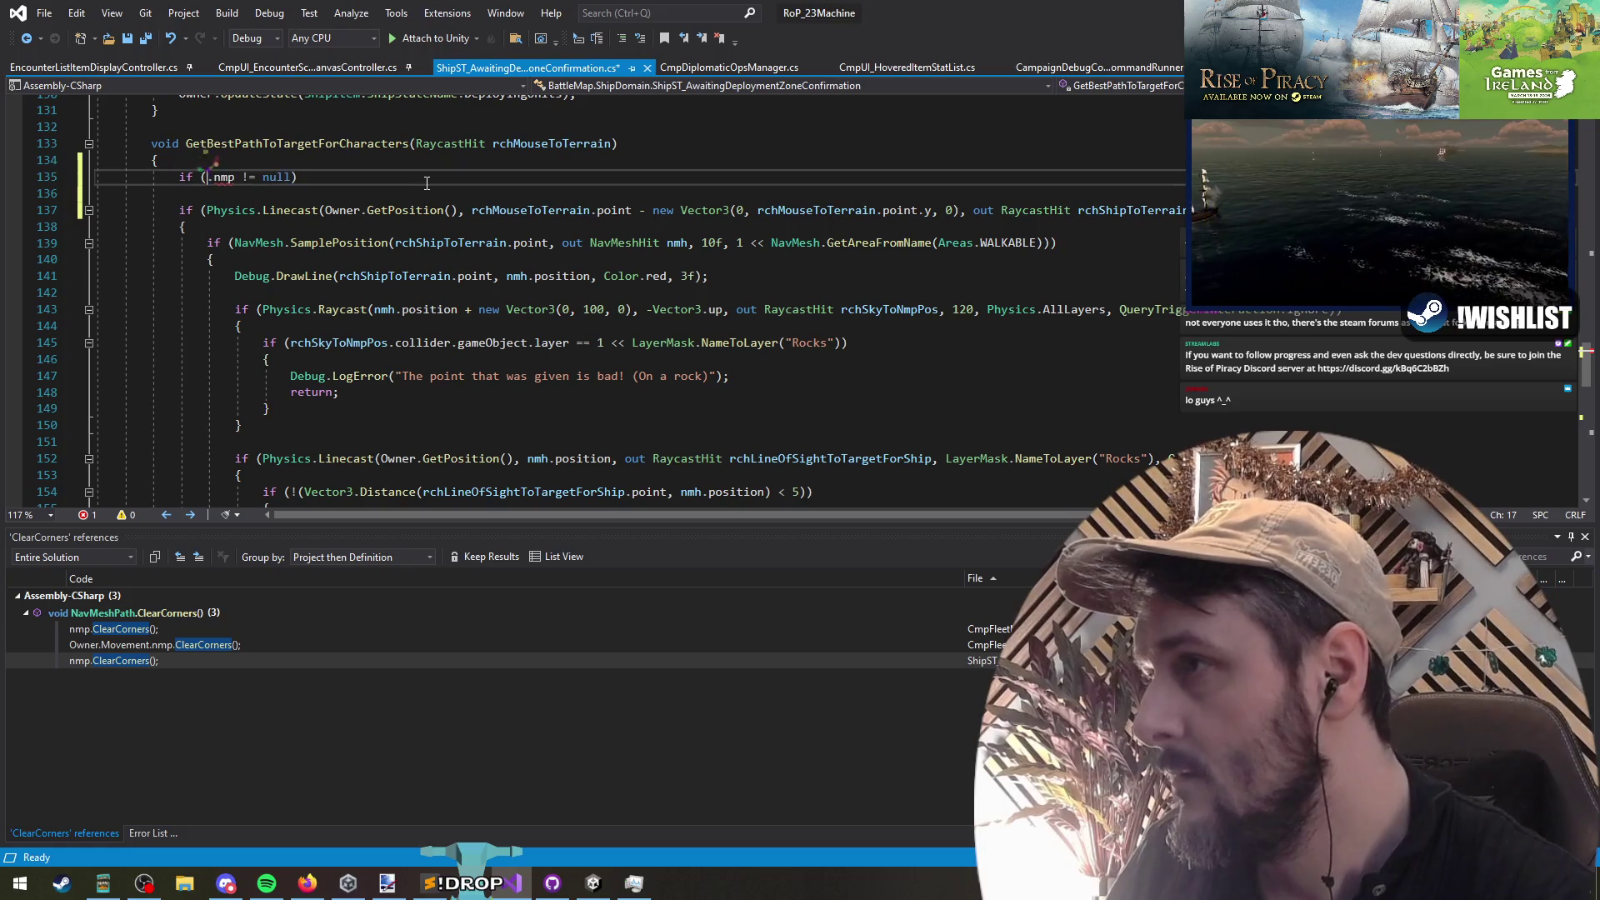
key(ctrl+v)
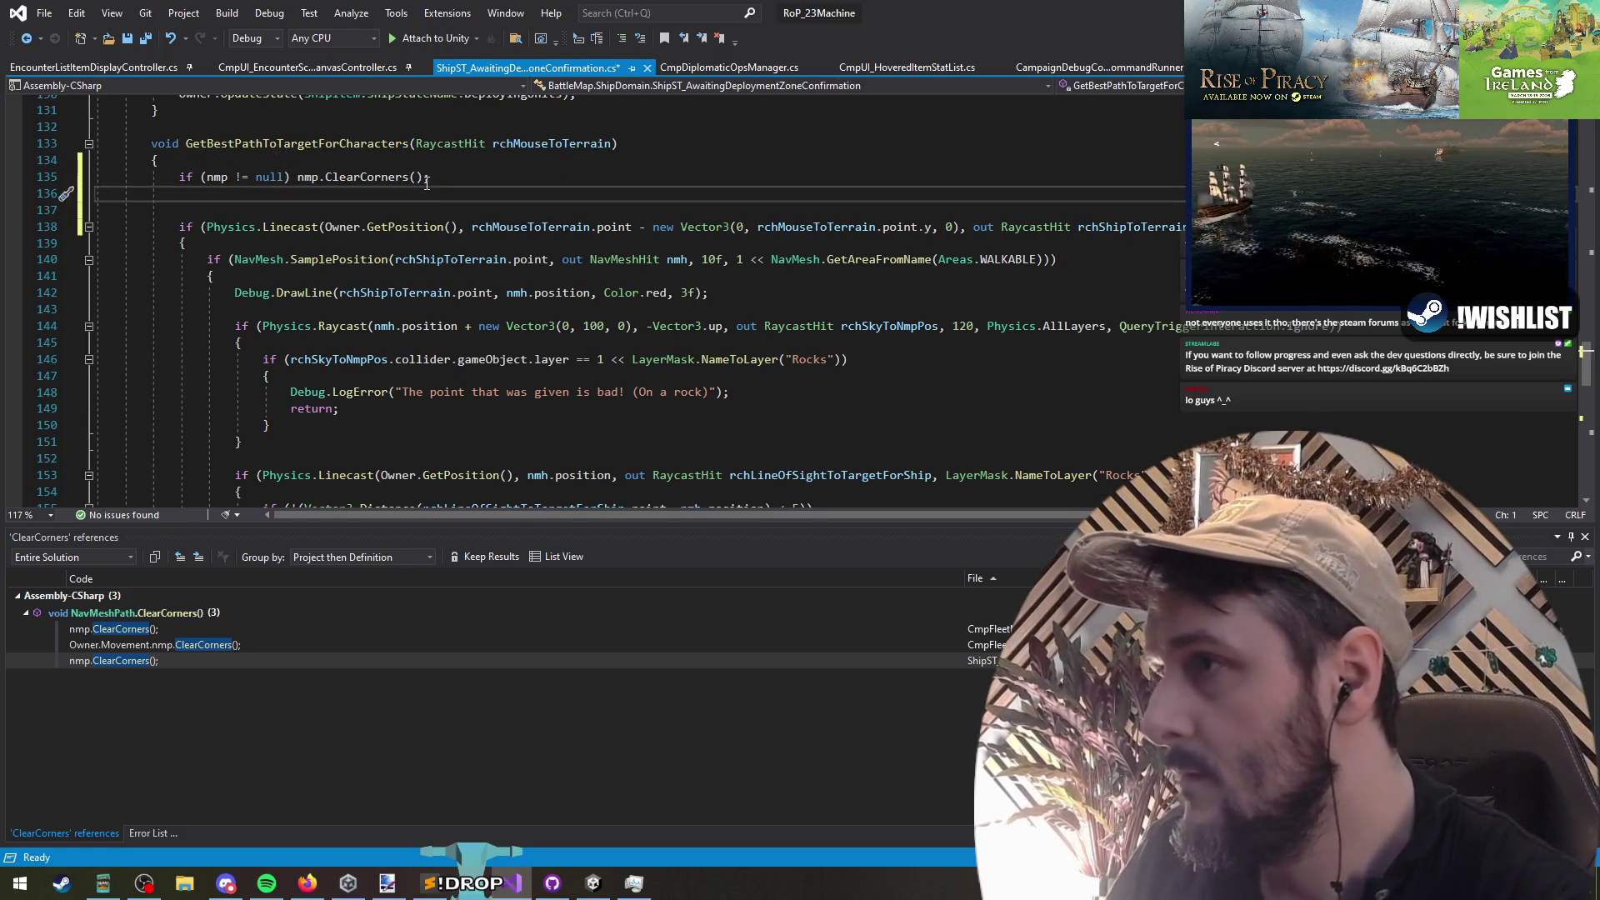
key(BackSpace)
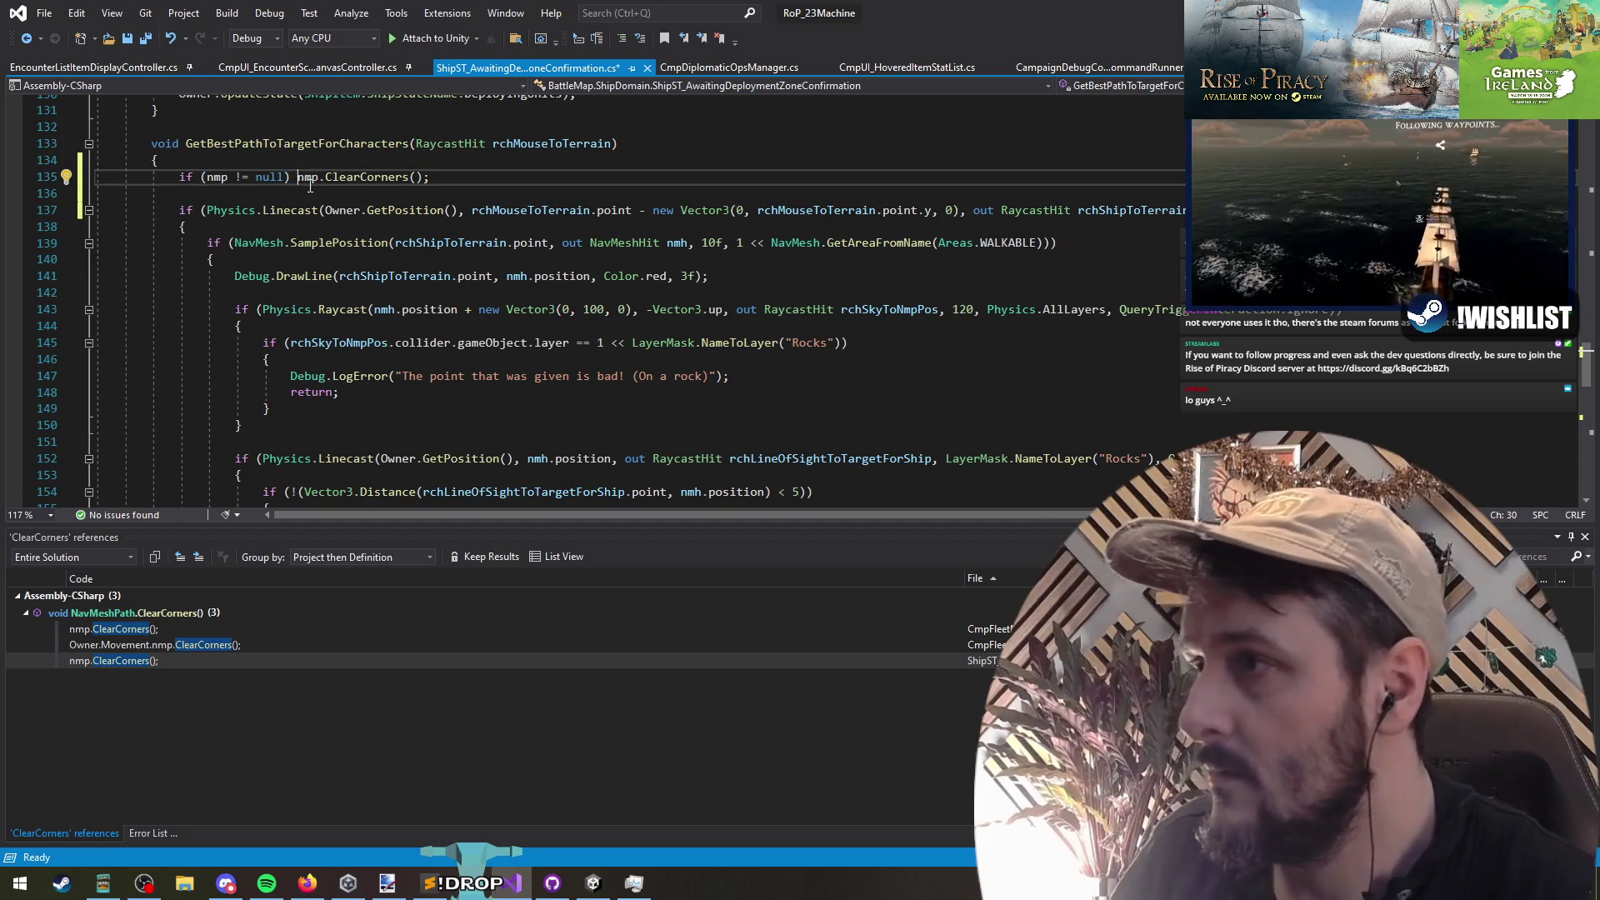
key(Return)
Step: Delete the blank line inside Setup, save the script, and restart play mode in Unity
scroll(310, 200, down, 10)
click(327, 194)
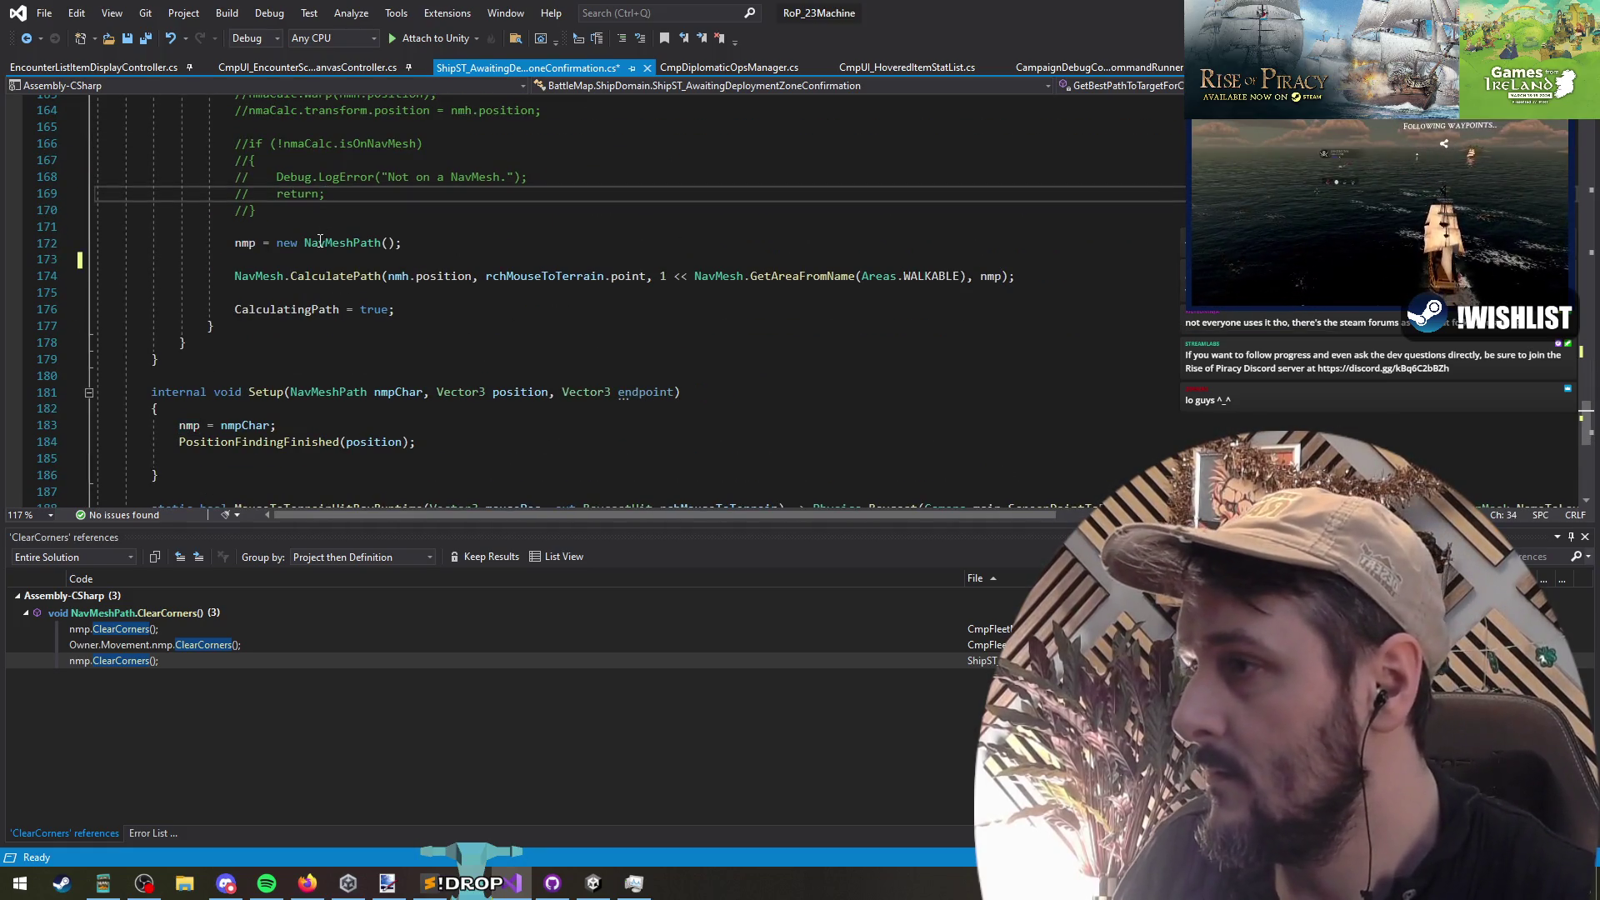
key(Down)
key(Down)
key(Down)
key(BackSpace)
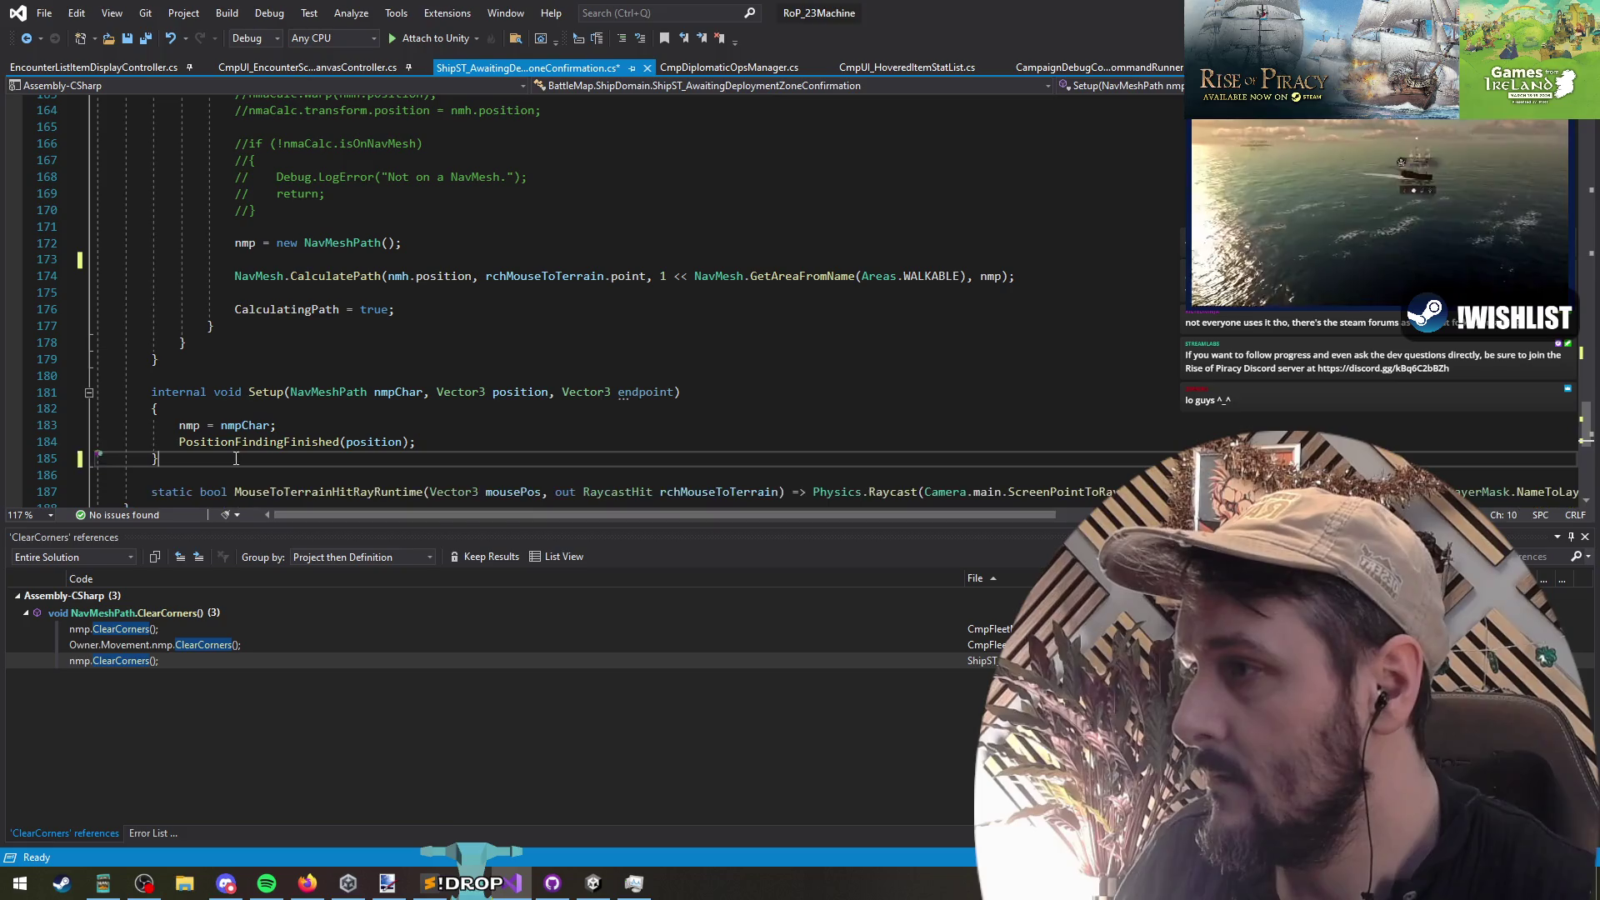
key(ctrl+s)
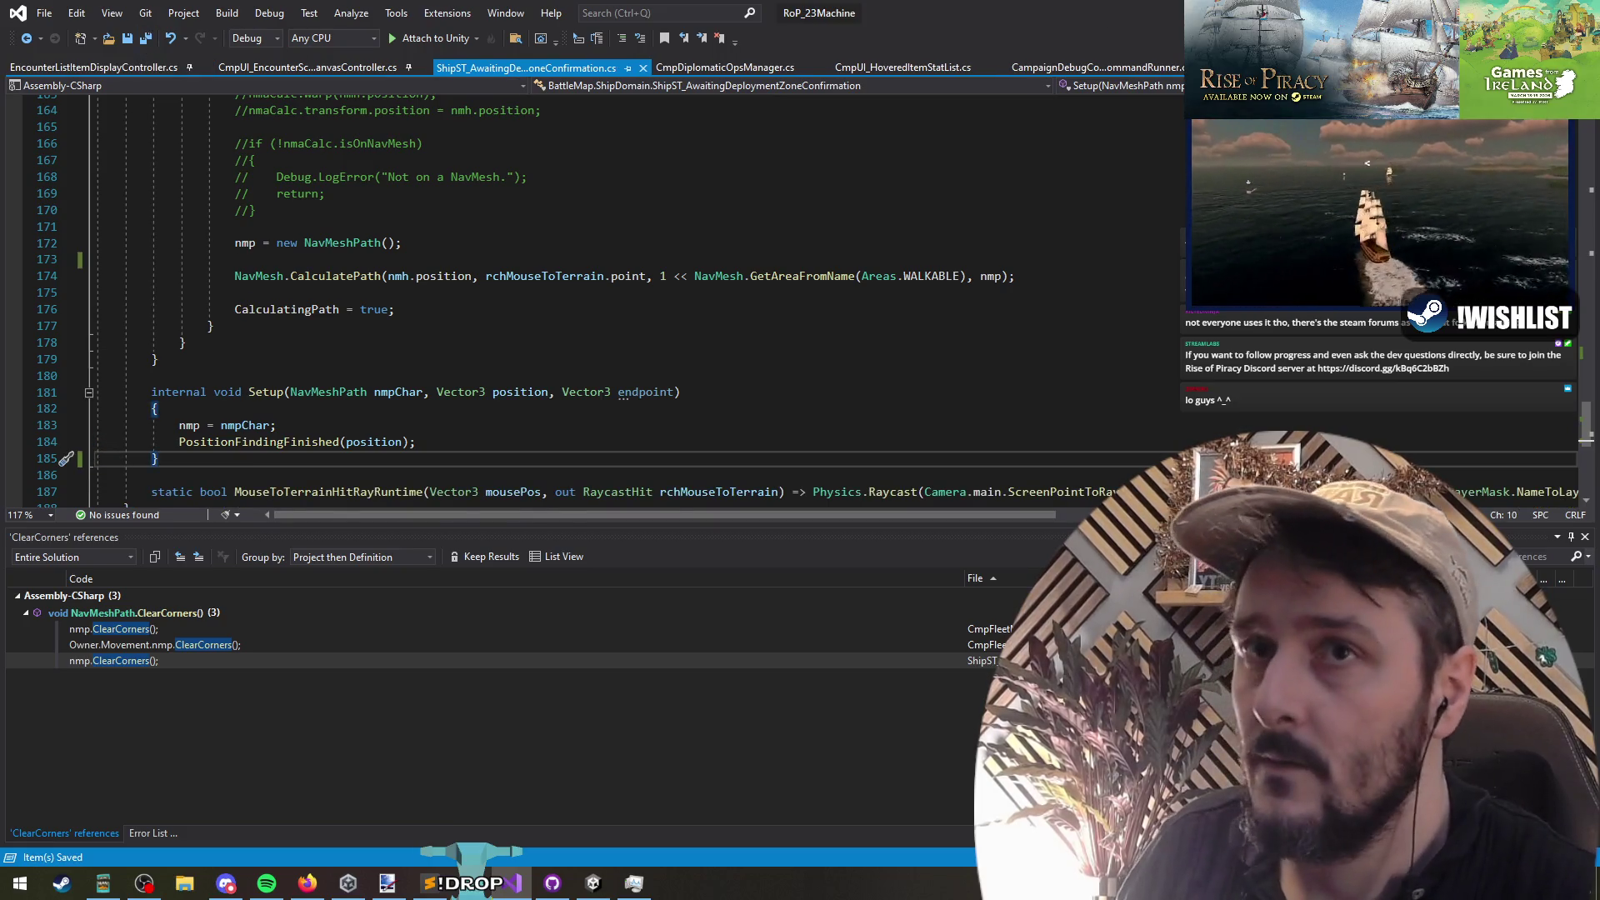
key(alt+Tab)
click(773, 48)
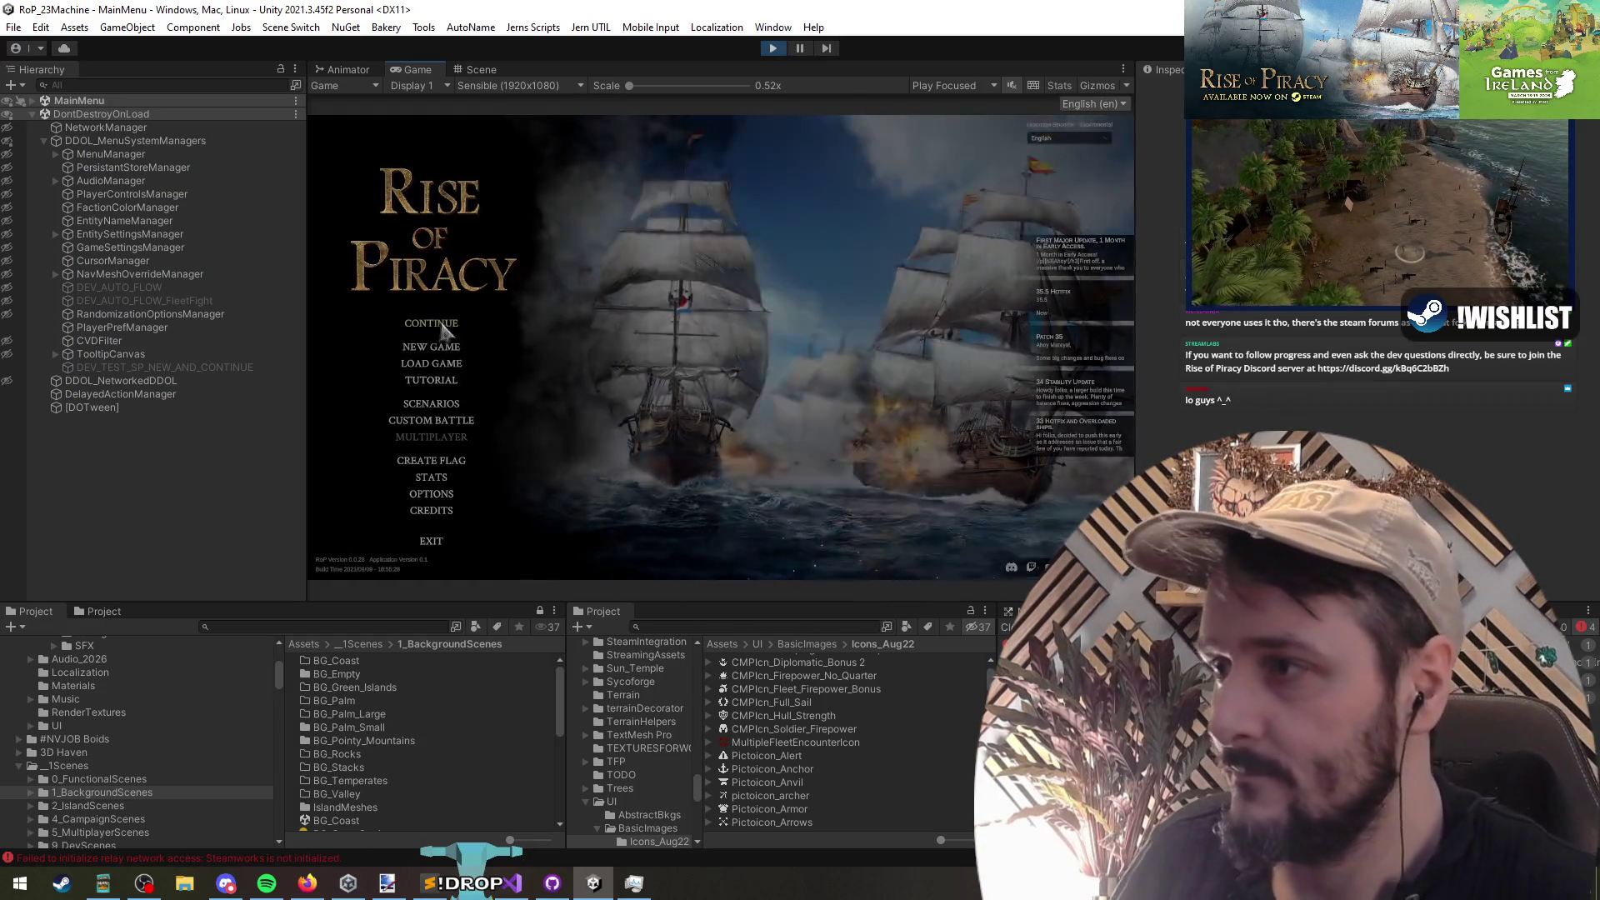
Step: Continue the saved campaign, glance over the Steam forum thread, then return to Unity
click(307, 890)
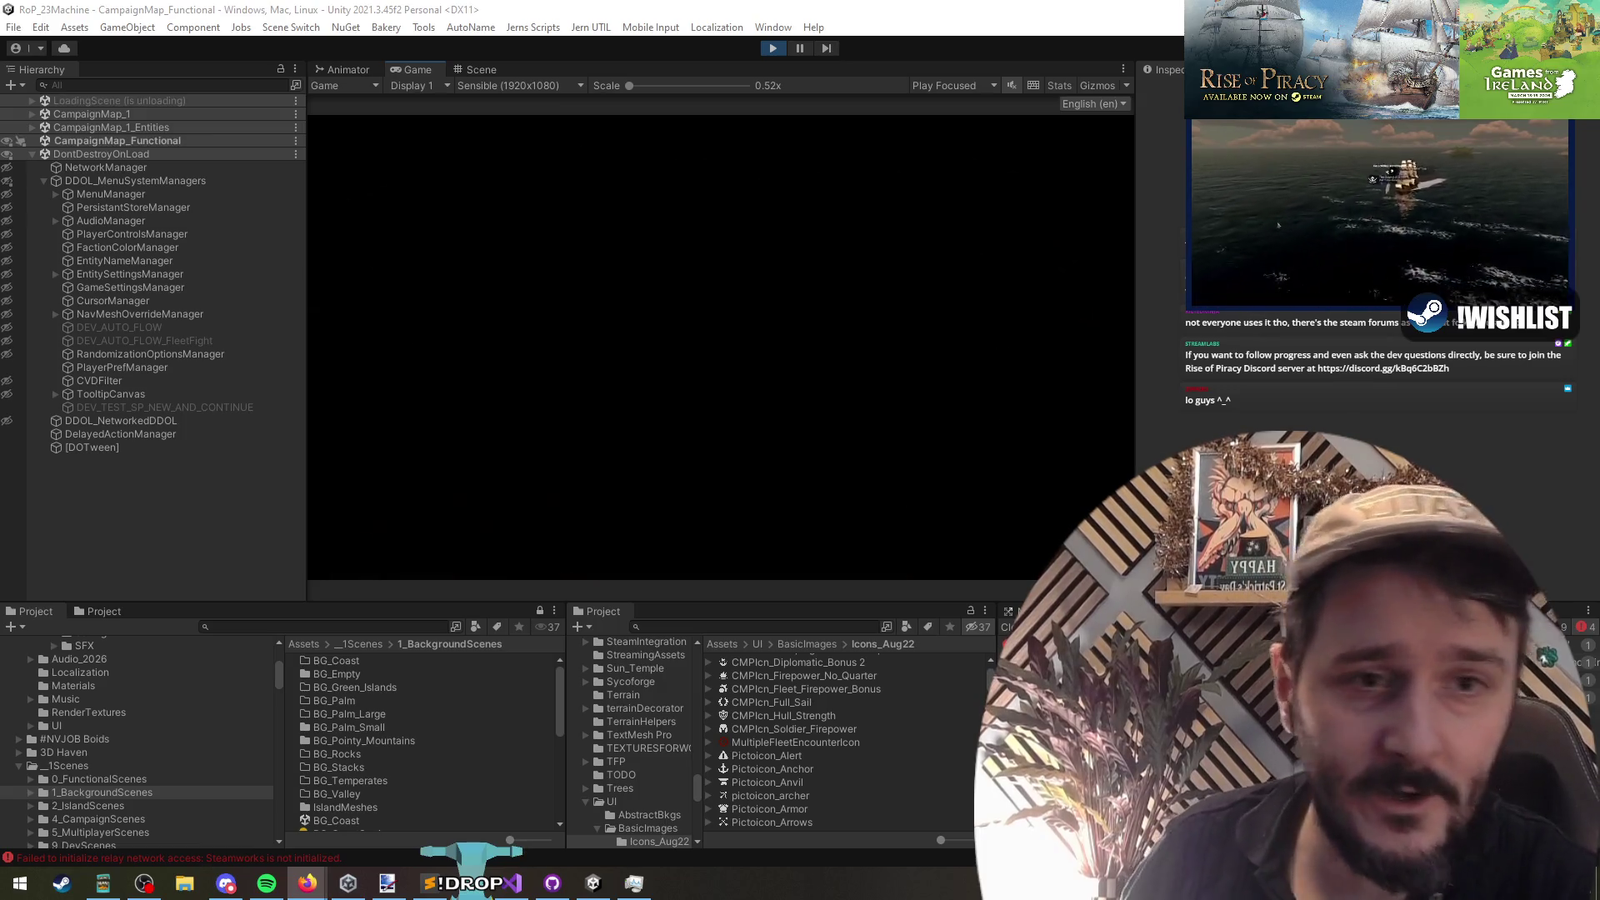
key(alt+Tab)
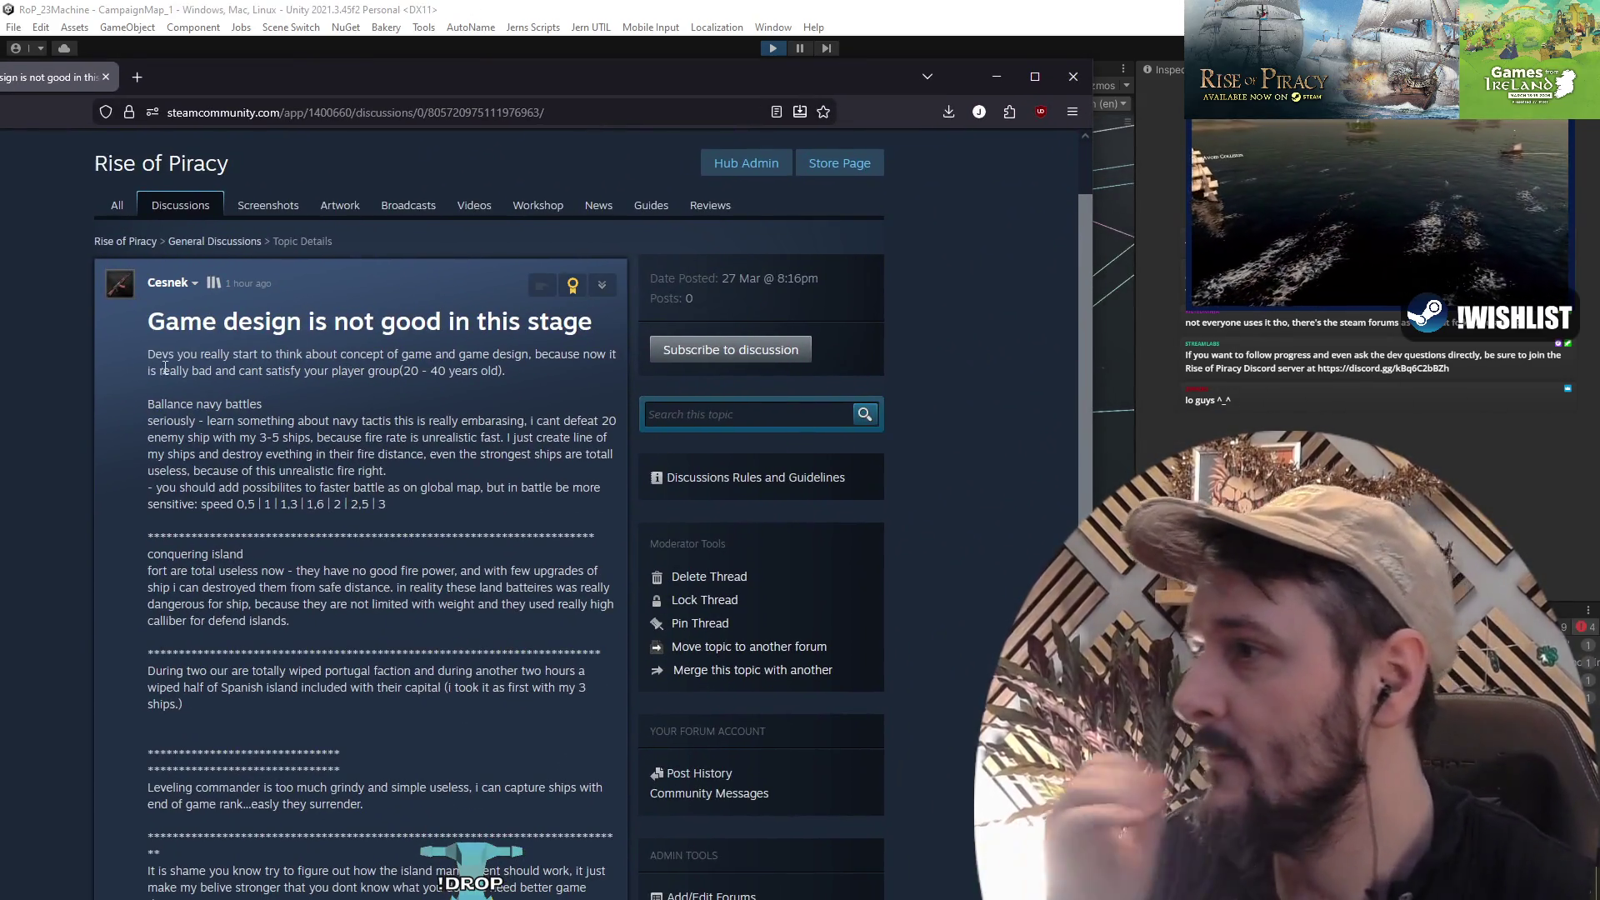
double_click(160, 354)
click(171, 352)
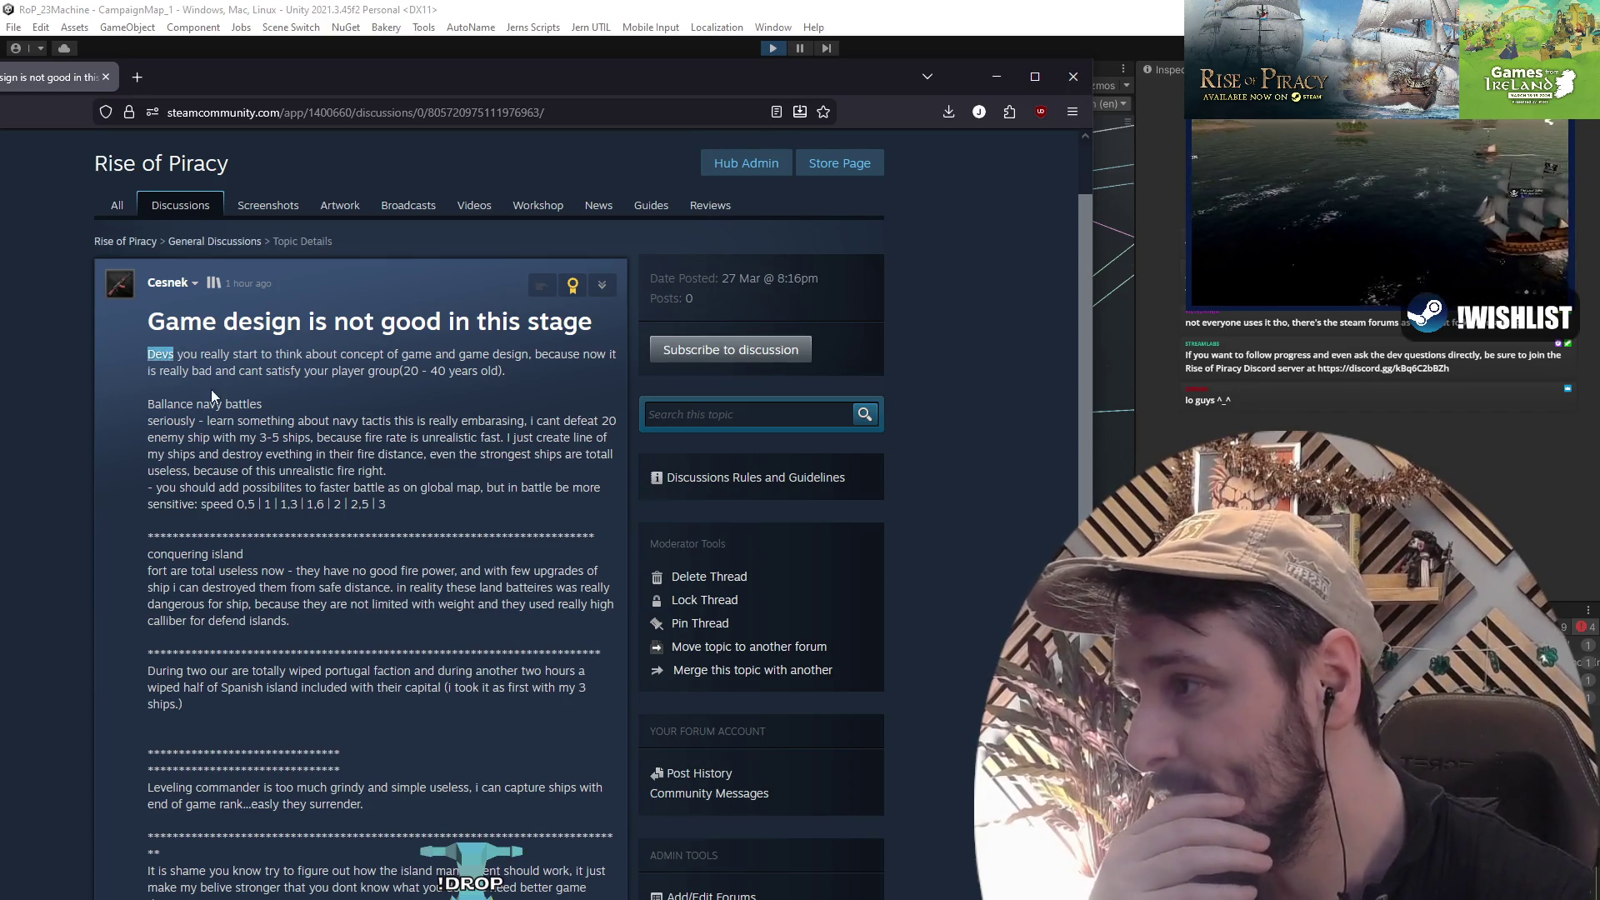
scroll(200, 359, down, 1)
key(alt+Tab)
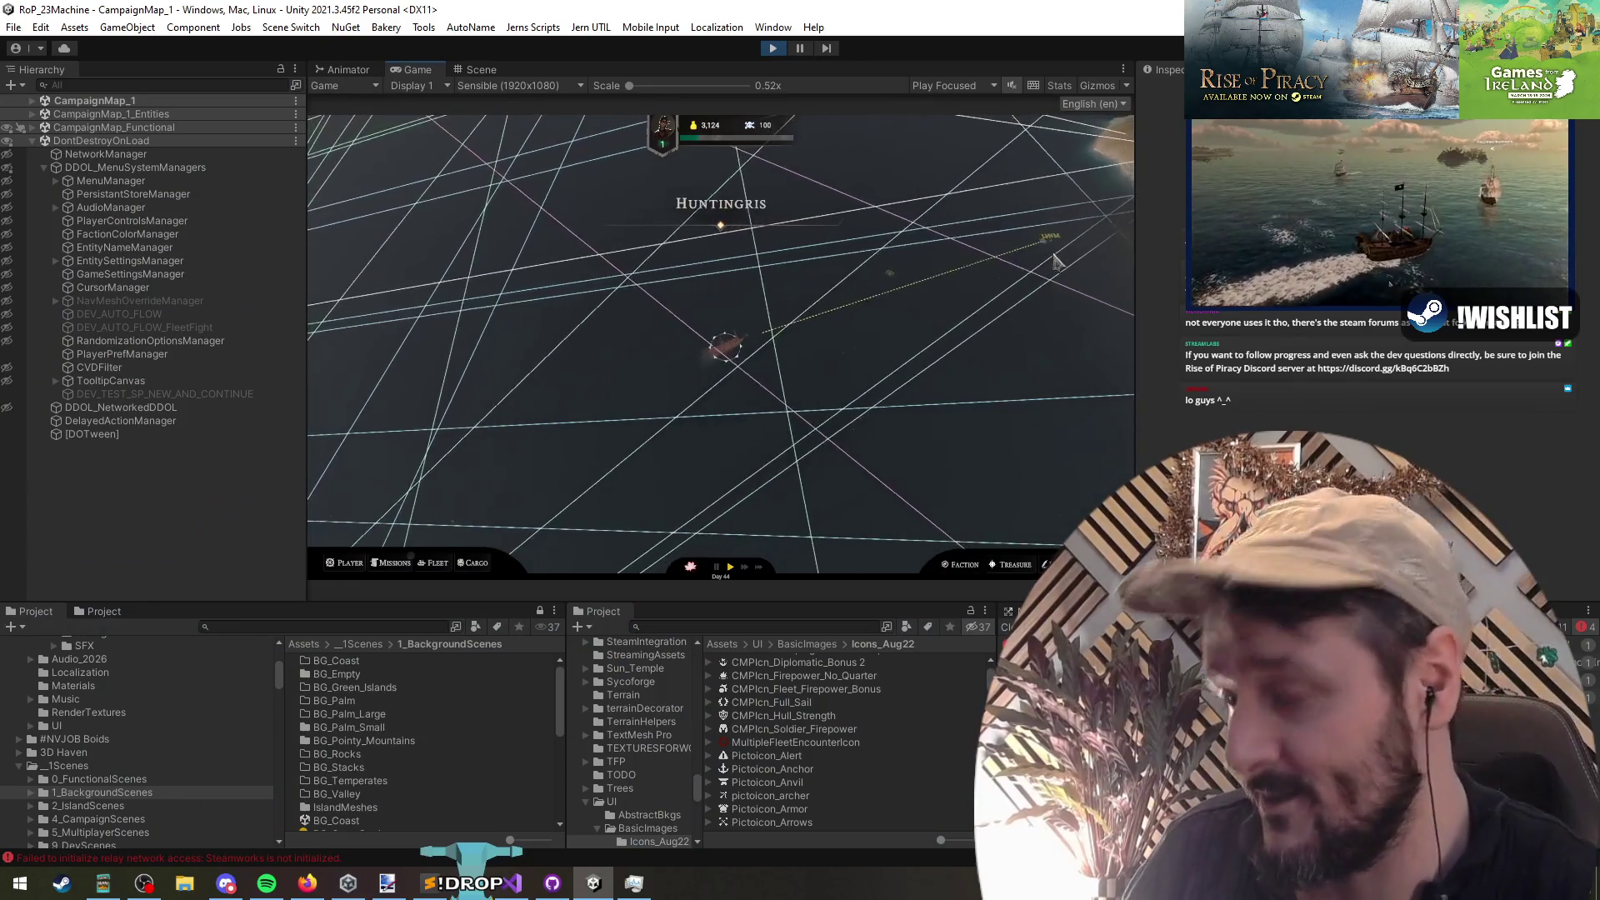
Step: Pause the campaign and list the encounter commands in the in-game debug console
key(space)
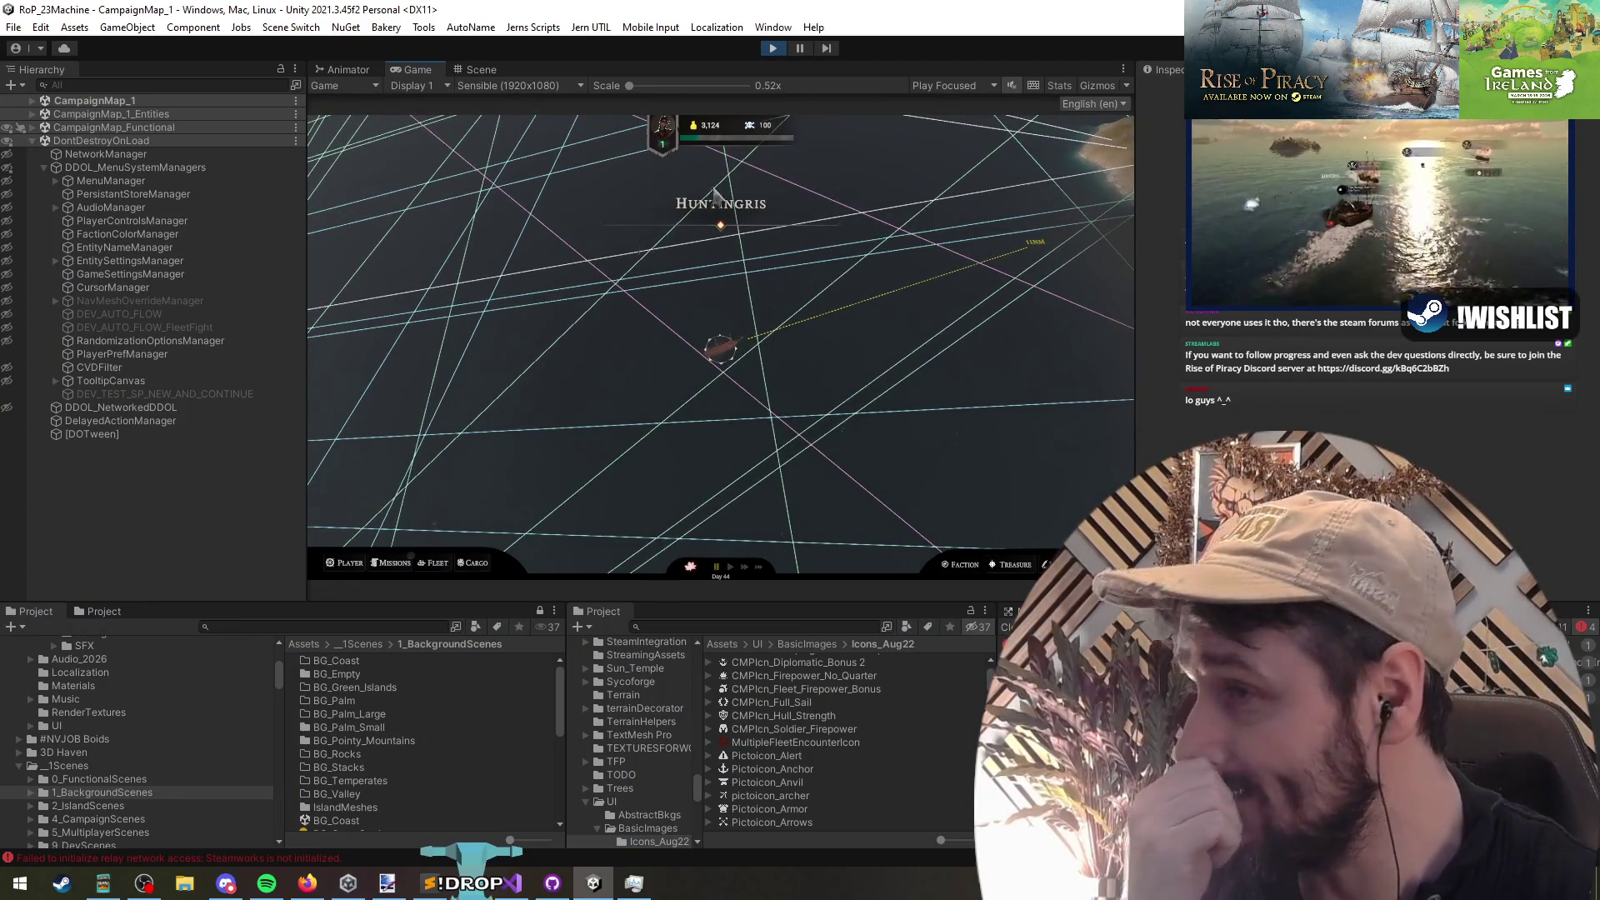
click(32, 141)
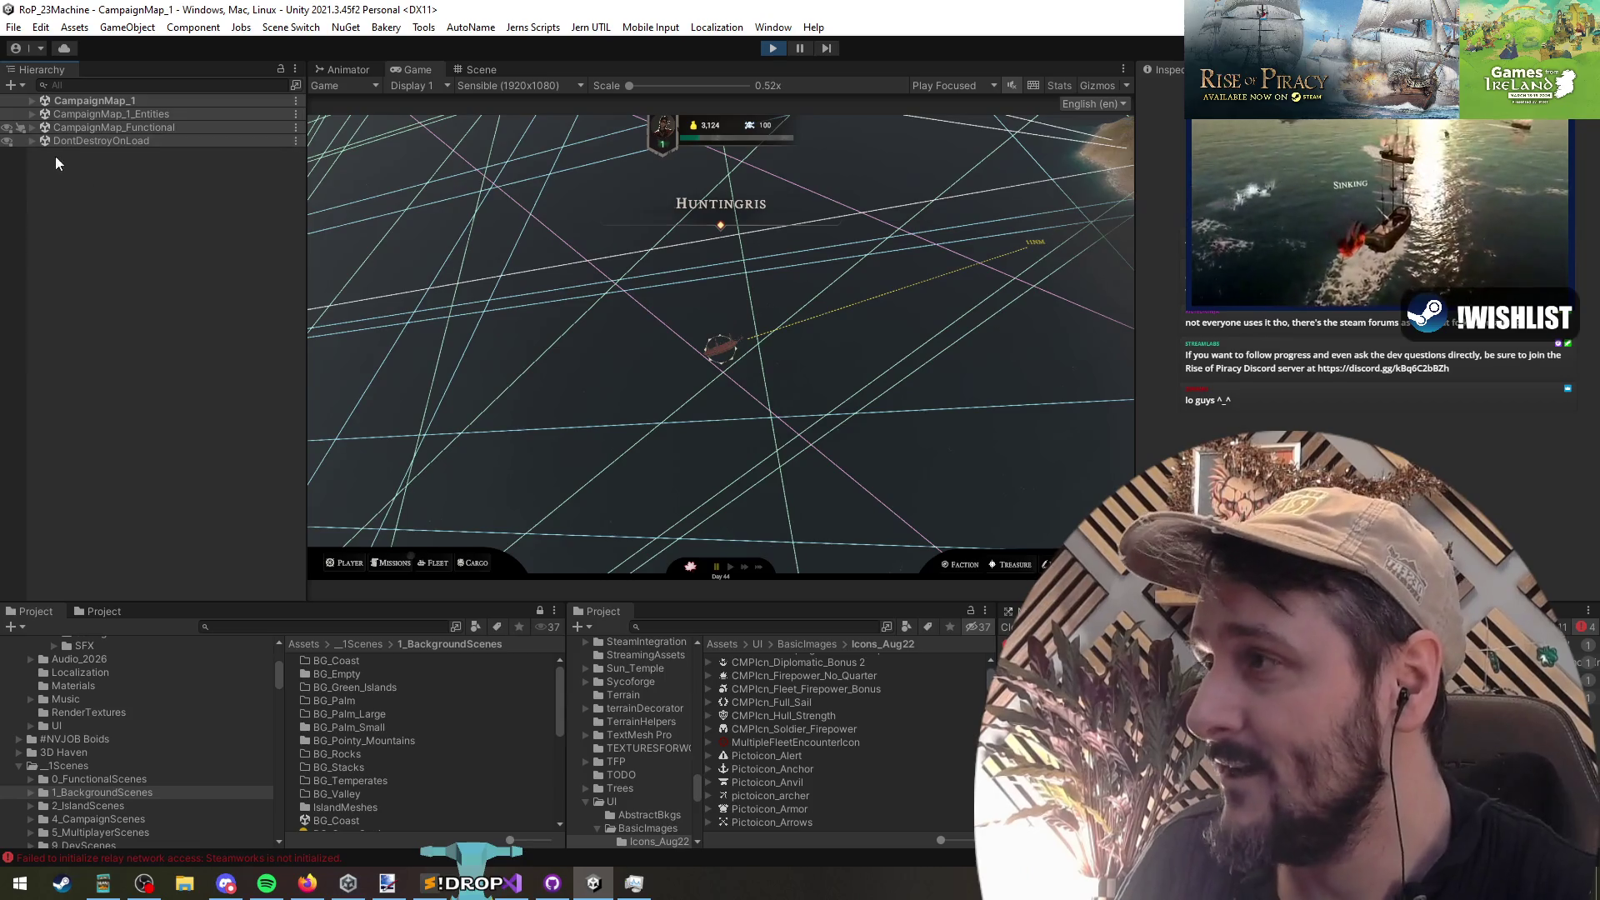
click(868, 421)
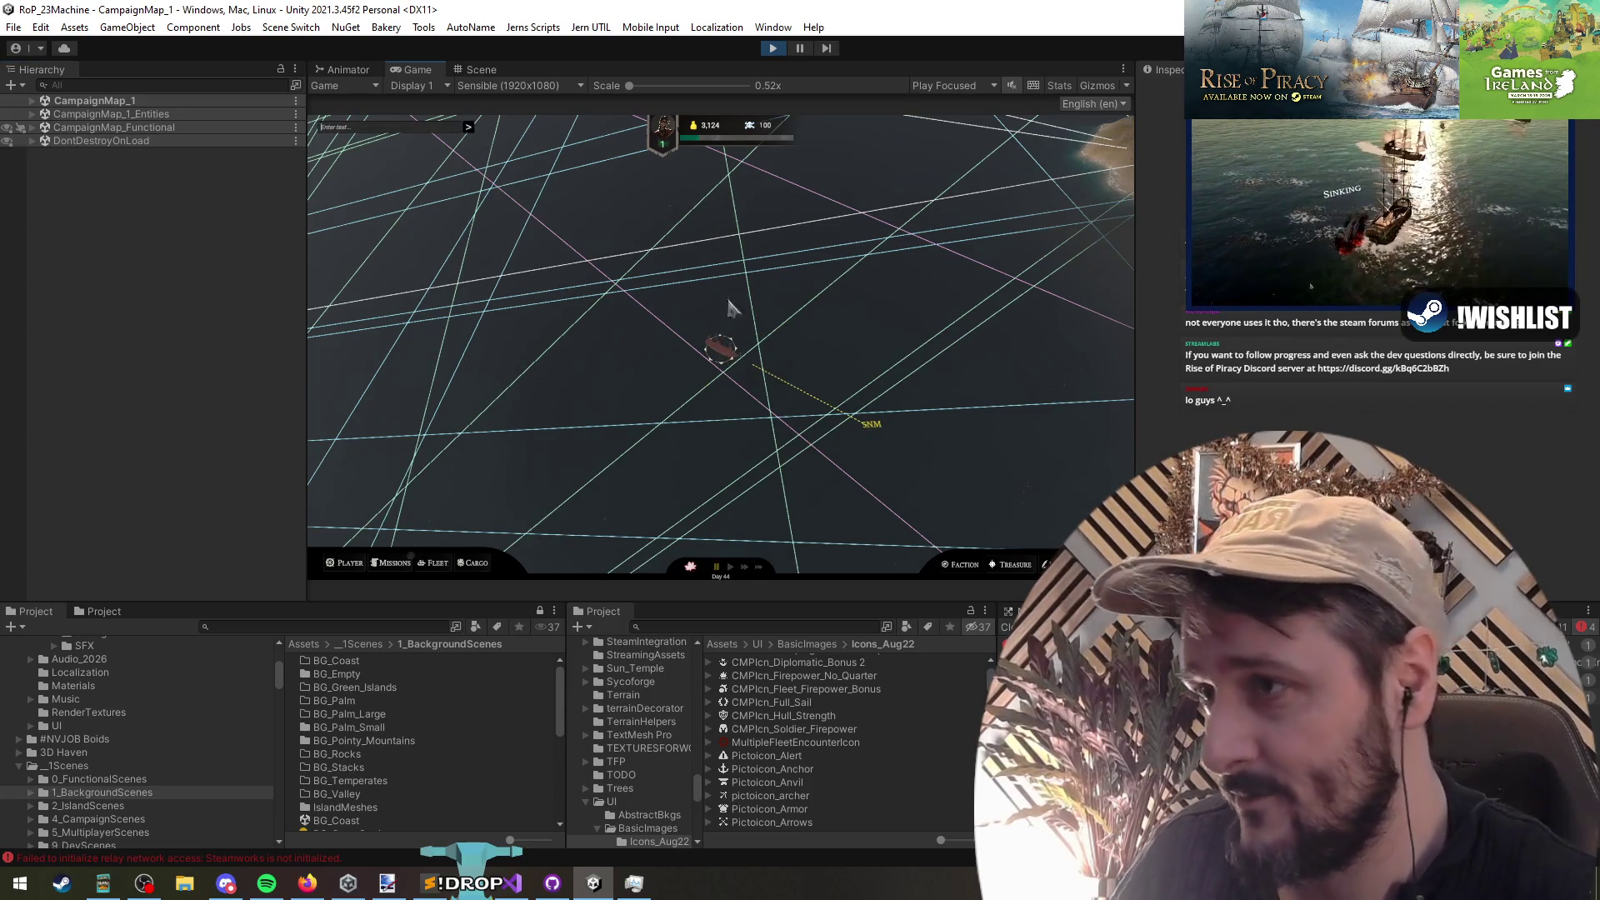
text(encounters)
key(Return)
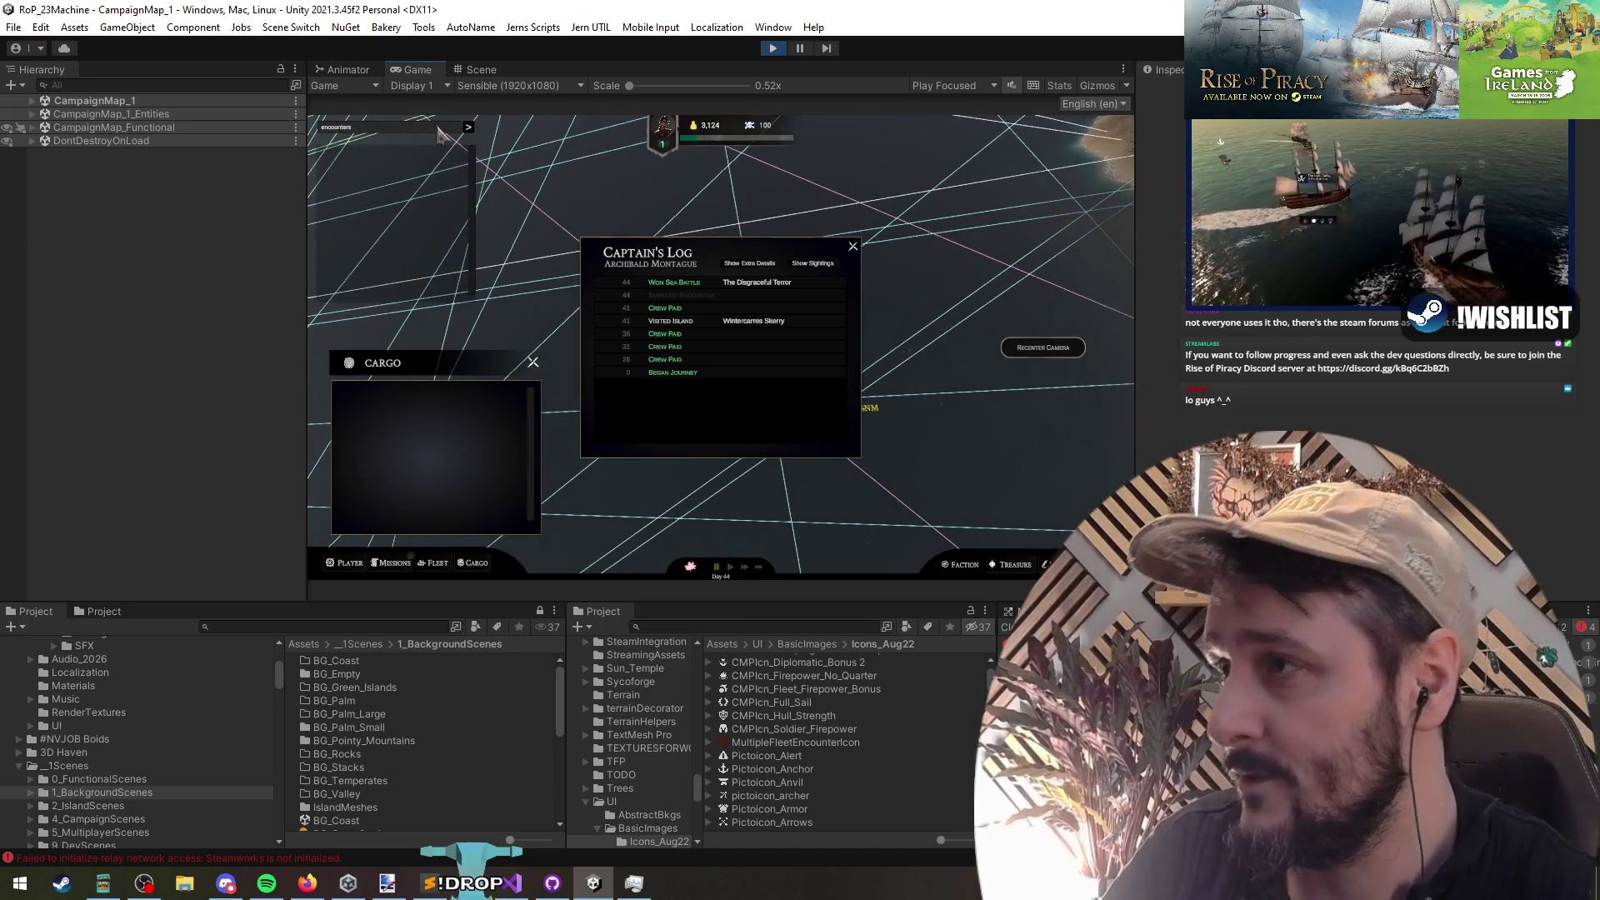
key(BackSpace)
Step: Run SpawnEncounter and close the Captain's Log, Cargo and encounter windows
click(404, 155)
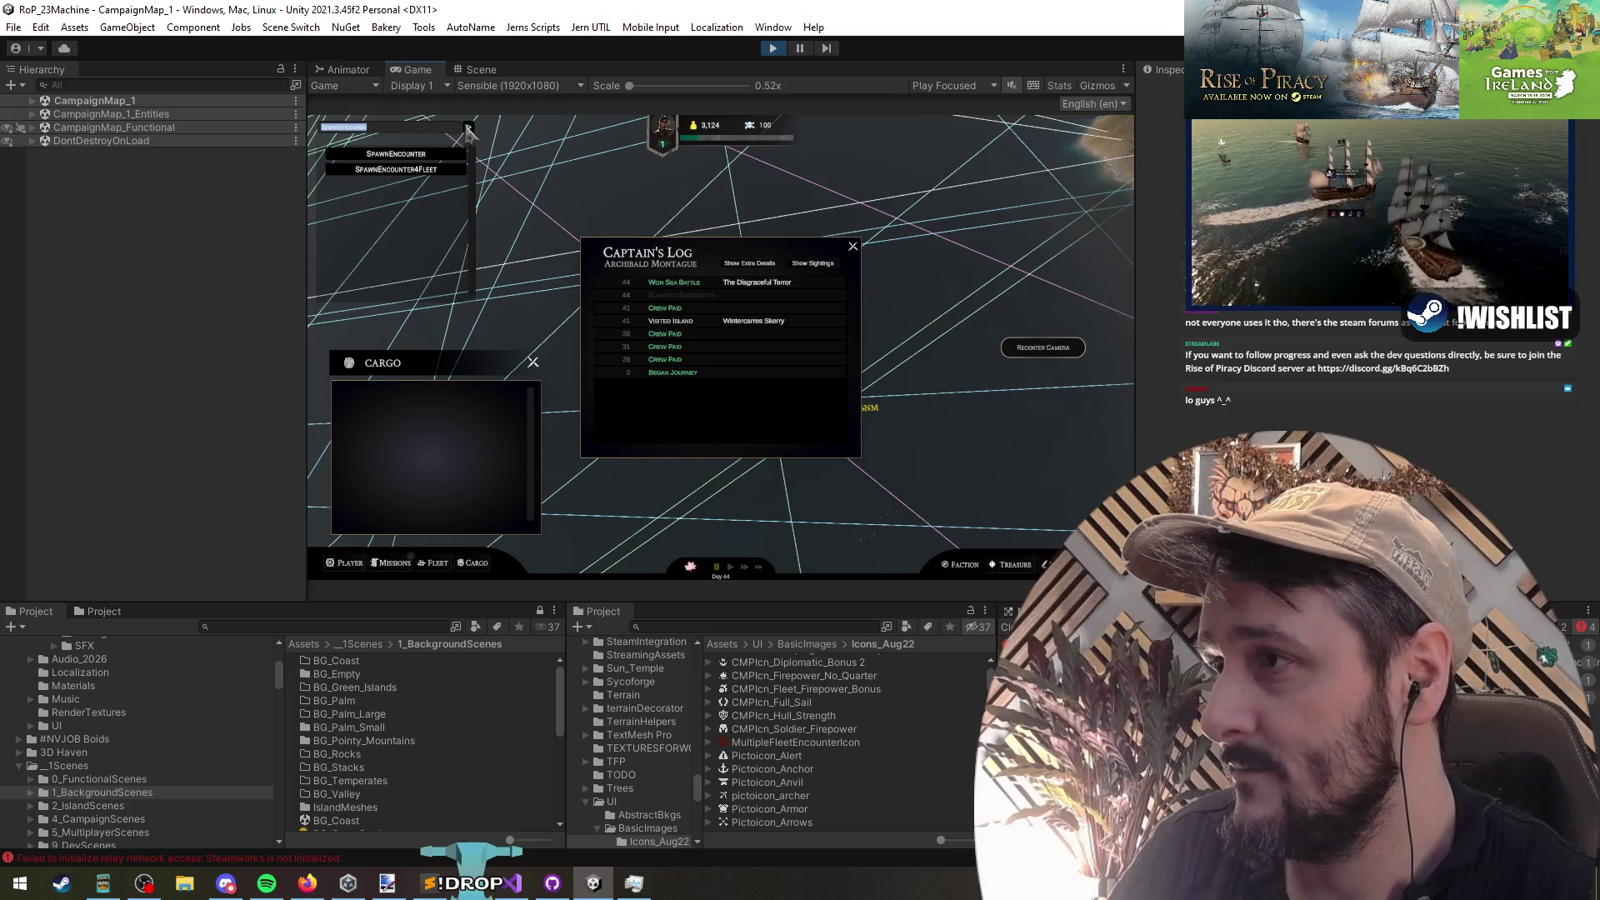
click(853, 247)
click(533, 362)
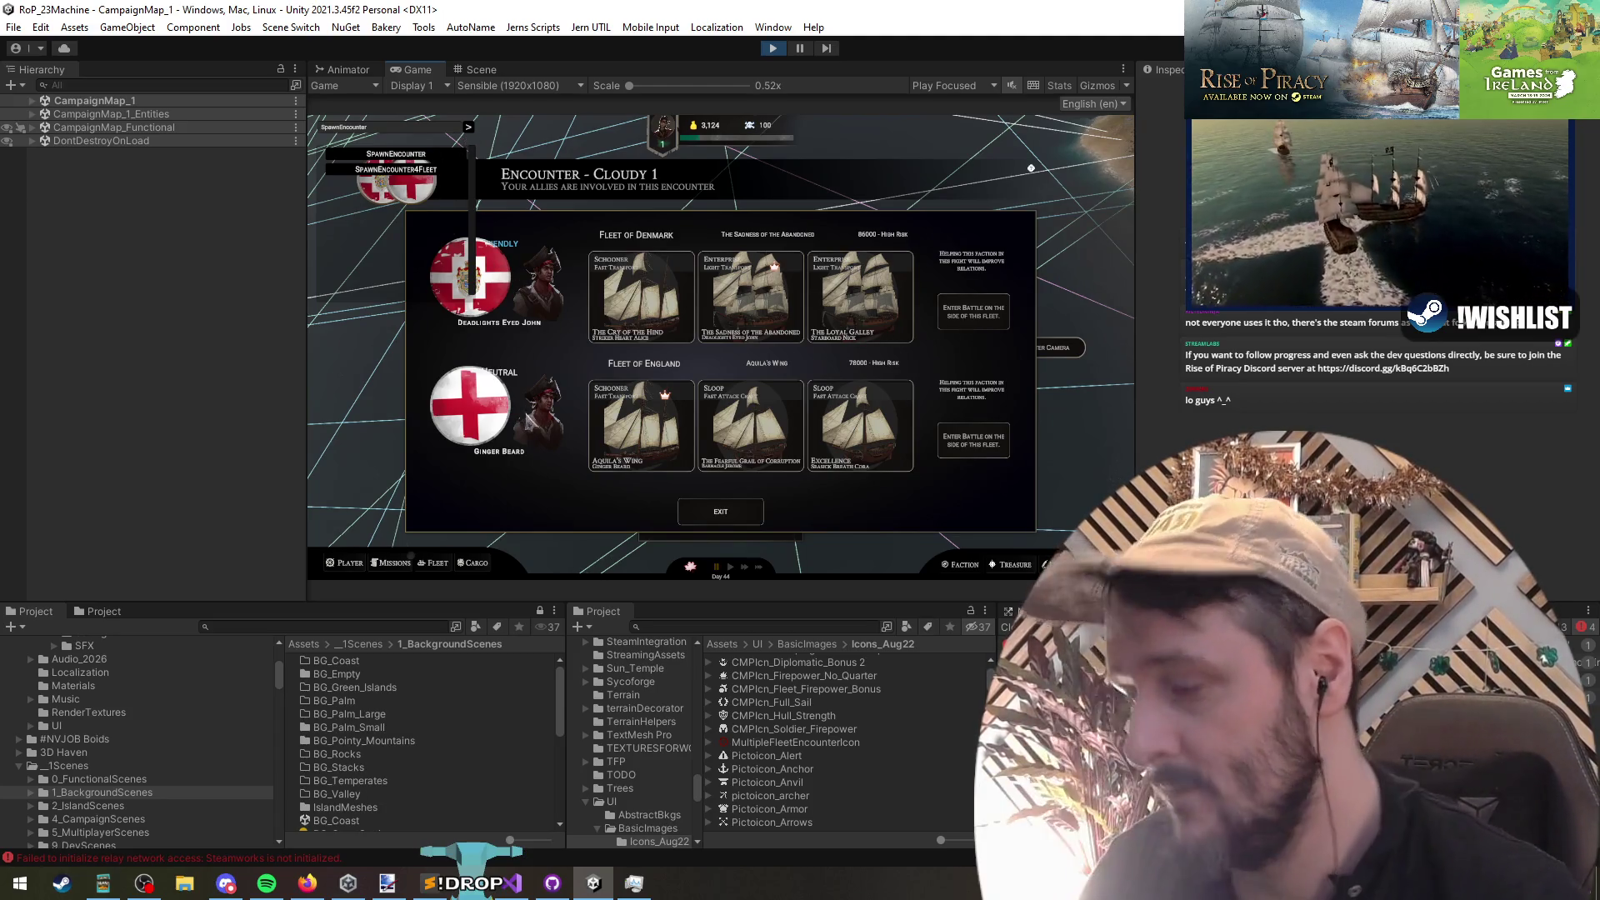
click(720, 511)
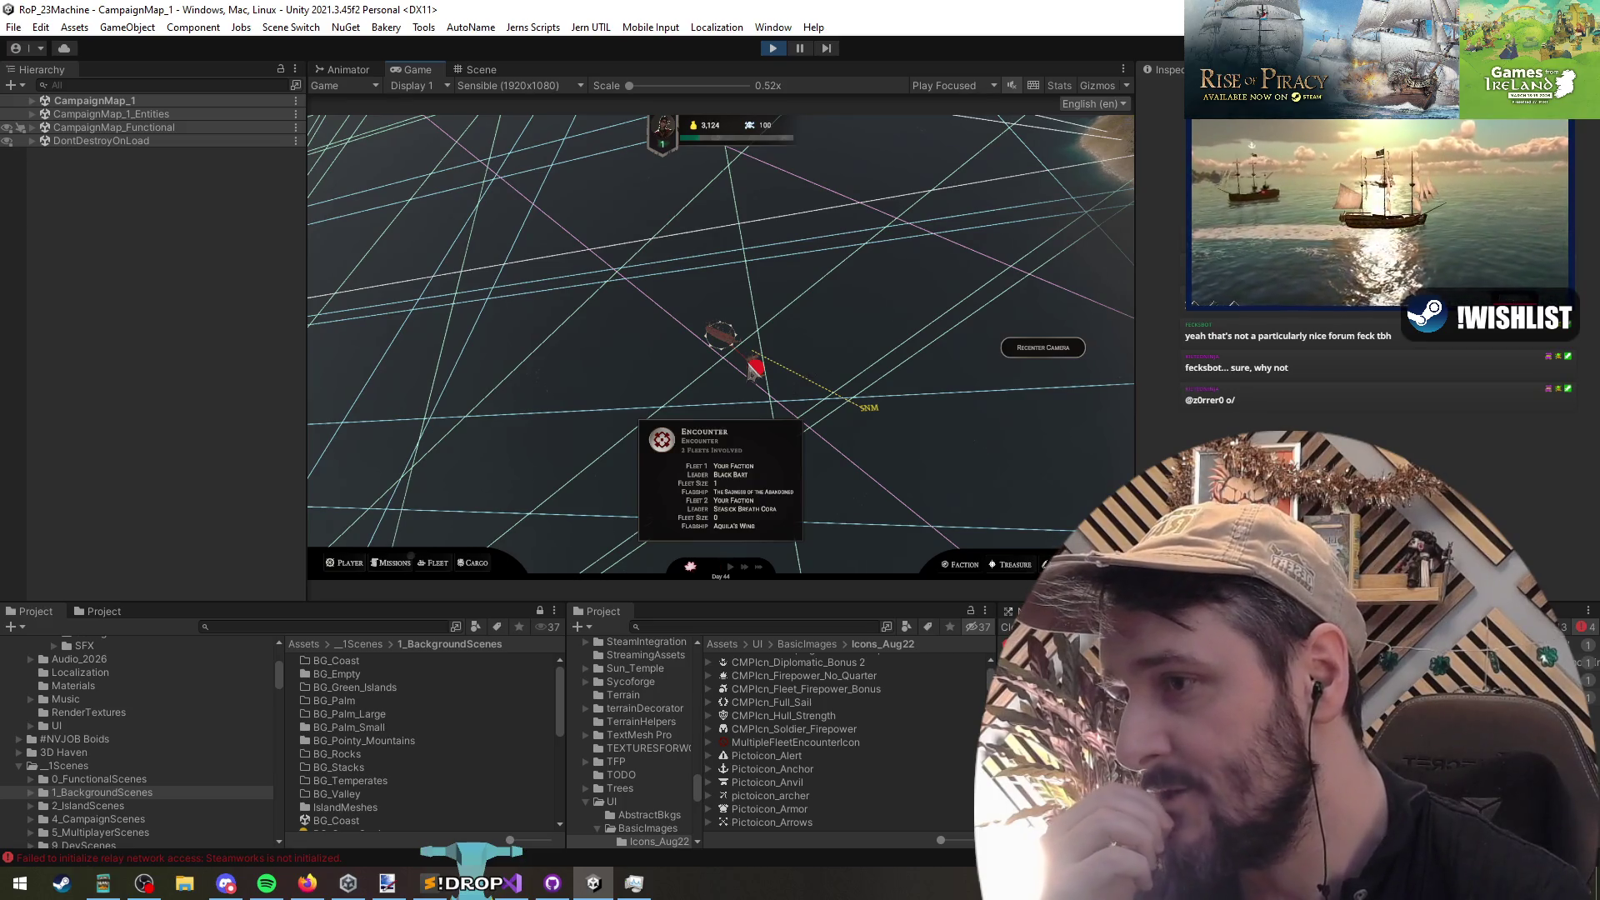
Step: Switch the Game view to Play Maximized so it fills the editor
click(748, 367)
click(742, 513)
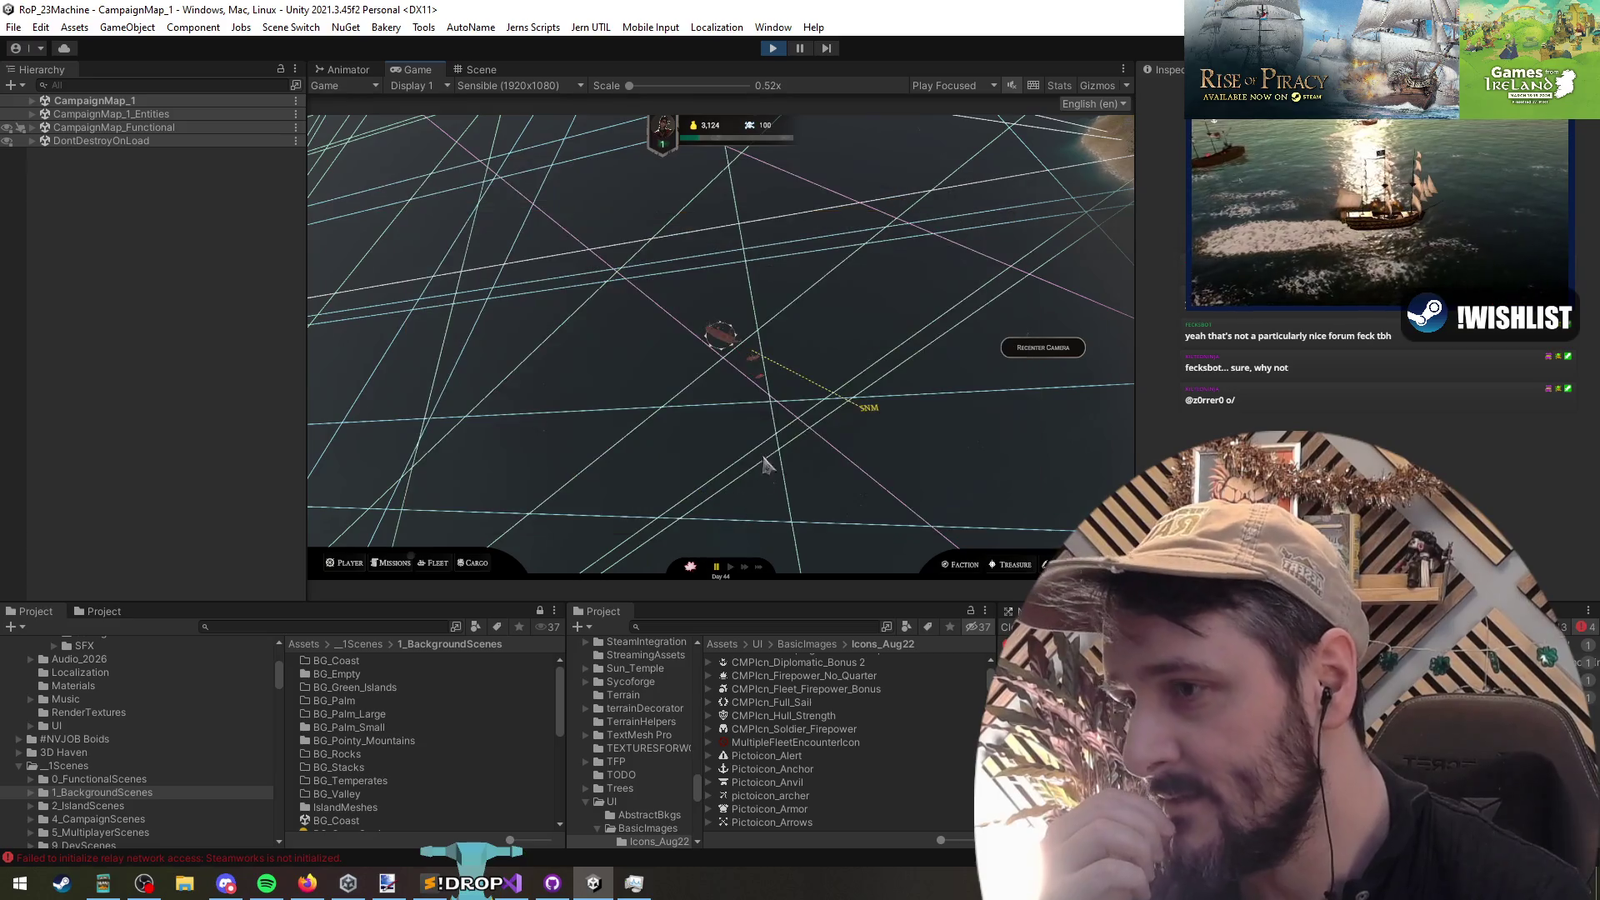
click(754, 368)
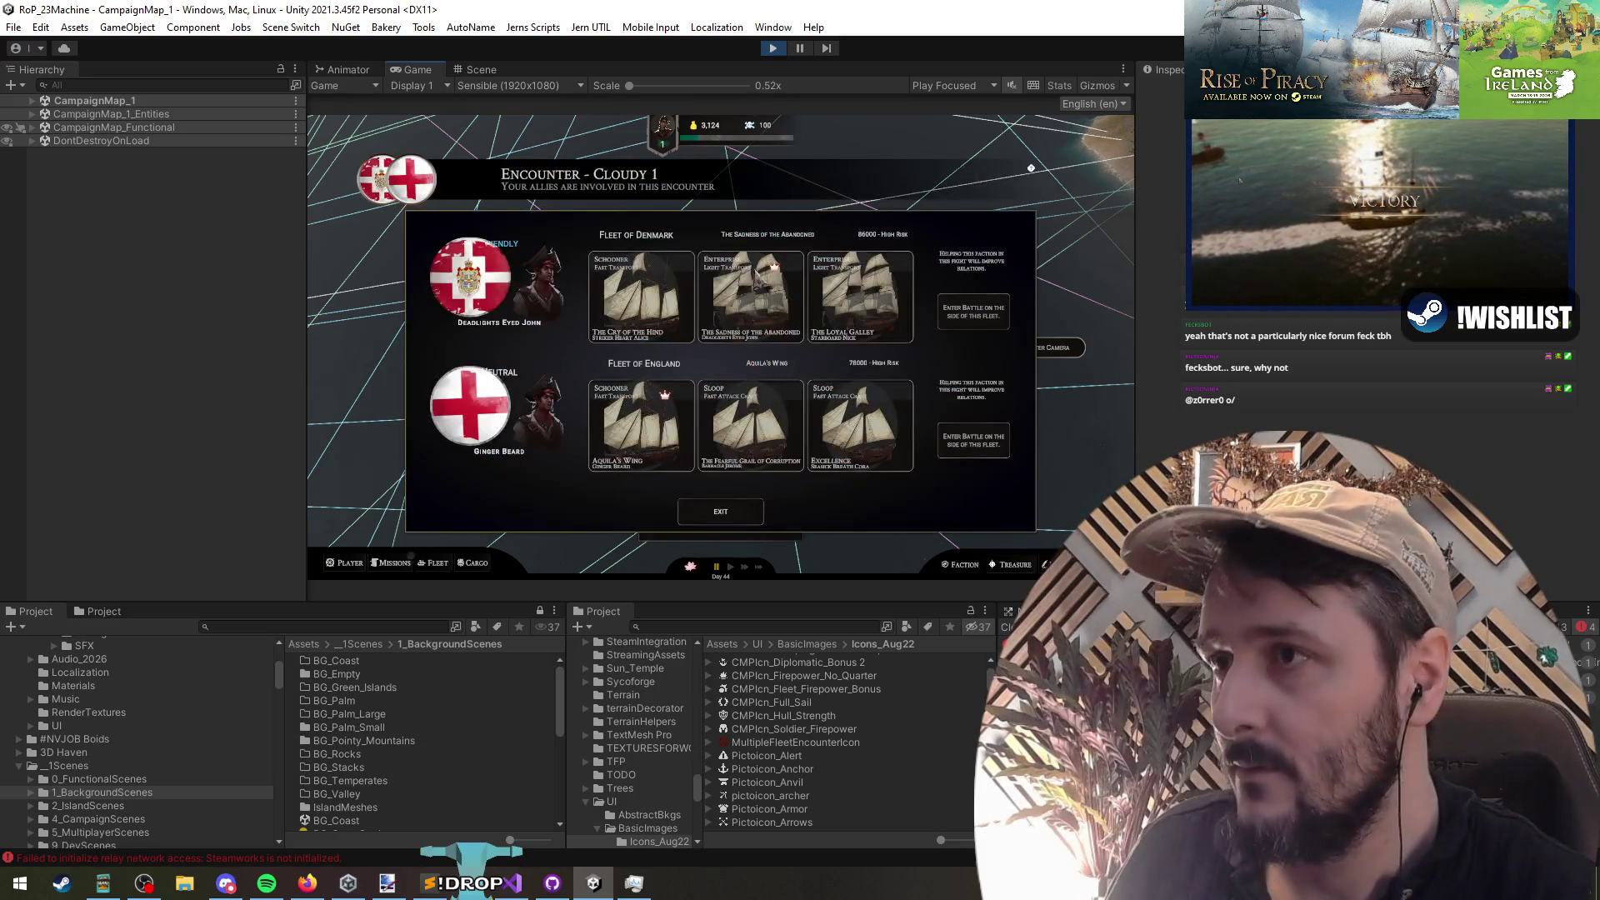
key(Escape)
click(954, 85)
click(973, 121)
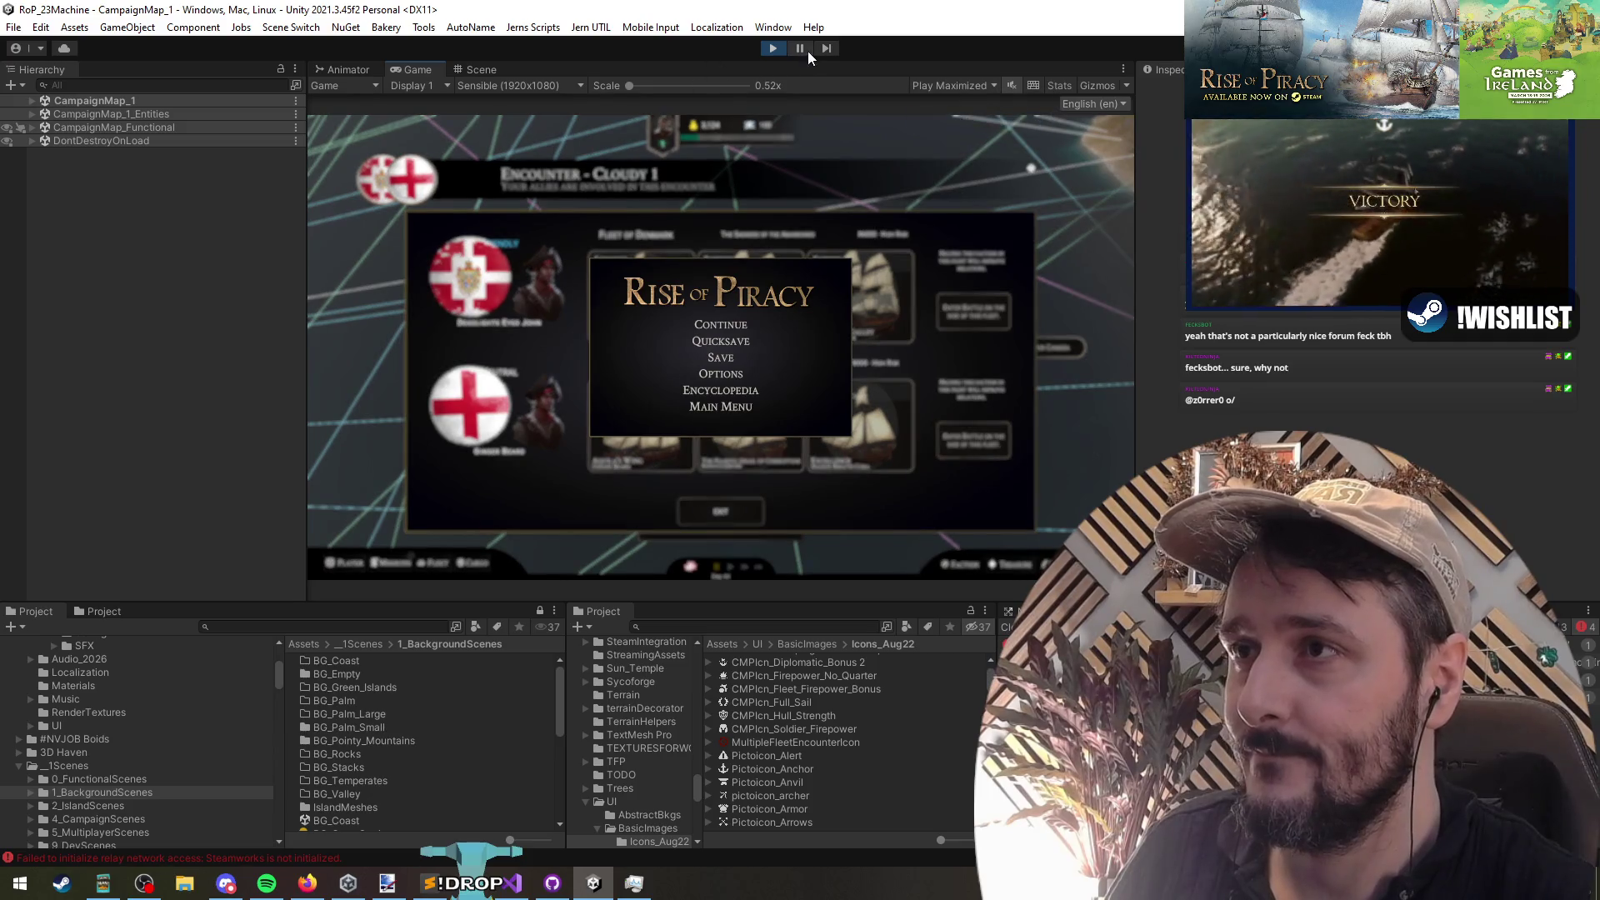
key(shift+space)
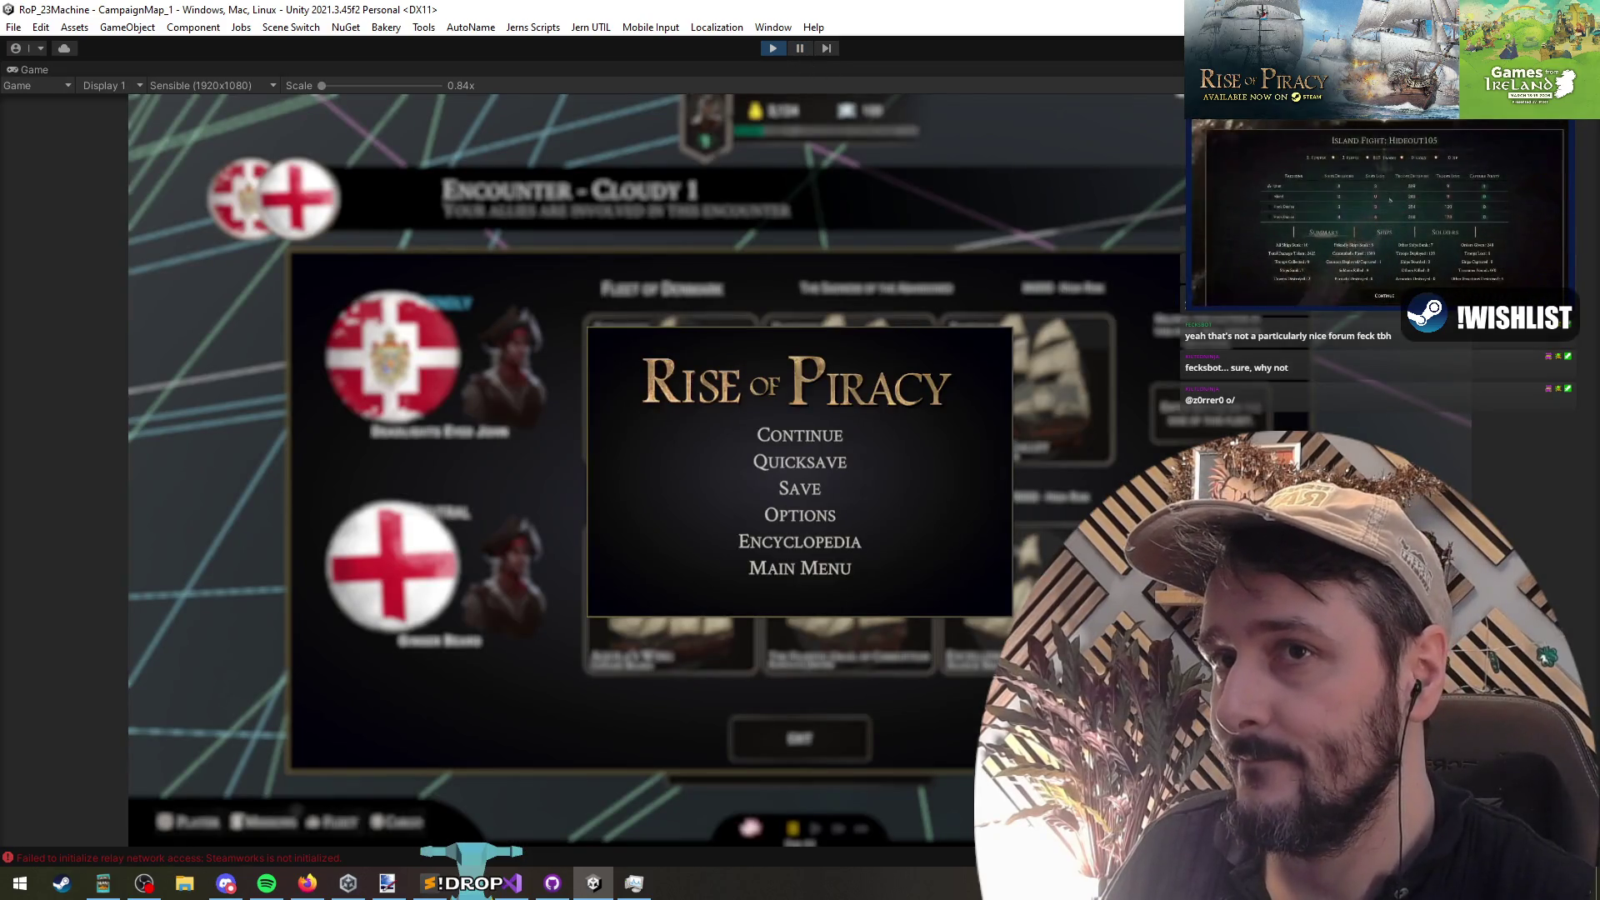
key(Escape)
key(Escape)
Step: Open the Cloudy 1 encounter dialog repeatedly to compare its ships, then return to Visual Studio
mouse_move(858, 504)
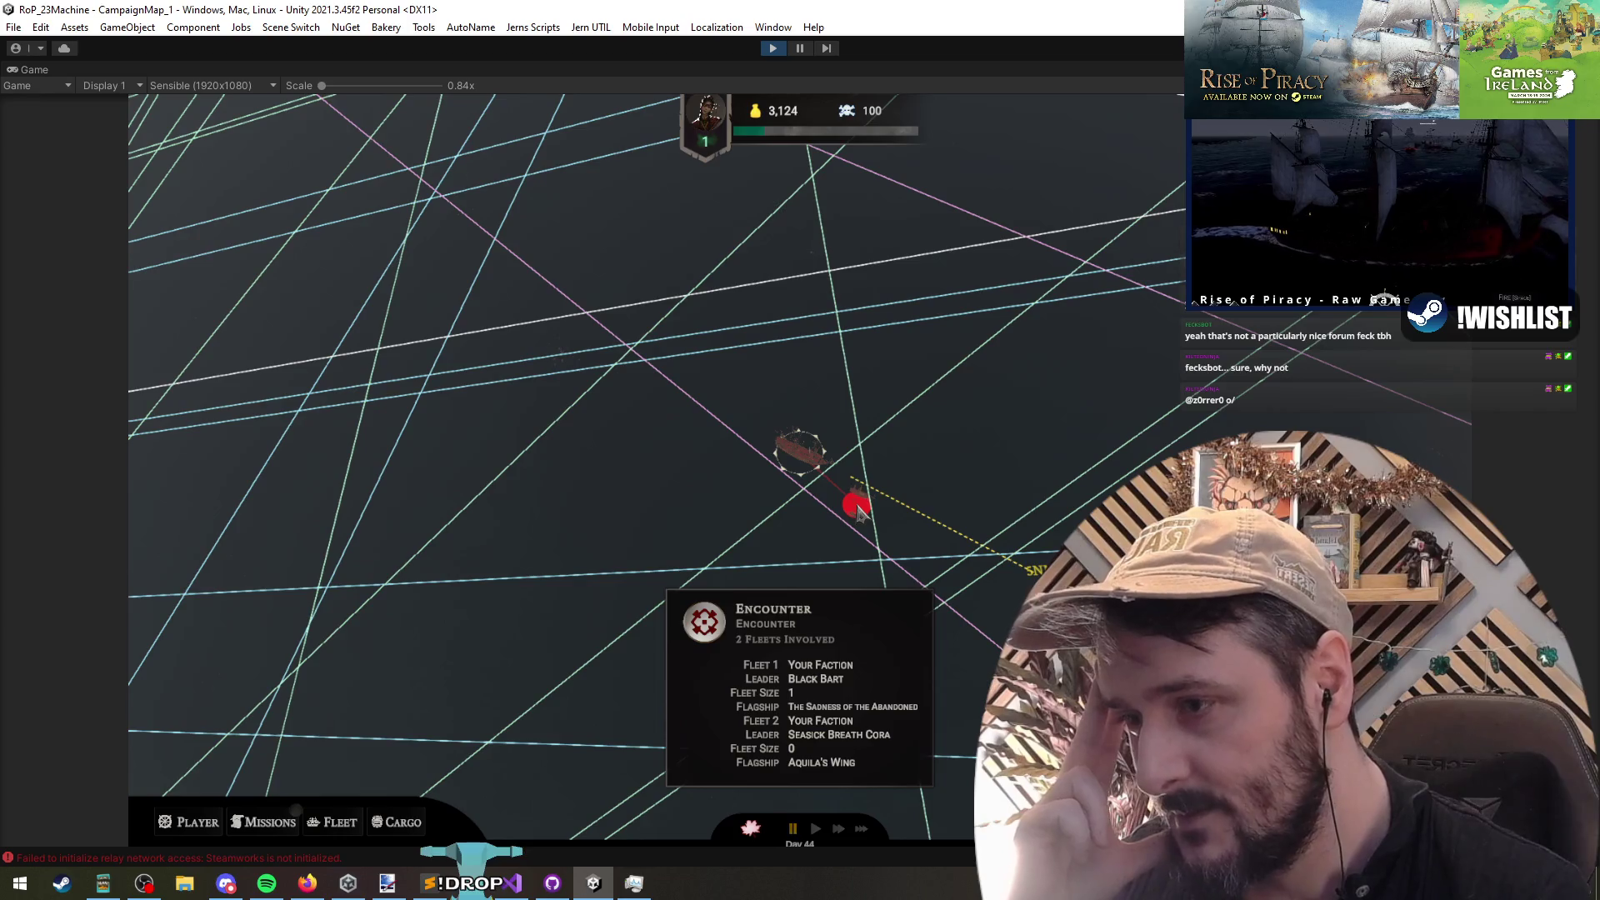
click(858, 507)
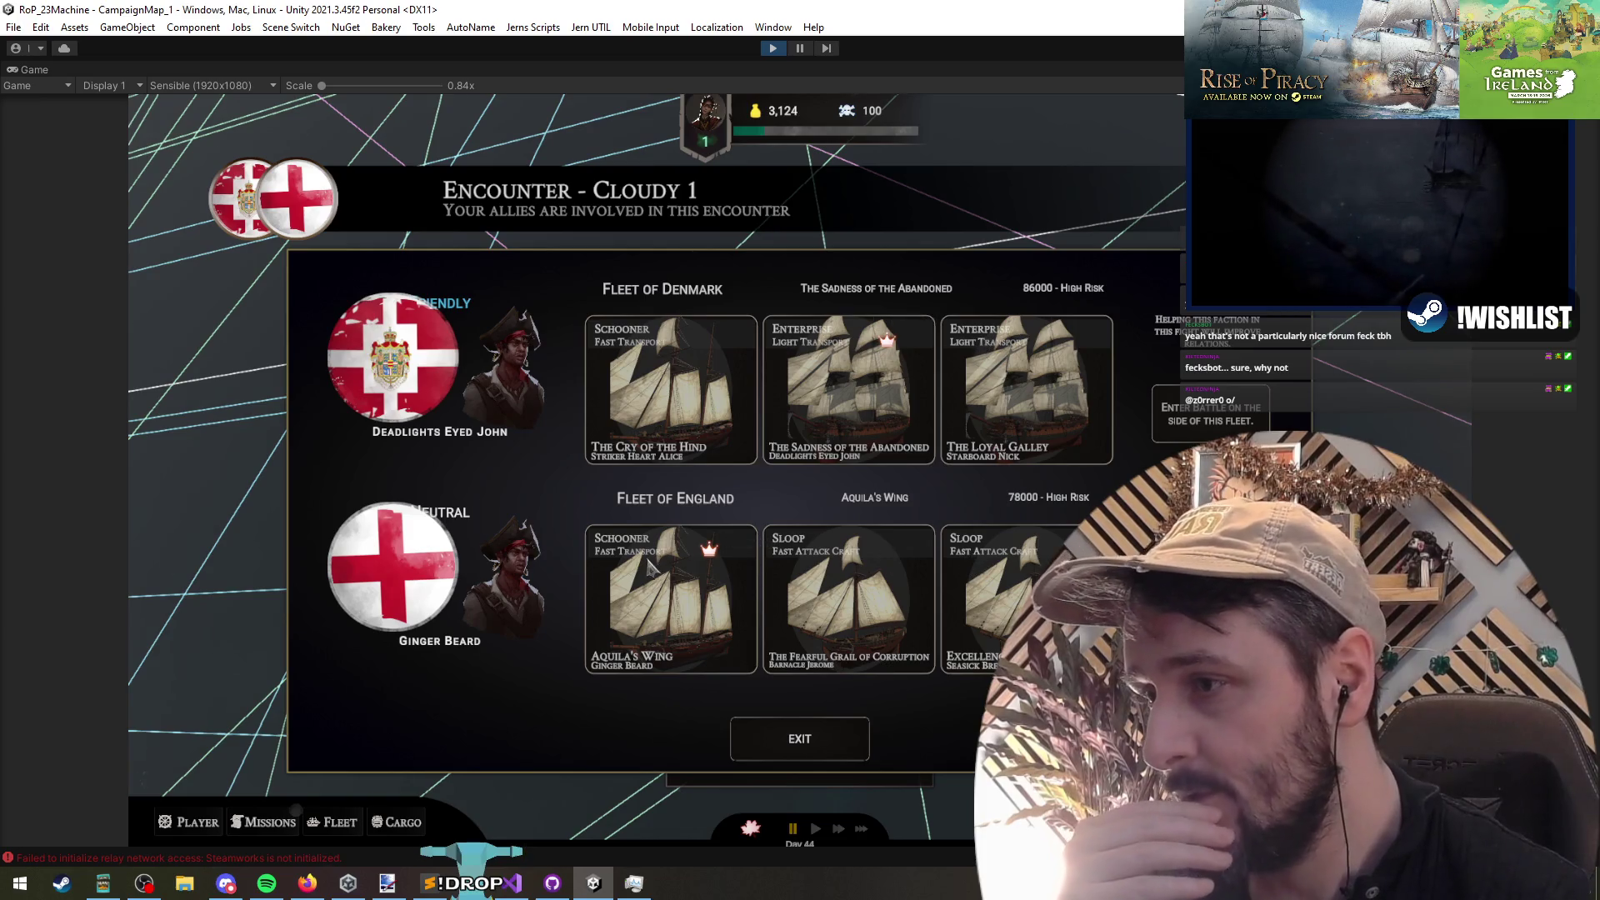
click(783, 738)
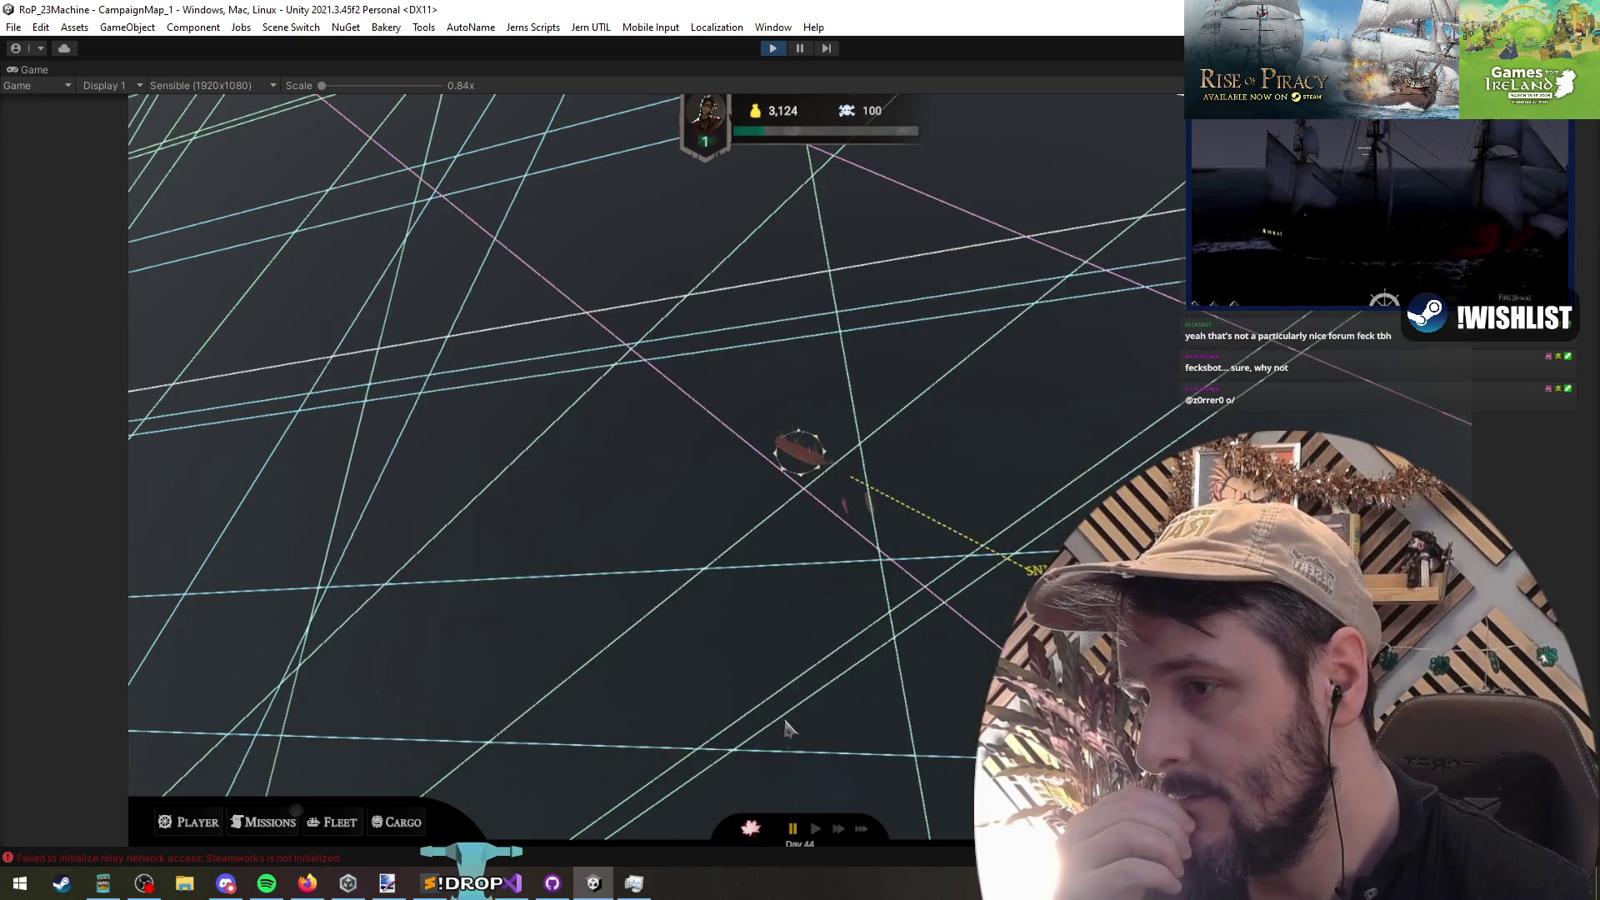
click(854, 501)
click(790, 745)
click(846, 504)
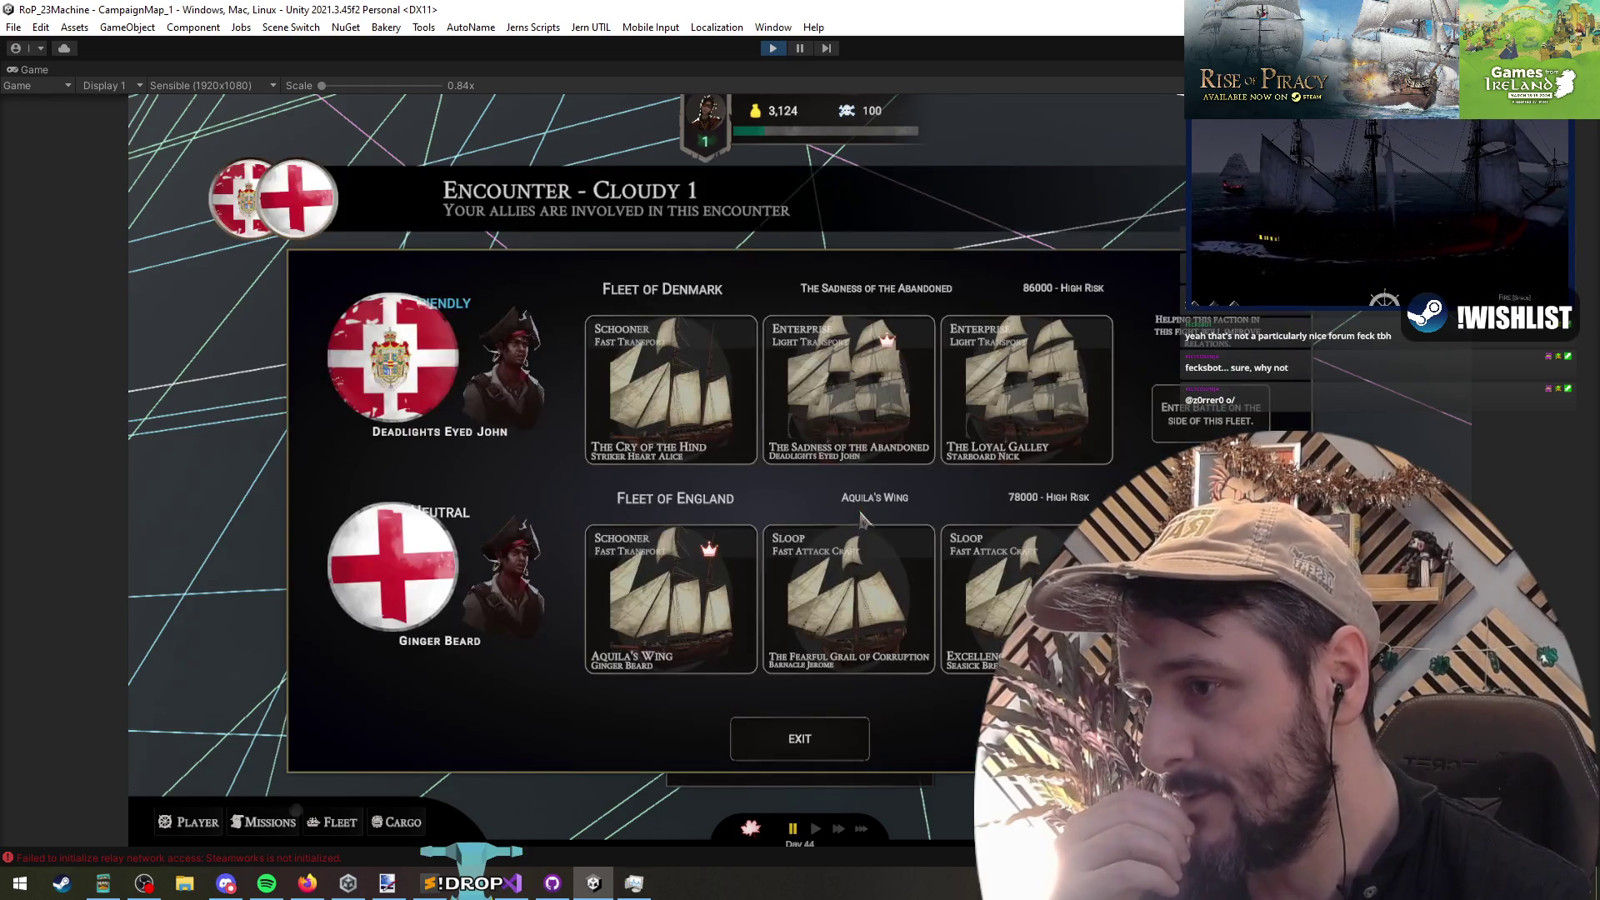
click(512, 882)
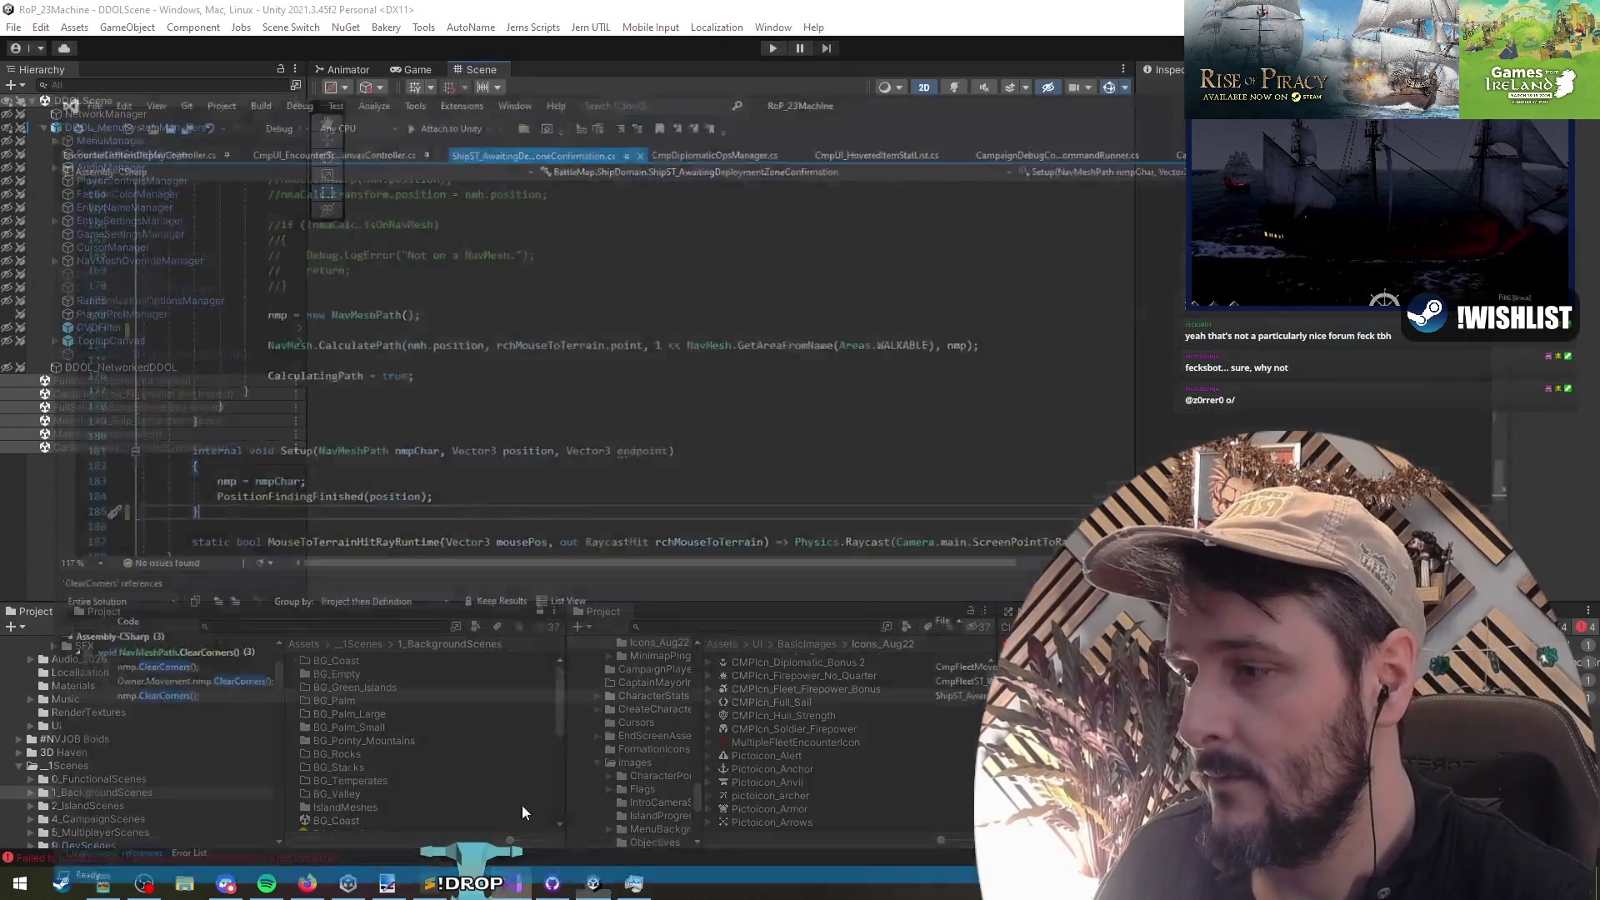
Step: Replace GetNumShips() on the Fleet Size line with dat.ShipsInFleet.Count
key(ctrl+Tab)
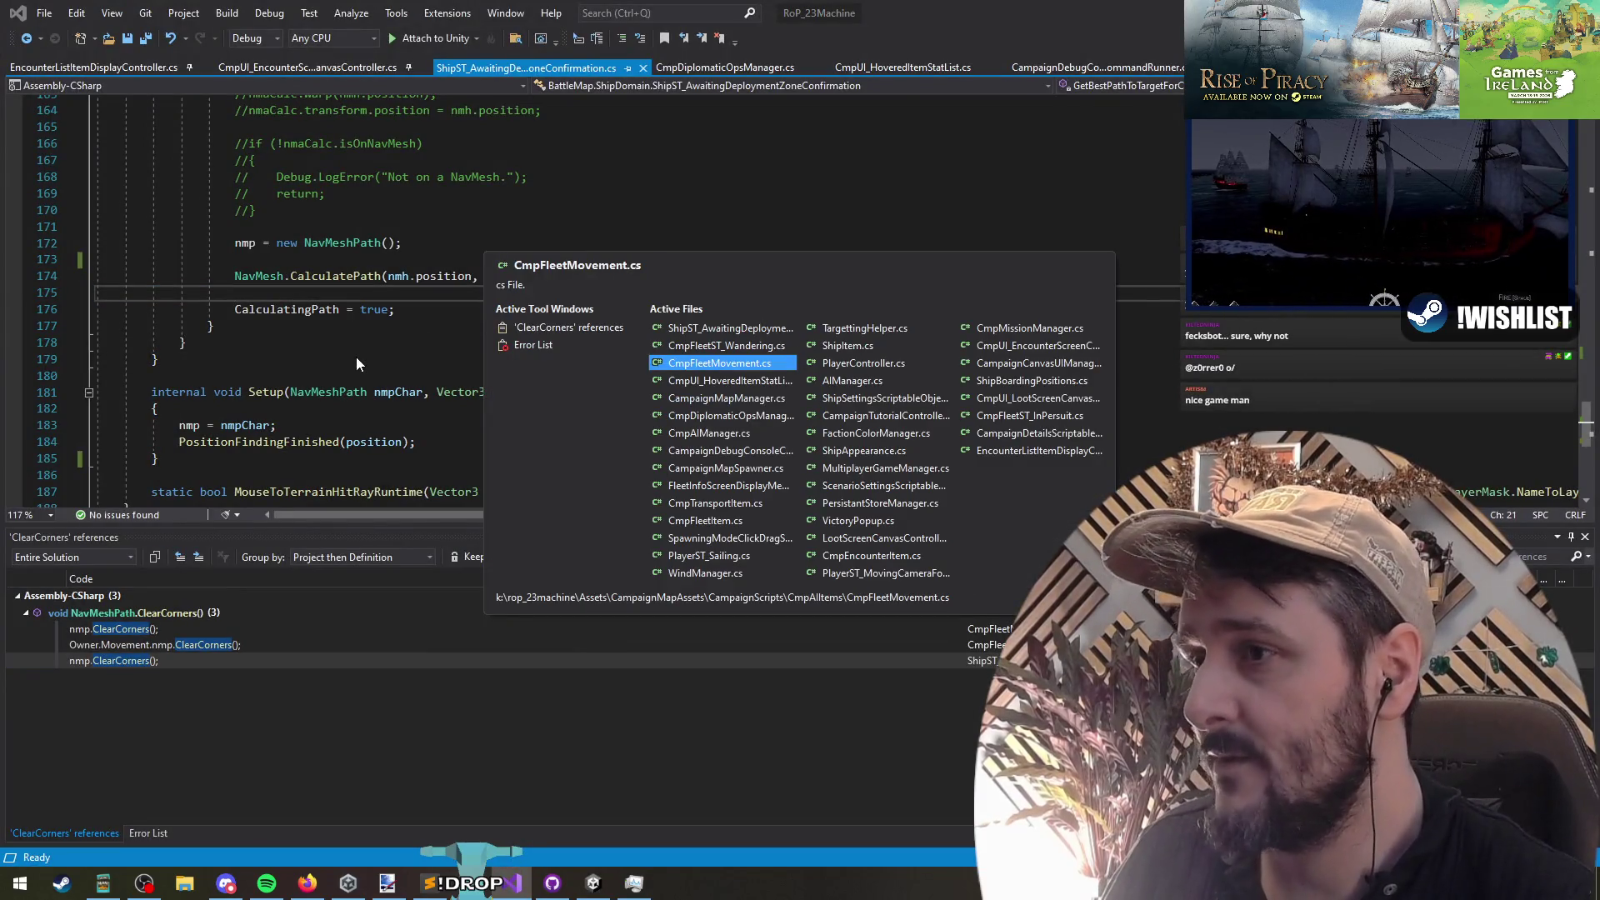
key(ctrl+Tab)
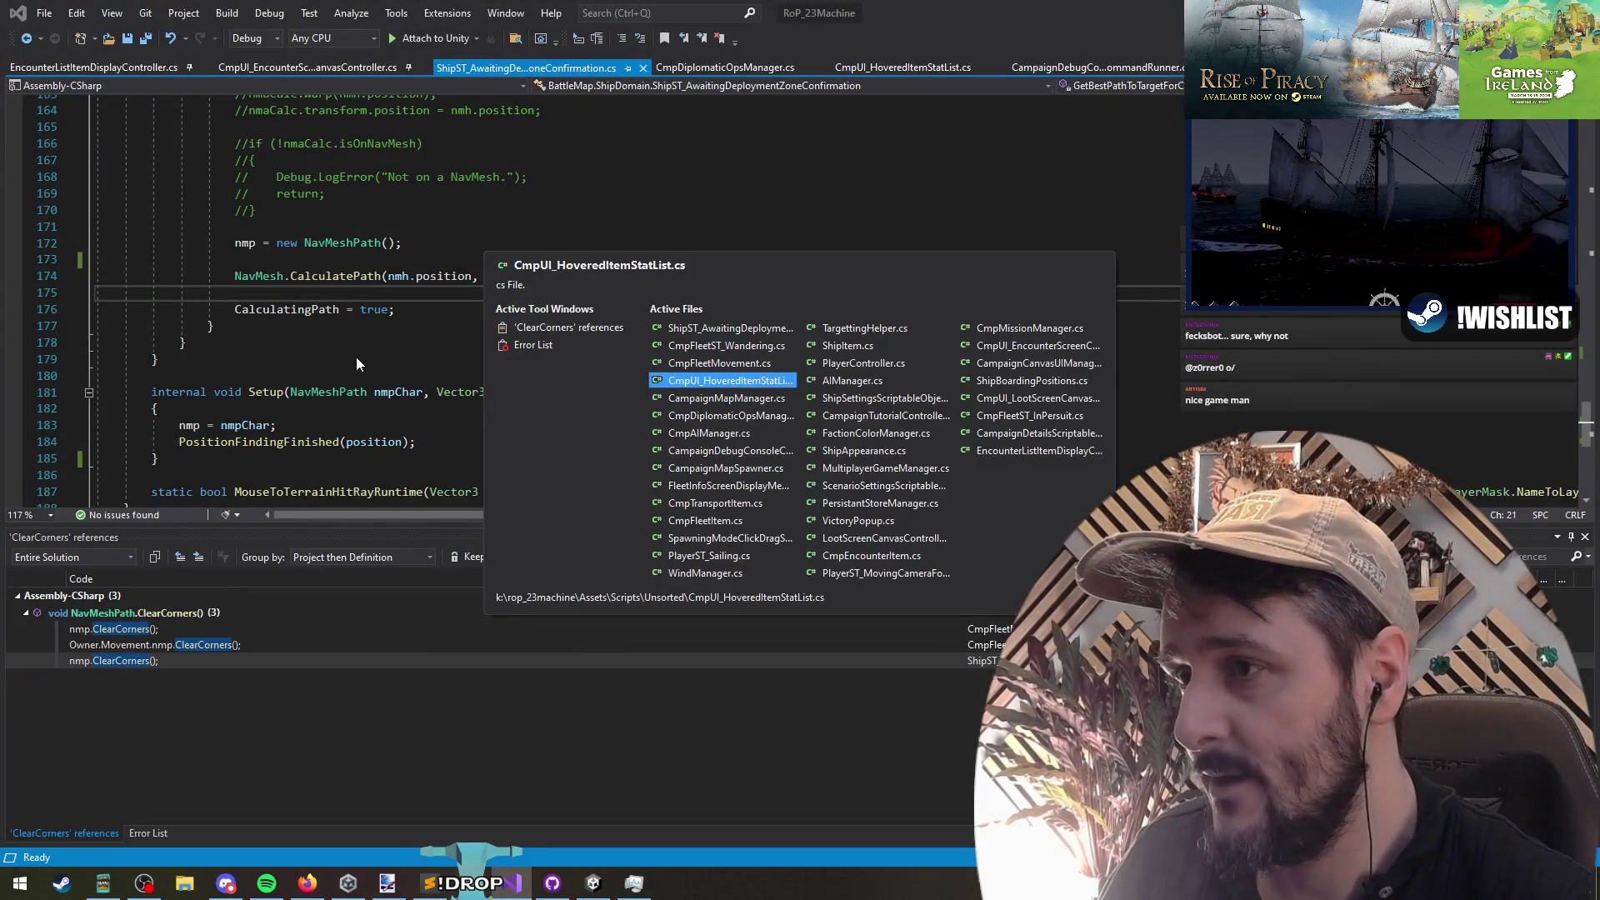
click(537, 318)
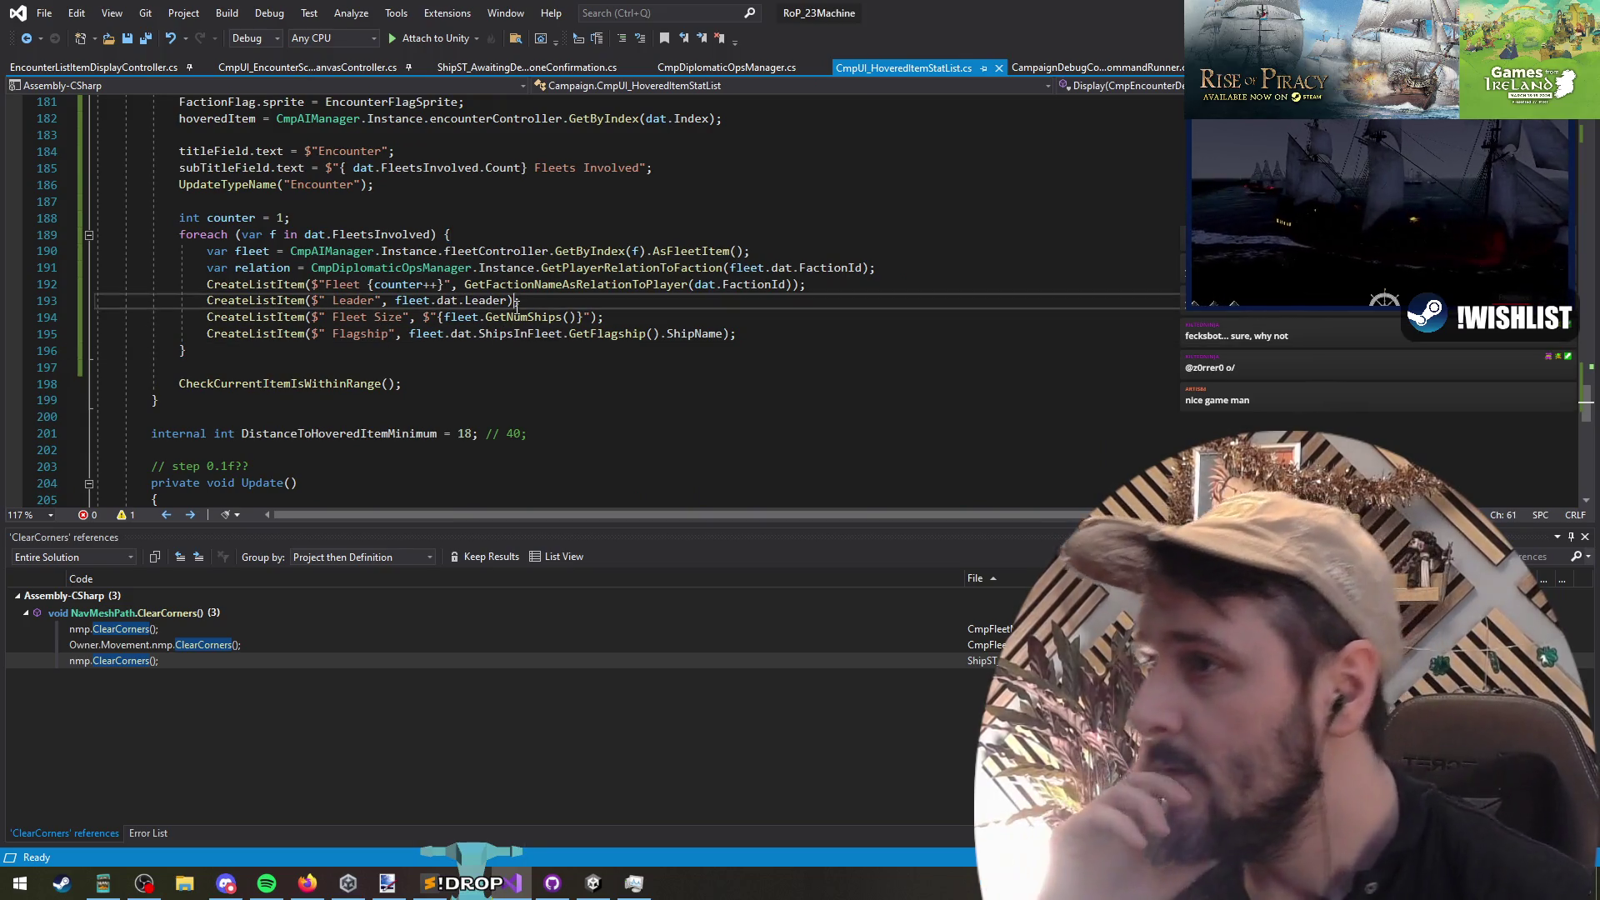
key(F12)
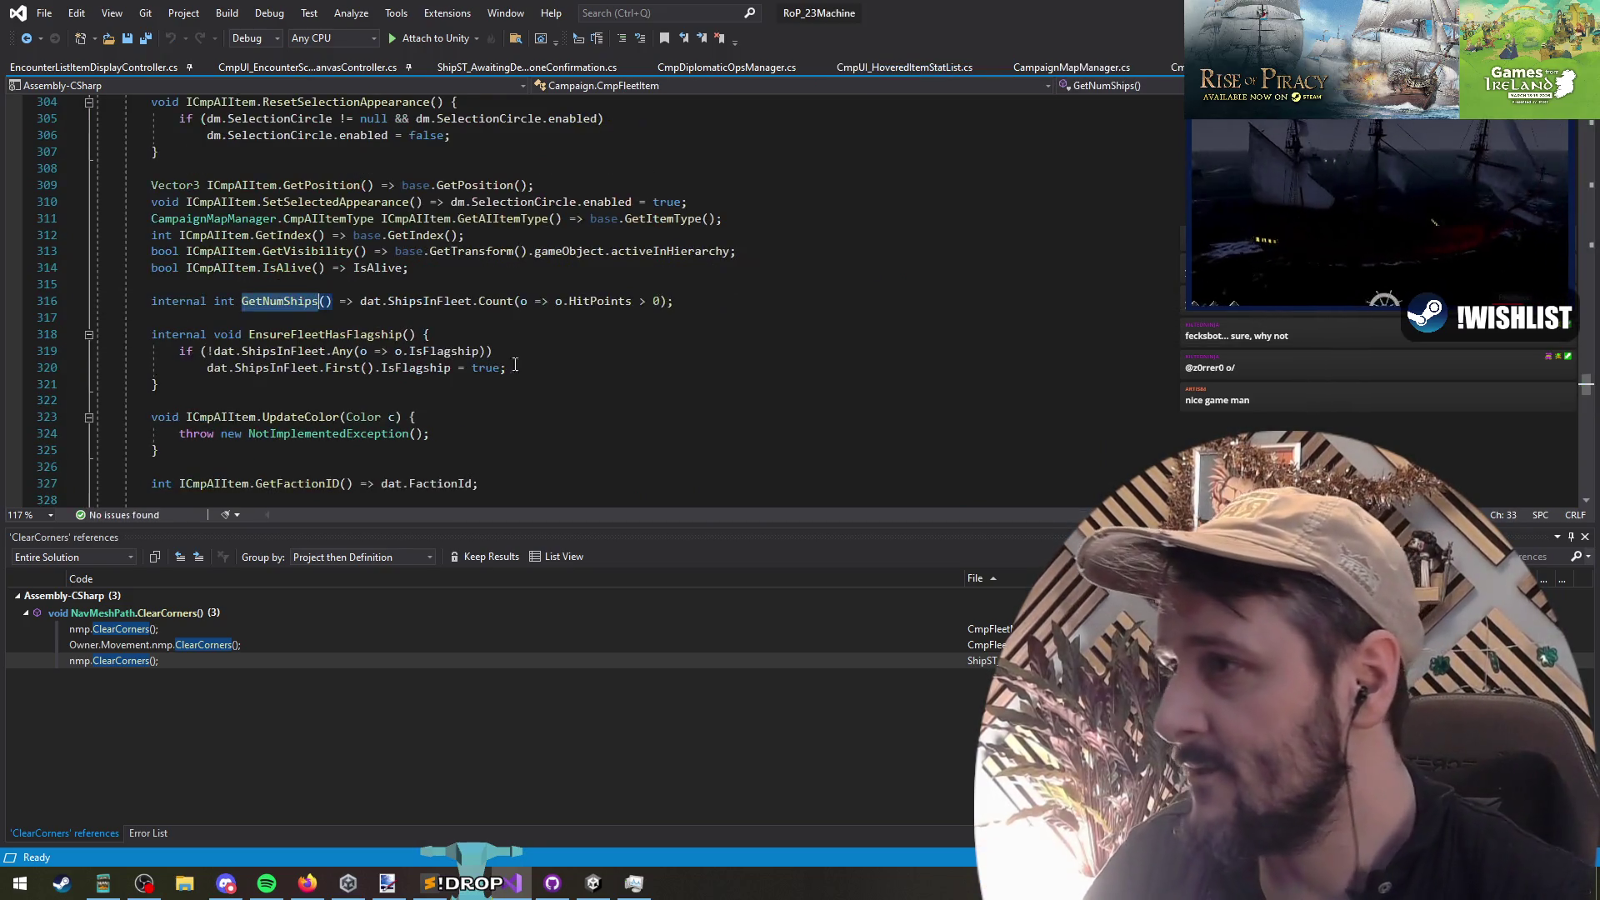
drag(583, 301, 668, 300)
click(39, 39)
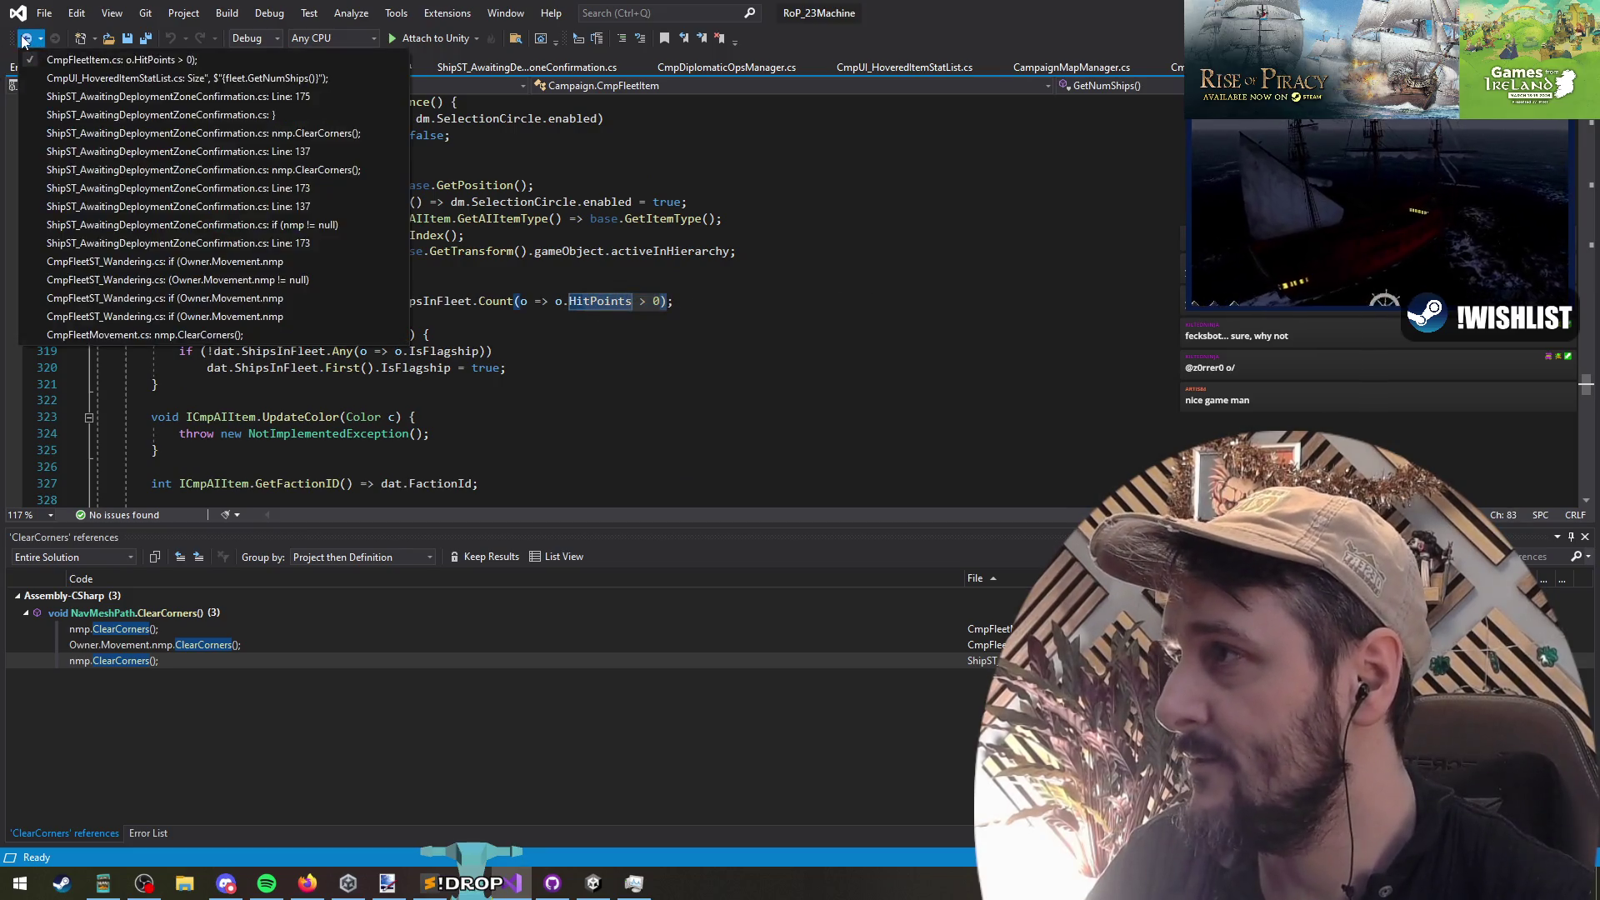
click(27, 44)
double_click(504, 318)
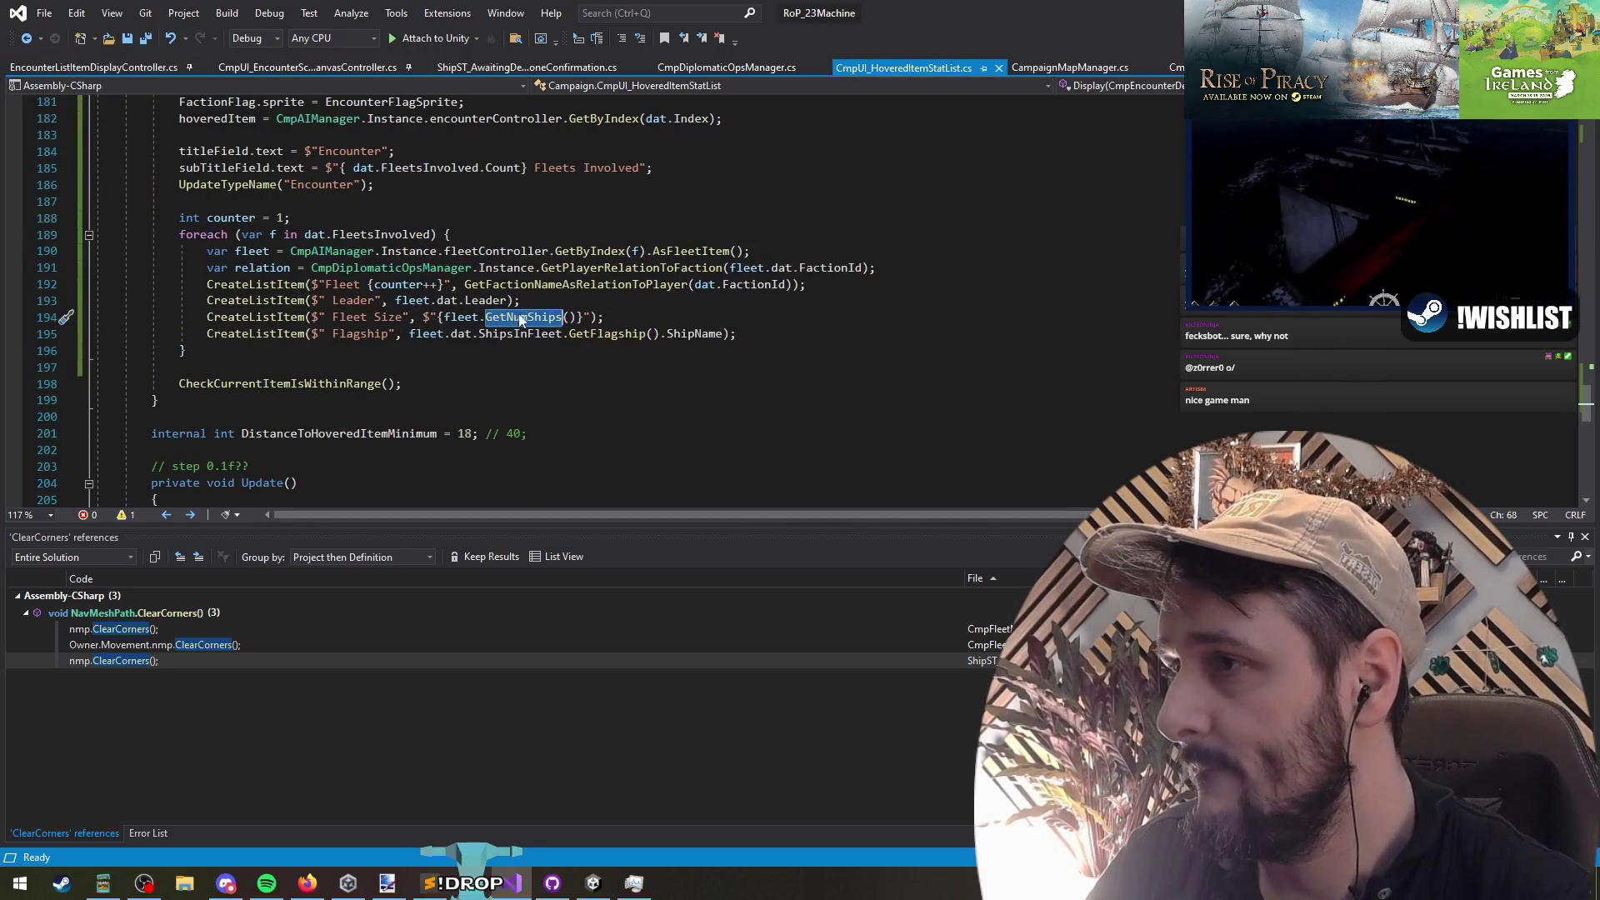
scroll(654, 427, up, 2)
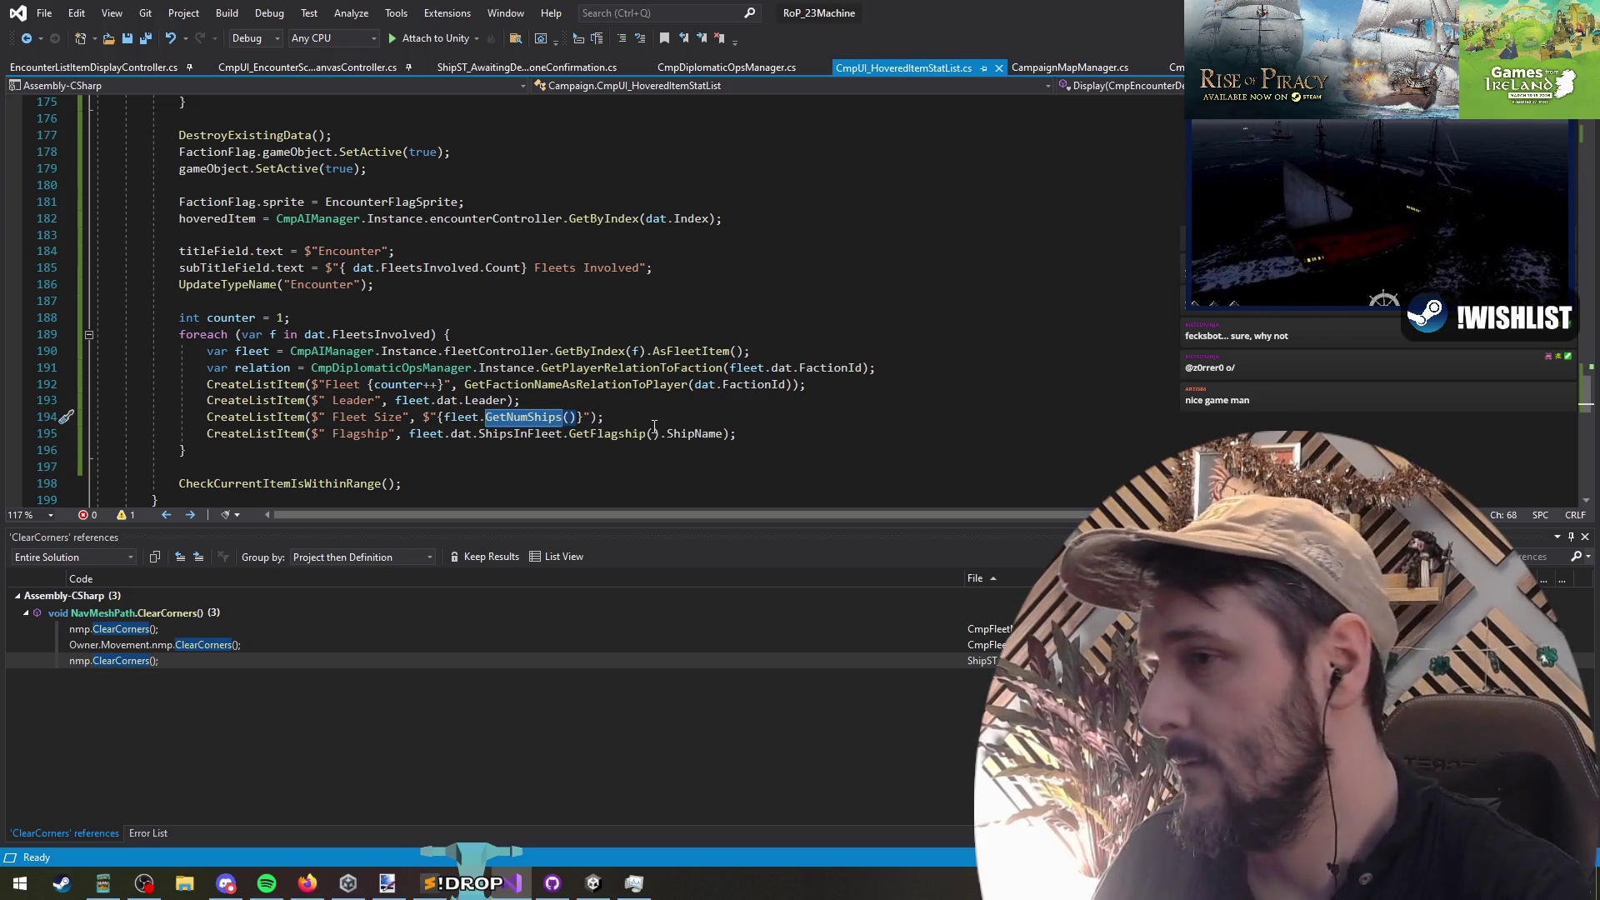
key(Left)
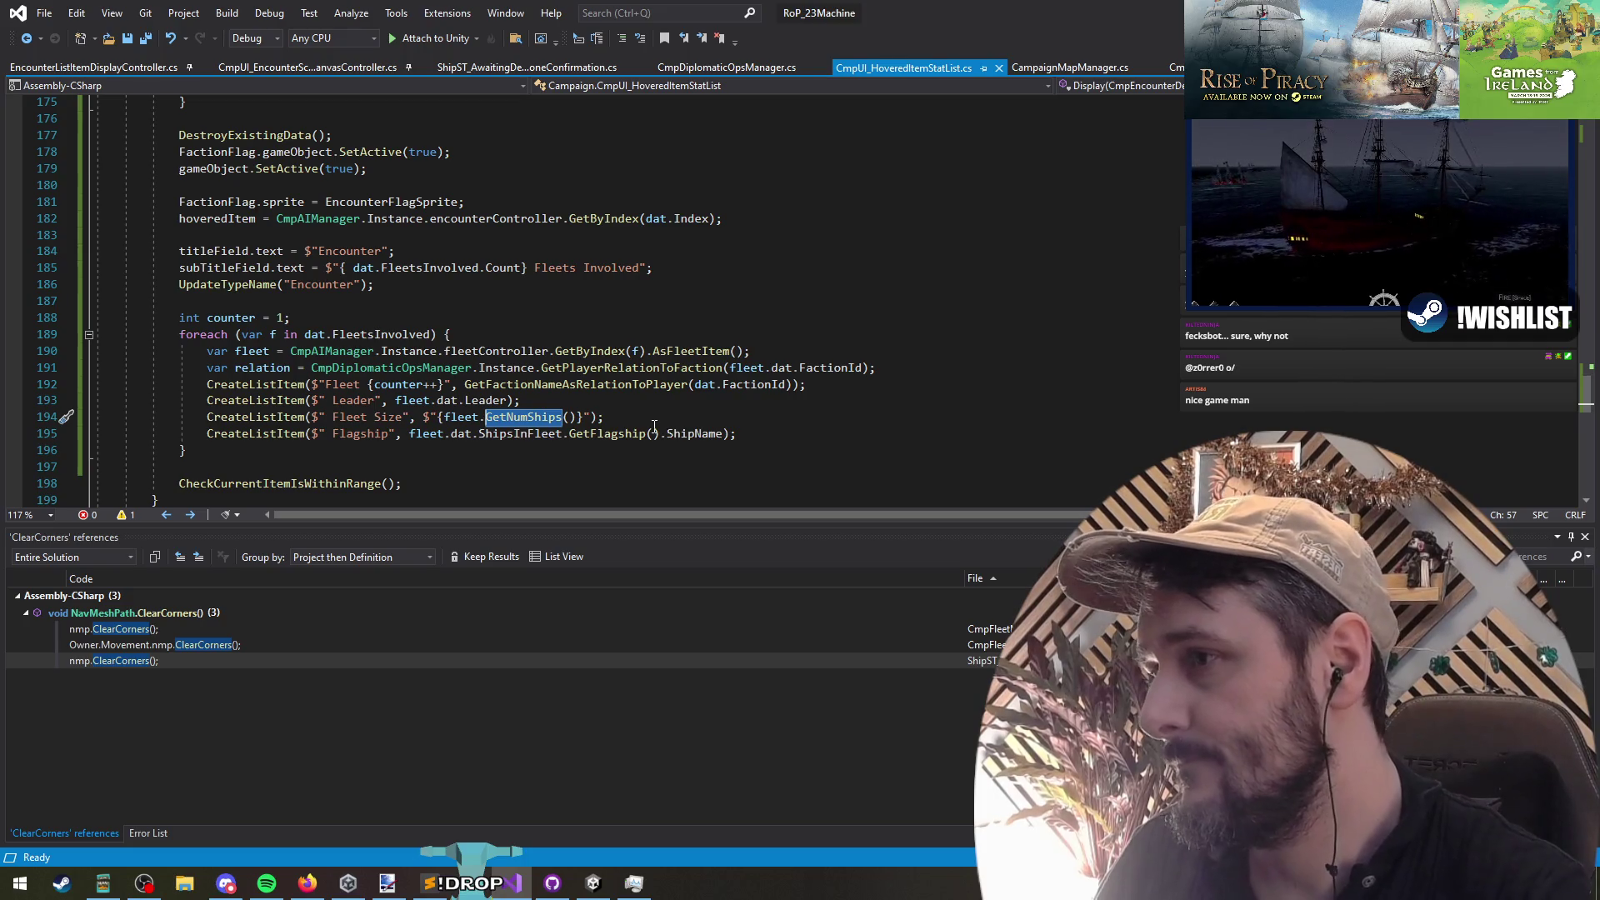
key(shift+Left)
text(.dat.f)
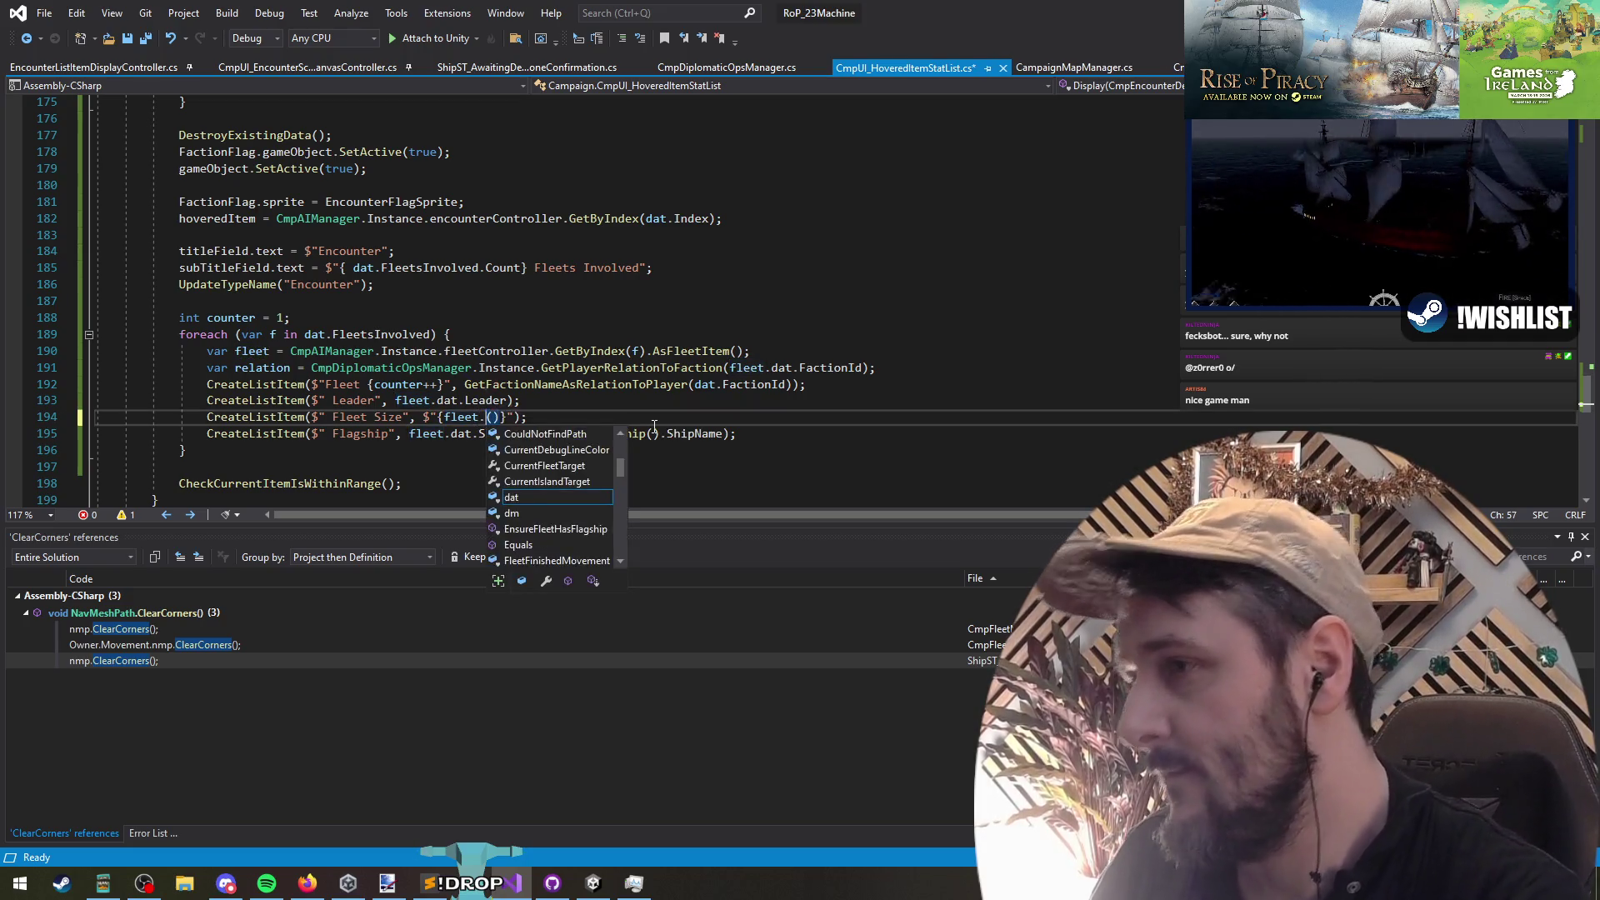
text(l)
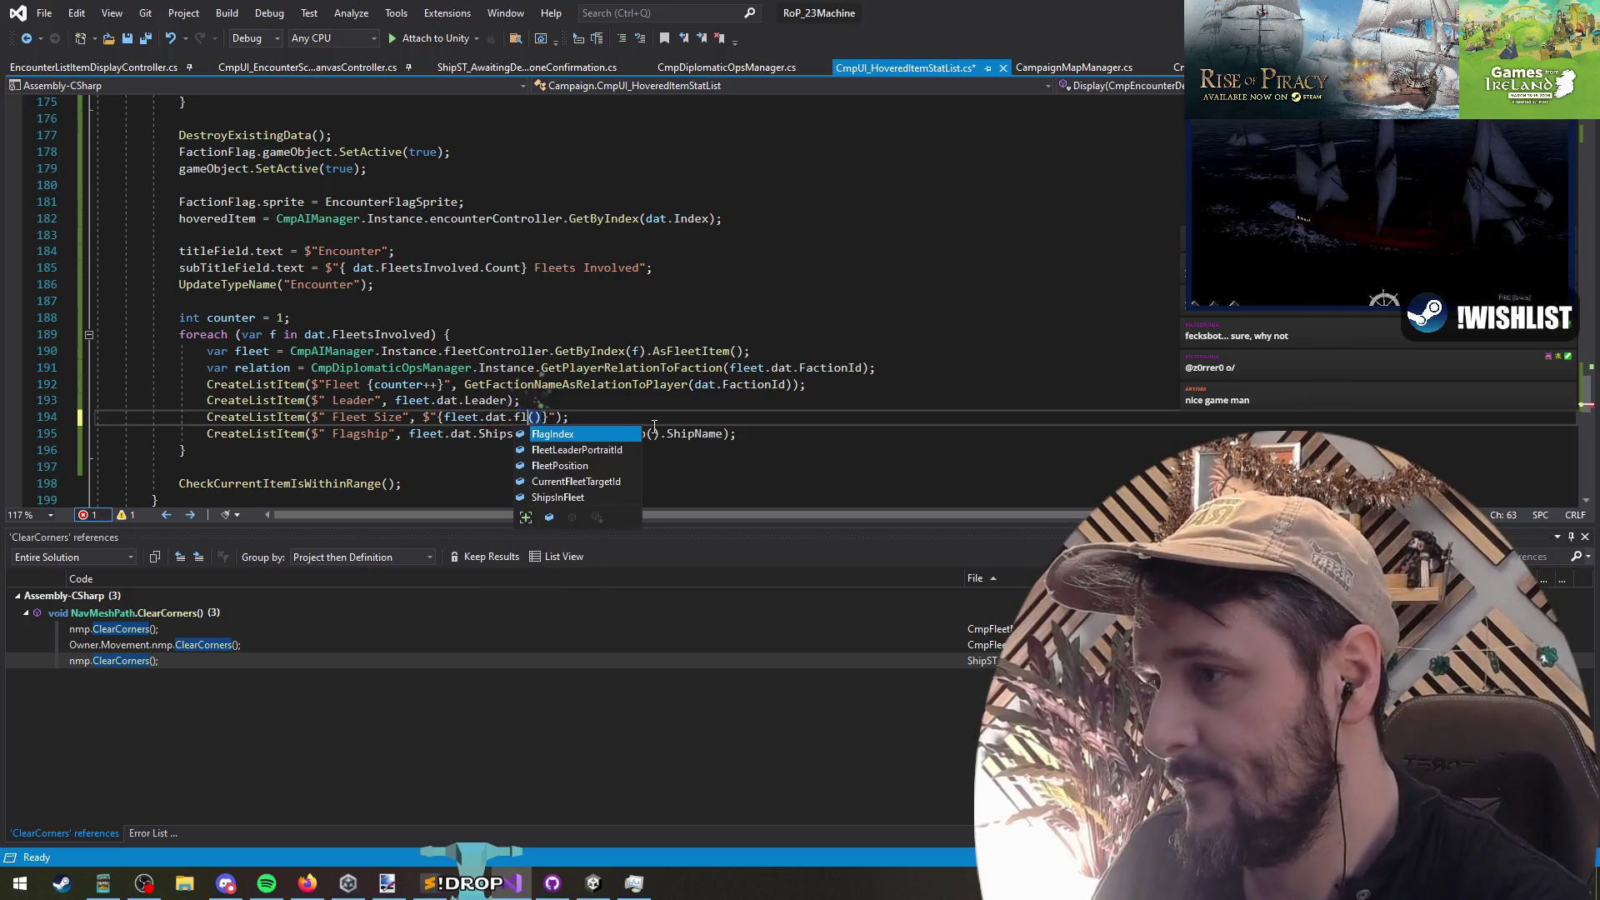
key(Down)
key(Down)
key(Down)
text(.Count)
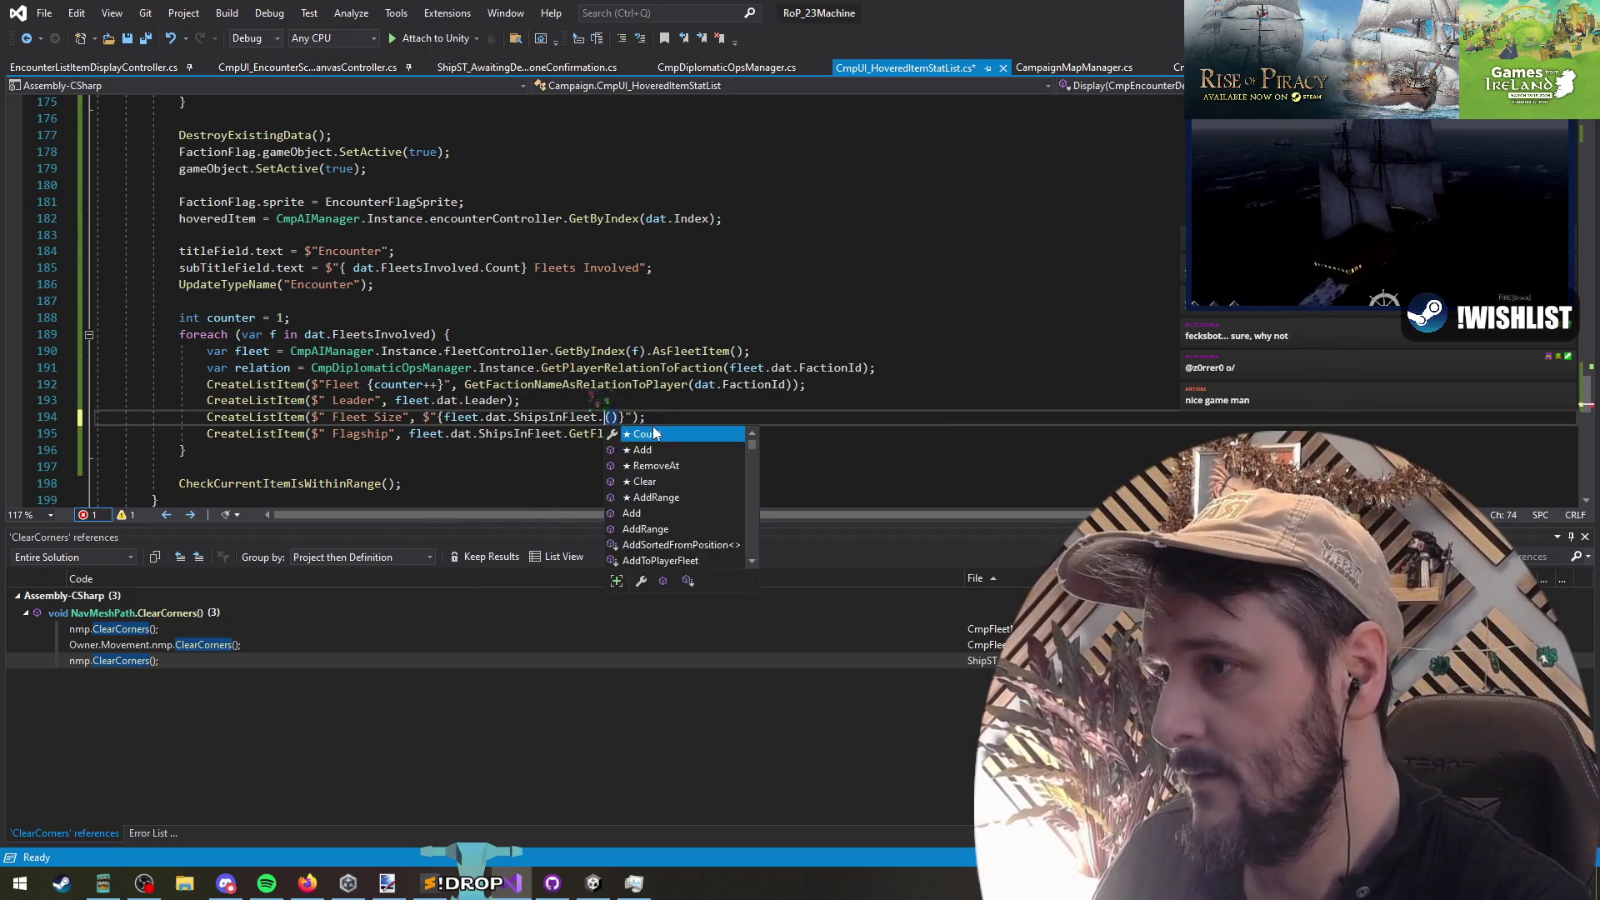
Step: Move the Fleet Size line below the Flagship line
click(599, 434)
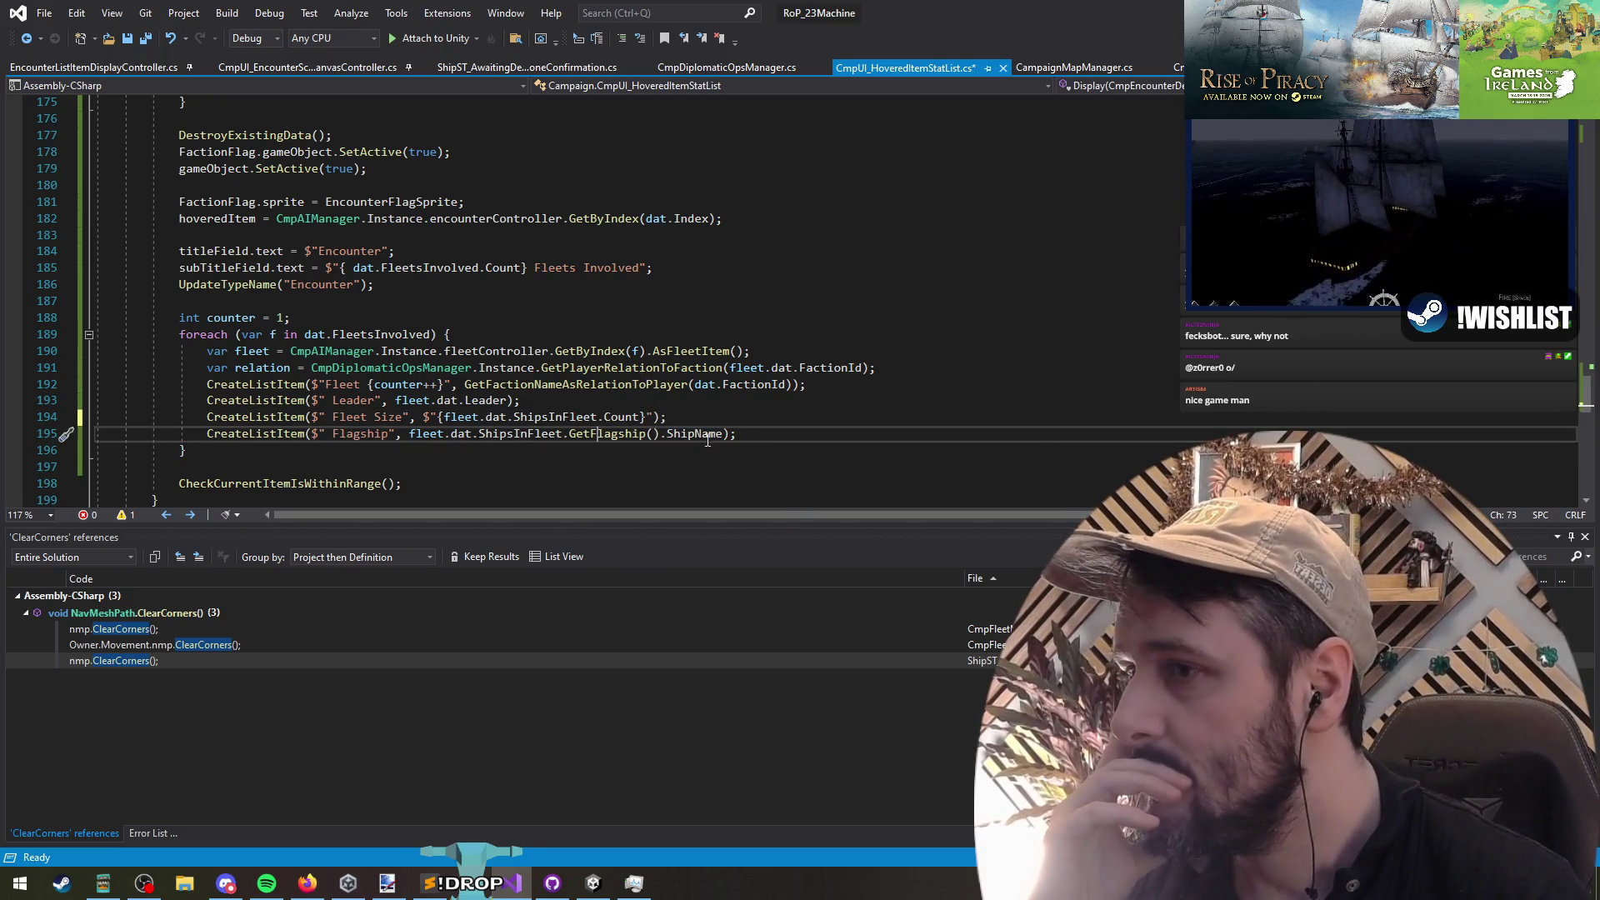
click(529, 400)
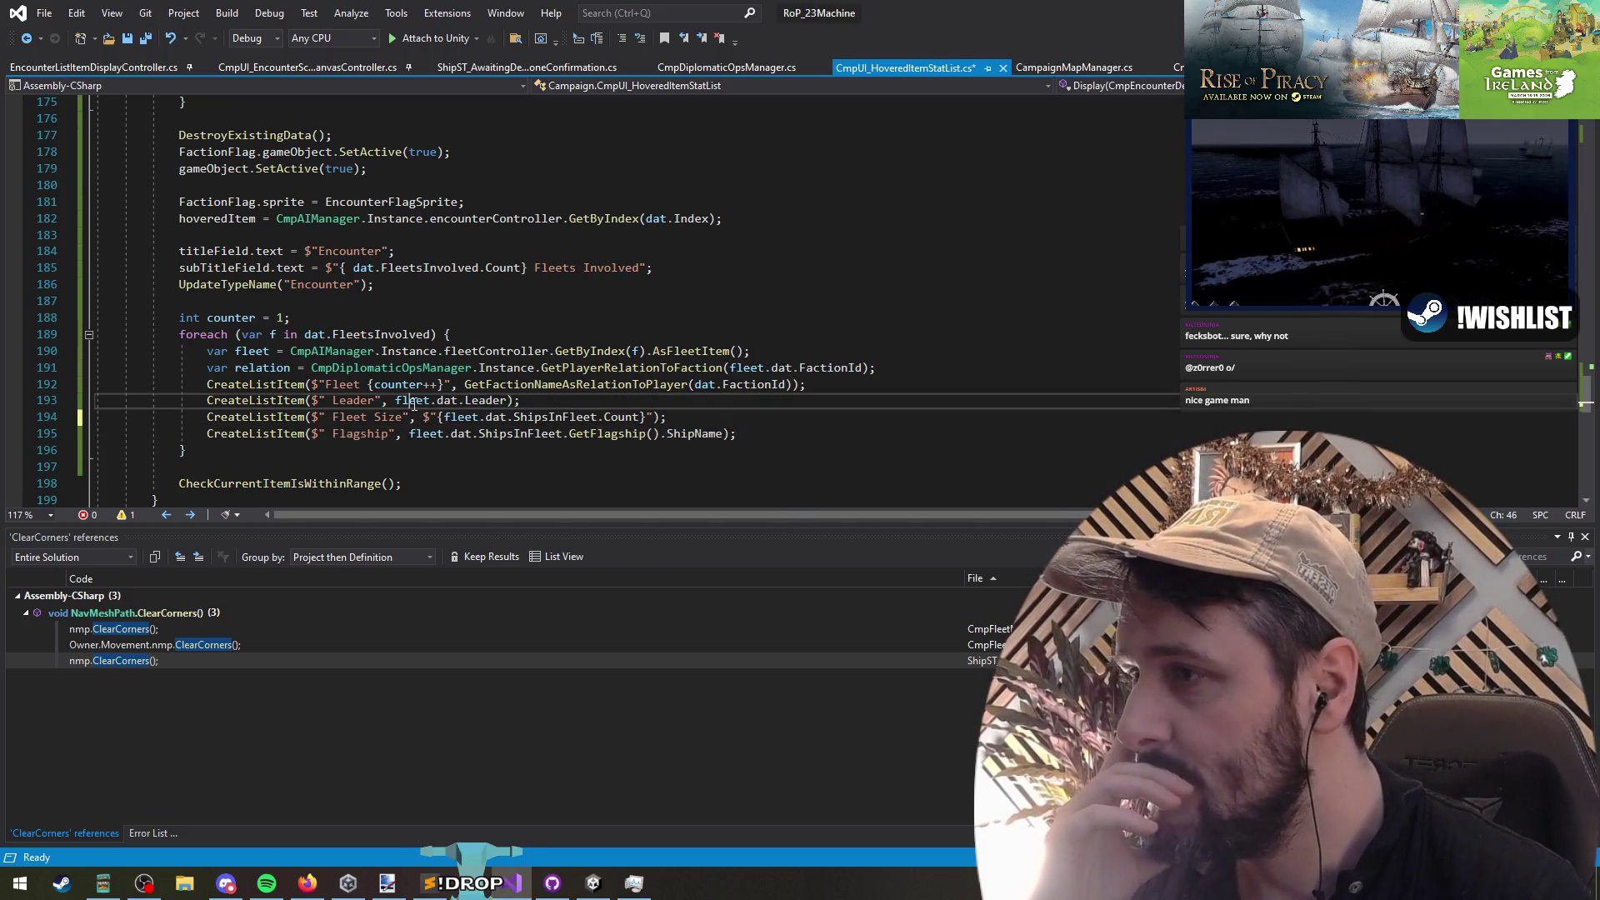
click(534, 418)
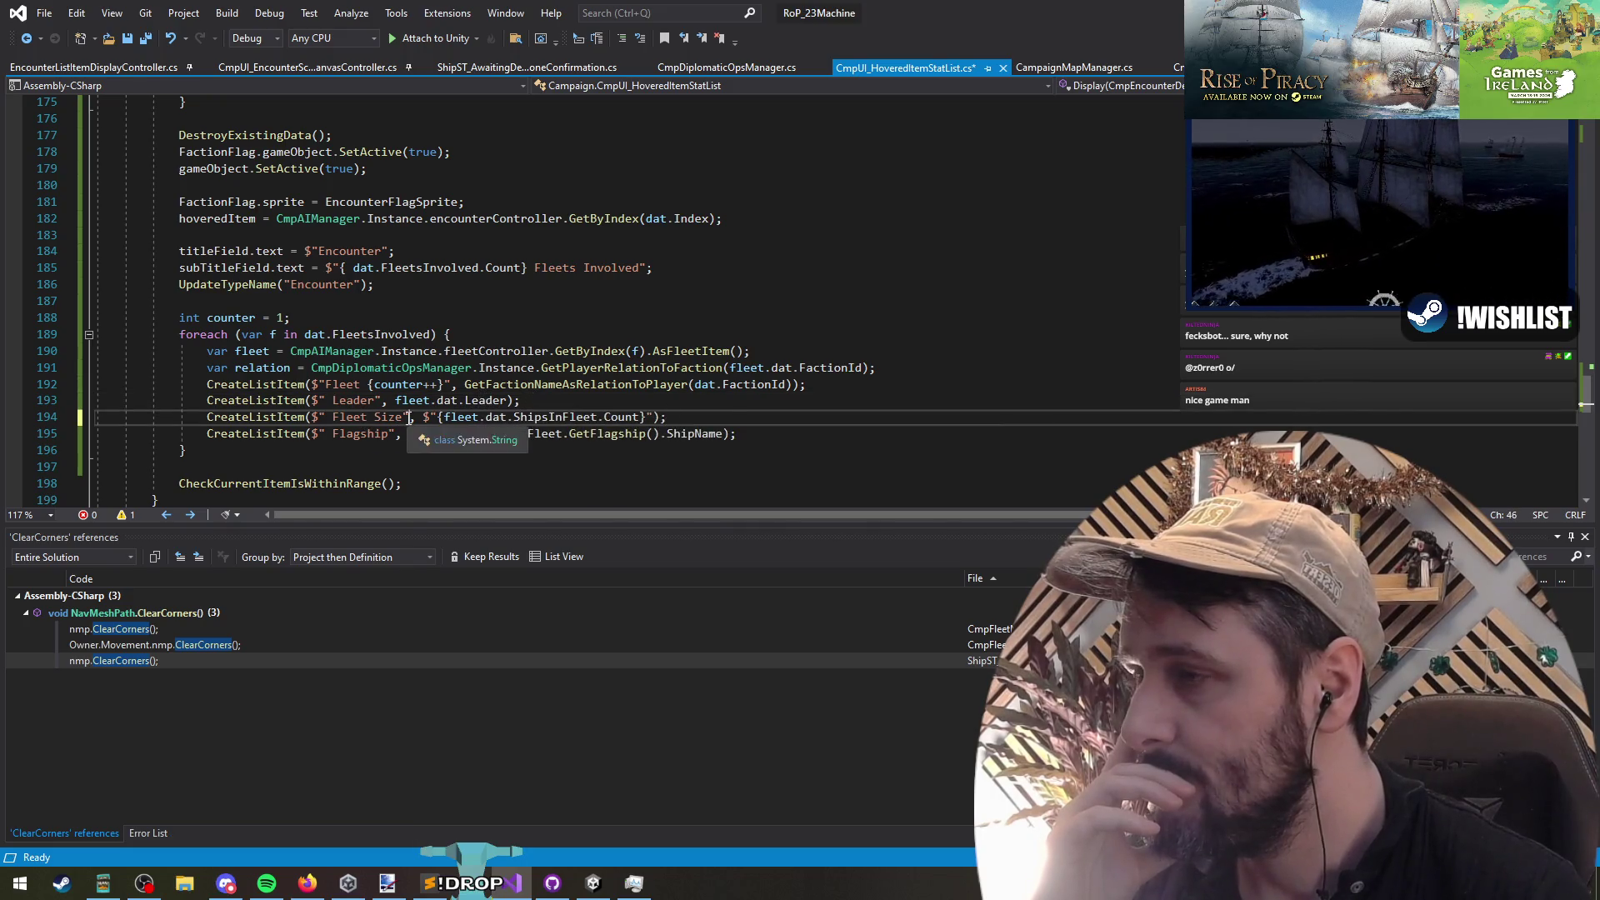
click(438, 416)
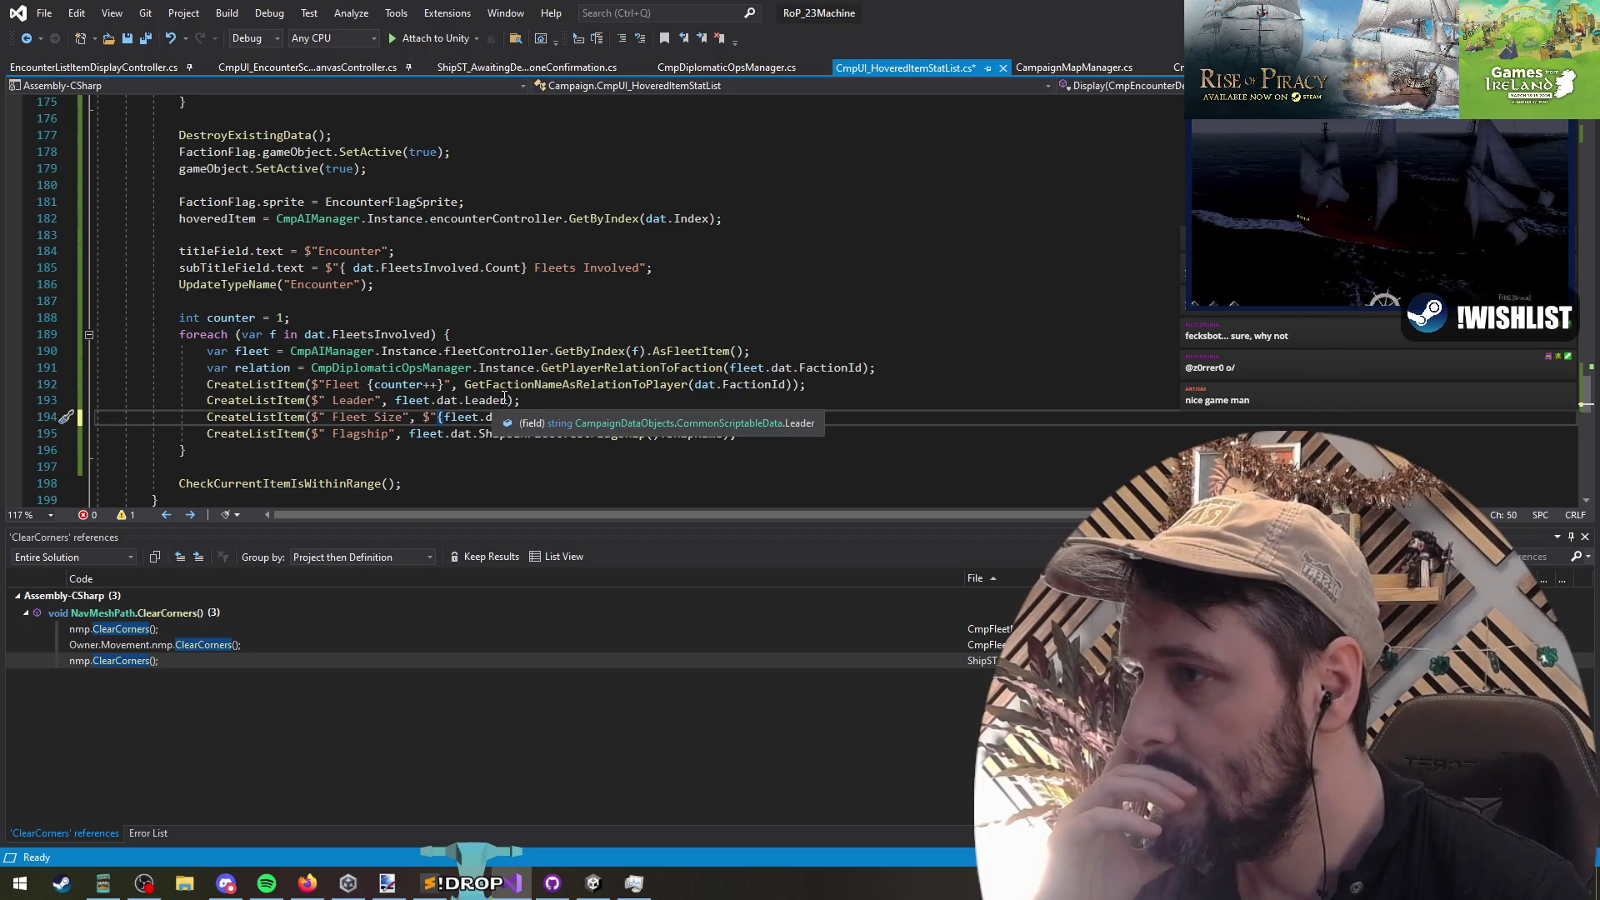
key(End)
key(alt+Down)
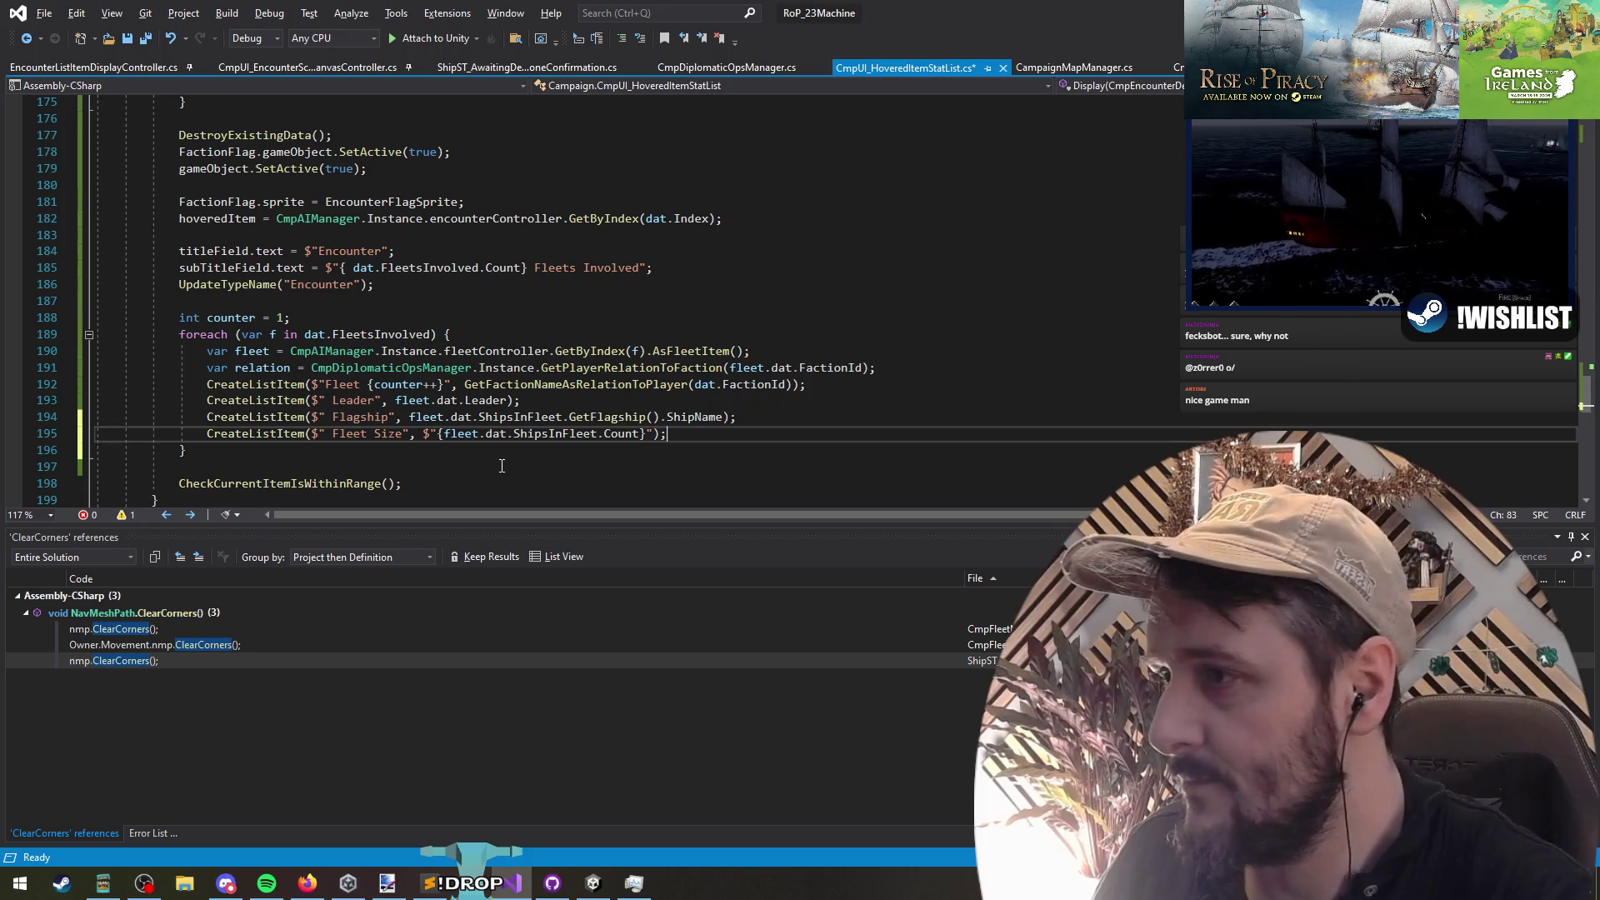
Step: Show each fleet's faction via FactionColorManager.Instance.GetFaction(dat.FactionId).FactionName
key(Up)
key(Up)
key(Up)
key(End)
key(Left)
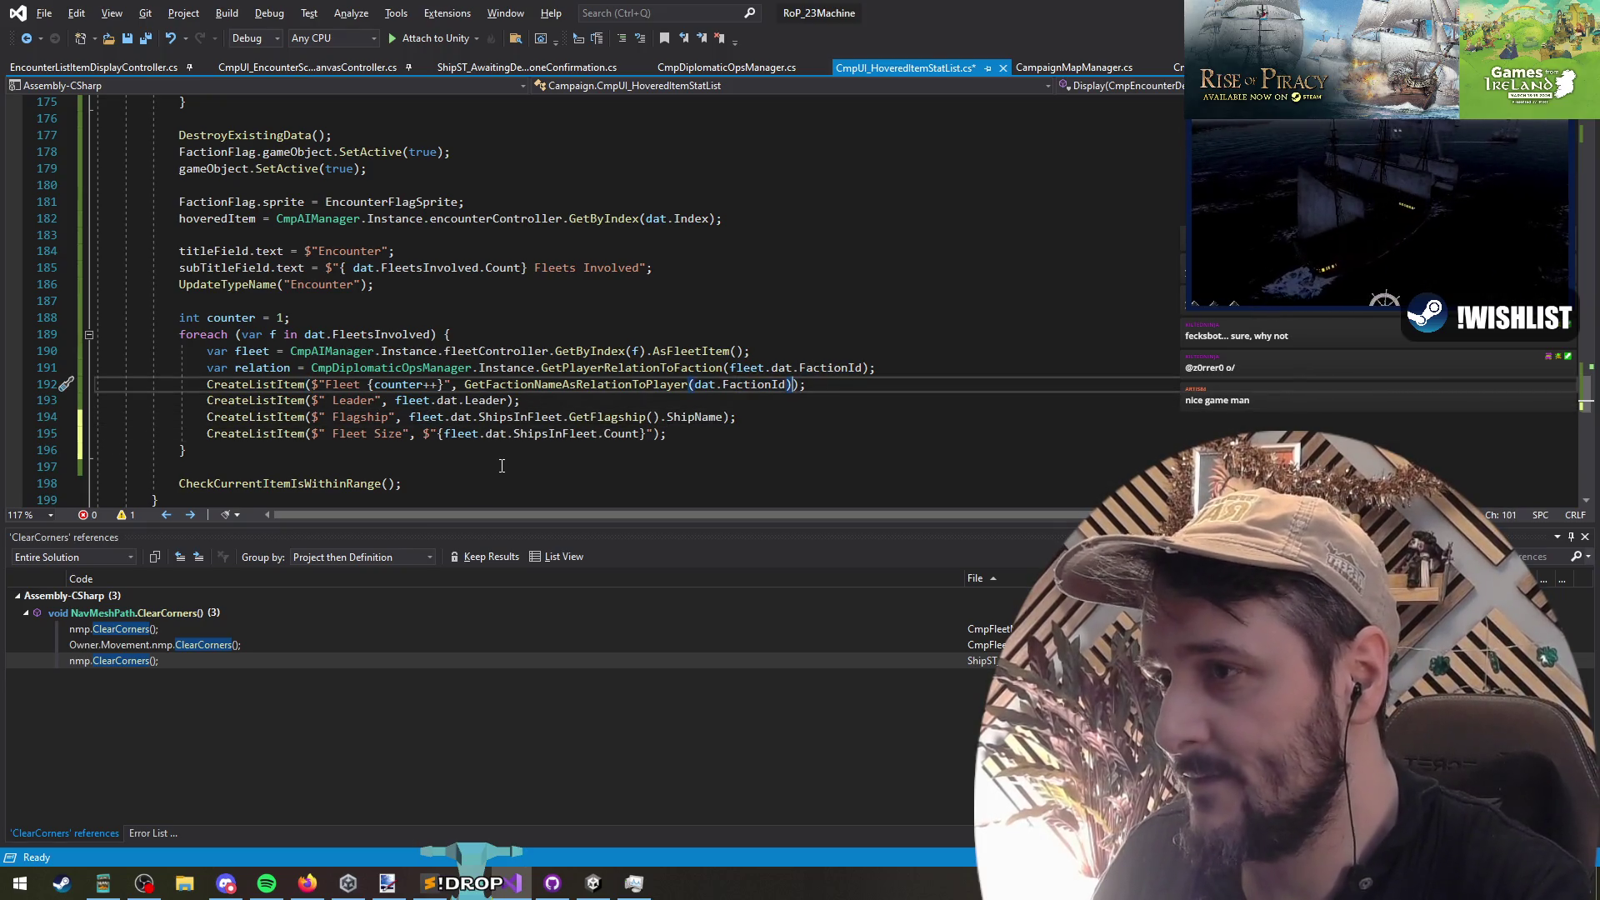
key(ctrl+shift+Left)
key(ctrl+shift+Left)
key(ctrl+shift+Left)
text(Fact)
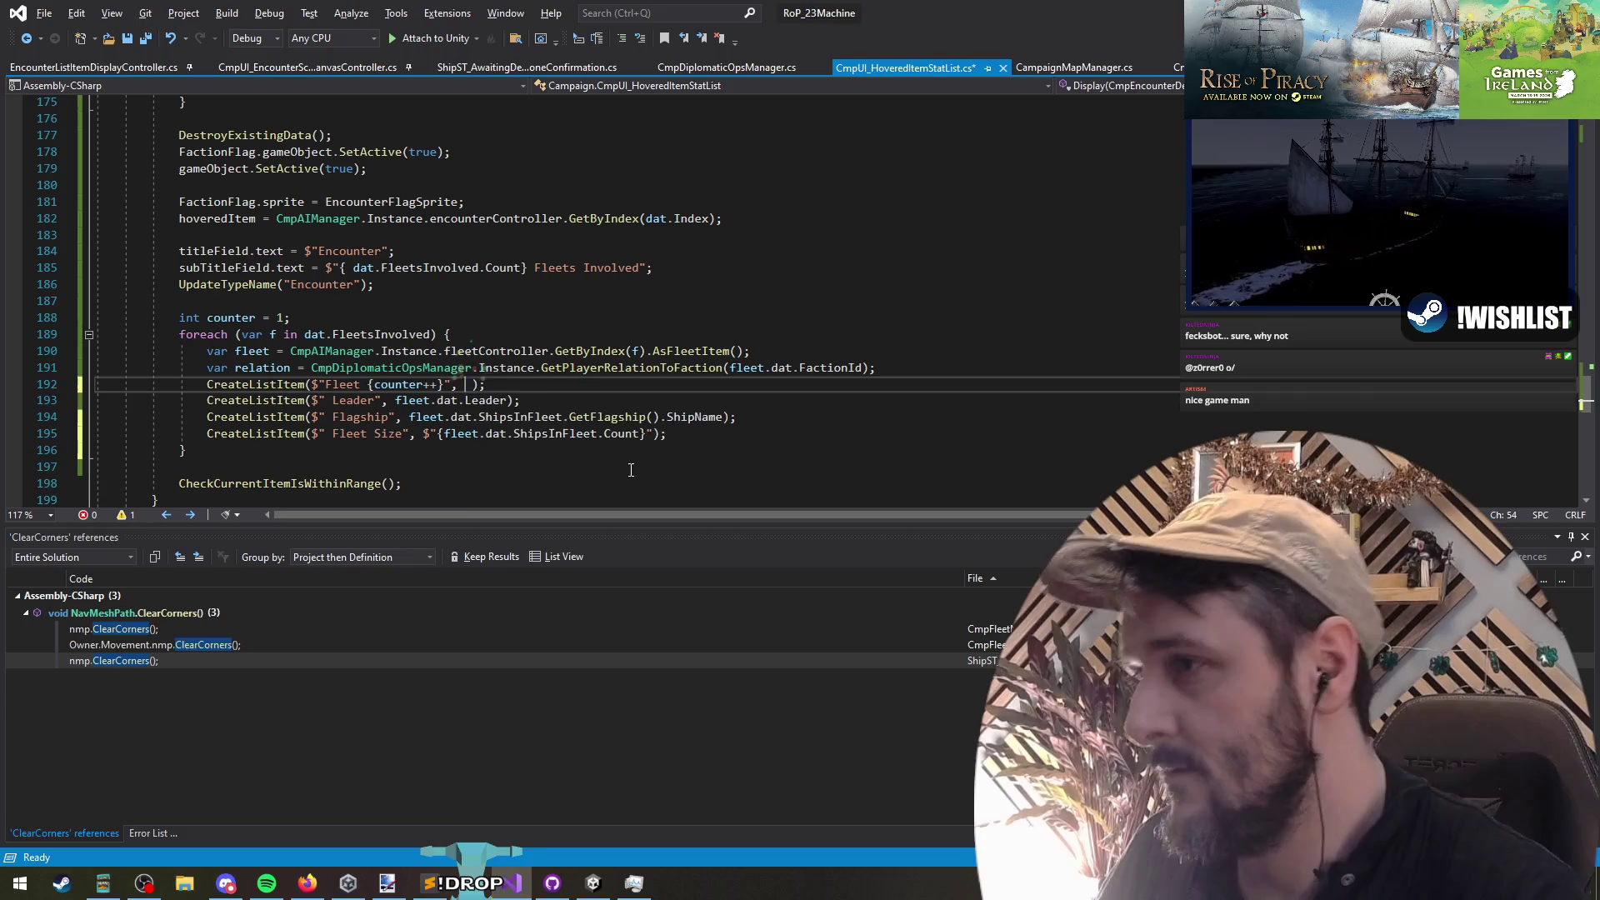
text(ionColorManager.insta)
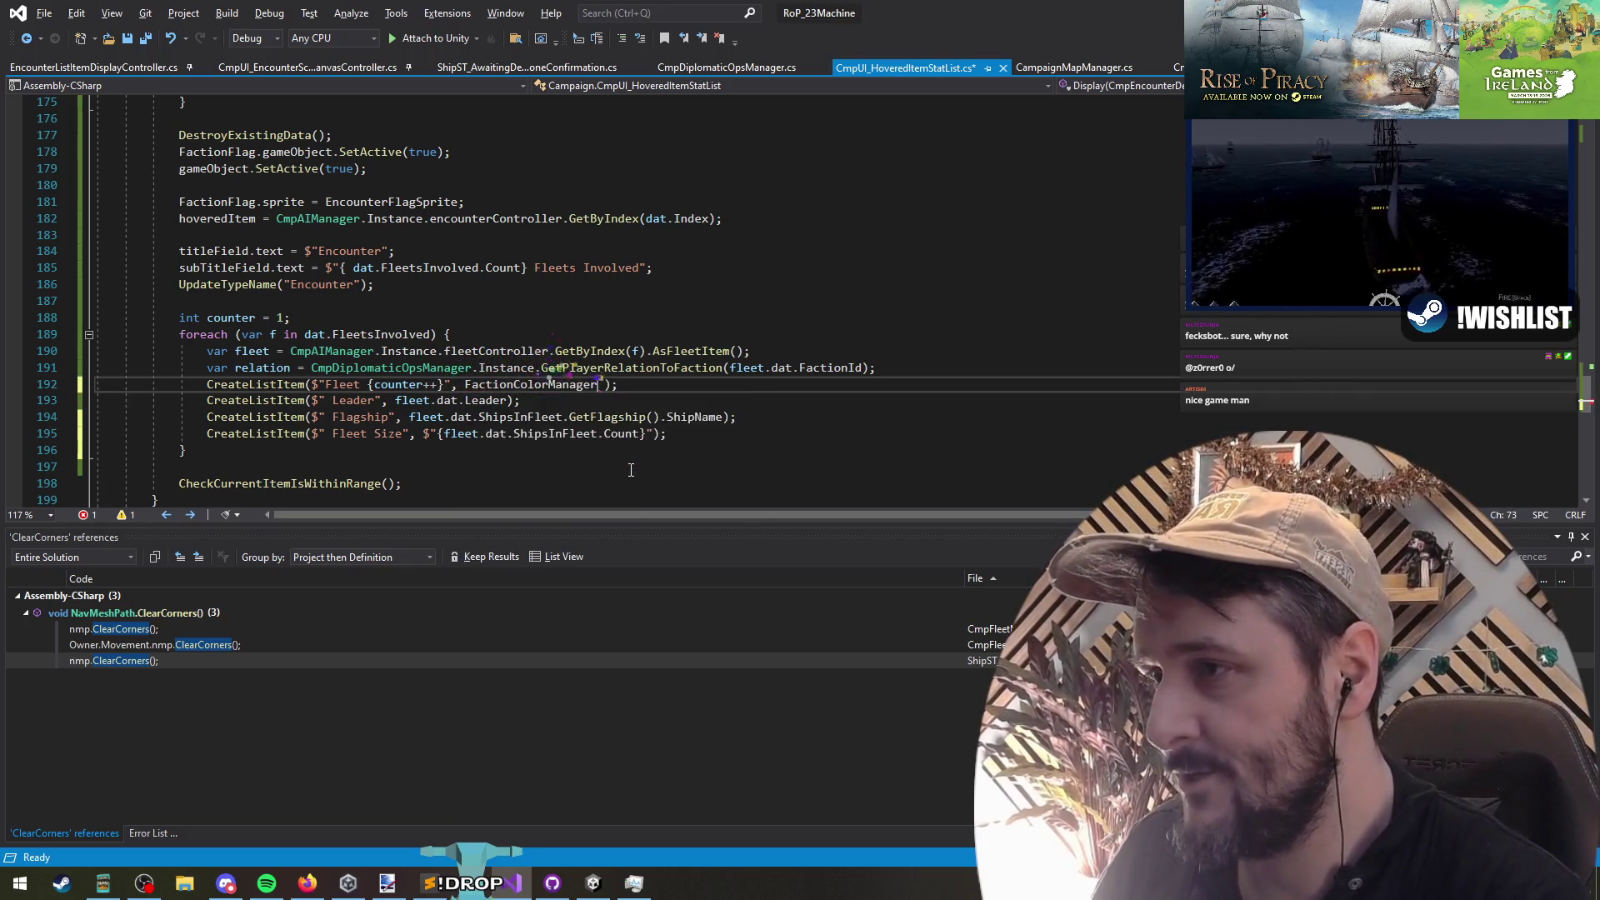
text(.GetFaction( )
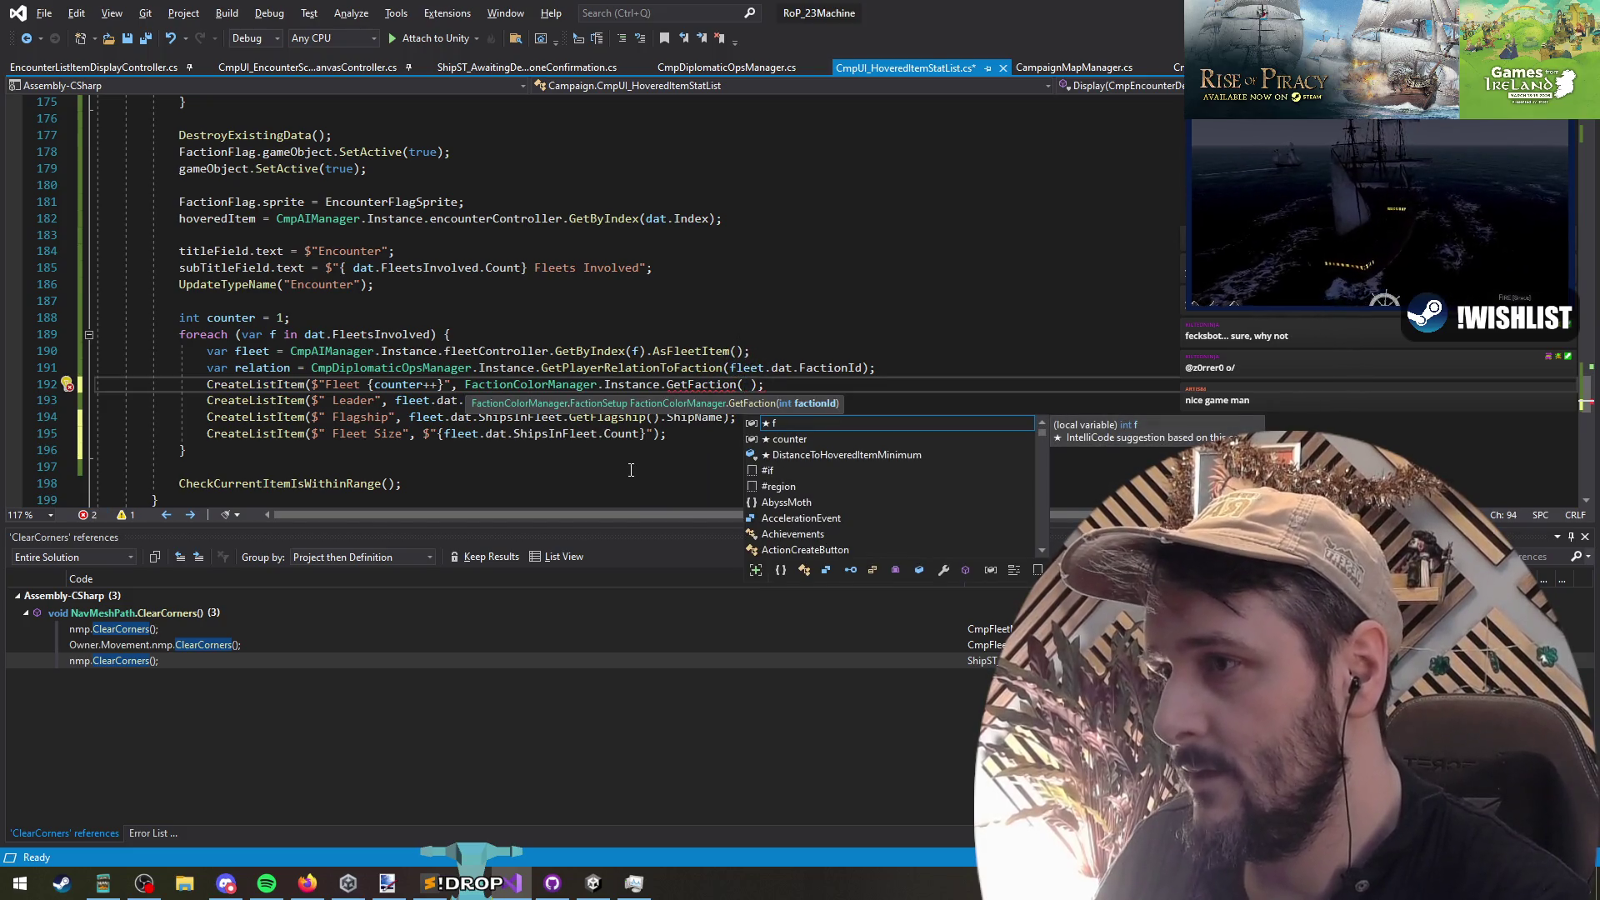
text(f.)
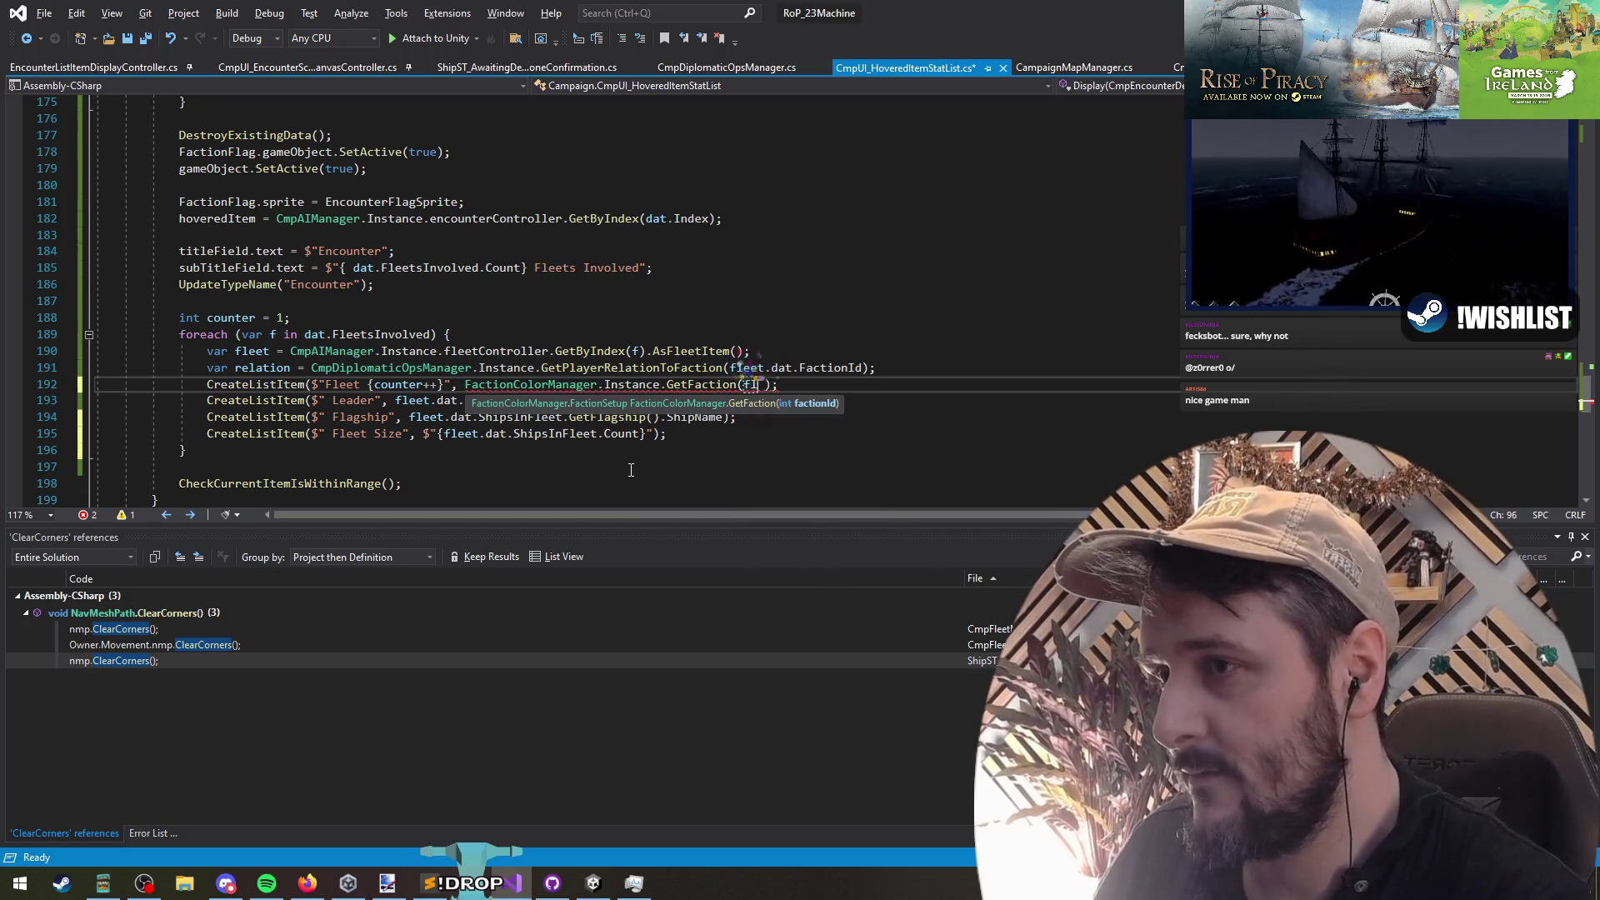
text(.dat.id)
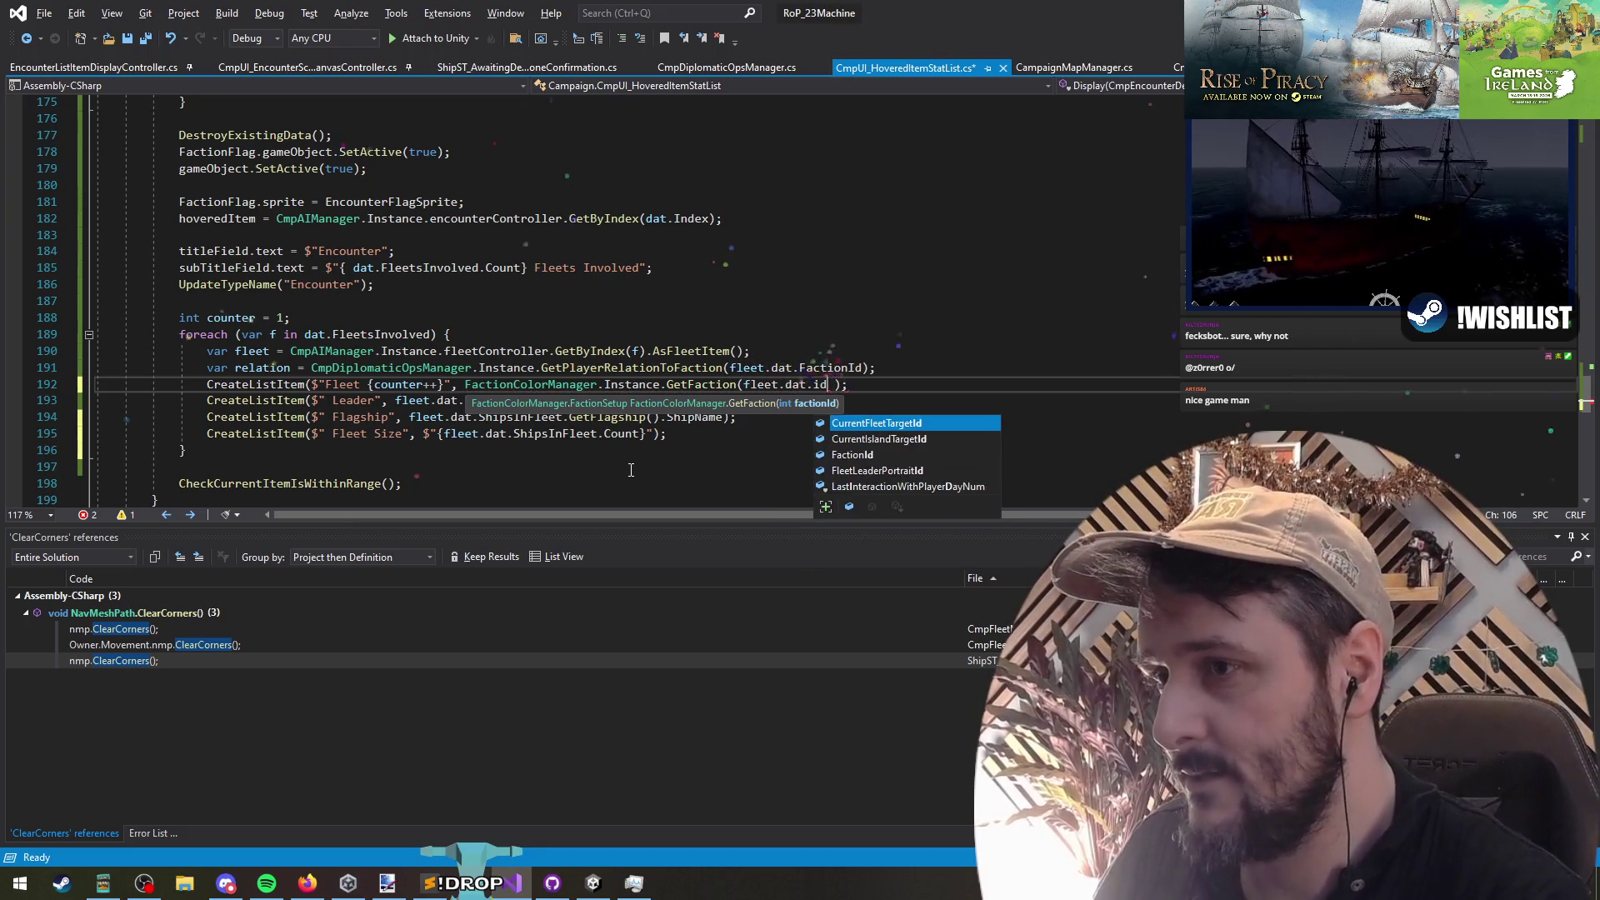
key(Down)
key(Down)
key(Tab)
key(End)
text(;)
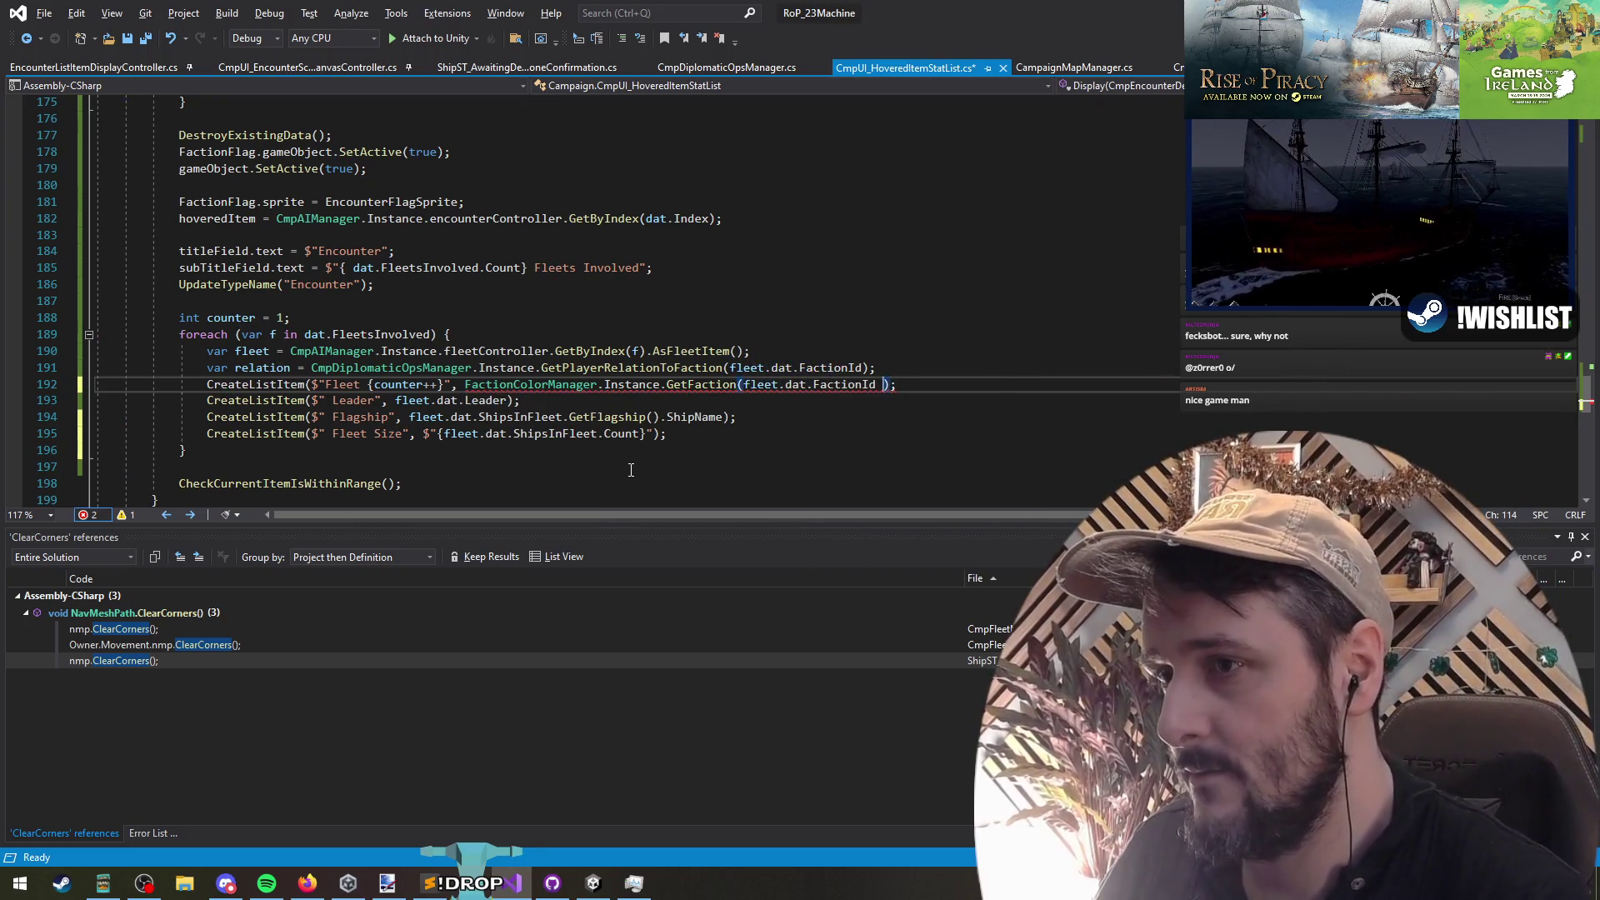
key(Right)
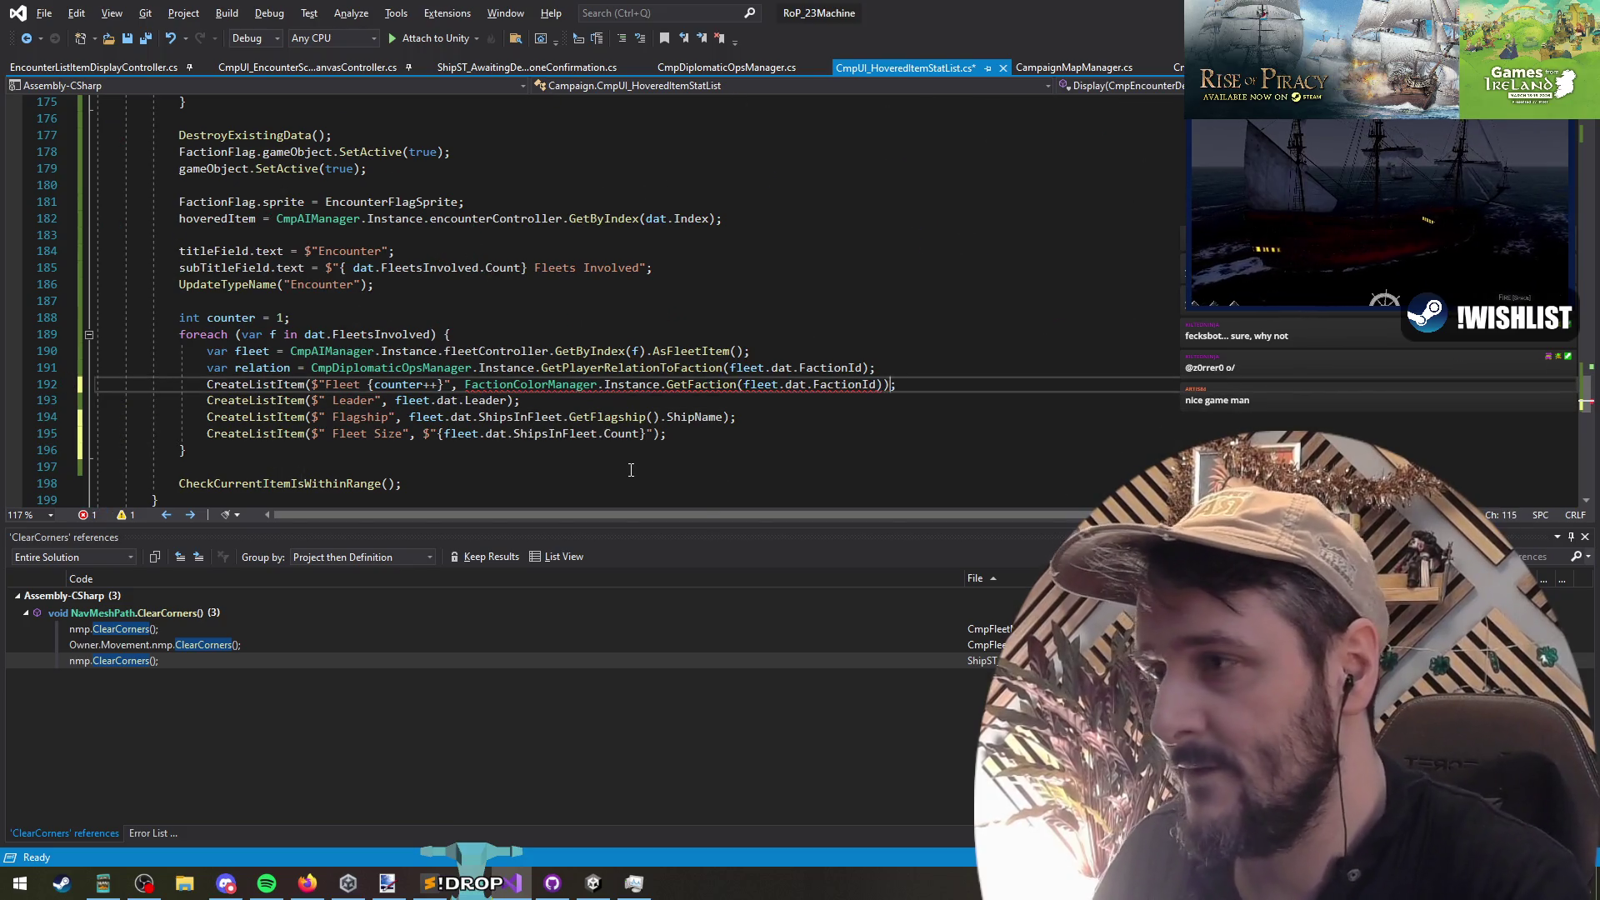
text(.Fac)
key(Tab)
key(Down)
click(441, 384)
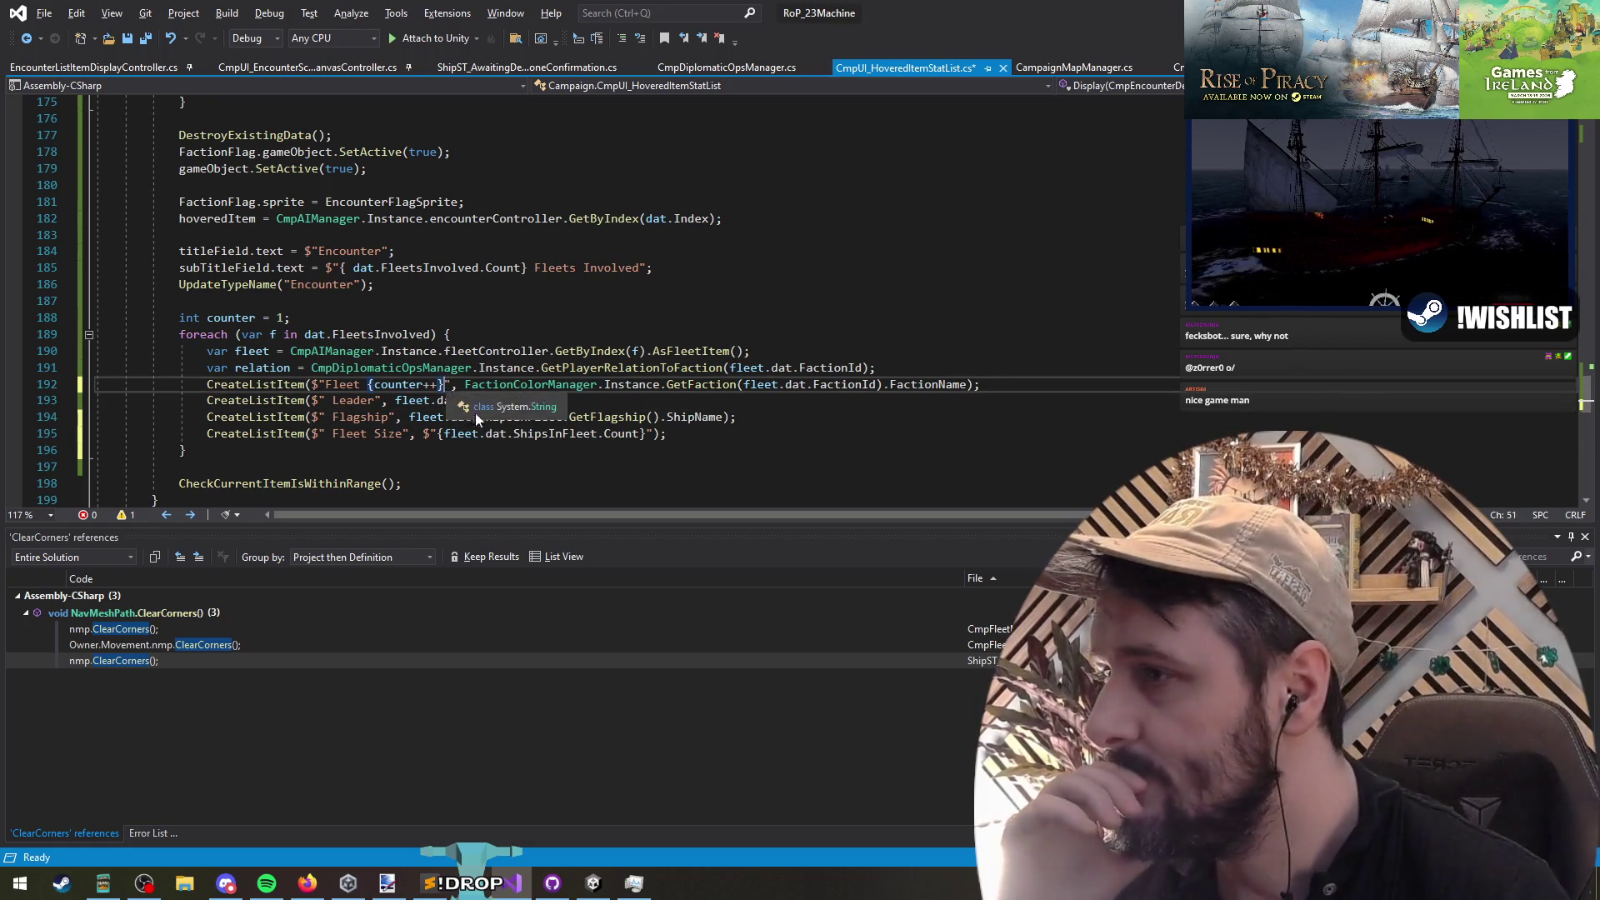
click(431, 433)
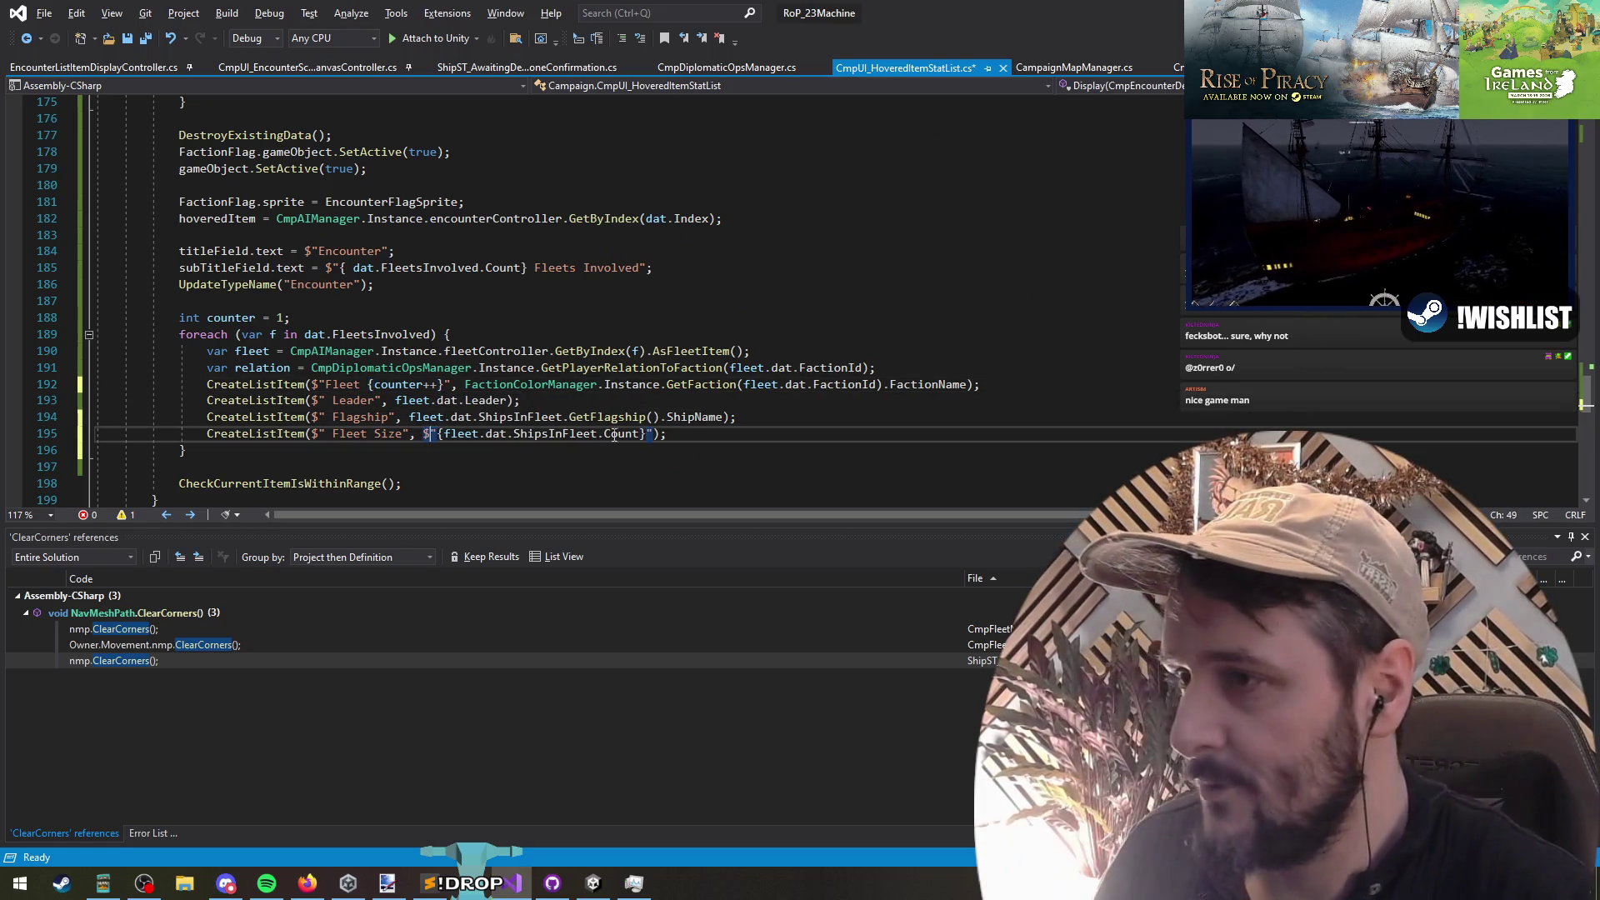
Step: Duplicate the Fleet Size line and clear its label and count to leave an empty spacer row
key(ctrl+d)
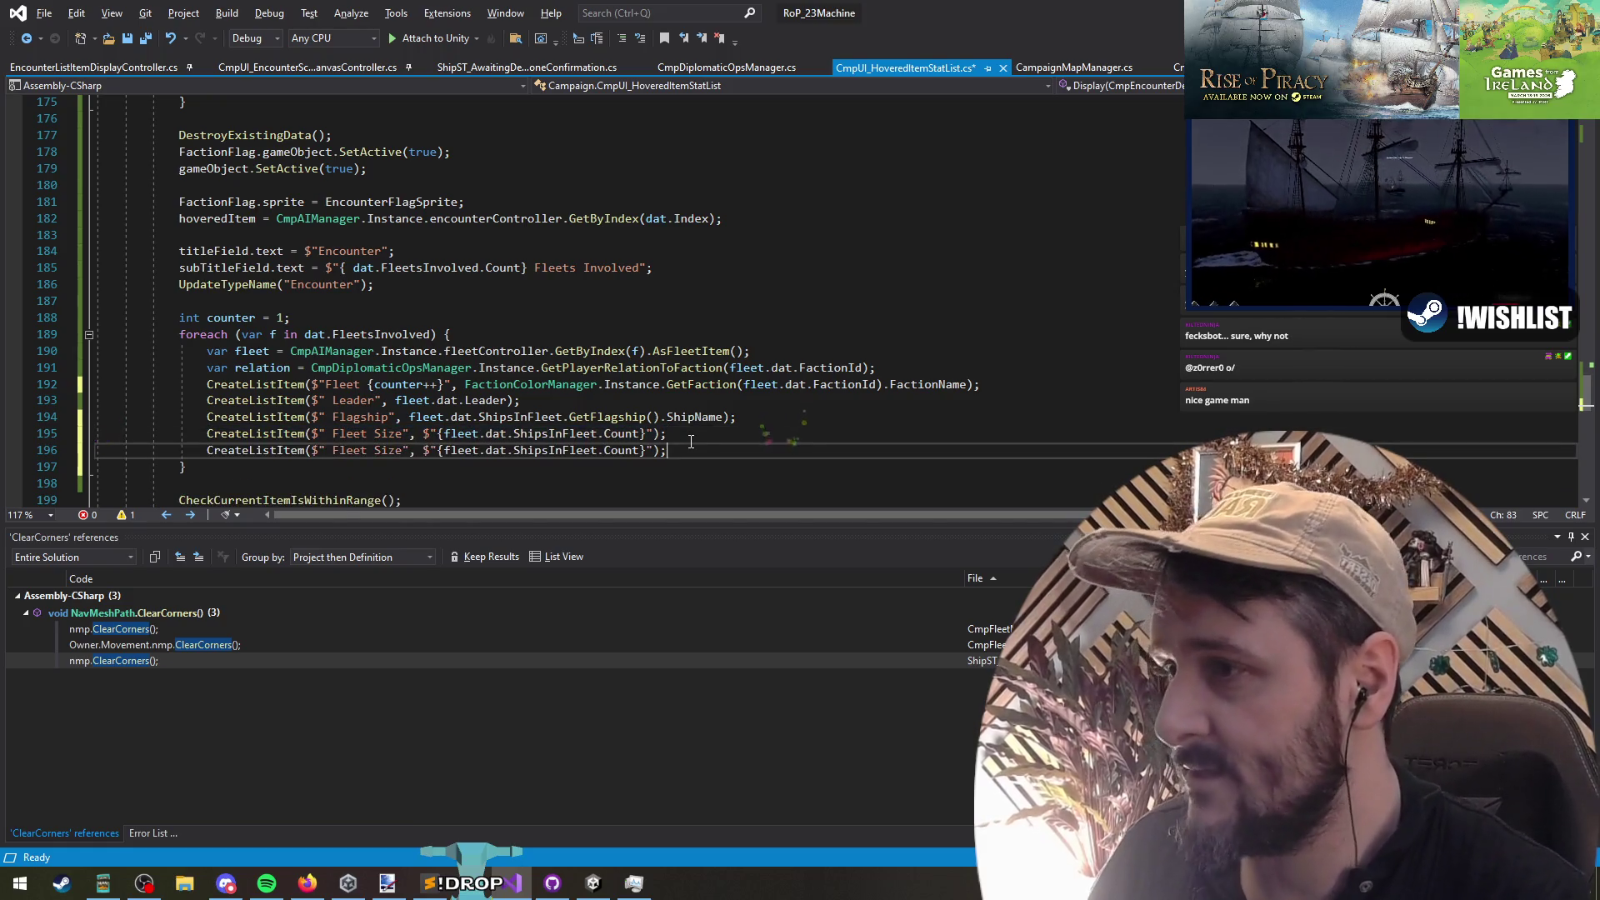
key(ctrl+shift+Left)
key(ctrl+shift+Left)
key(ctrl+shift+Left)
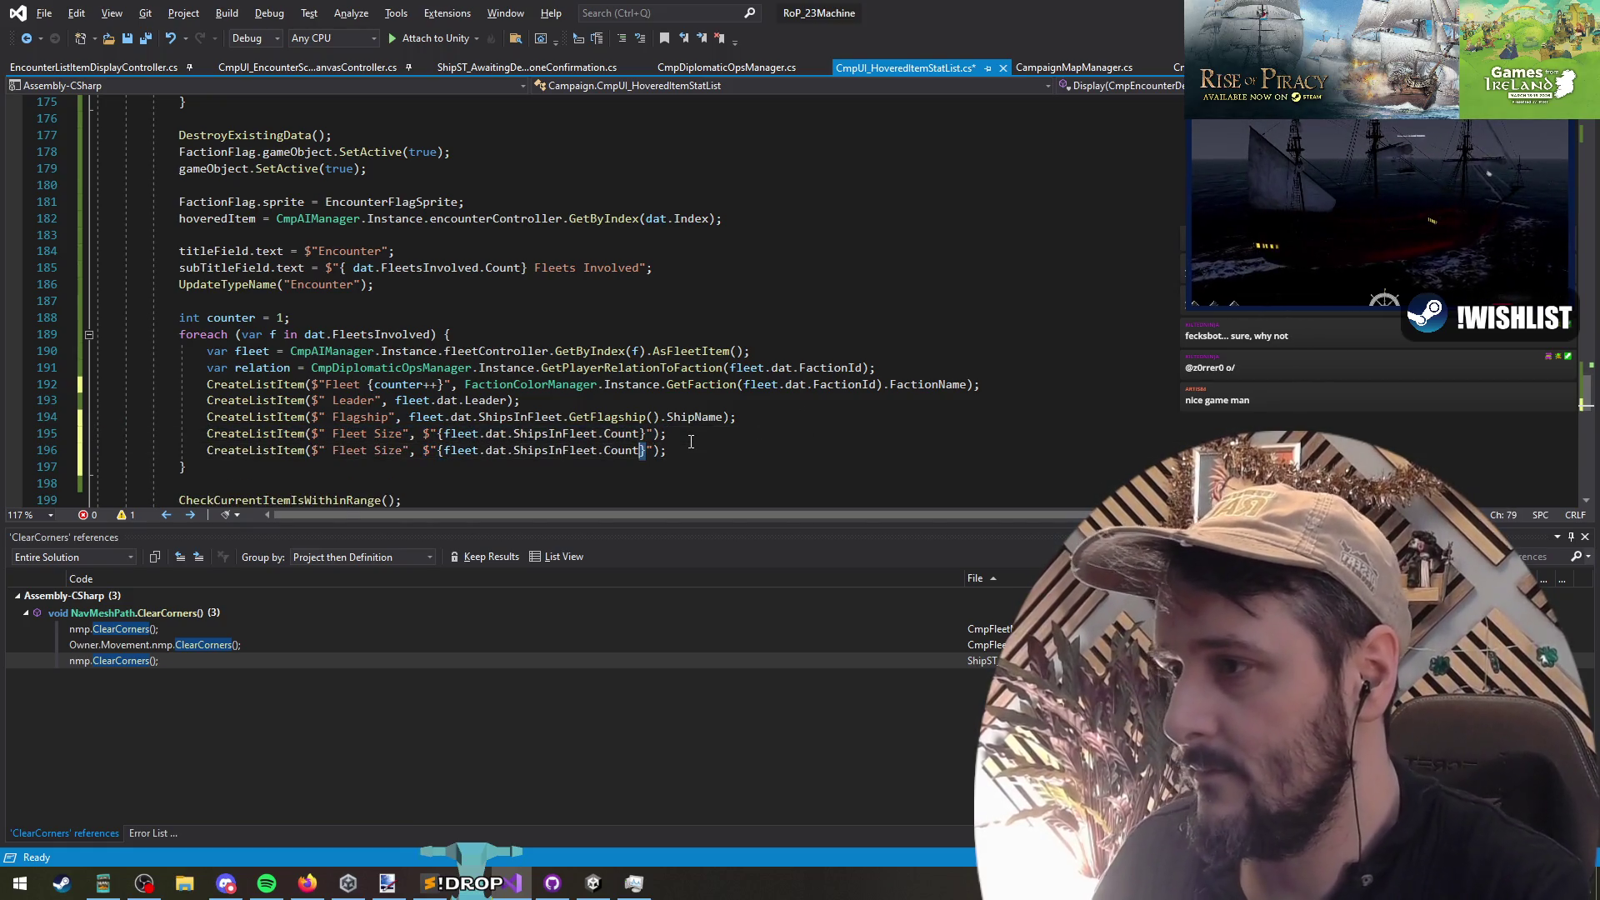
key(BackSpace)
key(ctrl+Left)
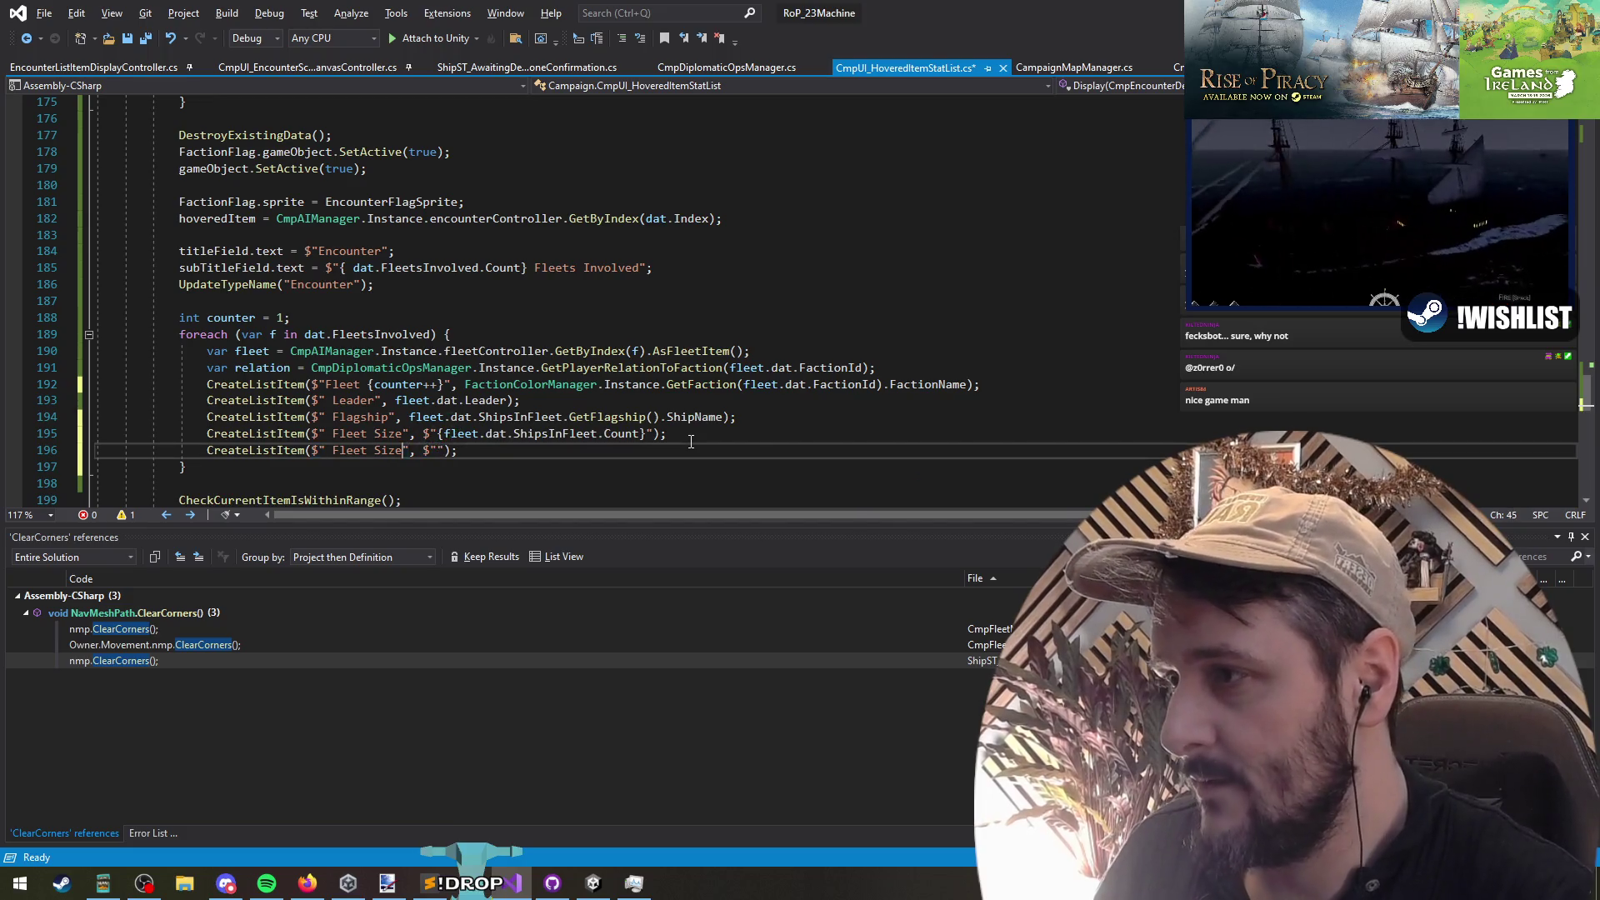
key(ctrl+shift+Left)
key(ctrl+shift+Left)
key(ctrl+shift+Left)
key(BackSpace)
key(Up)
key(Up)
key(Up)
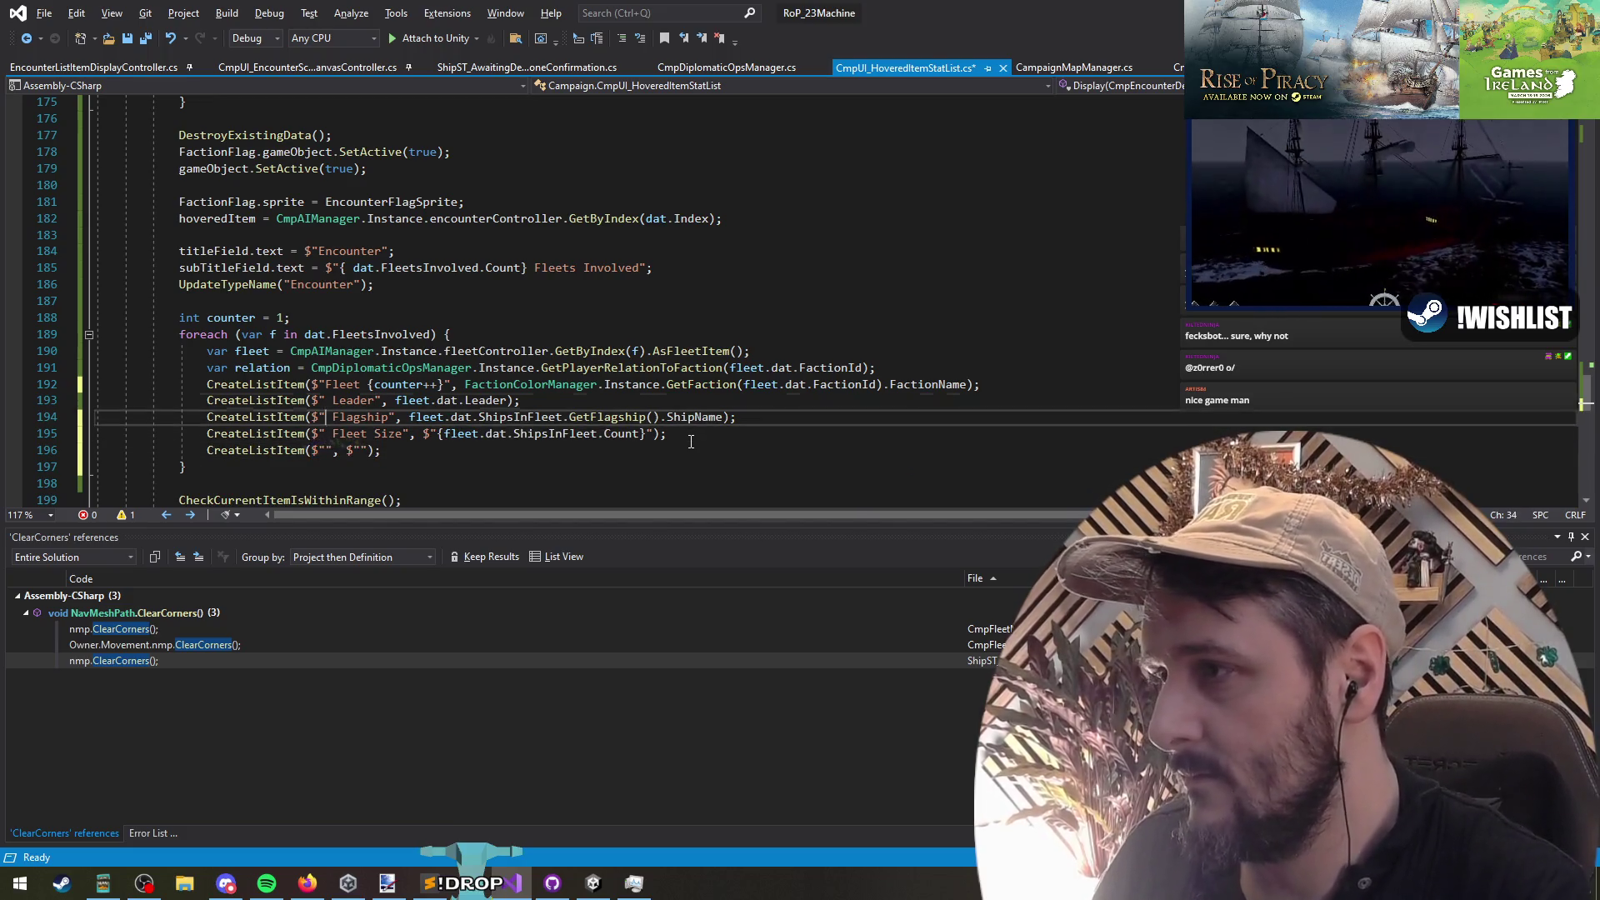
Step: Remove the leading spaces from the Flagship and Fleet Size labels
key(Down)
key(Delete)
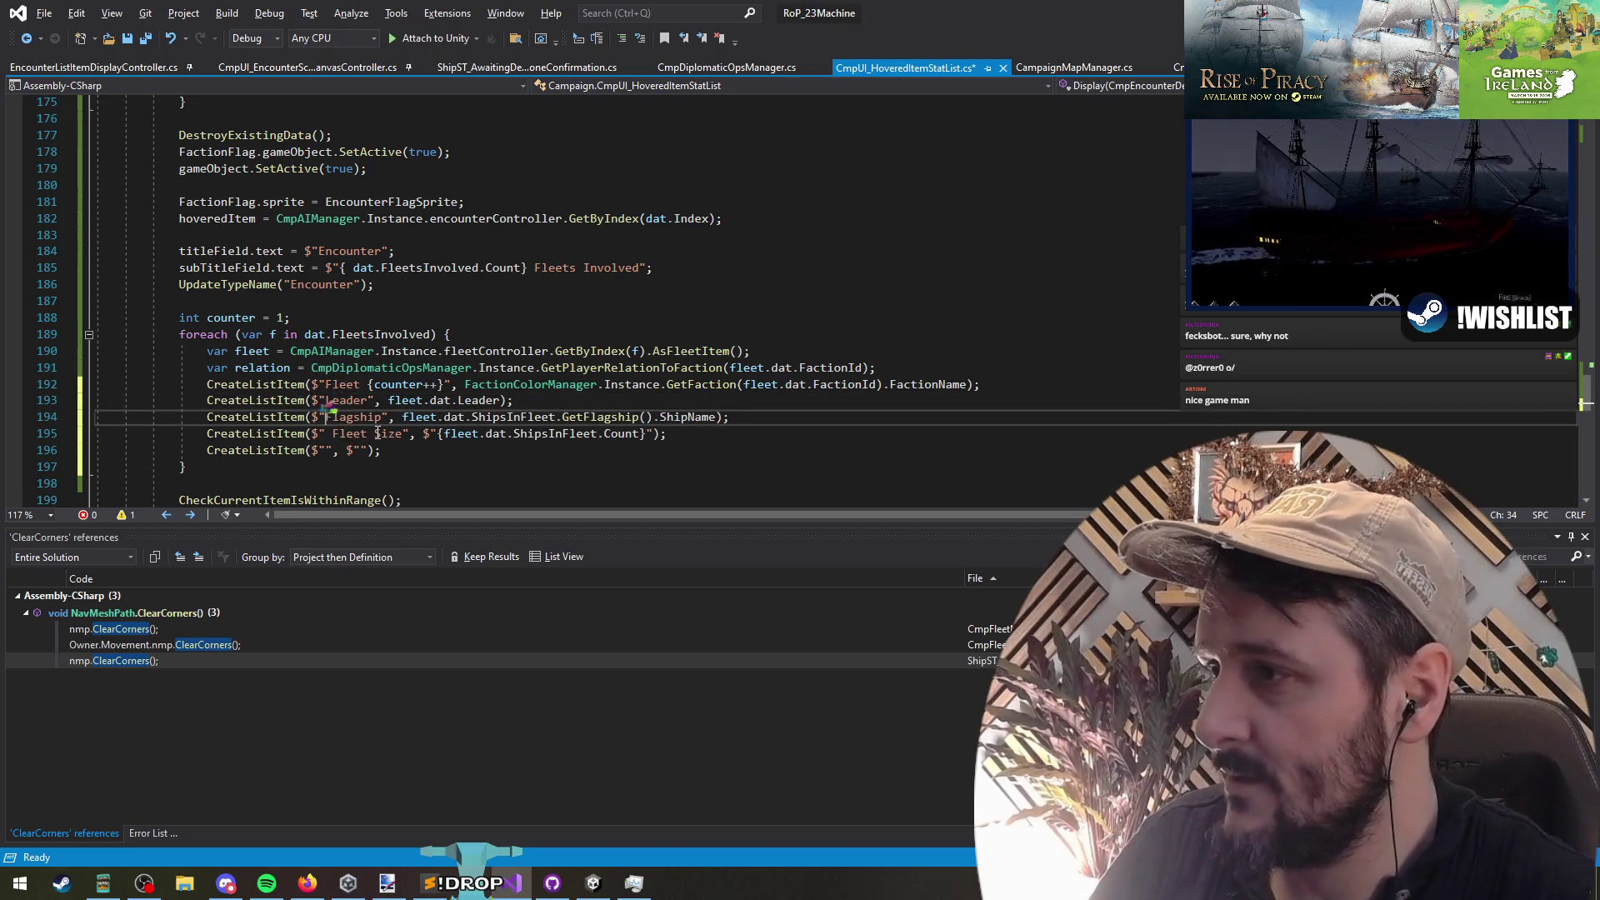
key(Down)
key(Delete)
key(Down)
Step: Start prefixing the Leader label with a Constants.SpecialCharacters reference
key(Up)
key(Up)
key(Up)
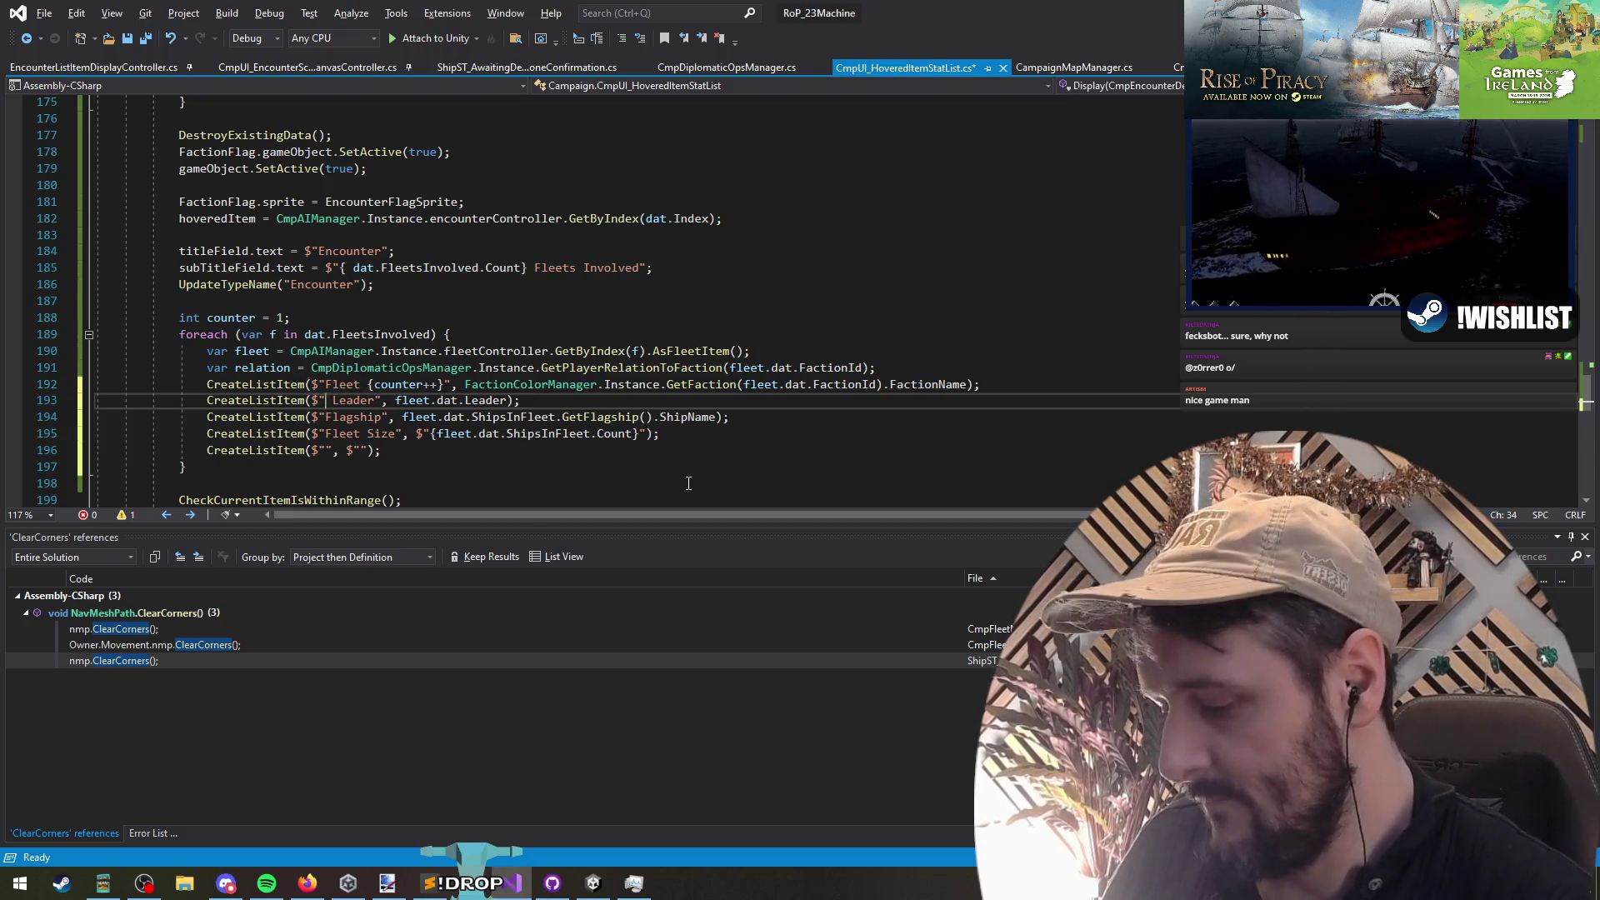
text(Constants)
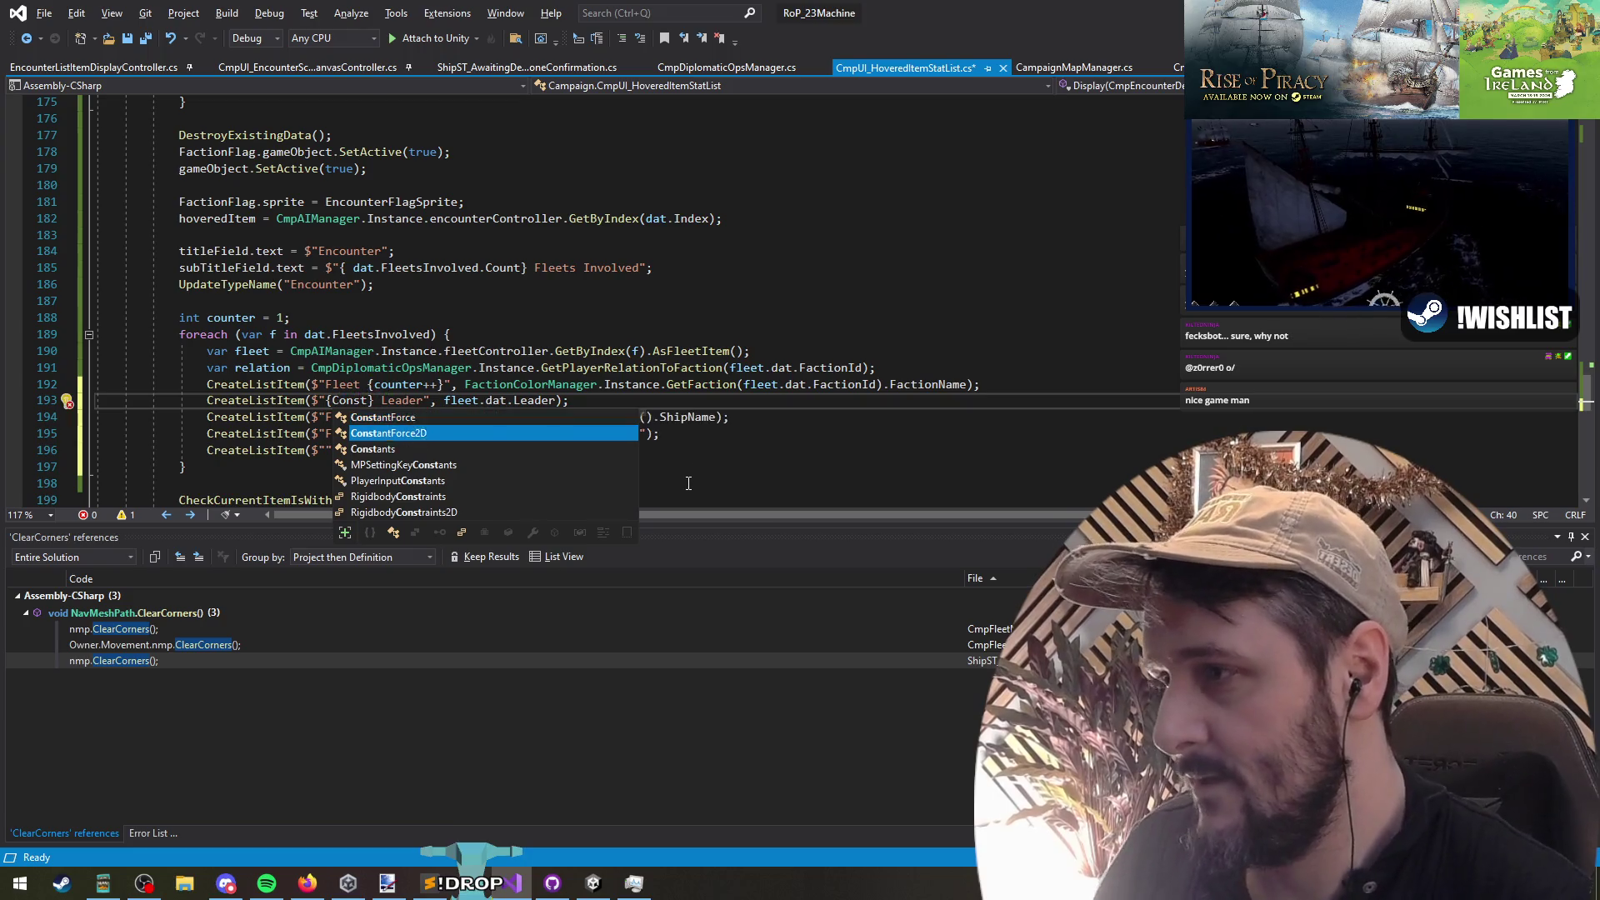
text(.p)
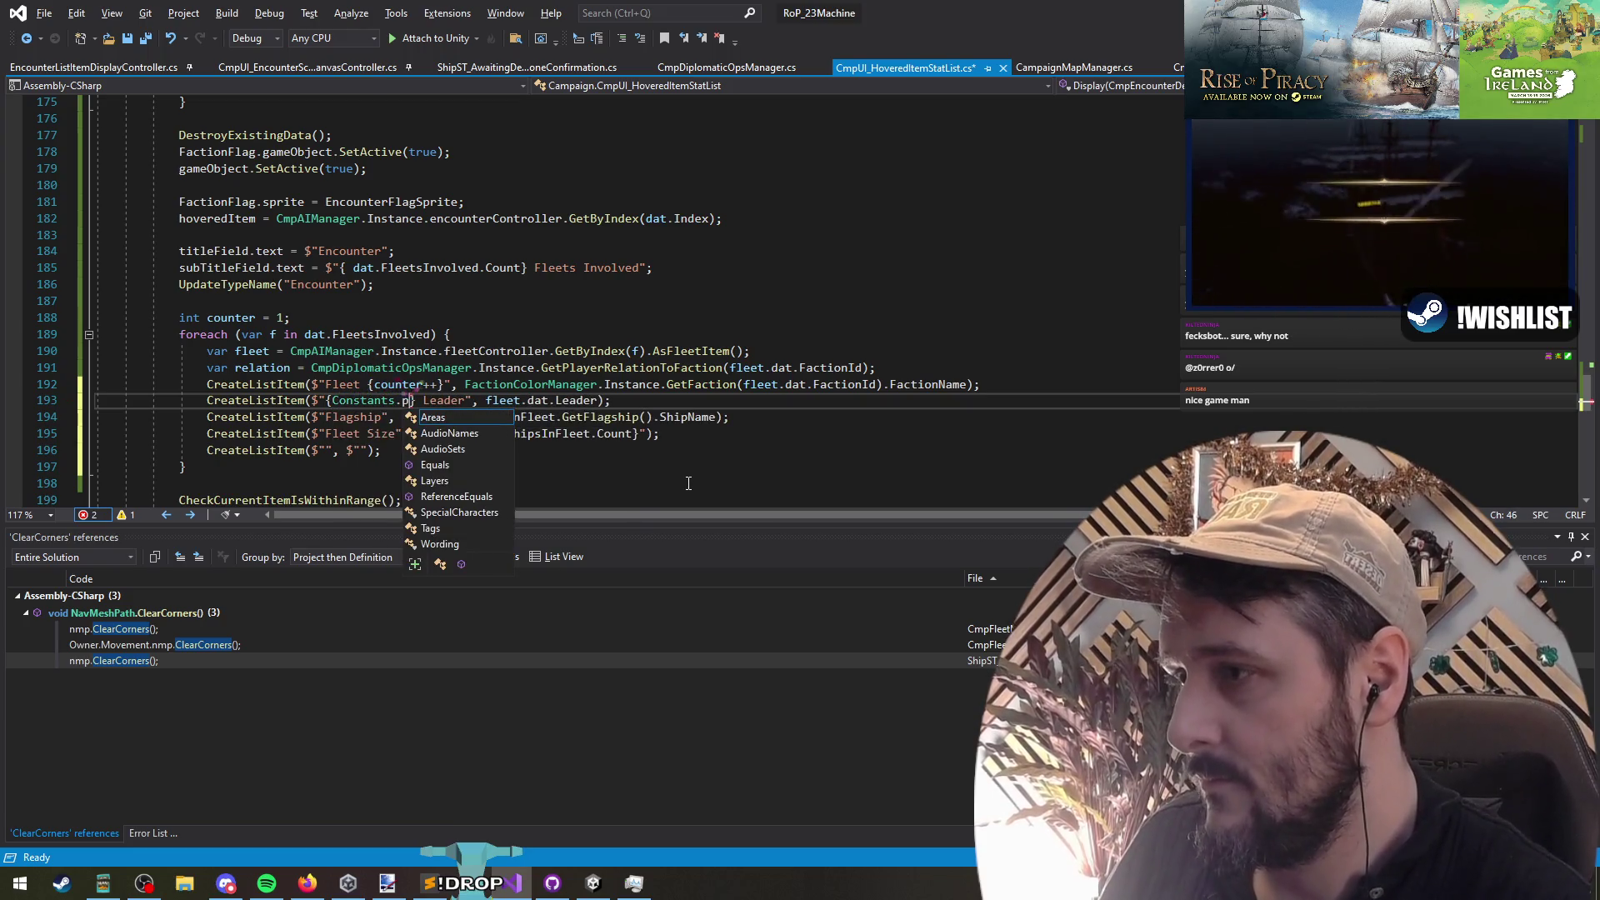
key(Down)
key(Down)
key(Down)
text(.)
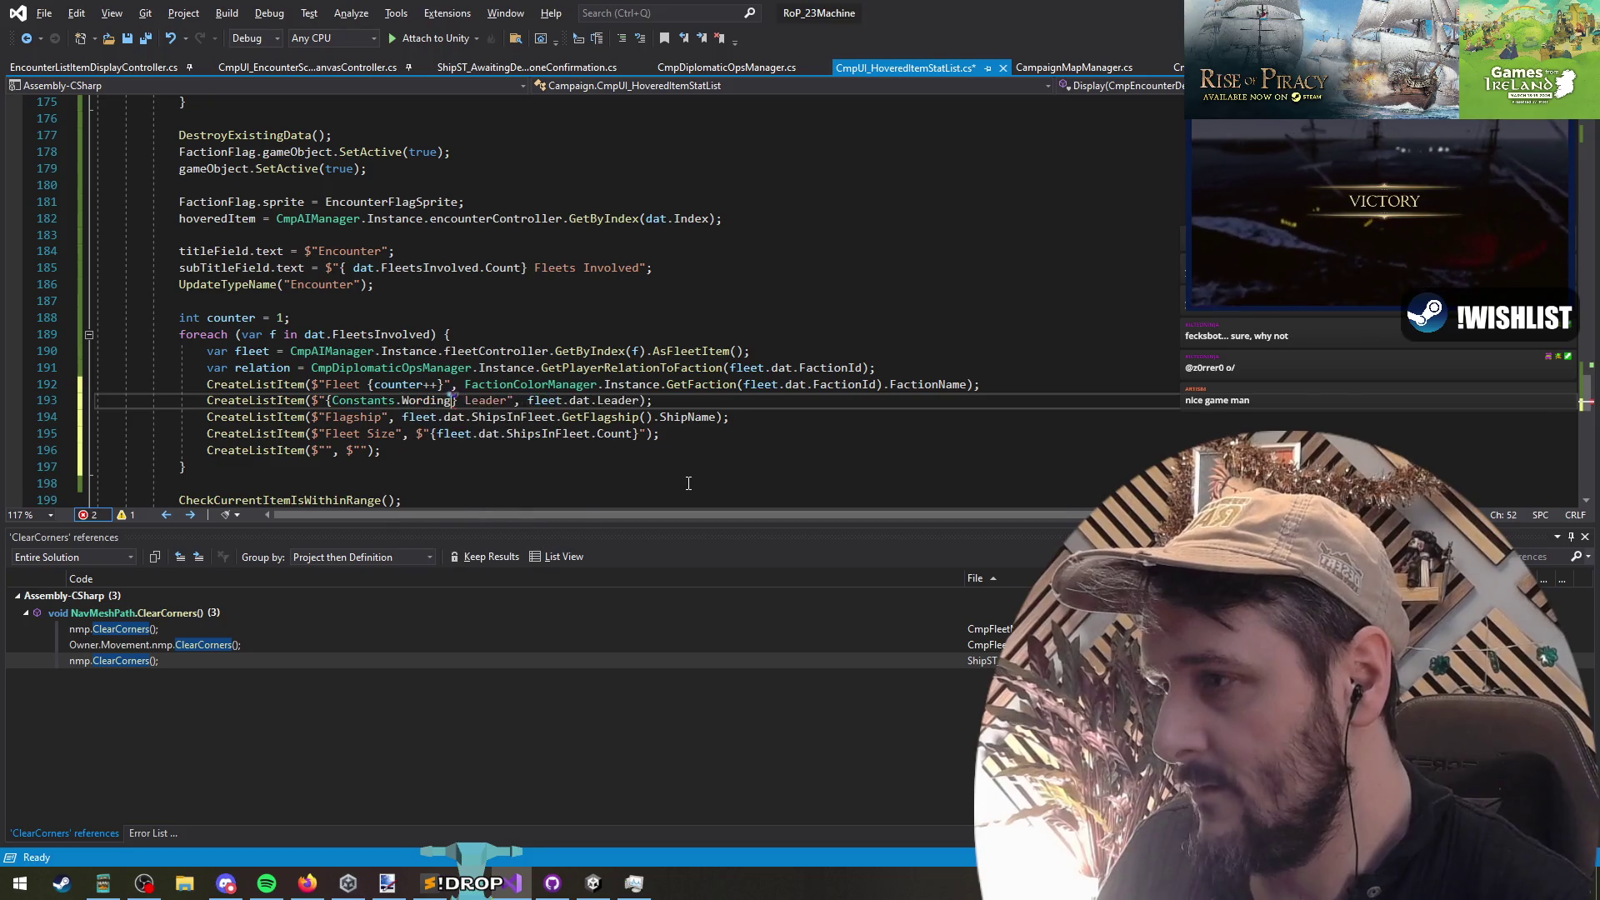
key(BackSpace)
key(BackSpace)
key(BackSpace)
text(s)
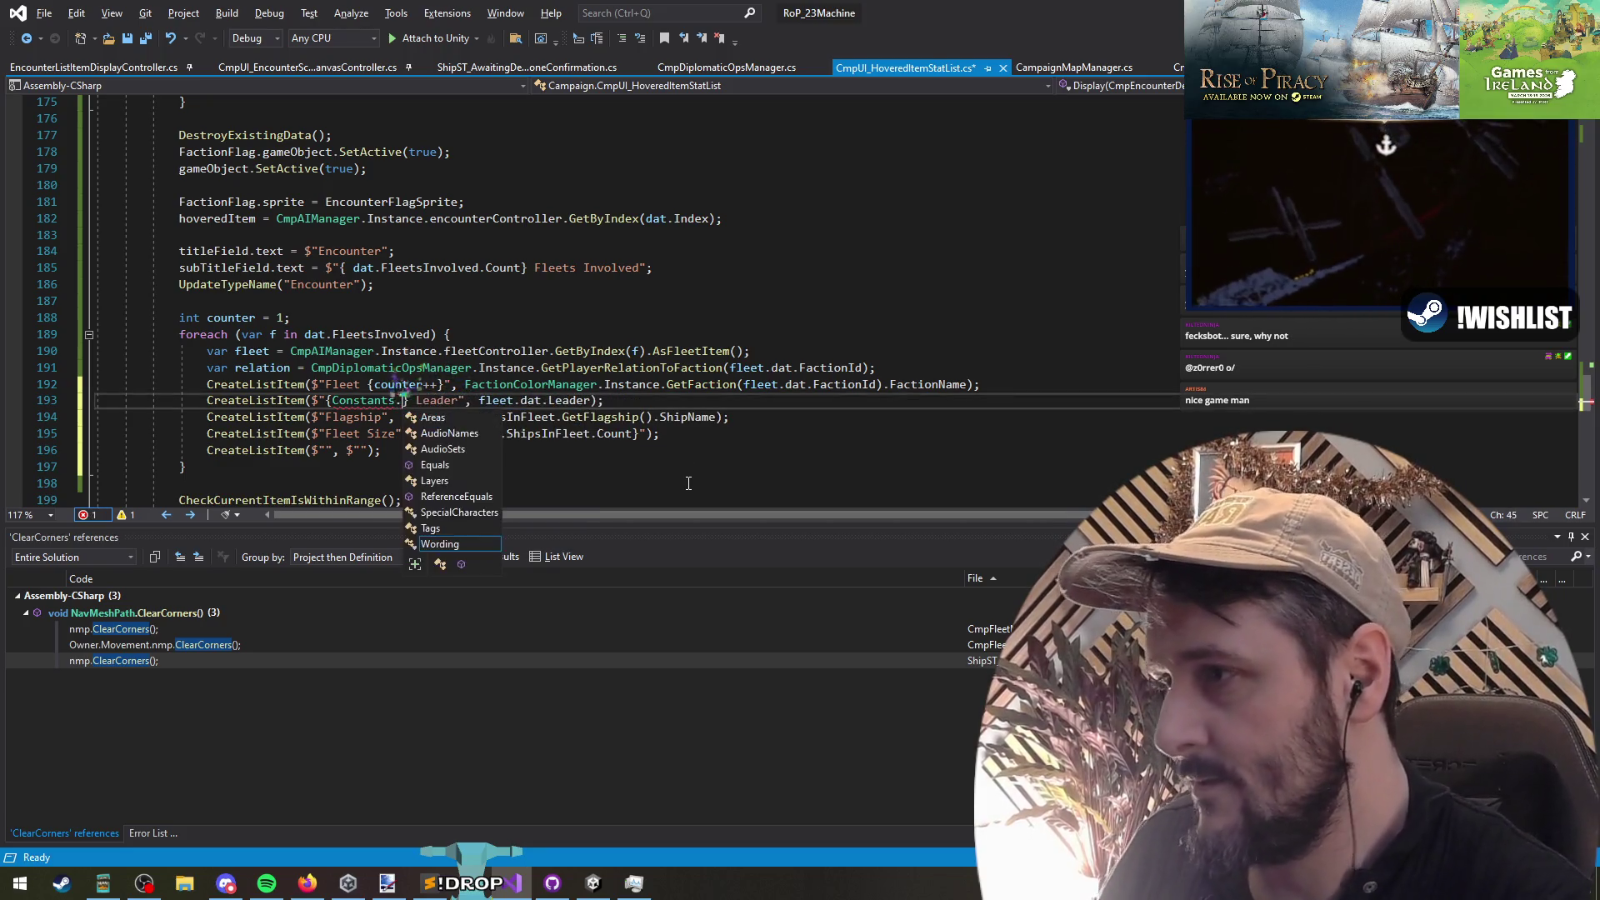
text(.SpecialCharacter)
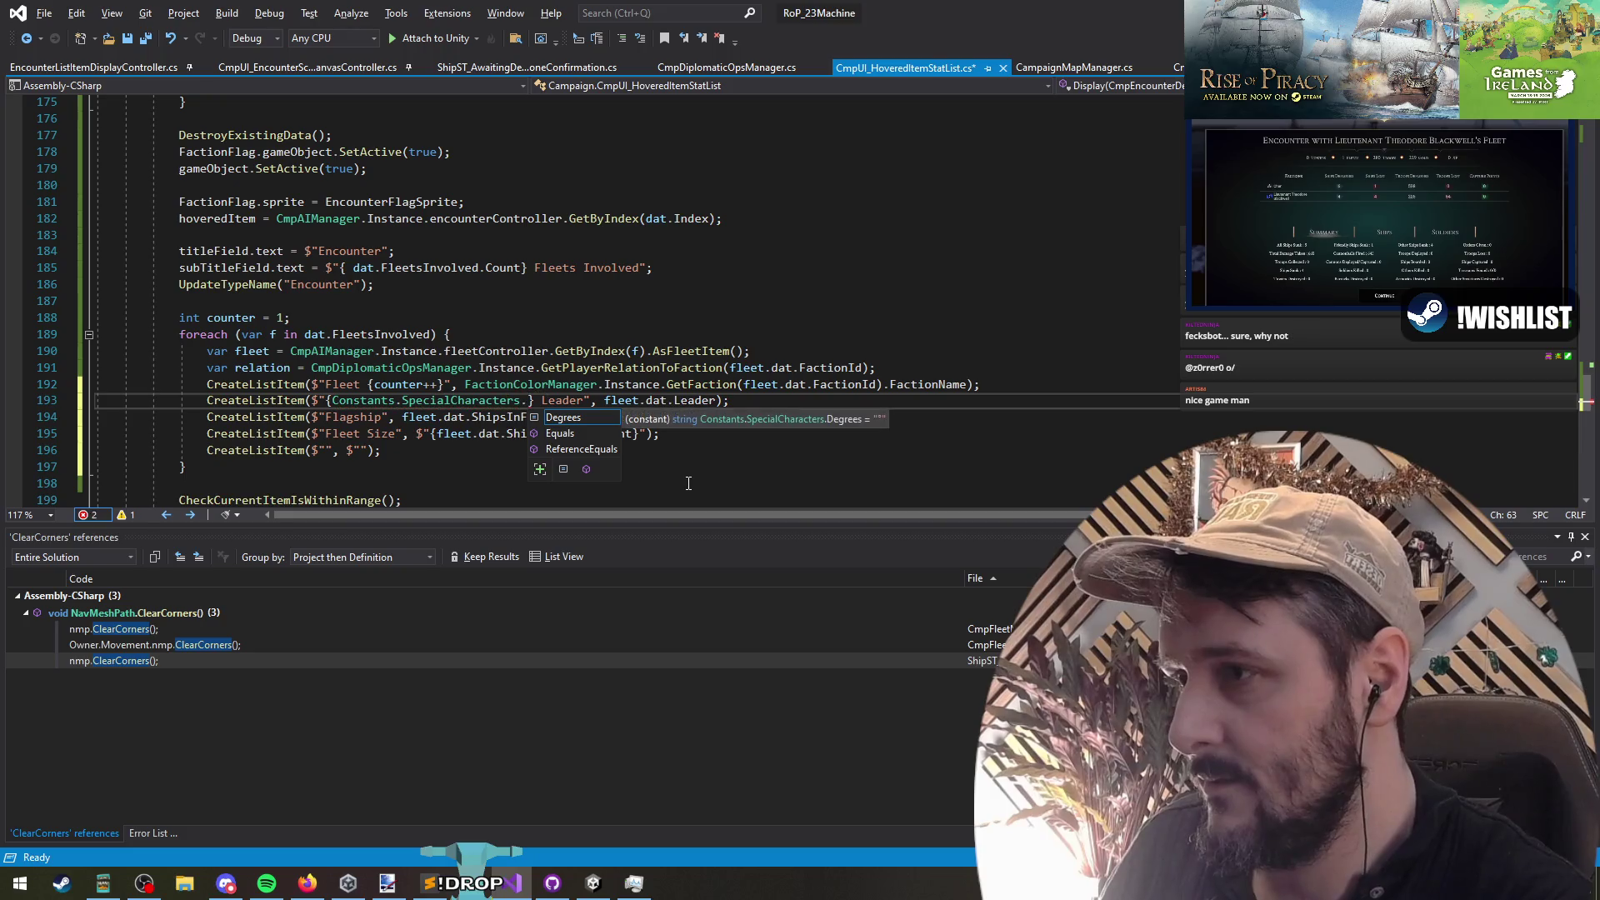
click(500, 400)
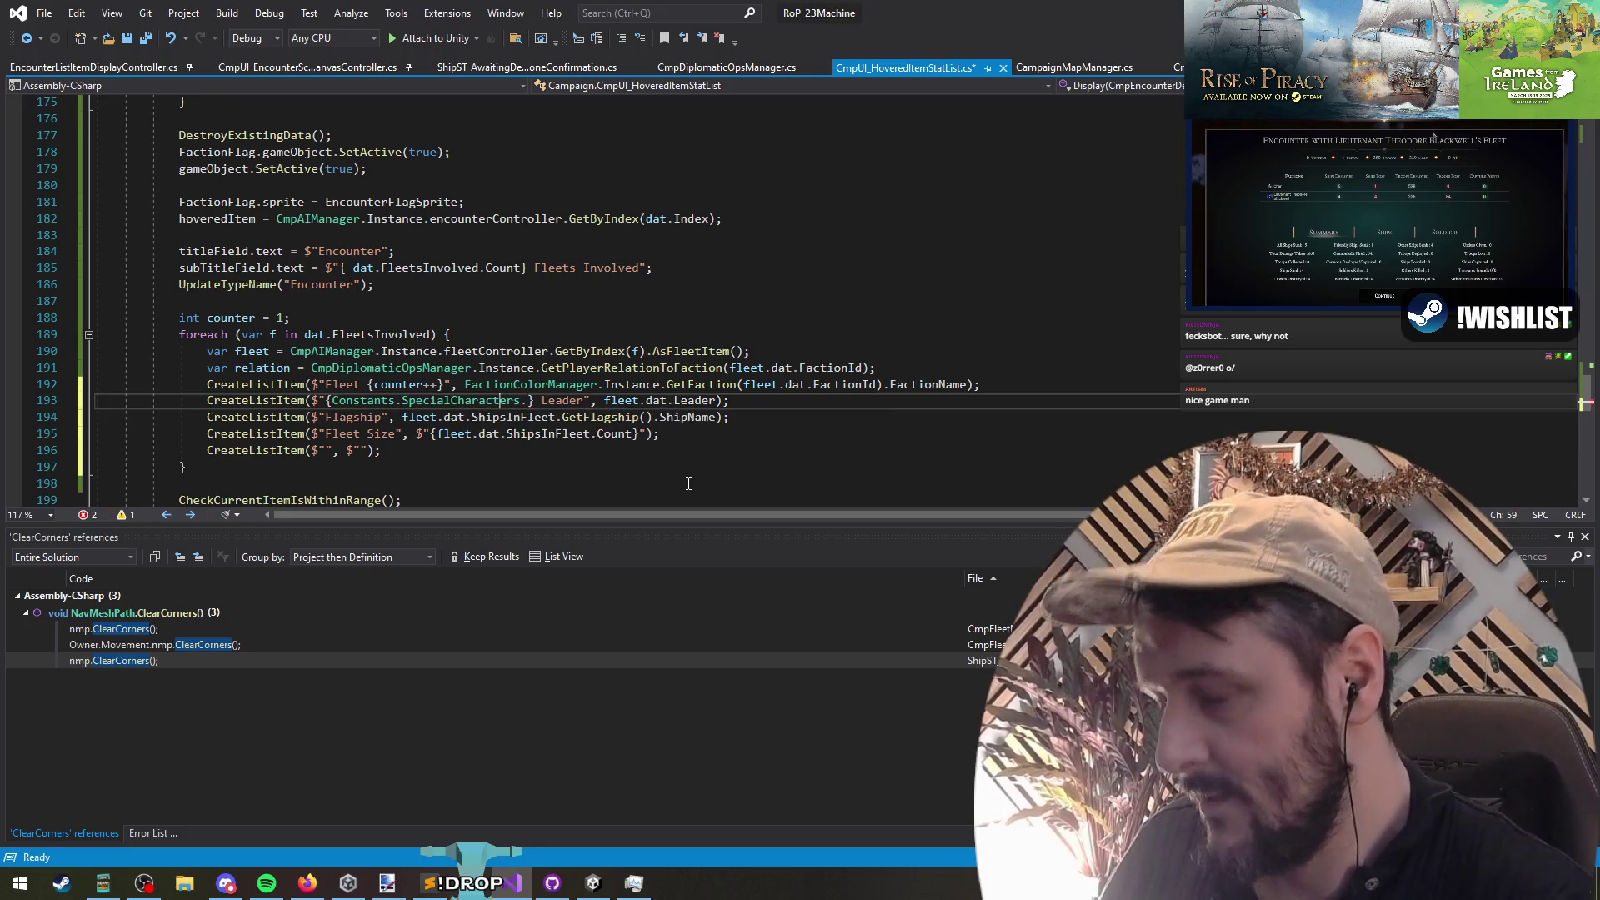
Step: Make the fleet Leader line use Constants.SpecialCharacters.BulletBall and save the tooltip file
key(F12)
scroll(427, 340, down, 4)
scroll(427, 367, up, 9)
scroll(426, 399, down, 4)
scroll(426, 399, down, 20)
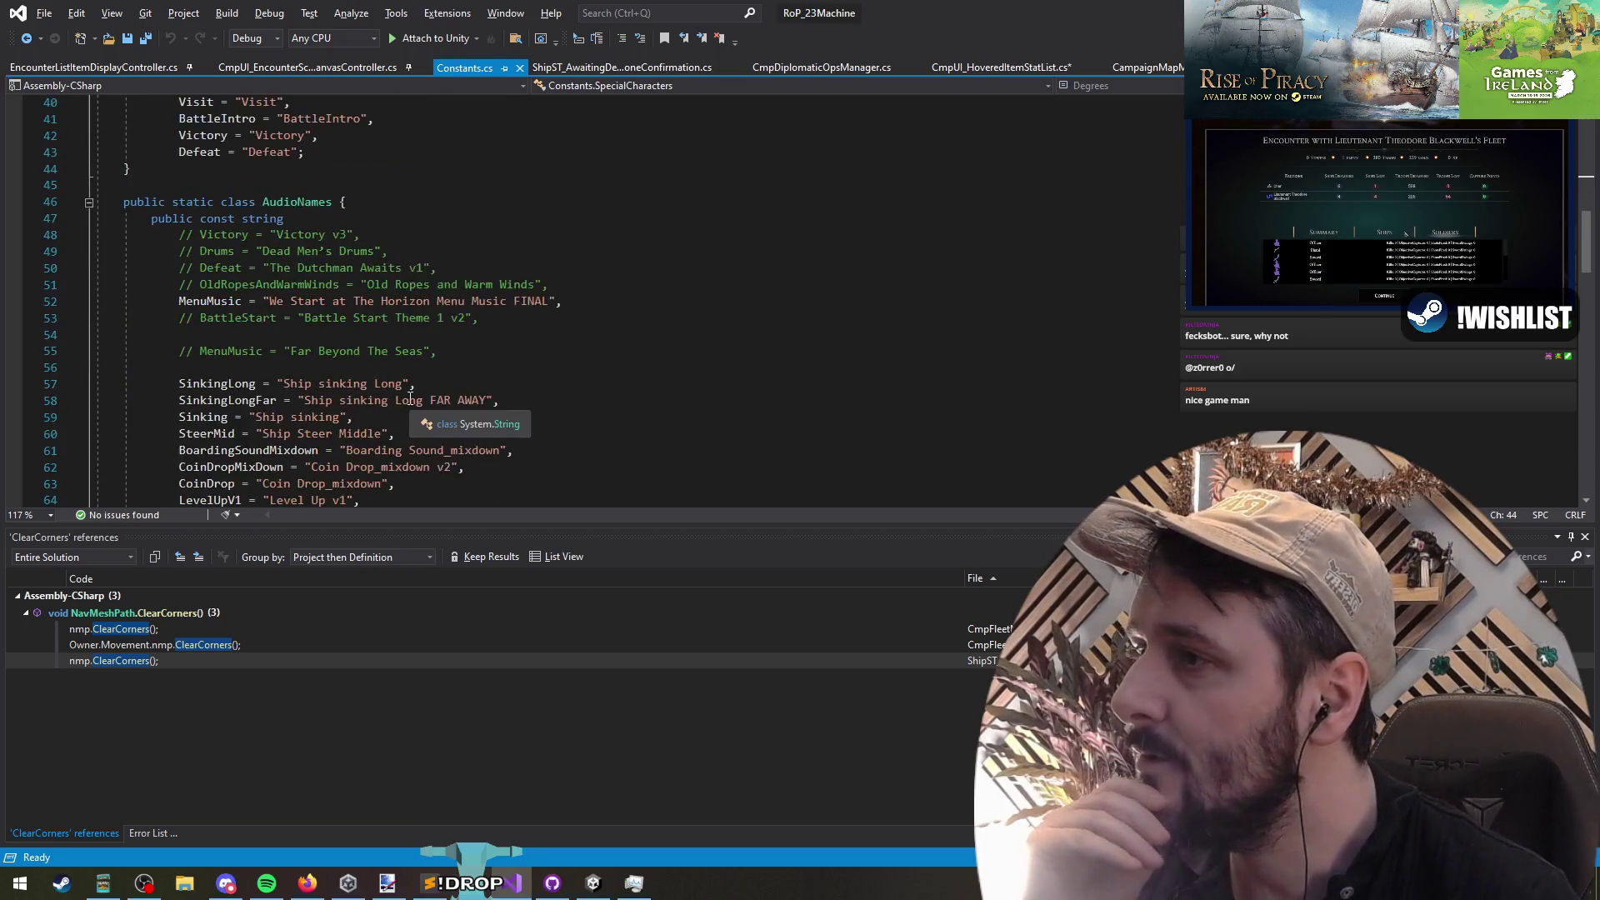
scroll(415, 381, down, 7)
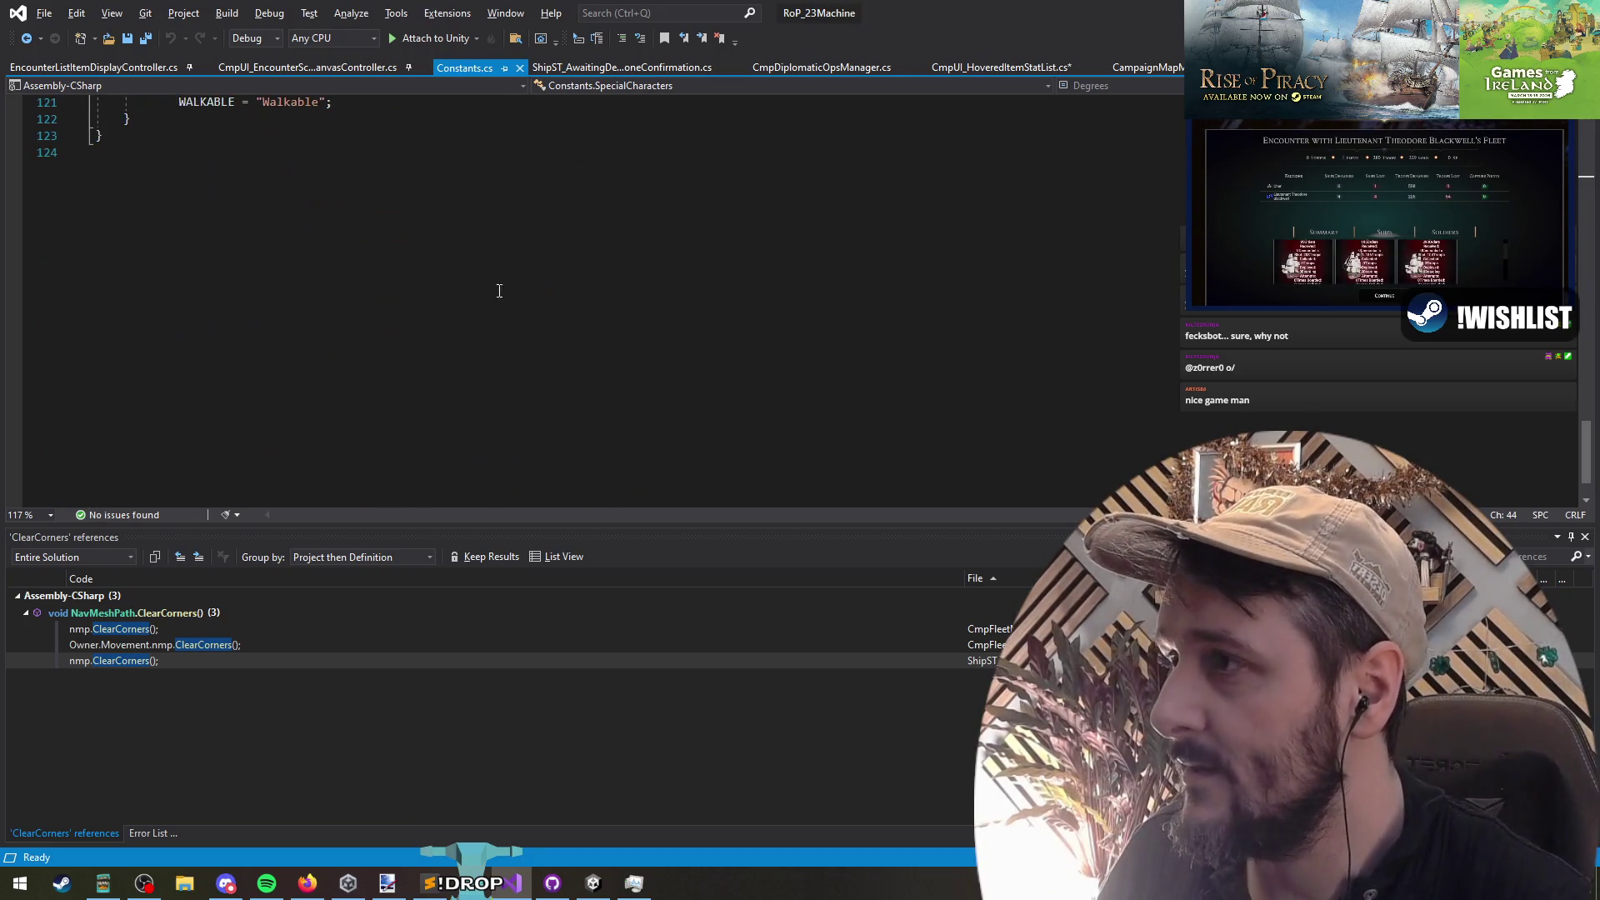
key(ctrl+Tab)
key(Right)
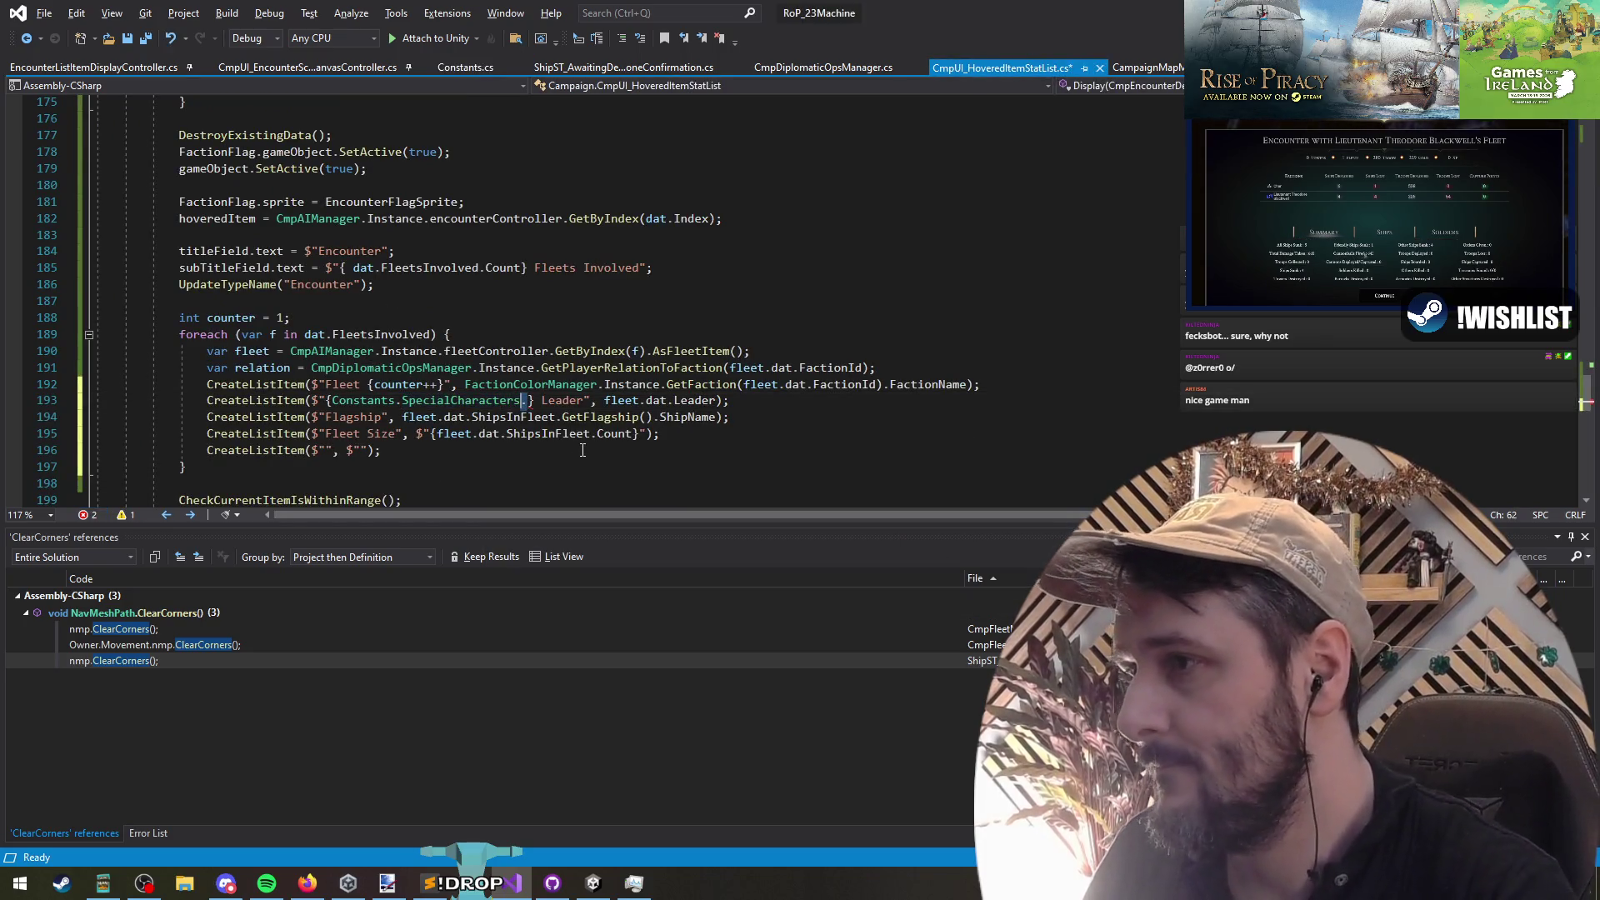
text(Bu)
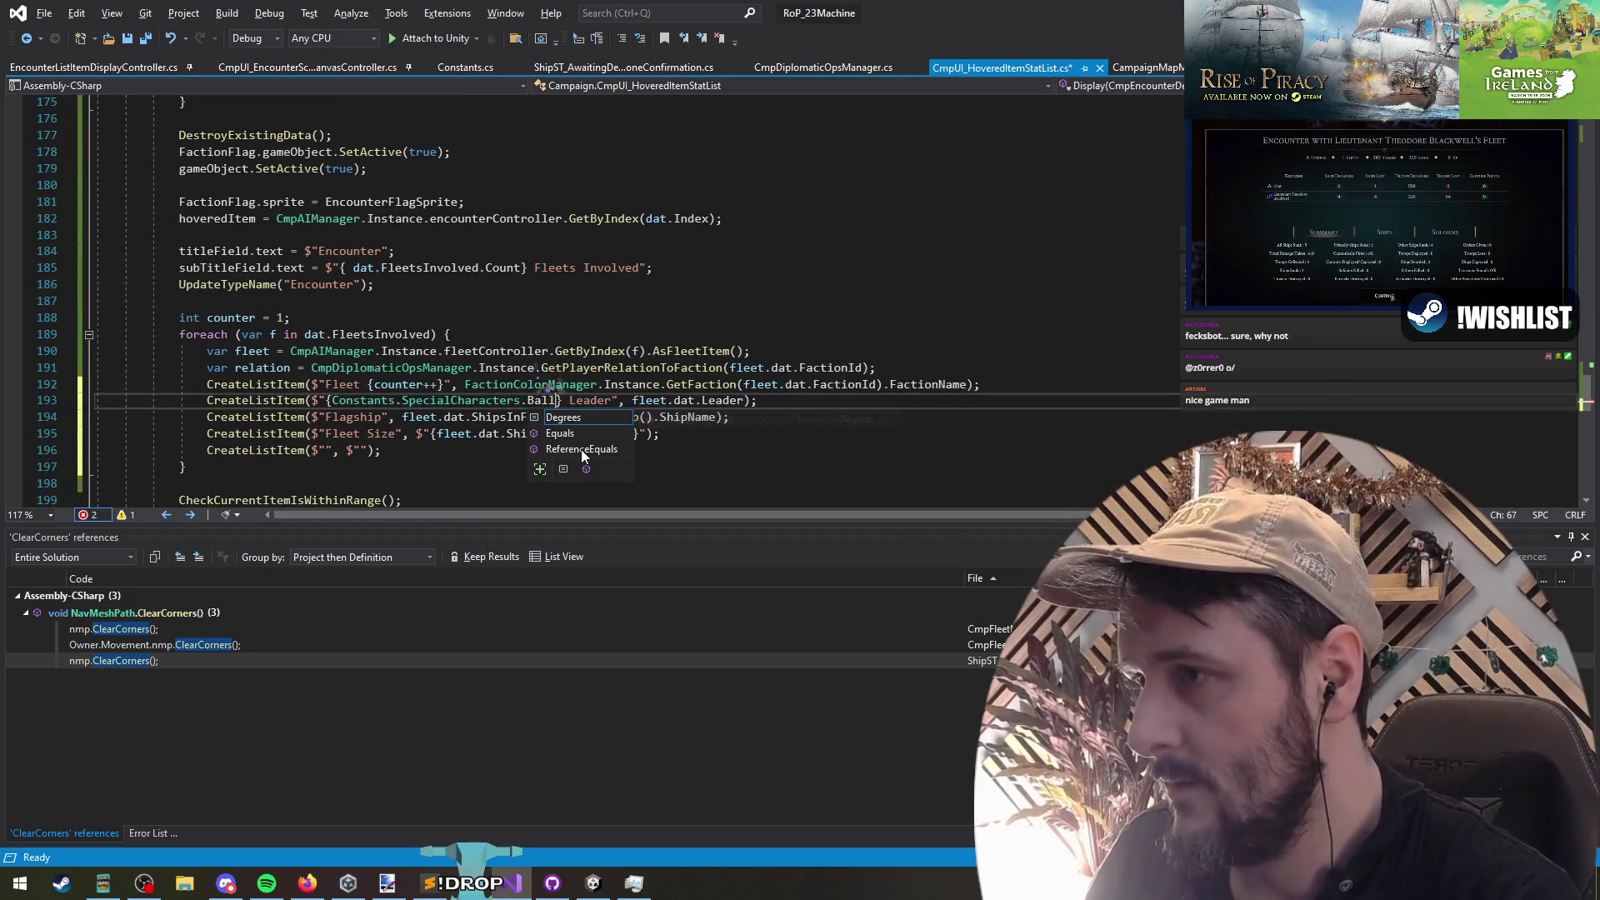
text(lletBall)
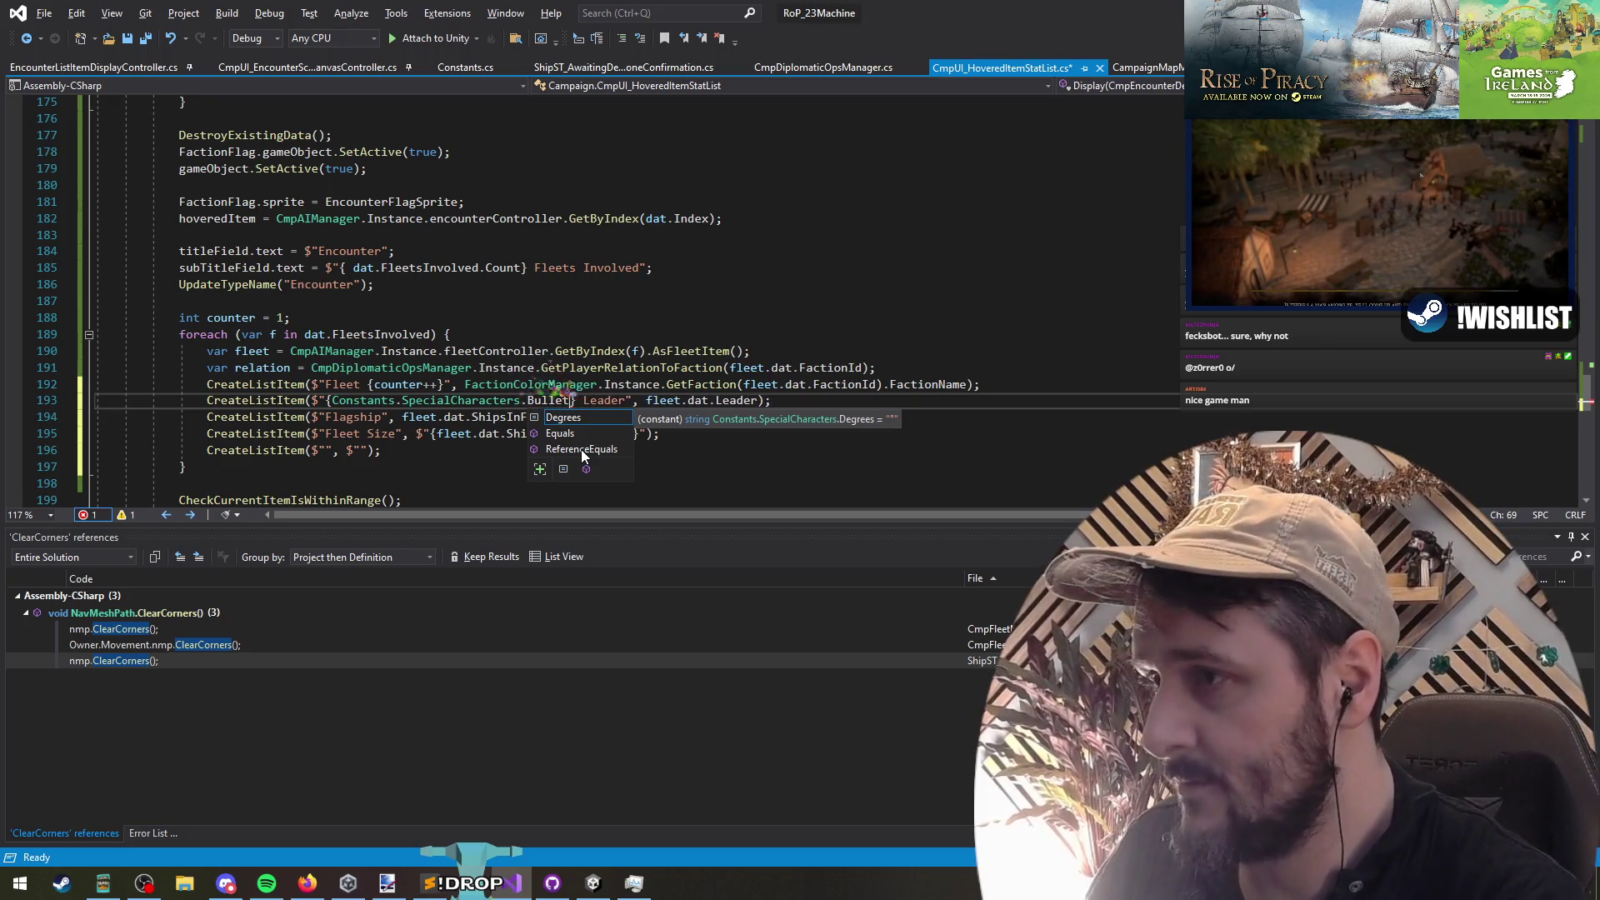
key(ctrl+Left)
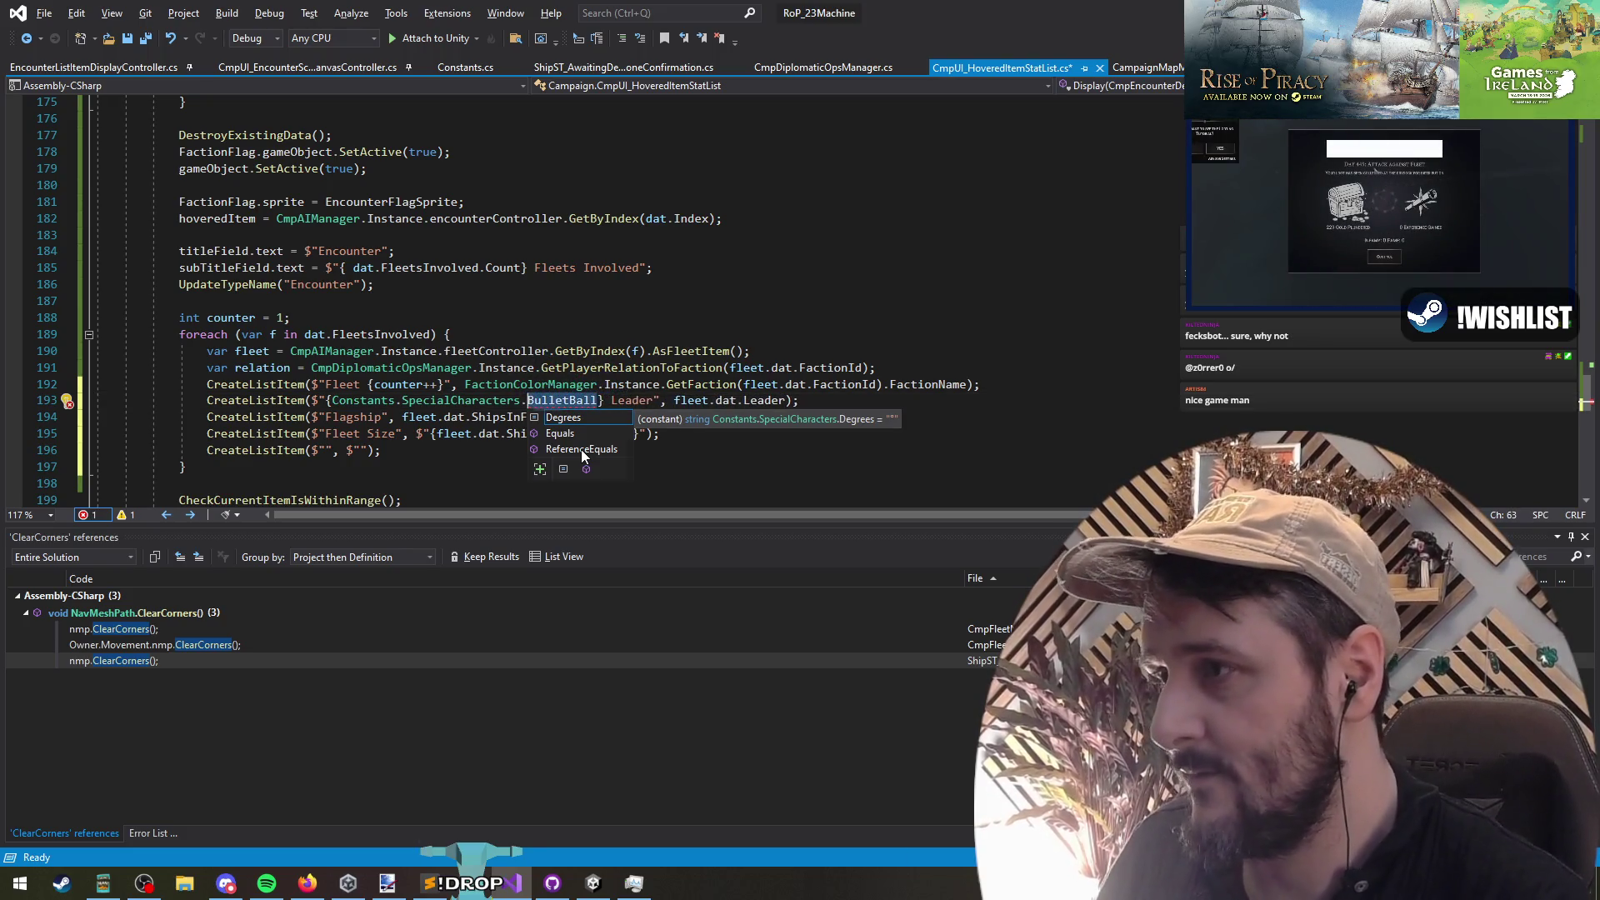
key(ctrl+s)
Step: Declare an empty BulletBall constant after Degrees in Constants.cs and save it
ctrl+click(503, 405)
click(439, 324)
key(Return)
text(BulletBall)
key(Up)
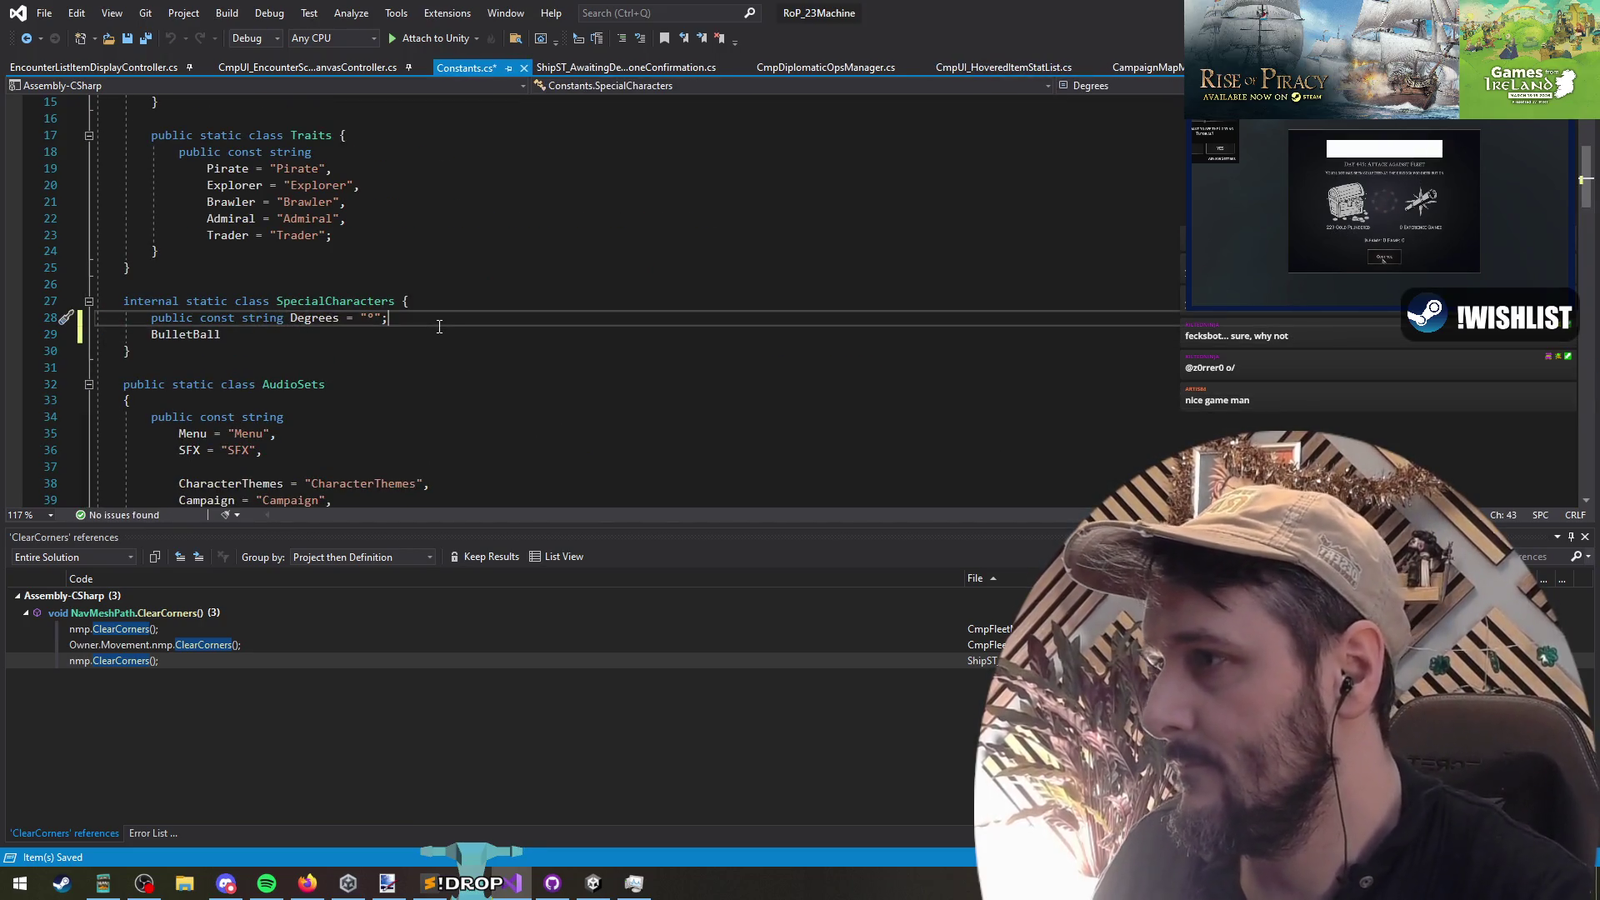
key(Left)
text(,)
key(Return)
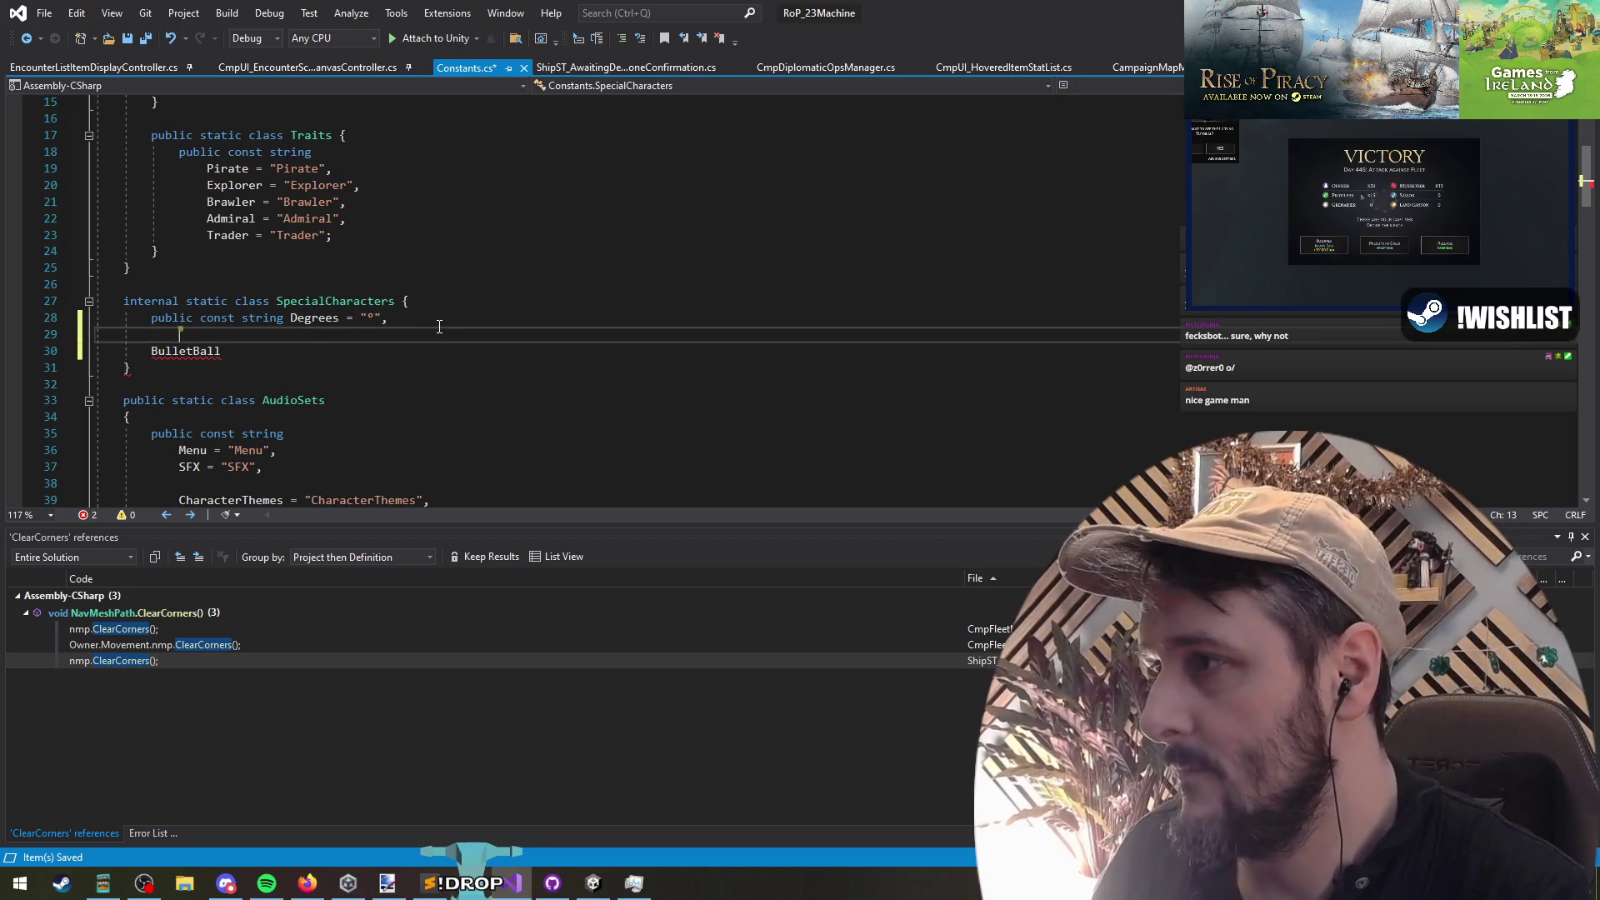
key(Delete)
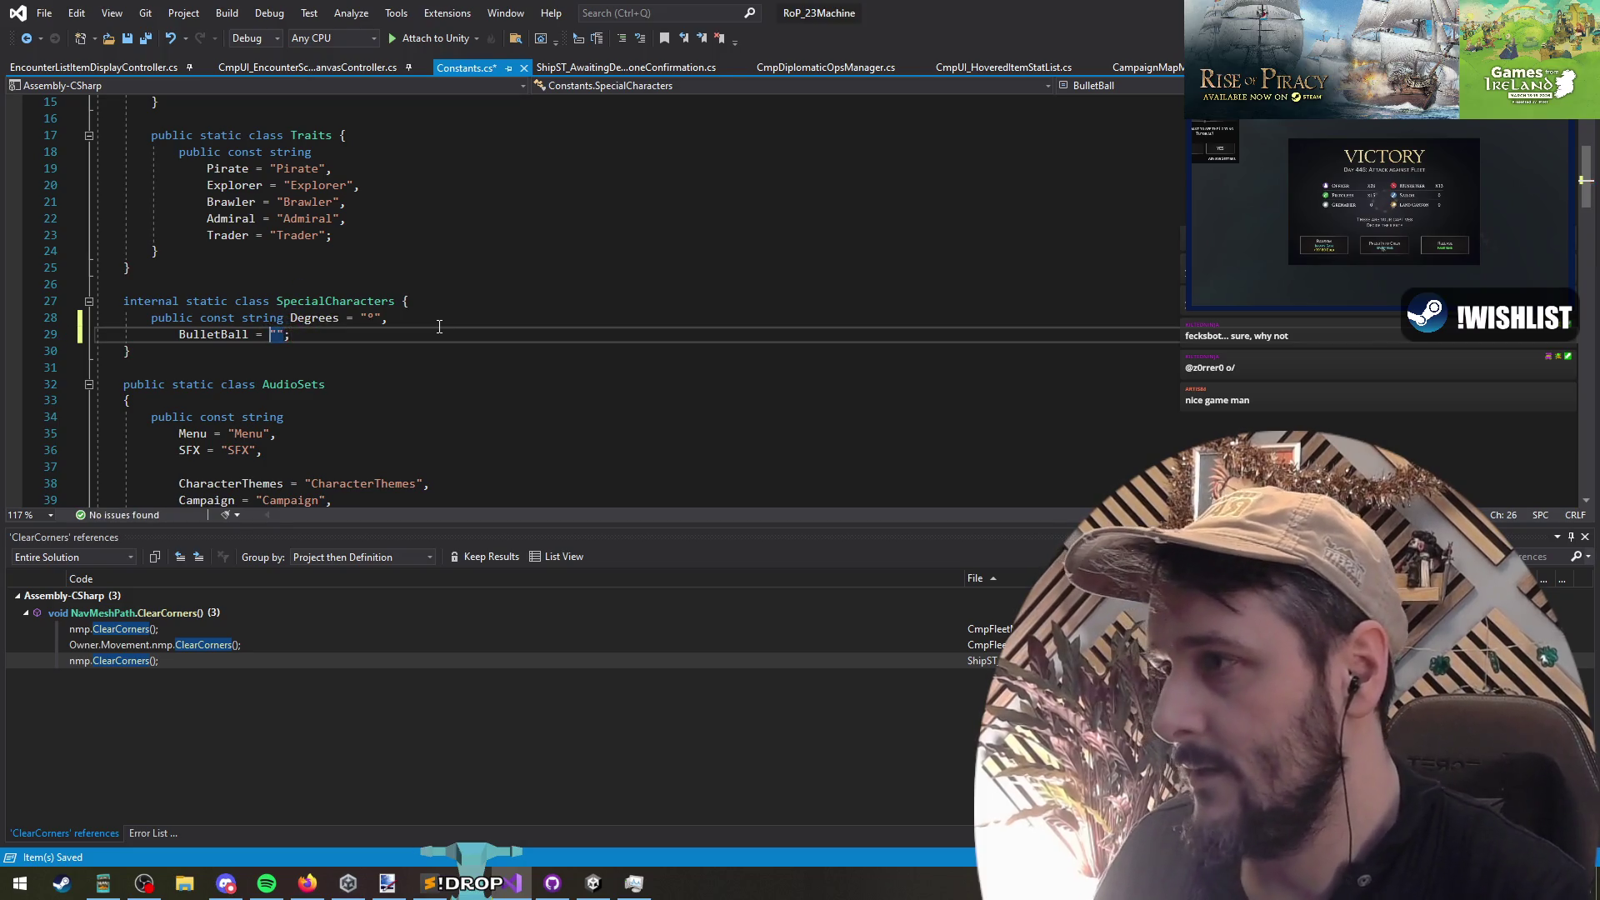
key(ctrl+s)
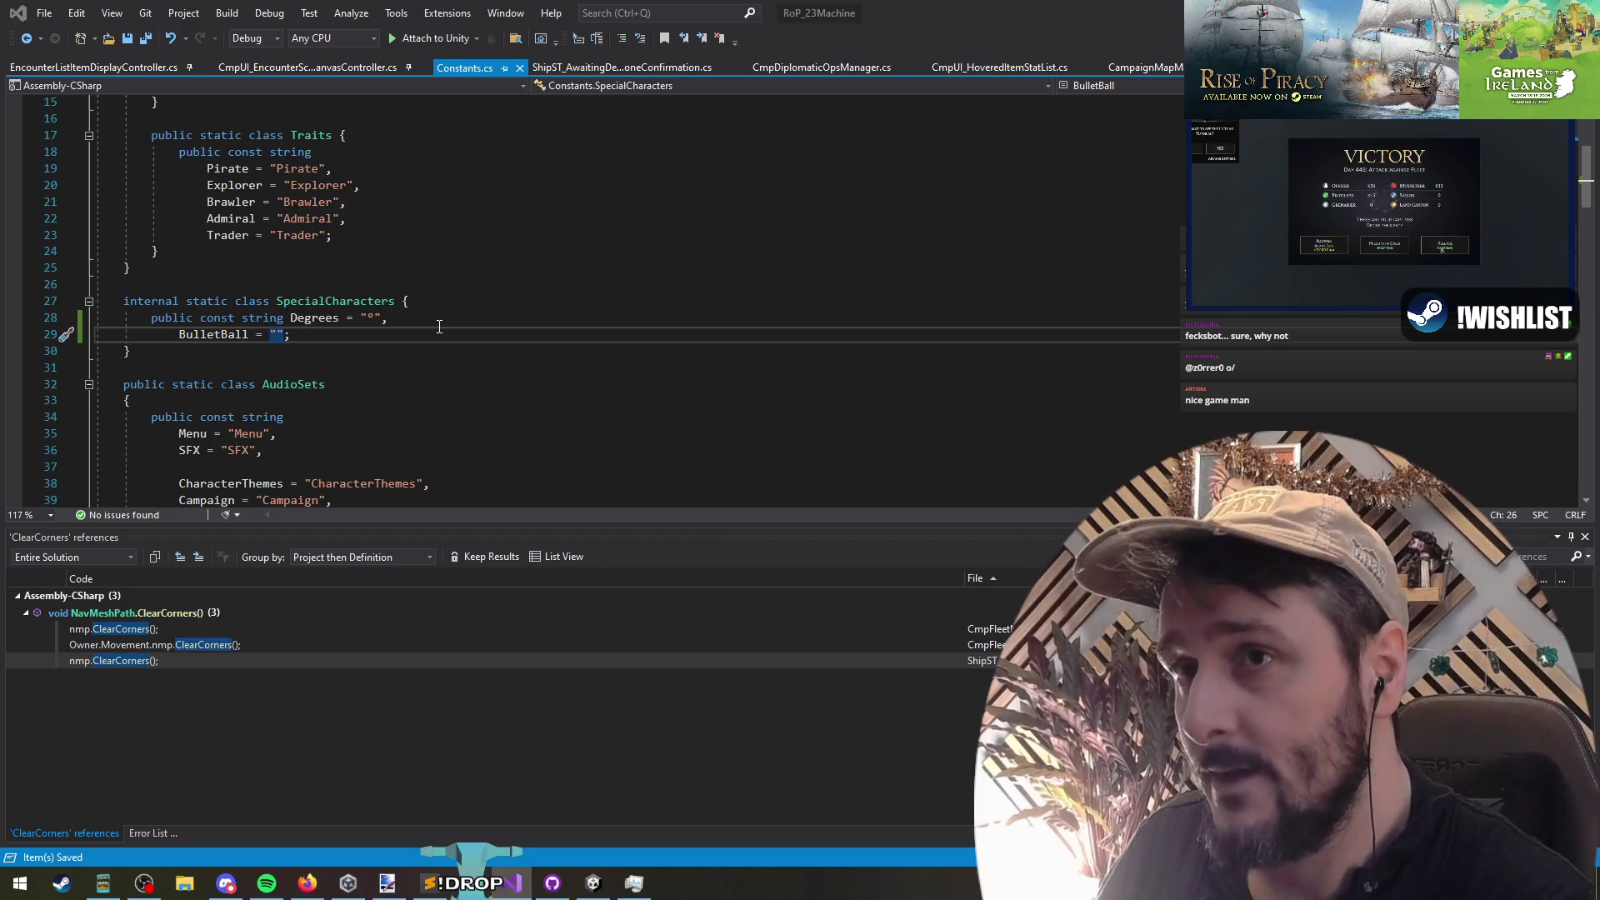
key(ctrl+minus)
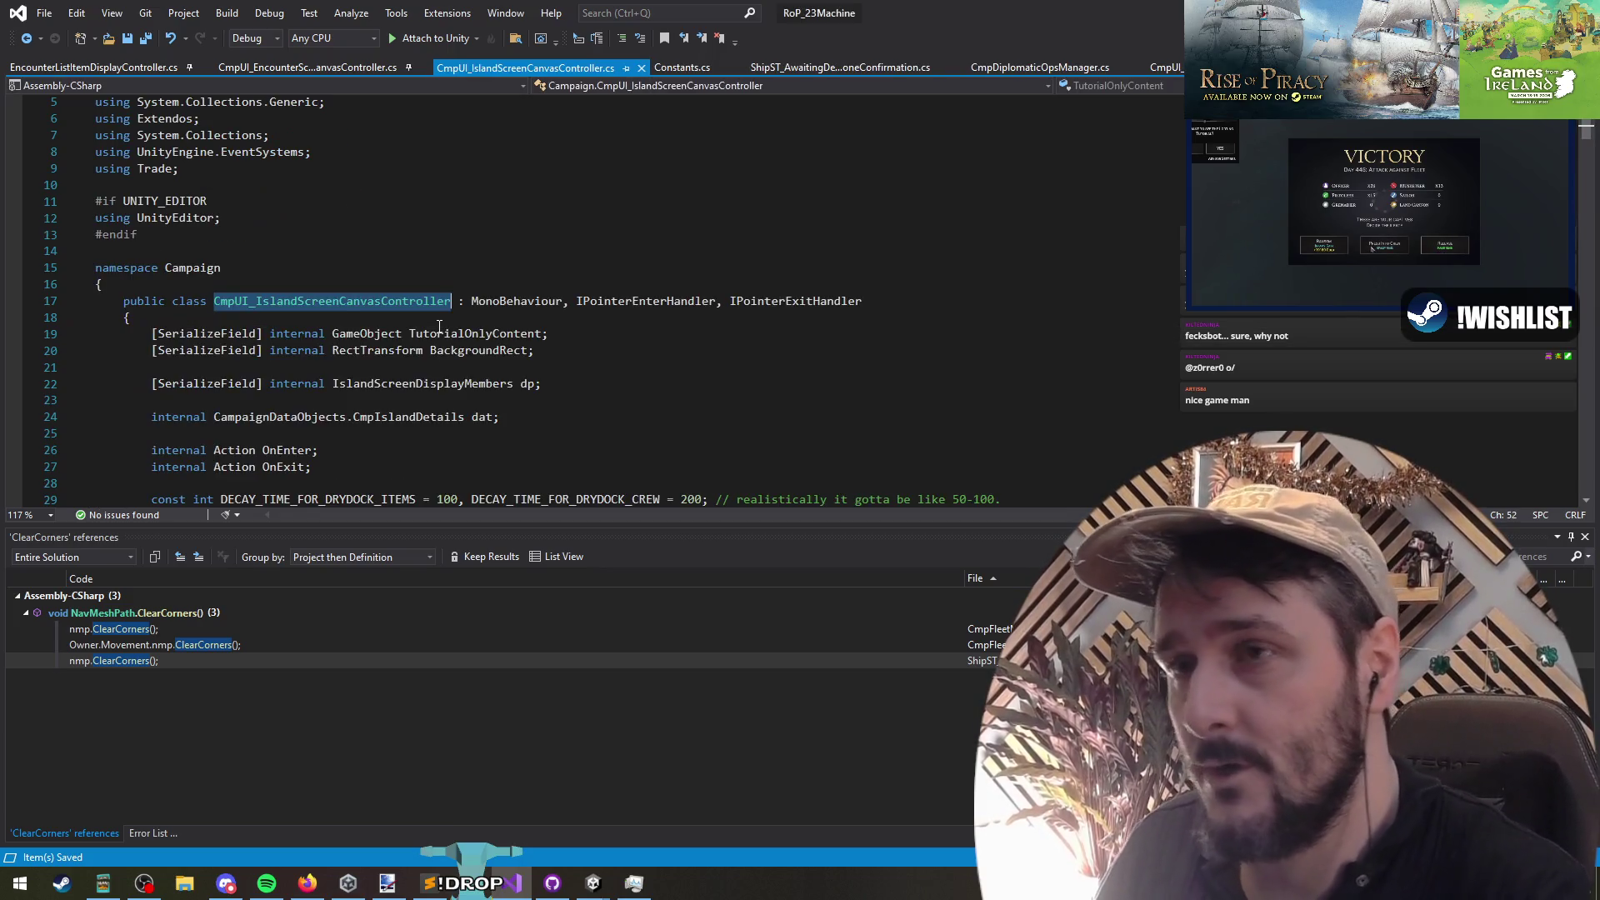
scroll(589, 375, down, 5)
click(565, 322)
scroll(575, 327, up, 2)
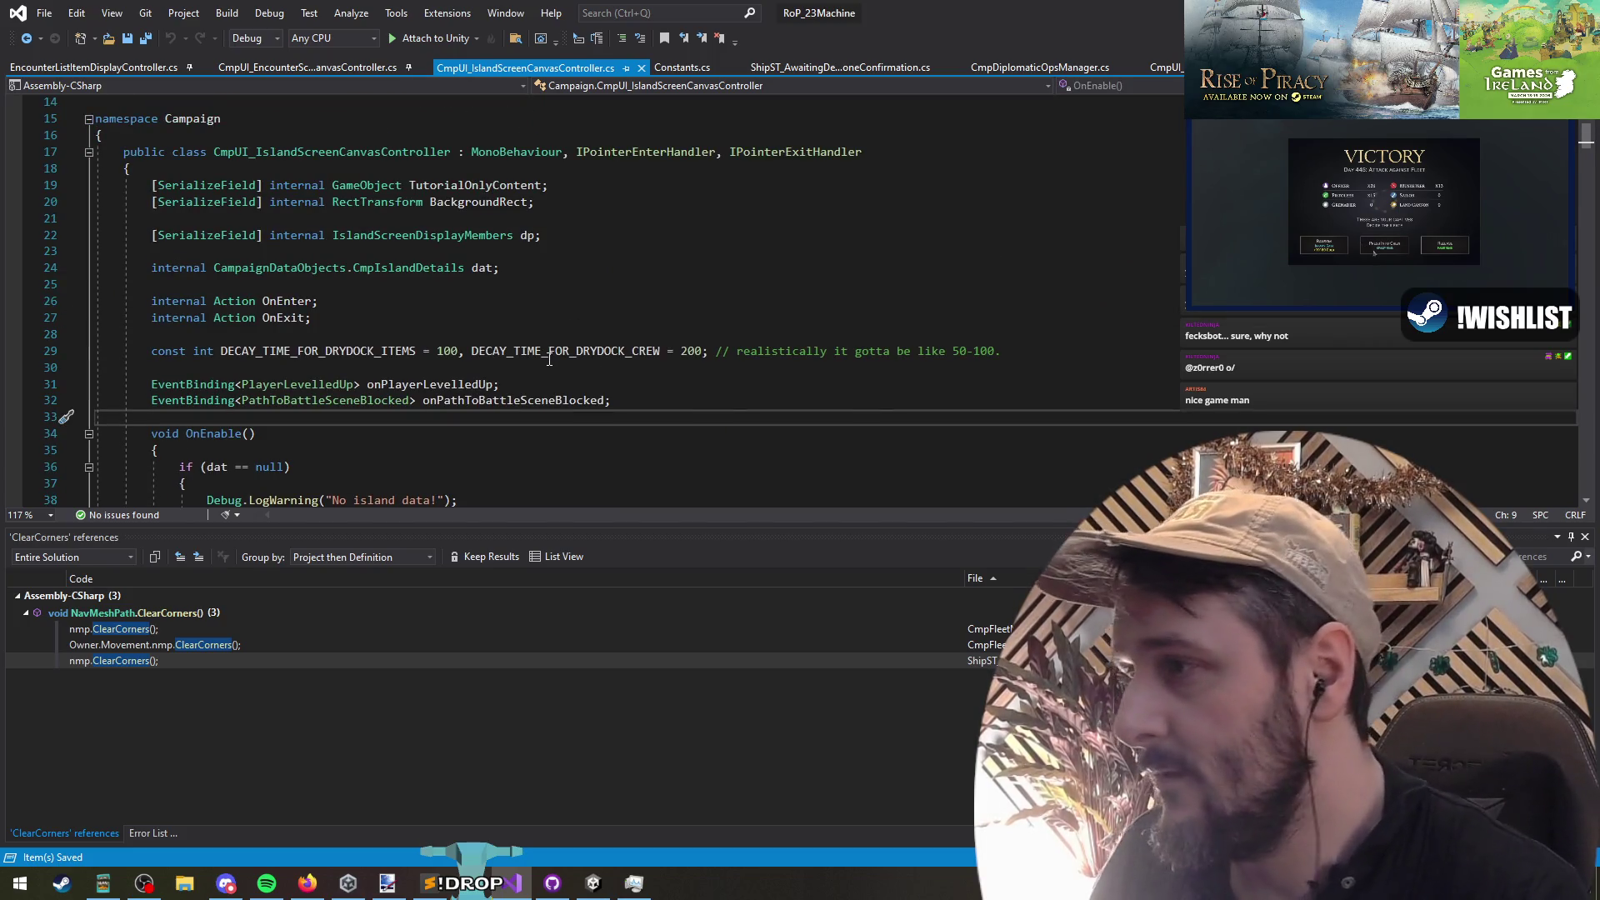
key(F3)
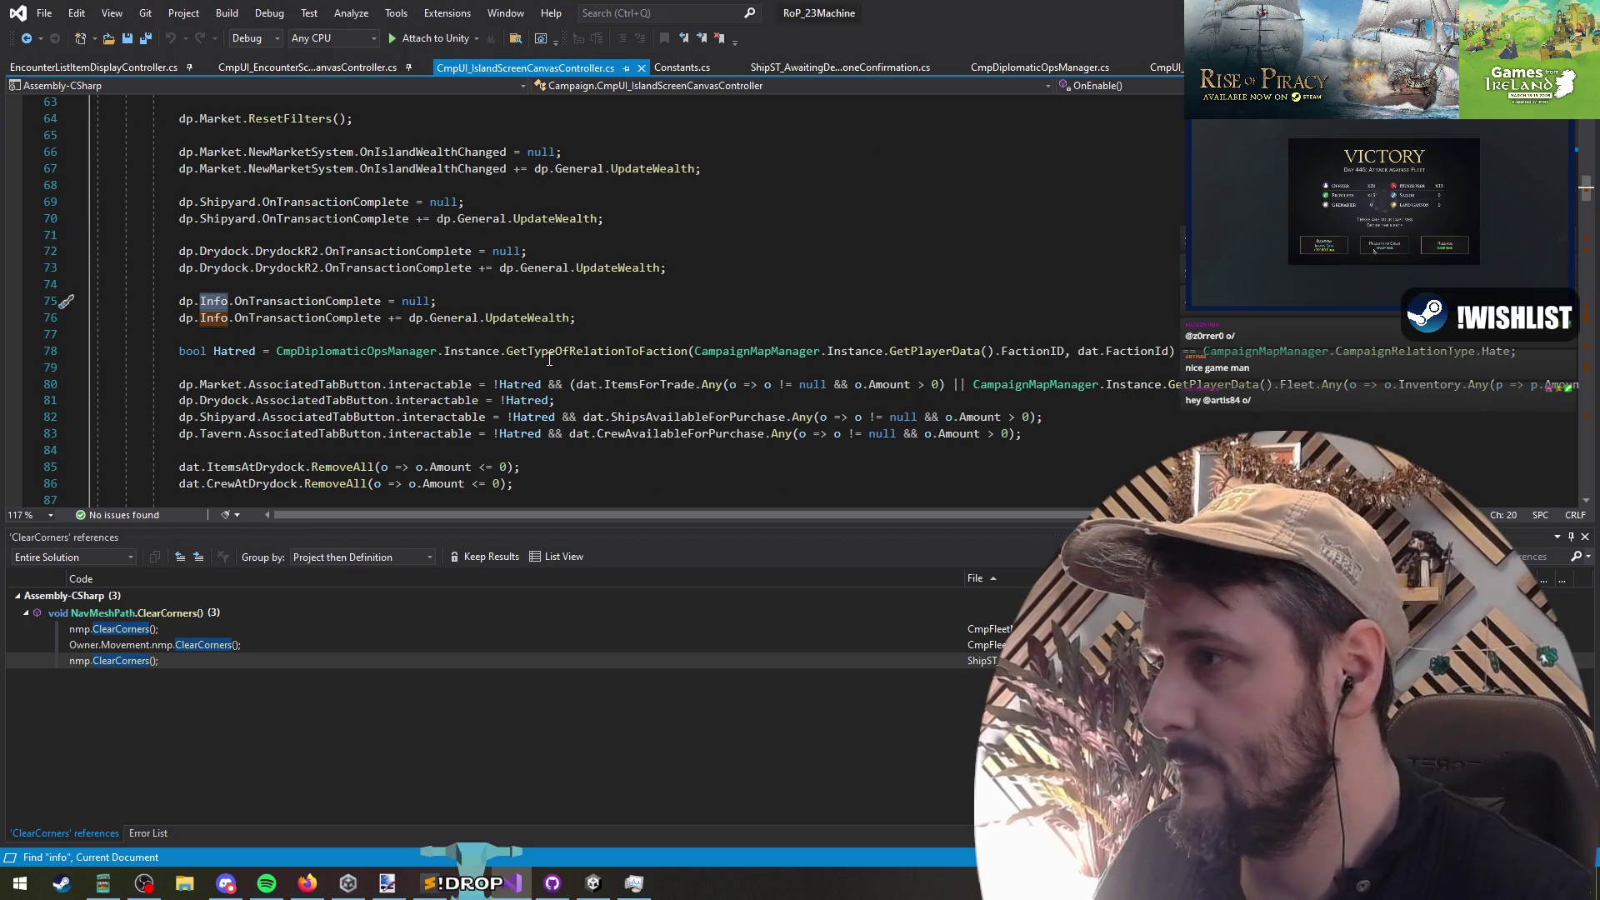
click(279, 304)
key(F12)
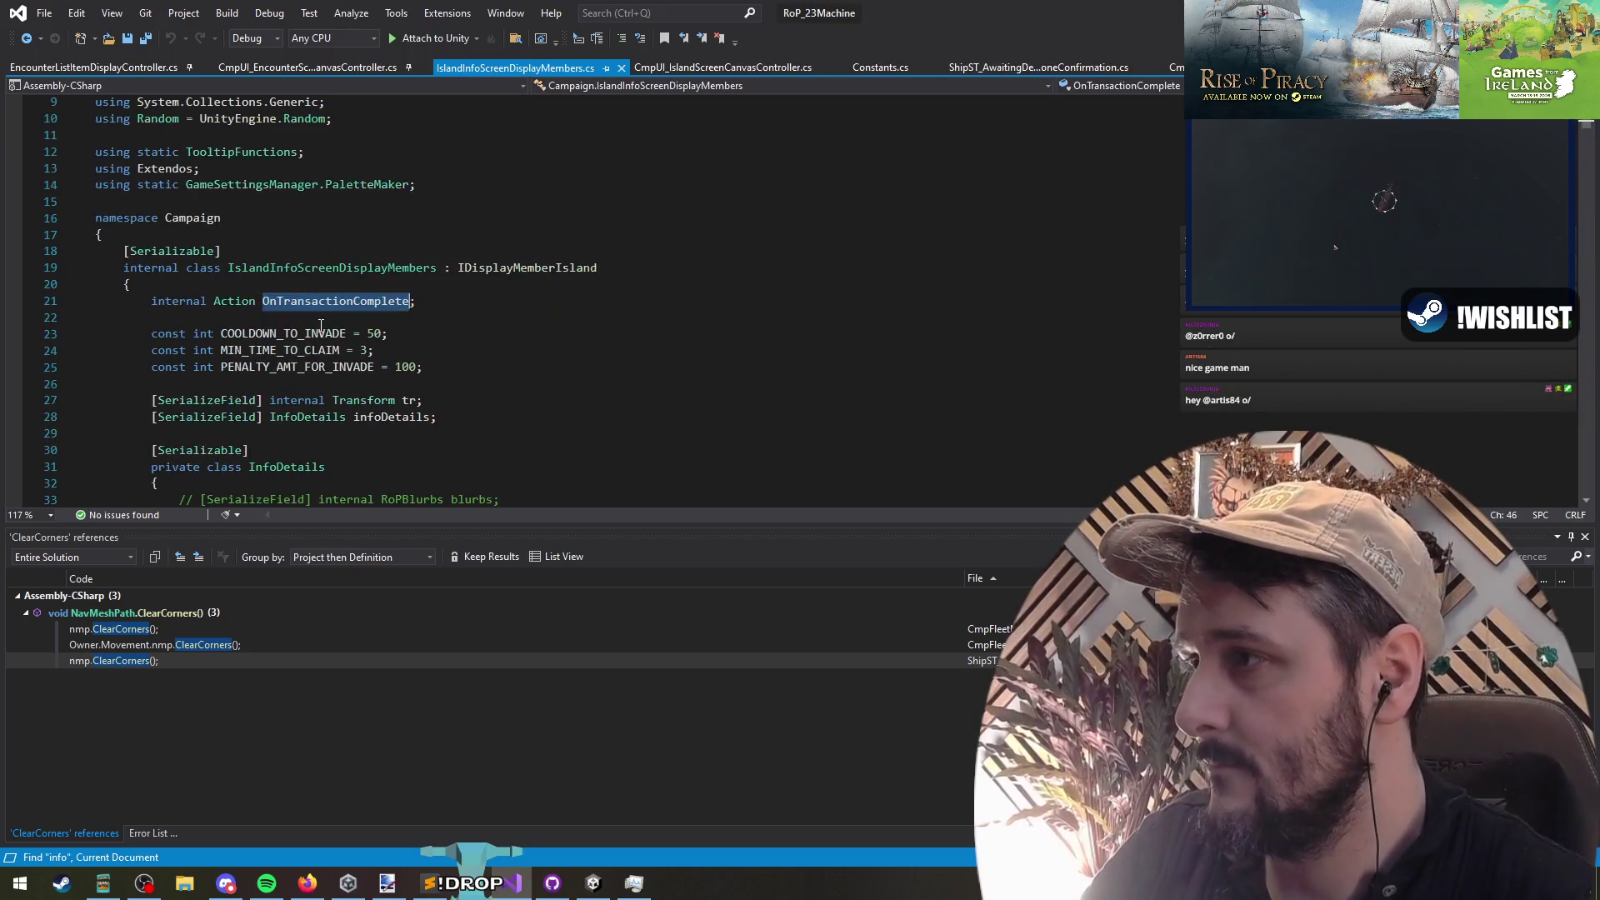
scroll(433, 366, down, 5)
scroll(433, 367, down, 1)
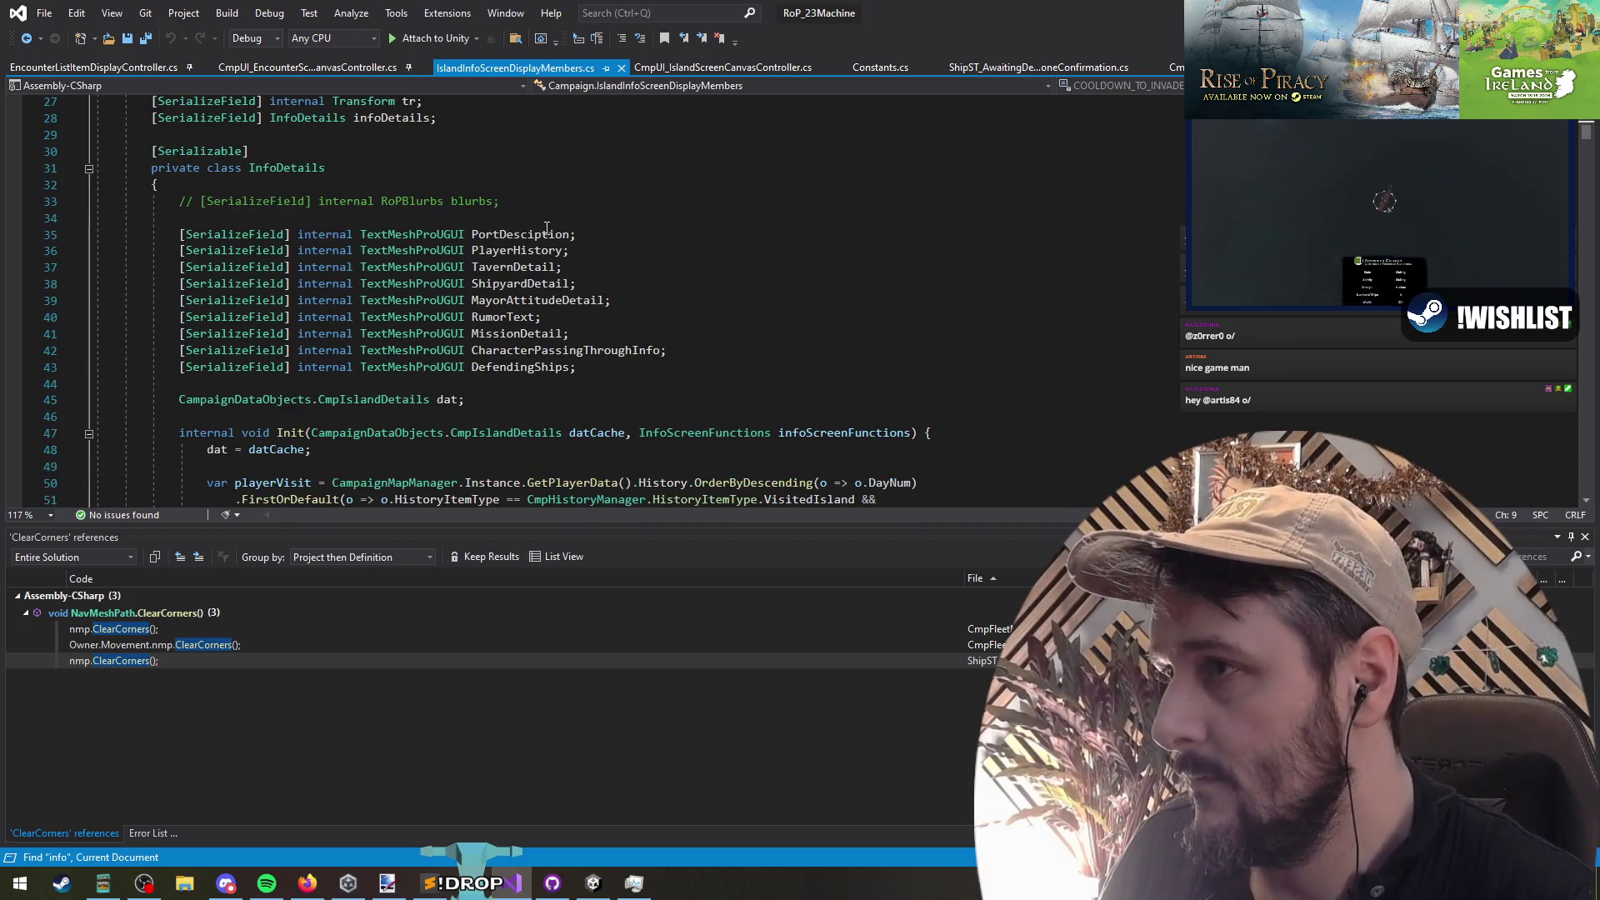
click(523, 236)
click(517, 251)
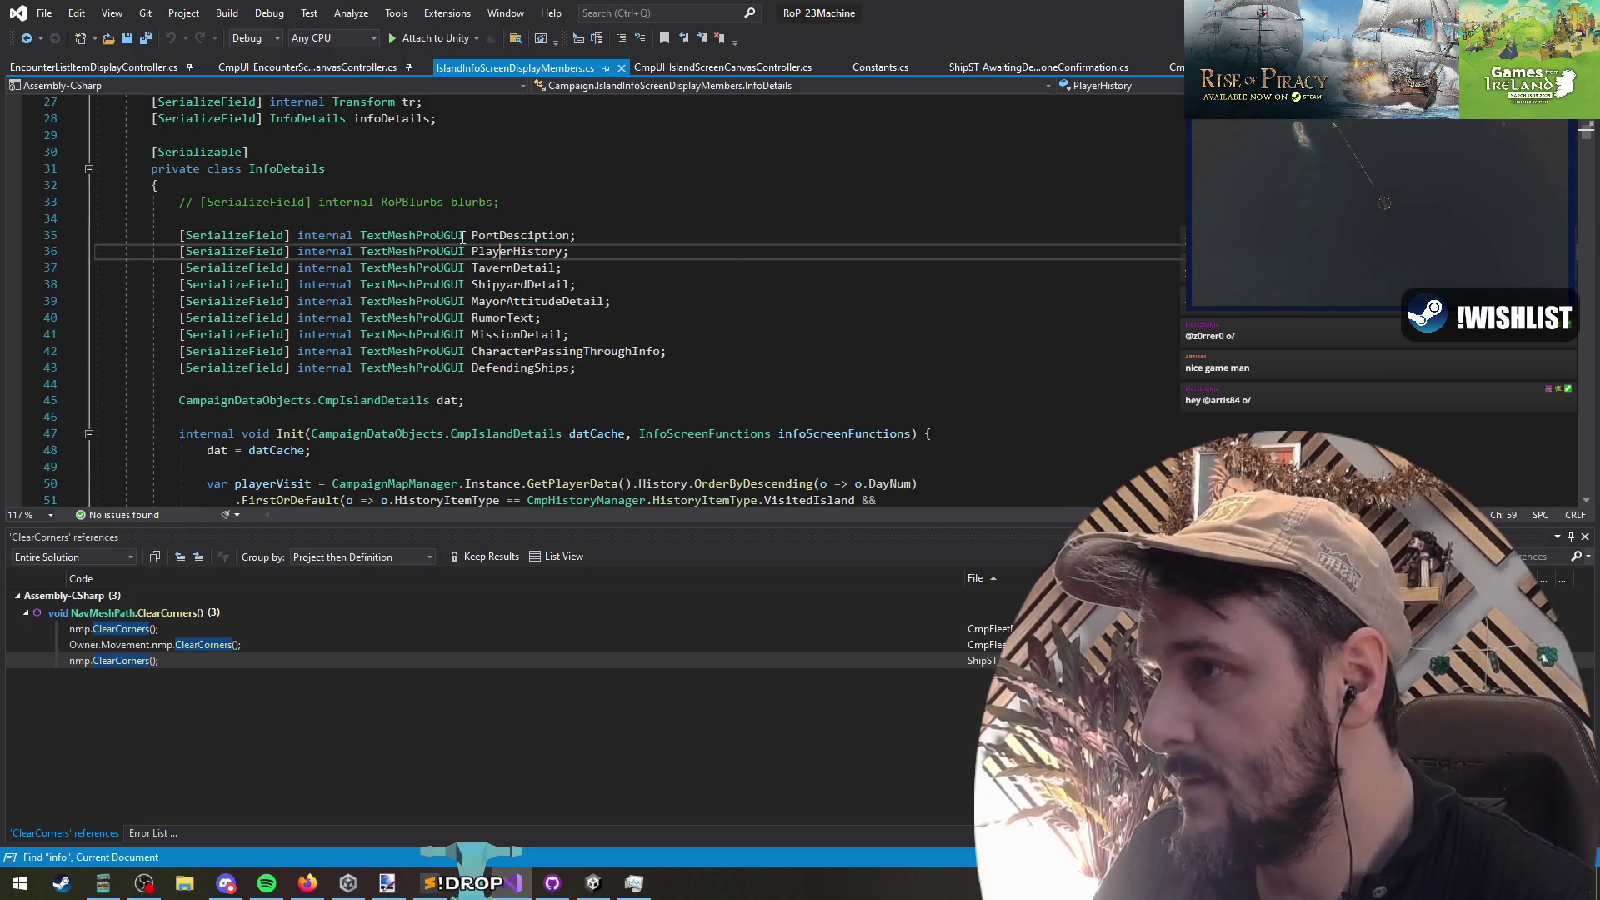
right_click(533, 251)
click(680, 415)
double_click(364, 630)
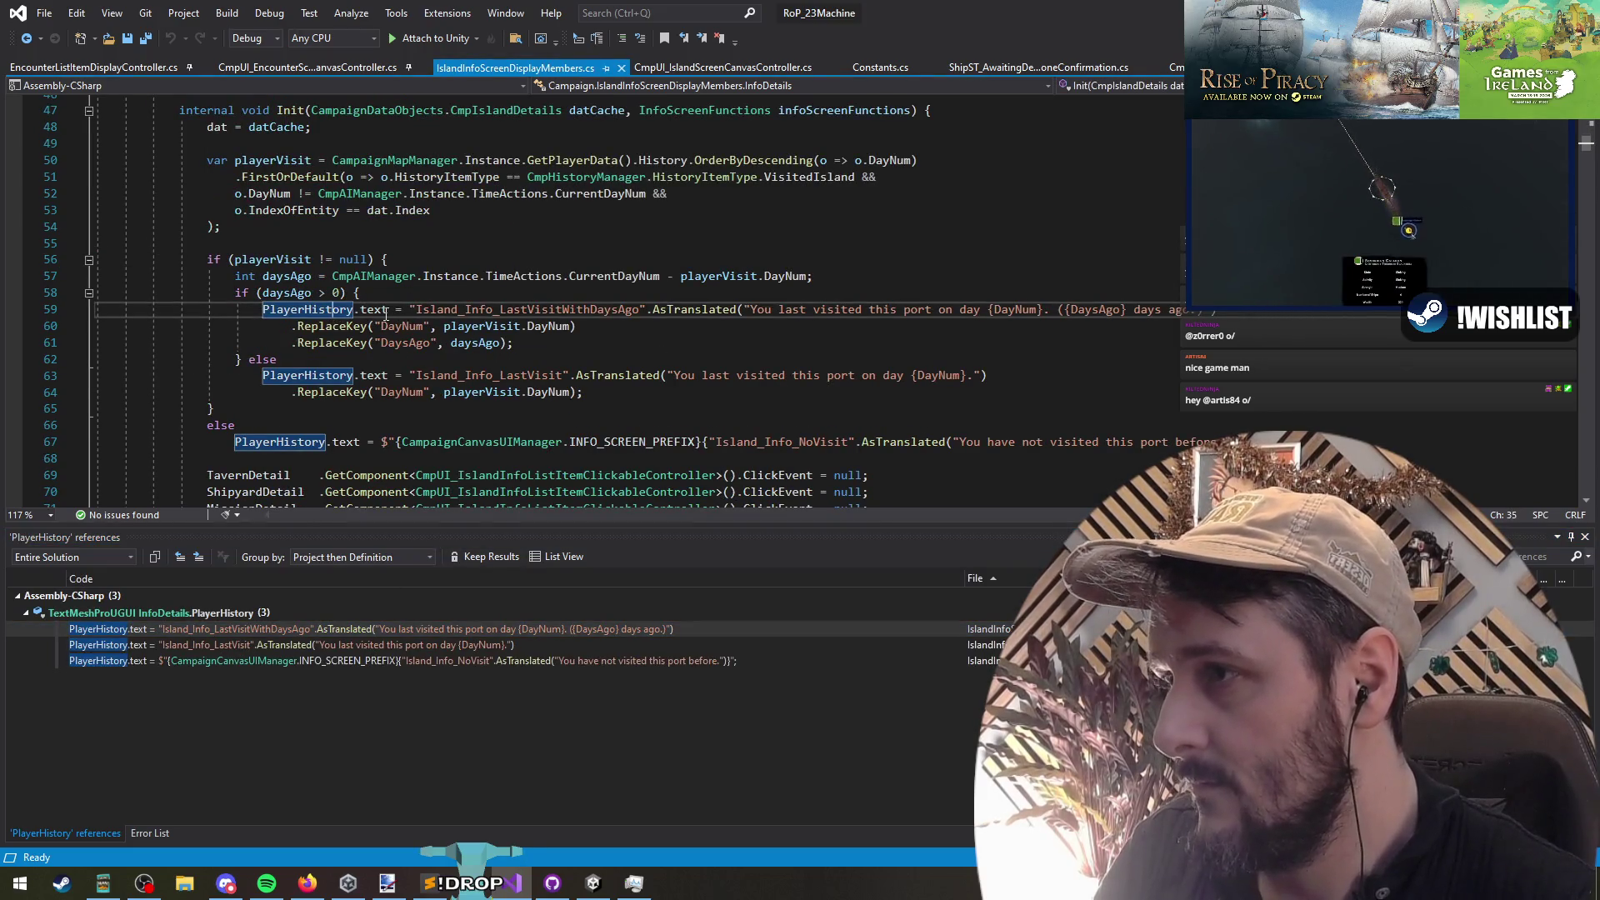
click(648, 344)
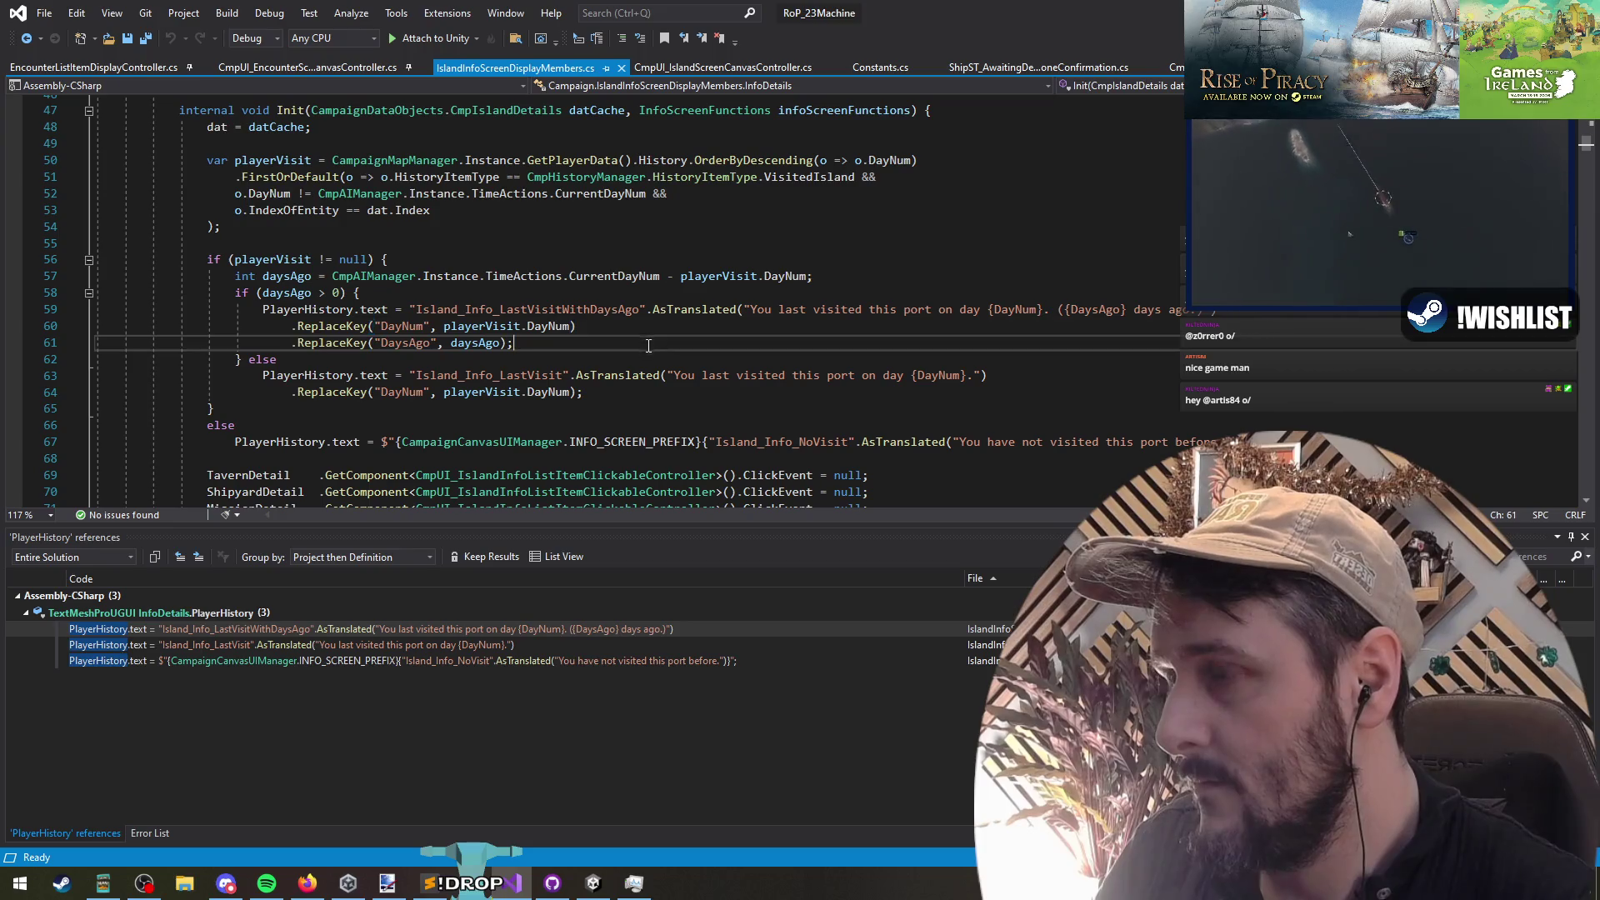
click(712, 442)
click(621, 459)
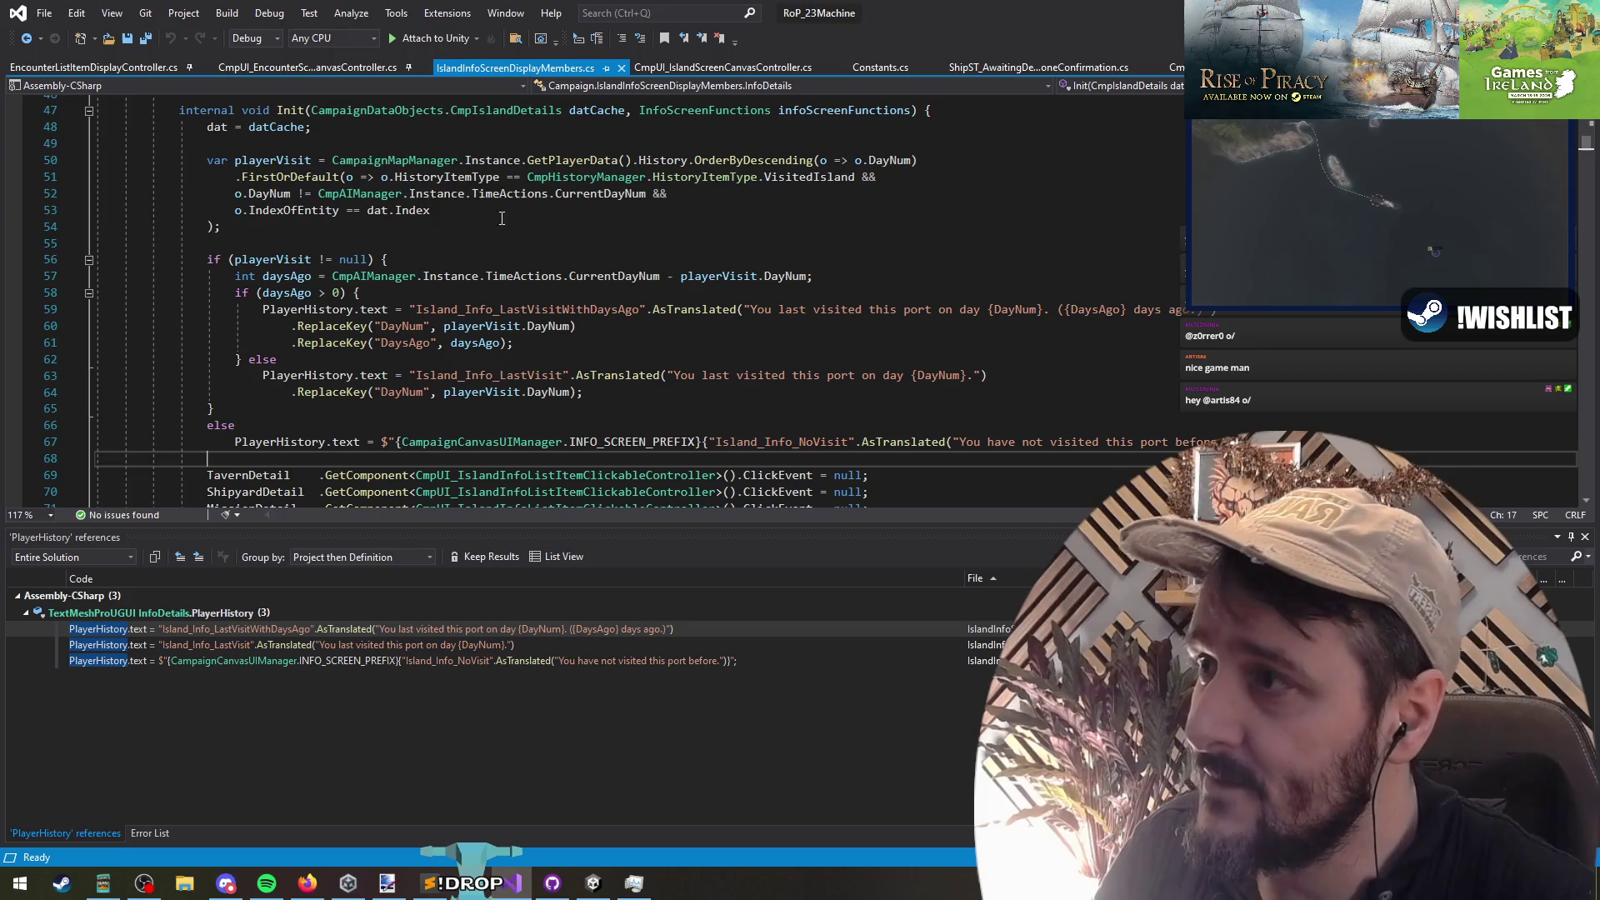
click(446, 243)
scroll(446, 334, up, 5)
scroll(446, 334, down, 2)
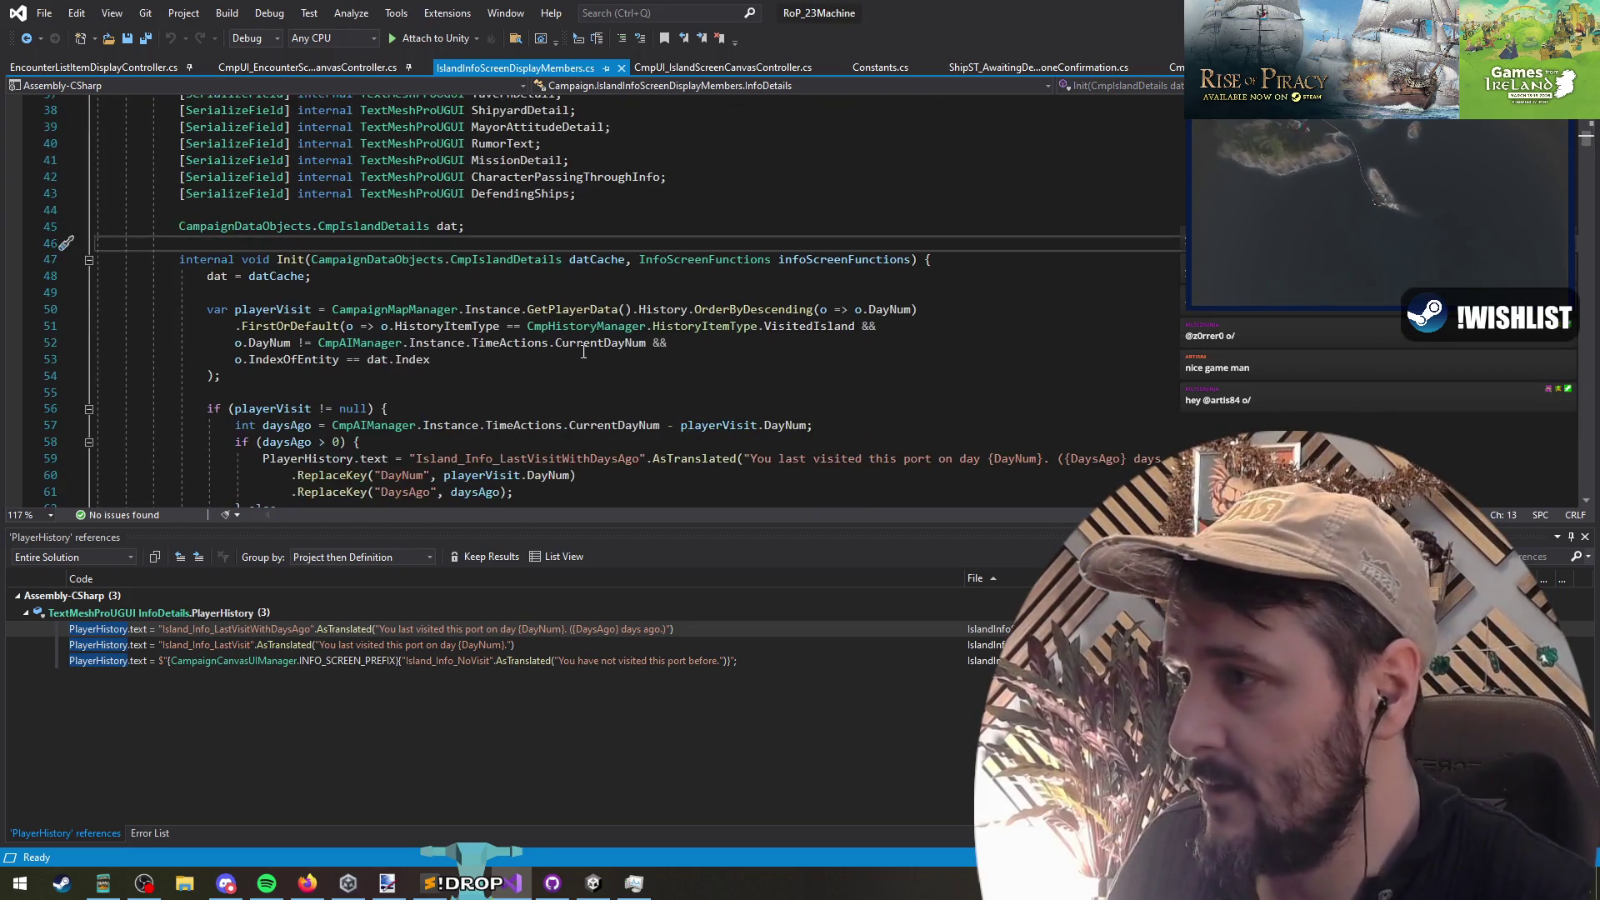
key(ctrl+f)
text(con)
key(Return)
key(Escape)
key(ctrl+f)
text(const strung)
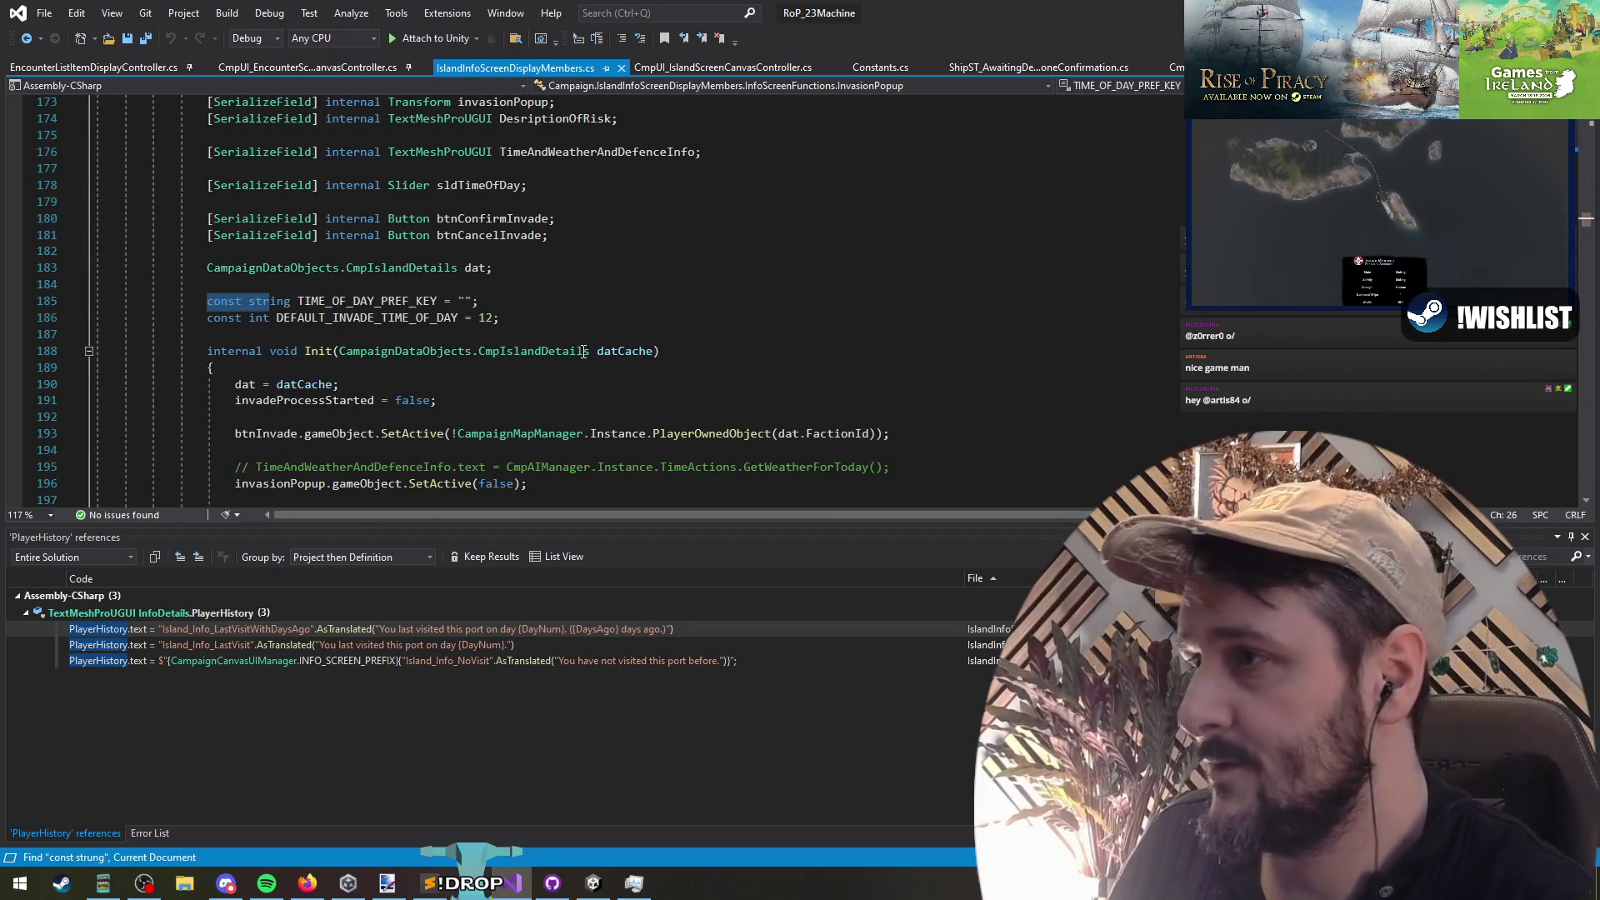
key(Return)
key(Return)
key(ctrl+f)
text(const str)
key(Return)
key(Return)
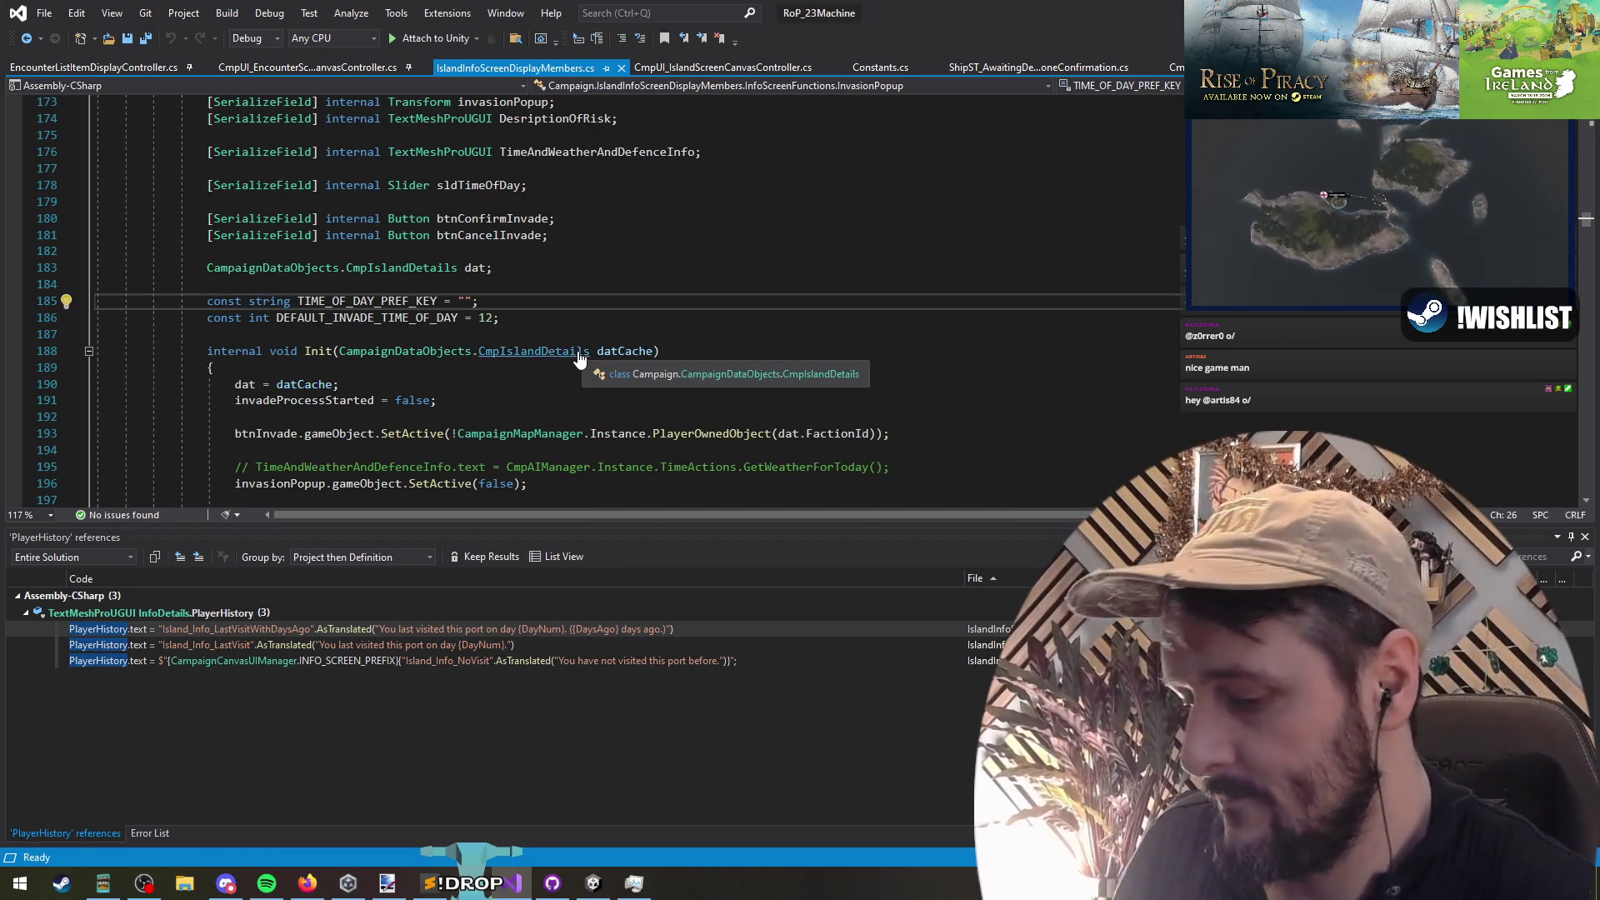
key(ctrl+s)
key(ctrl+Home)
key(ctrl+Tab)
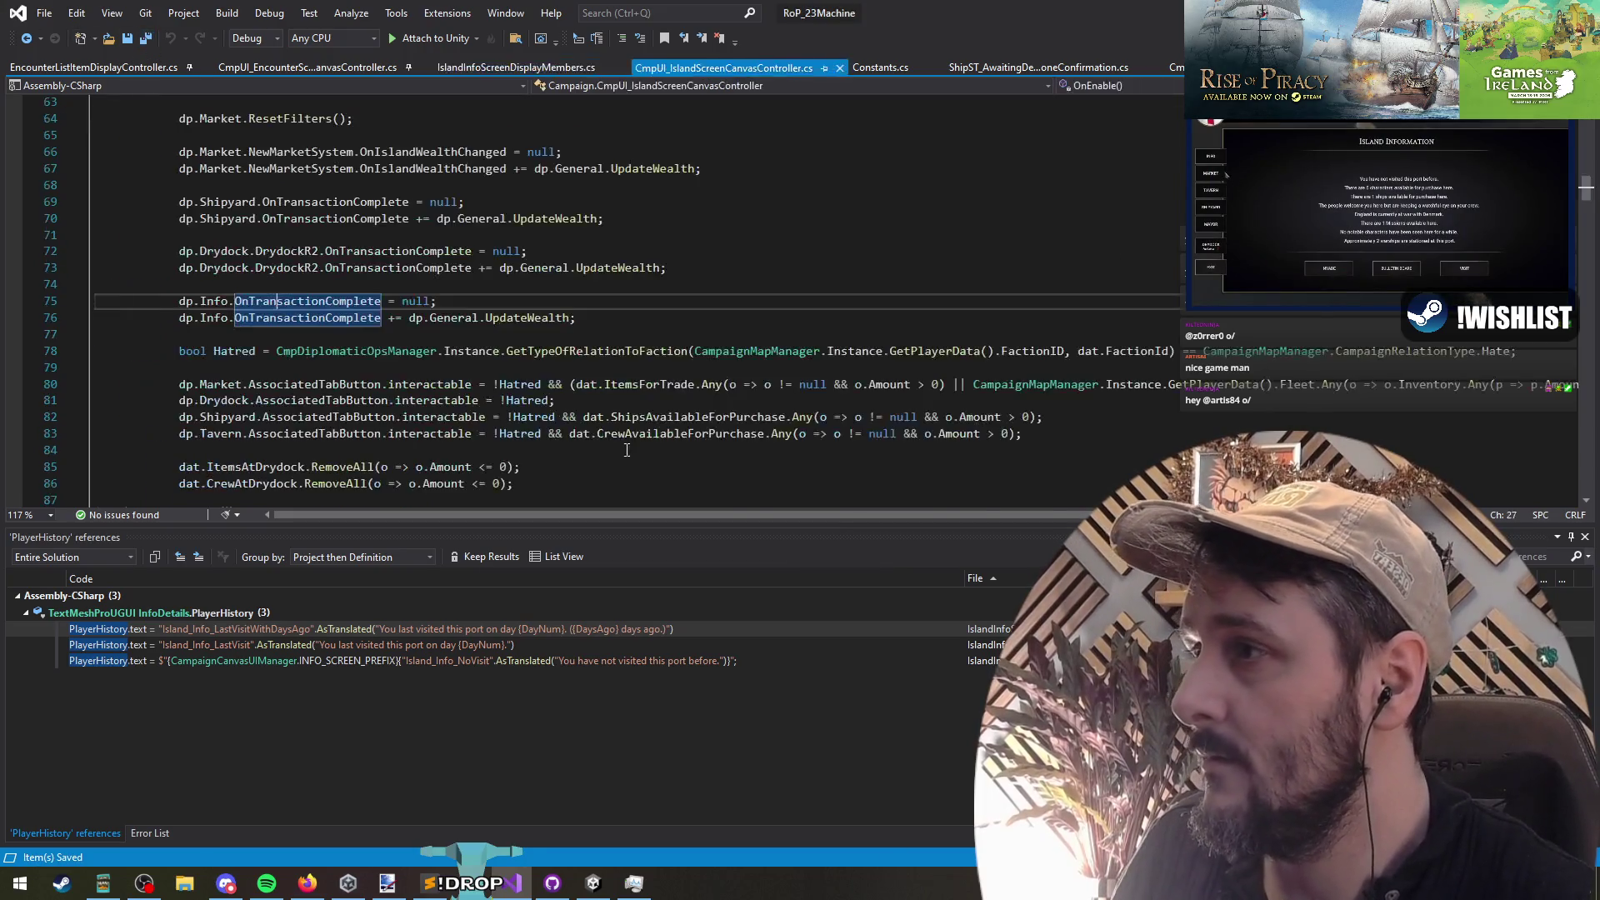
key(ctrl+Tab)
key(ctrl+Tab)
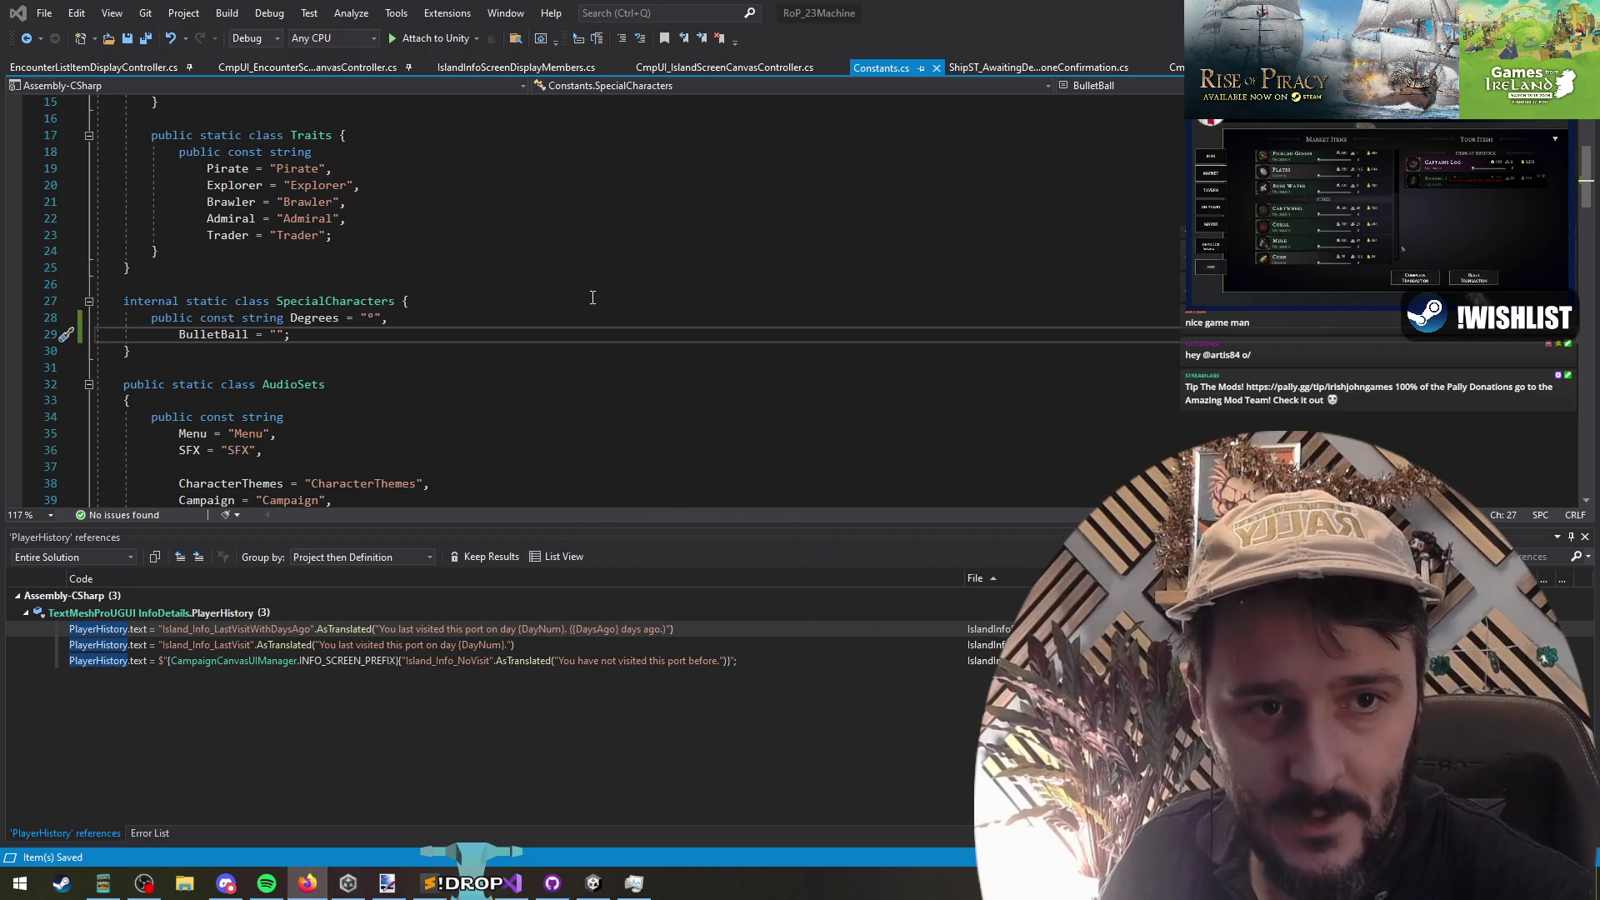
text(•)
Step: Save Constants.cs and switch over to IslandInfoScreenDisplayMembers.cs
click(440, 358)
key(ctrl+s)
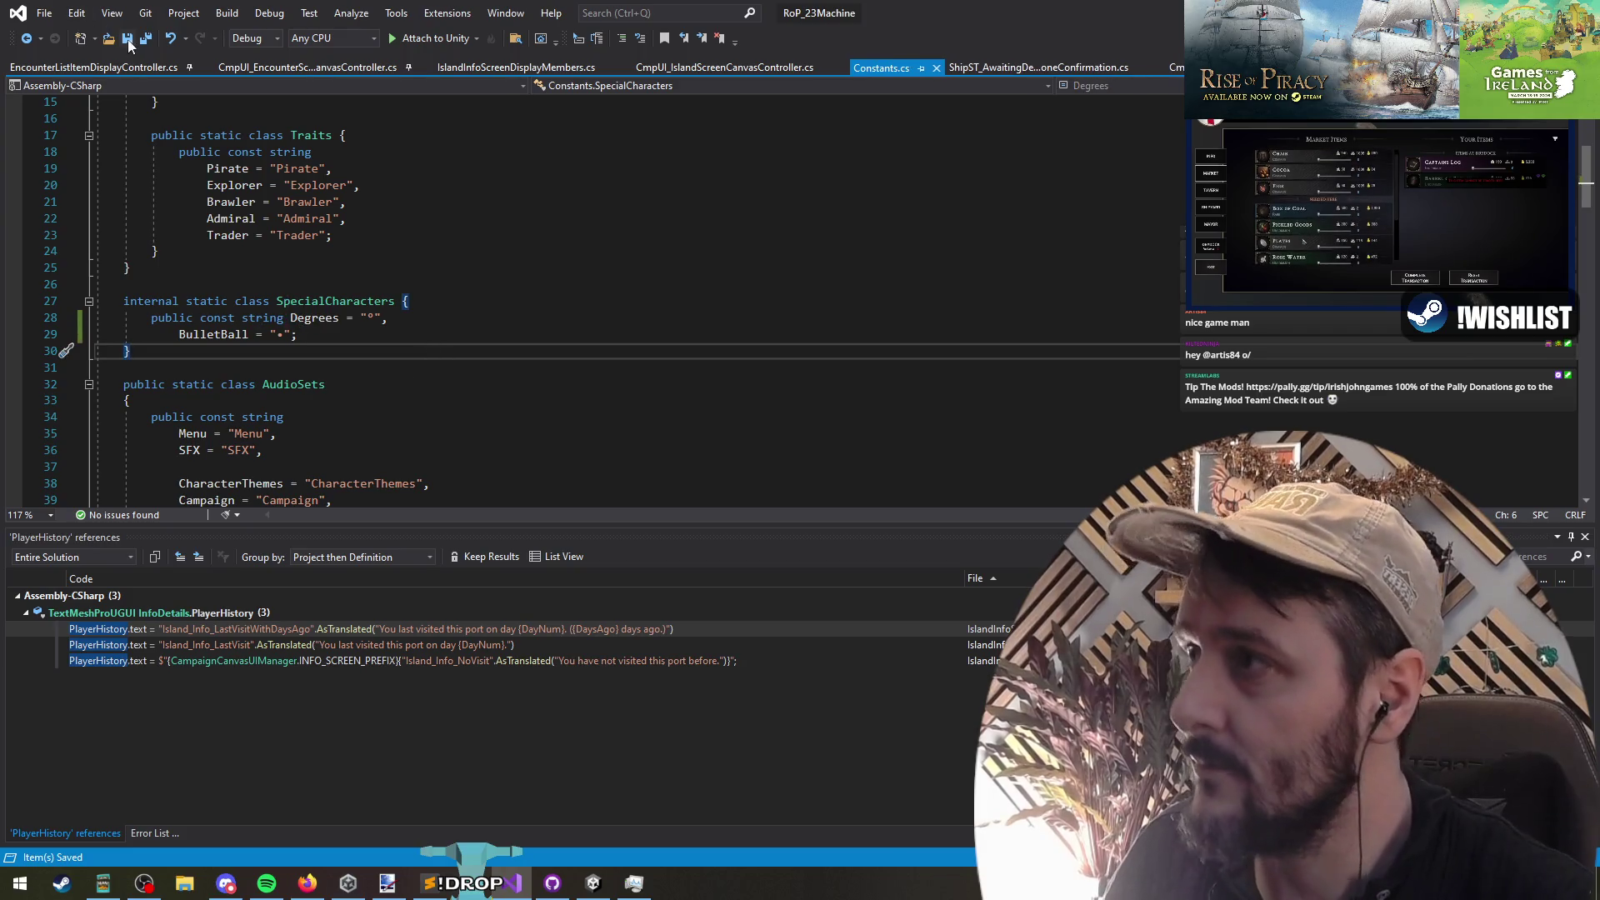
key(ctrl+Tab)
key(ctrl+Tab)
click(300, 367)
Step: Navigate backward through earlier code locations until the CmpUI_HoveredItemStatList tooltip code appears
key(ctrl+minus)
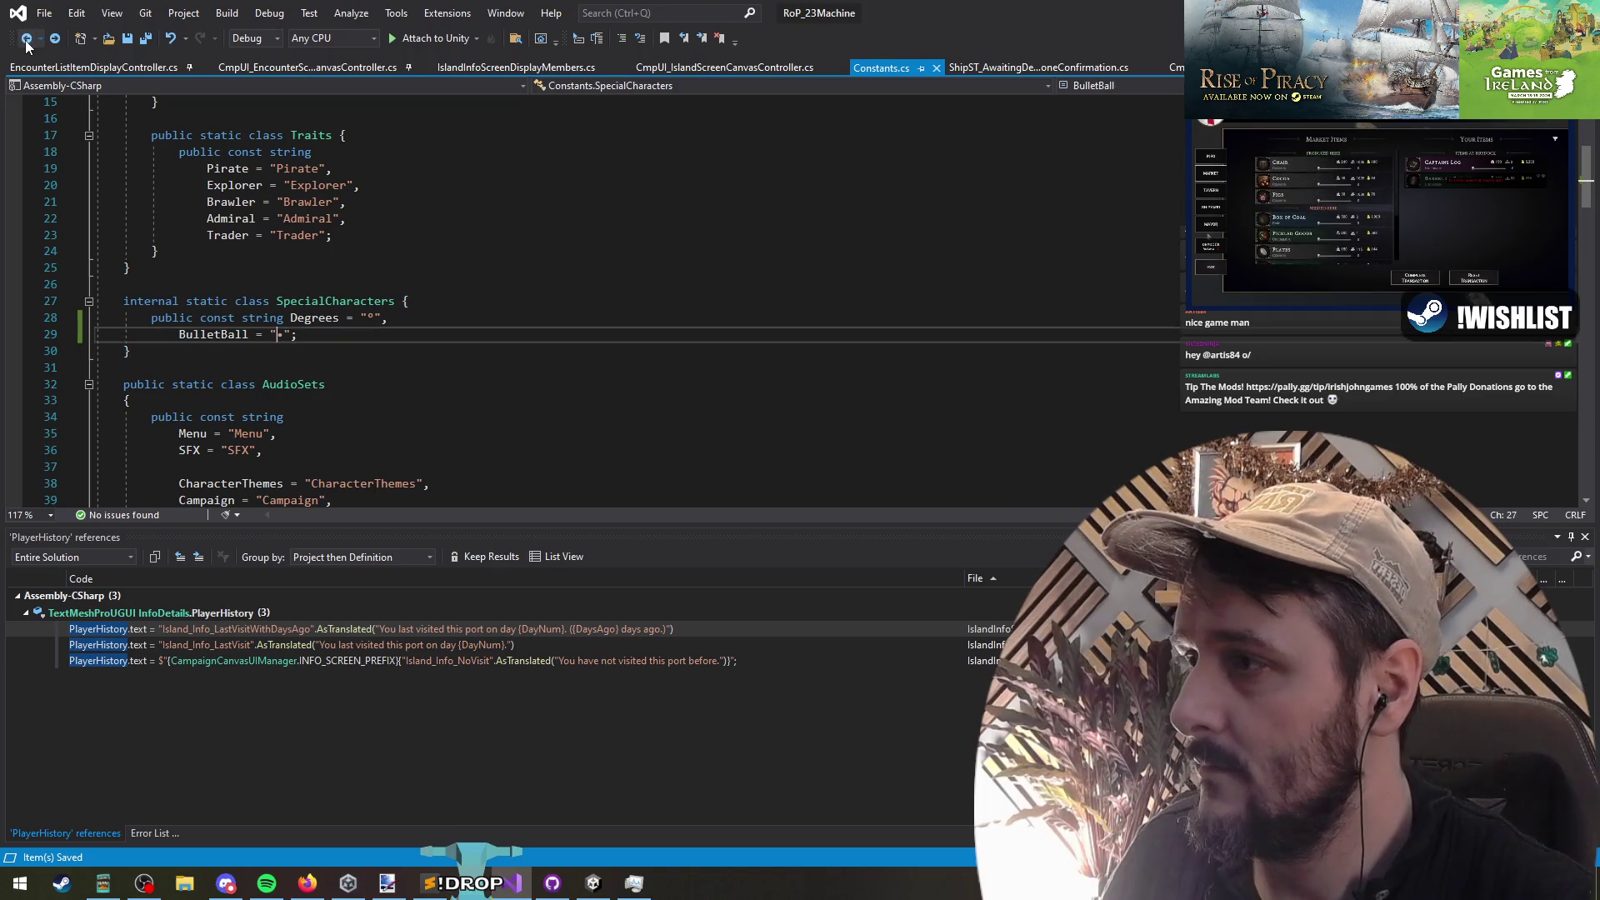
click(28, 42)
click(28, 42)
click(28, 42)
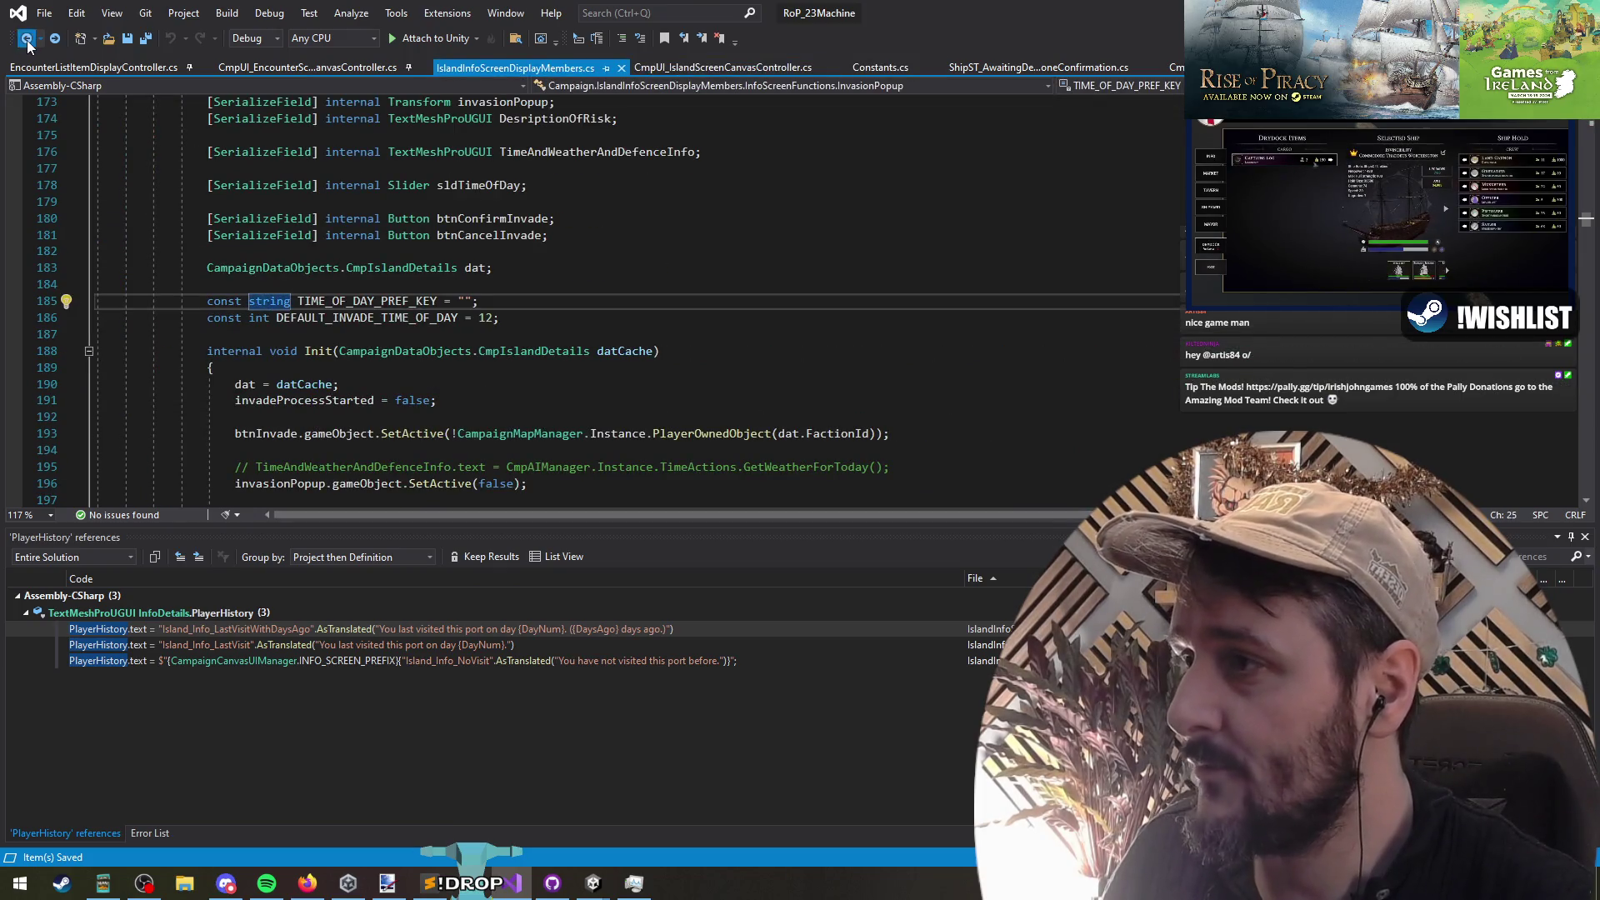
click(28, 42)
click(27, 42)
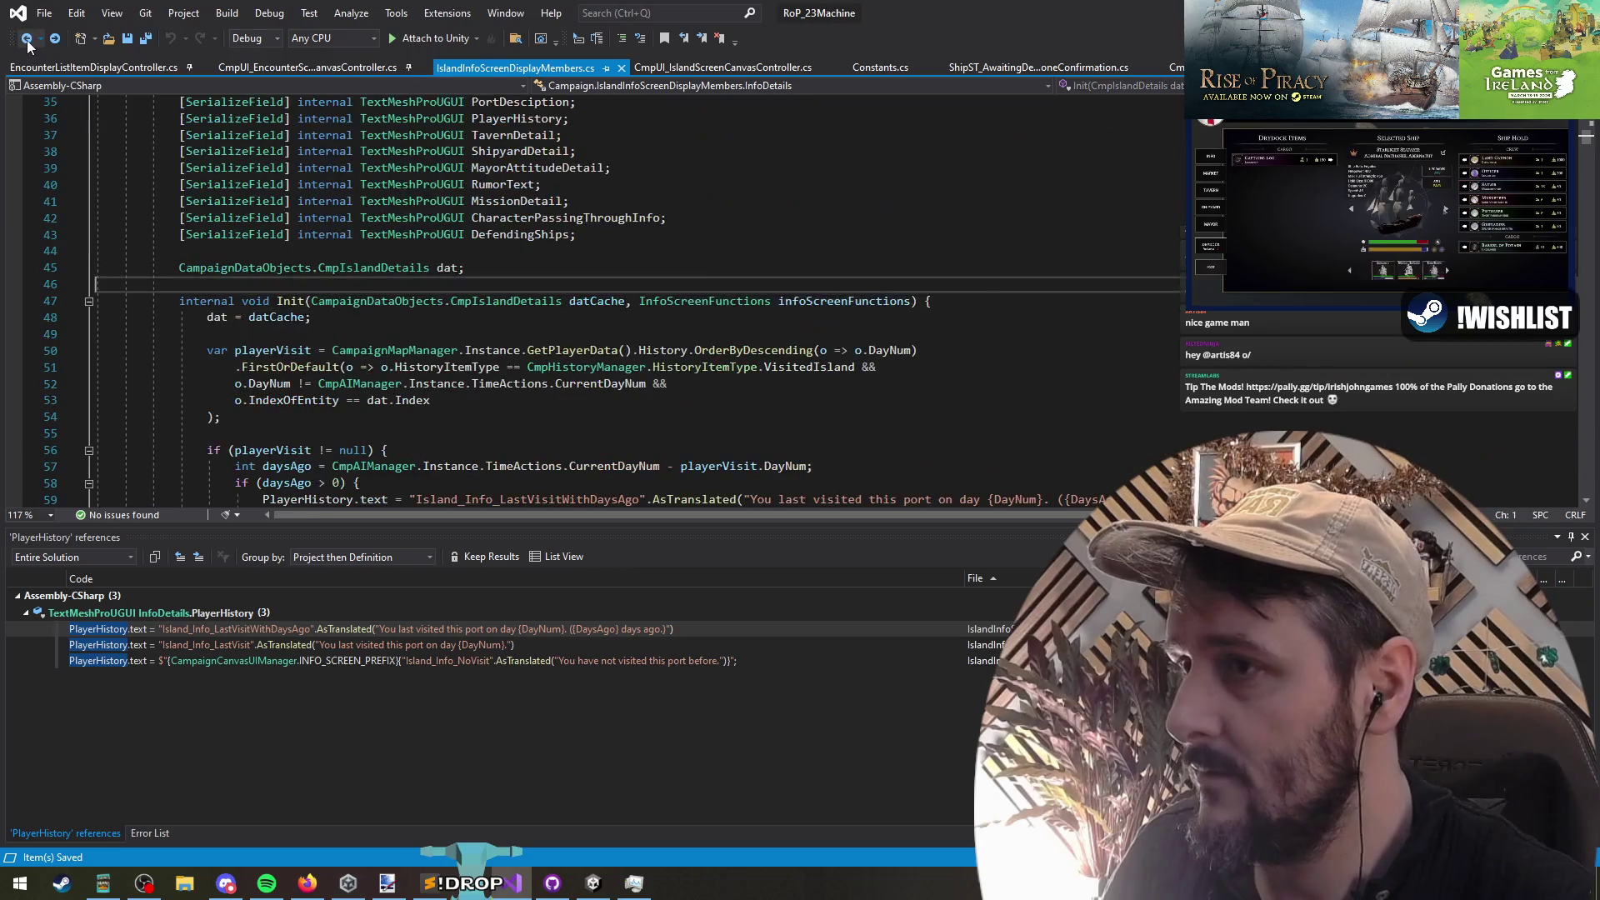
click(28, 42)
click(28, 41)
click(27, 42)
click(28, 42)
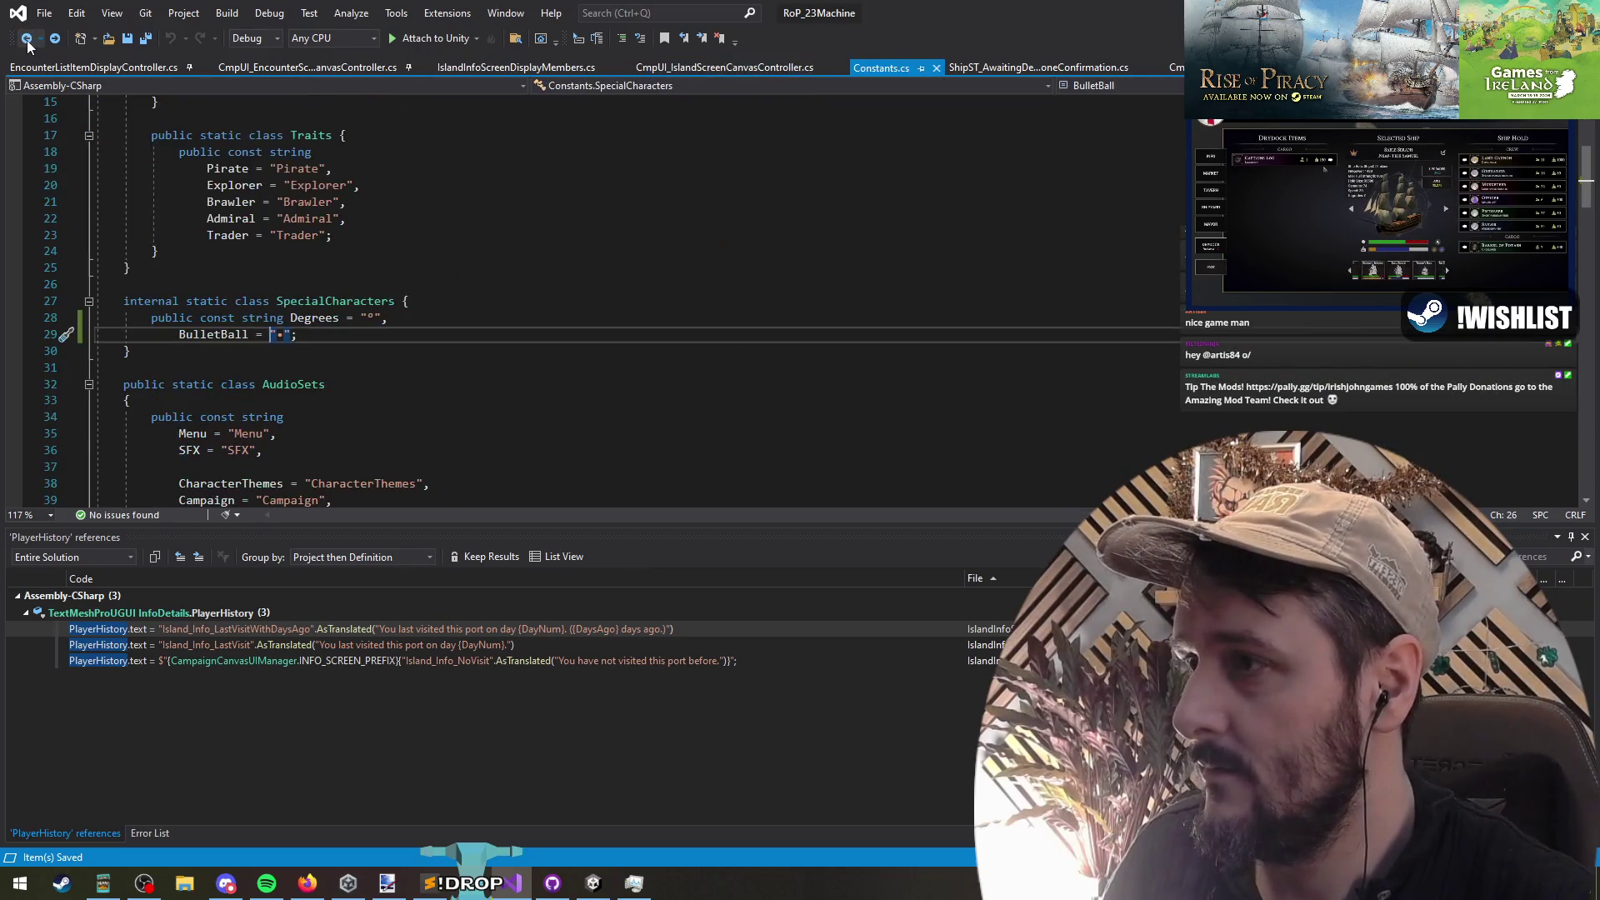
click(27, 41)
key(ctrl+Tab)
key(ctrl+Tab)
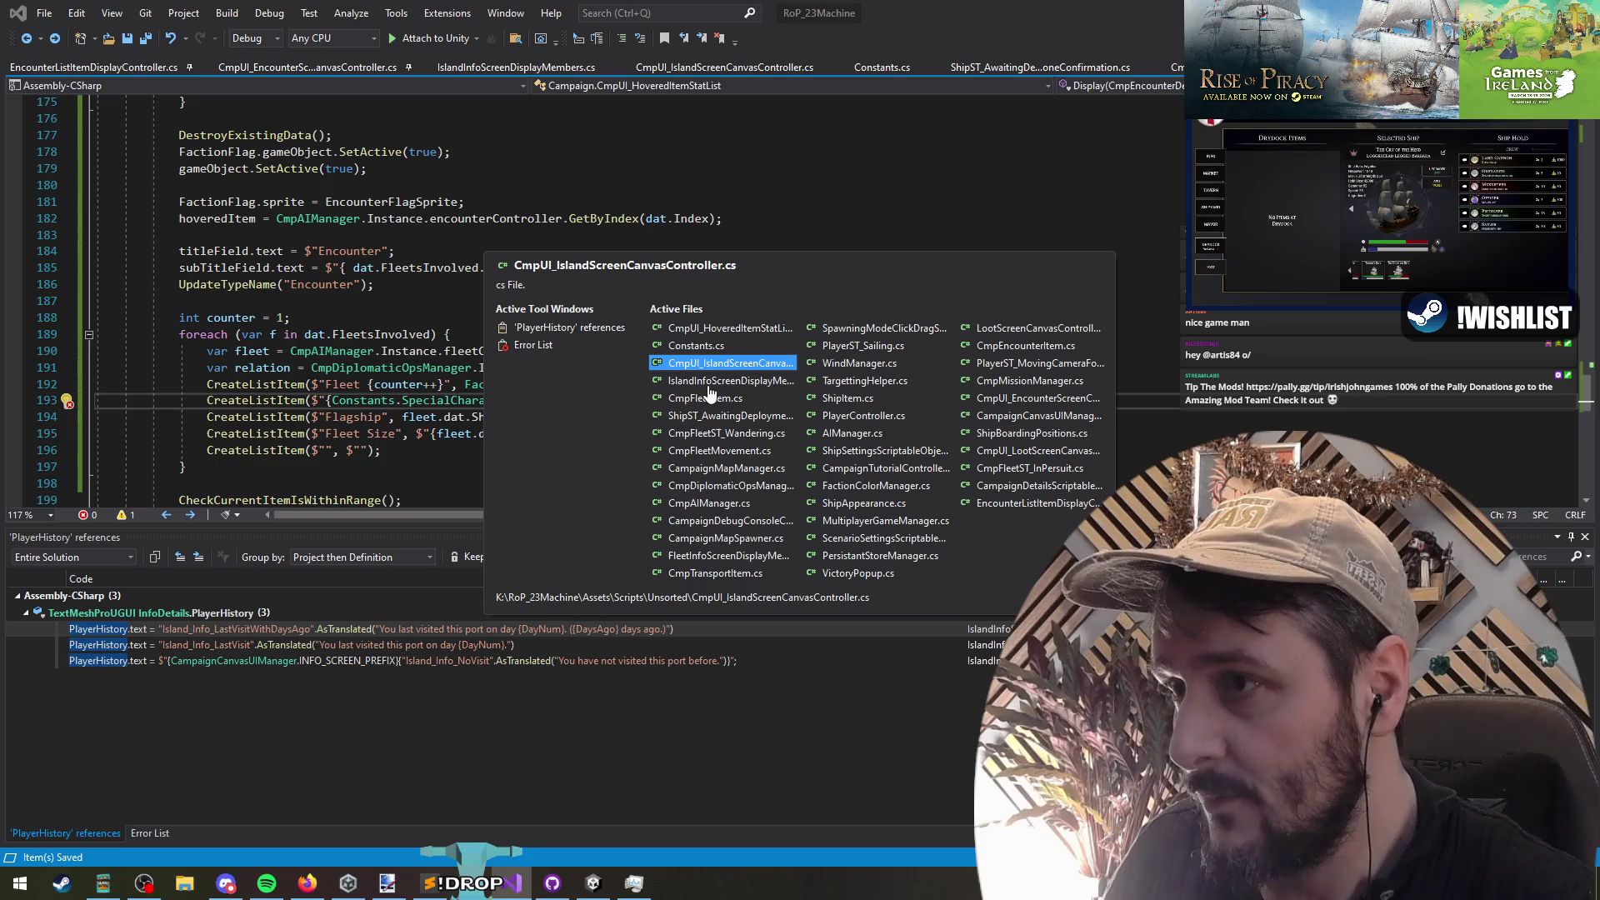
Step: Copy the Leader row's BulletBall prefix onto the Flagship and Fleet Size rows
key(Escape)
scroll(418, 410, down, 2)
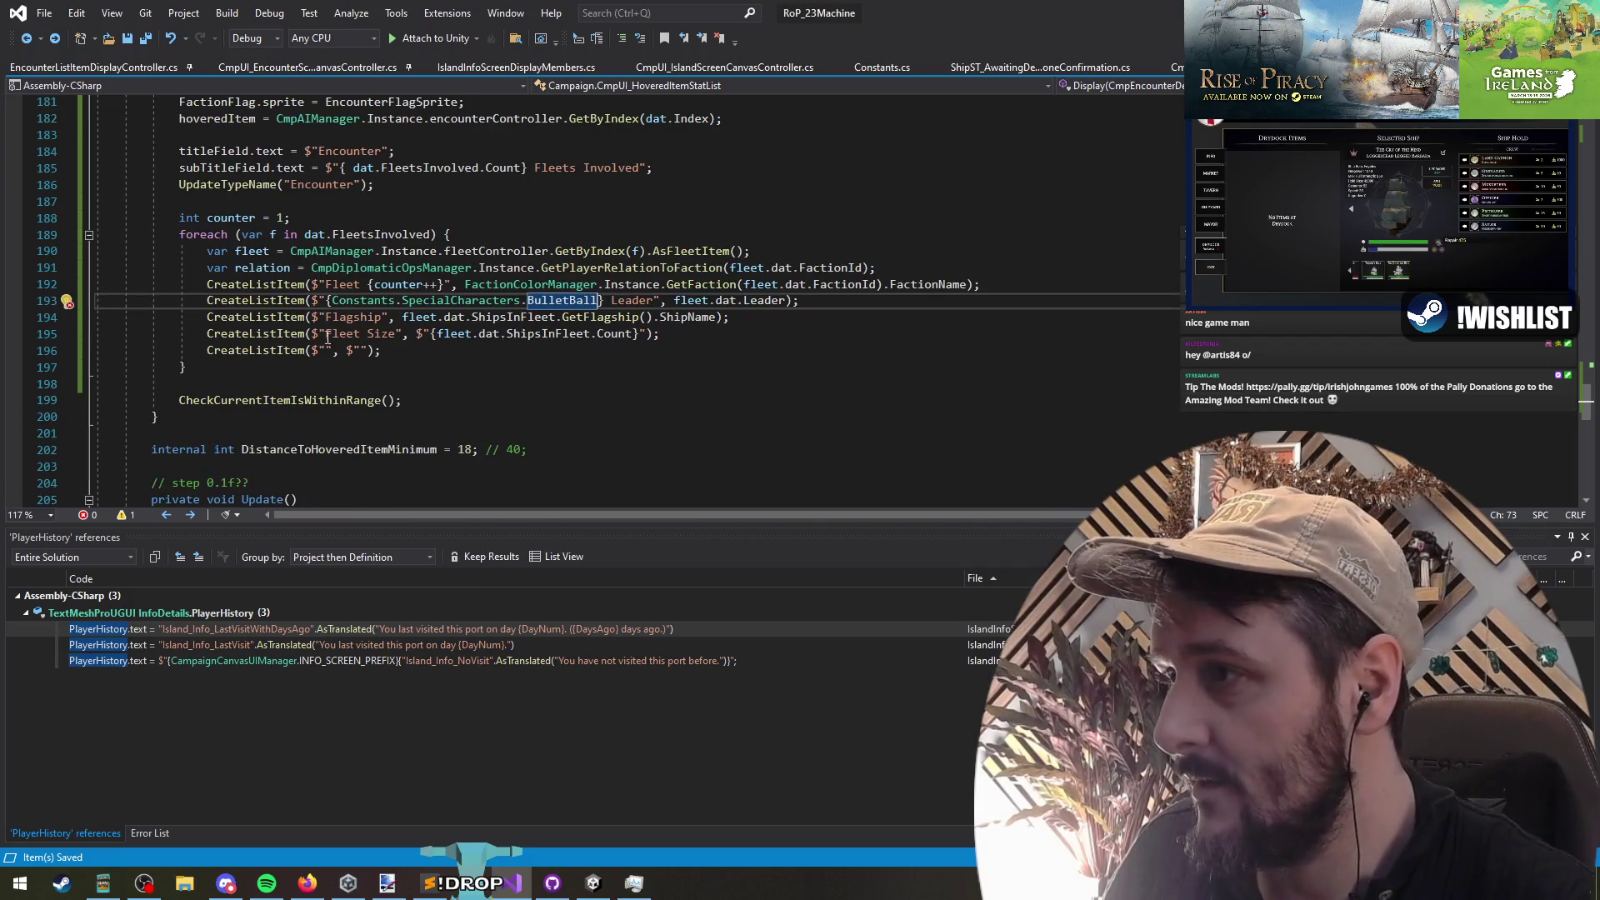
drag(329, 300, 329, 351)
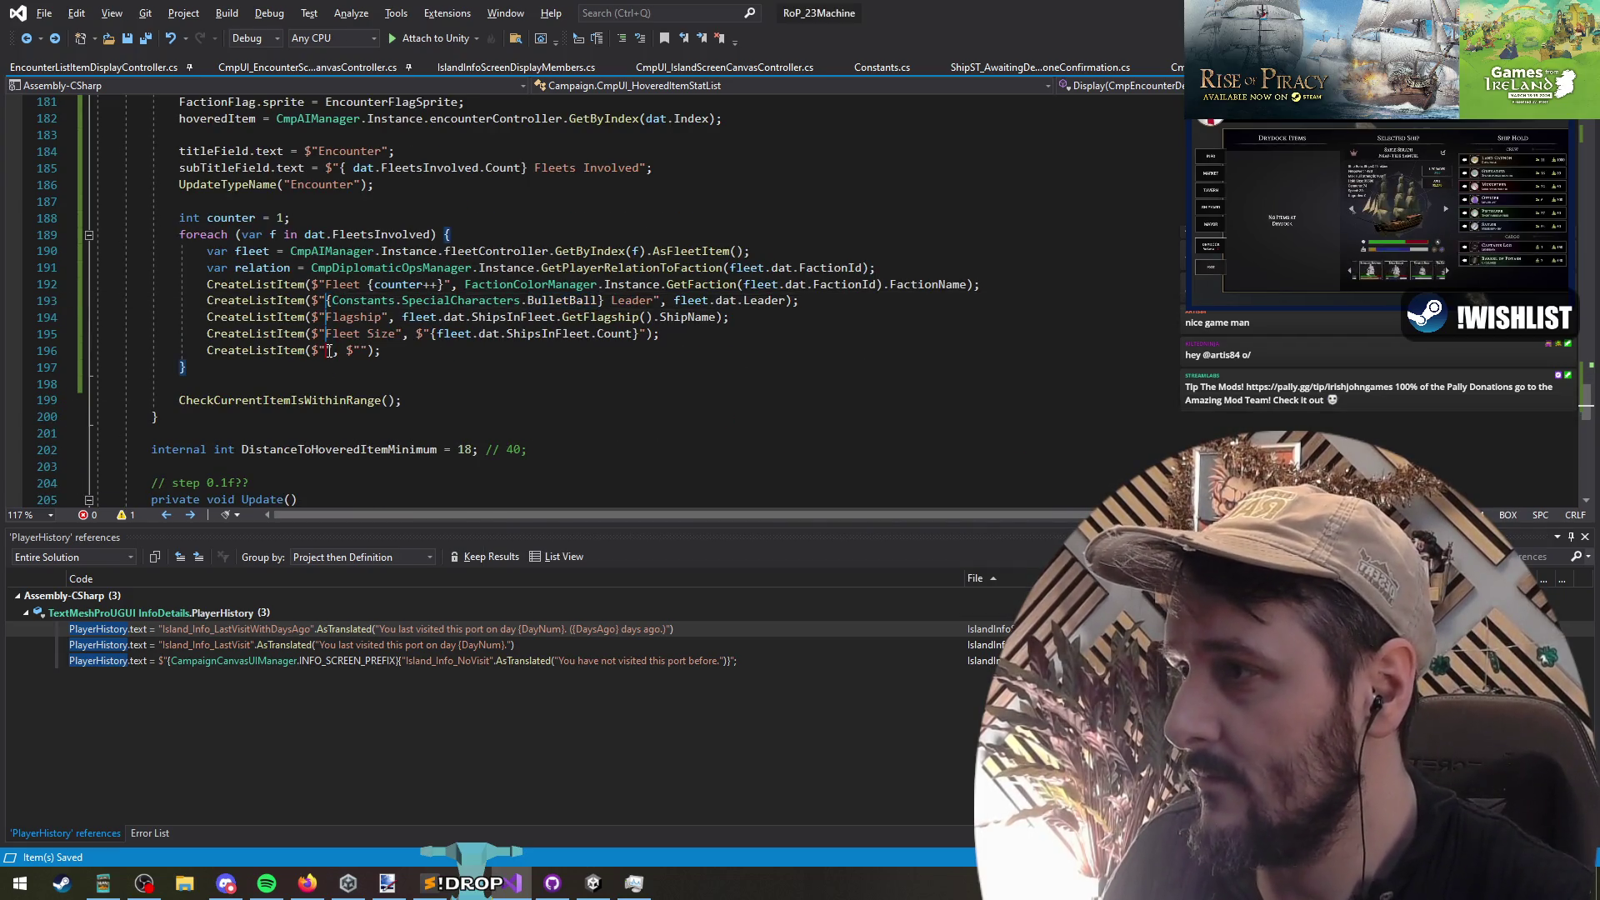
key(Escape)
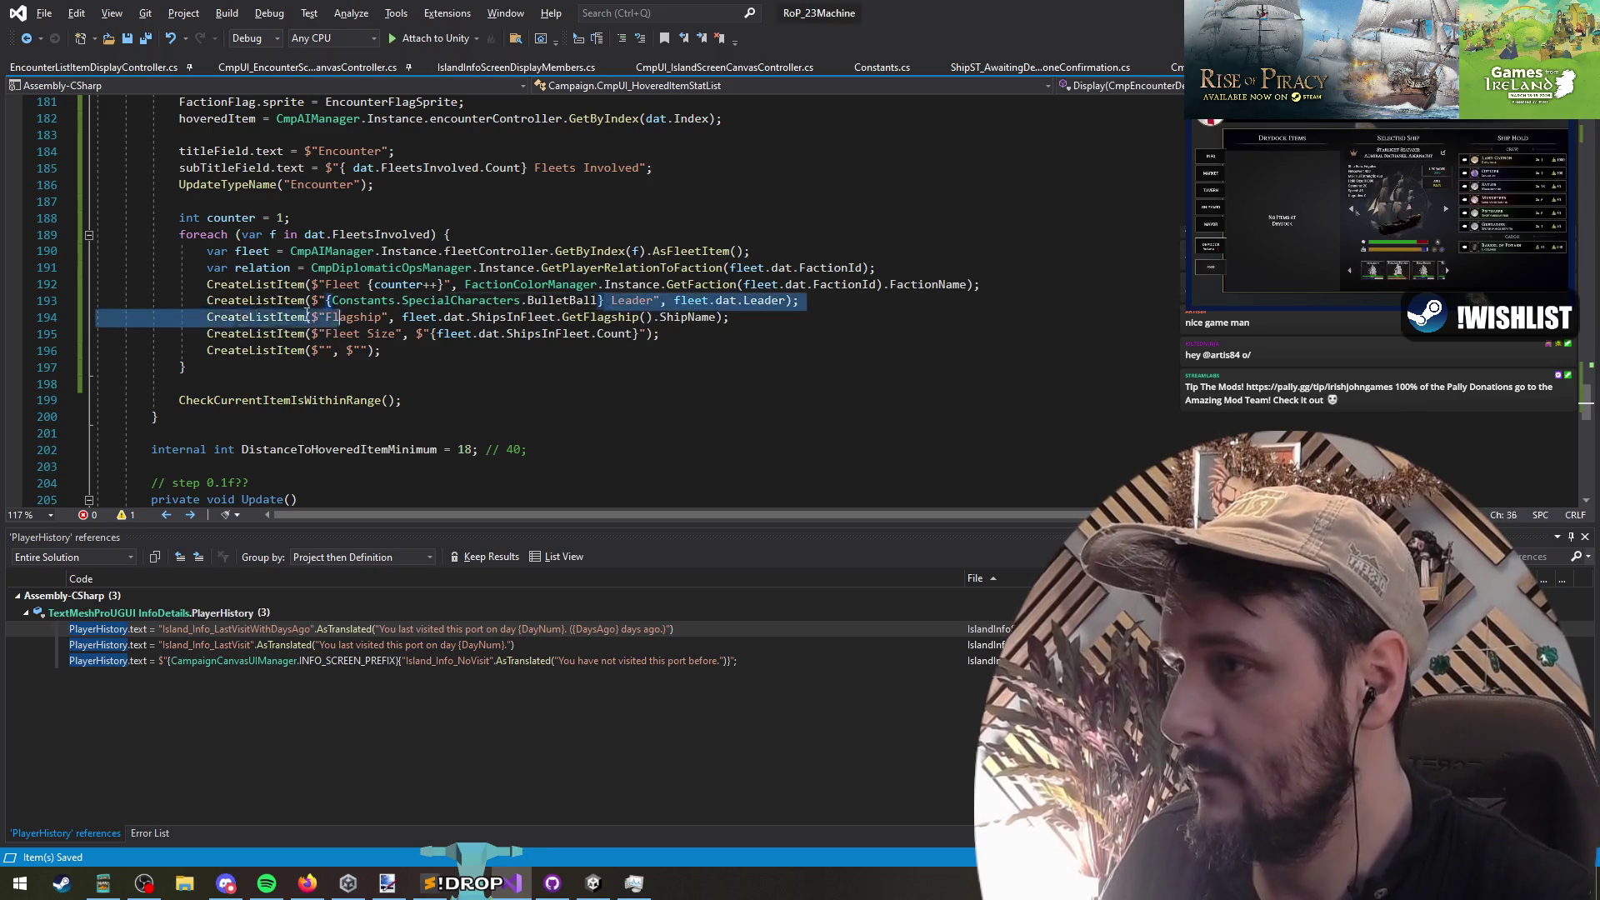
shift+click(613, 301)
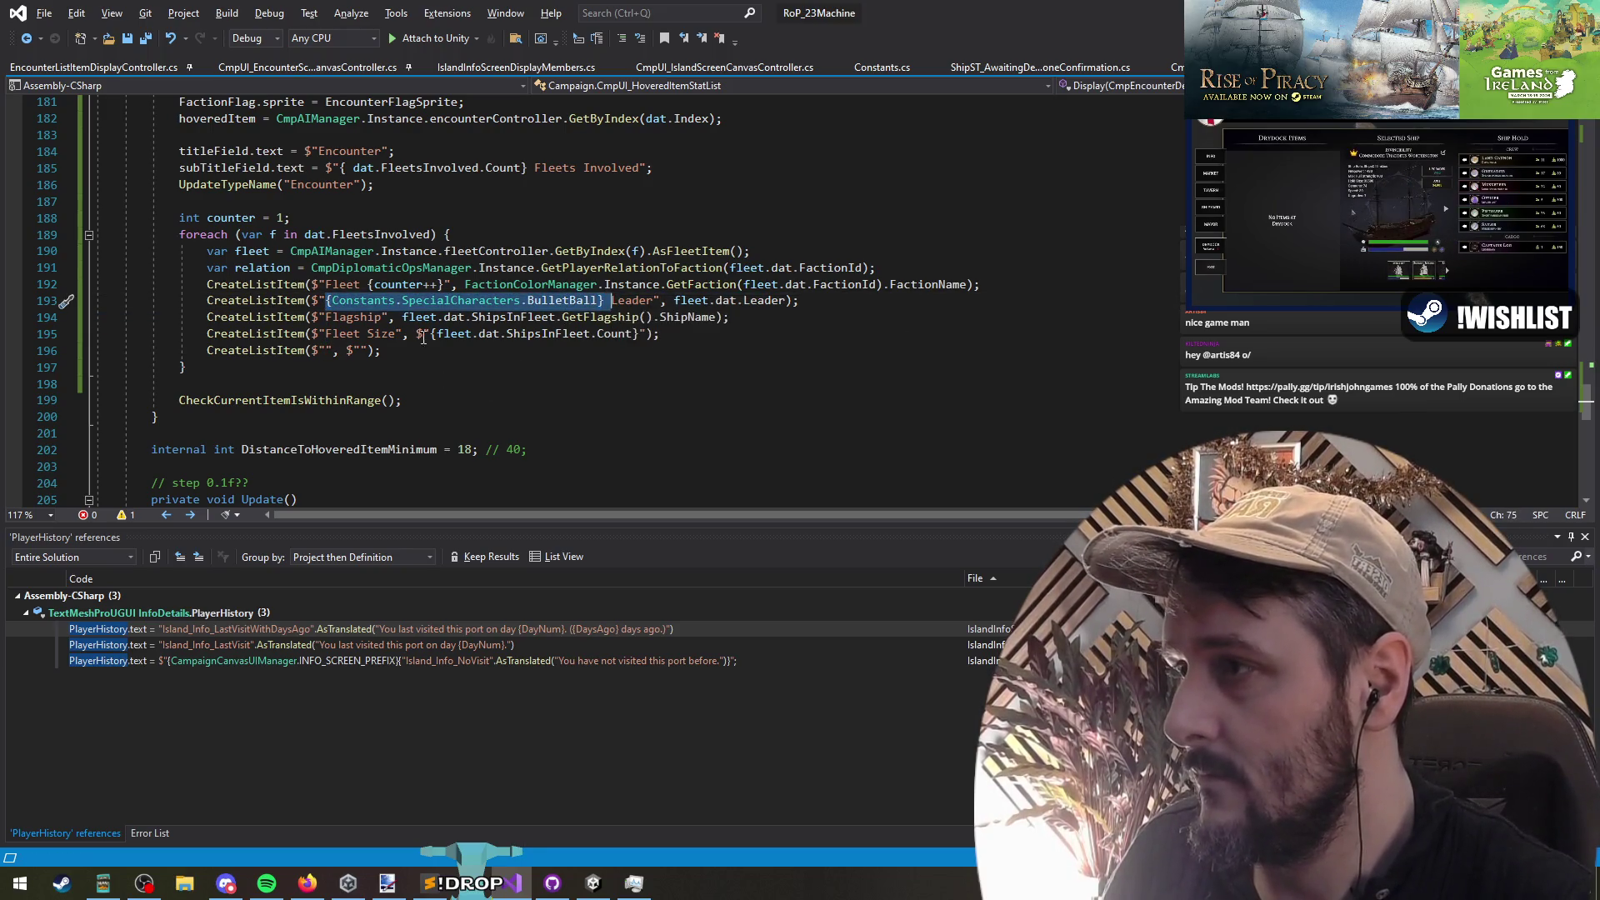
key(ctrl+c)
drag(327, 318, 328, 334)
key(ctrl+v)
click(576, 374)
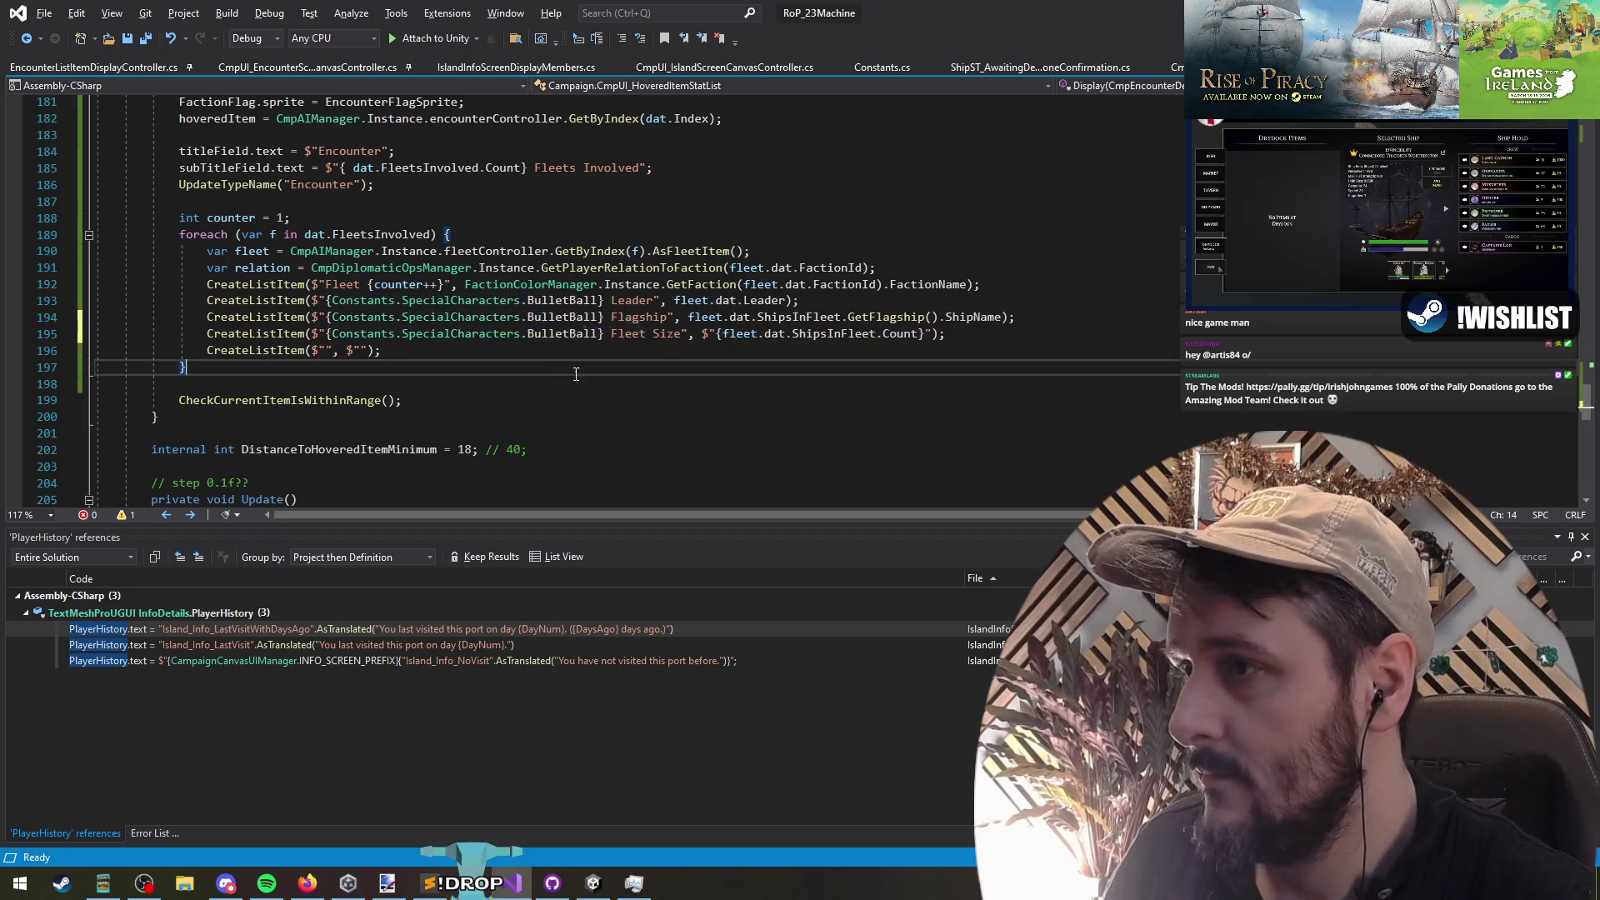
Step: Delete the unused CreateEncounterListItem helper method
click(1033, 318)
click(1031, 348)
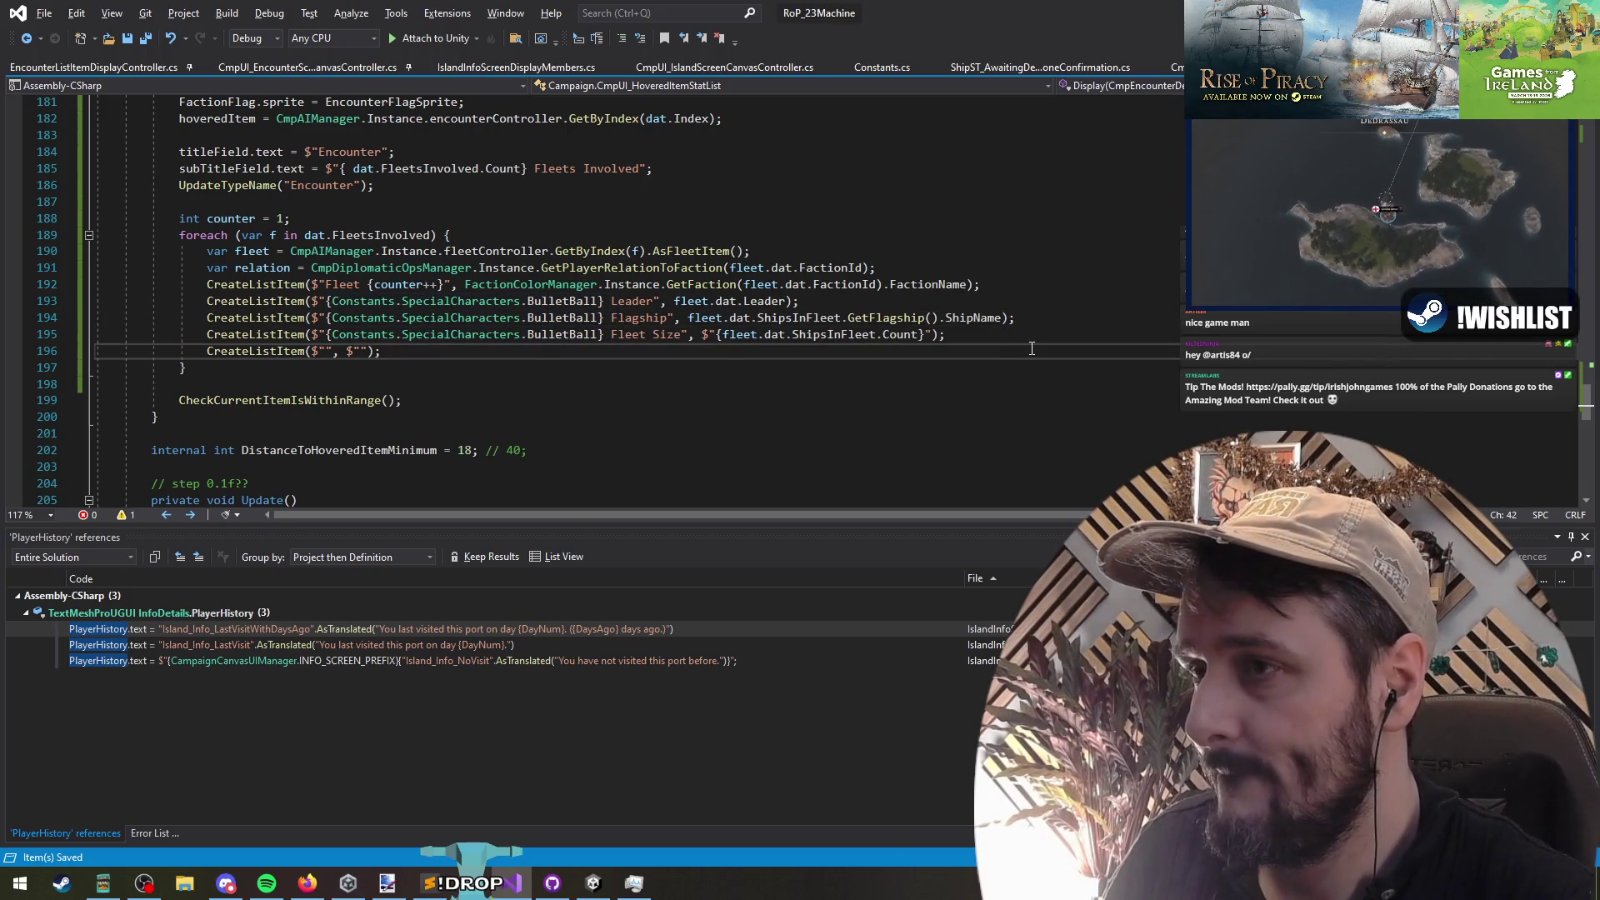
click(493, 201)
scroll(493, 331, up, 2)
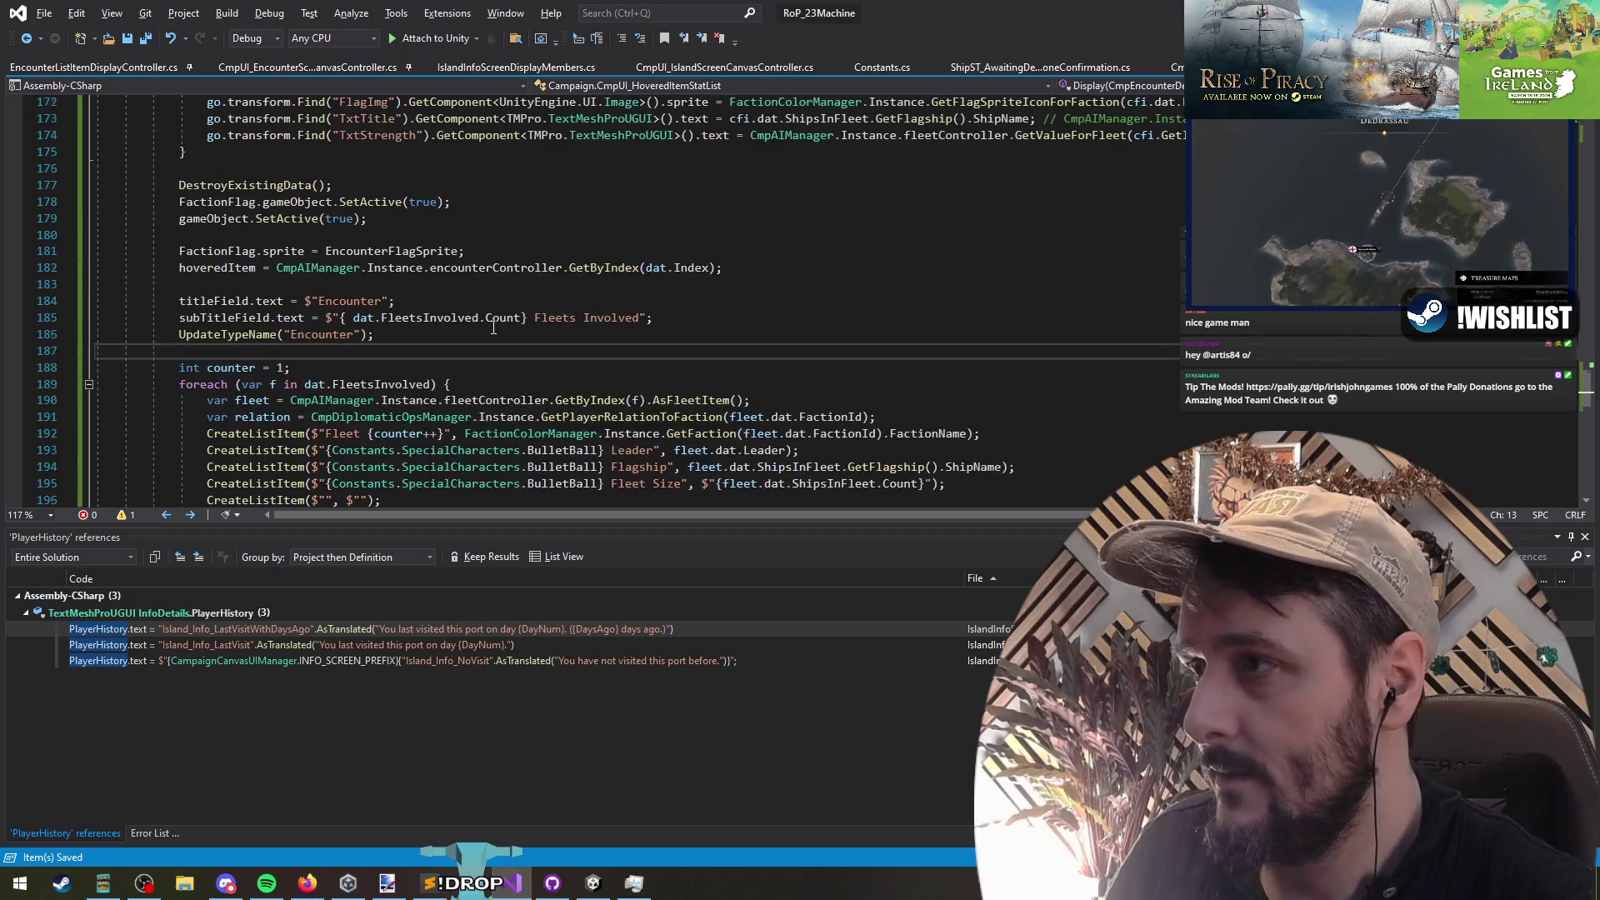
scroll(493, 331, up, 2)
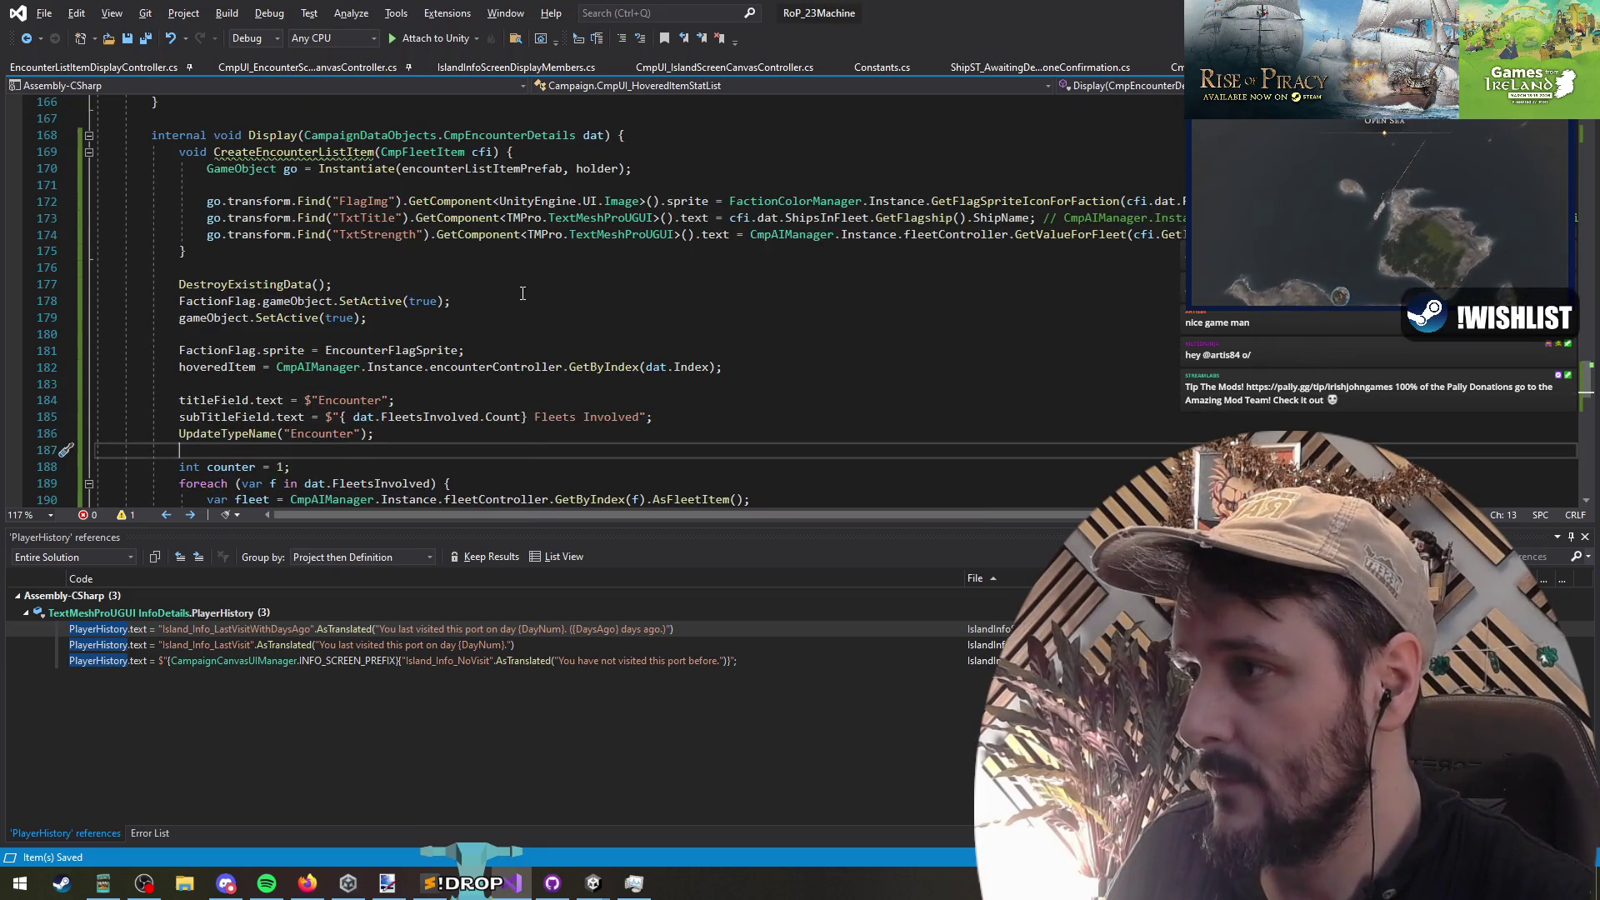
scroll(438, 273, up, 4)
drag(185, 401, 184, 301)
key(Delete)
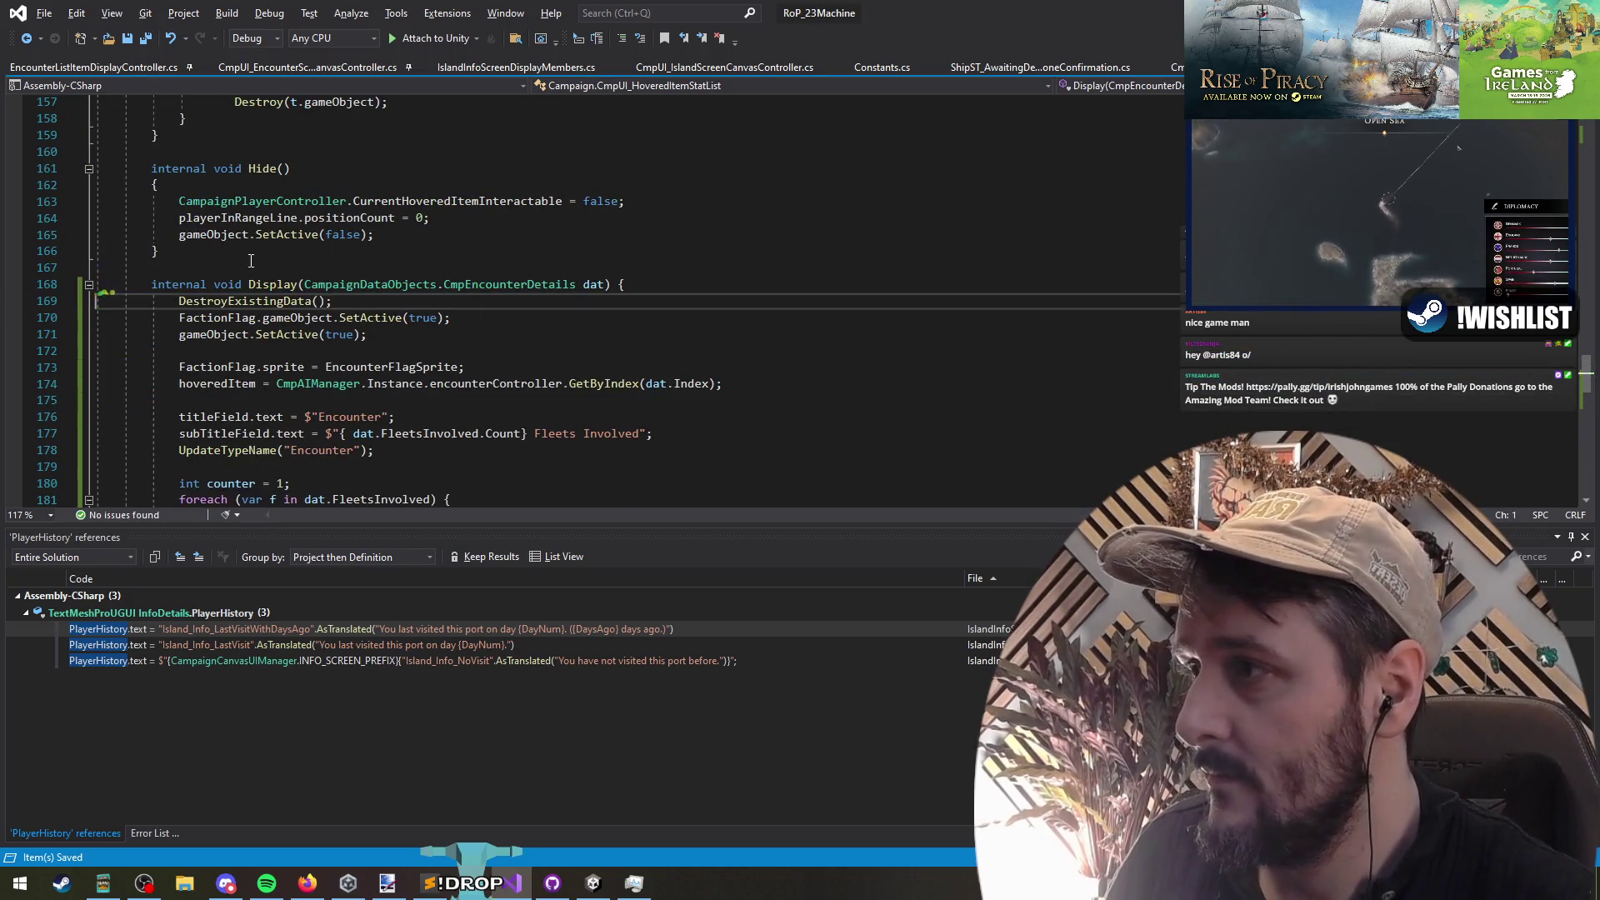
Step: Tidy the spacing between the Hide and Display methods, then switch to Unity
click(256, 262)
key(Down)
scroll(375, 275, down, 3)
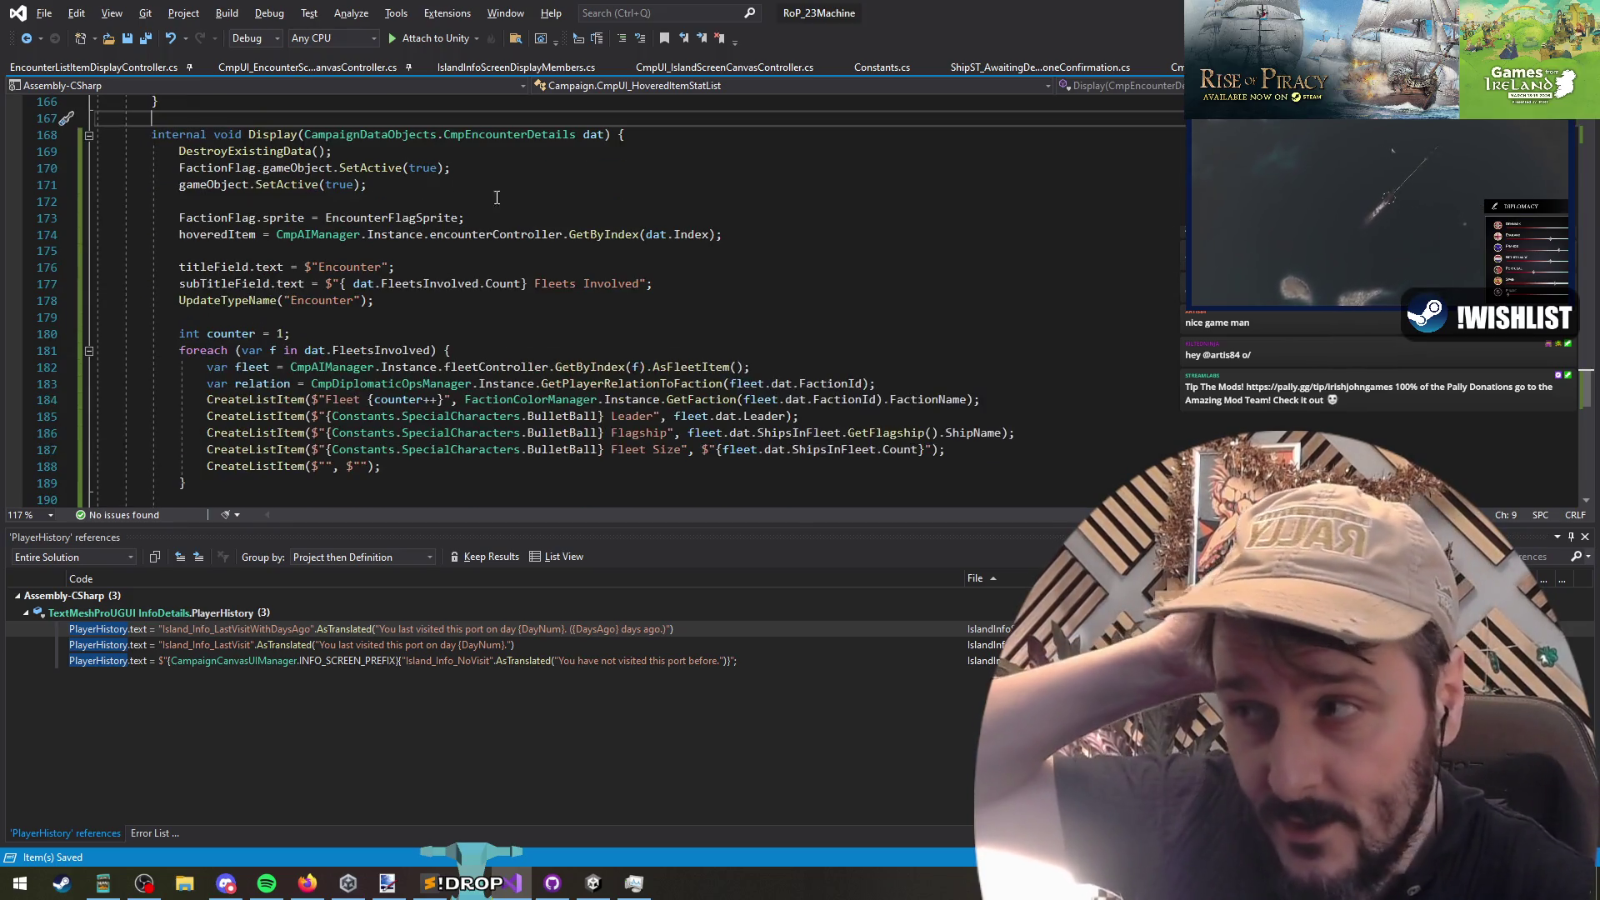
scroll(476, 275, down, 2)
click(371, 403)
scroll(370, 403, down, 1)
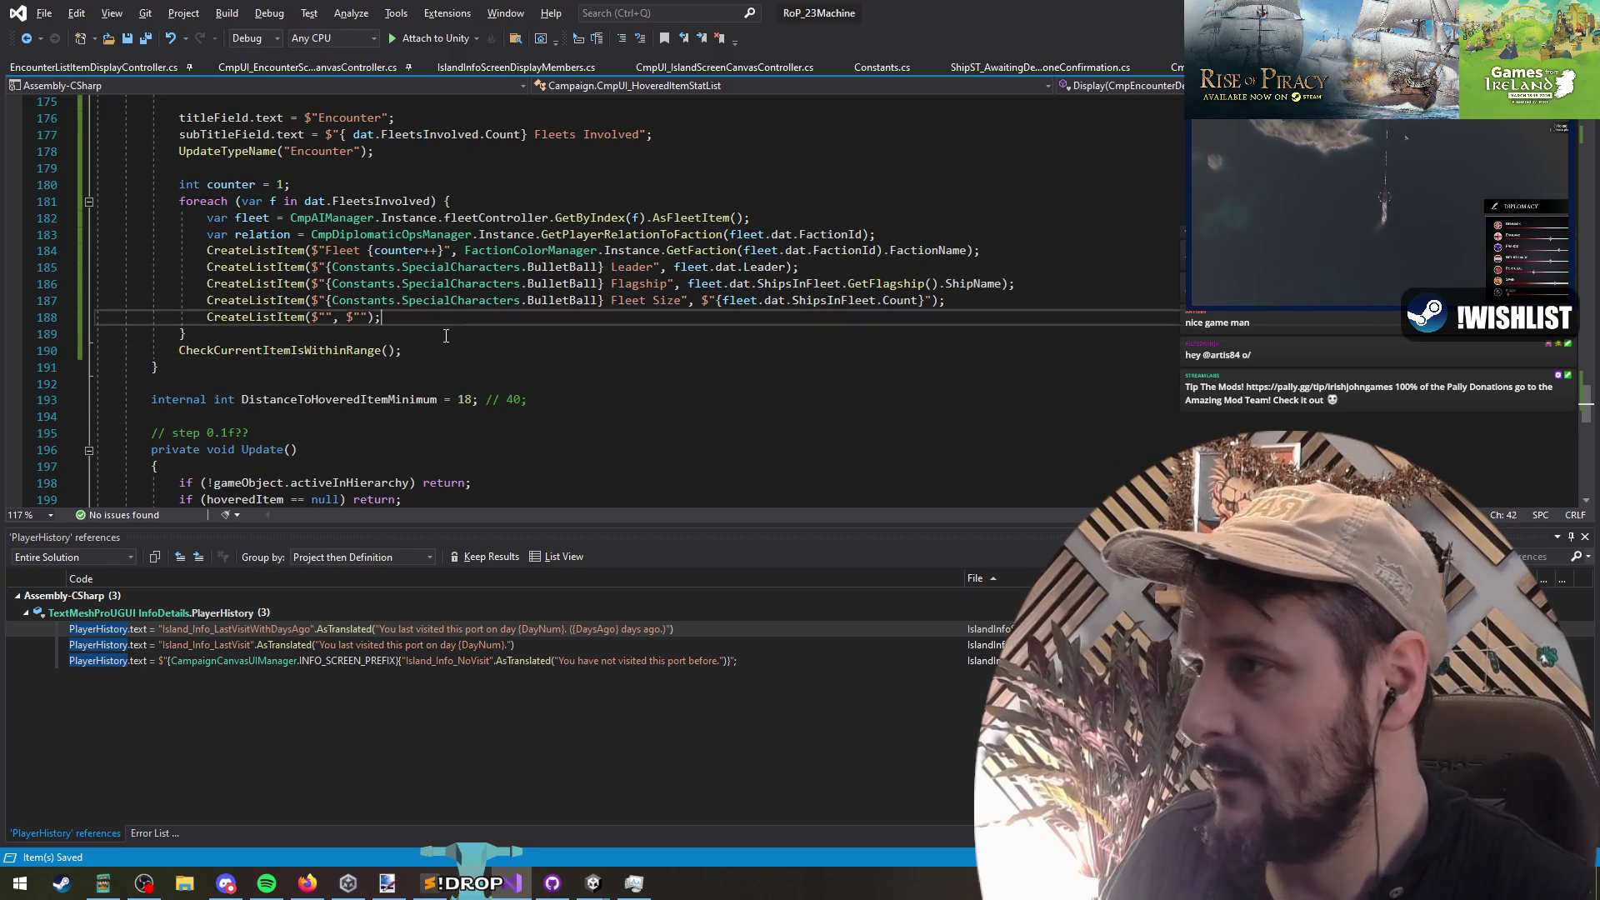
click(250, 168)
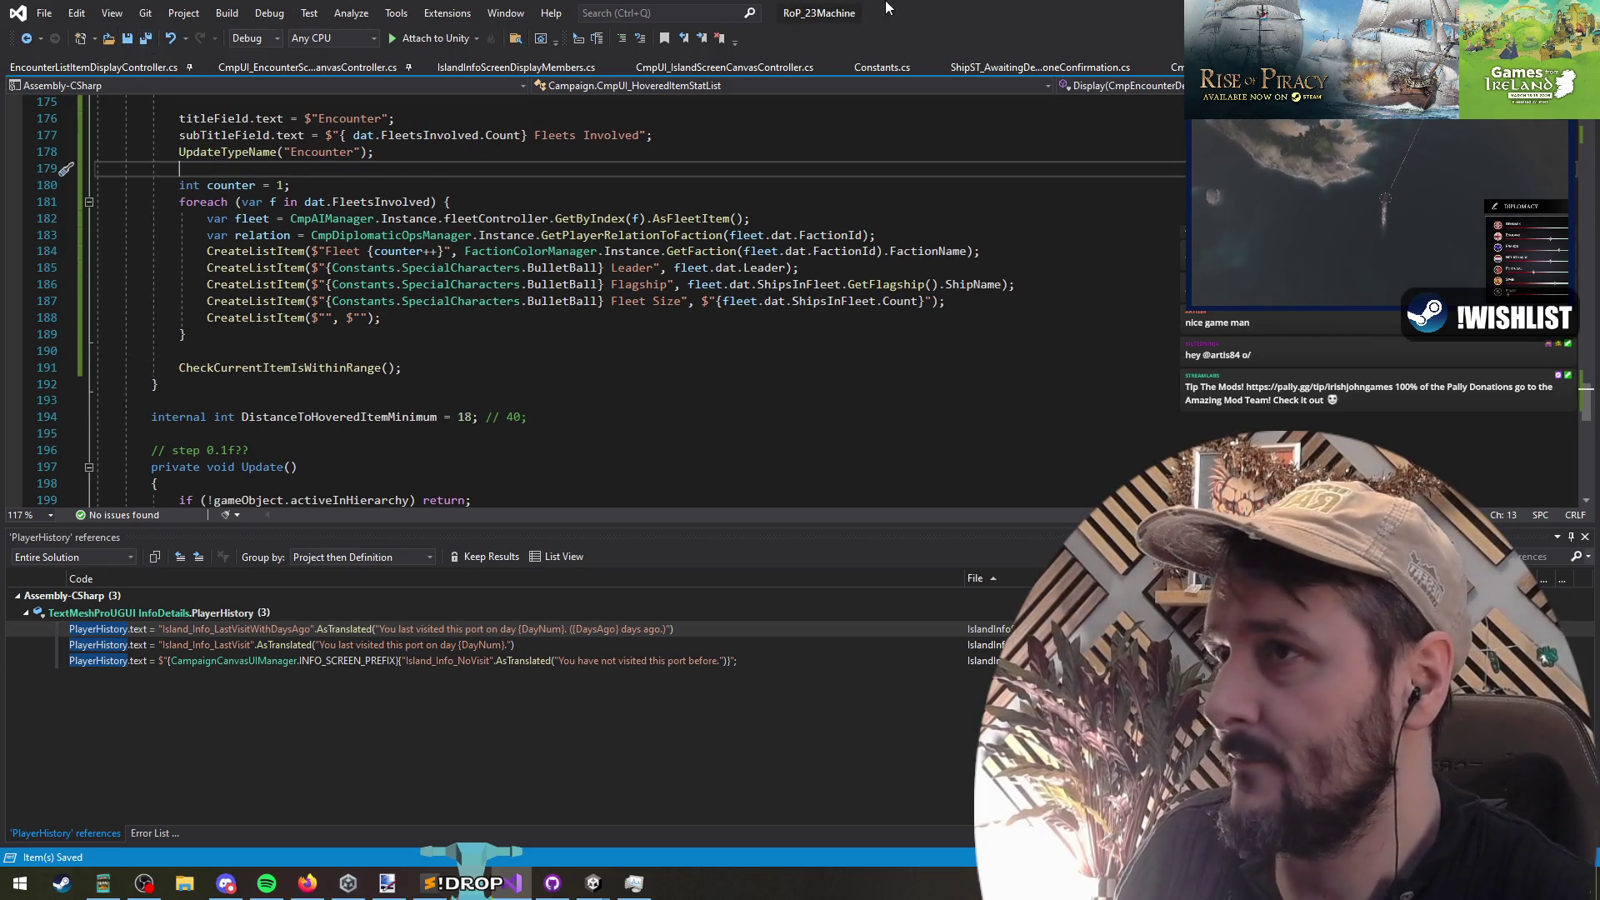
key(alt+Tab)
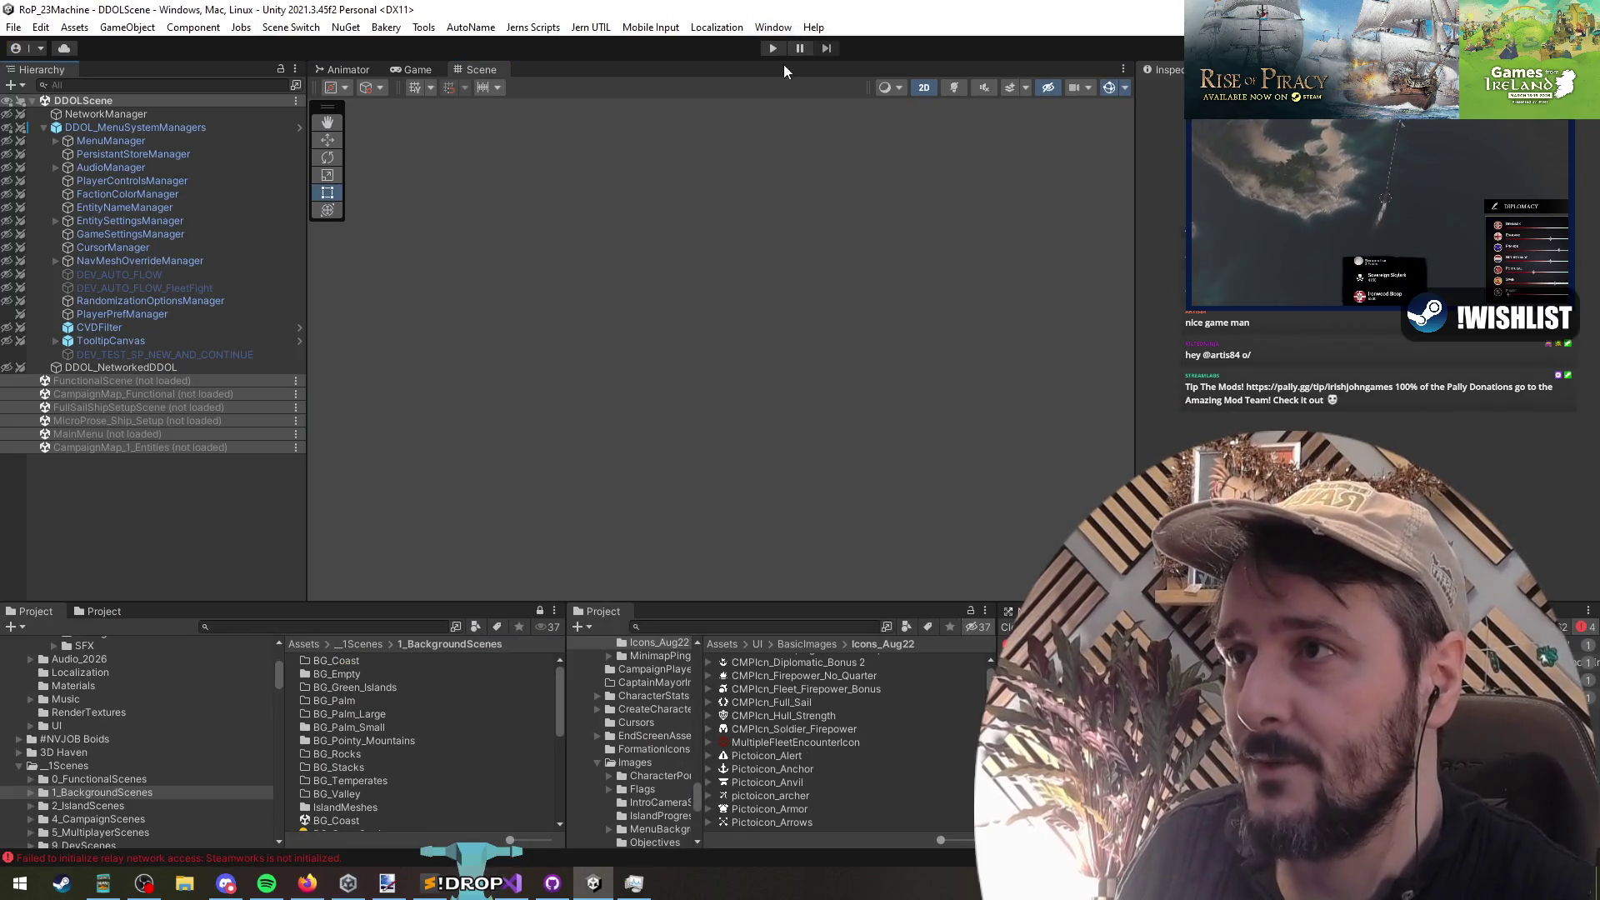
Step: Return to Unity, let the scripts recompile, and continue the saved campaign onto the map
key(alt+Tab)
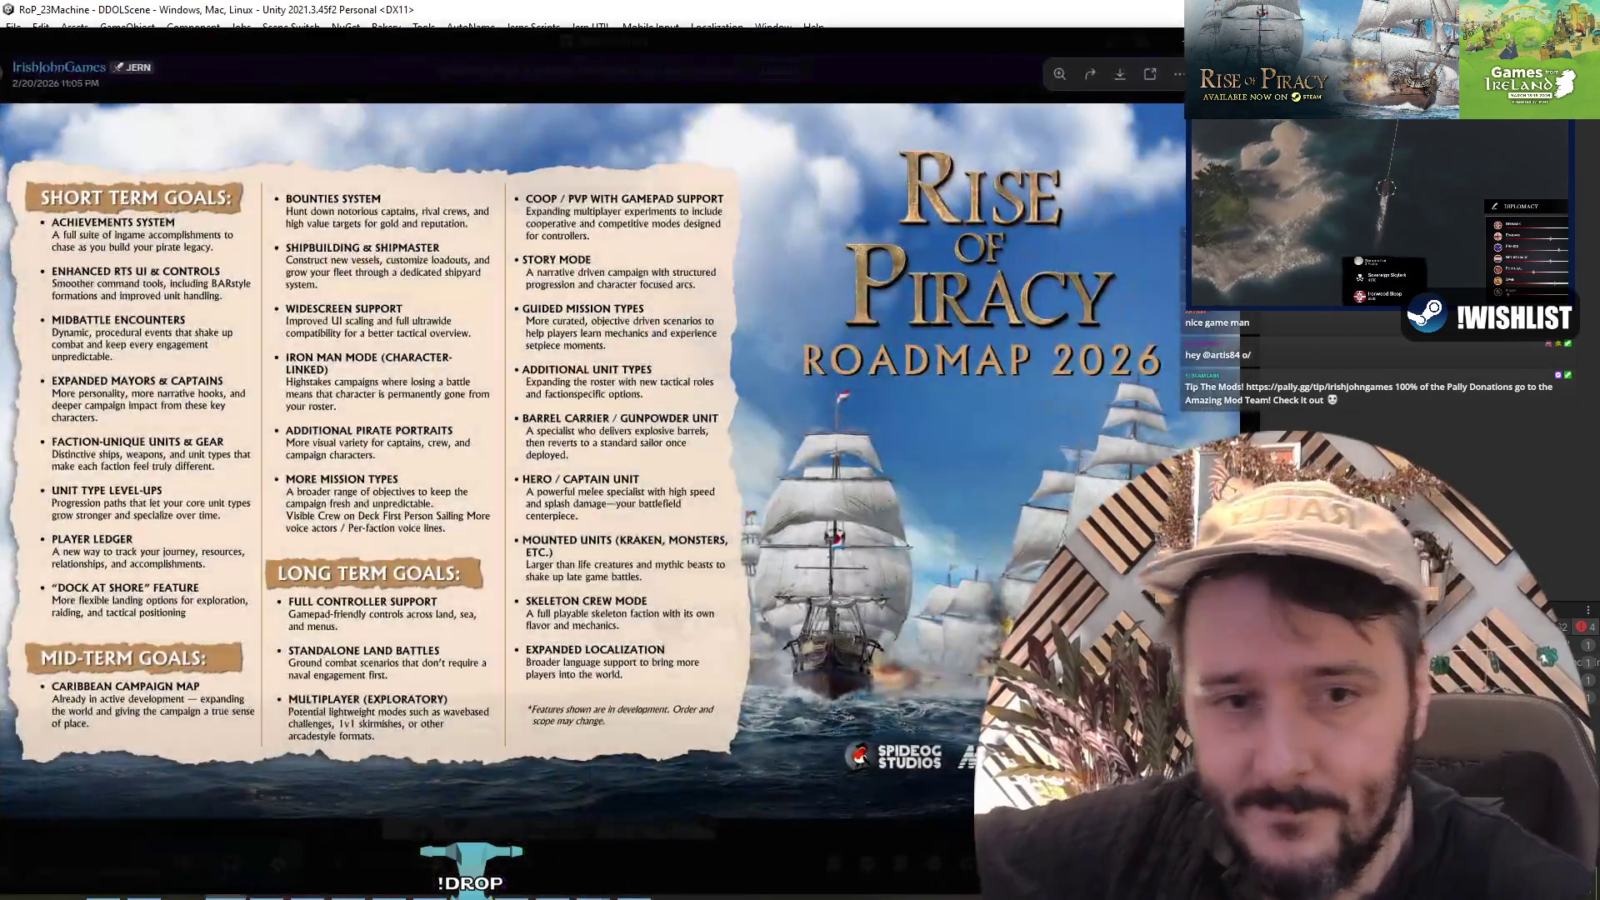
key(alt+Tab)
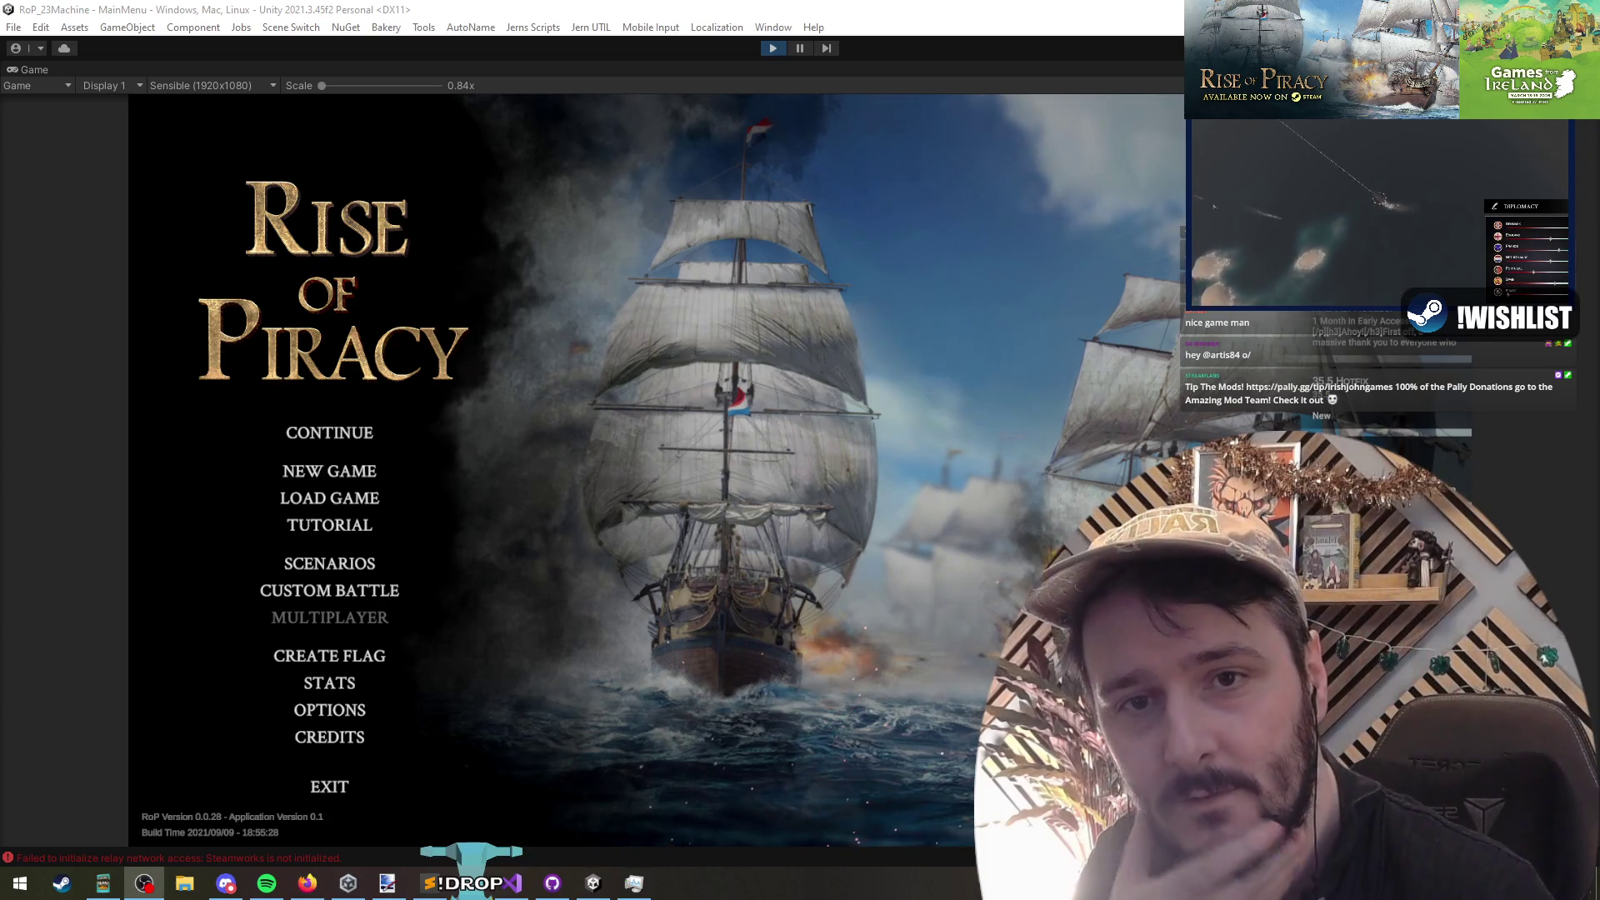
click(277, 125)
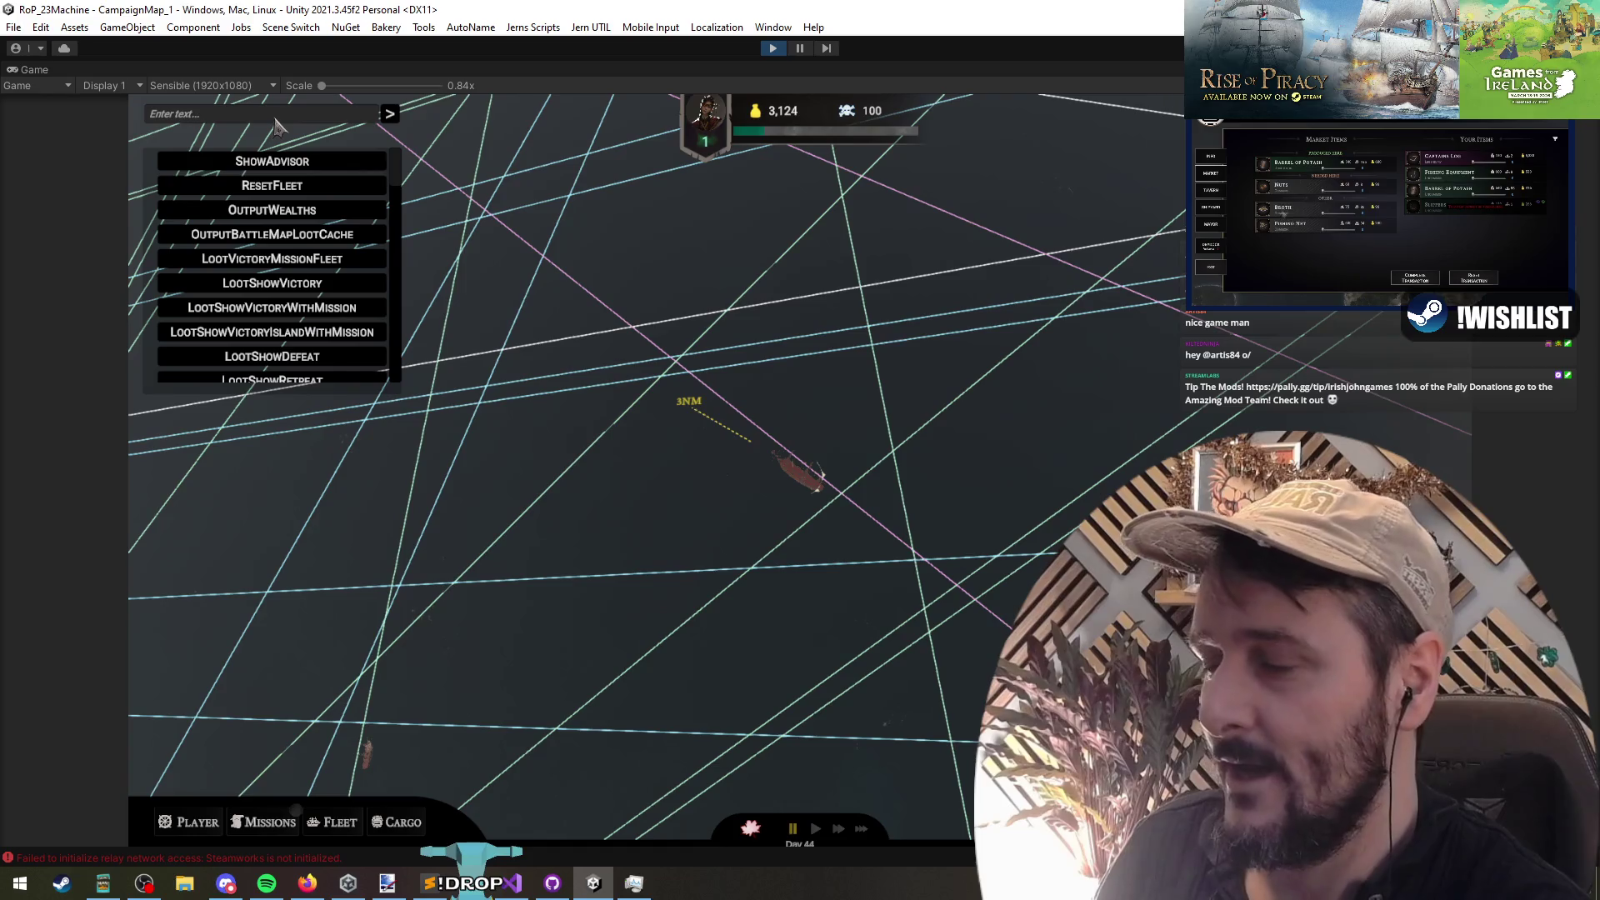
Step: Run the SpawnEncounter debug command and view the new encounter's fleet details
text(en)
click(317, 167)
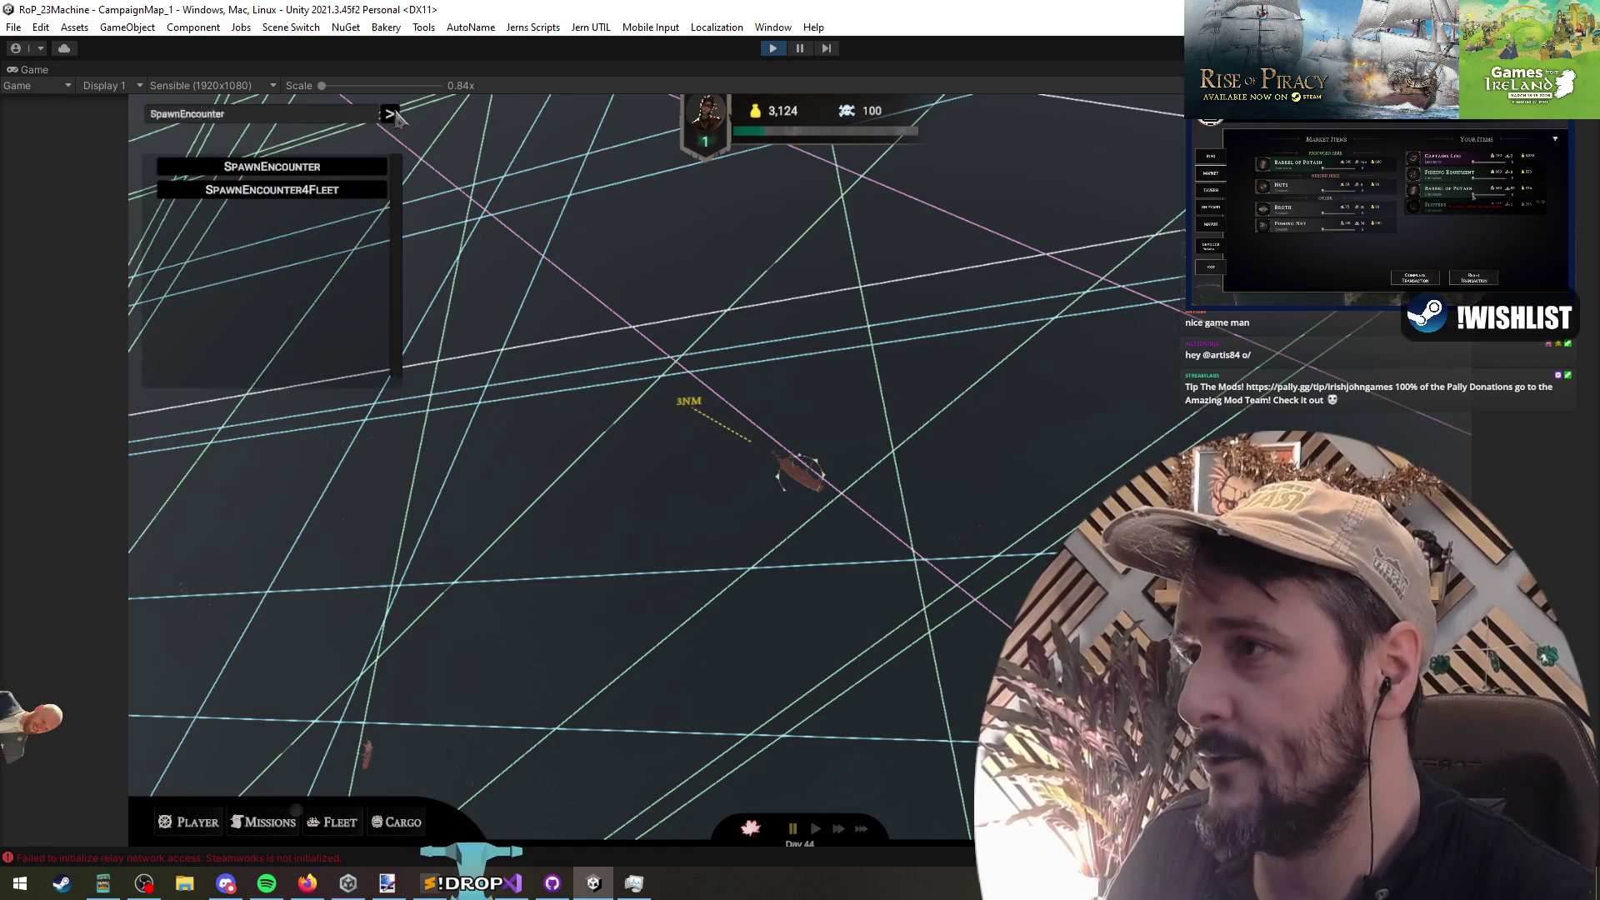
key(Return)
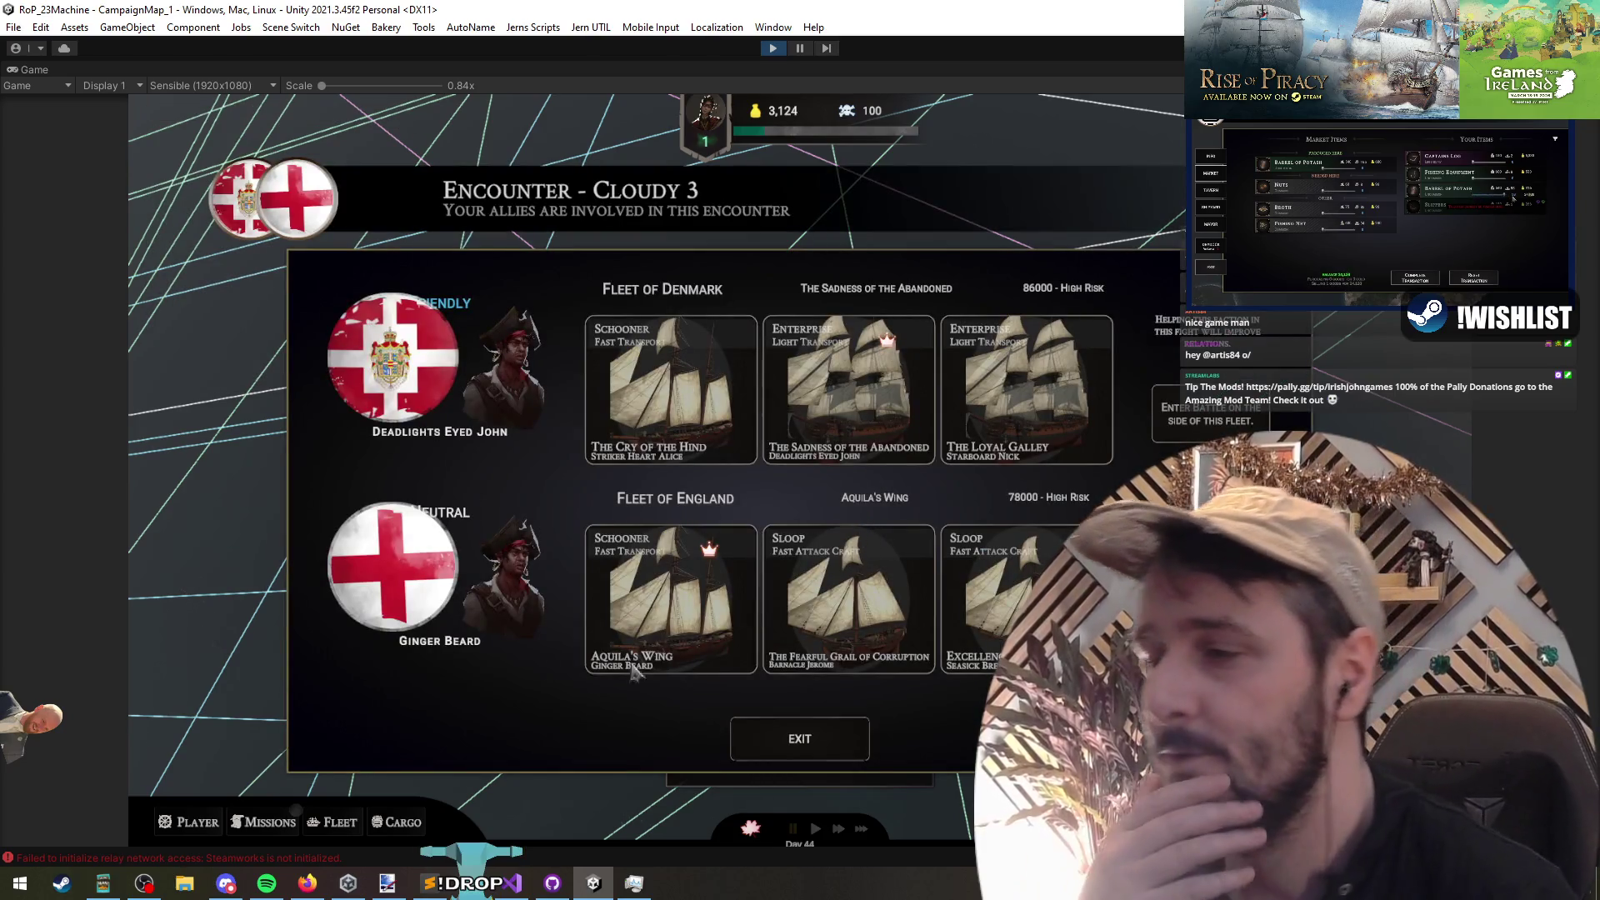
click(852, 753)
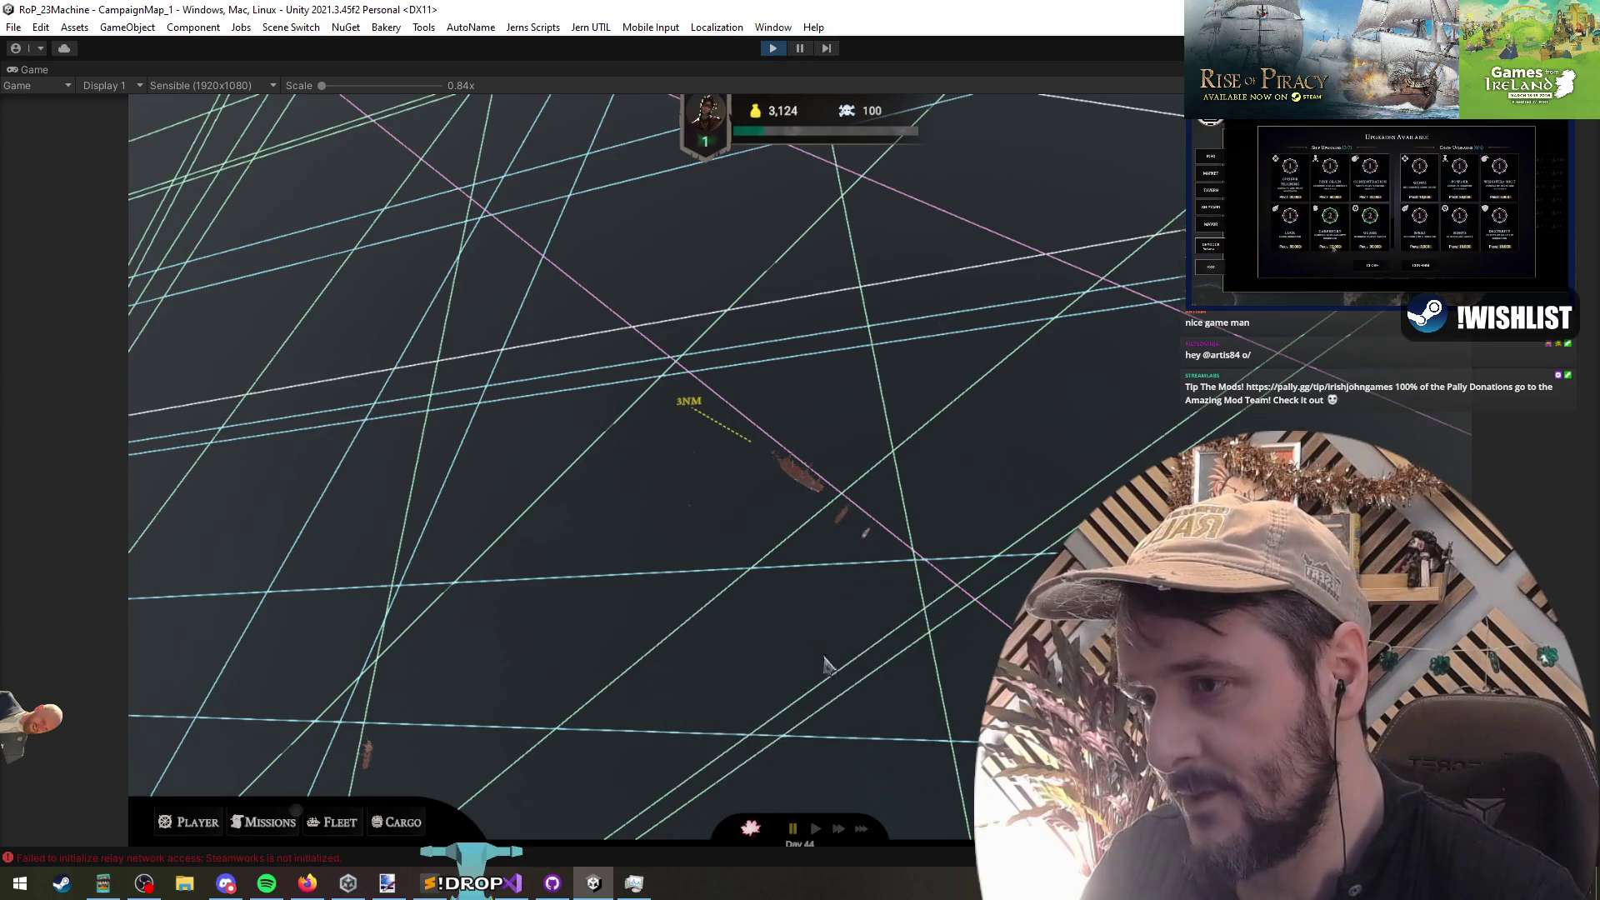
click(856, 540)
click(823, 737)
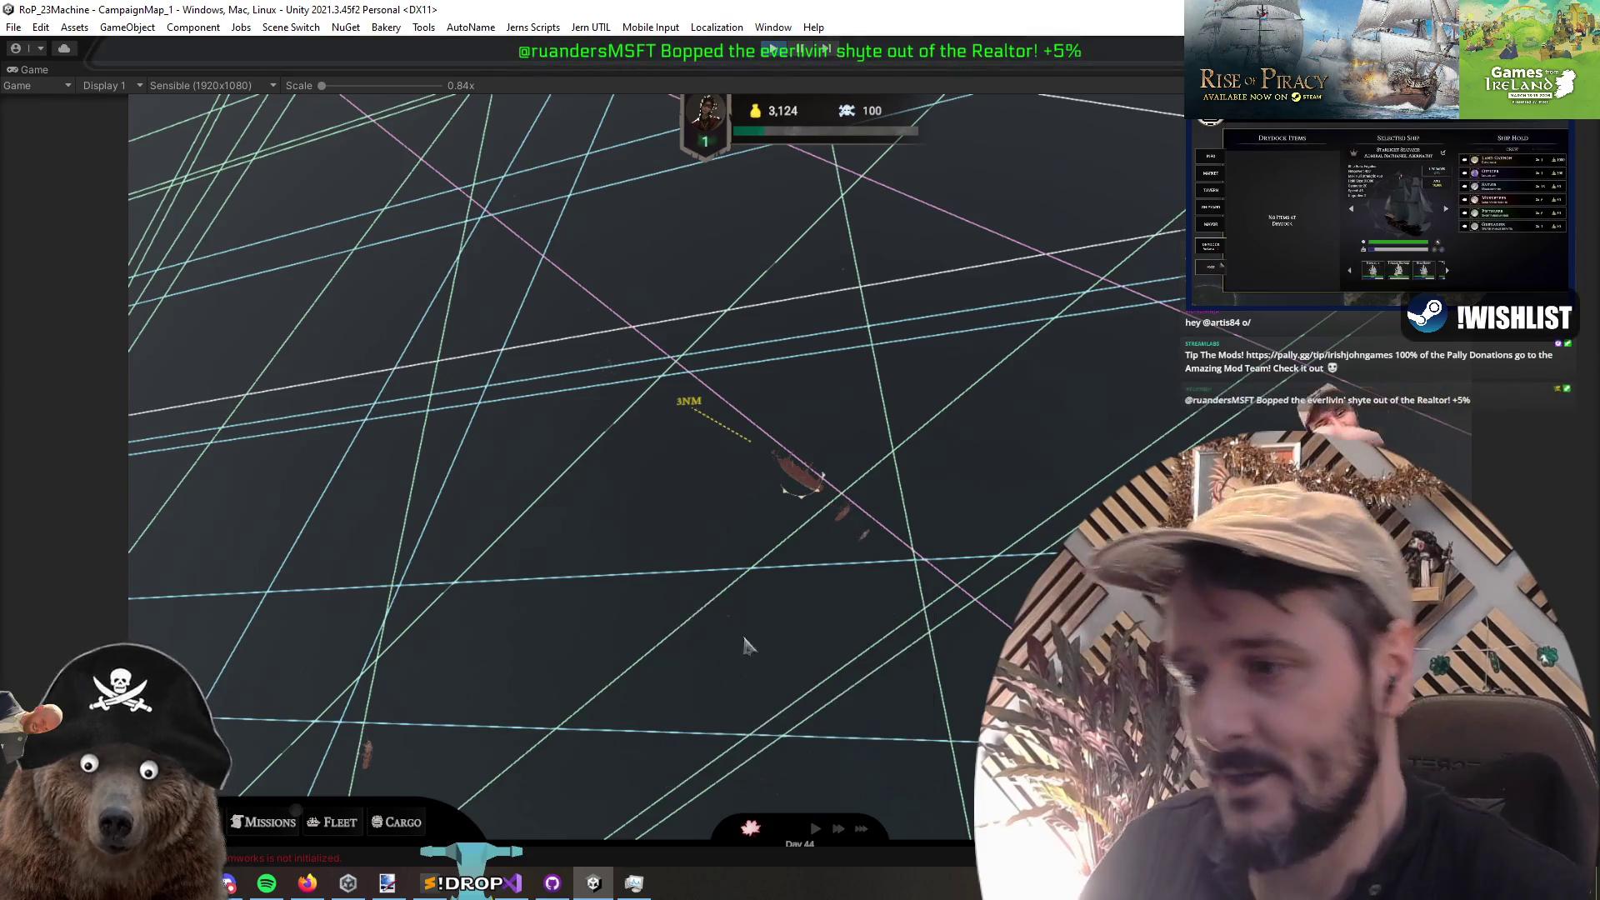
Step: Remove the BulletBall prefixes from the Leader, Flagship and Fleet Size rows
key(alt+Tab)
drag(327, 265, 613, 301)
key(Delete)
key(Down)
key(Down)
Step: Recheck the encounter's details in the running game, then go back to the code
key(alt+Tab)
mouse_move(850, 529)
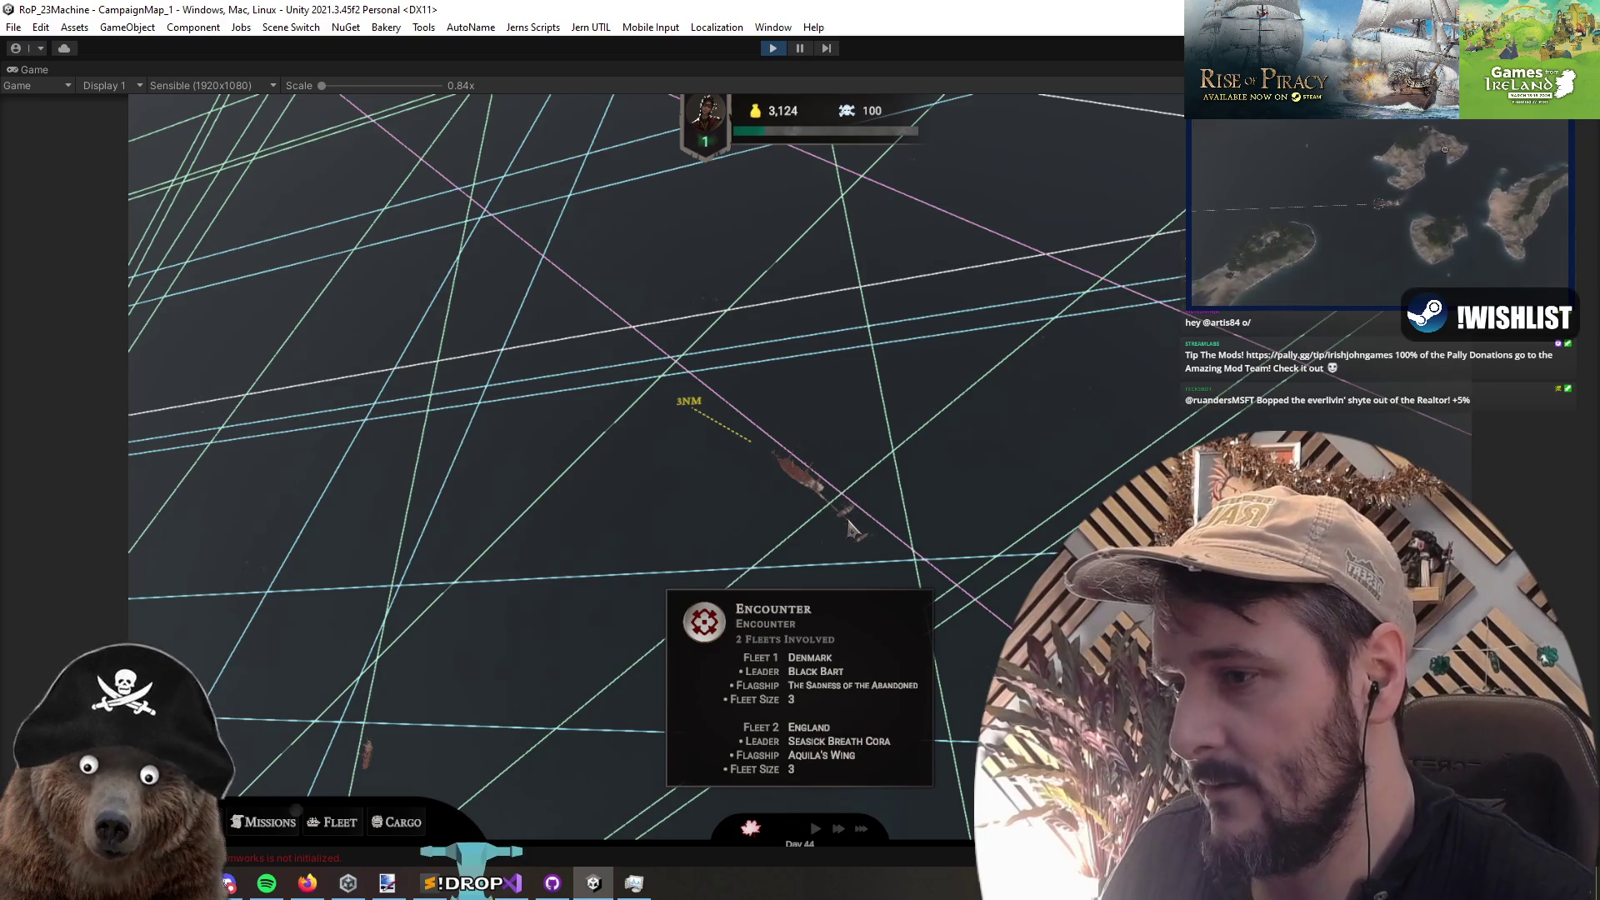
click(850, 529)
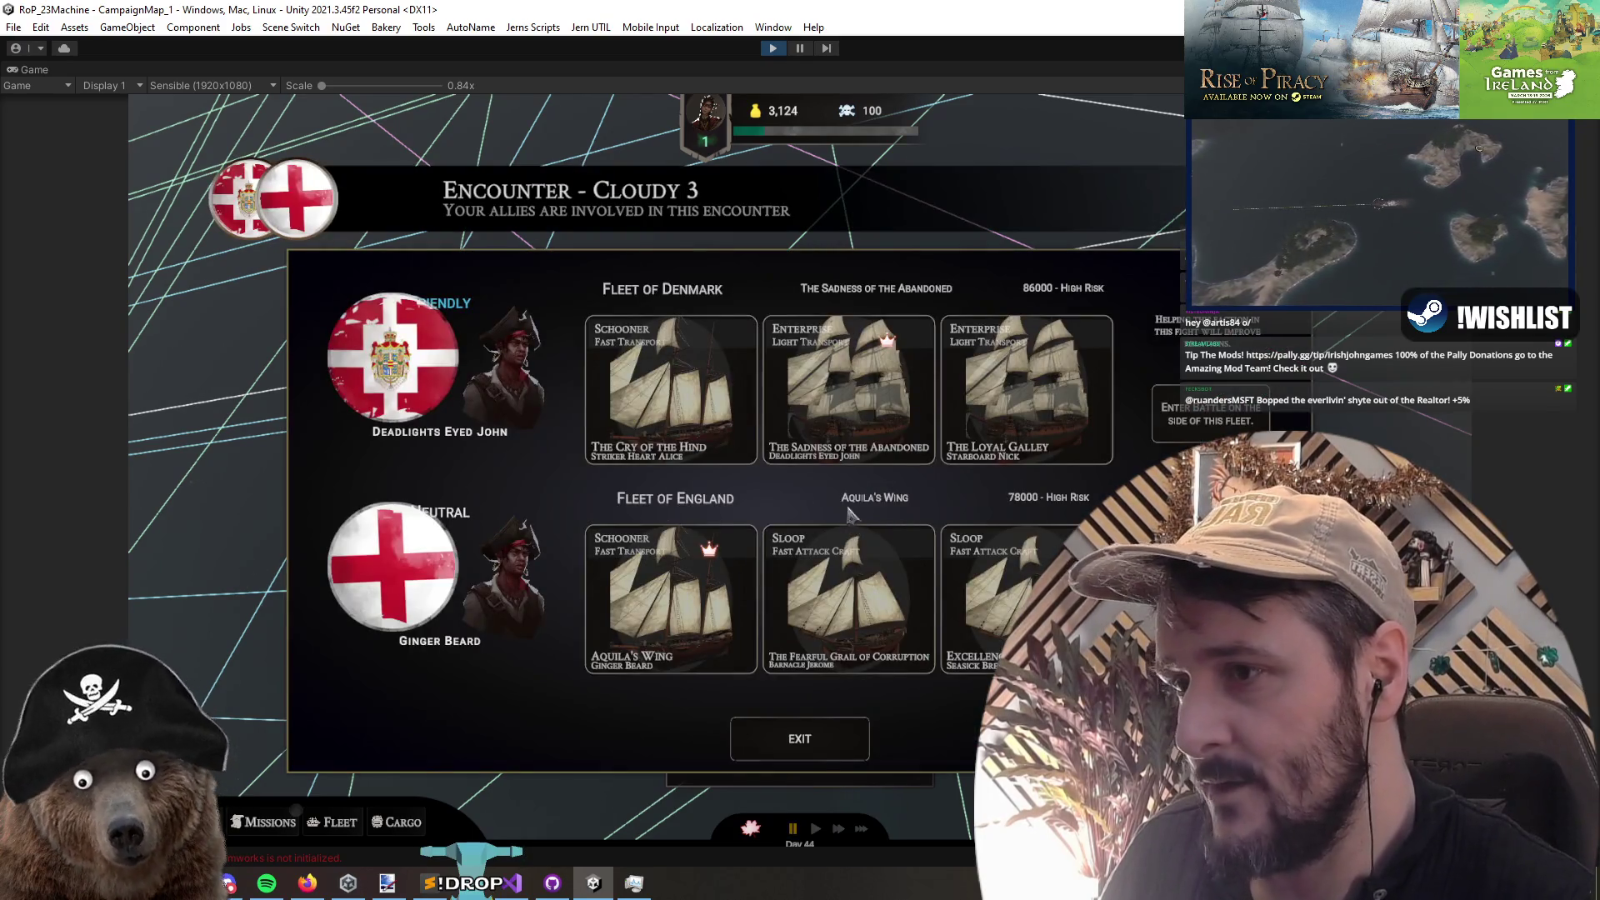
key(Escape)
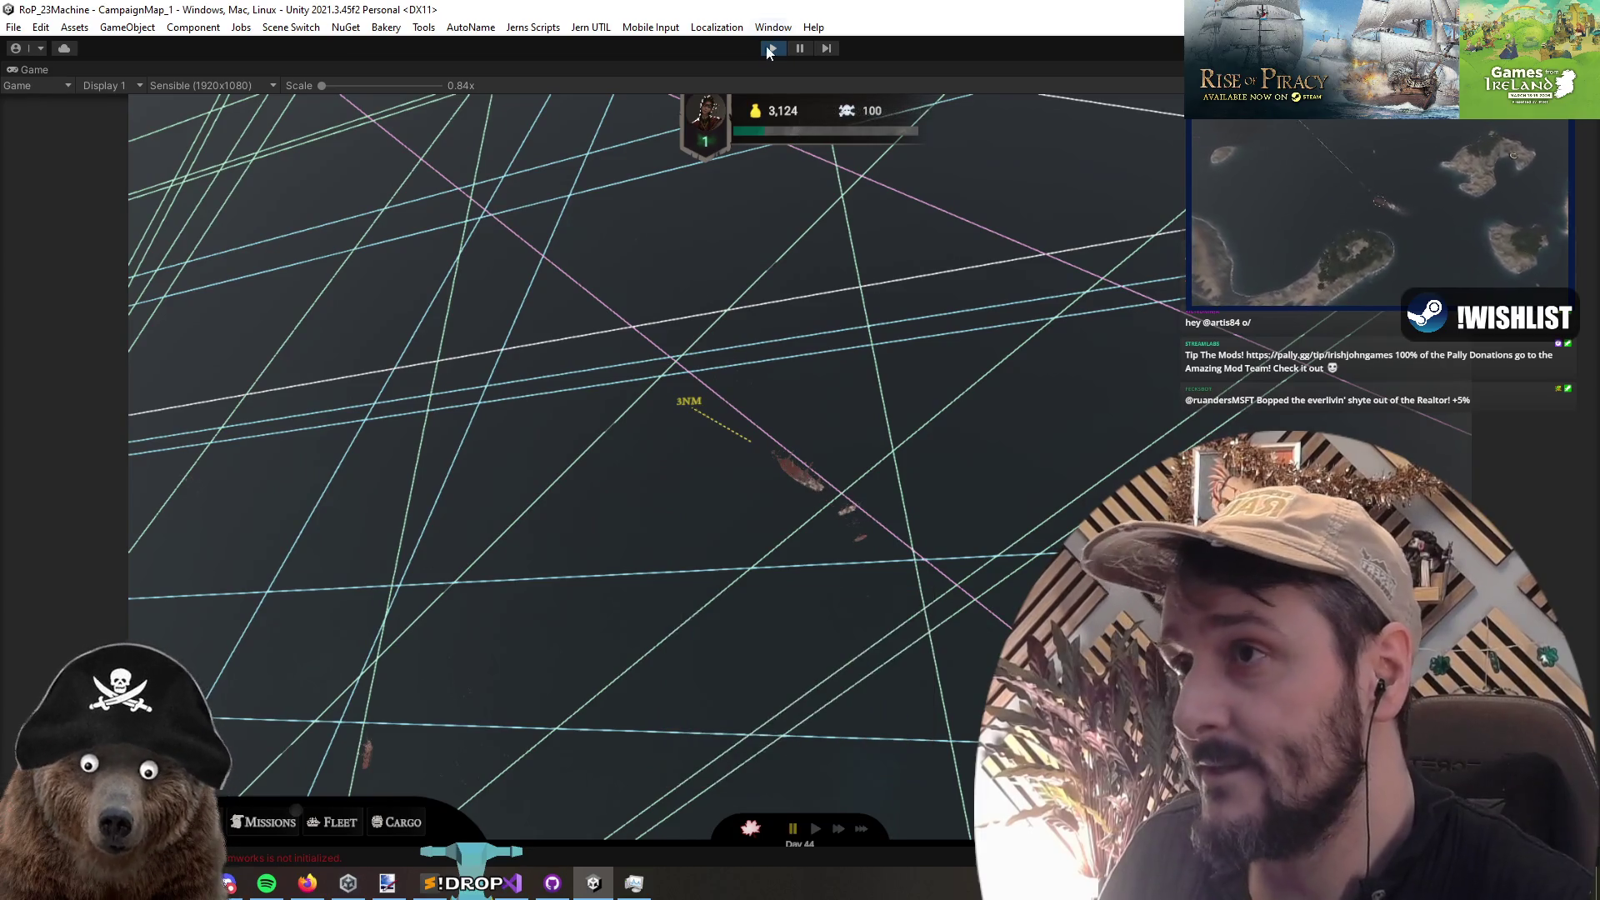
key(alt+Tab)
Step: Save all files and bring up the CampaignDebugConsoleCommandRunner script
click(145, 39)
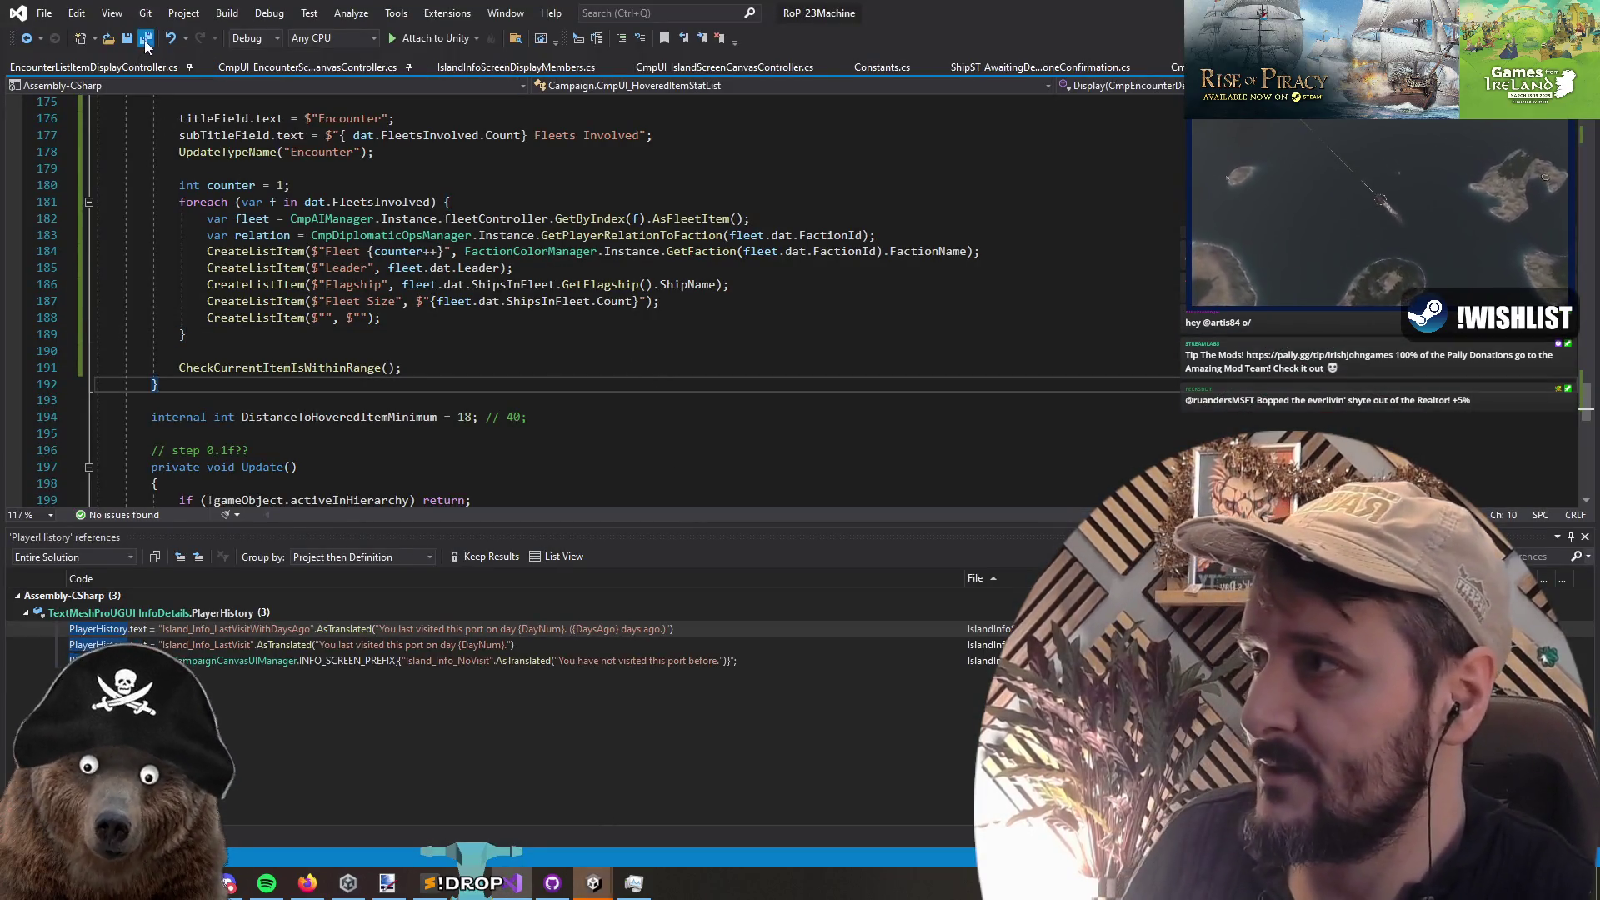
click(399, 171)
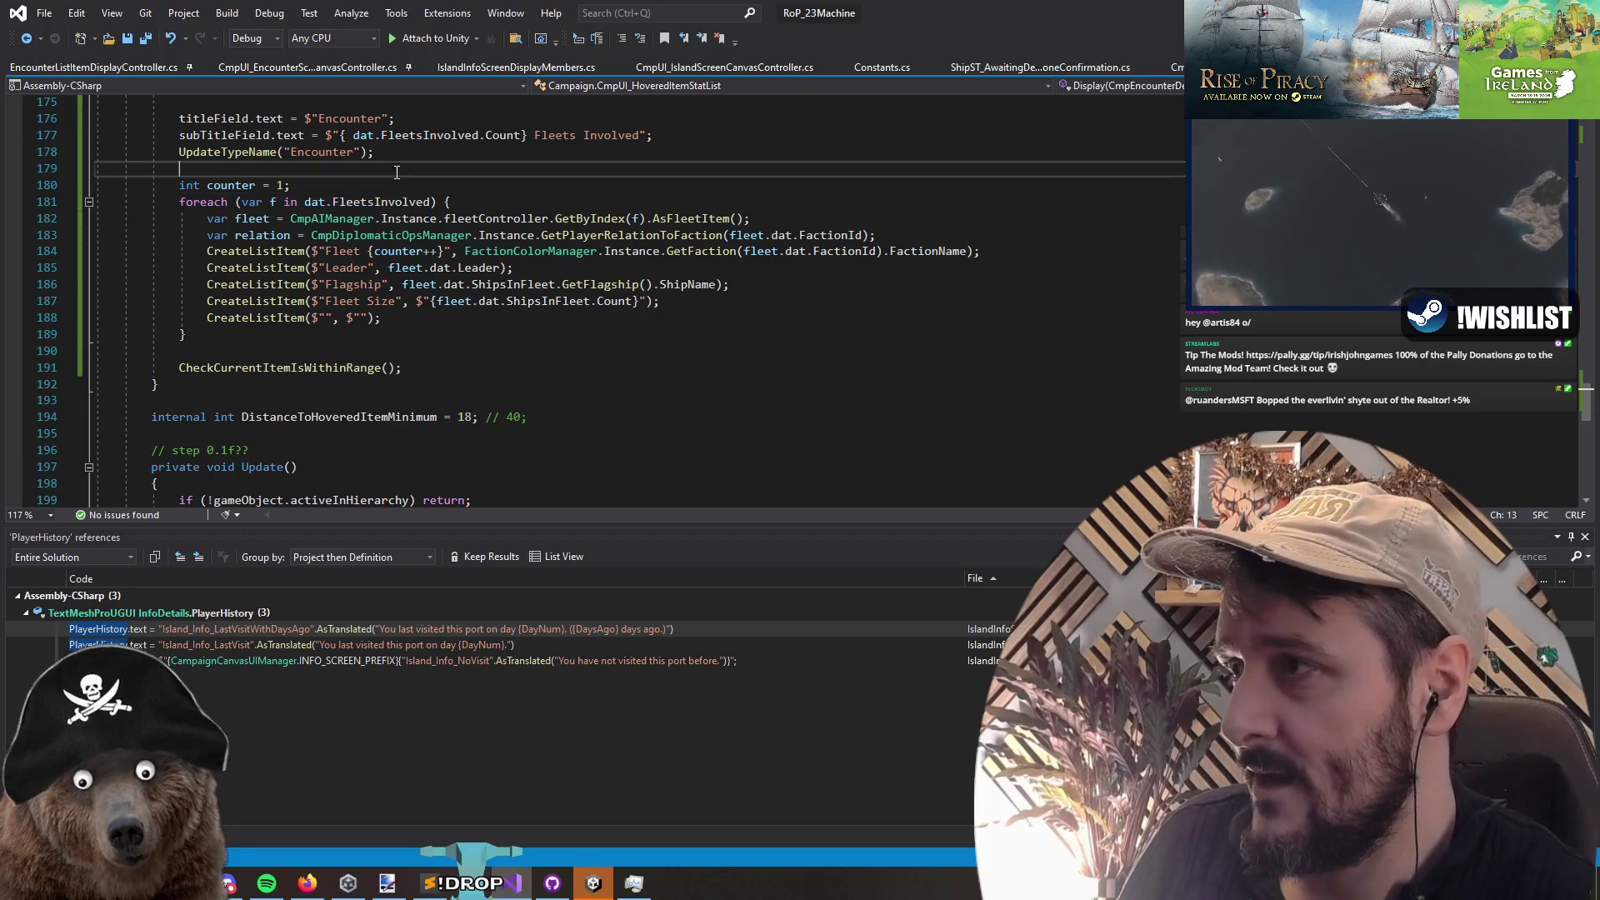
key(ctrl+Tab)
key(ctrl+Tab)
key(ctrl+Tab)
key(ctrl+Tab)
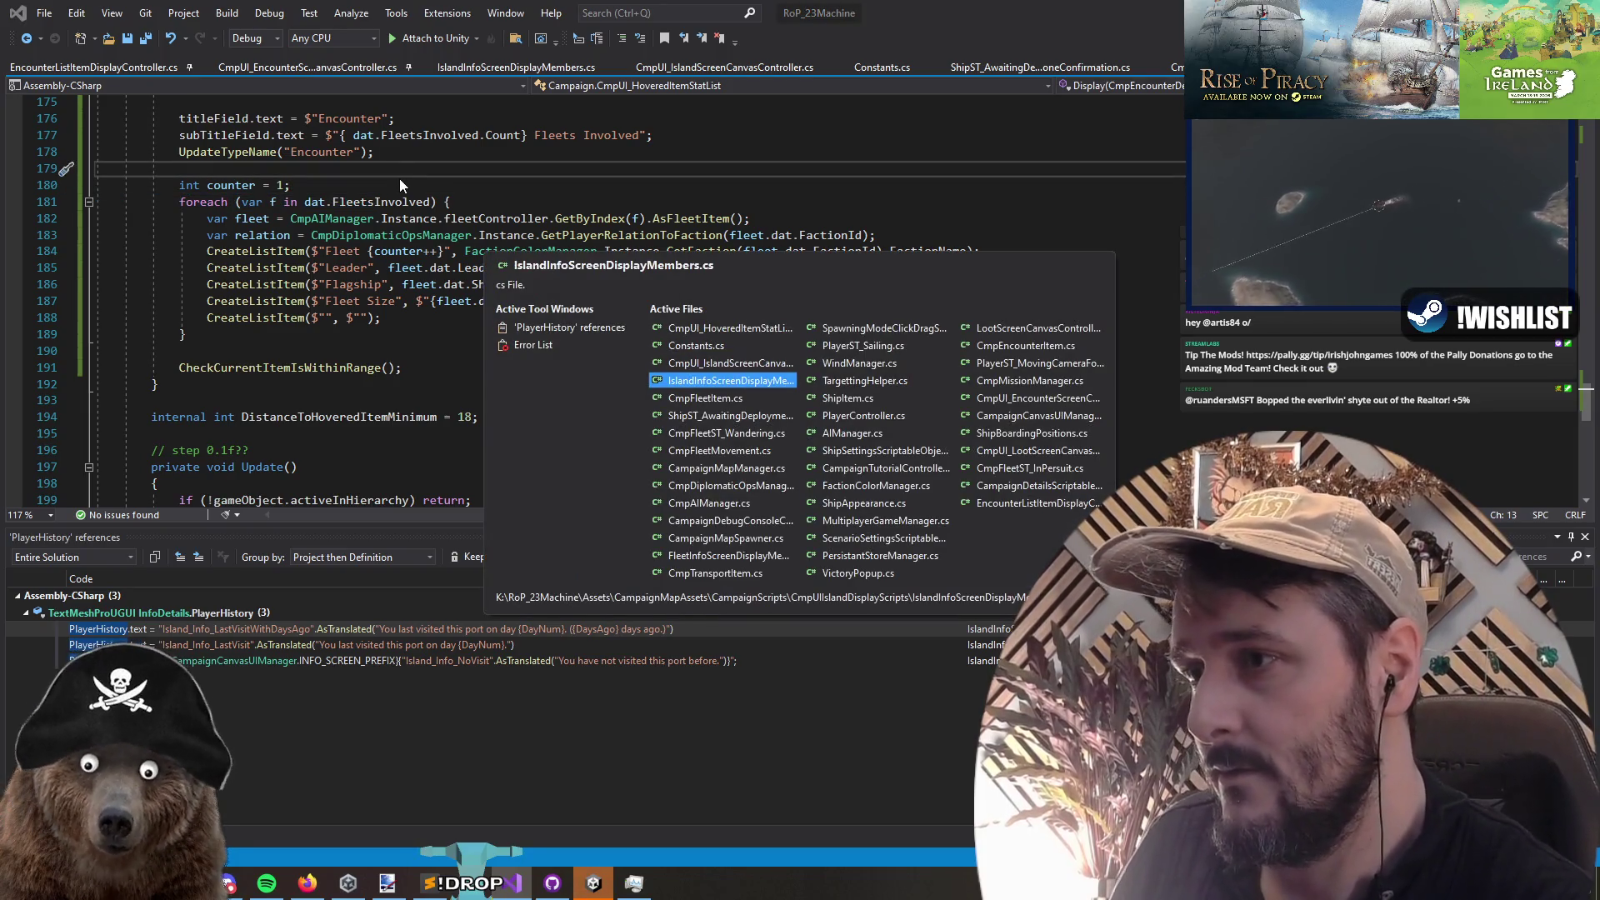
key(ctrl+shift+Tab)
key(ctrl+Tab)
key(ctrl+Tab)
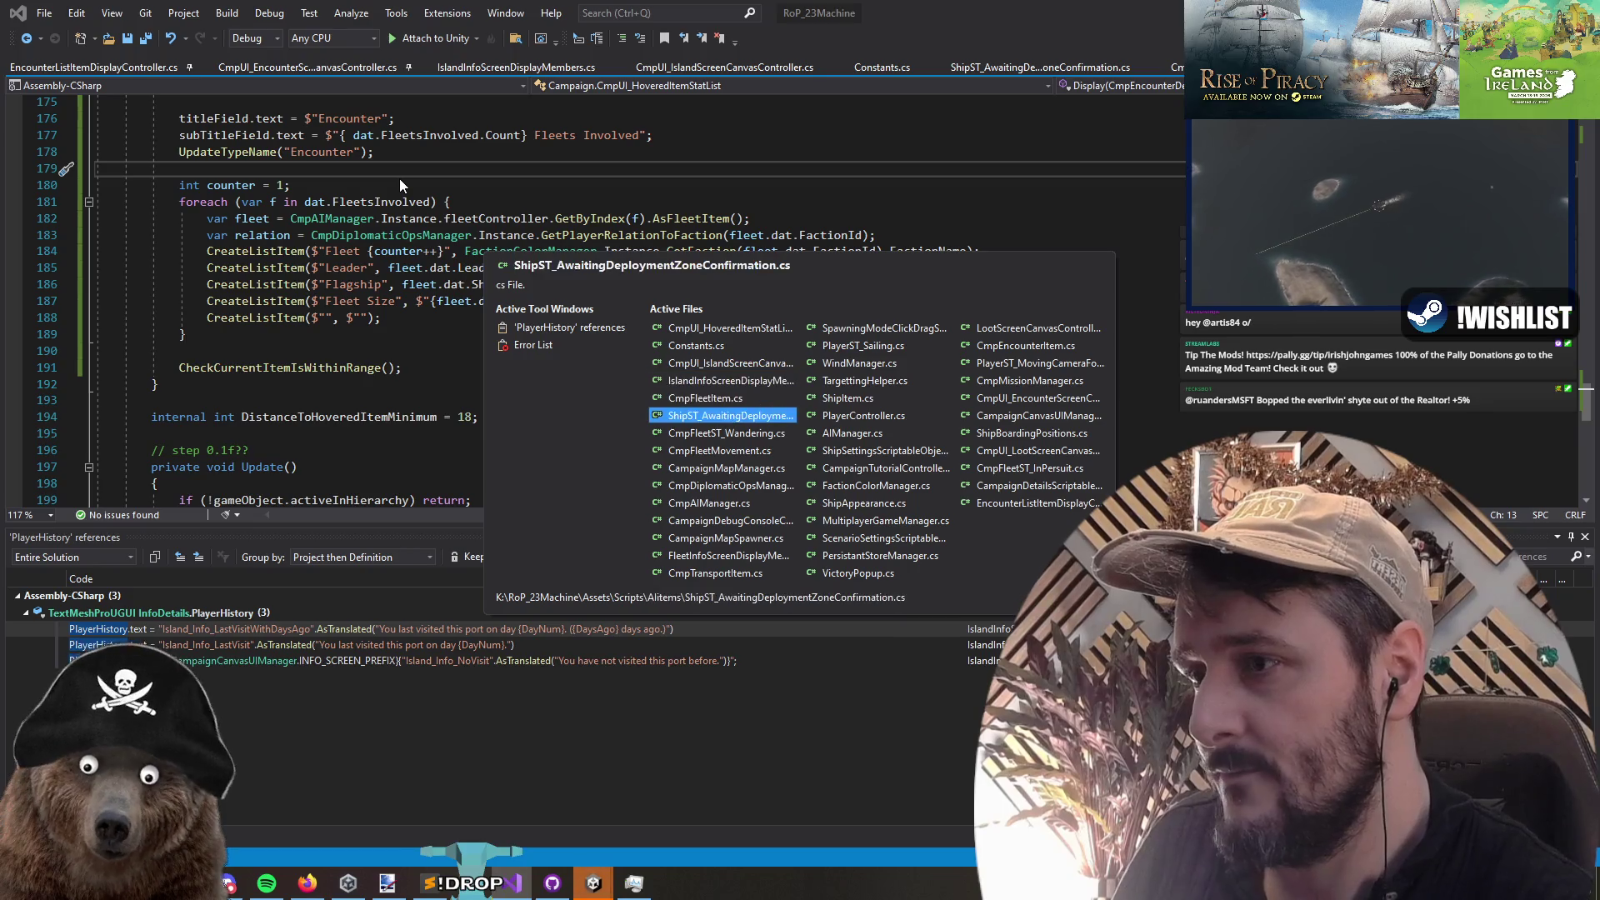
key(ctrl+Tab)
key(ctrl+Tab)
key(ctrl+Tab)
key(ctrl+shift+Tab)
key(ctrl+shift+Tab)
key(ctrl+shift+Tab)
key(ctrl+shift+Tab)
key(ctrl+shift+Tab)
key(ctrl+Tab)
key(ctrl+shift+Tab)
key(ctrl+shift+Tab)
key(ctrl+shift+Tab)
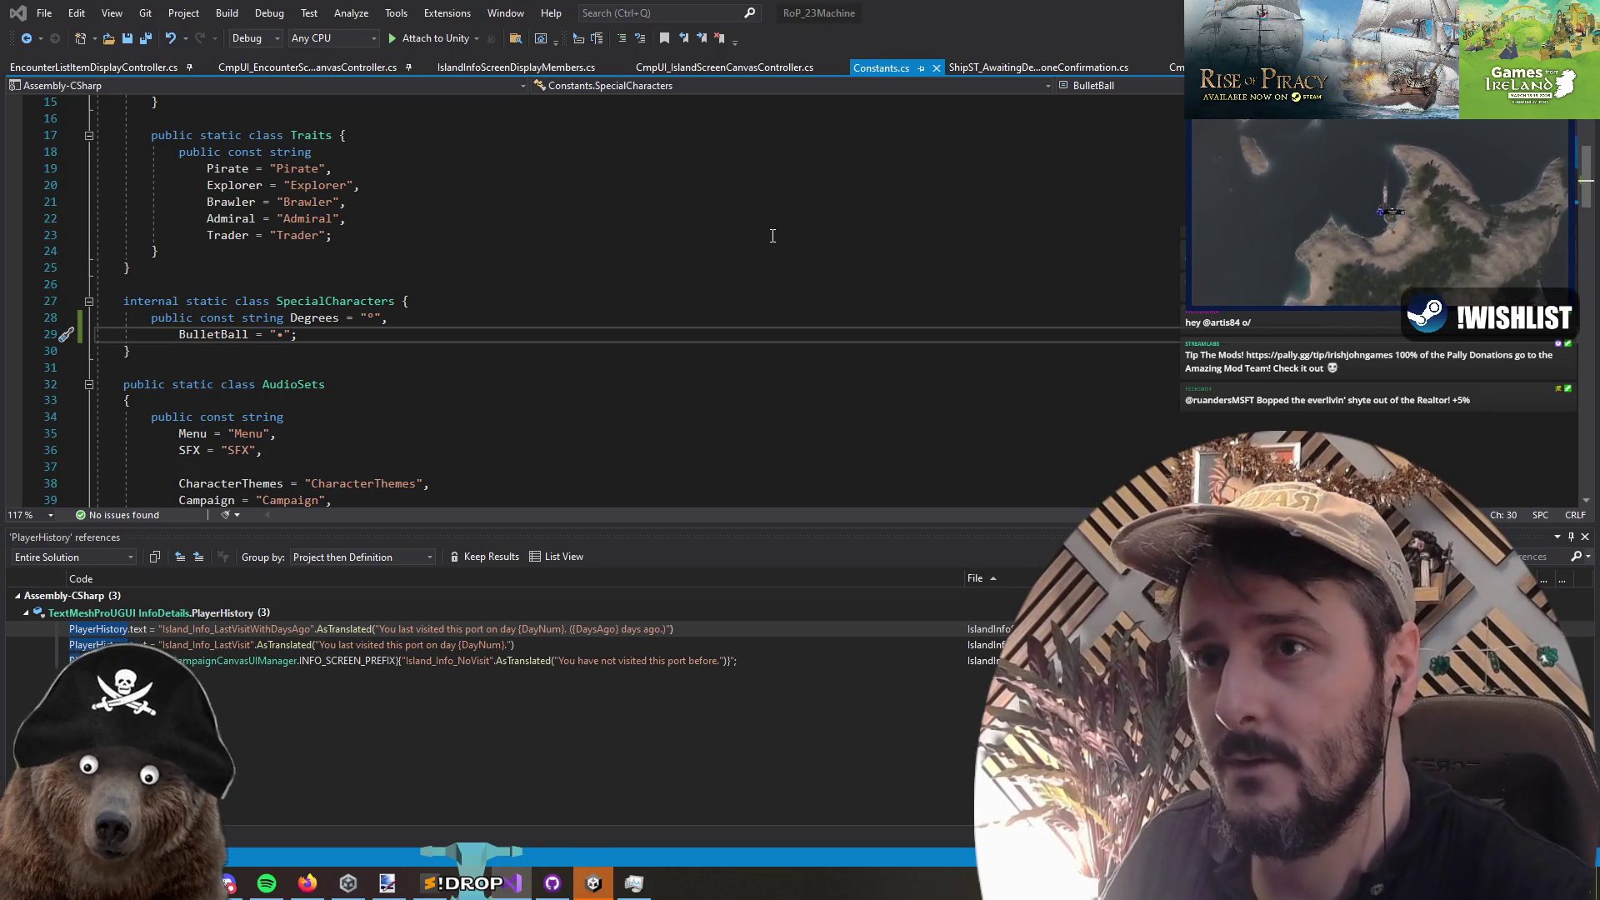
key(ctrl+minus)
click(397, 364)
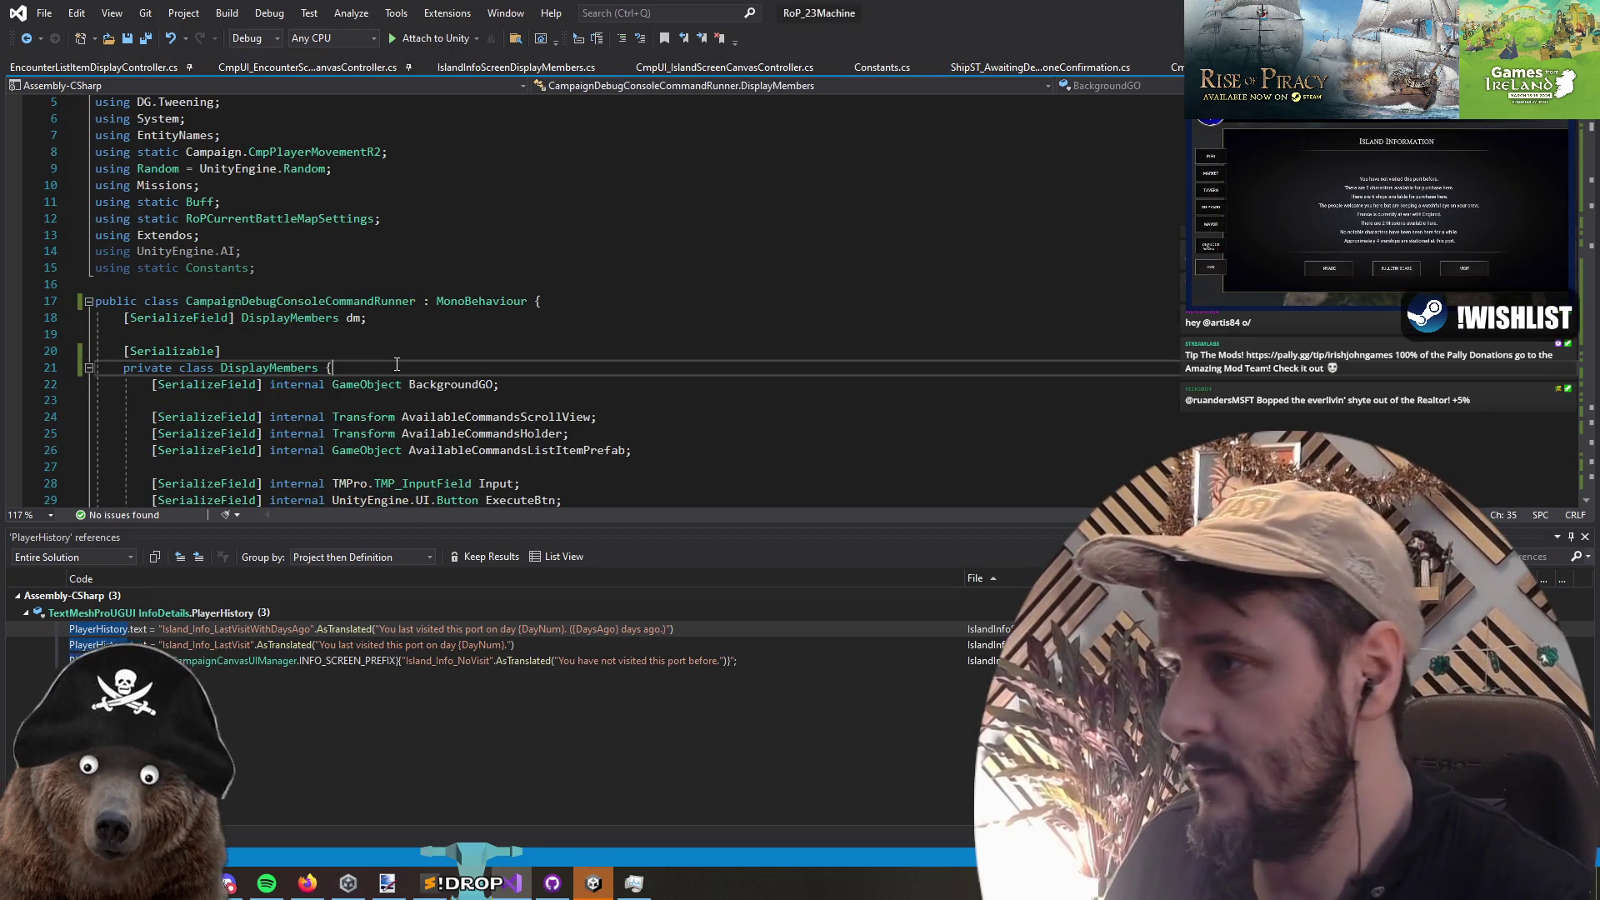
Step: Search for 'SpawnEncount' and read through the SpawnEncounter command's encounter details block
key(ctrl+i)
text(SpawnEncount)
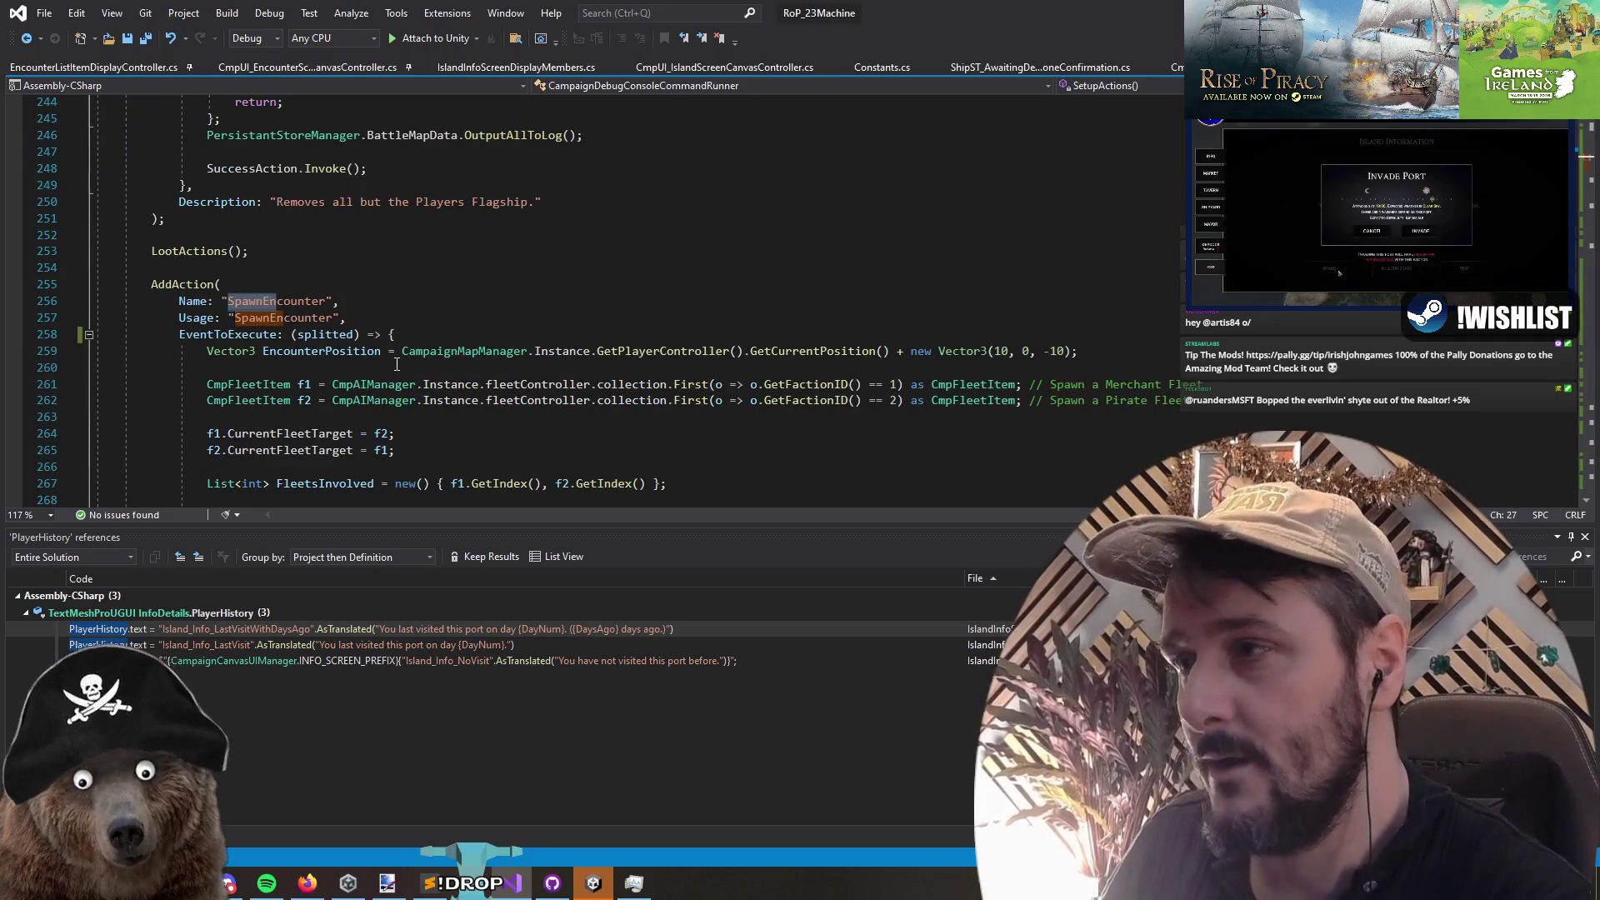
scroll(398, 364, down, 3)
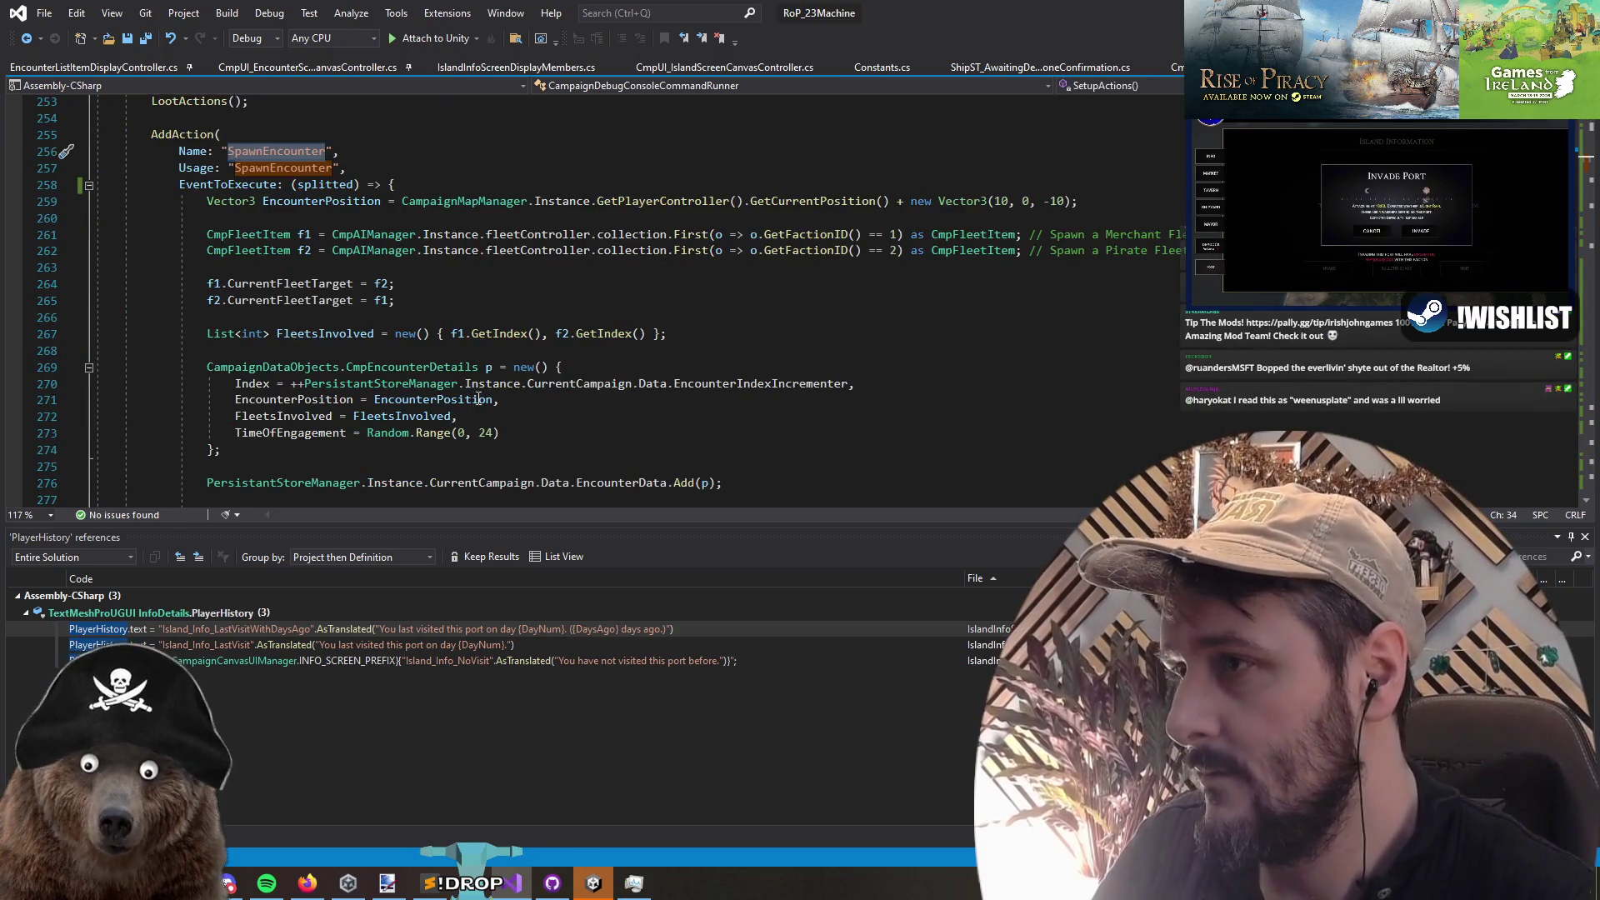
scroll(633, 327, down, 1)
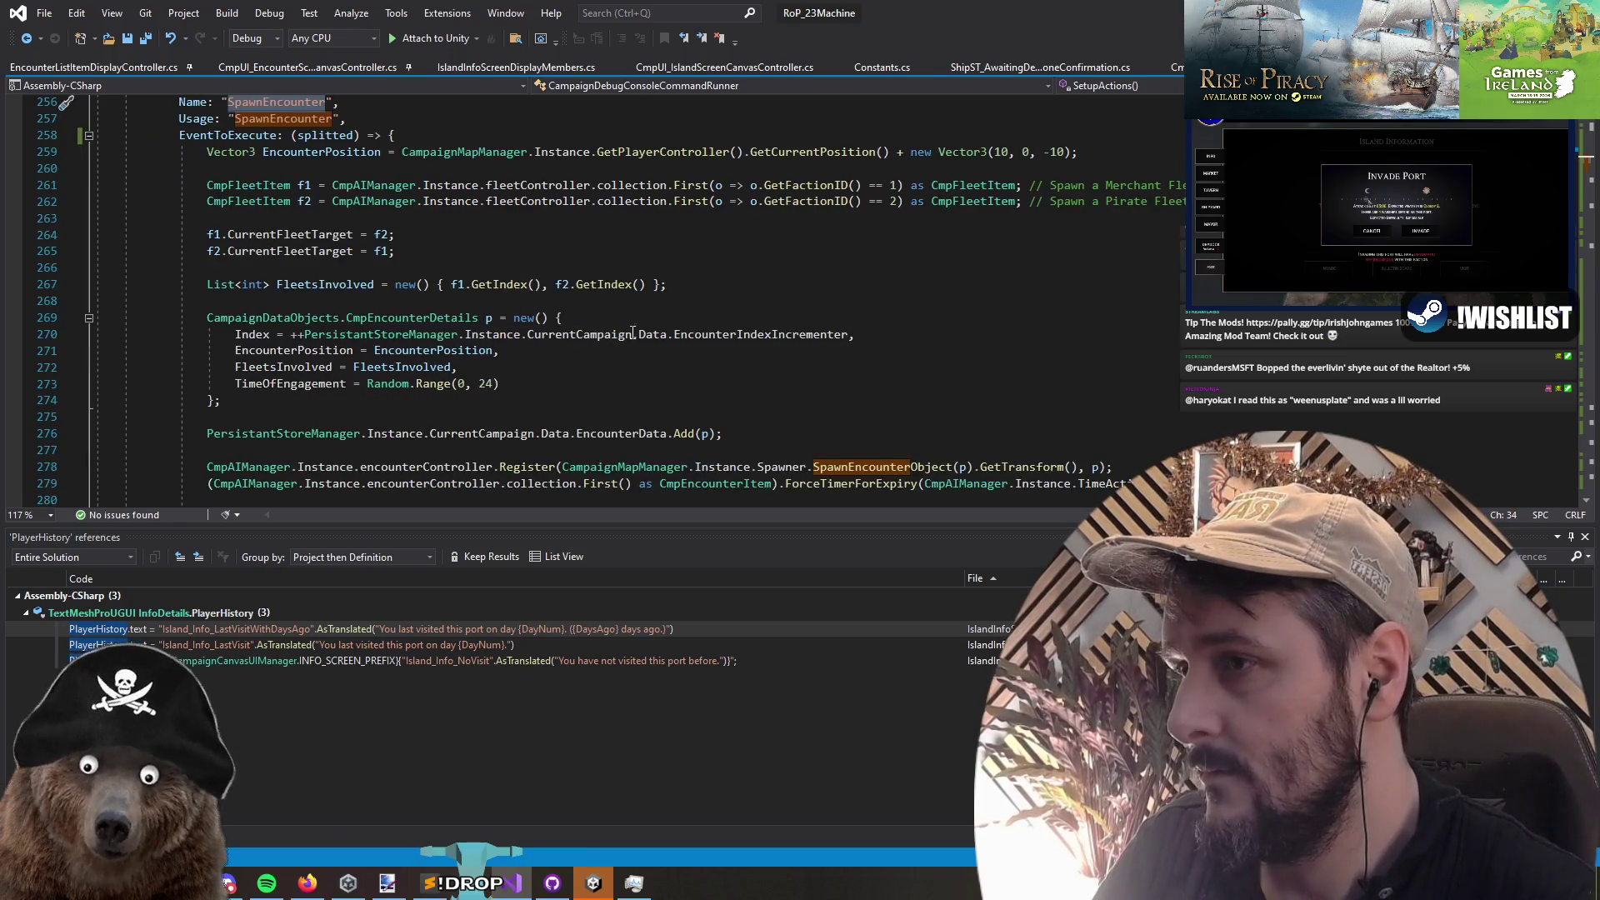
scroll(640, 281, down, 2)
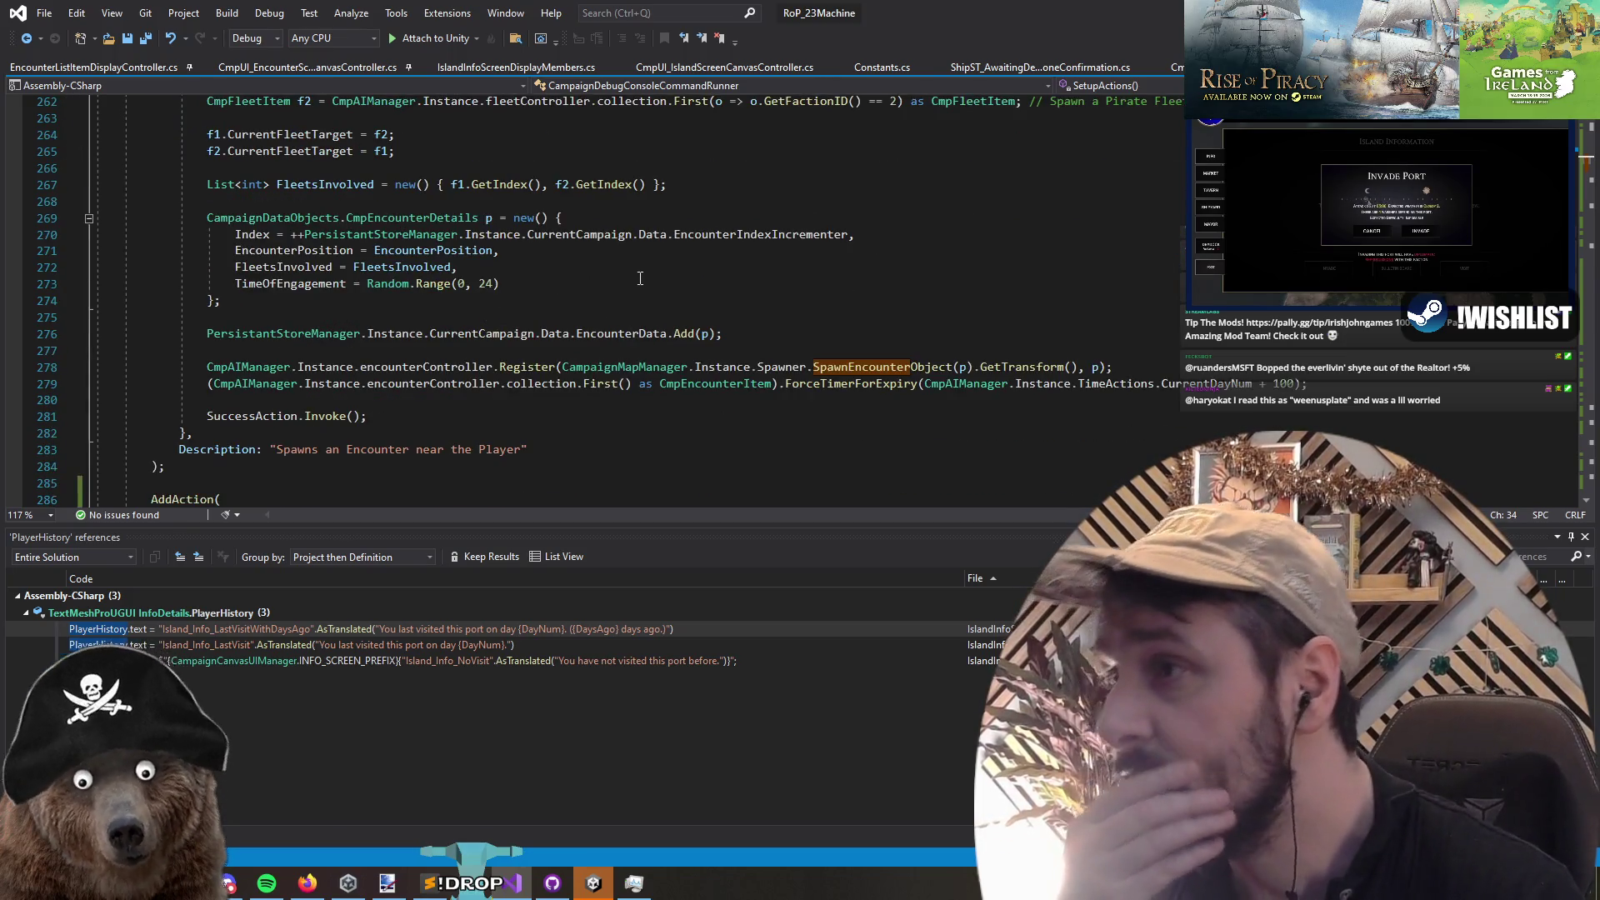
click(589, 287)
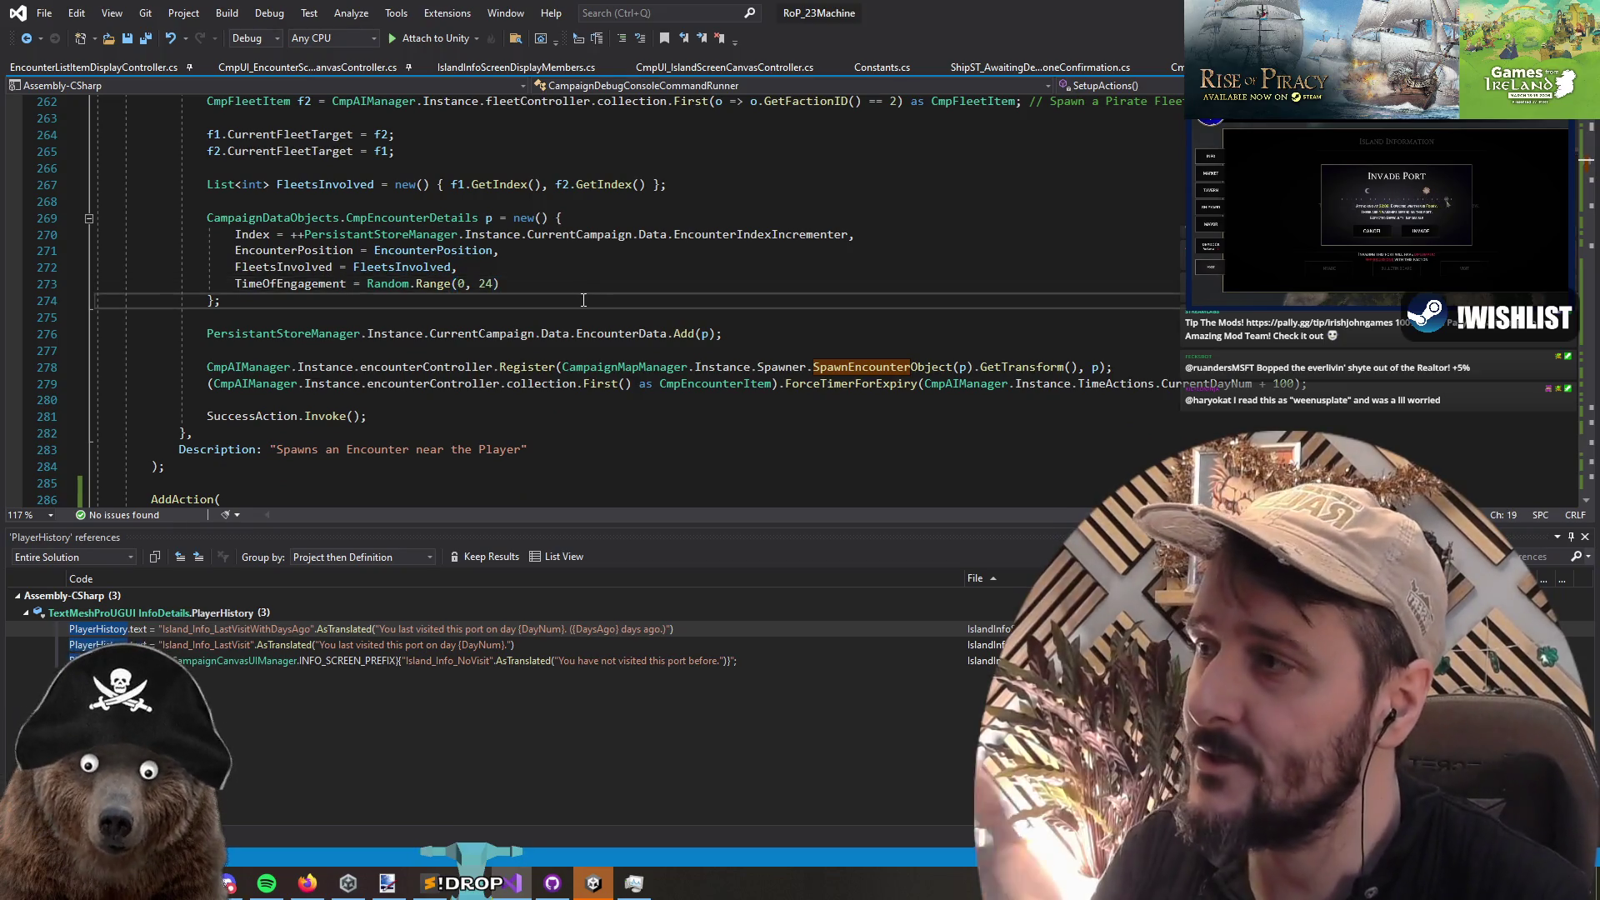
key(Up)
key(Down)
key(Down)
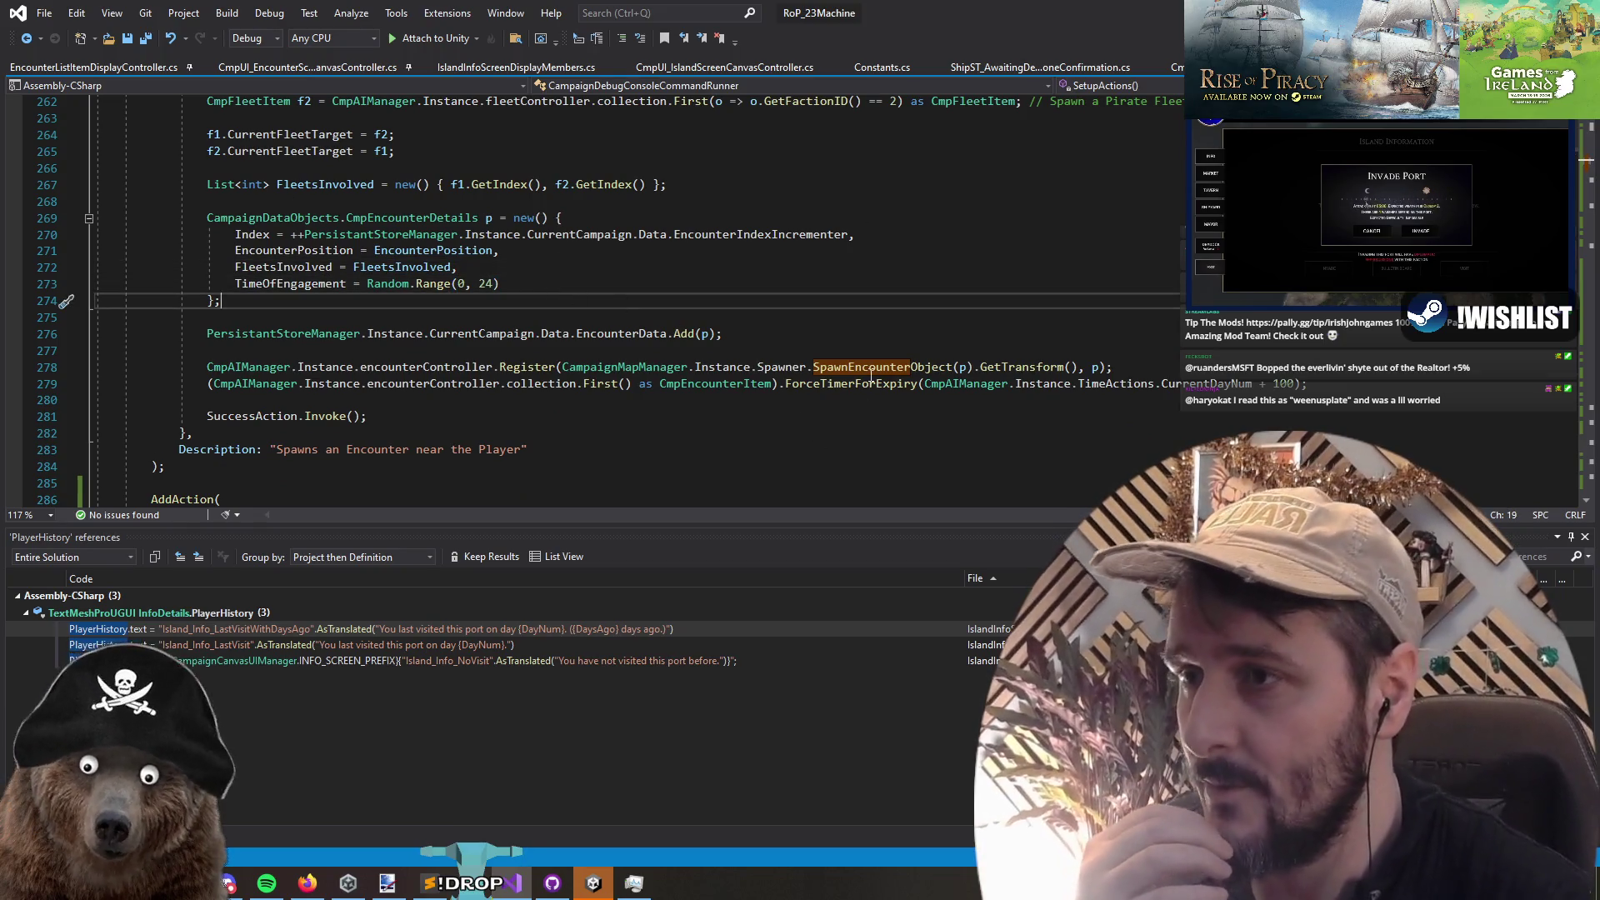
scroll(457, 358, down, 1)
click(458, 350)
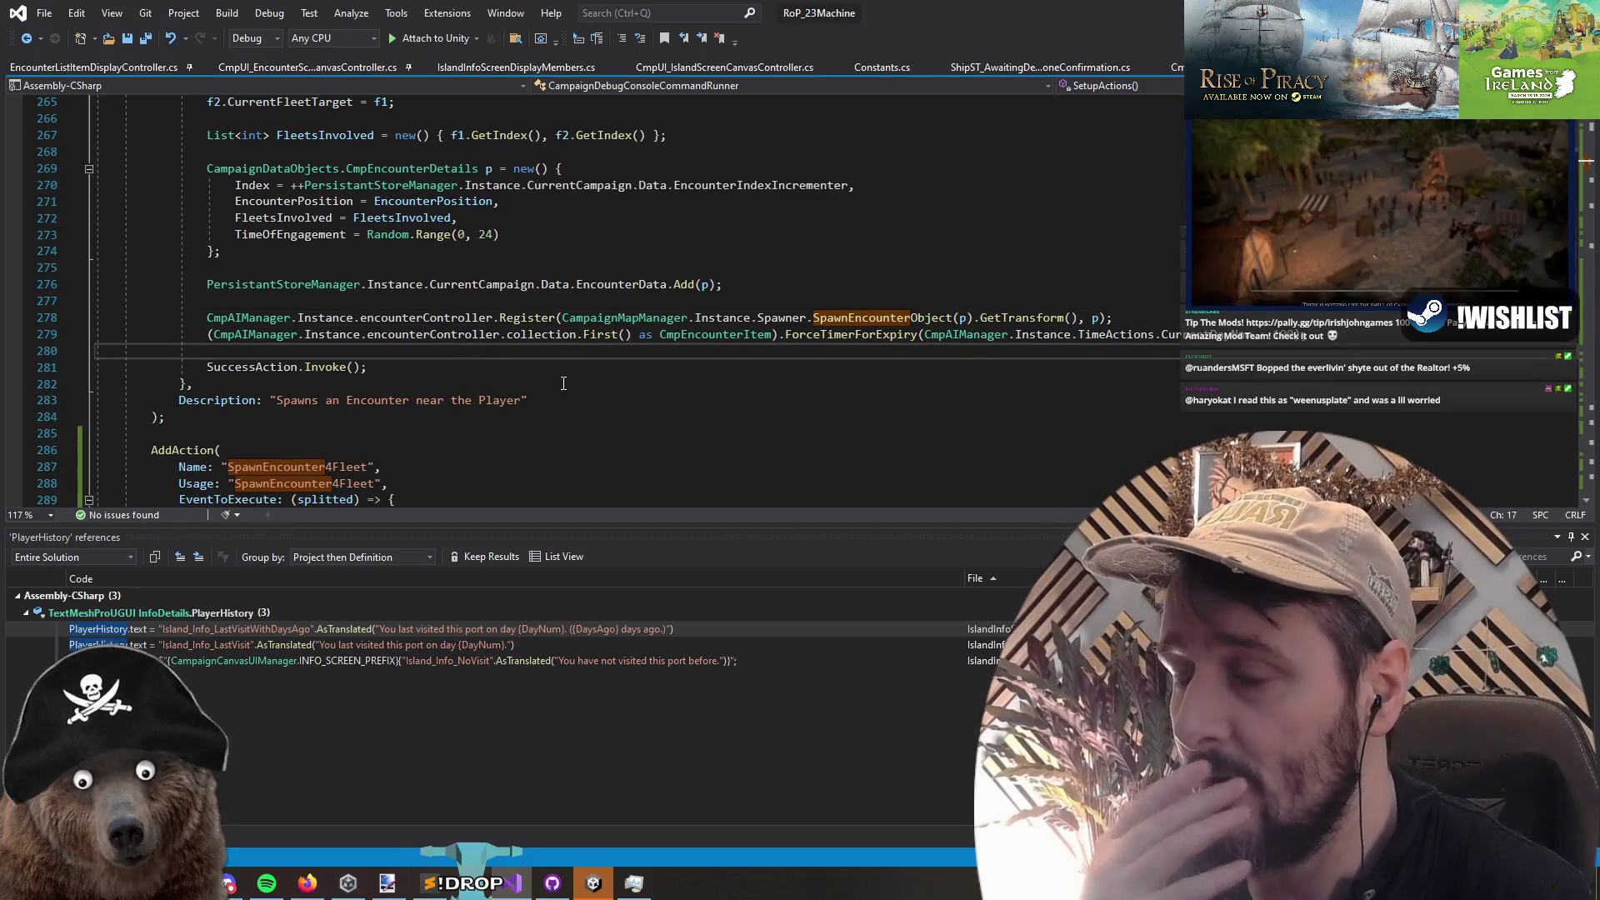
scroll(821, 408, up, 2)
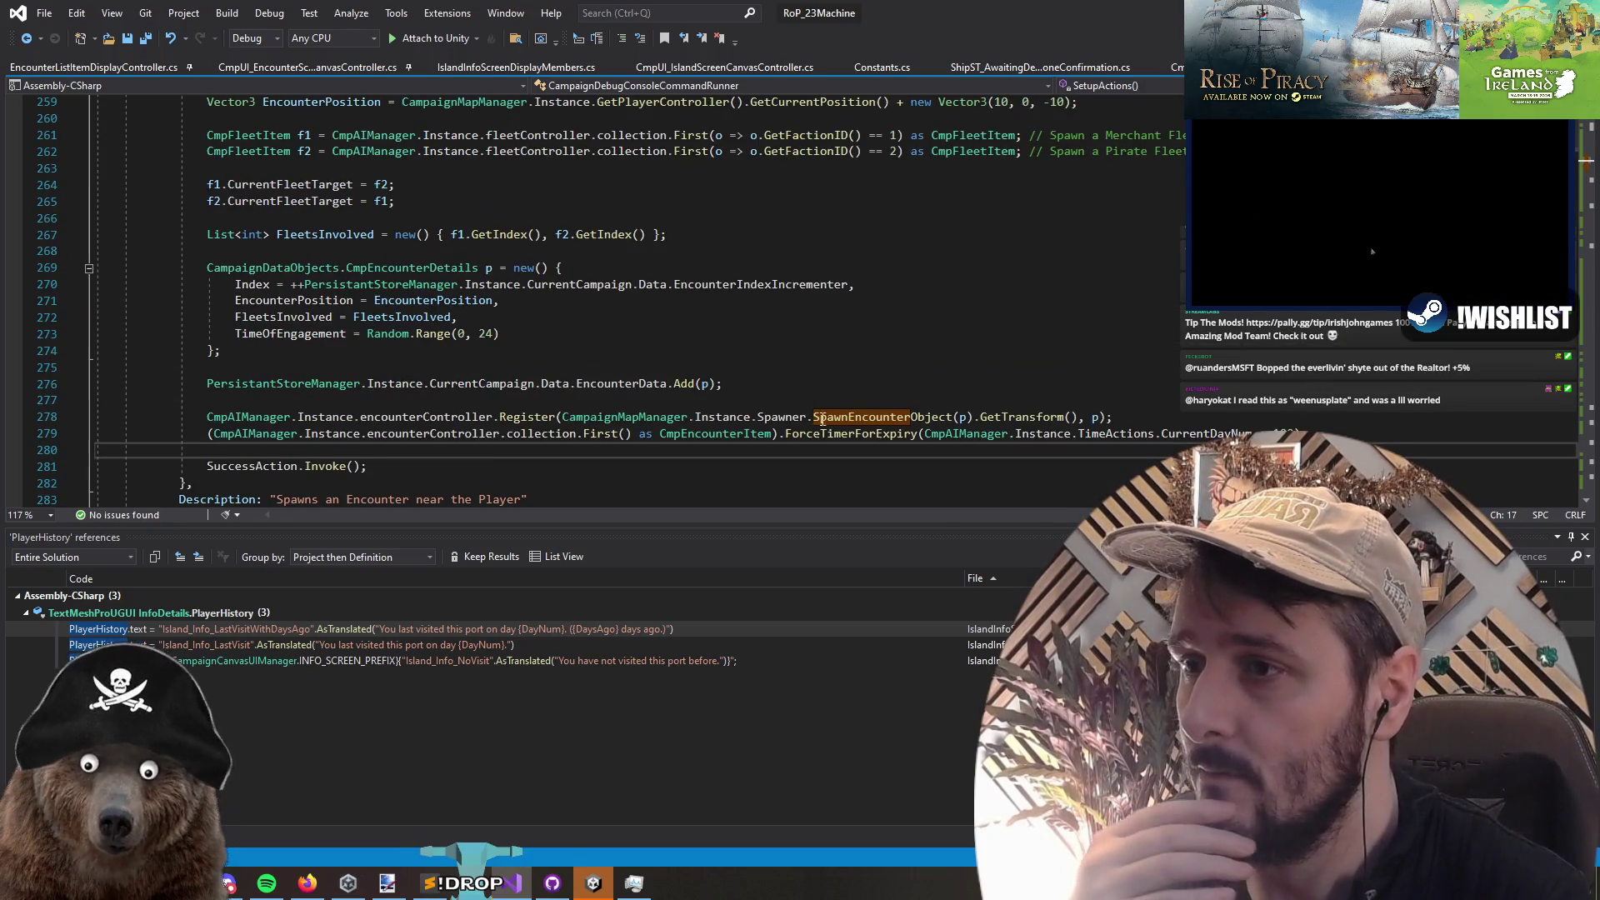
Step: Inspect the encounter details variable p and the pirate fleet lookup, ending on blank line 266
click(704, 383)
scroll(444, 362, up, 2)
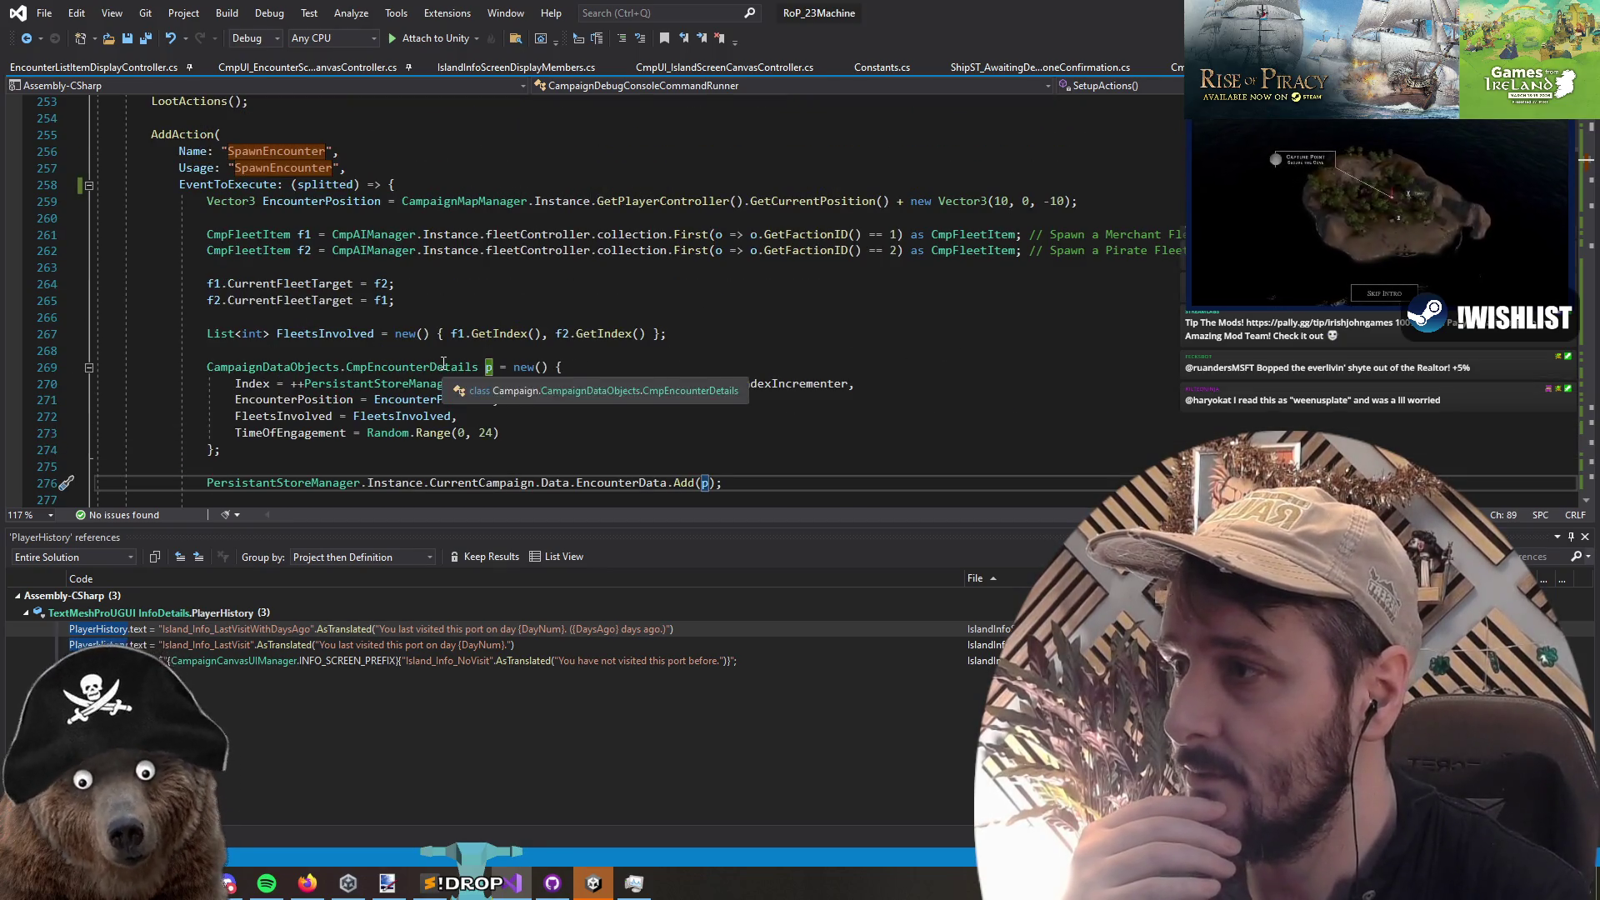
click(331, 201)
key(Down)
key(Down)
key(Down)
click(814, 251)
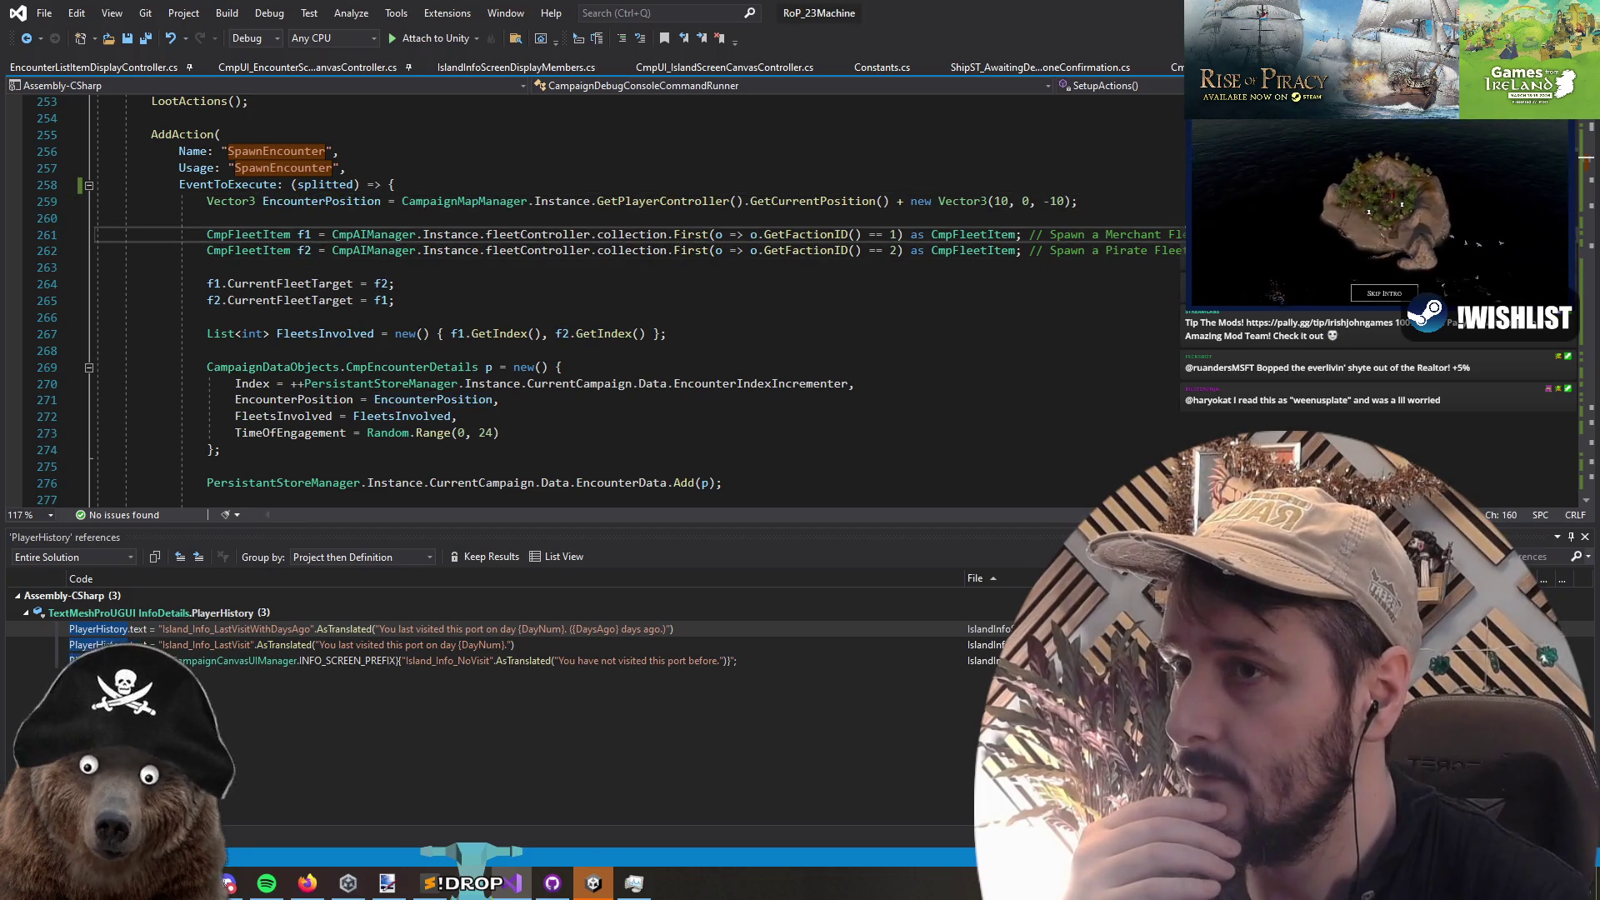
click(471, 311)
key(Down)
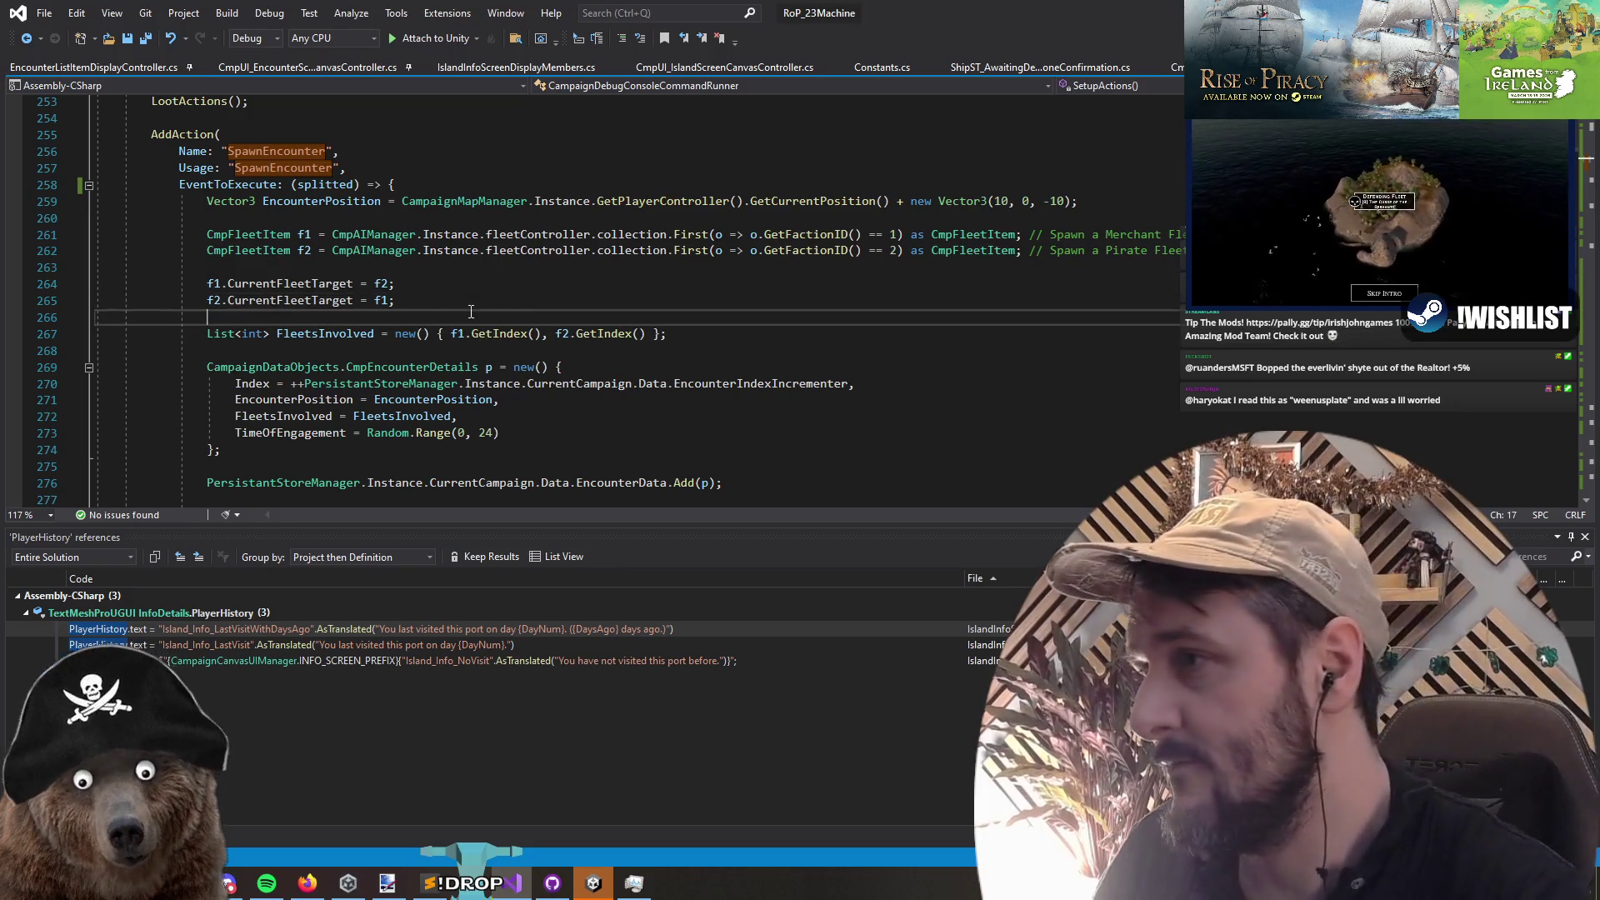
Step: Add f2.dat.ShipsInFleet.AddToPlayerFleet(new FleetShipDetails() { AssignedHotkey }); on a new line
key(Return)
text(f2.s)
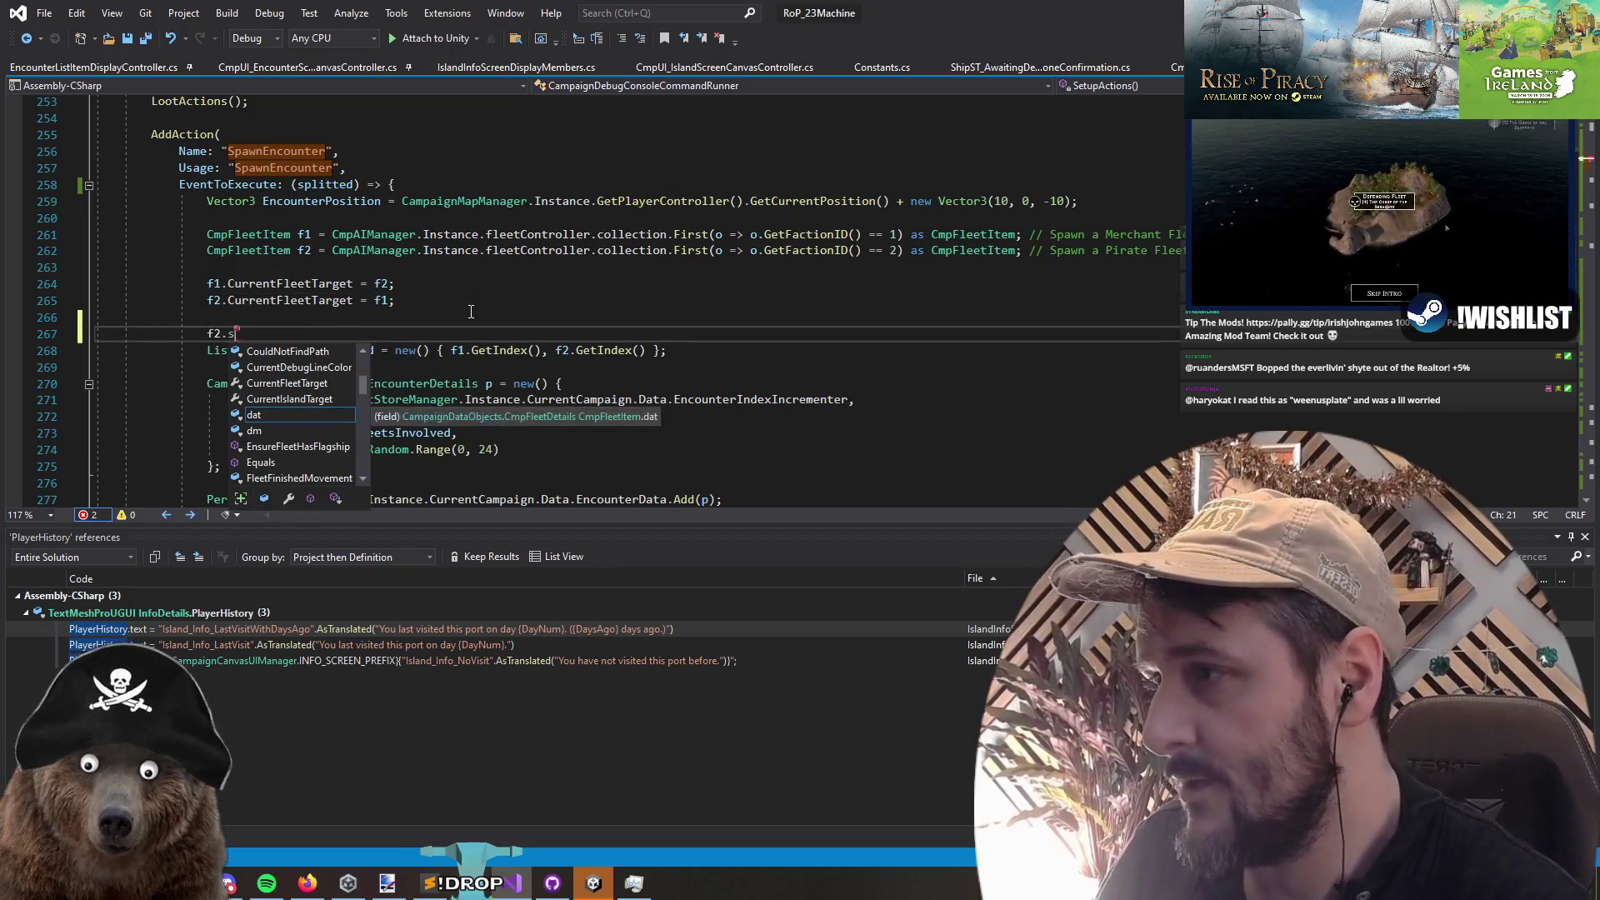
key(BackSpace)
text(dat.)
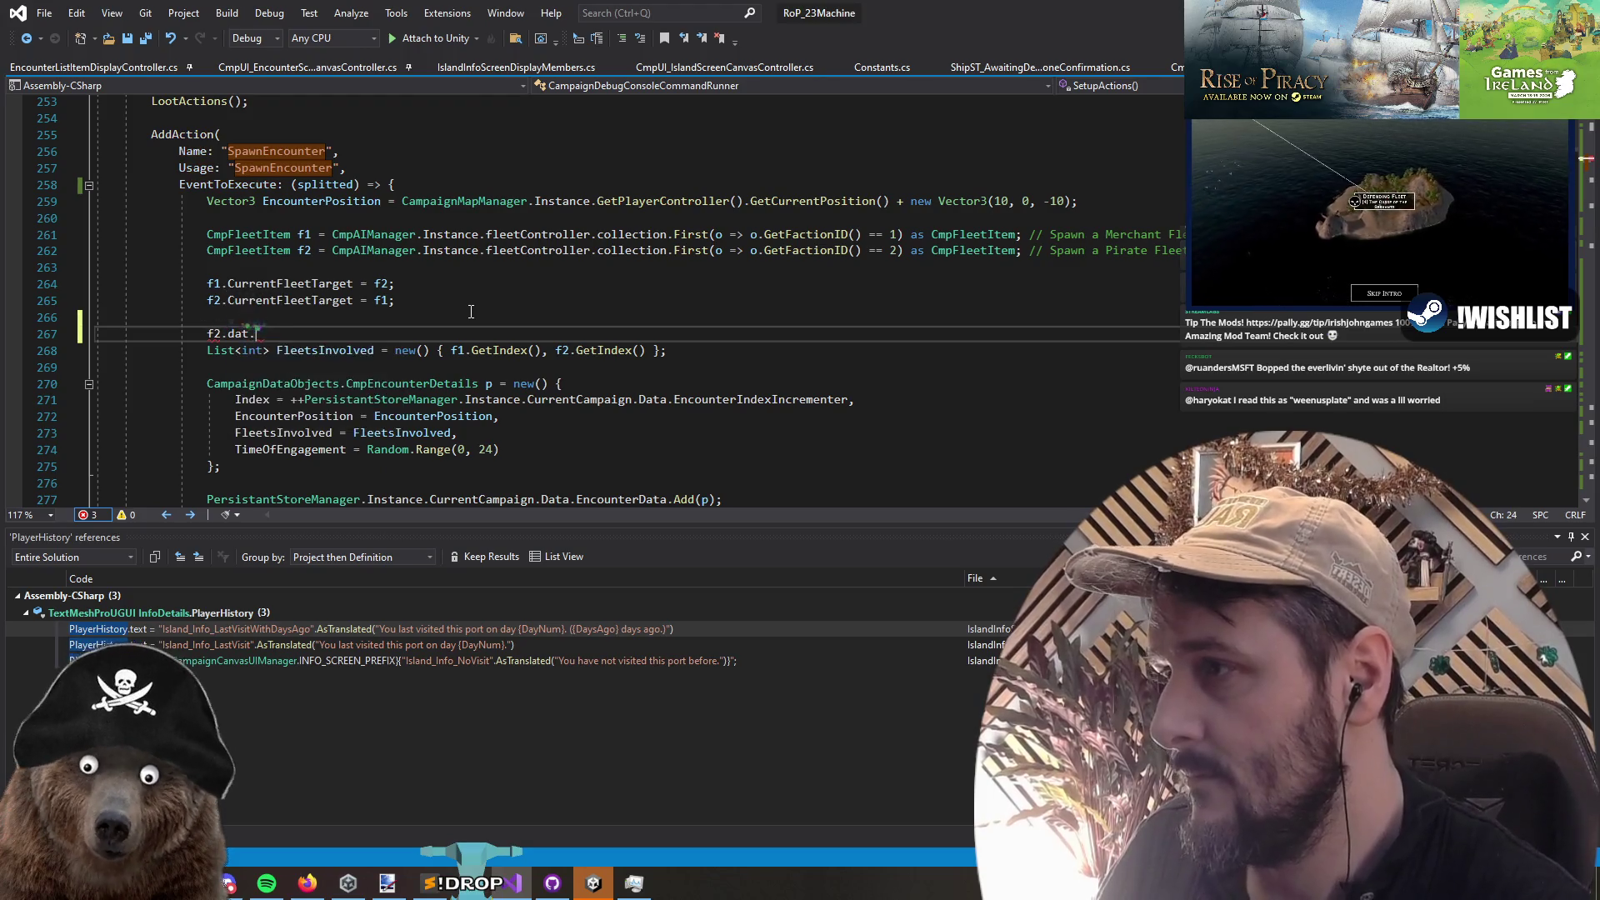
text(shi.add)
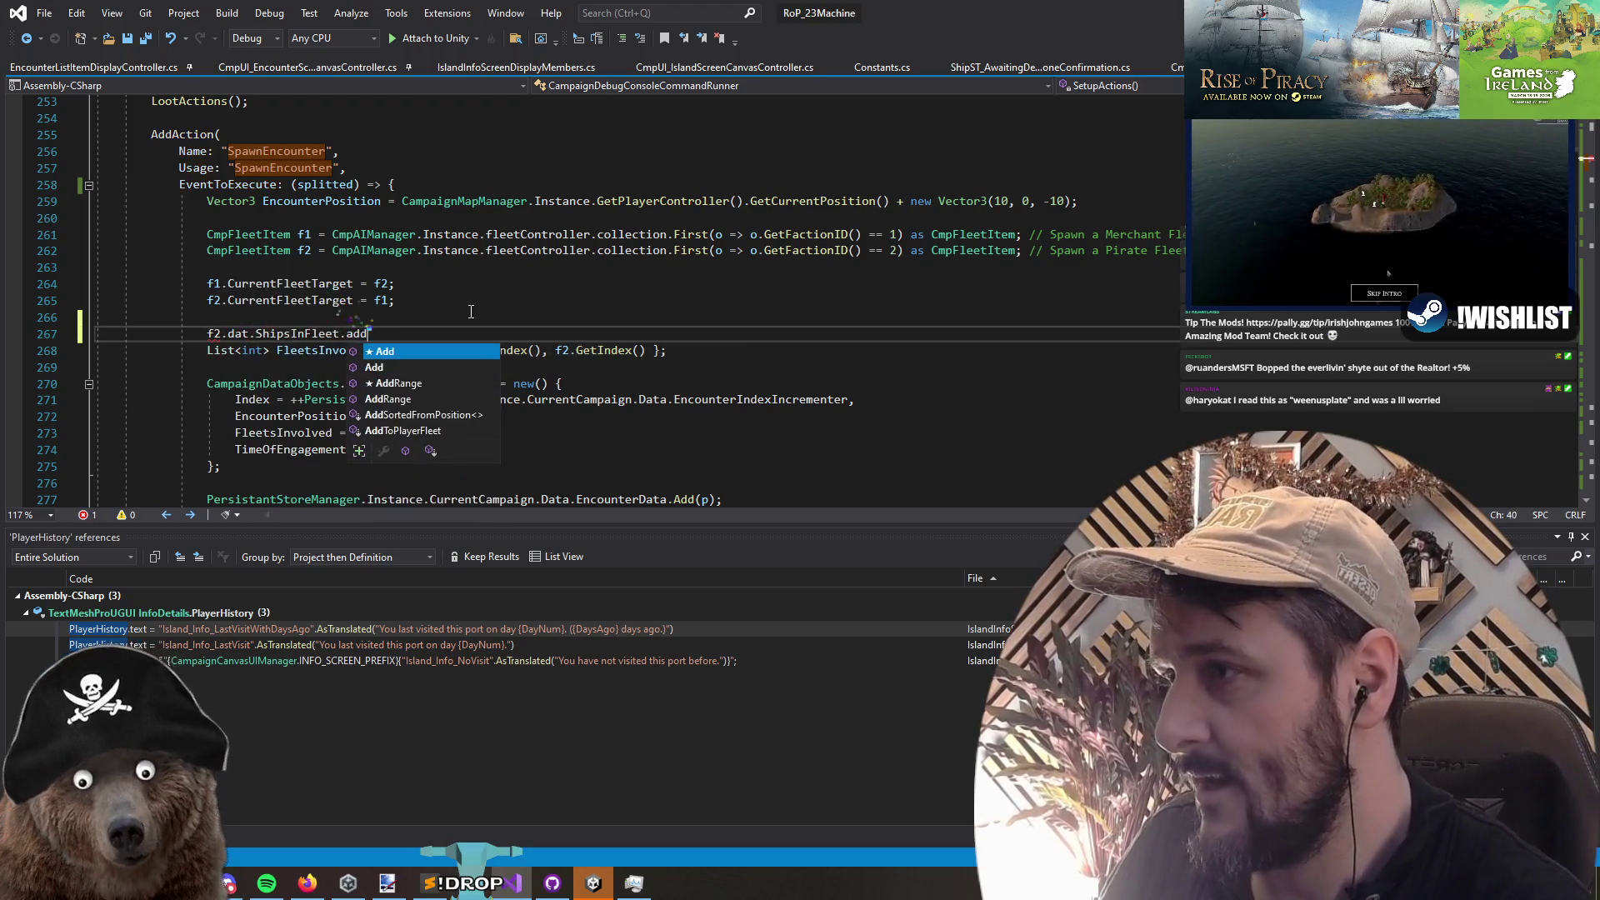
key(Down)
key(Down)
key(Down)
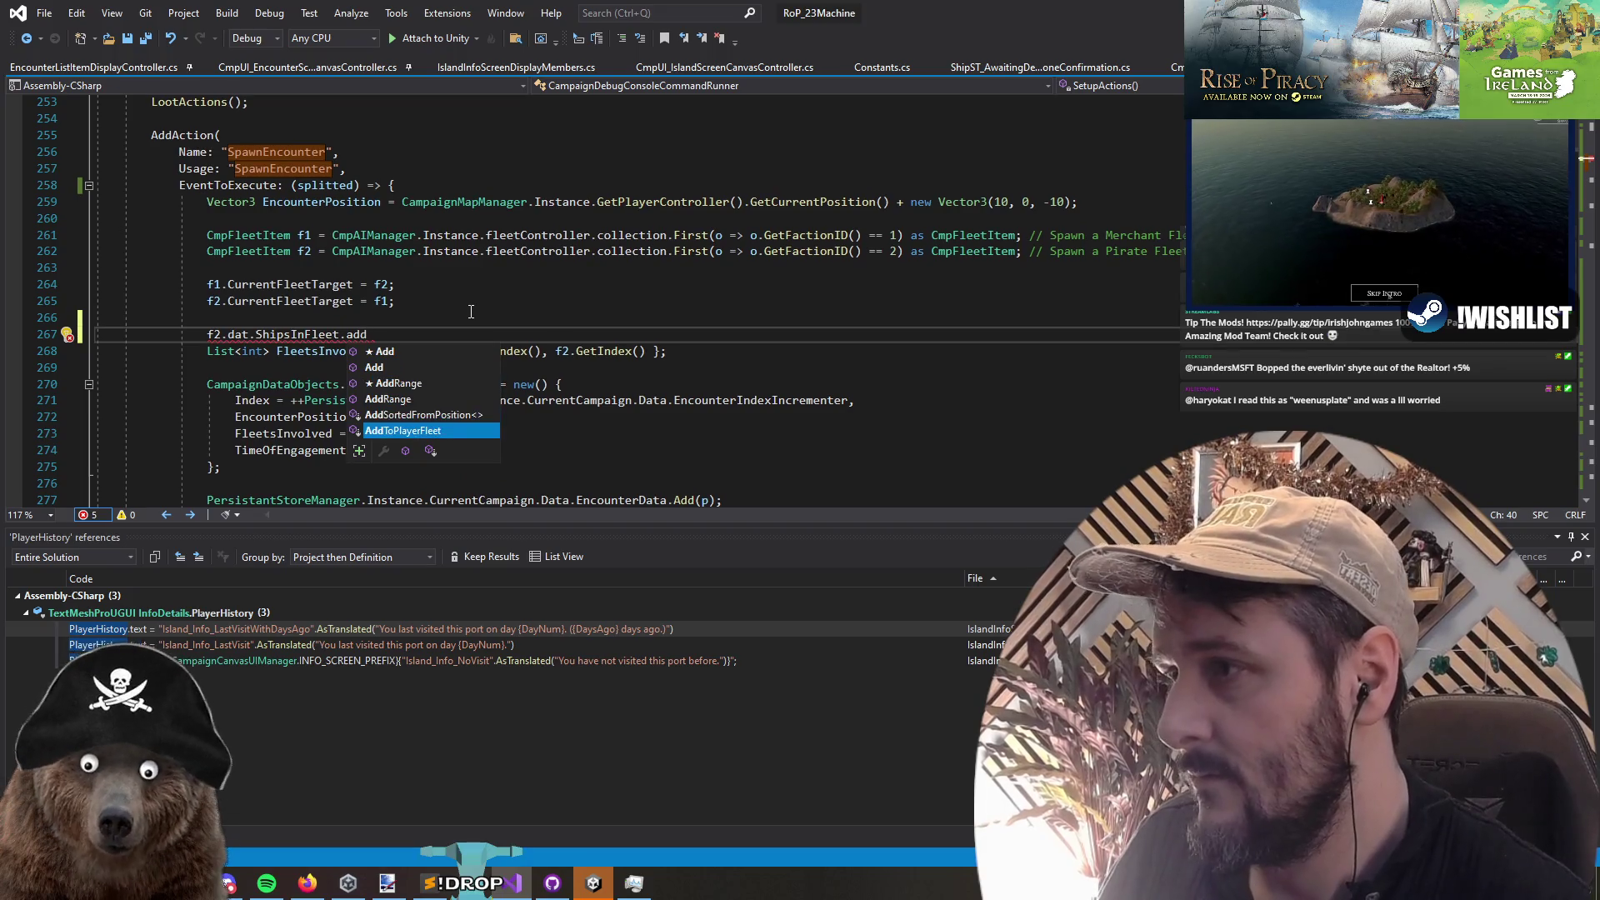
key(Tab)
text(()
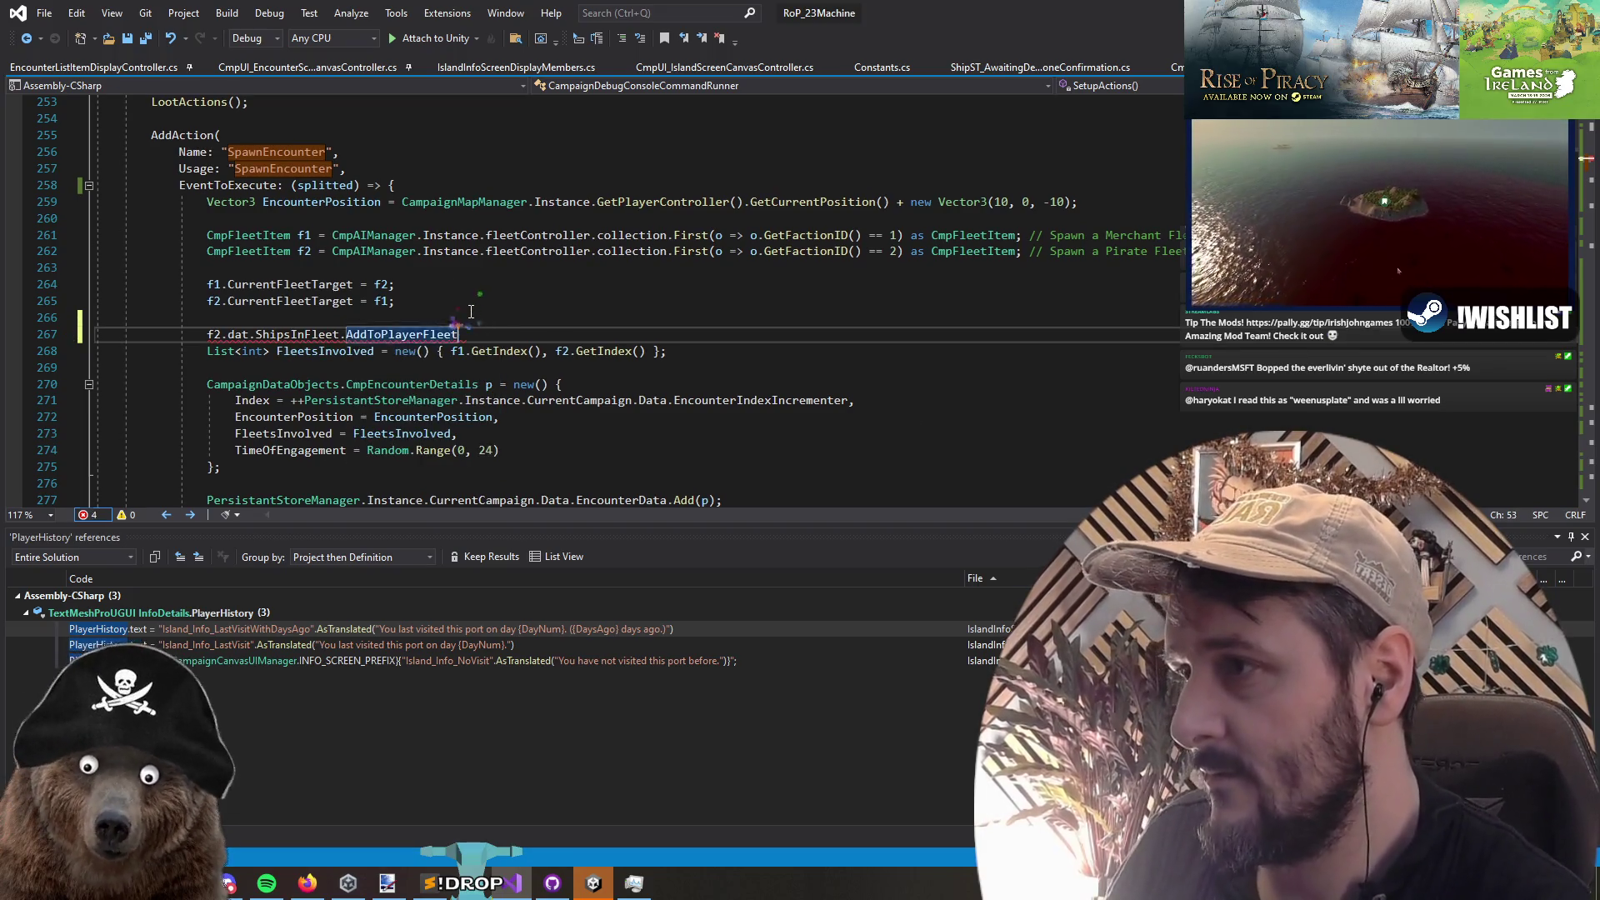
text(new FleetShipDetails() )
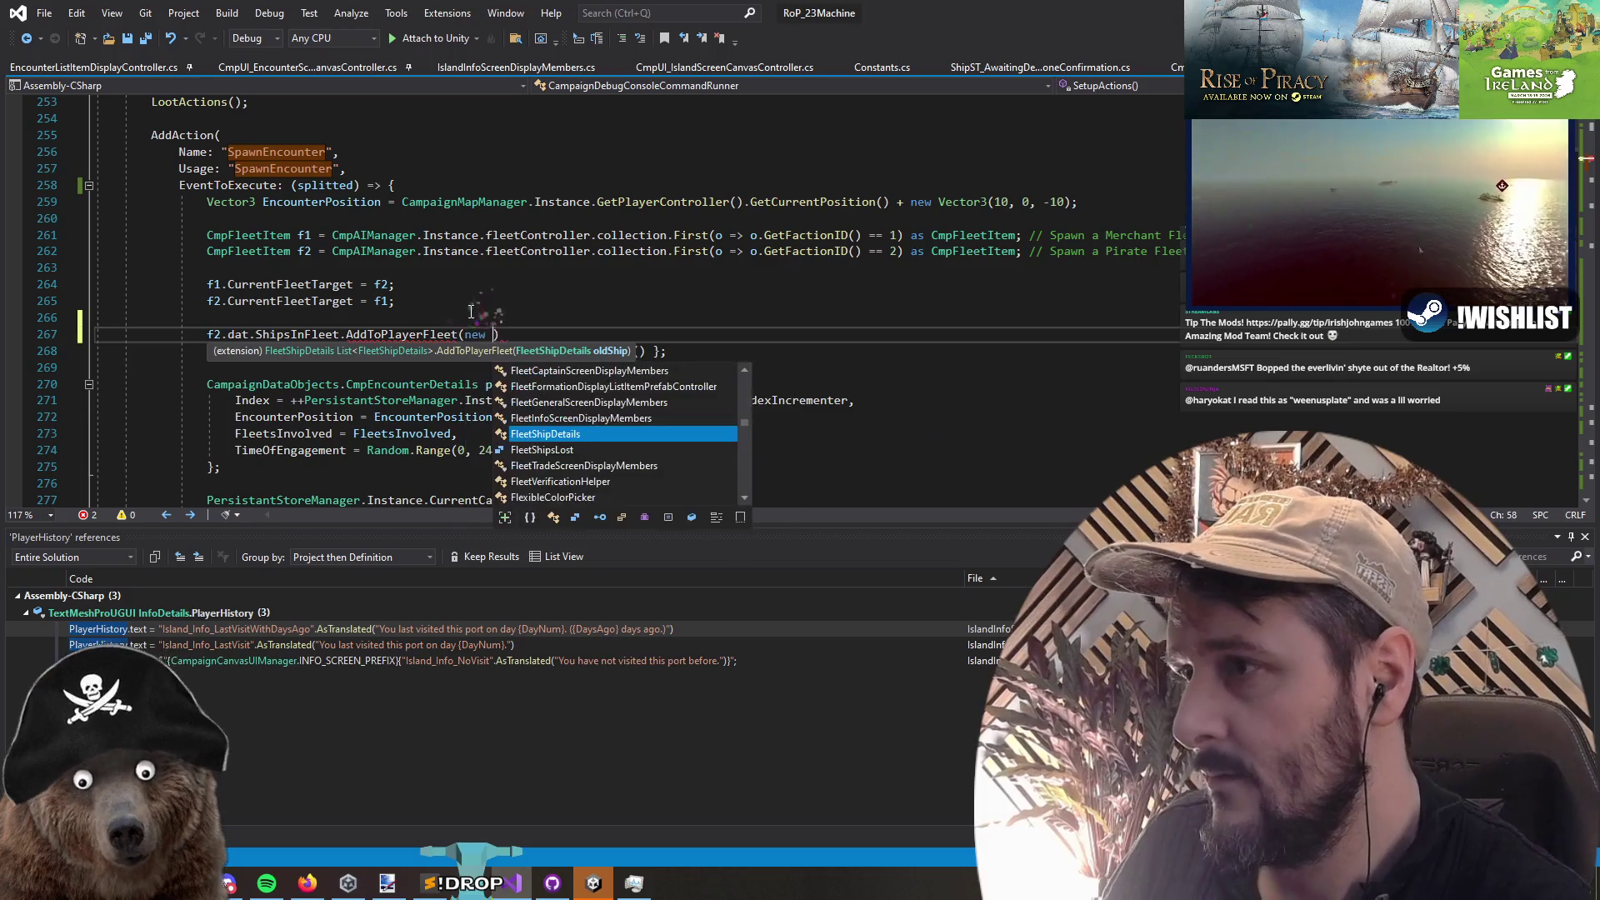
text({ AssignedHotkey });)
key(Return)
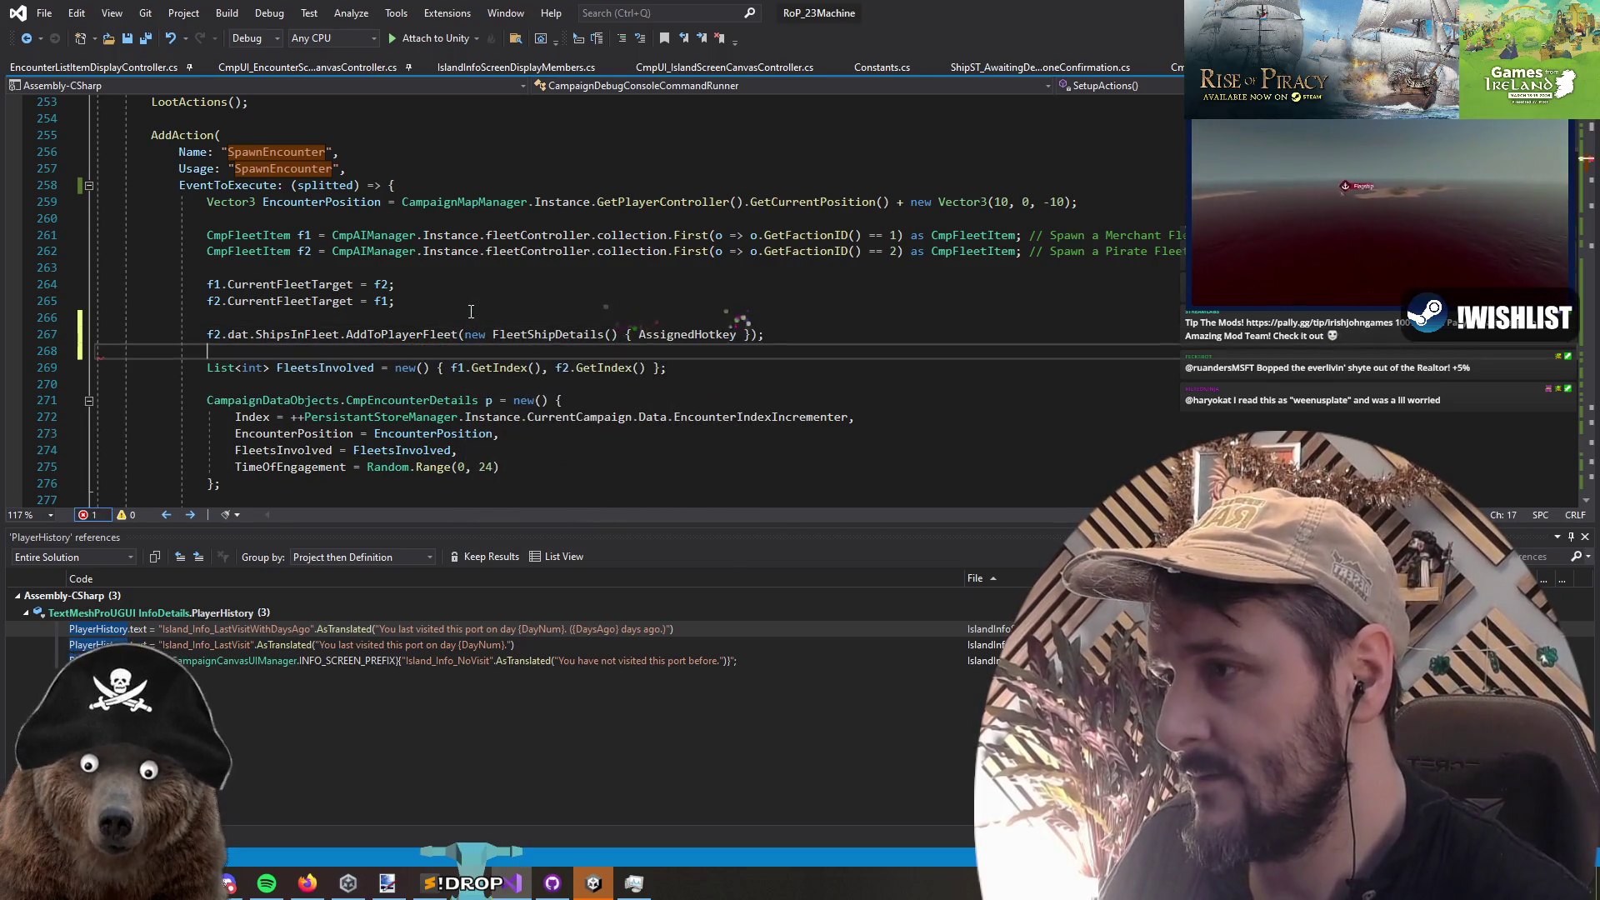
Step: Put the initialiser's closing brackets on their own line and remove the AssignedHotkey entry
key(Up)
key(End)
key(Left)
key(Left)
key(Left)
key(Return)
key(Return)
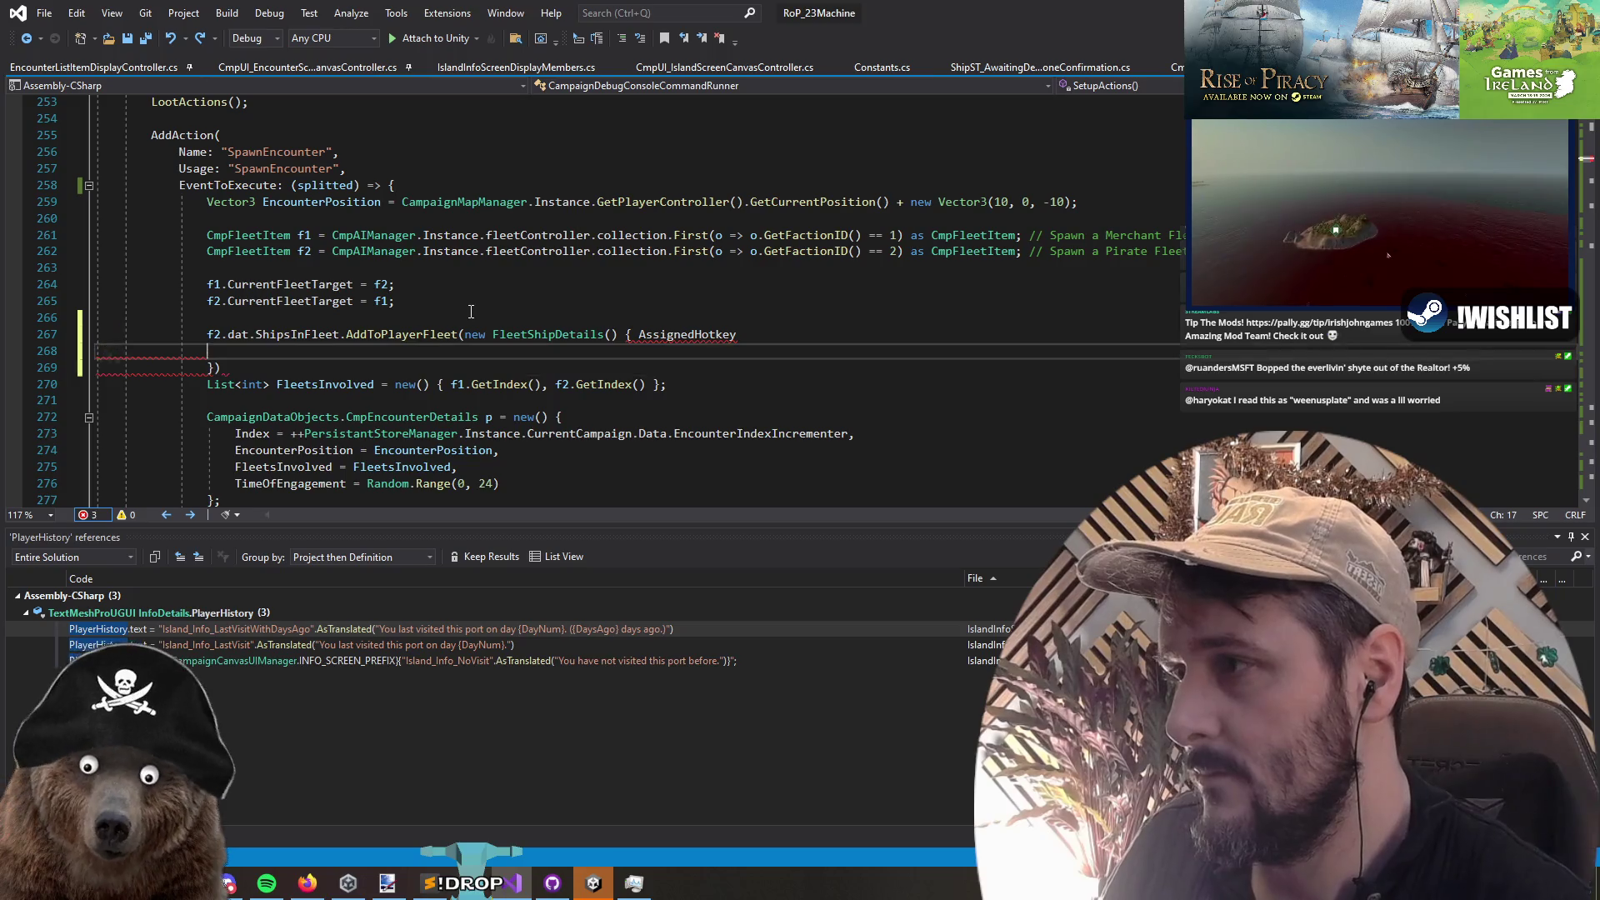
key(End)
key(ctrl+shift+Left)
key(BackSpace)
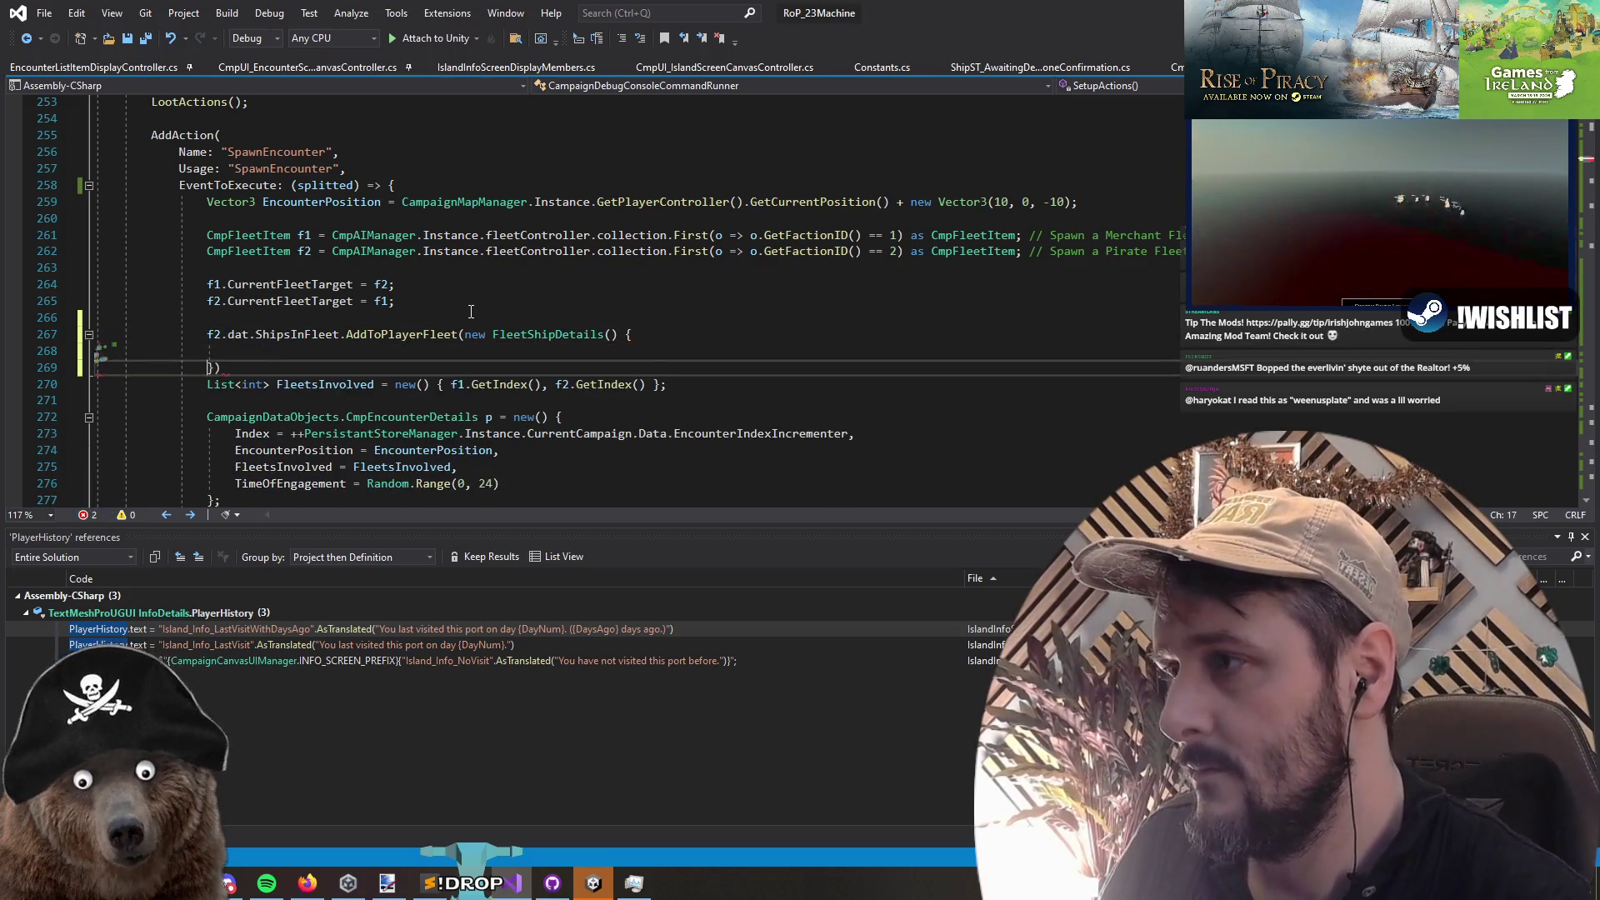
key(Down)
key(Delete)
key(End)
key(Up)
key(End)
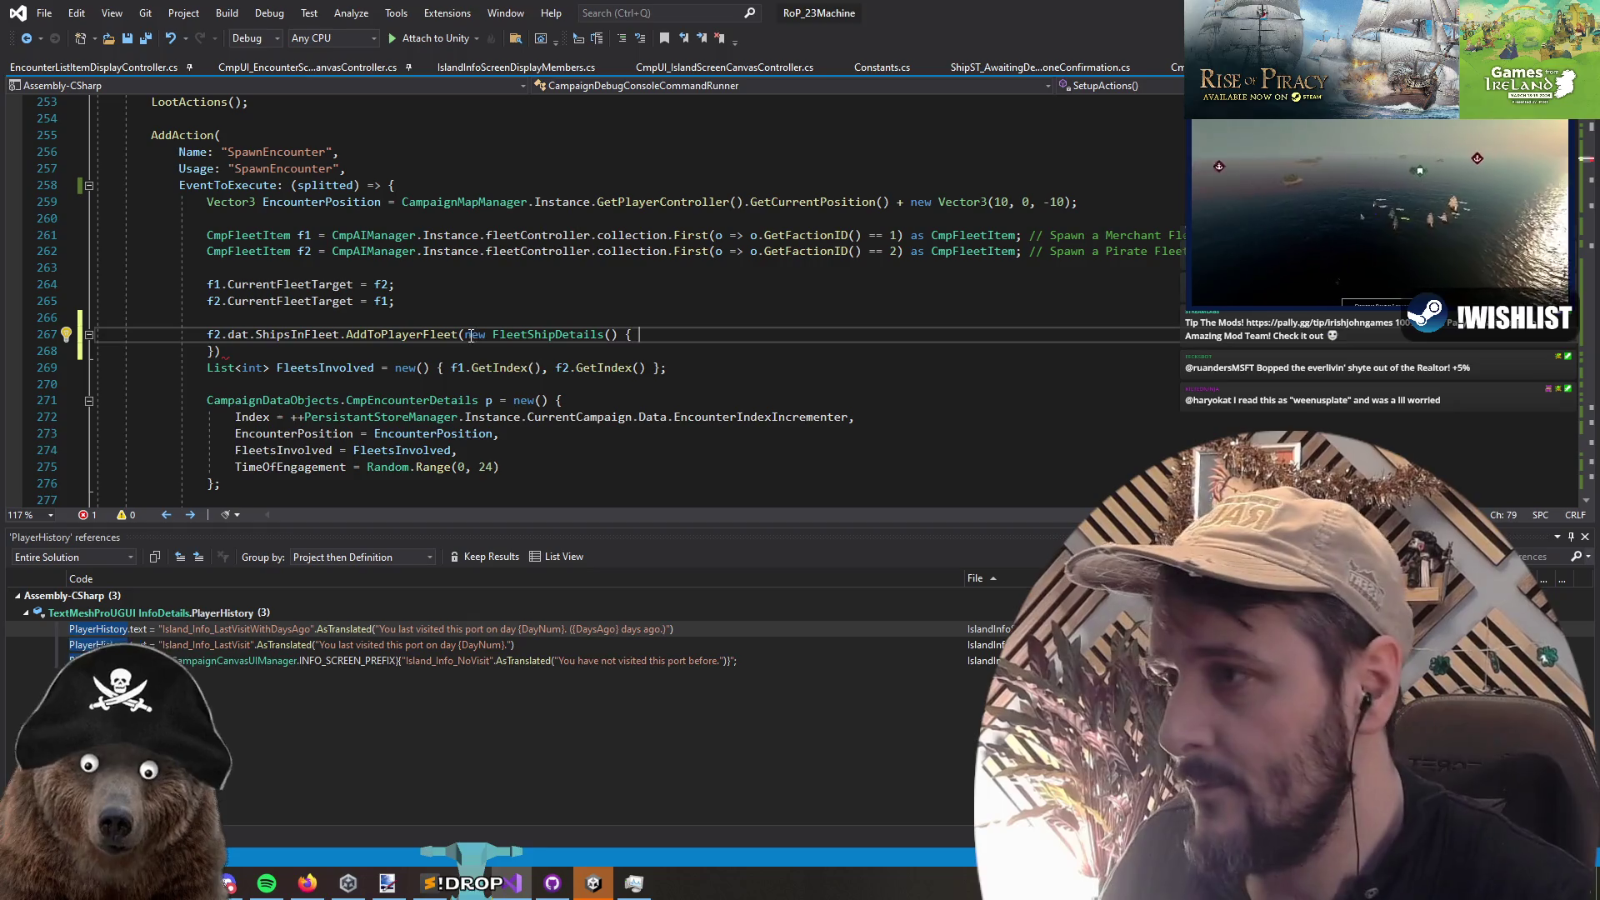
Step: Find an existing FleetShipDetails initialiser in LootActions and select it for copying
double_click(475, 334)
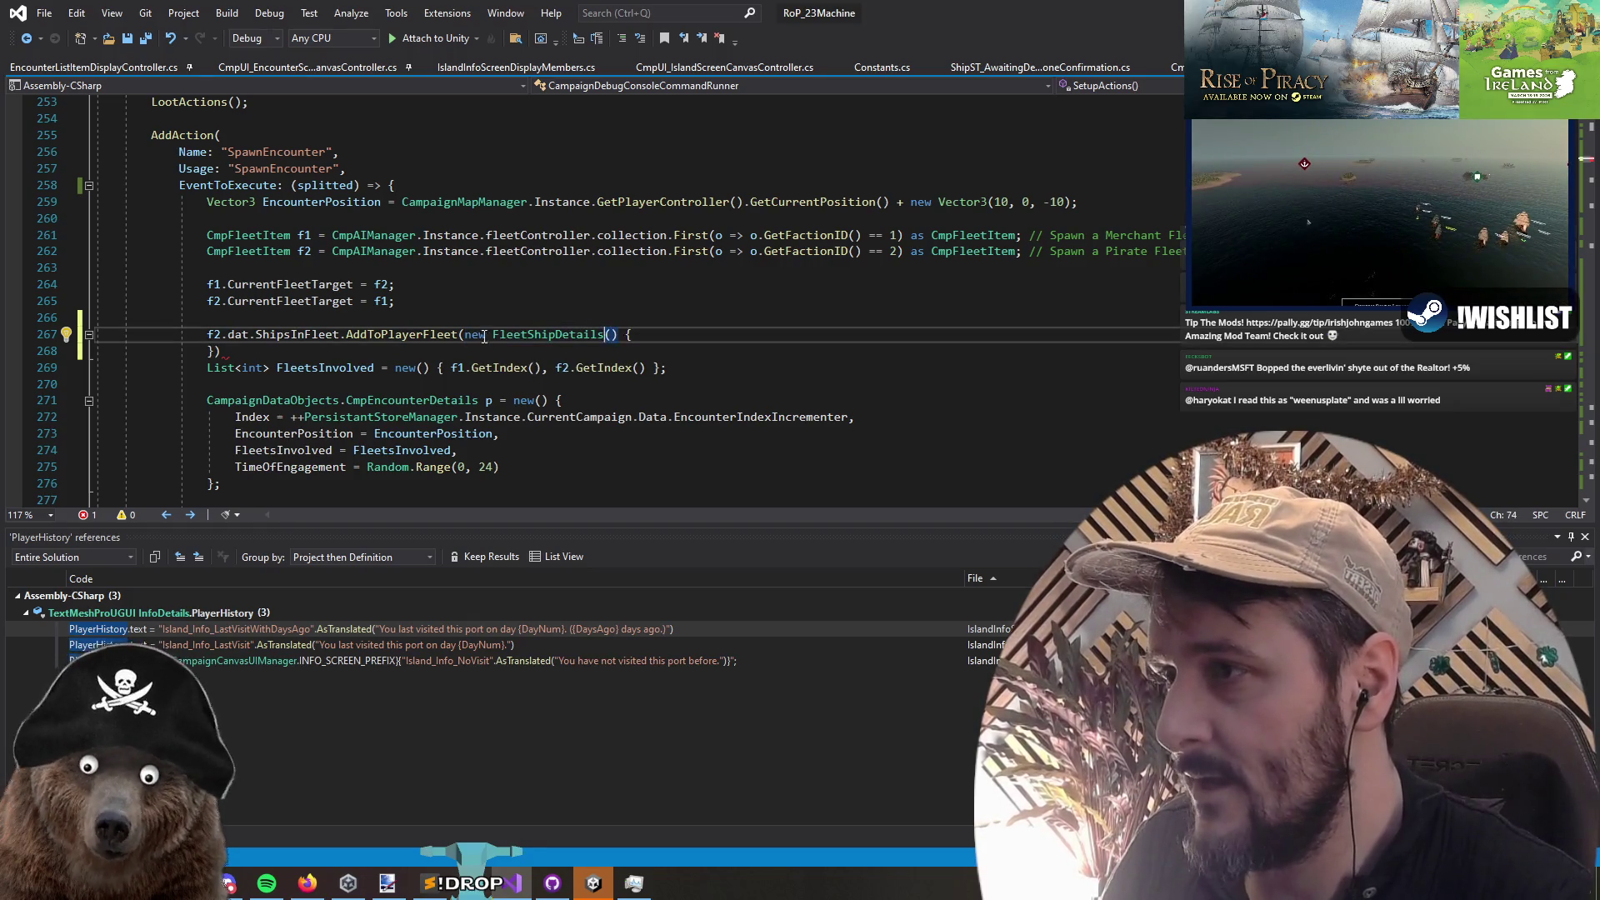
key(ctrl+F3)
mouse_move(356, 378)
mouse_down()
mouse_move(66, 351)
mouse_move(3, 309)
mouse_up()
key(ctrl+c)
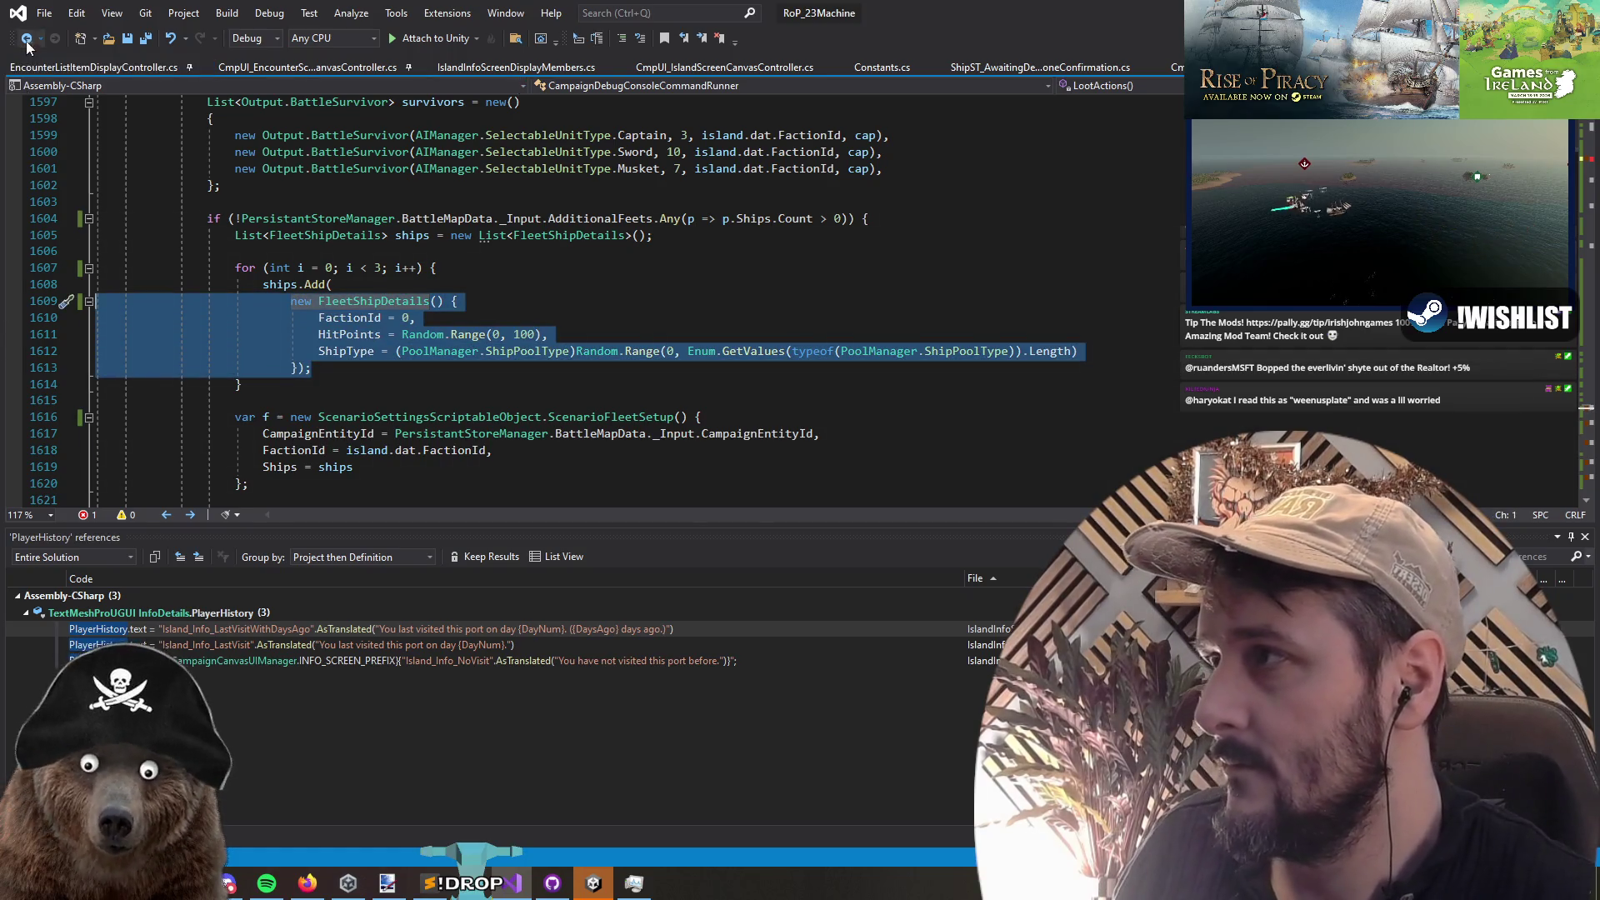
Step: Paste the copied FleetShipDetails initializer into the extra ship's AddToPlayerFleet call and remove the duplicate brackets
click(26, 39)
click(676, 308)
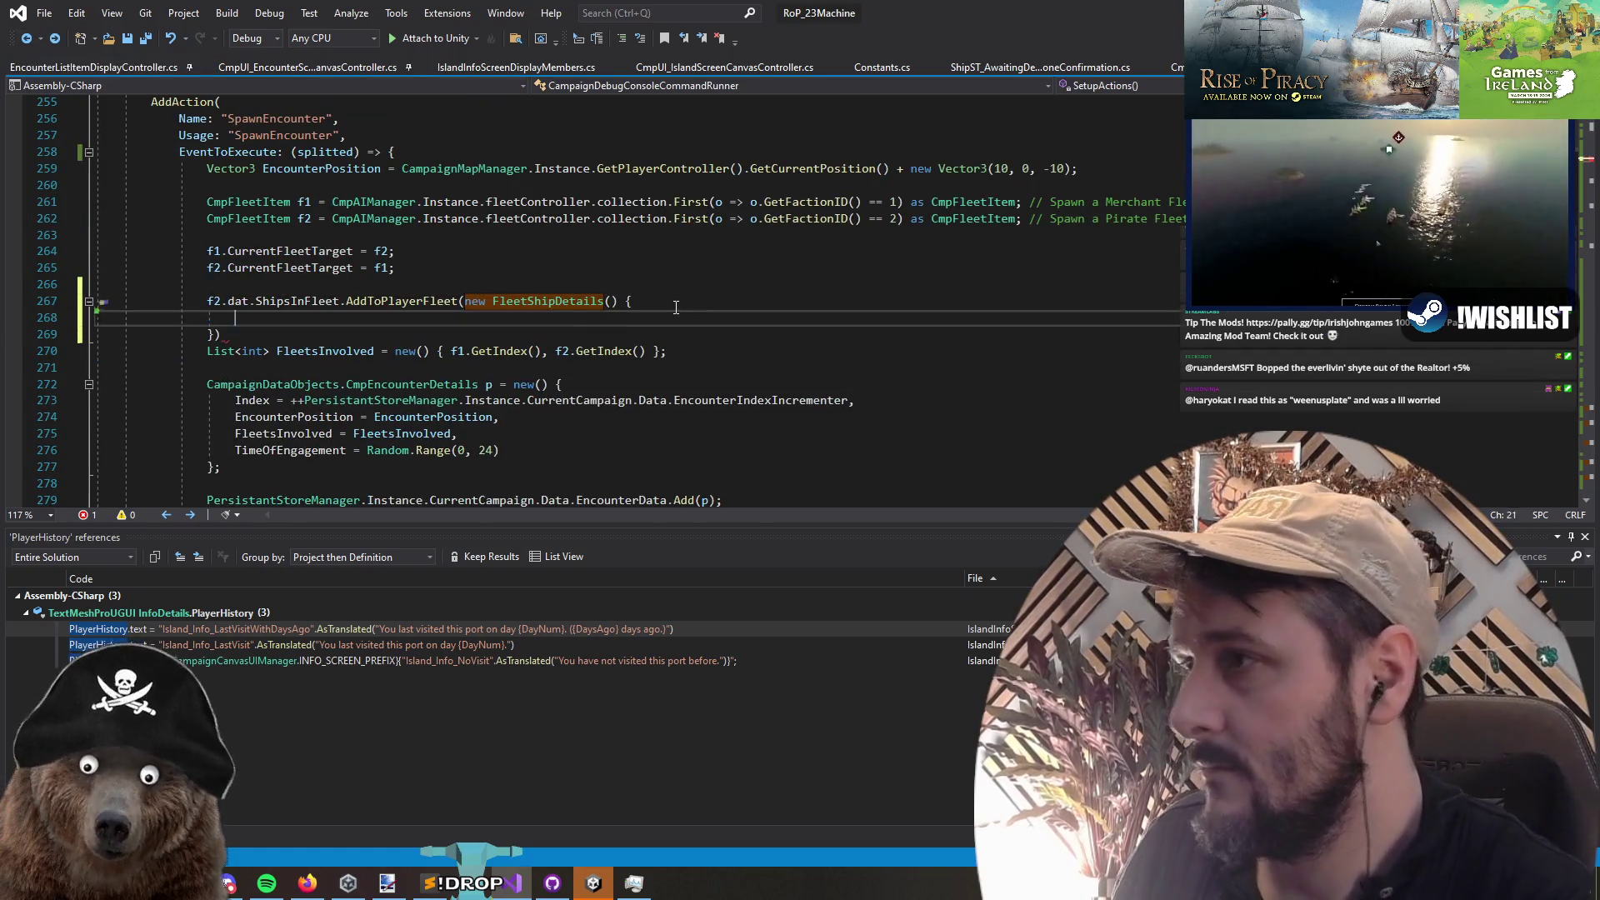
key(Return)
key(ctrl+v)
click(676, 307)
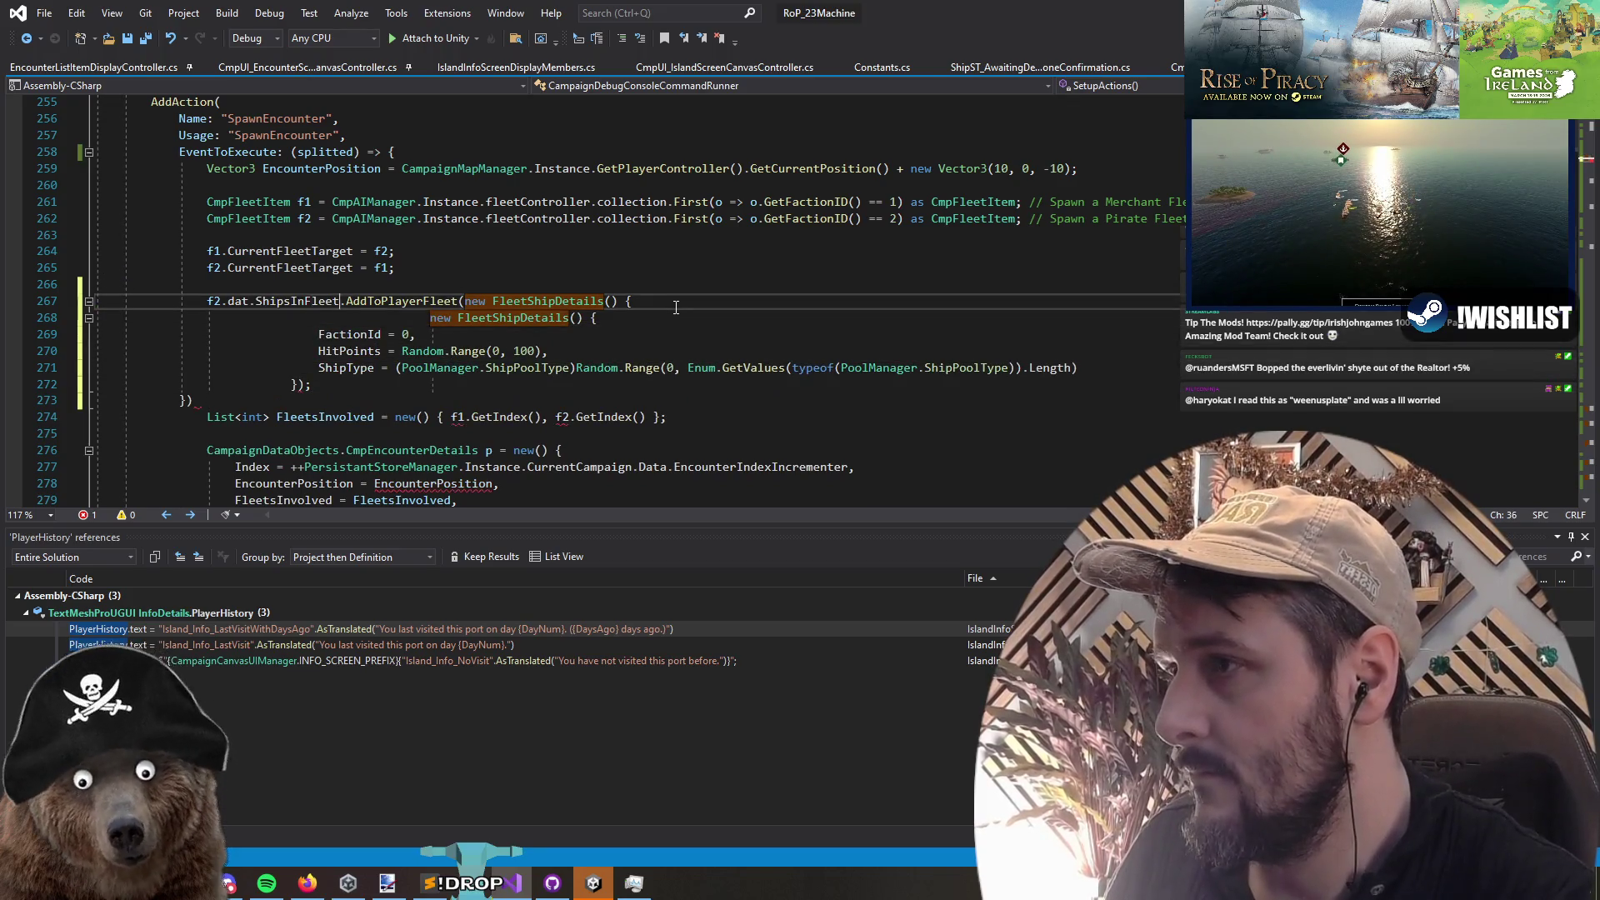
key(ctrl+BackSpace)
key(ctrl+BackSpace)
key(ctrl+BackSpace)
key(Down)
key(Down)
key(Down)
key(BackSpace)
key(BackSpace)
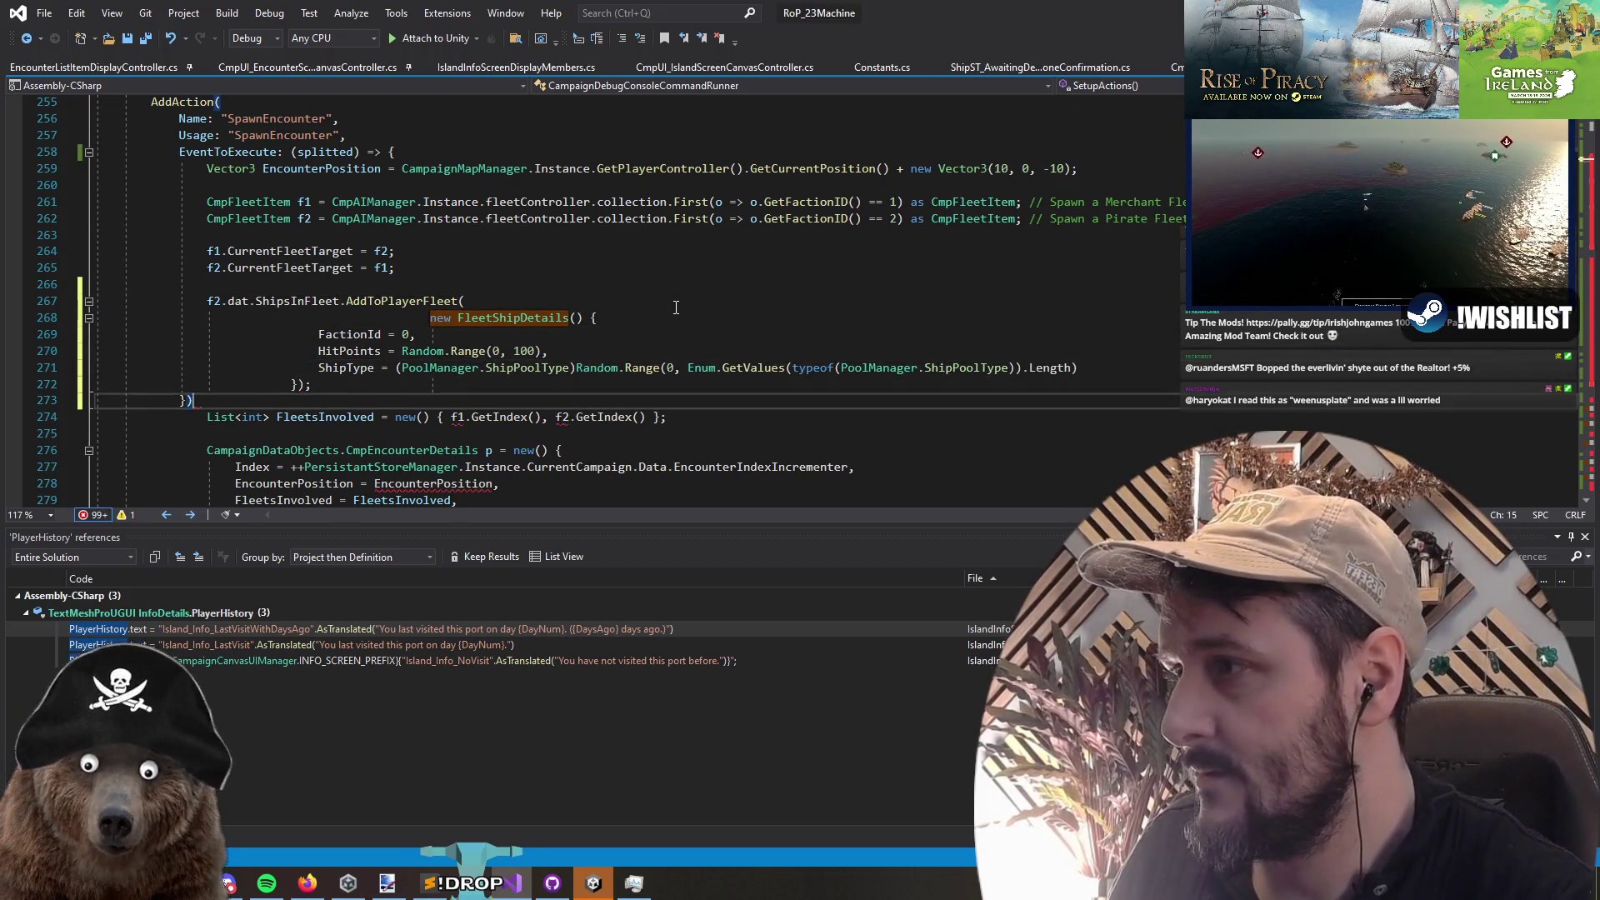
Step: Outdent the pasted ship block and set its FactionId to f2.dat.FactionId
key(shift+Up)
key(shift+Up)
key(shift+Up)
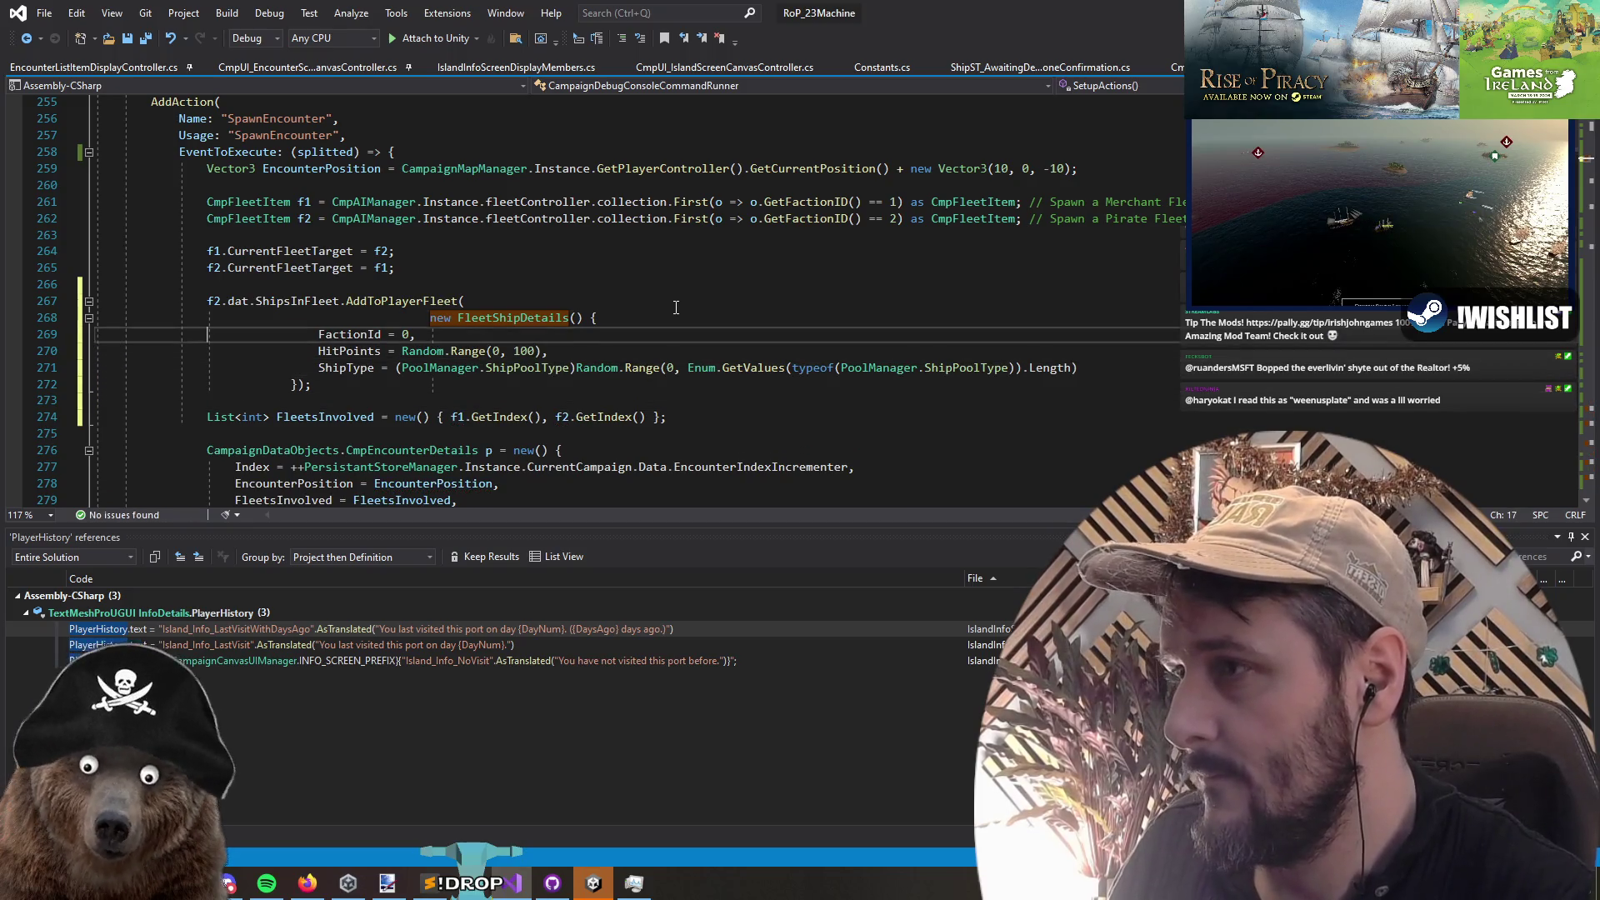
key(shift+Home)
key(shift+Tab)
key(shift+Tab)
key(shift+Tab)
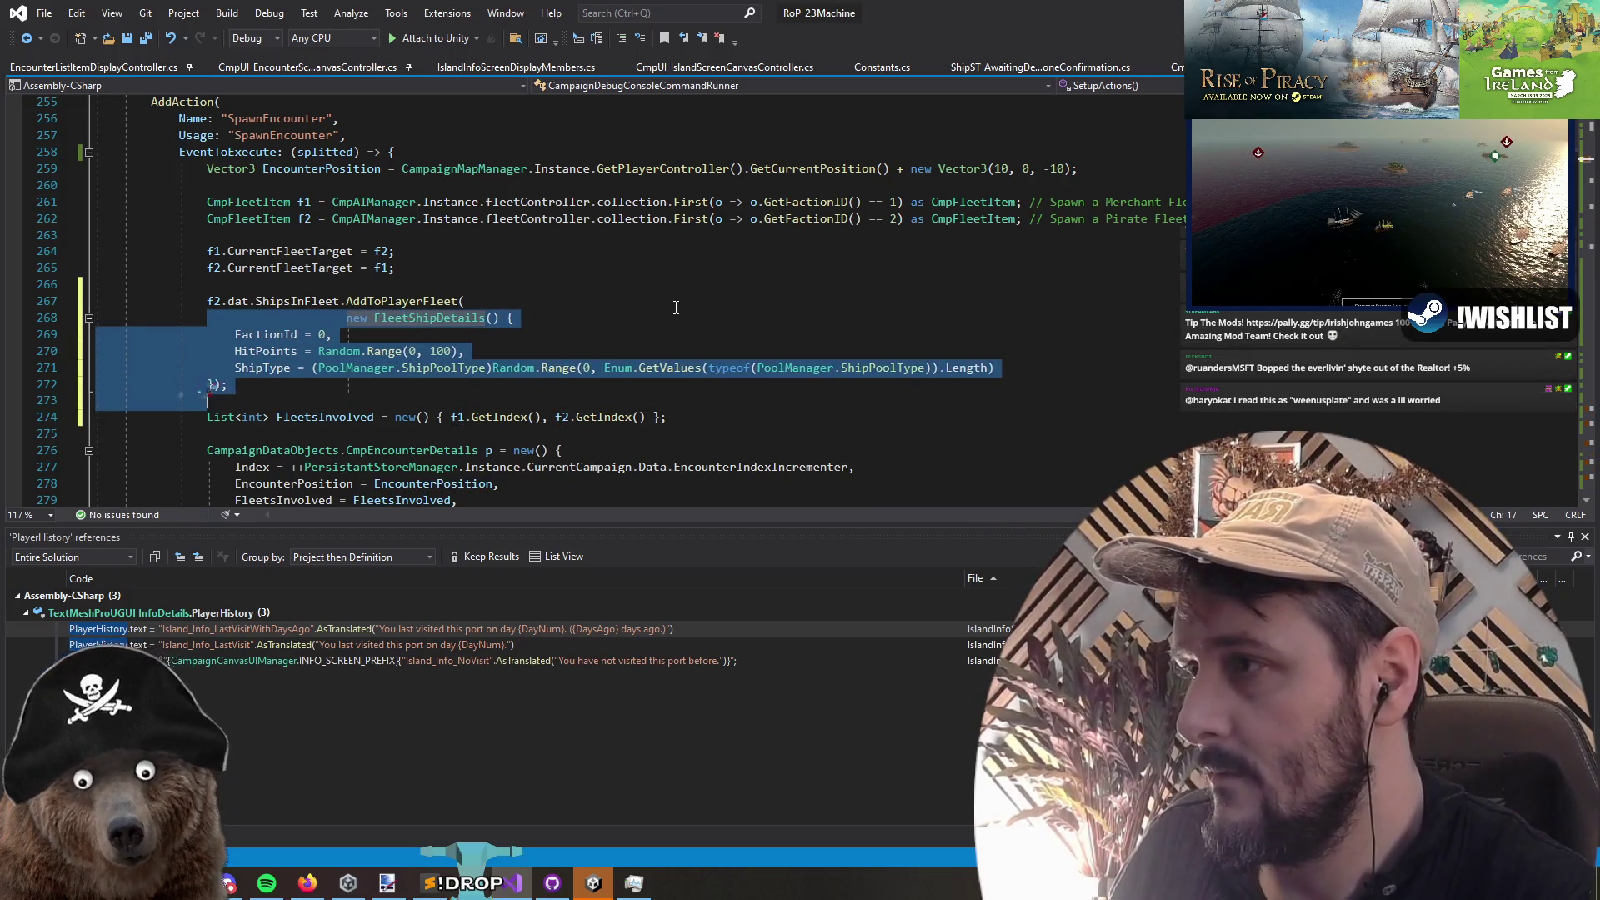
key(Down)
key(Up)
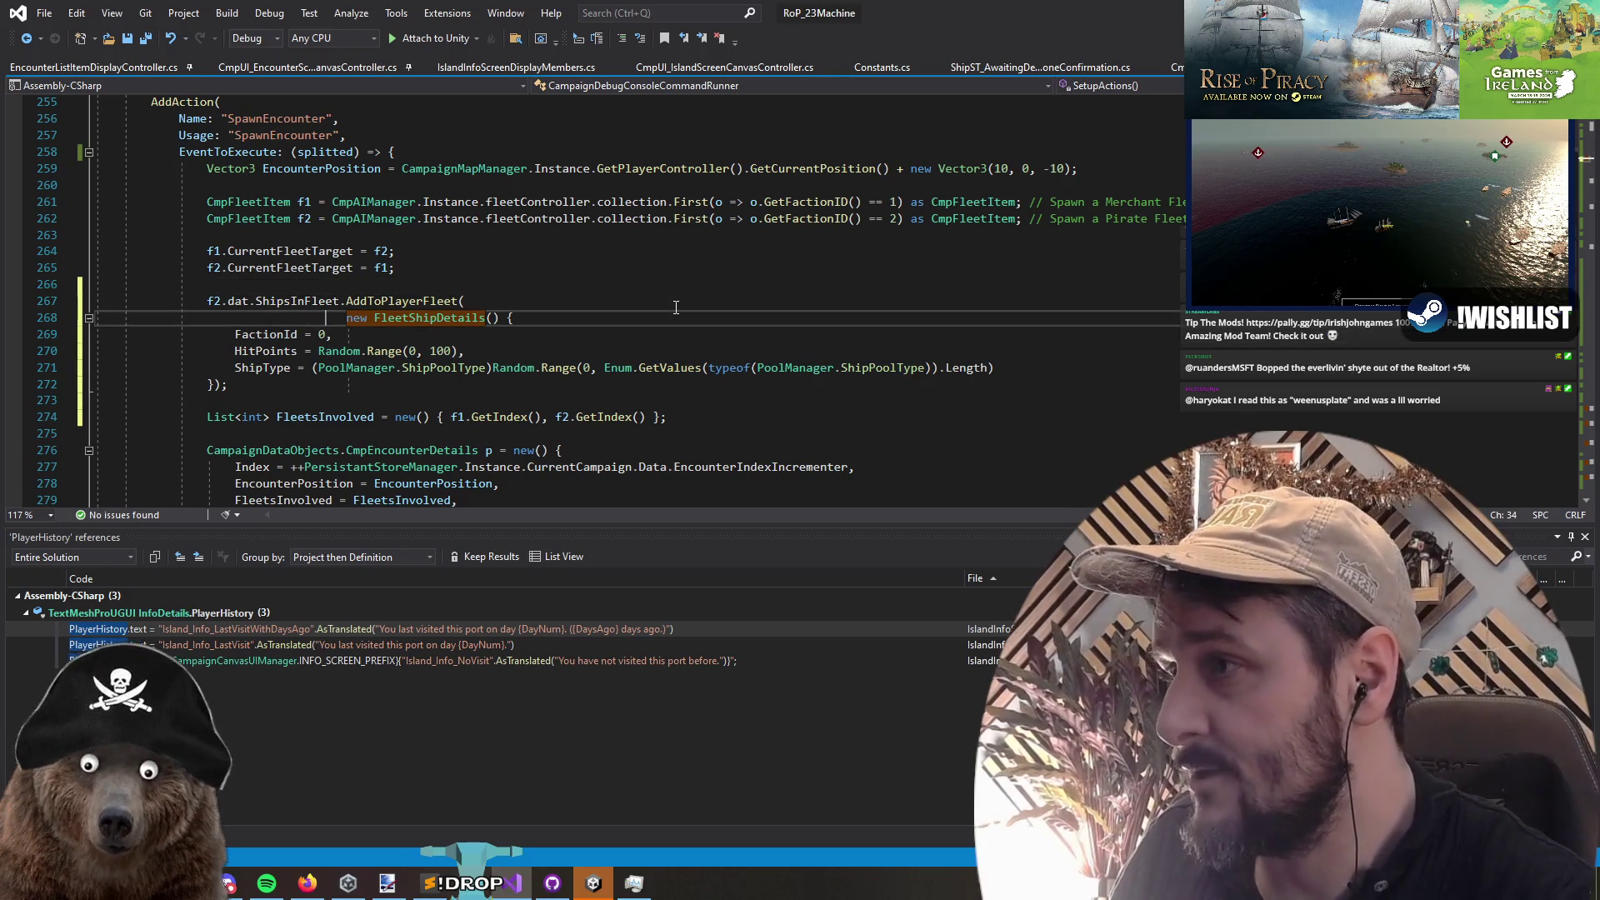
key(Down)
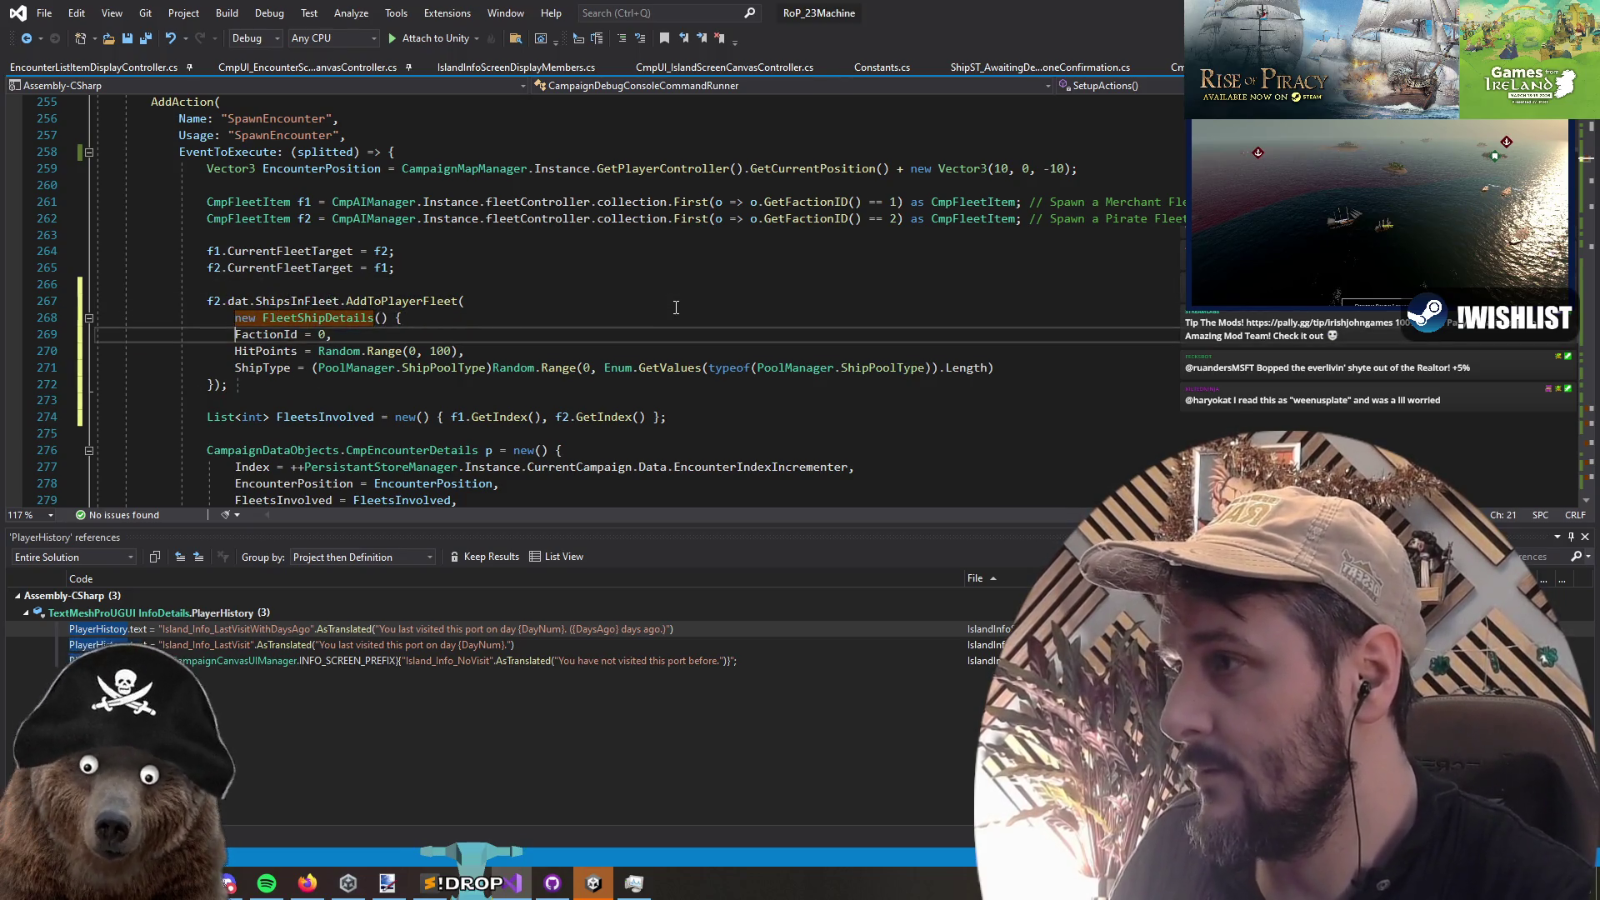
text(f2.facti)
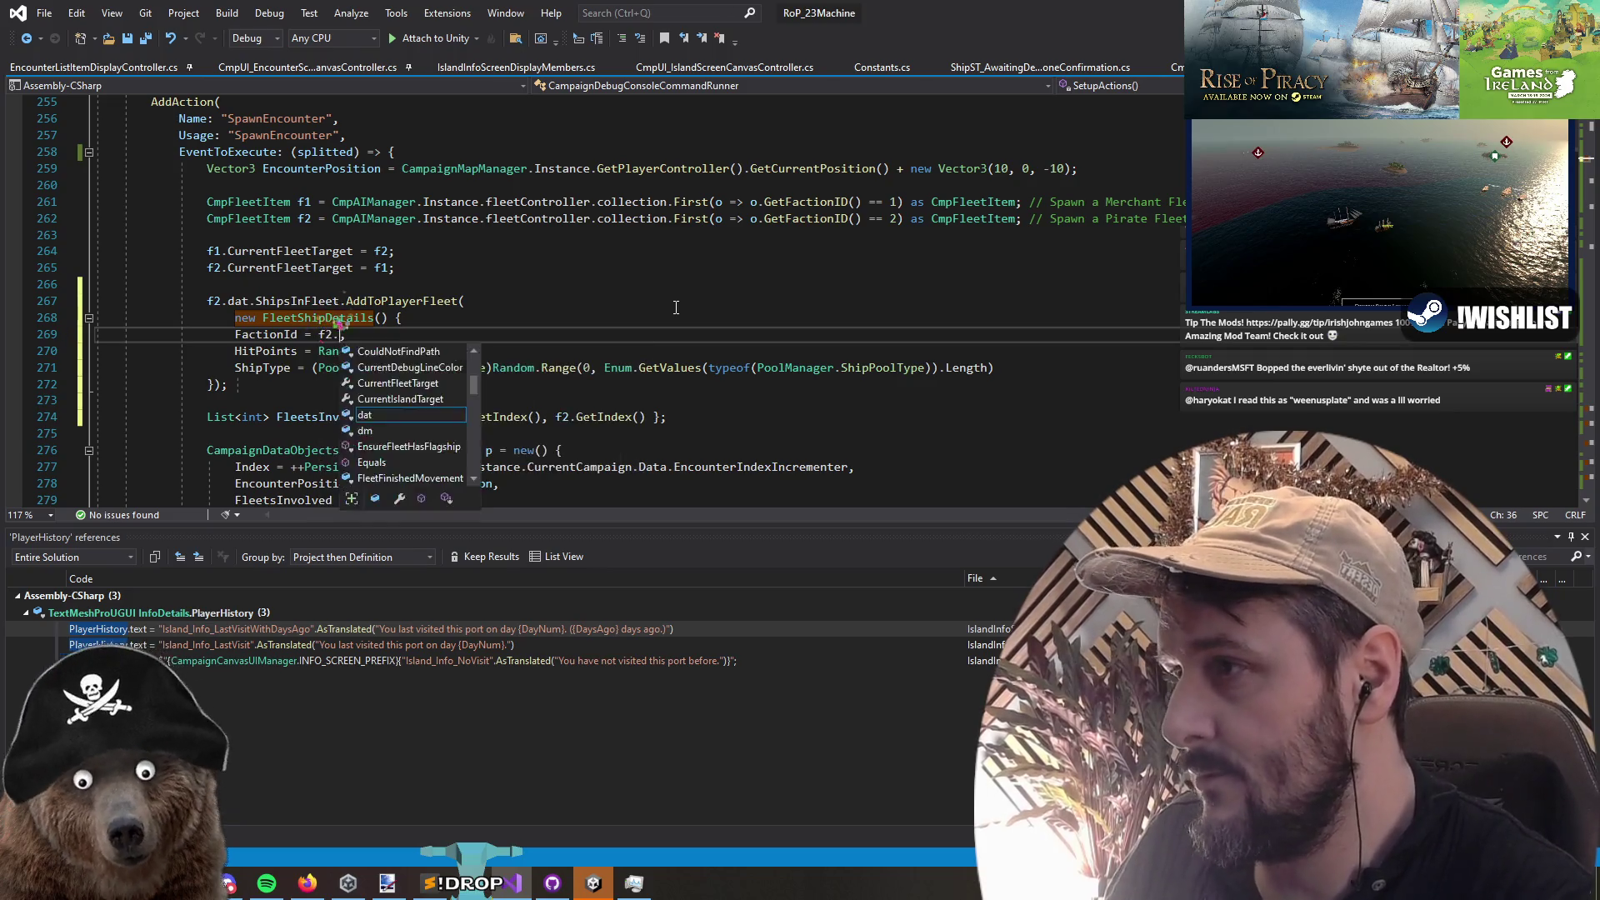
key(BackSpace)
key(BackSpace)
key(BackSpace)
text(dat.fac)
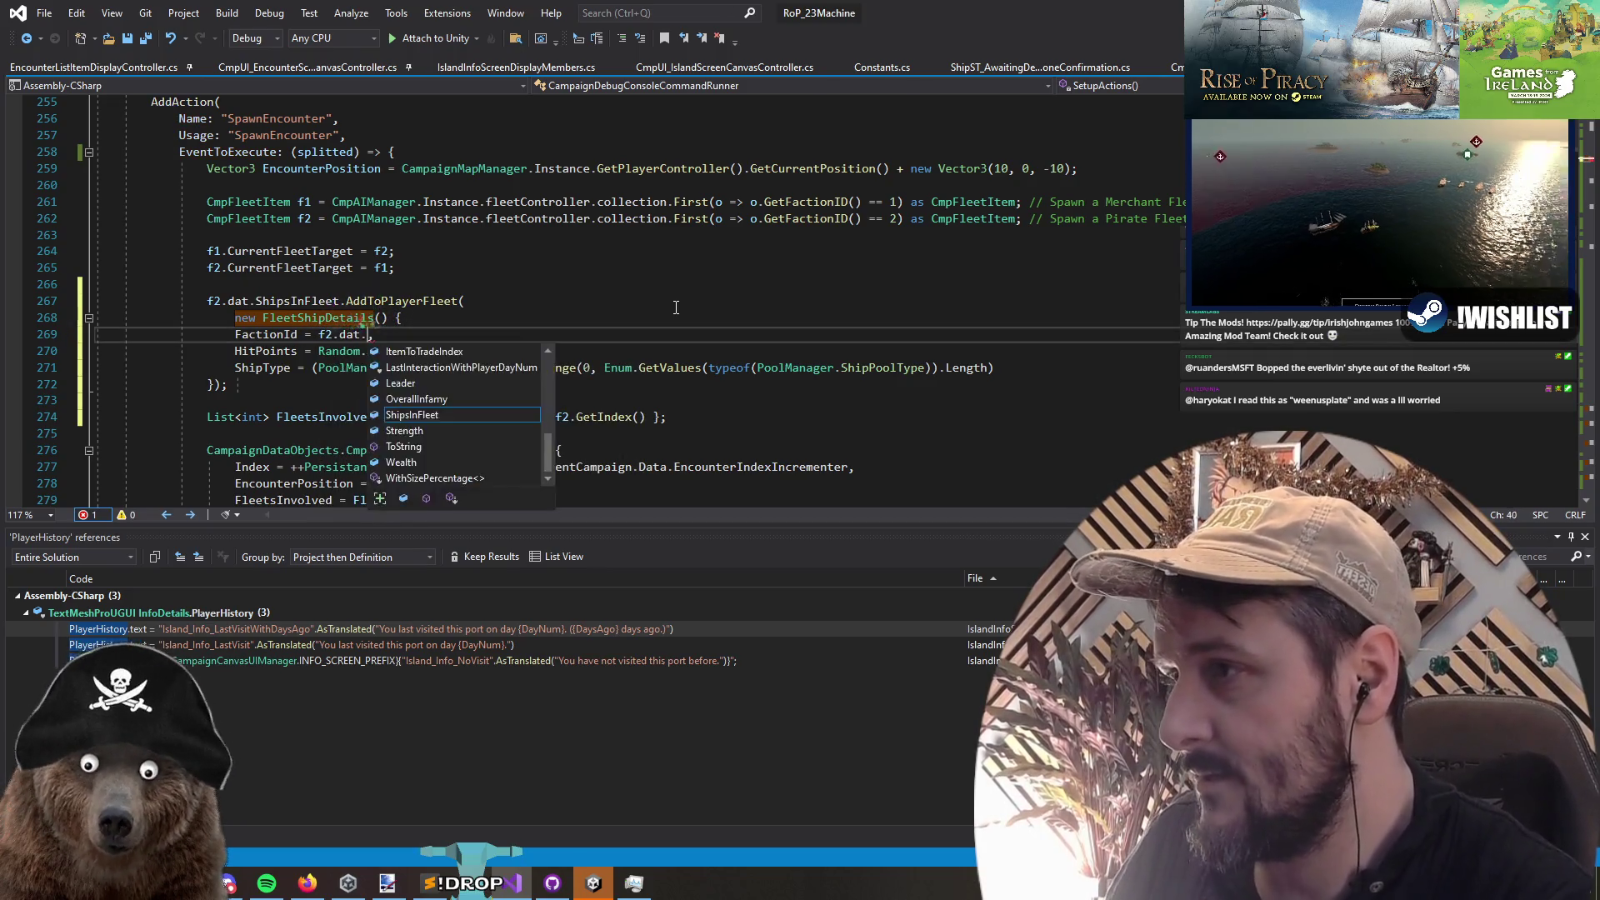
key(Tab)
Step: Indent the ship's property lines and closing brace one level
key(Home)
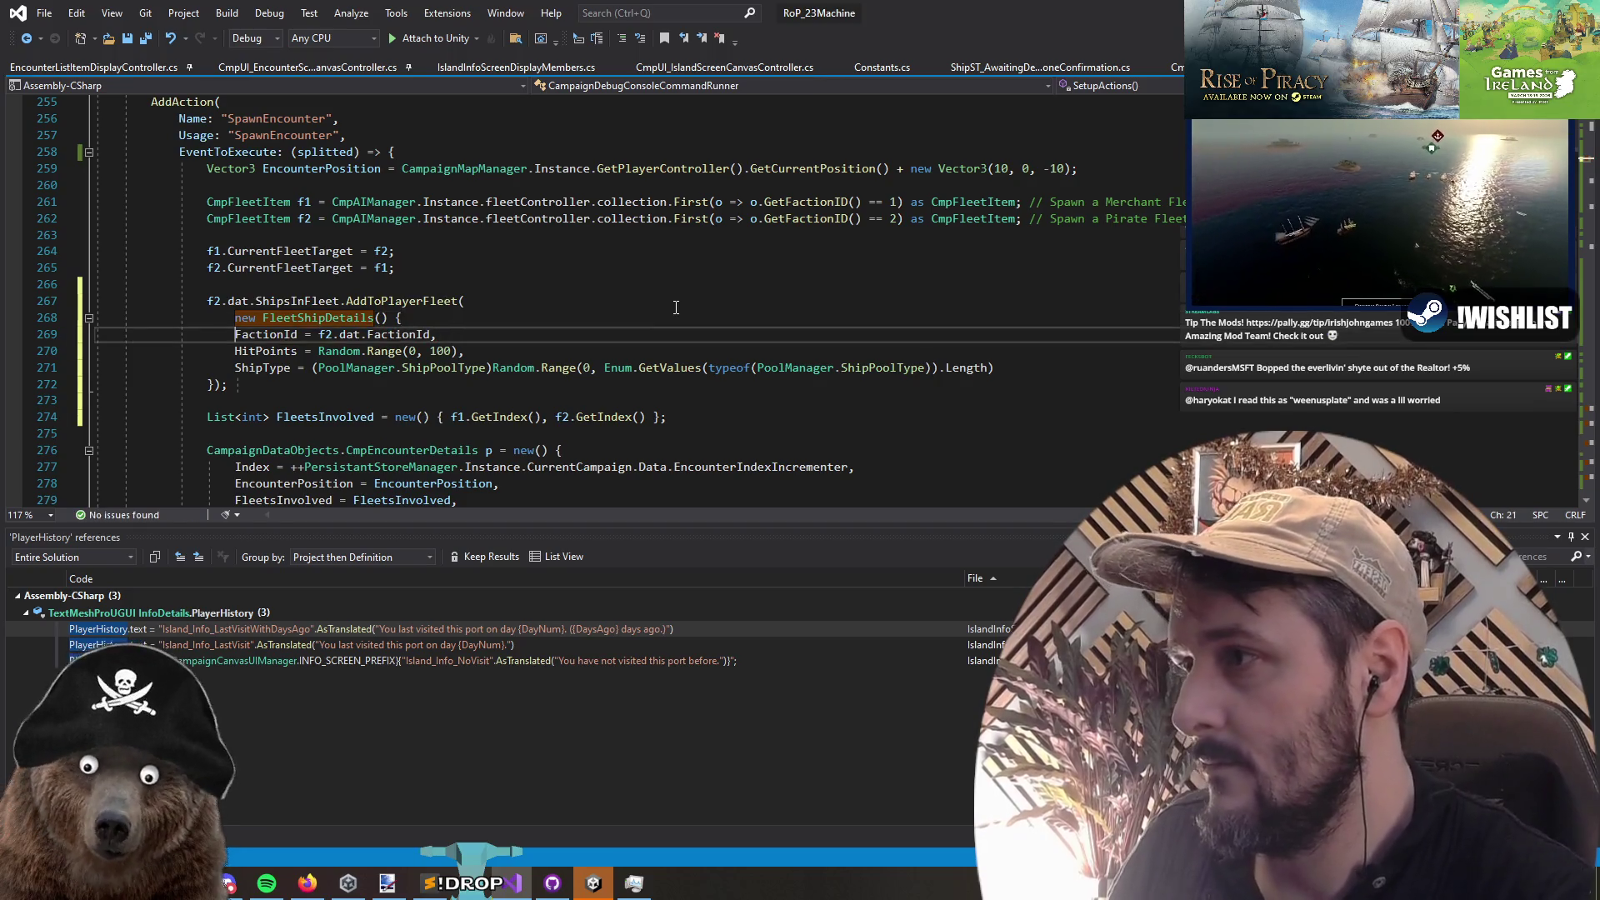
key(shift+Down)
key(shift+Down)
key(shift+End)
key(Tab)
key(Down)
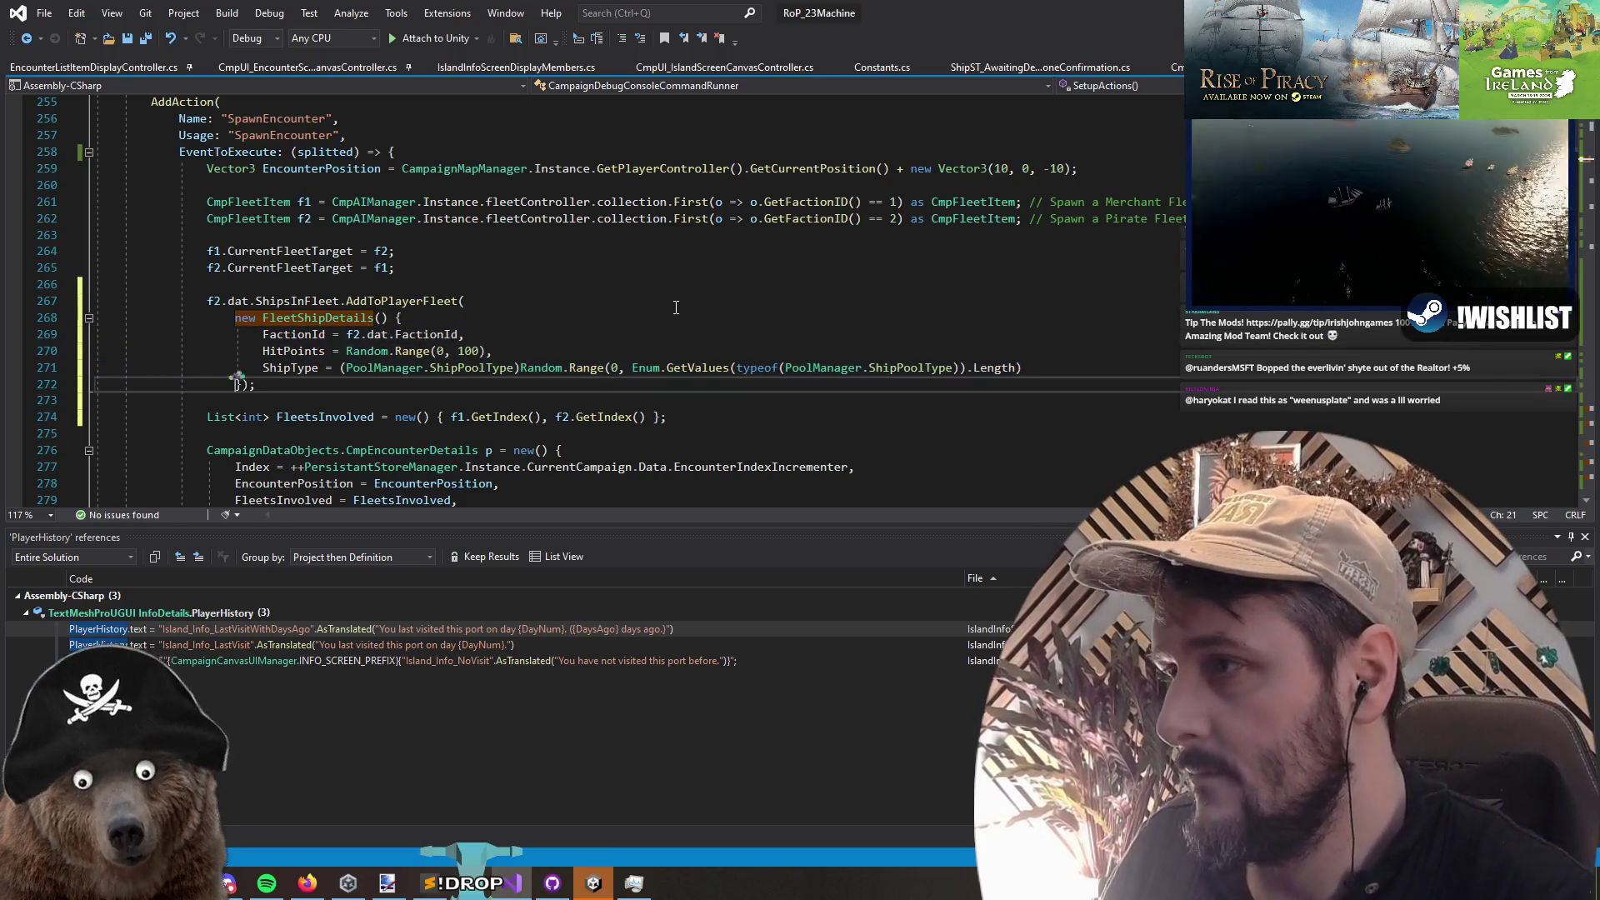
key(Home)
key(Tab)
key(Up)
key(Up)
key(Up)
Step: Move the initializer's closing parenthesis onto its own line below the brace
key(shift+End)
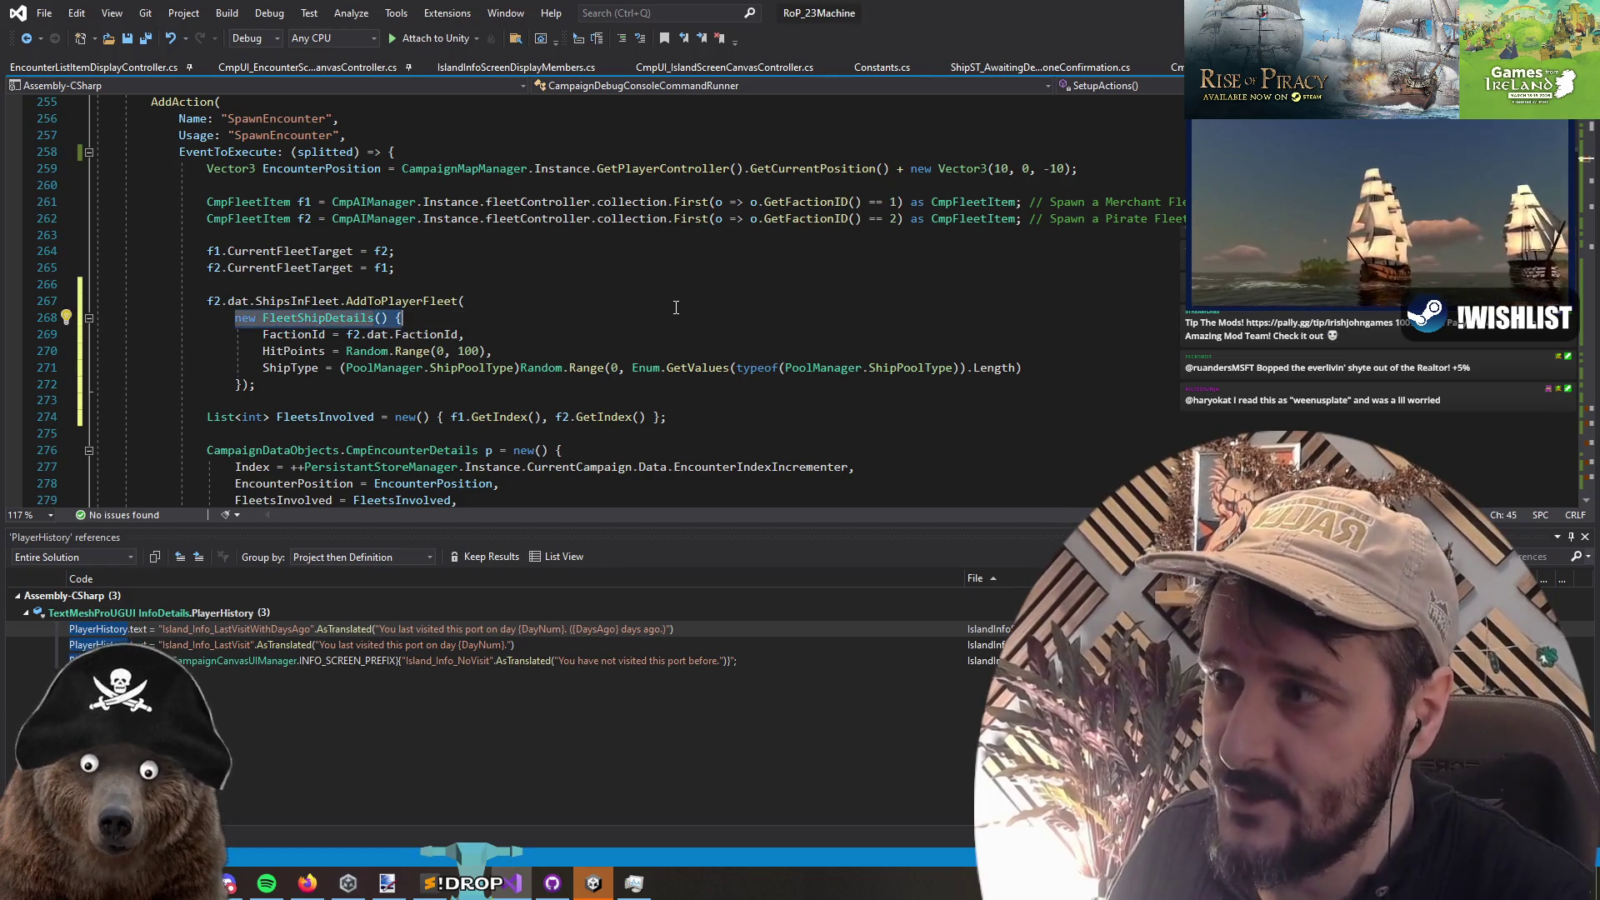
key(shift+Down)
key(shift+Down)
key(shift+Down)
key(shift+Down)
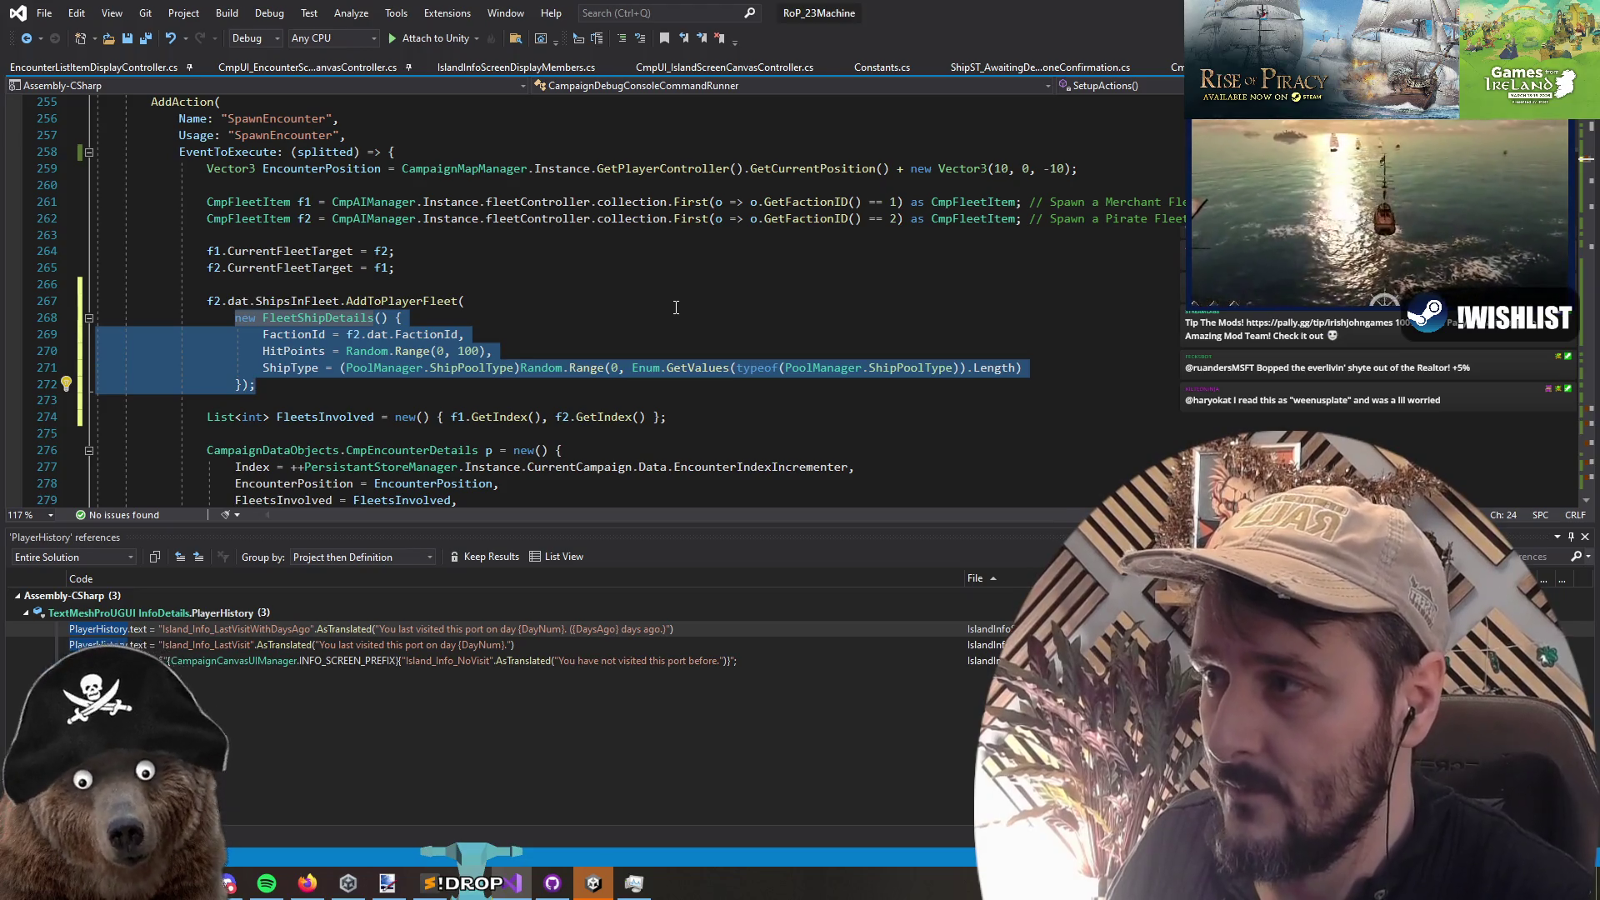
click(242, 384)
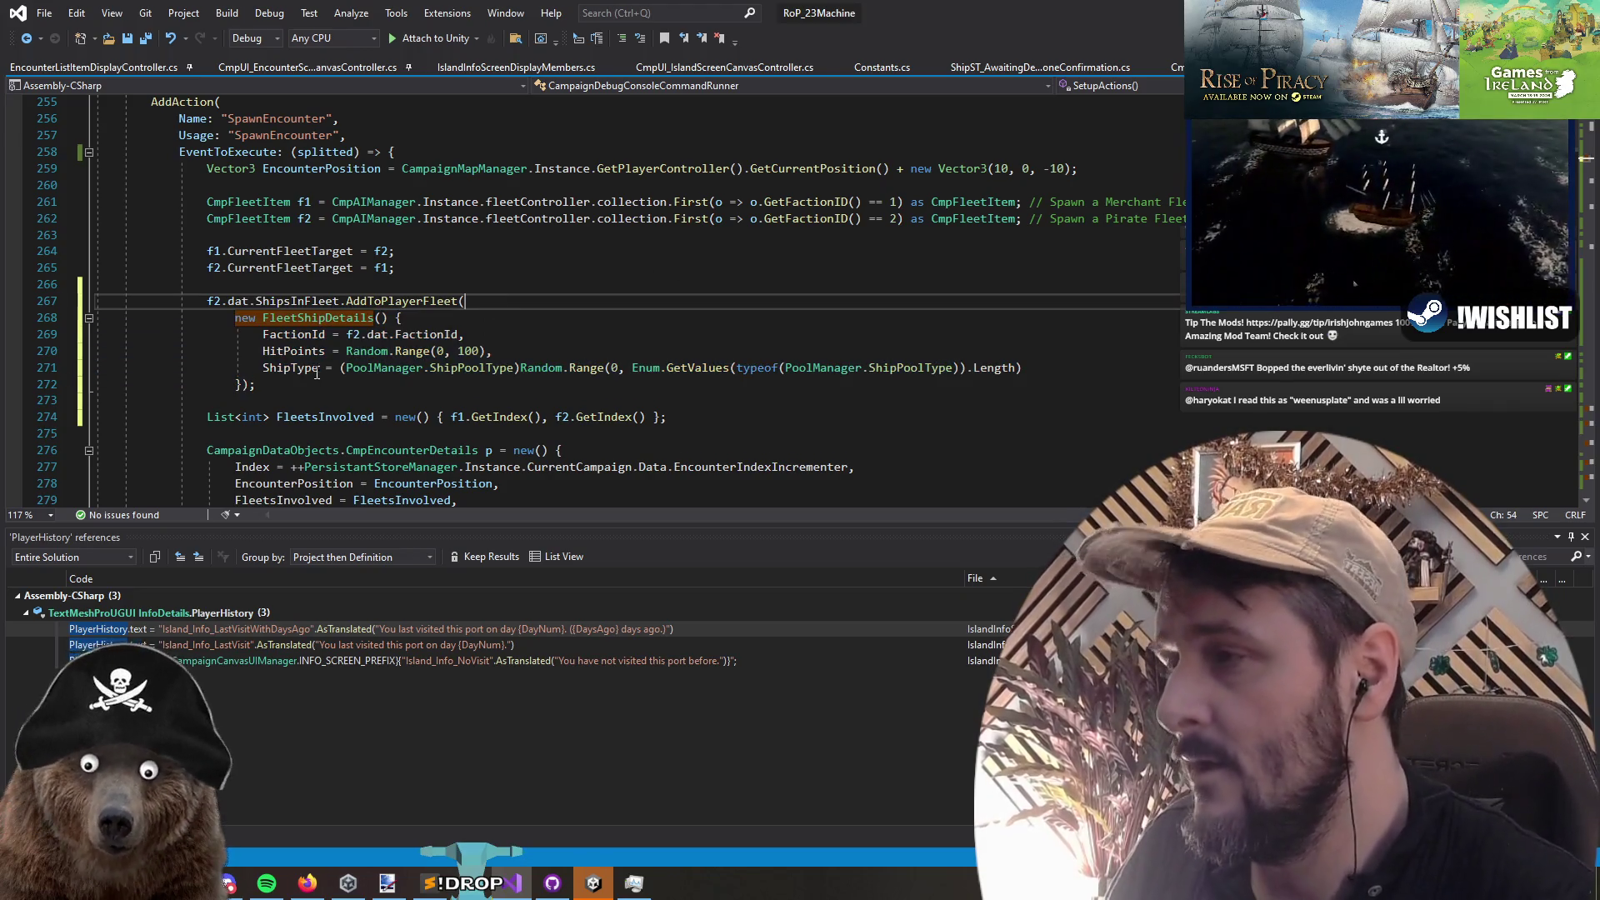
key(Return)
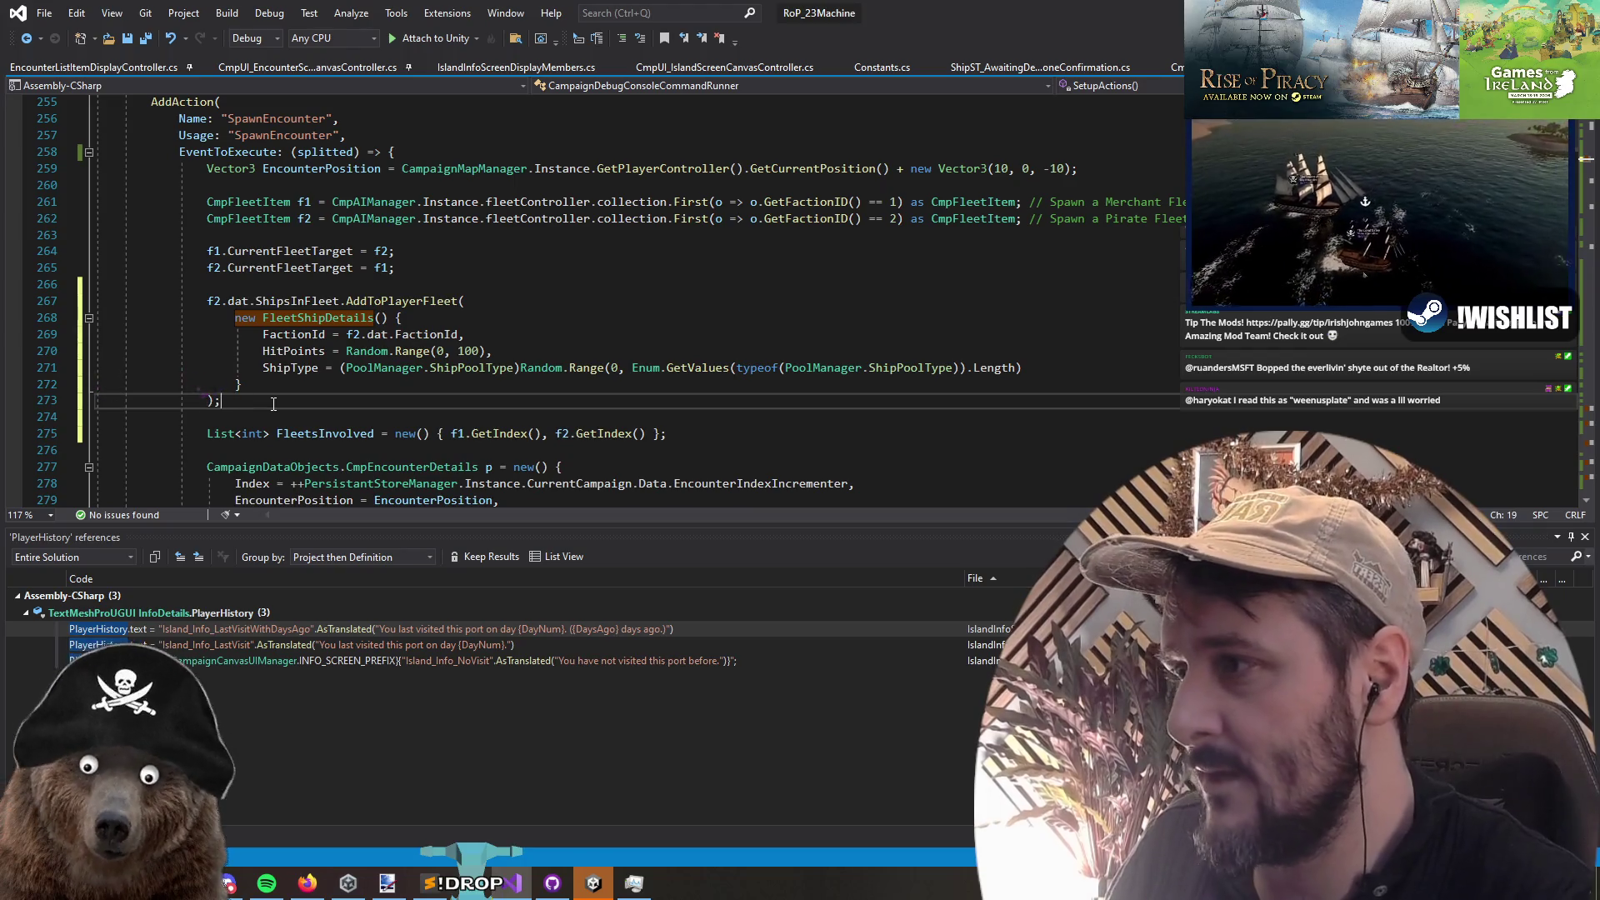
key(Down)
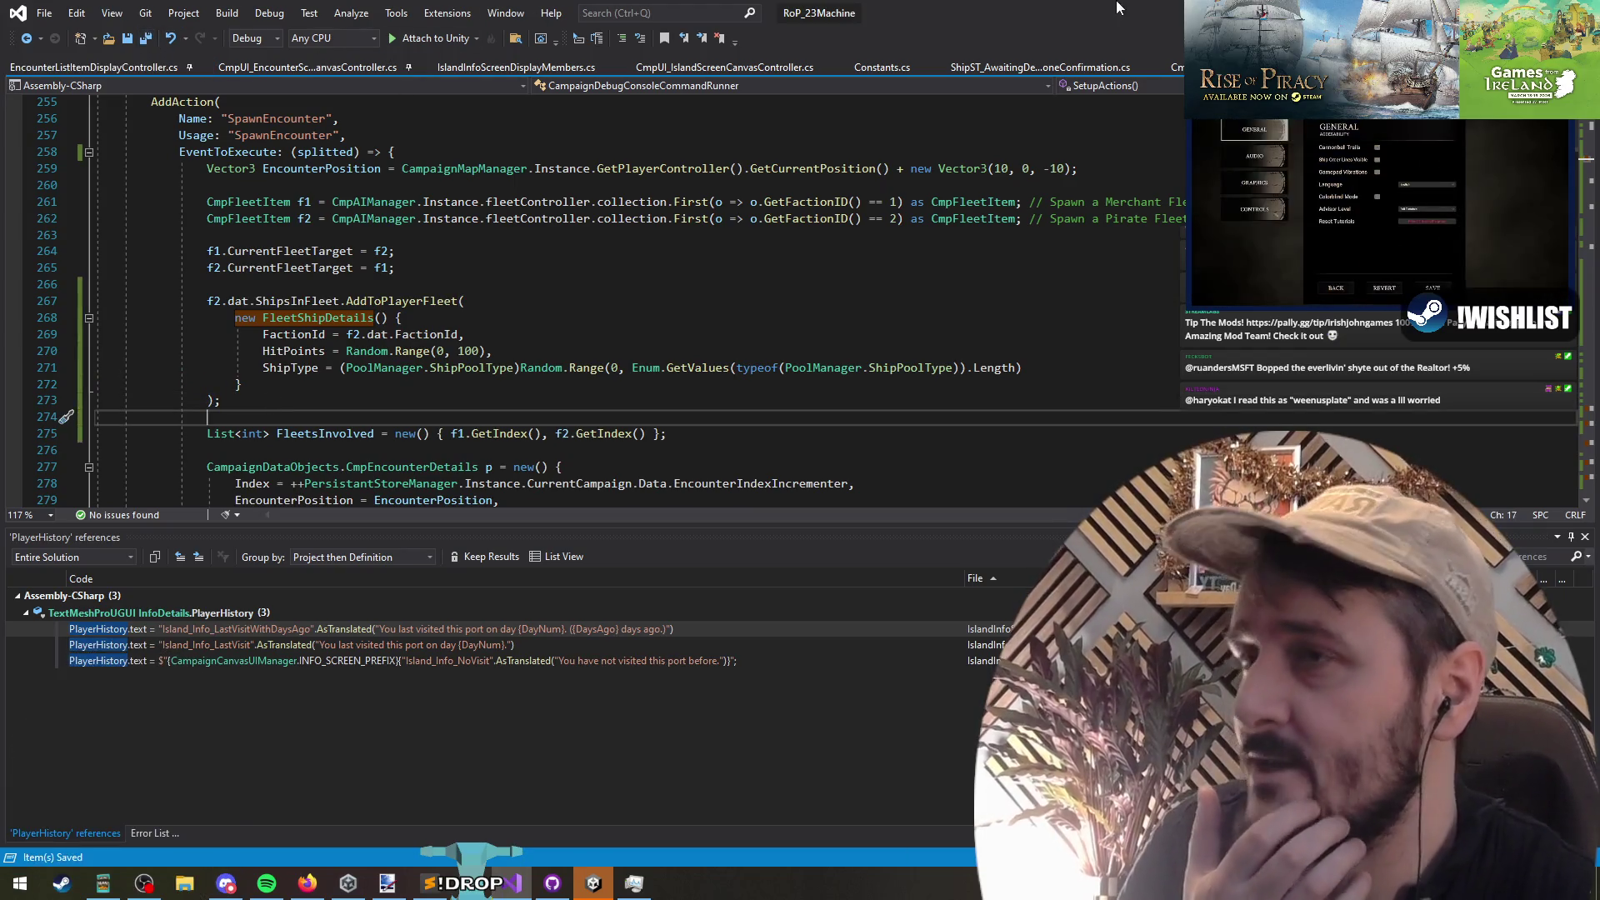
key(super+Down)
key(super+Down)
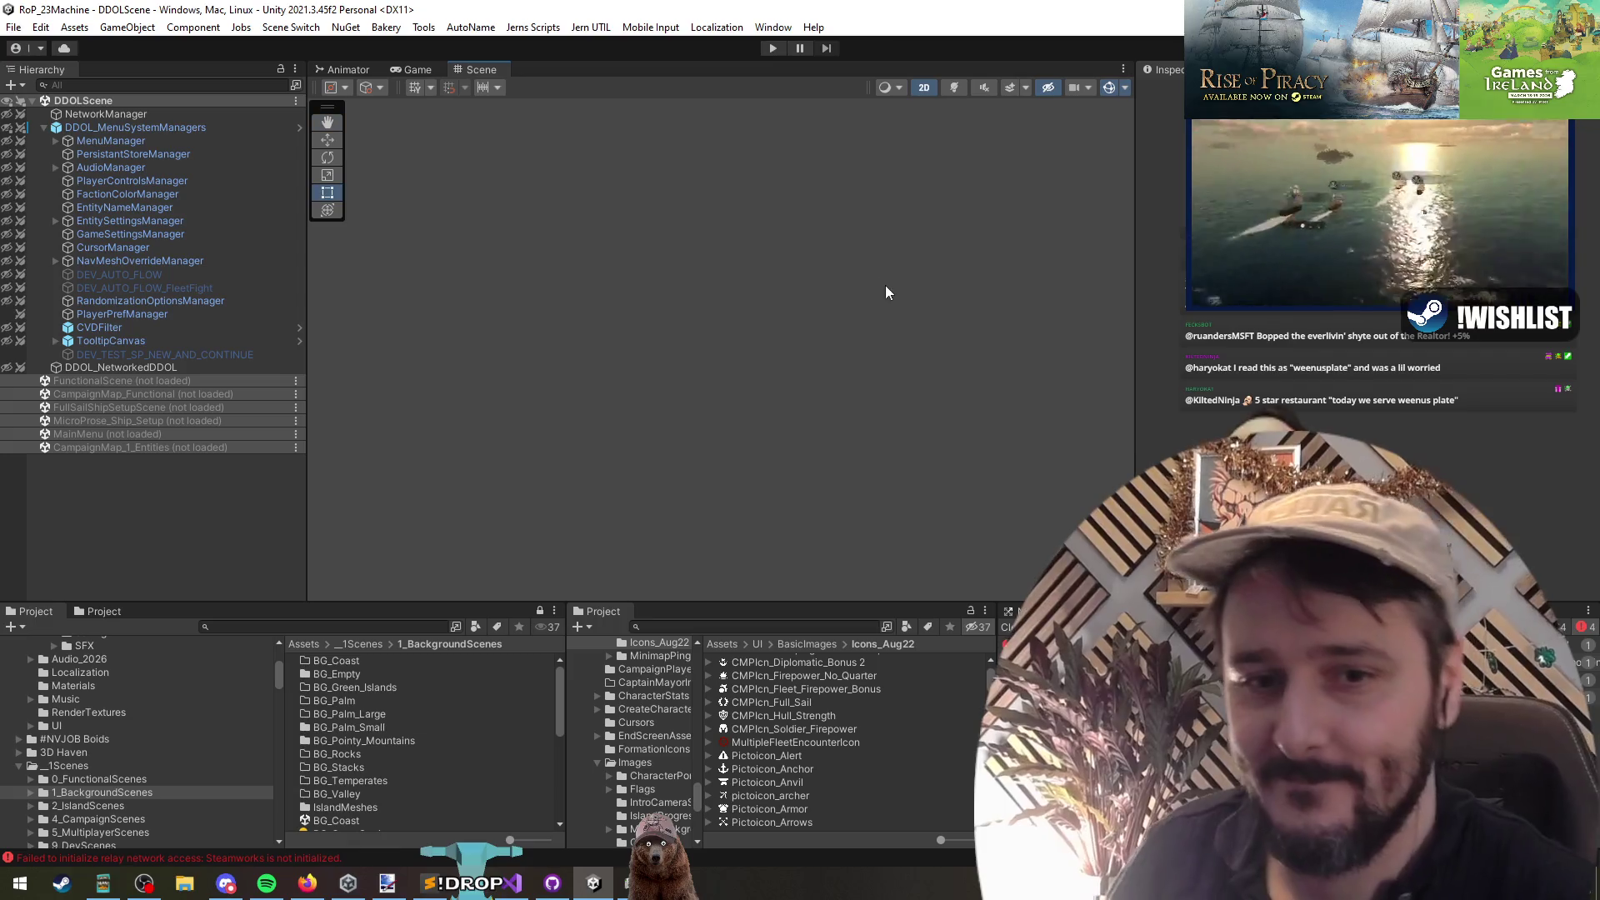
Step: Enter play mode, continue the saved campaign and sail the ship to a new map point
key(t)
key(ctrl+p)
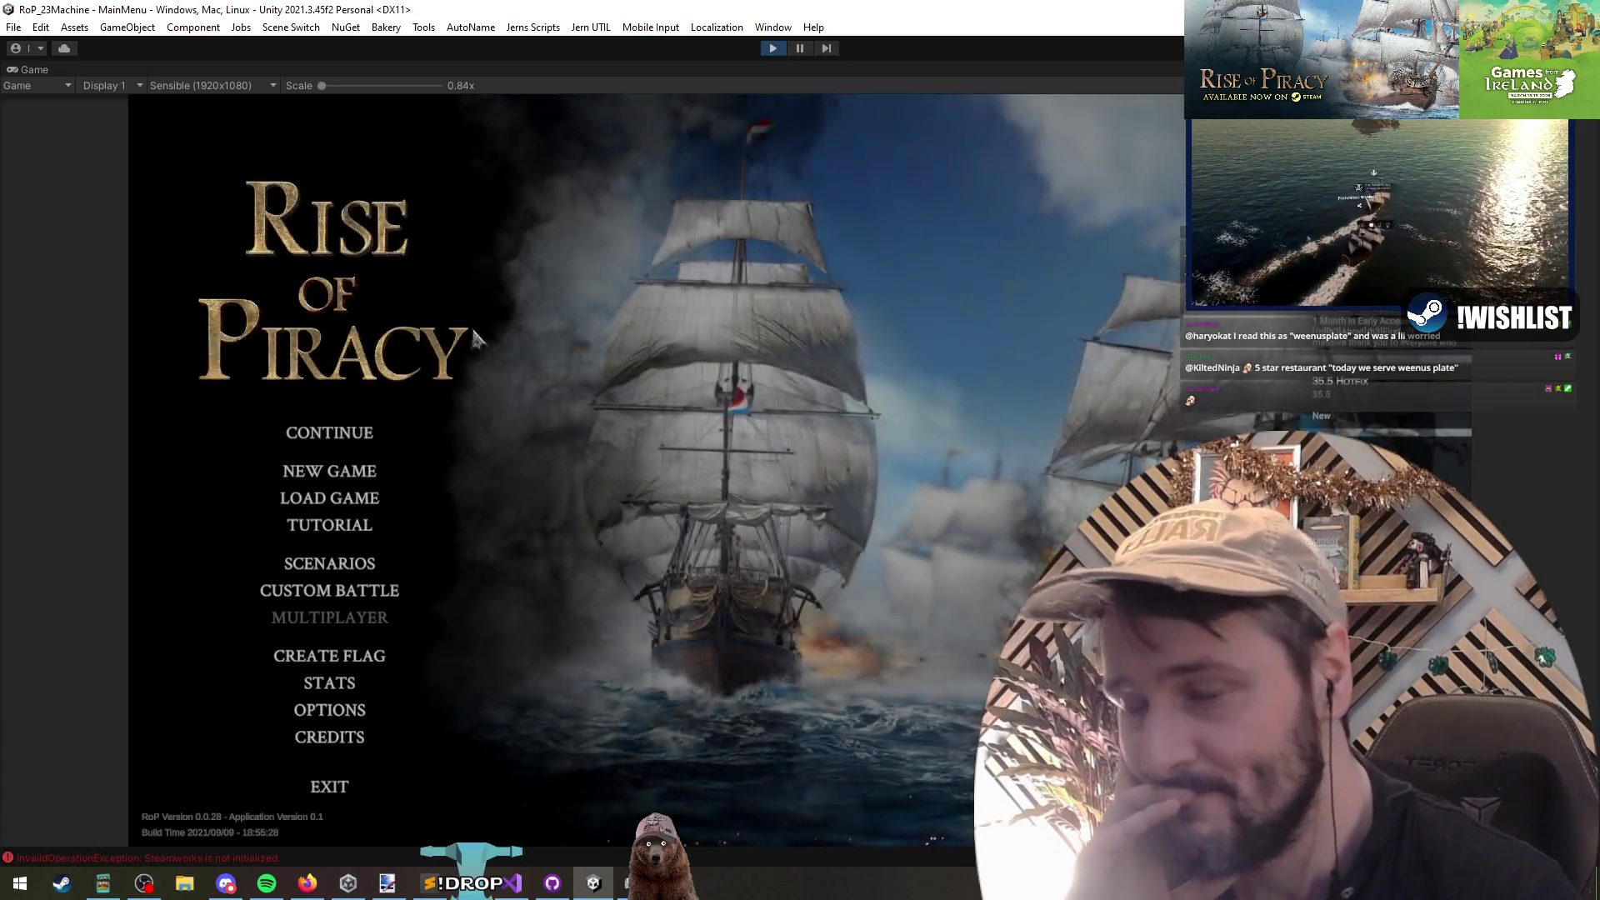
click(317, 435)
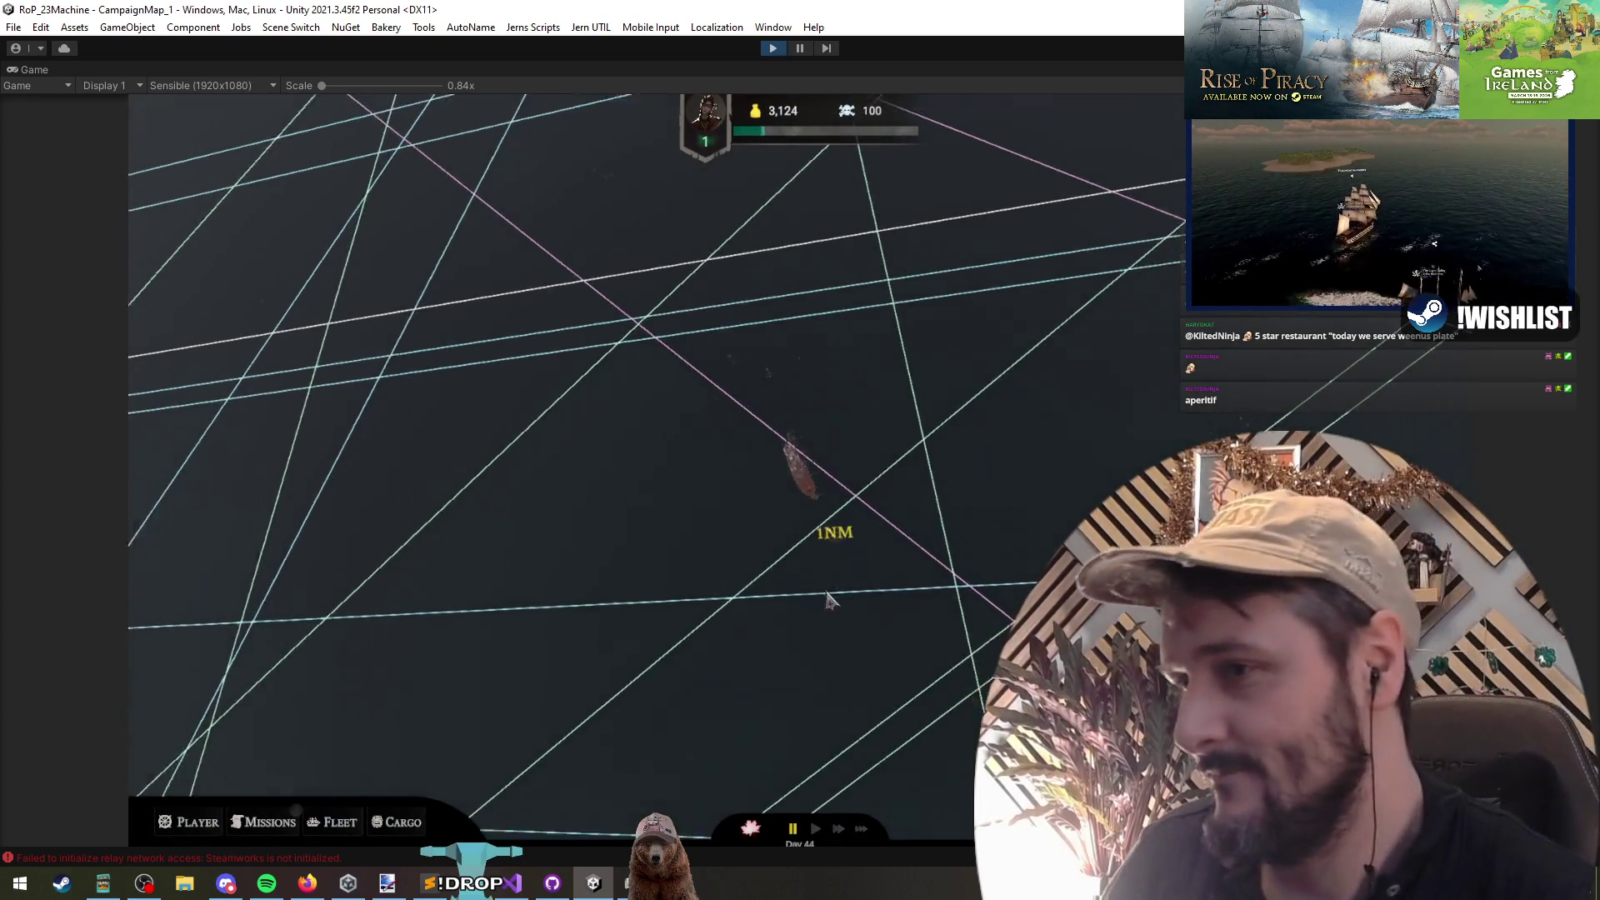
click(490, 584)
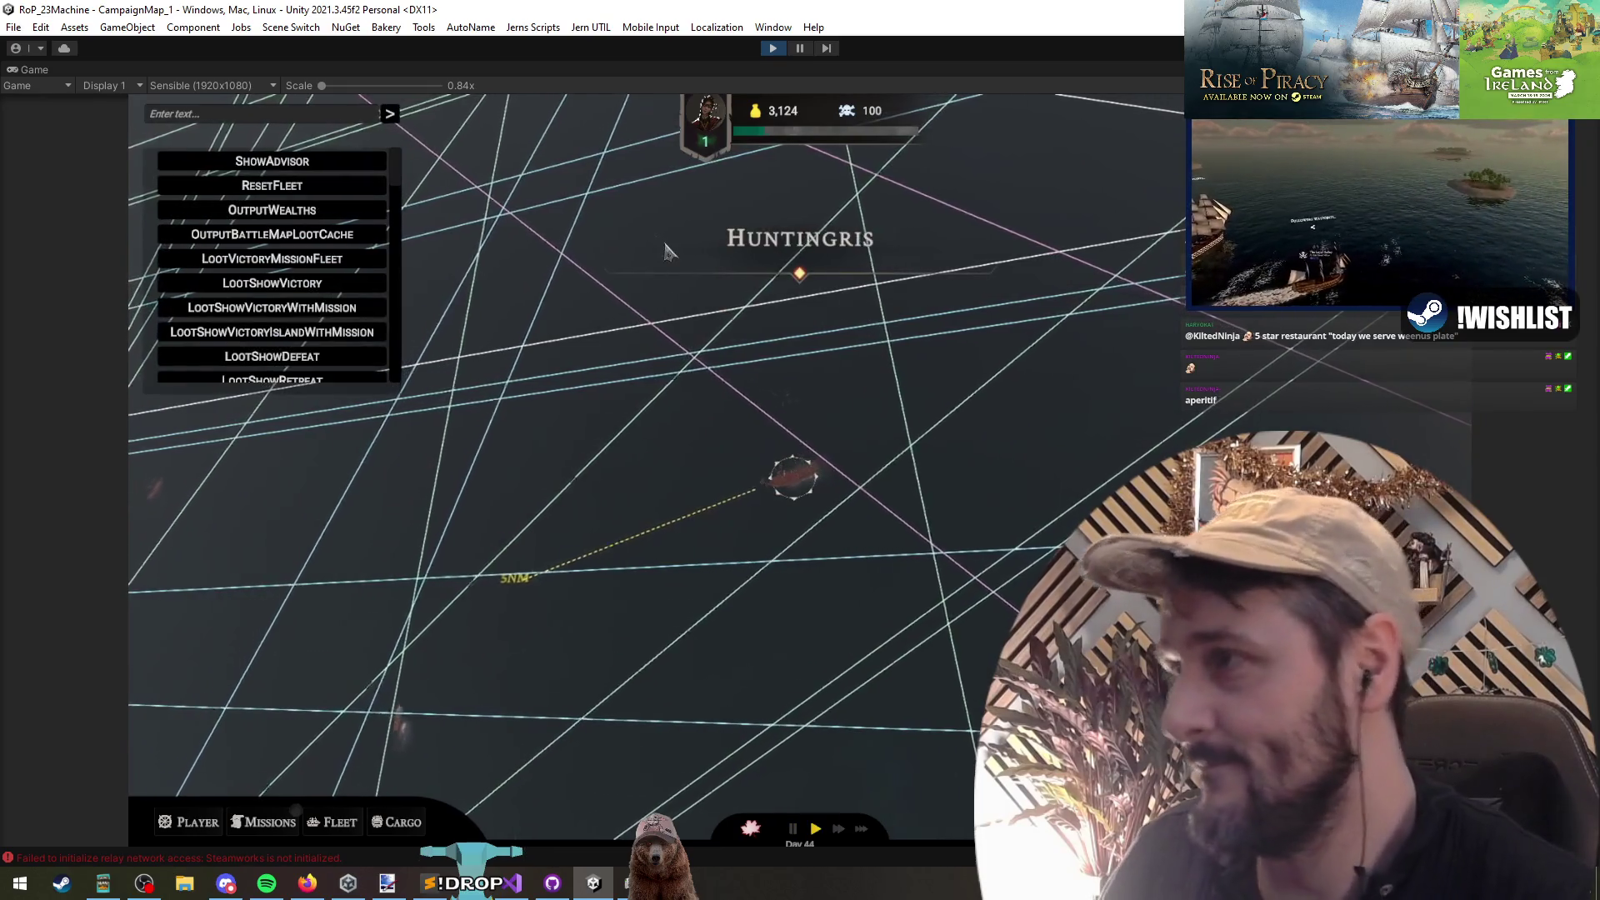
Step: Run SpawnEncounter from the debug console, which logs a NullReferenceException
text(spawn)
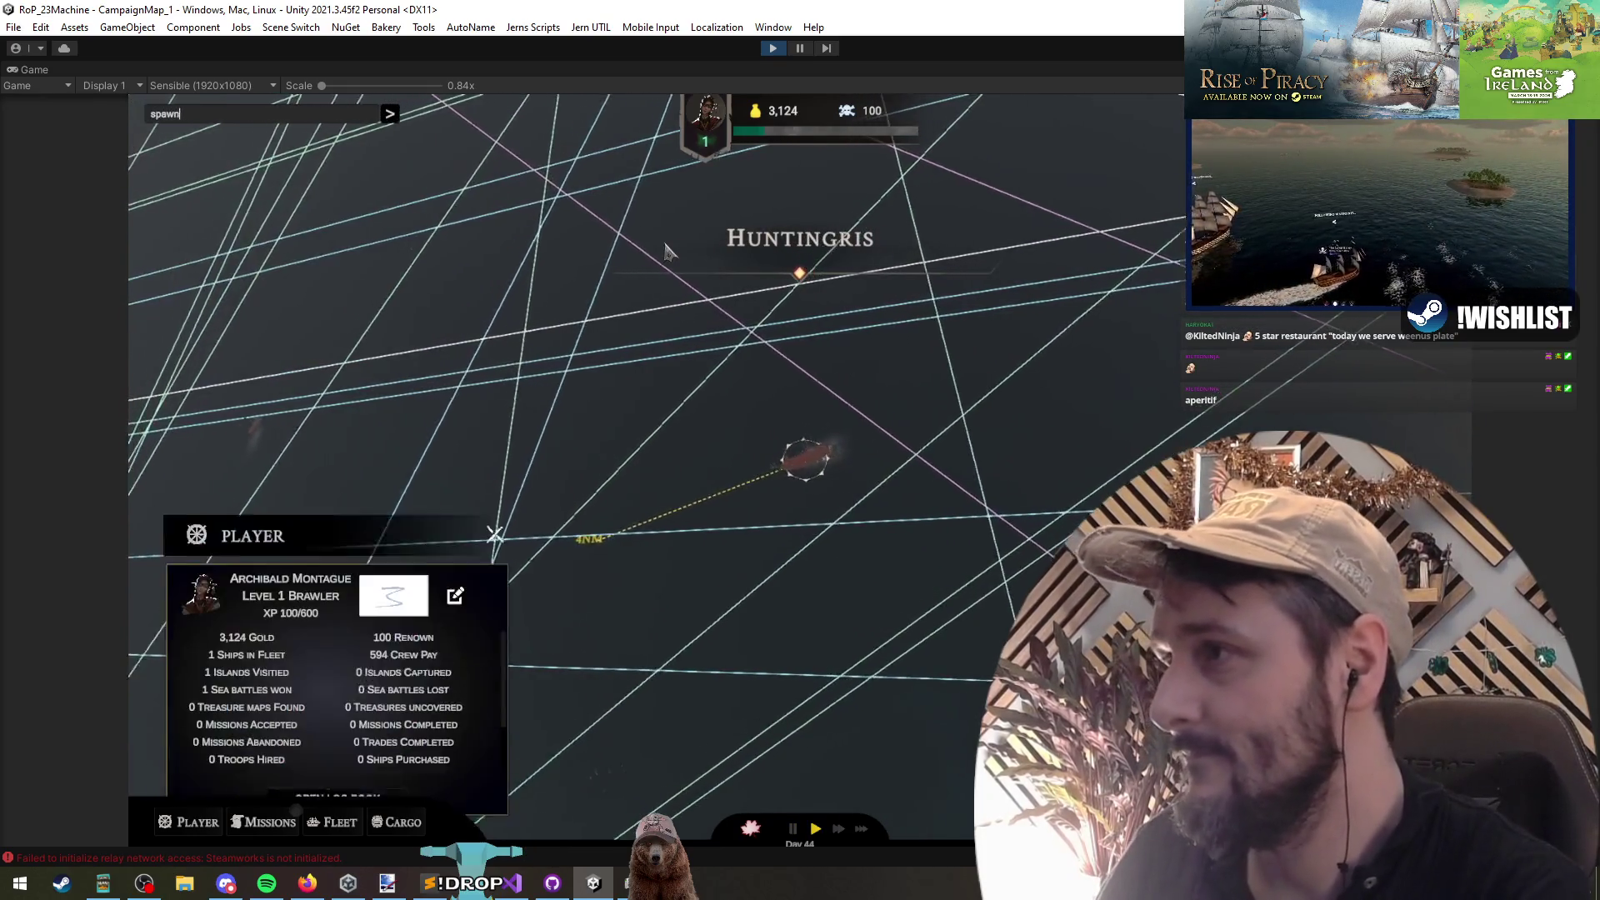
text(Encounter)
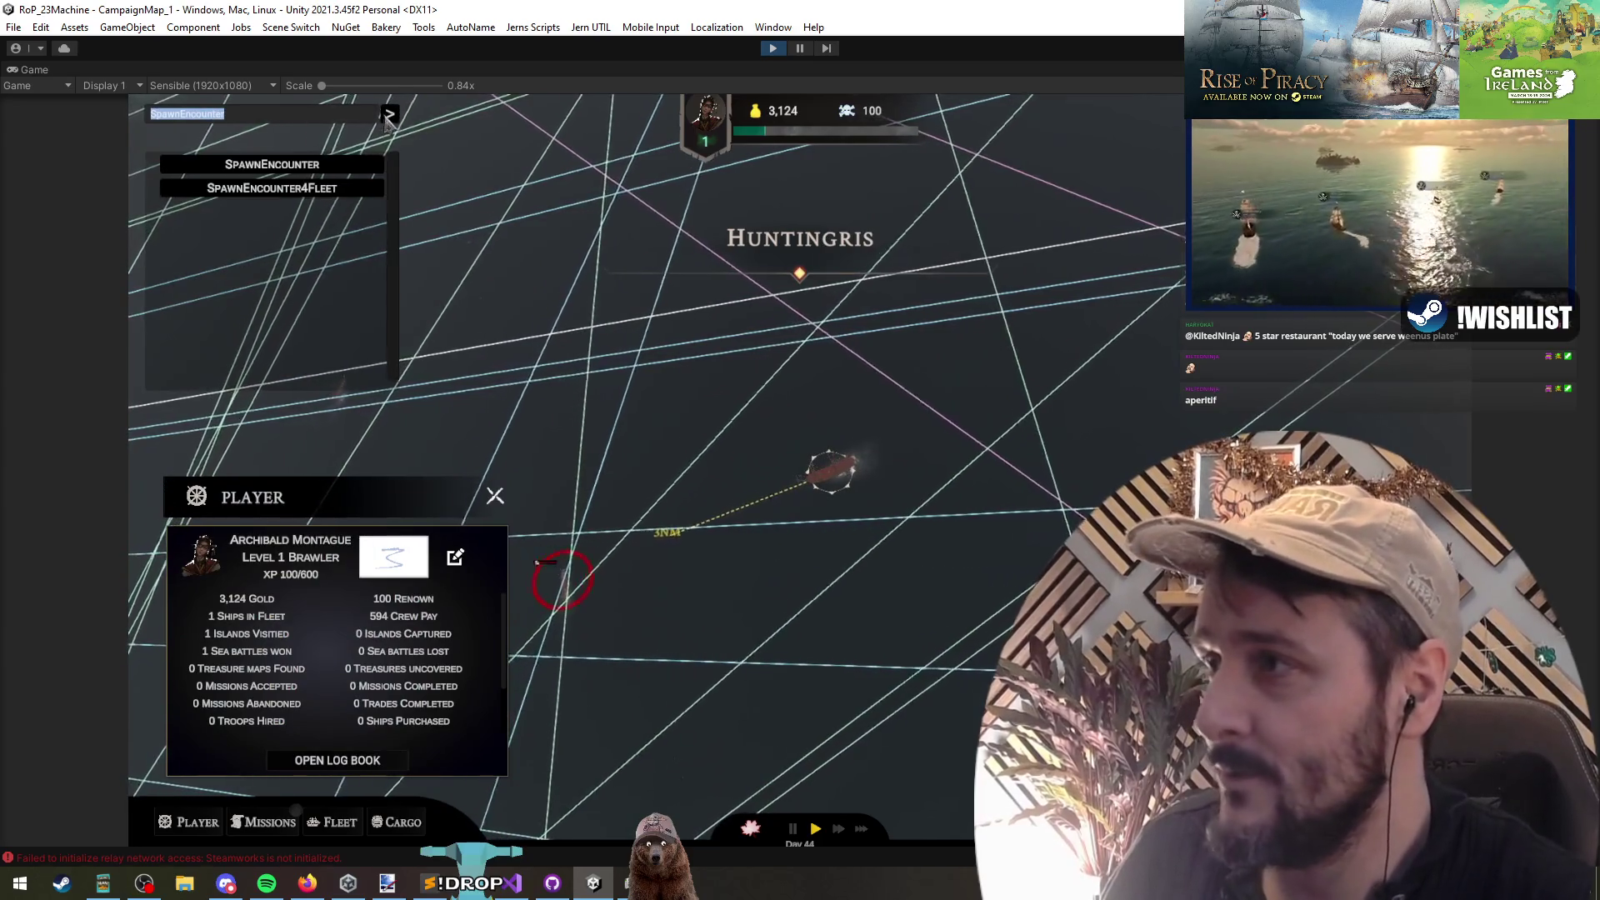
key(Return)
key(grave)
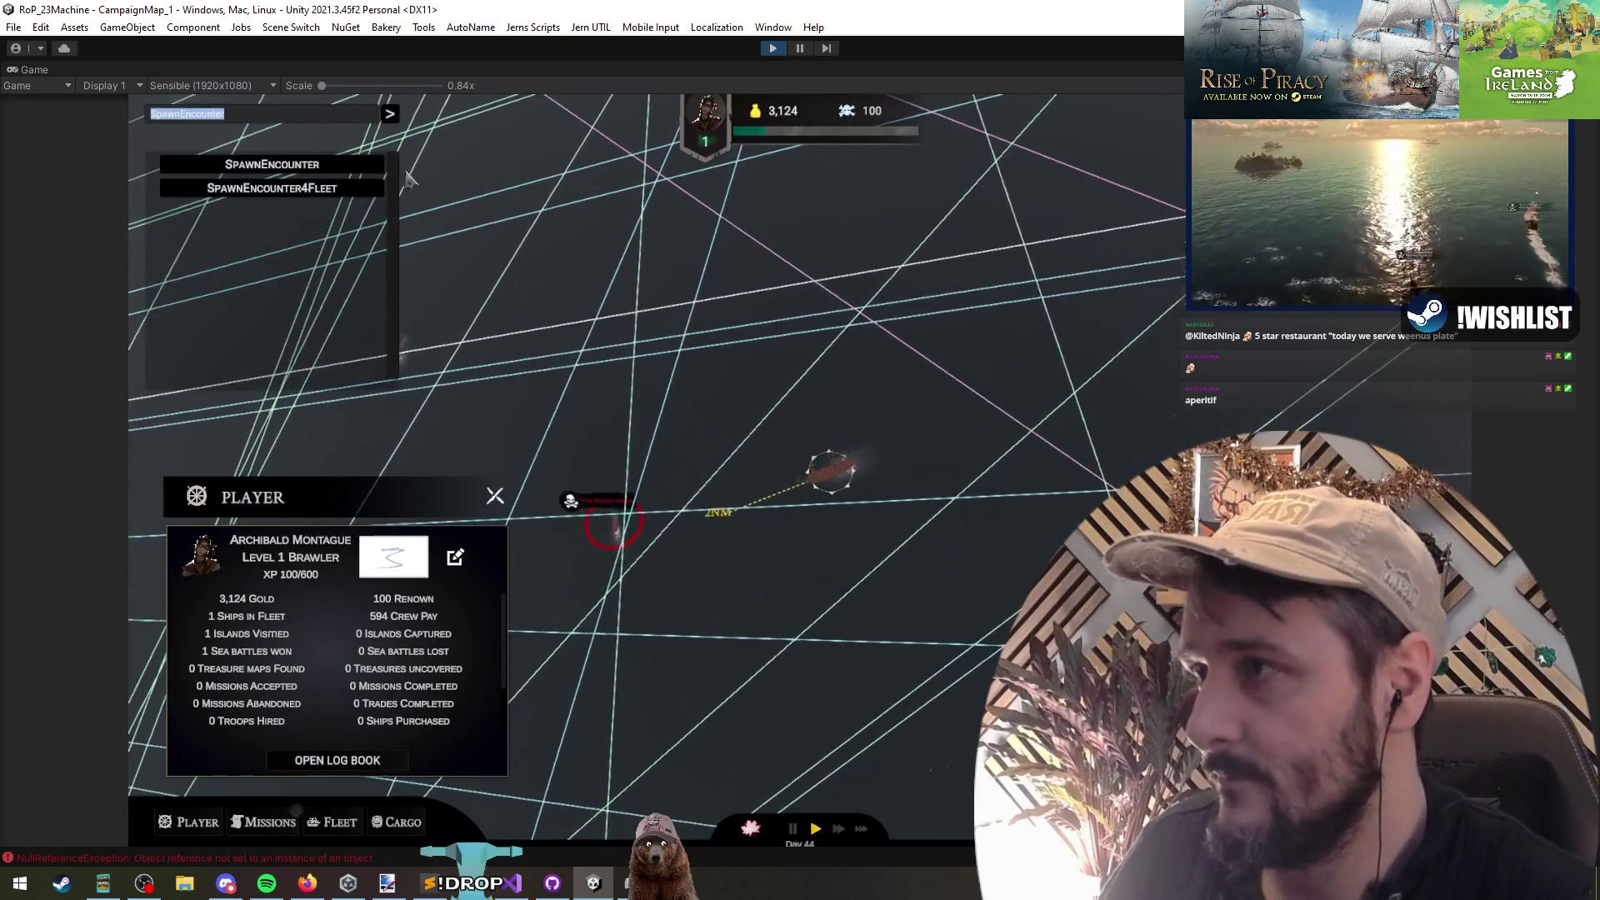
click(390, 114)
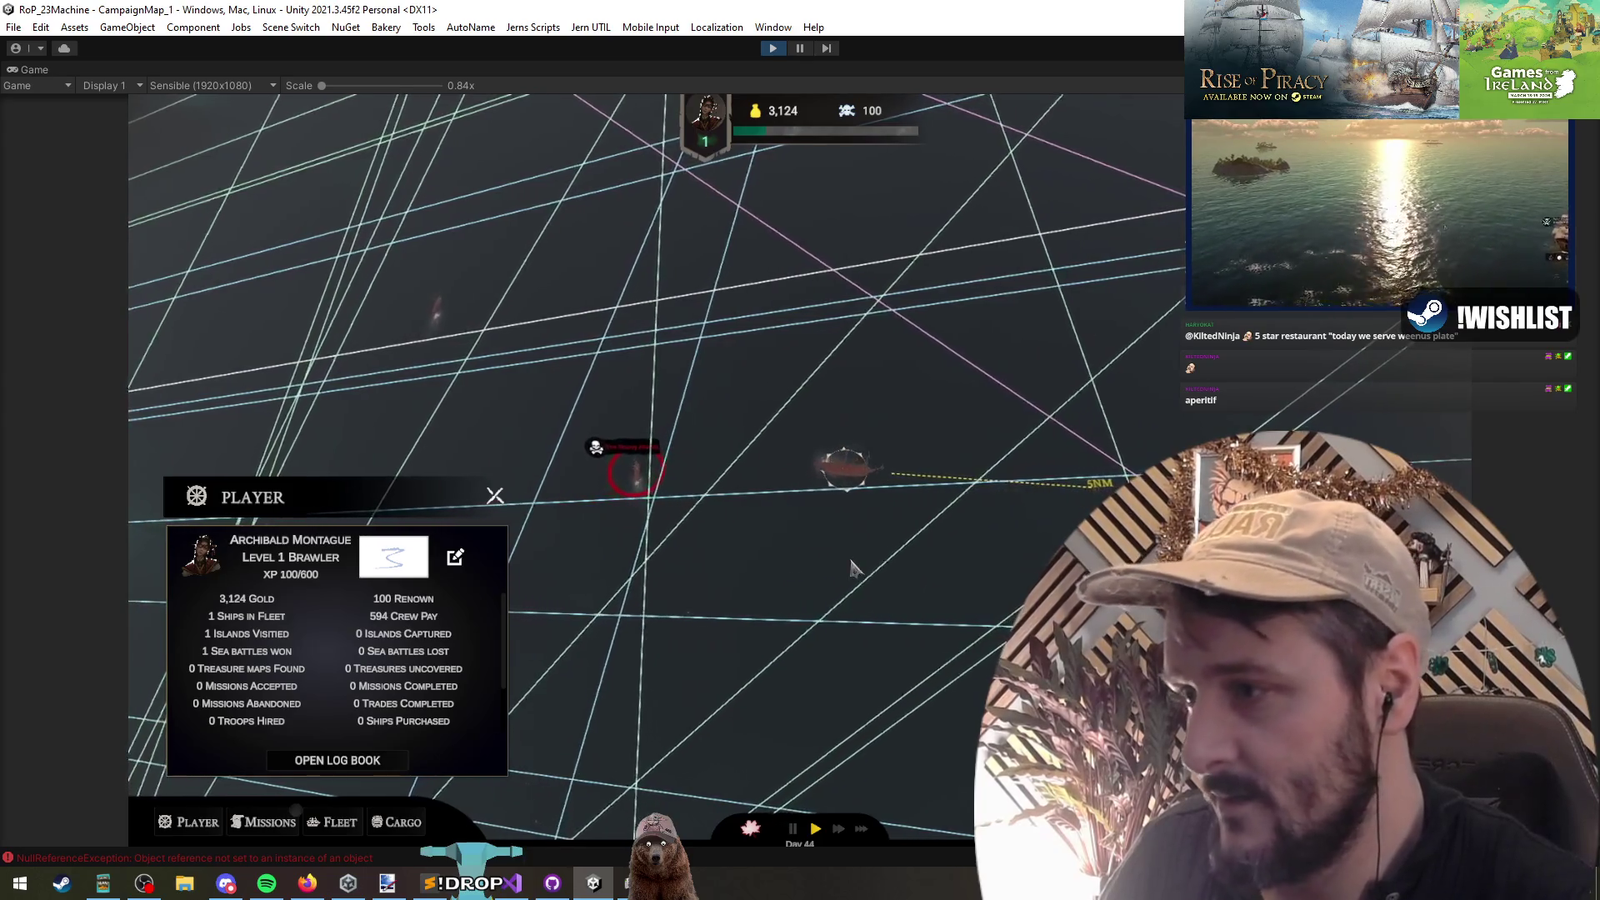
key(grave)
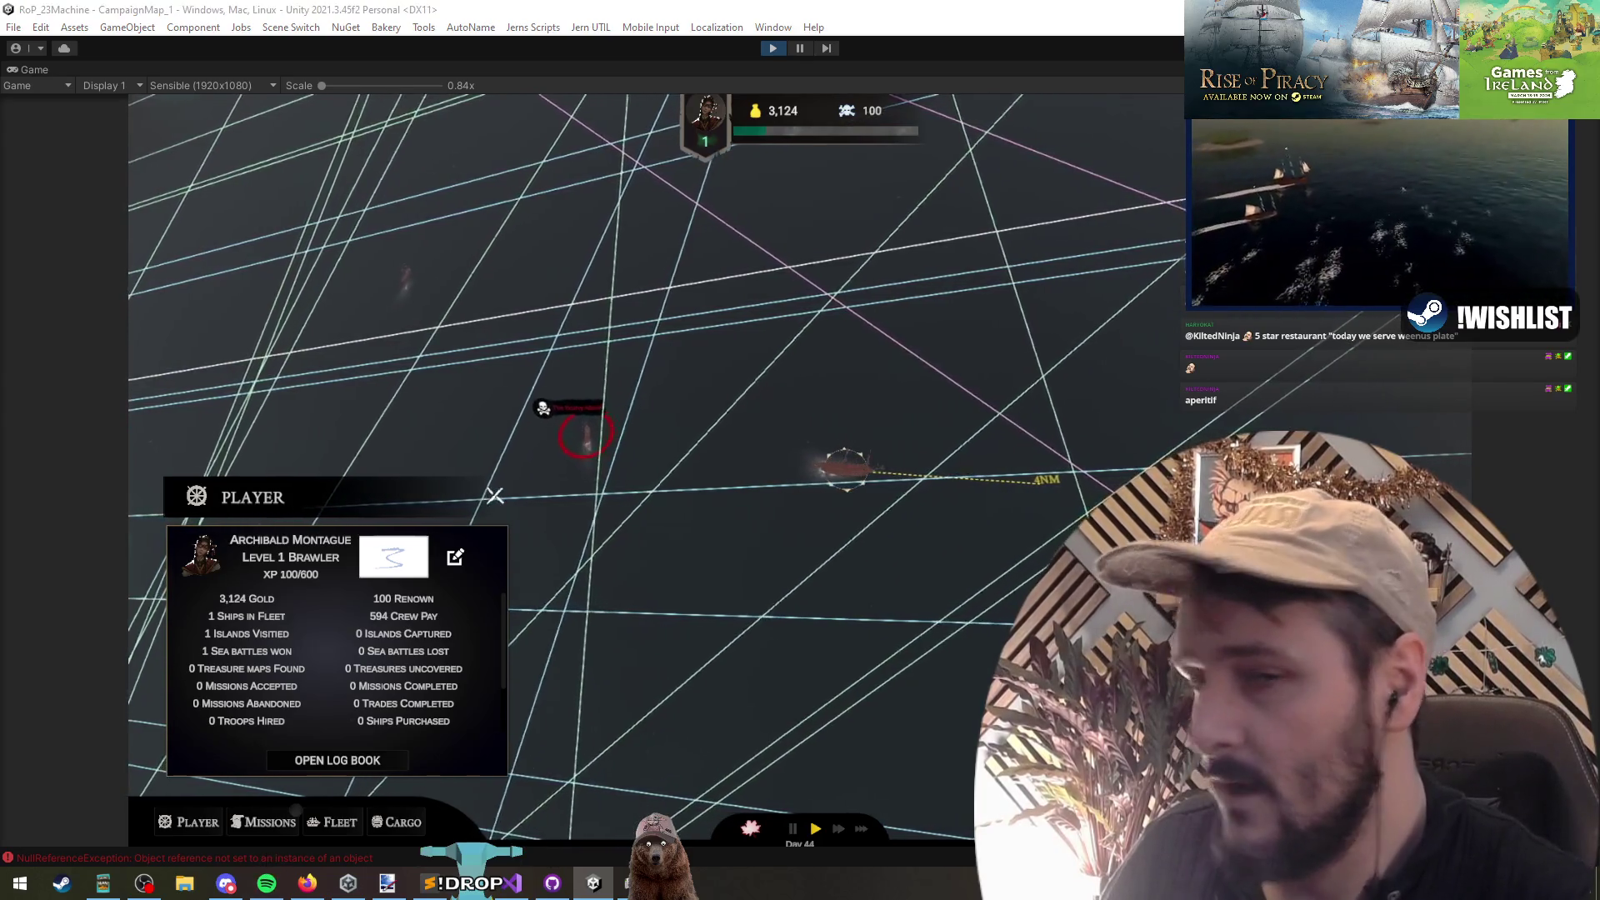
key(alt+Tab)
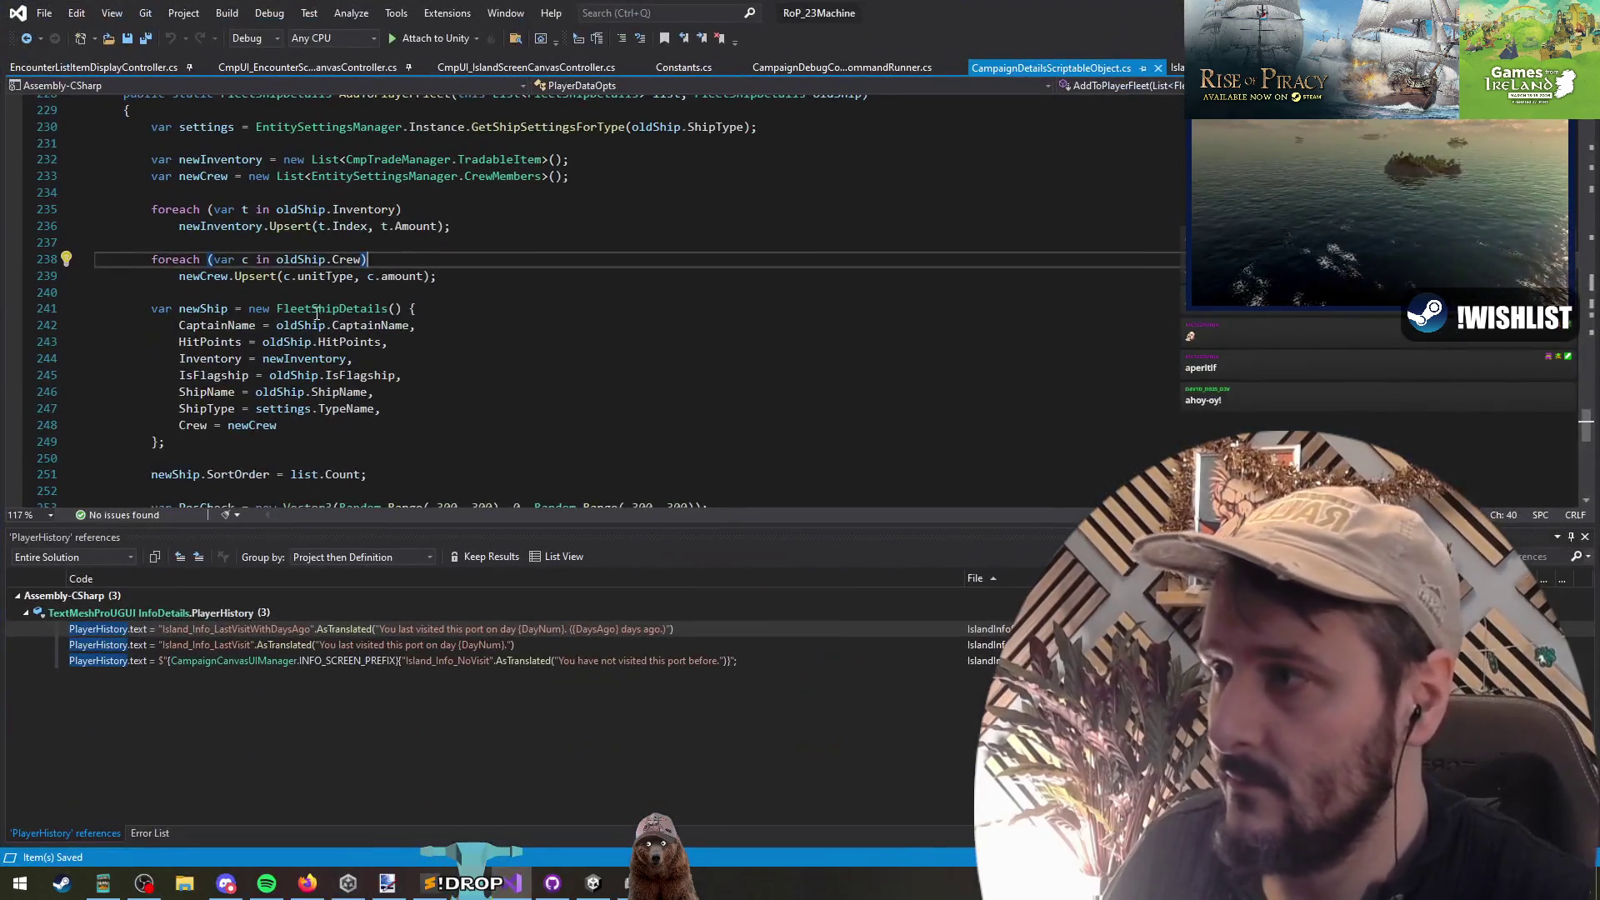
Step: Add Crew = ShipSettingsScriptableObject.EmptyCrew after ShipType in the extra ship and save
click(311, 261)
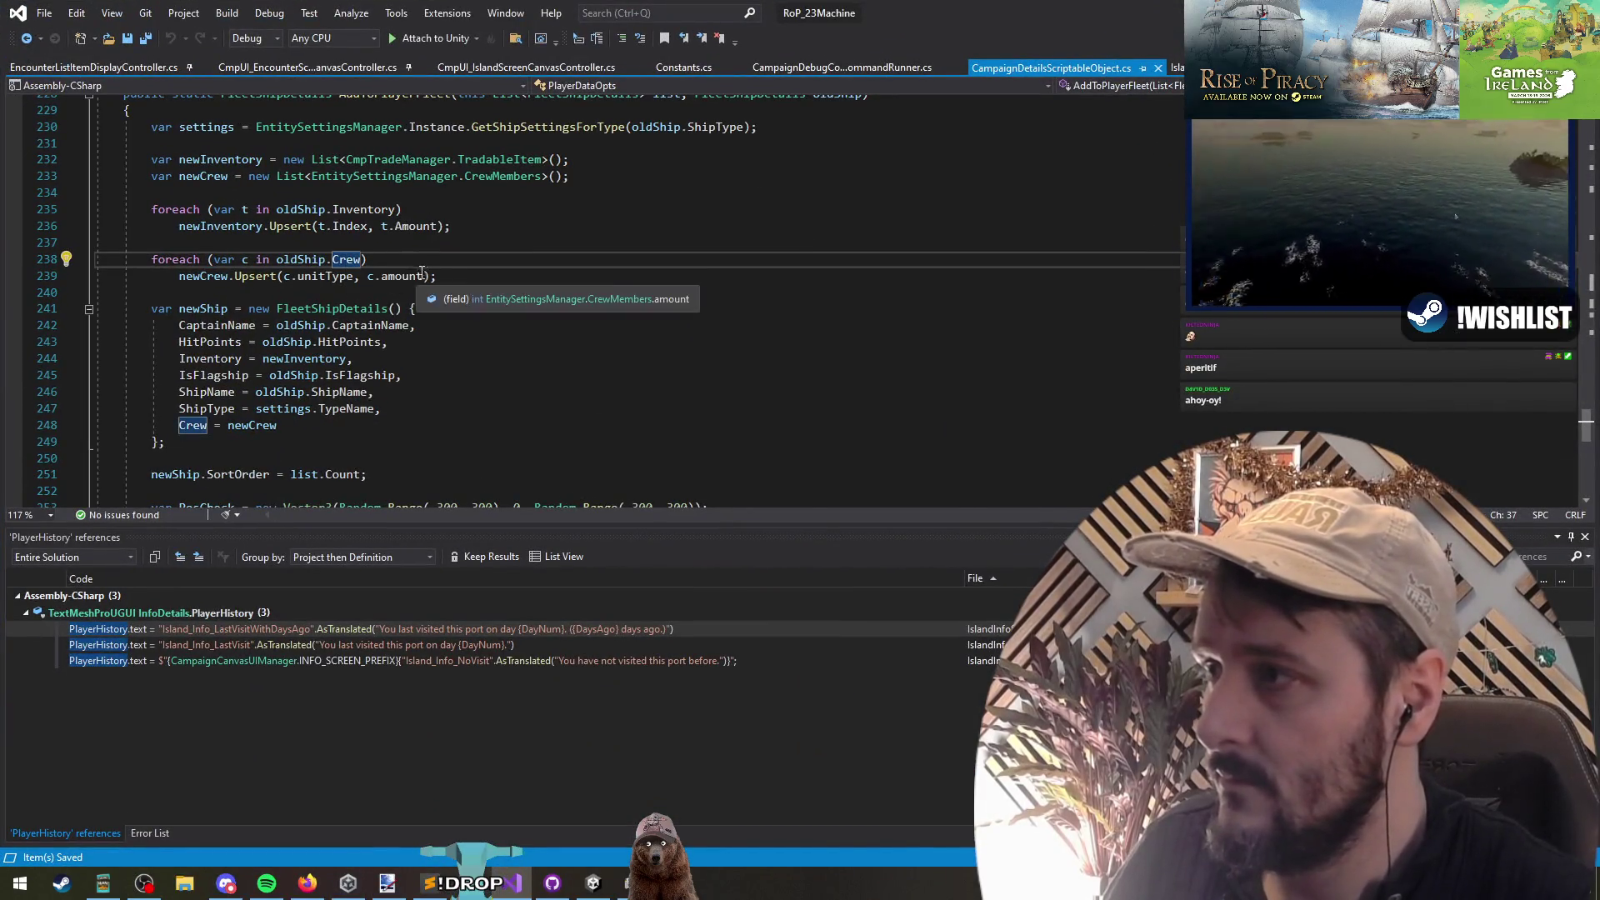
key(ctrl+minus)
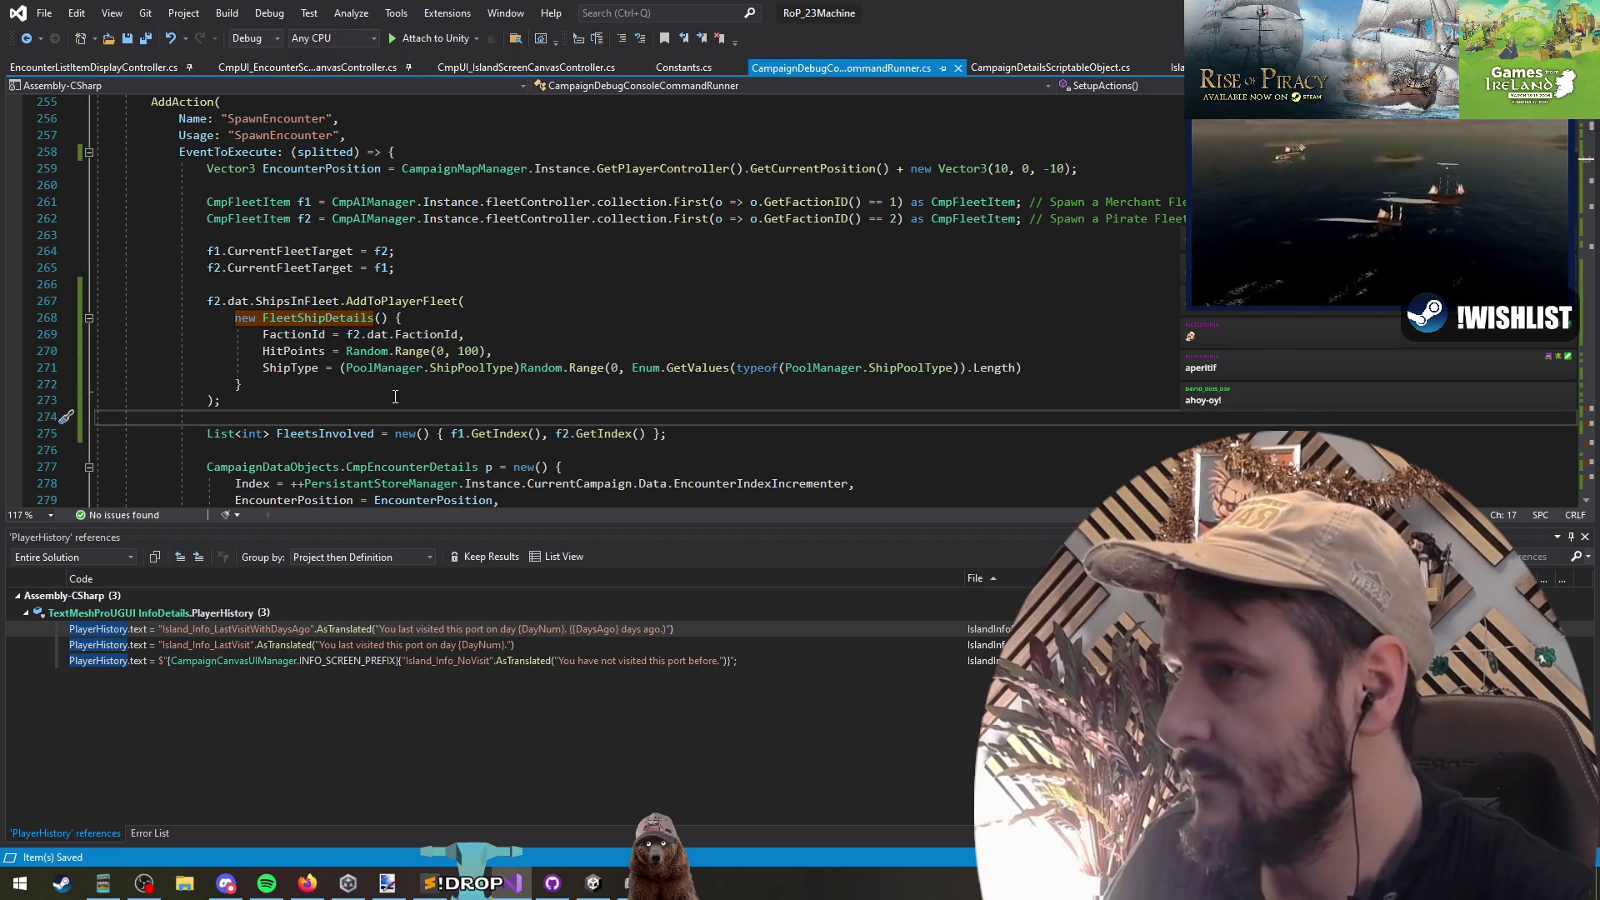
click(1062, 368)
text(,)
key(Return)
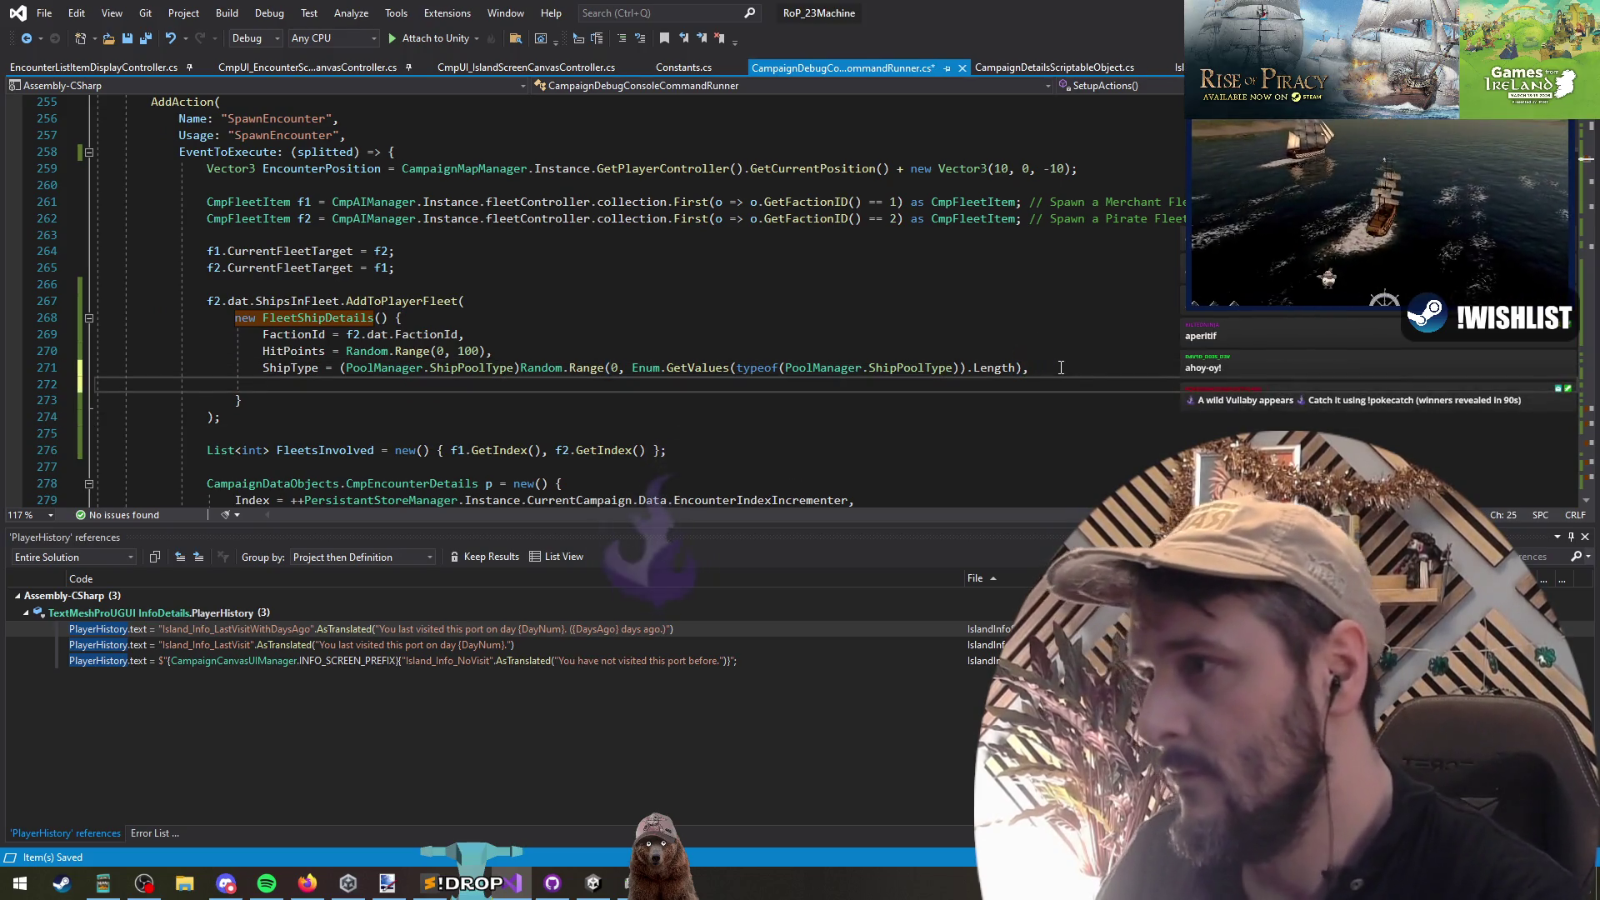
text(crew)
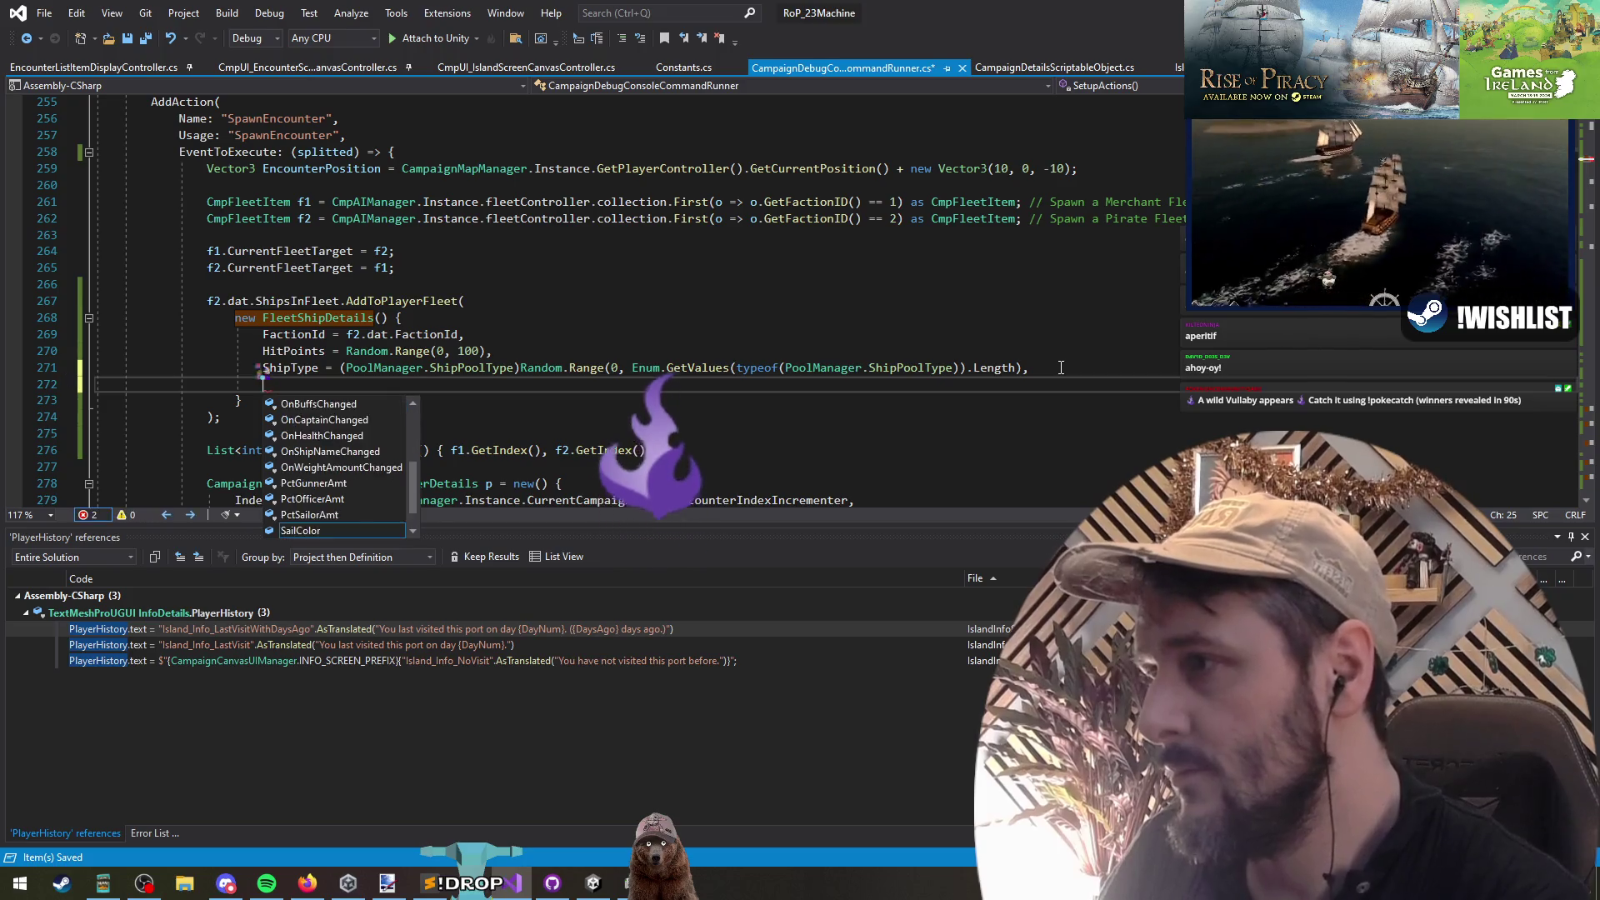
text( = Ship)
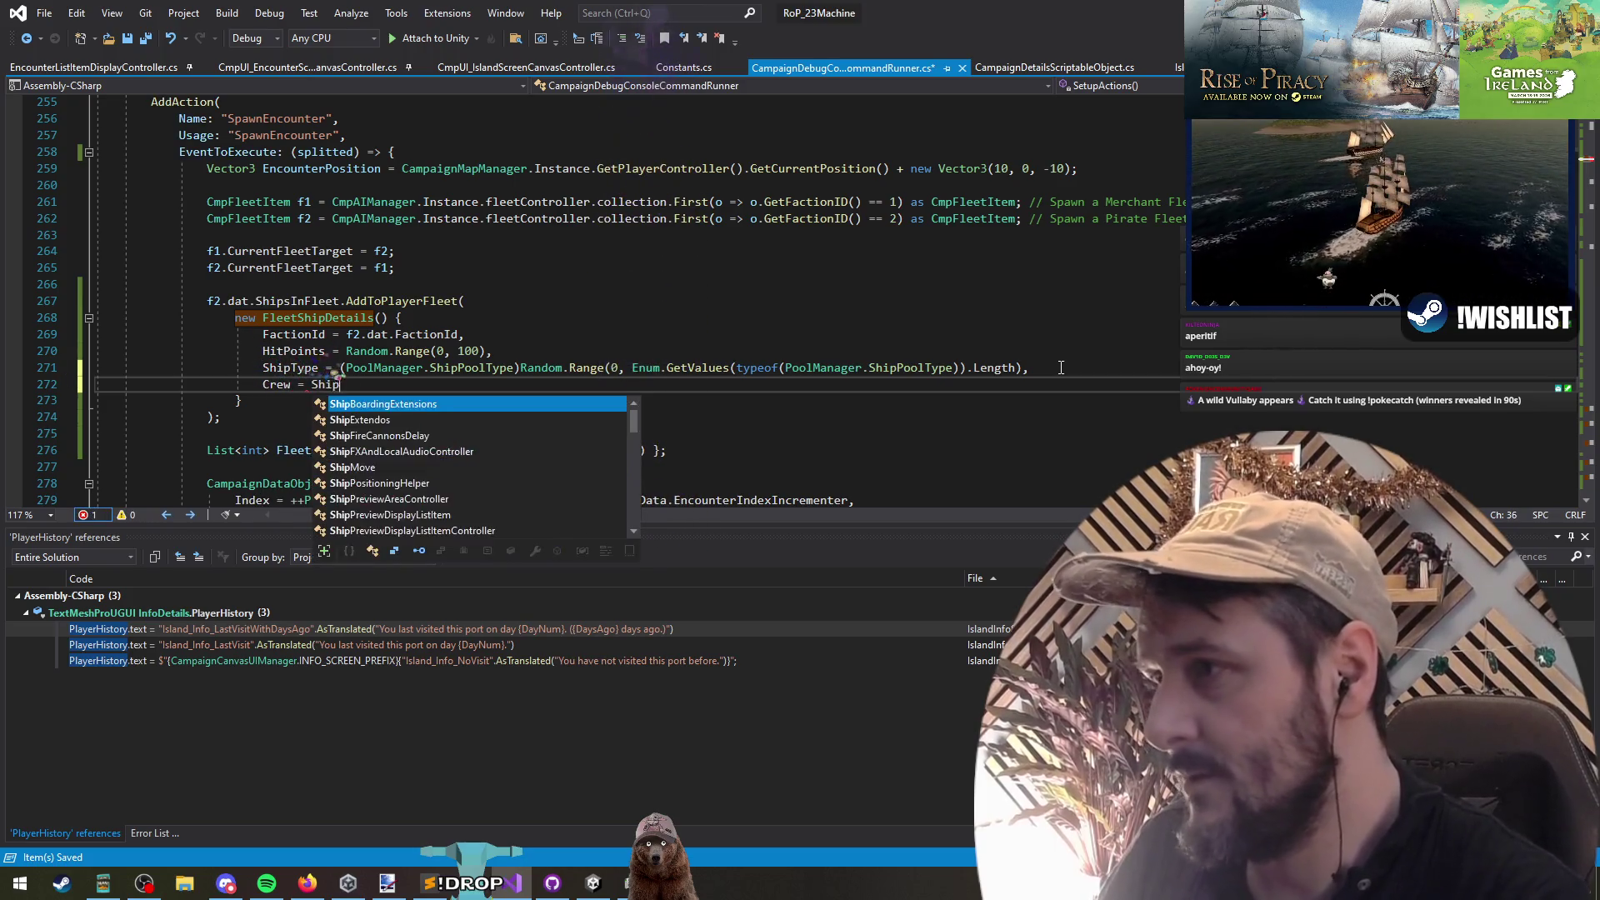
text(Sett.EmptyCrew,)
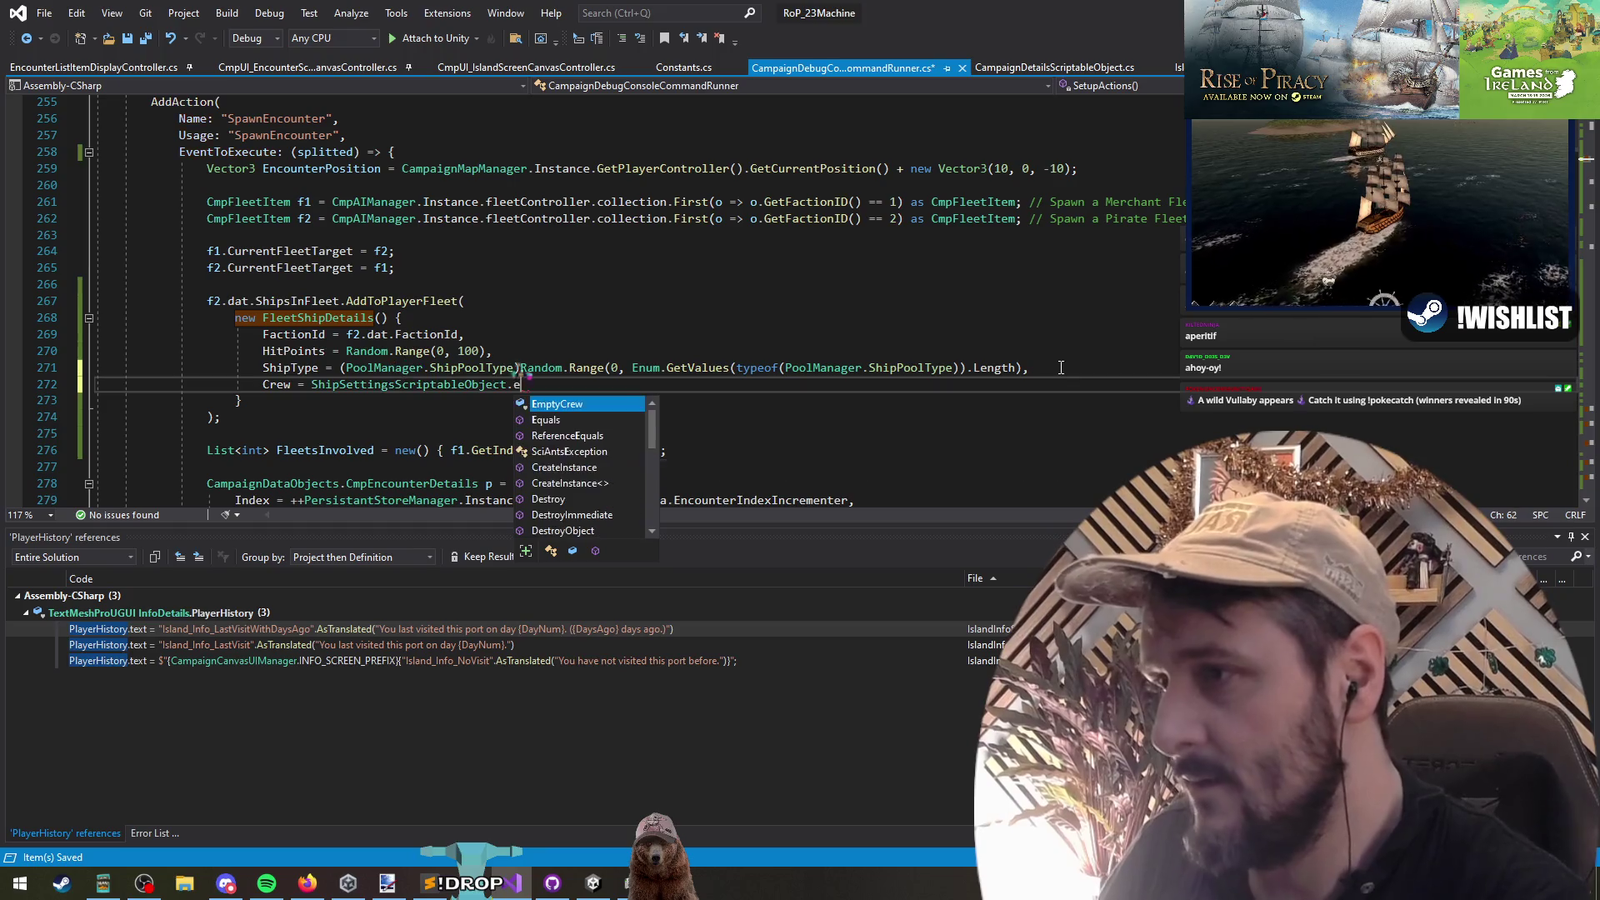
key(Return)
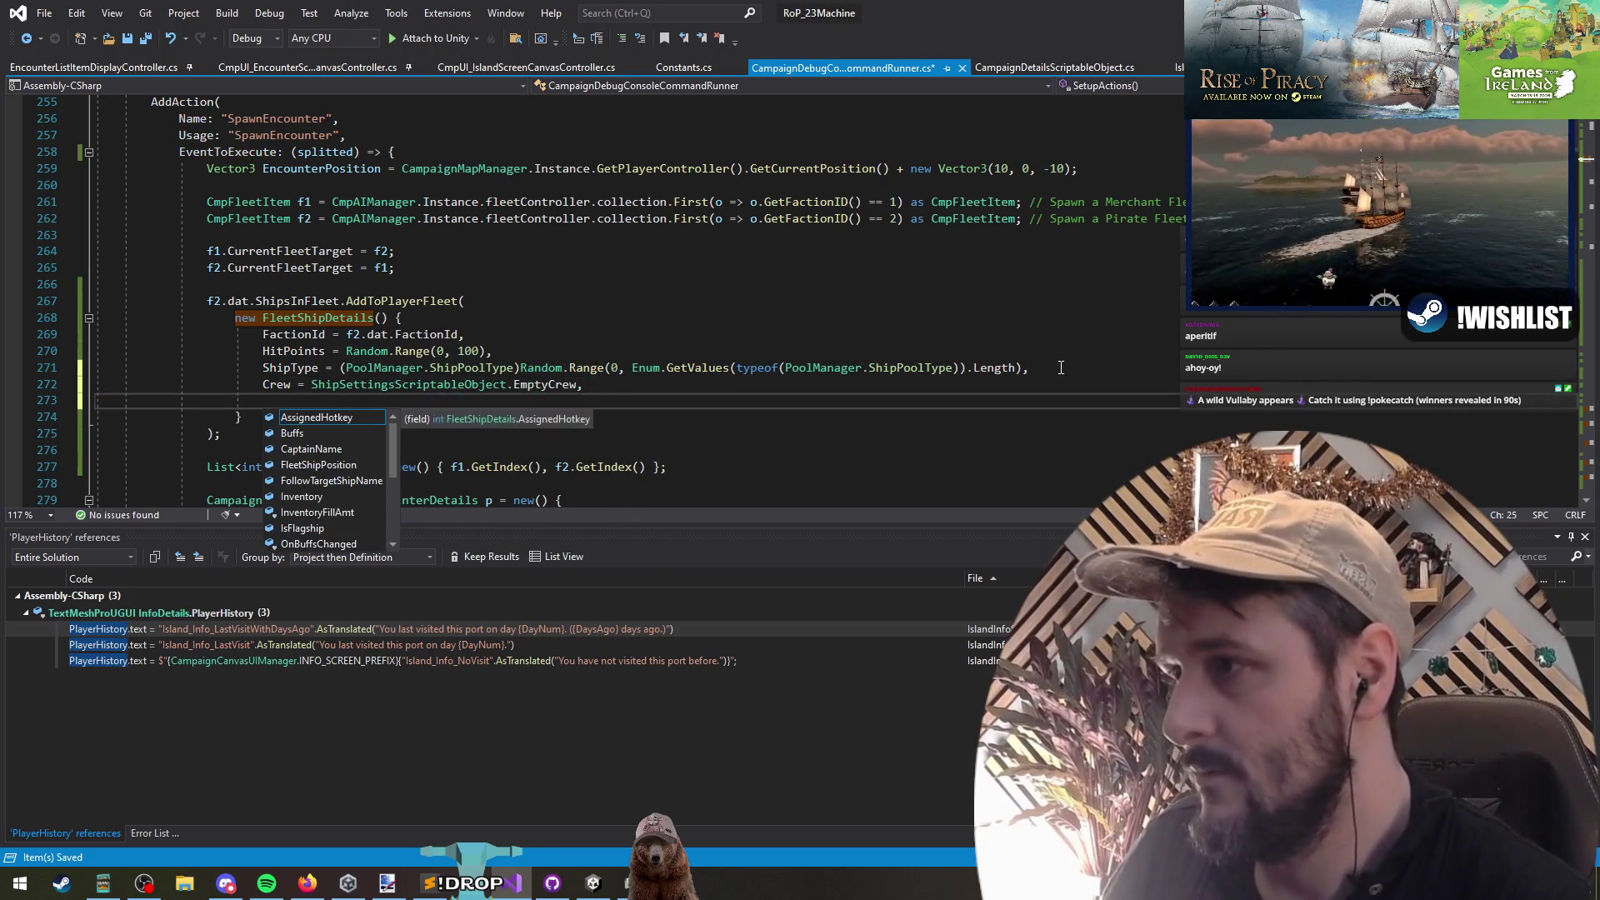
key(Escape)
key(ctrl+z)
key(ctrl+s)
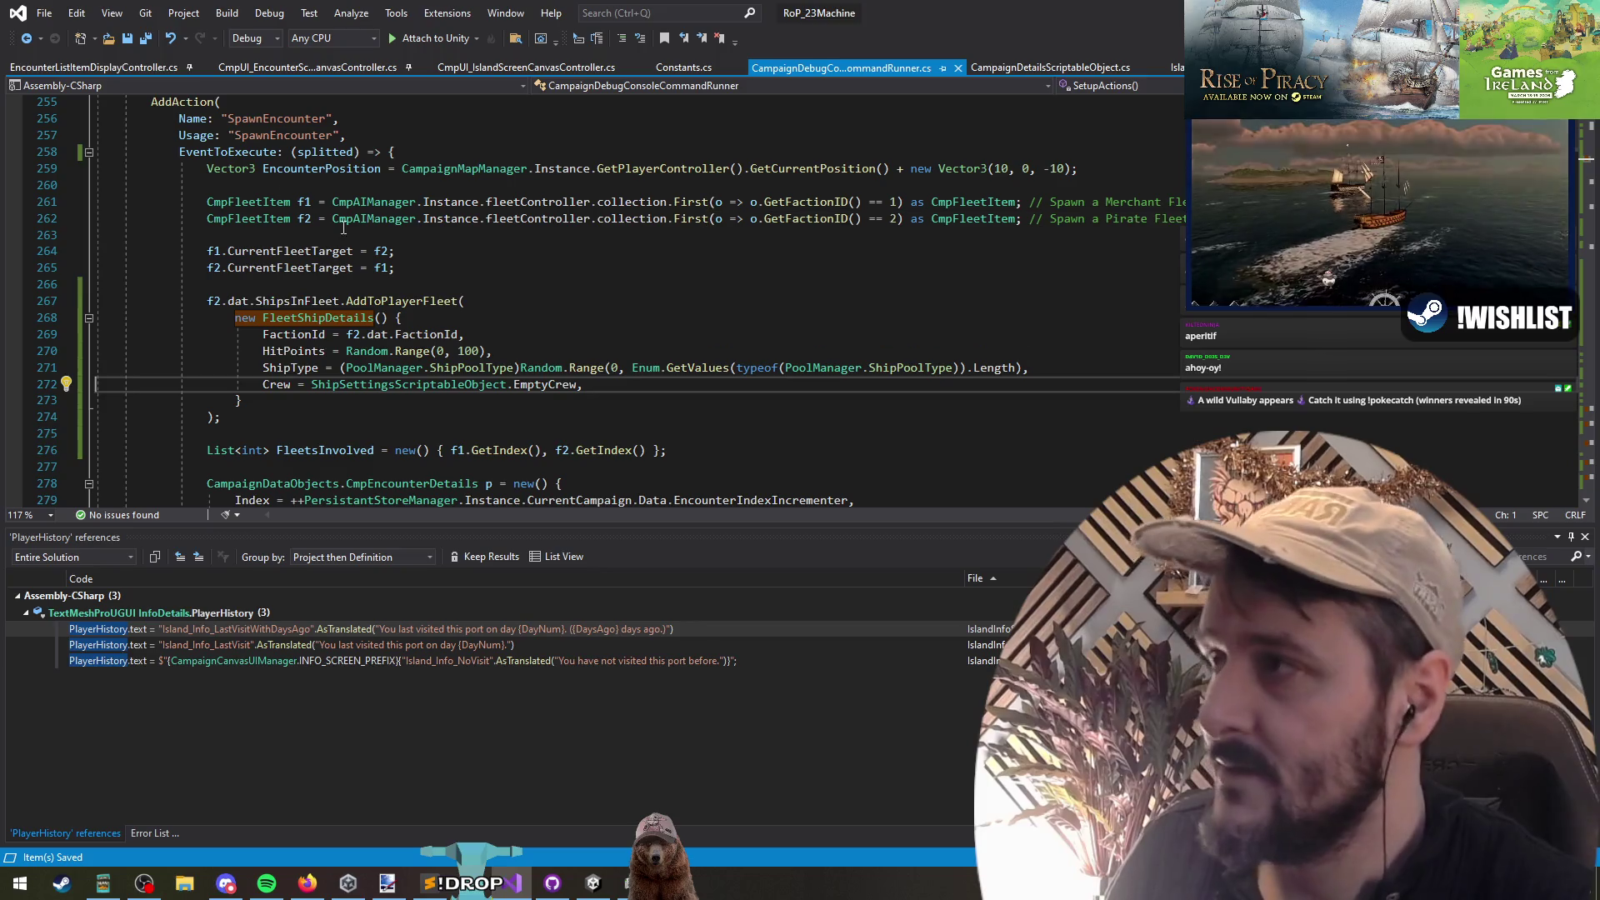
Step: Jump to AddToPlayerFleet's definition and select oldShip in its crew loop
click(398, 301)
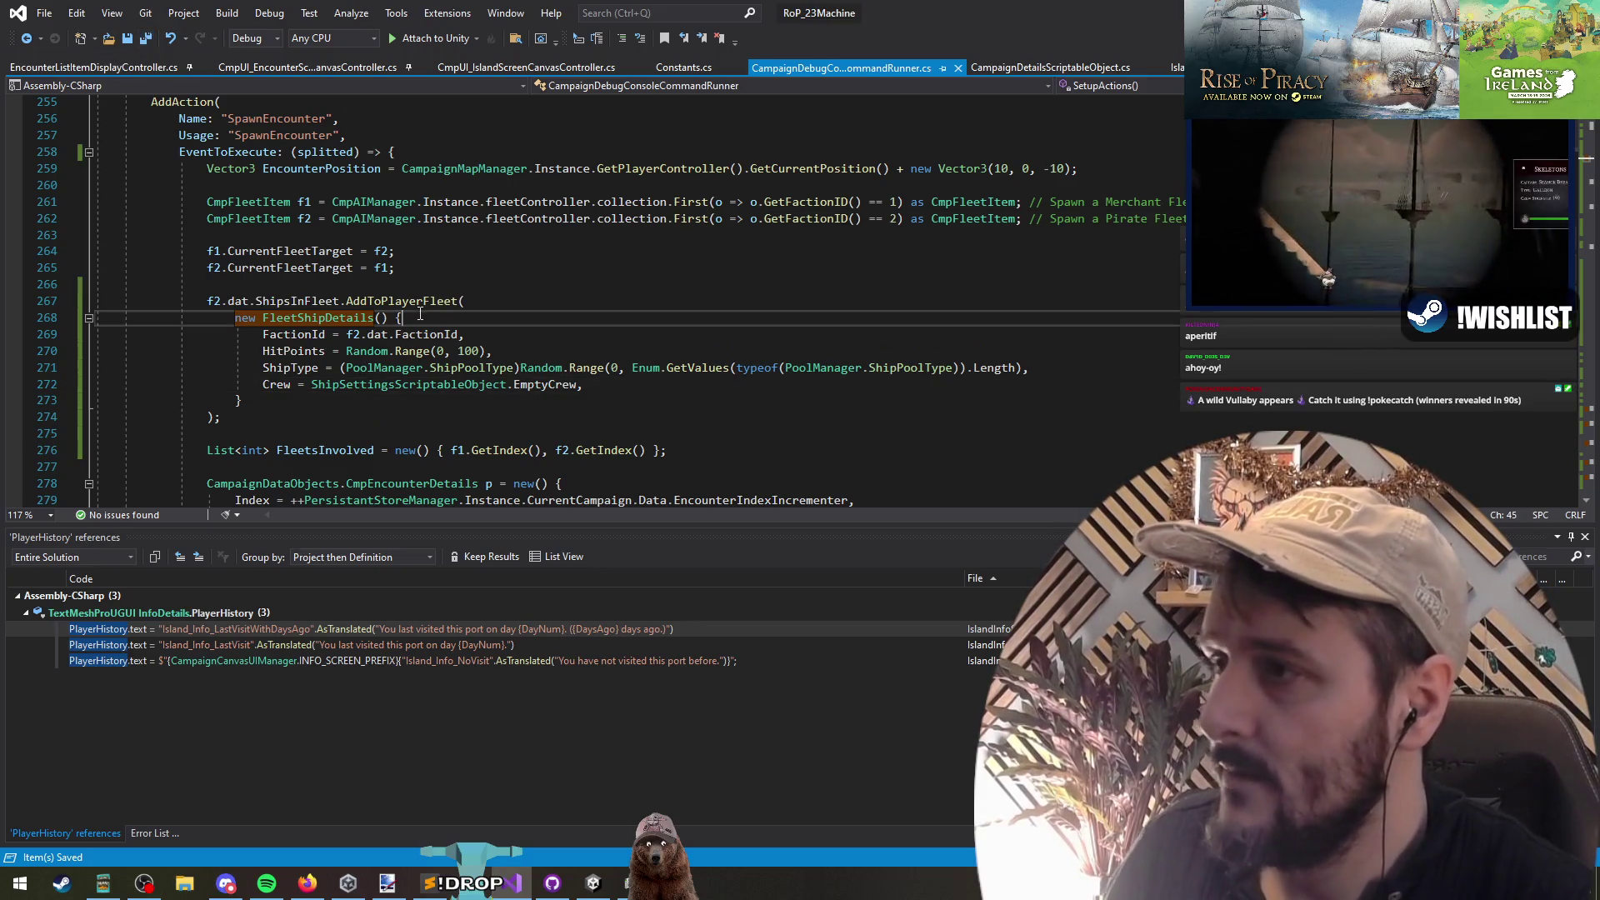
key(F12)
scroll(346, 400, down, 2)
double_click(302, 366)
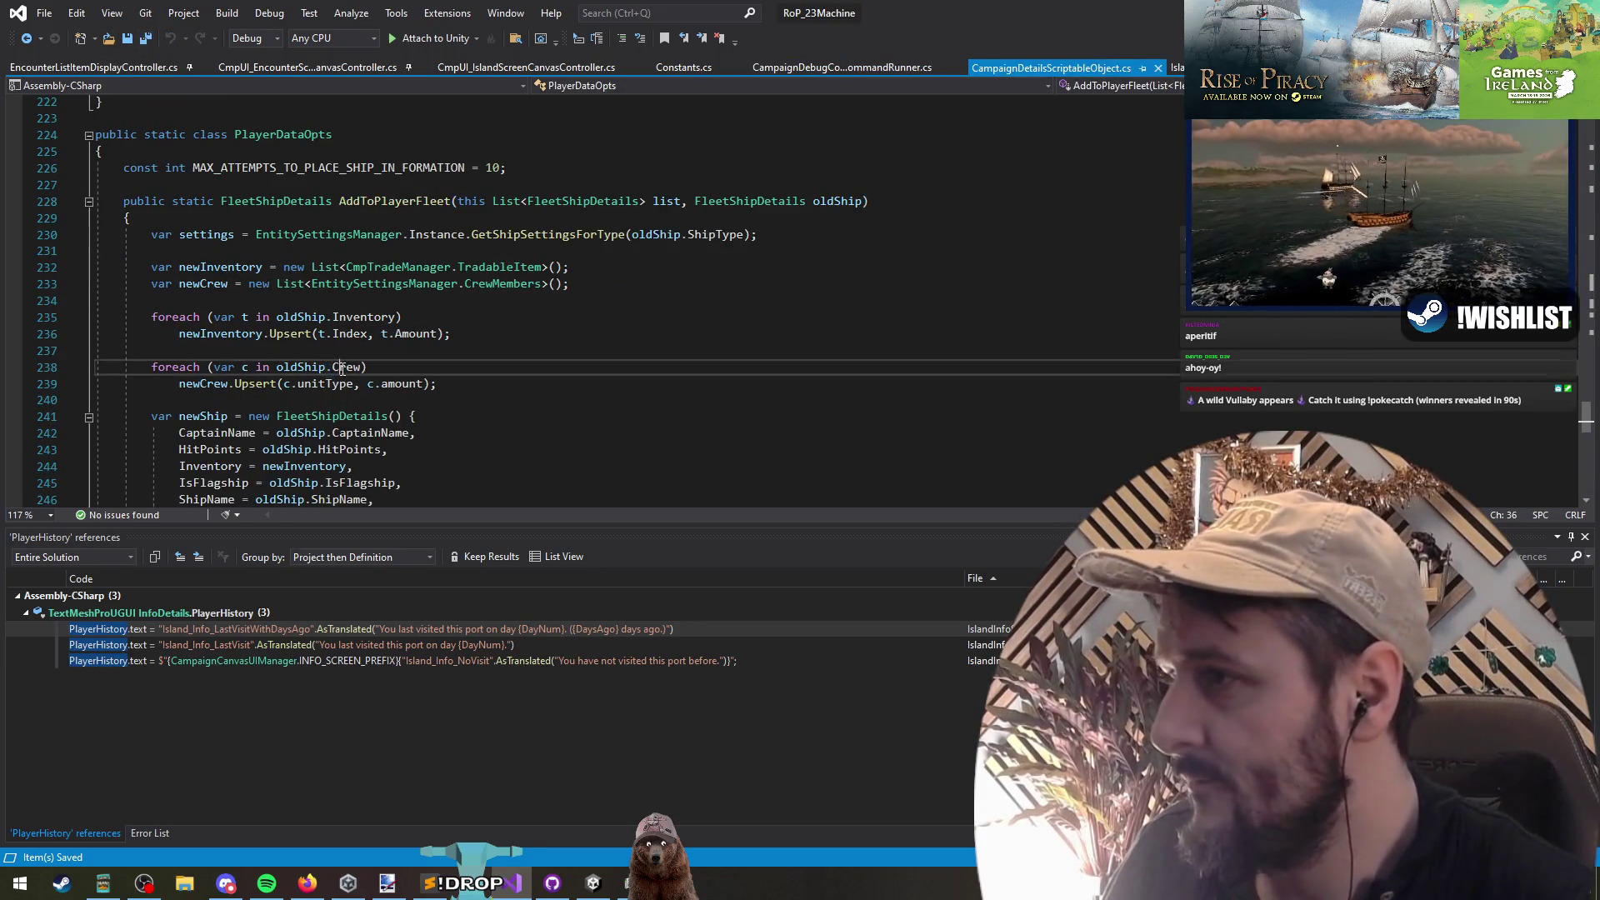
Step: Inspect oldShip's Crew usage in the crew loop and save all open files
double_click(349, 368)
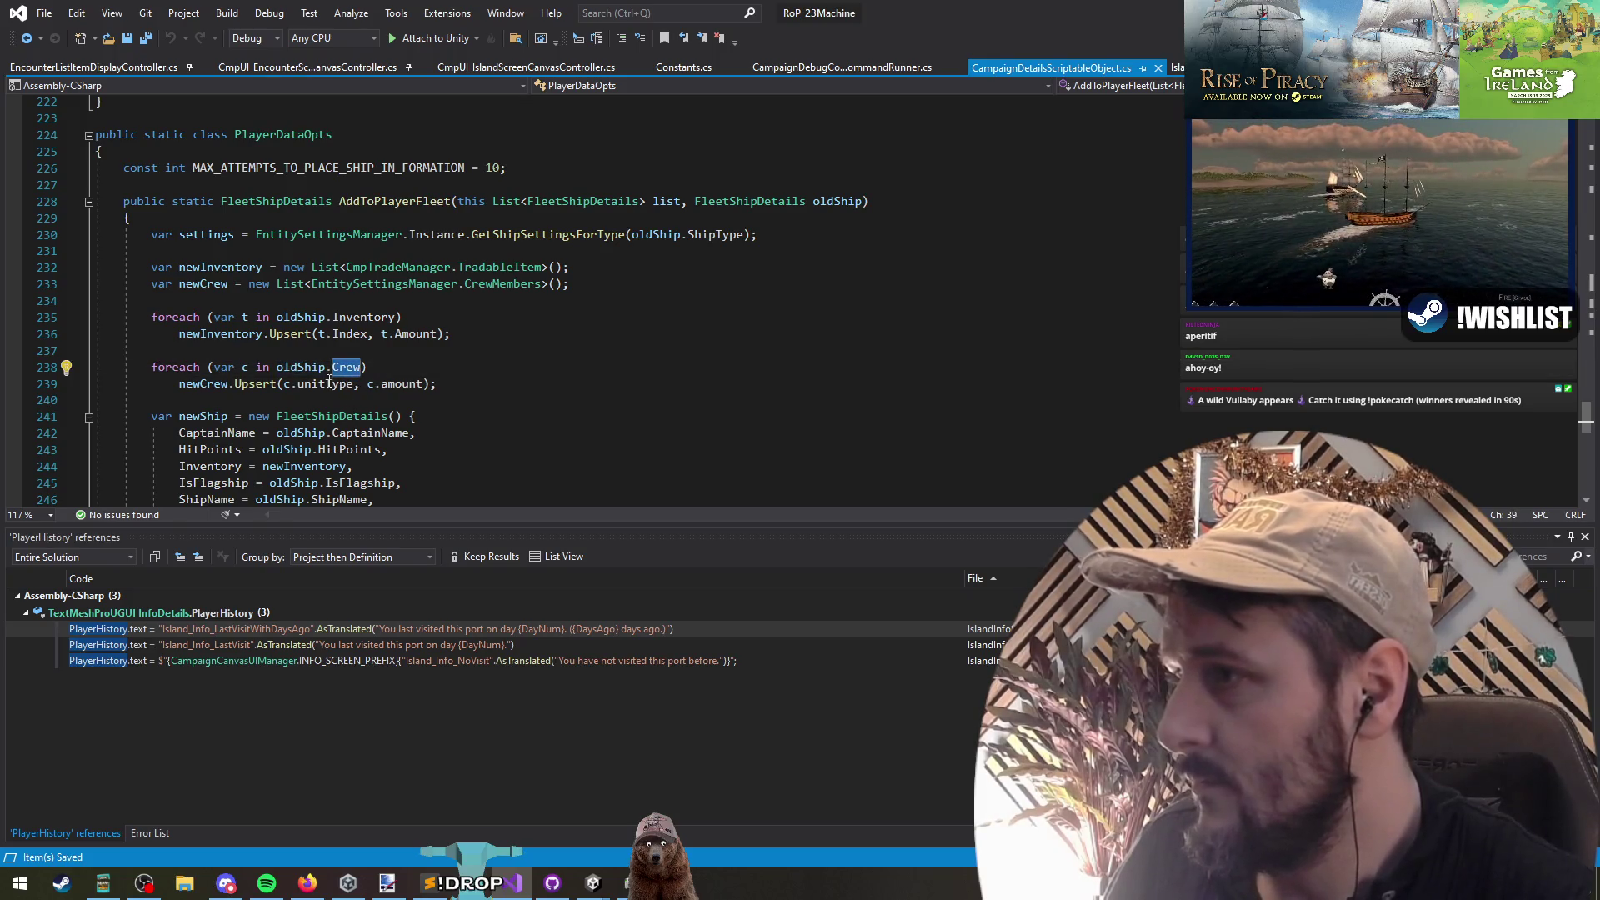
click(248, 368)
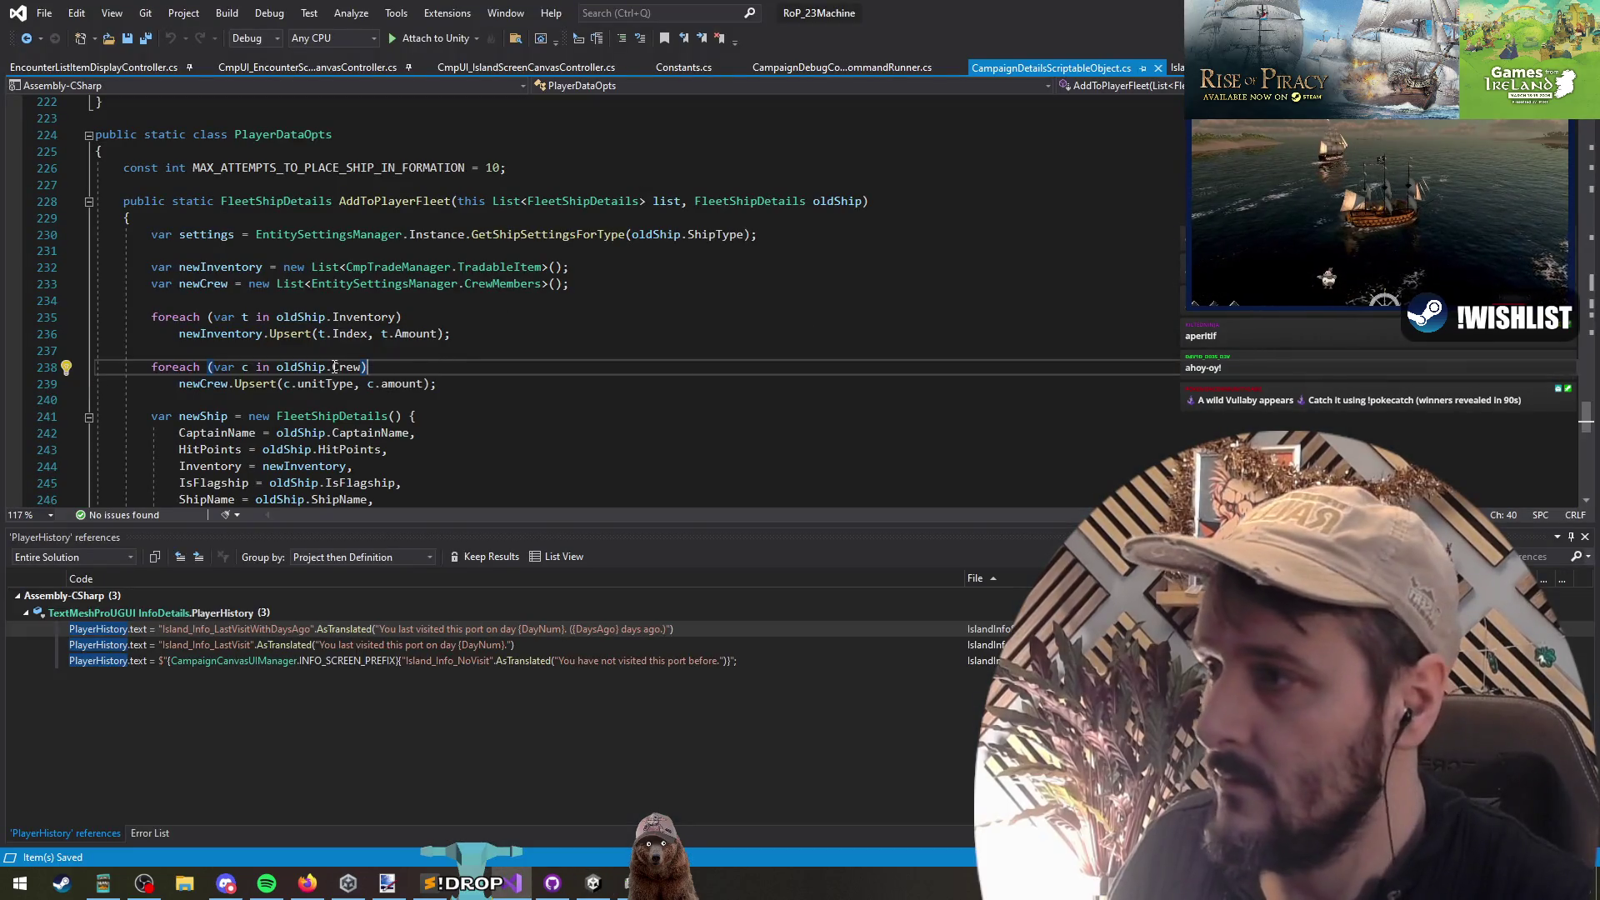
click(297, 367)
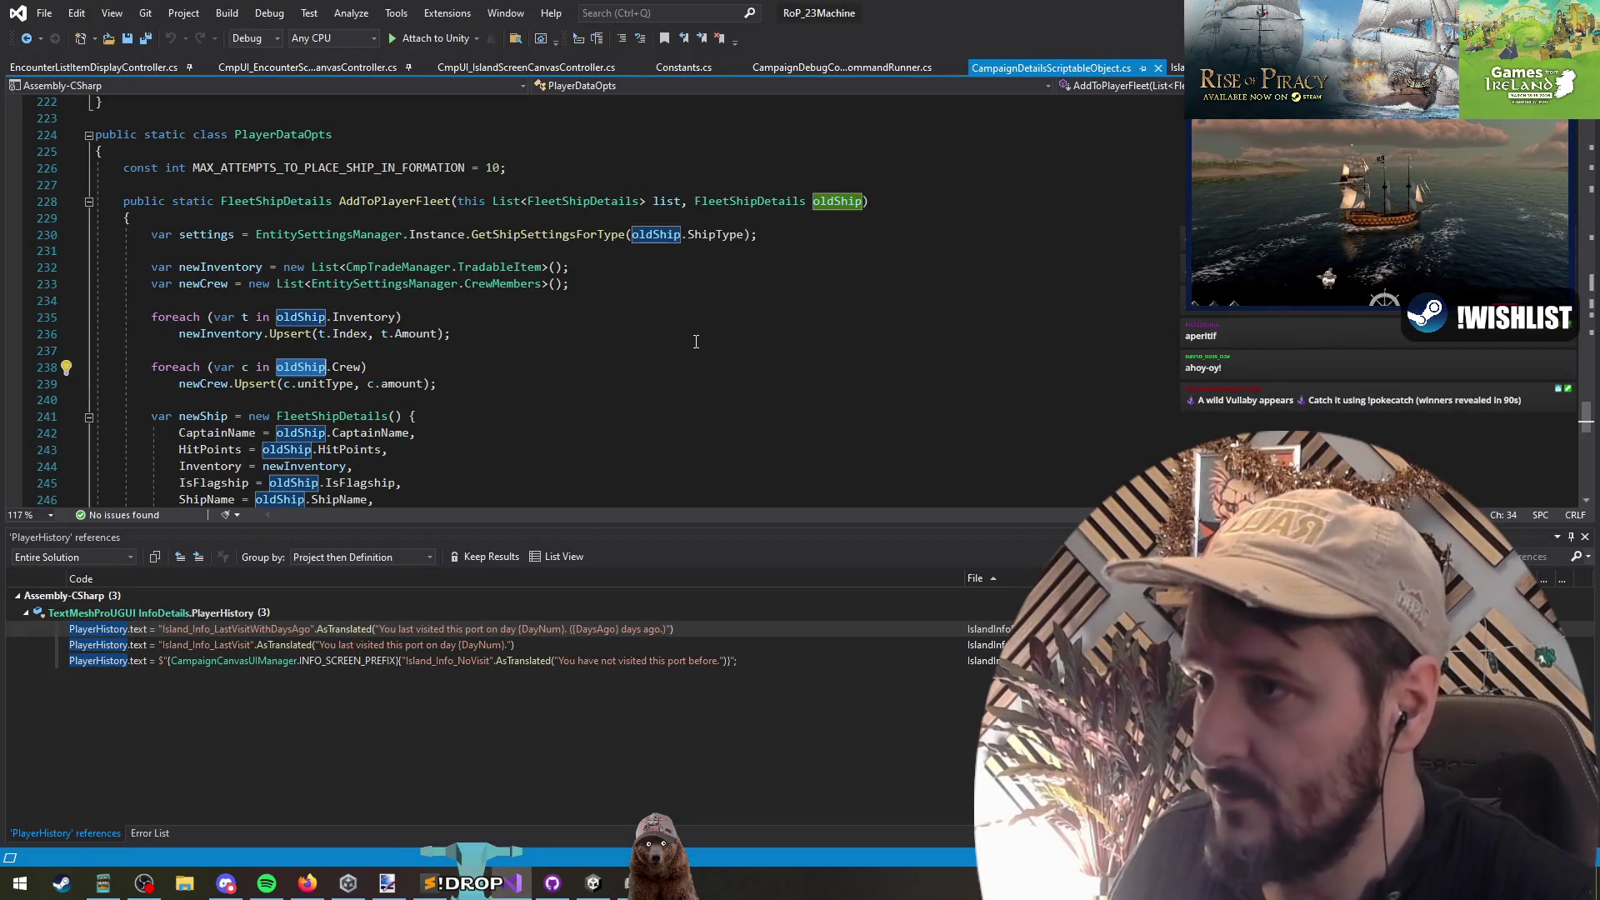
click(225, 367)
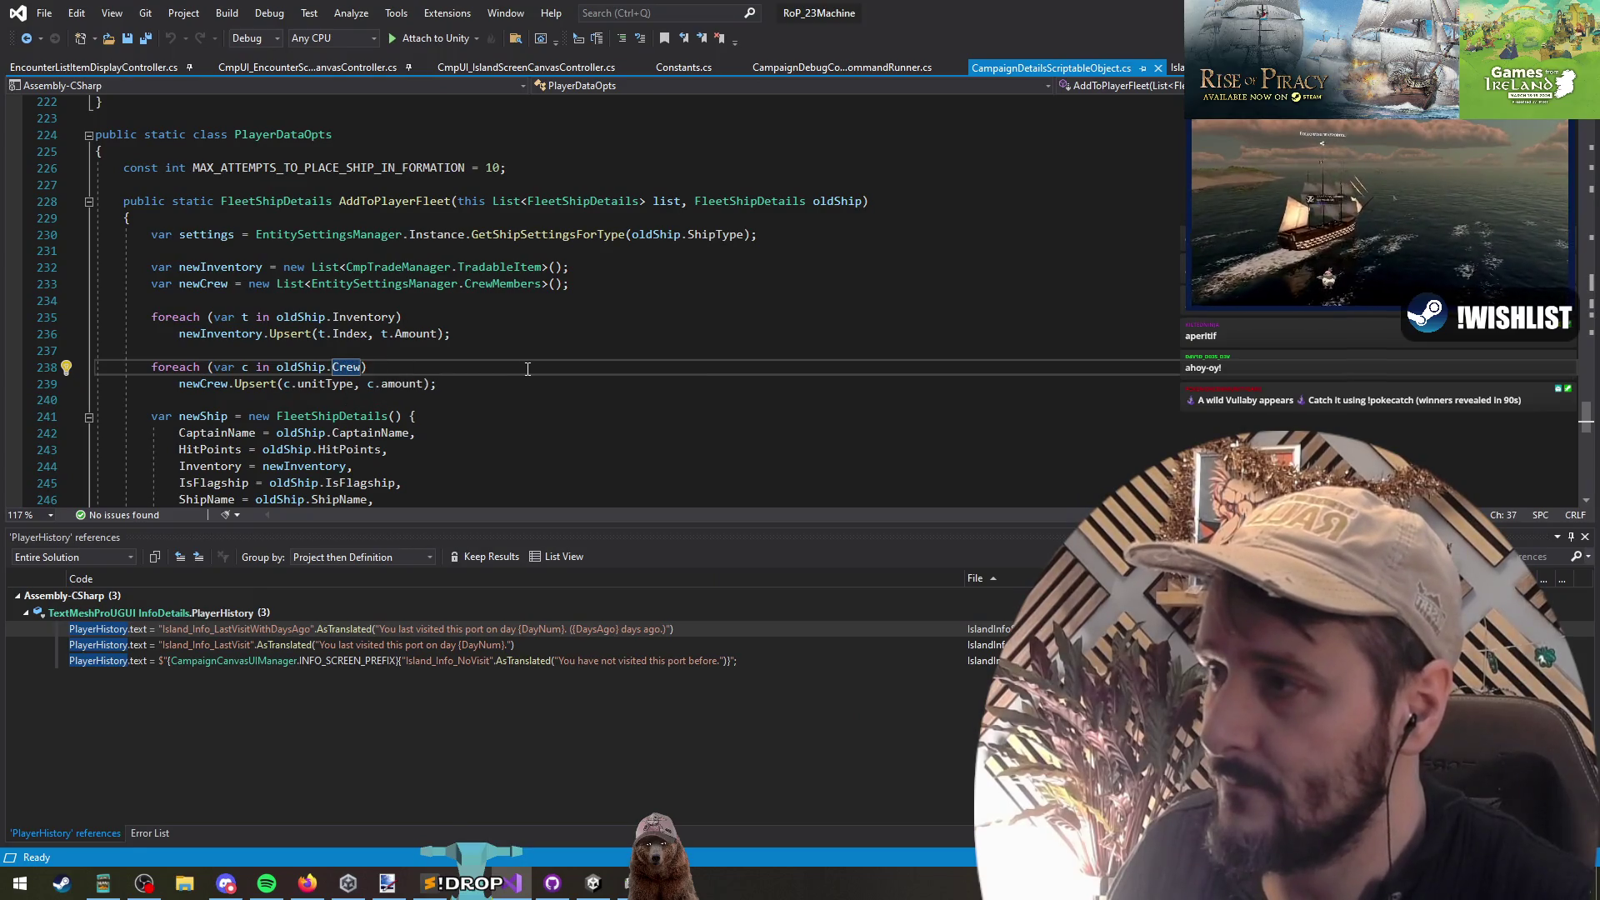
key(ctrl+minus)
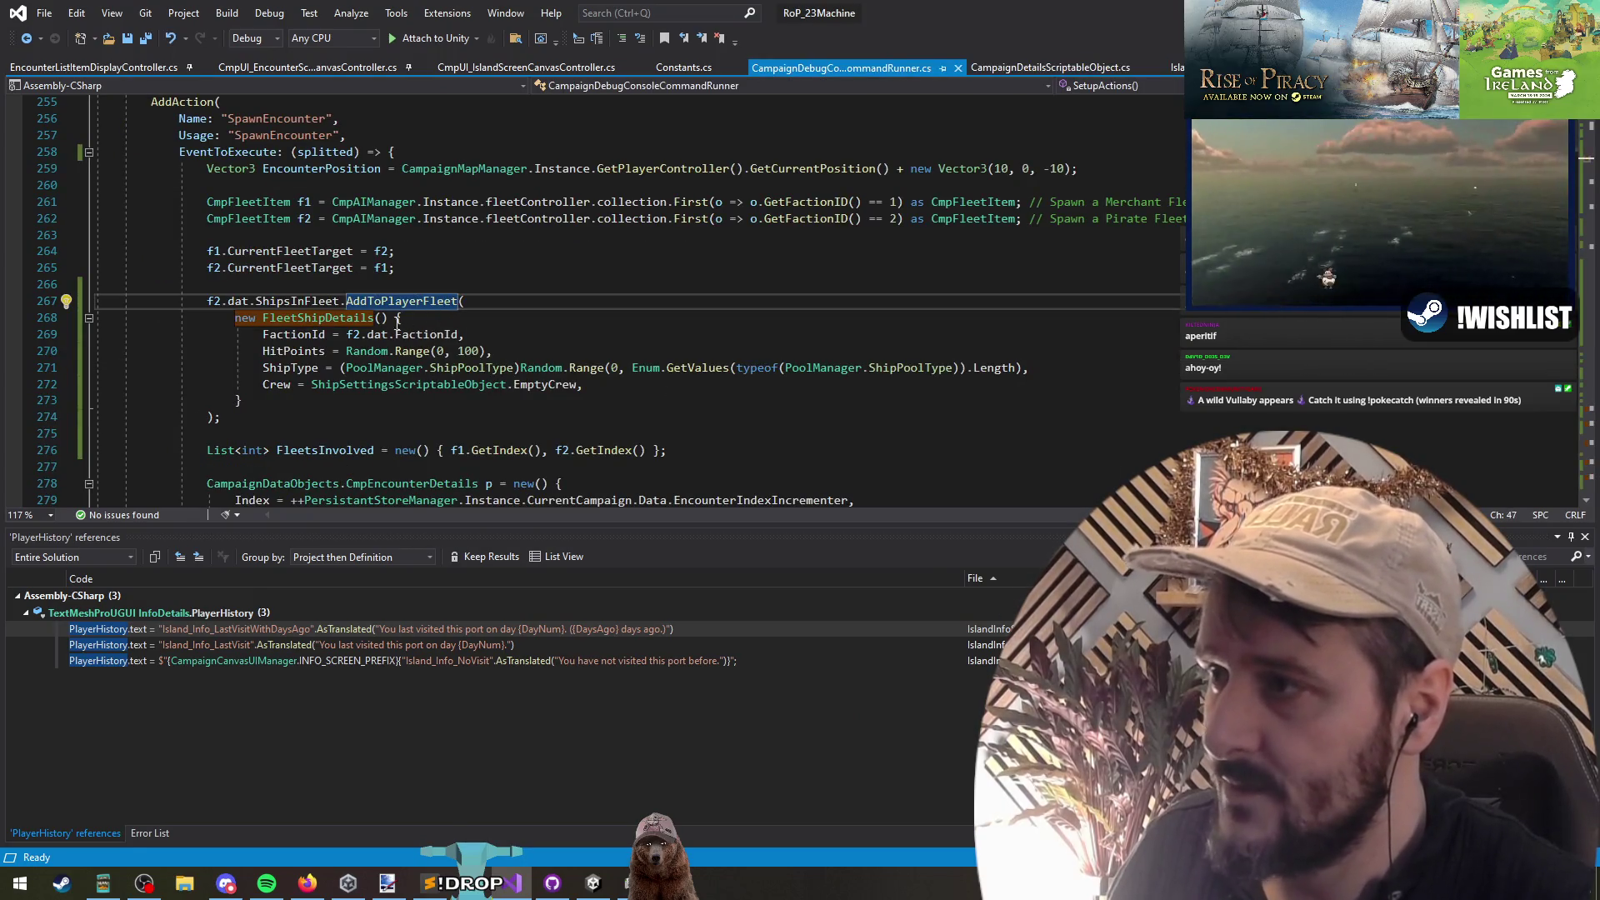
click(696, 388)
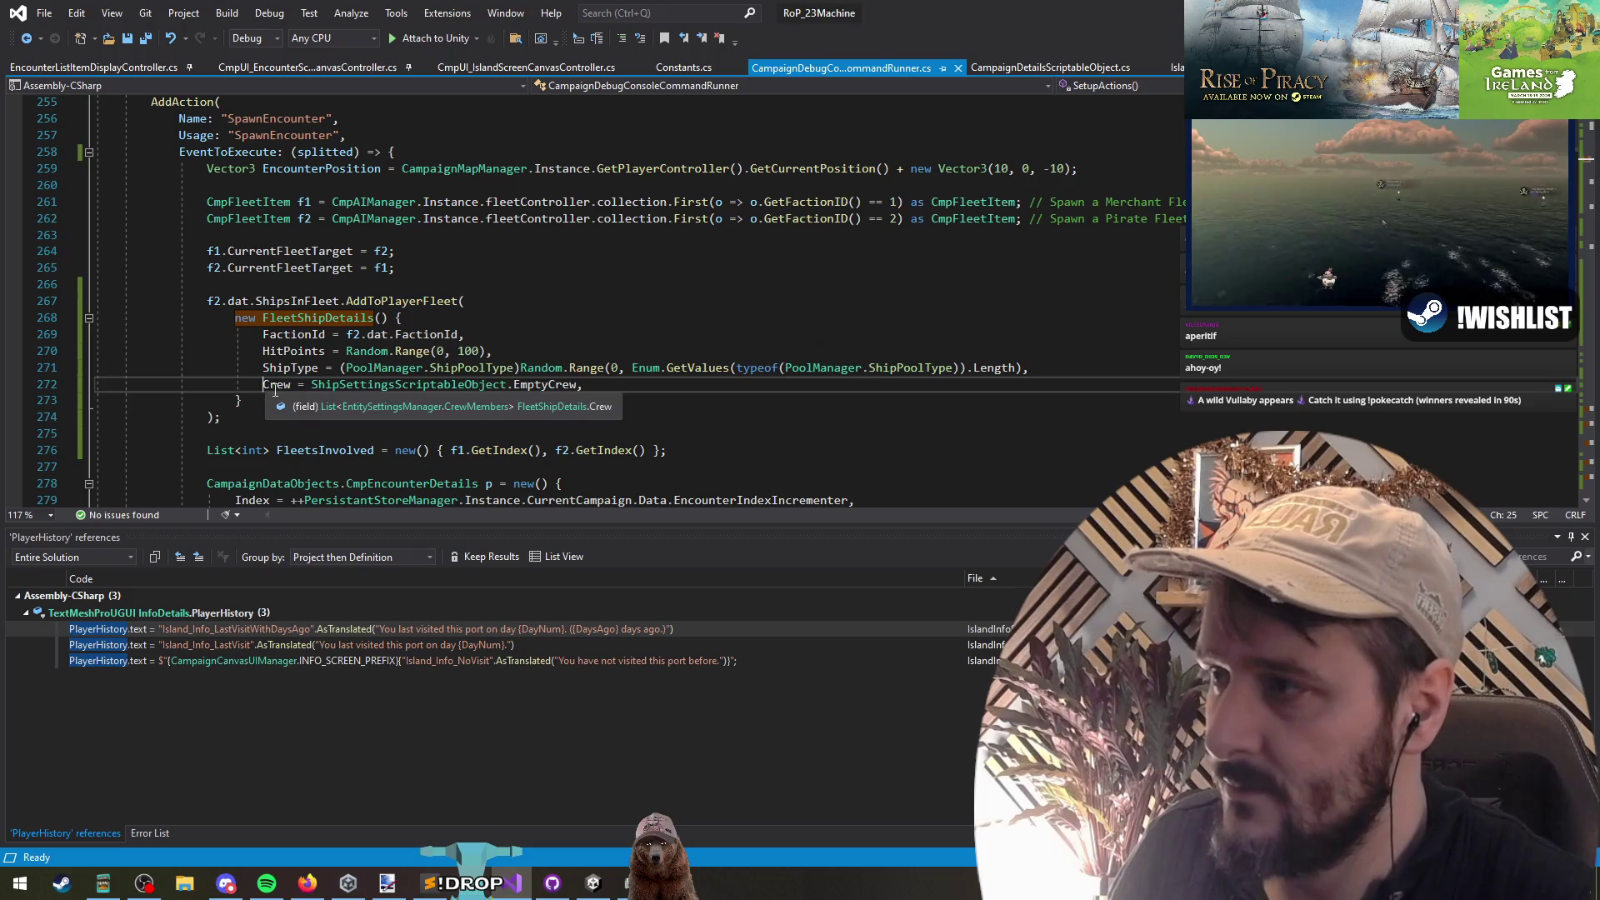
click(145, 38)
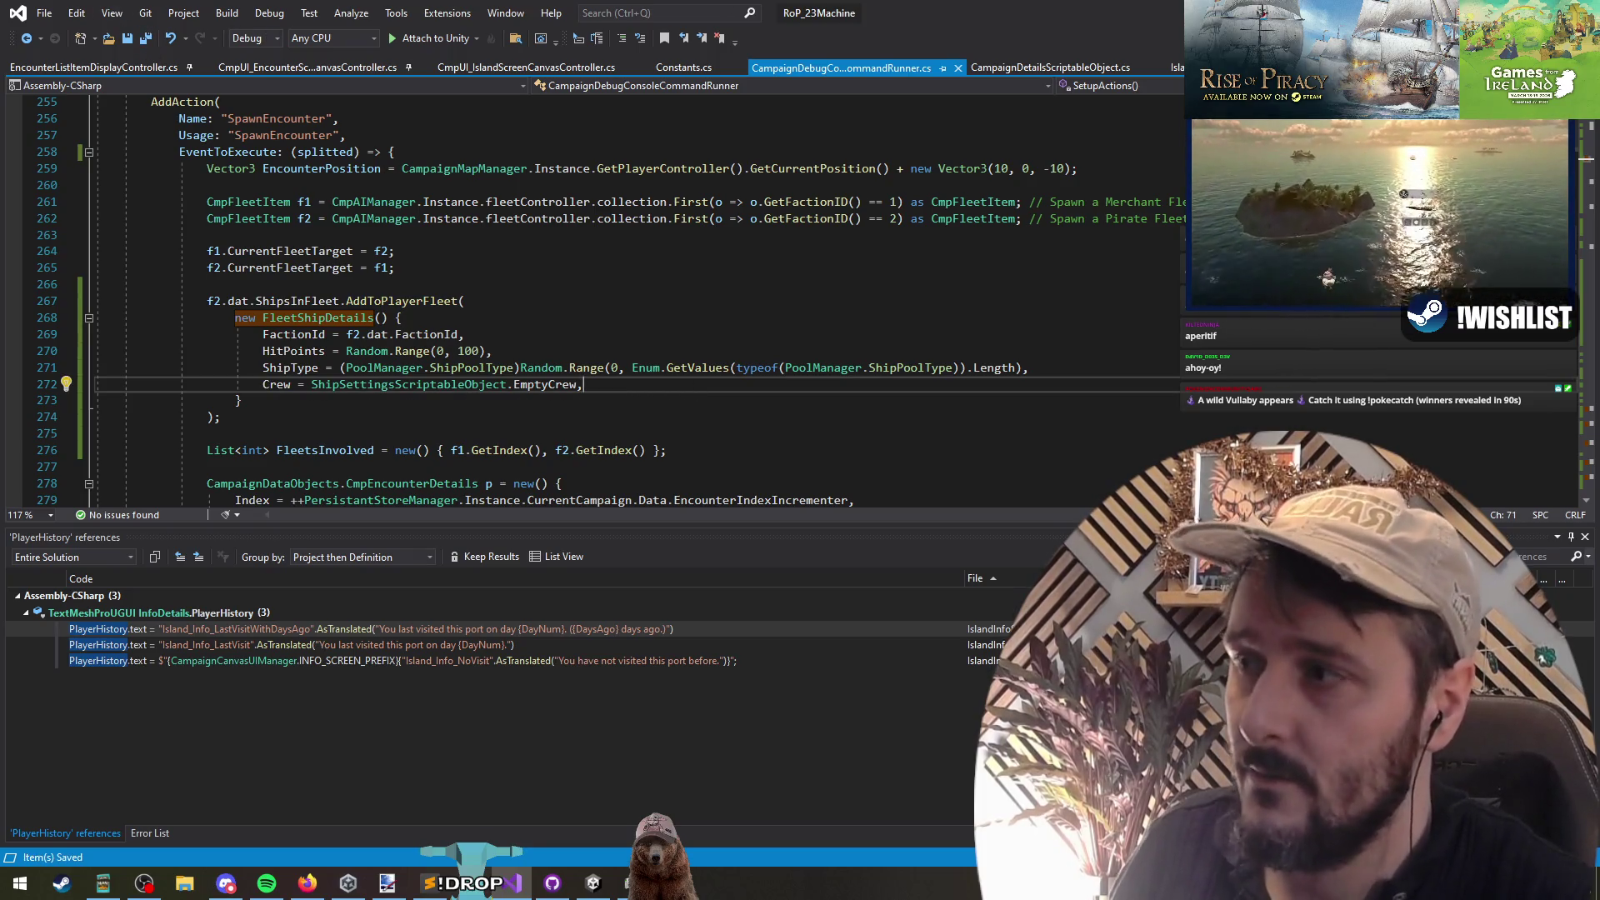
key(ctrl+minus)
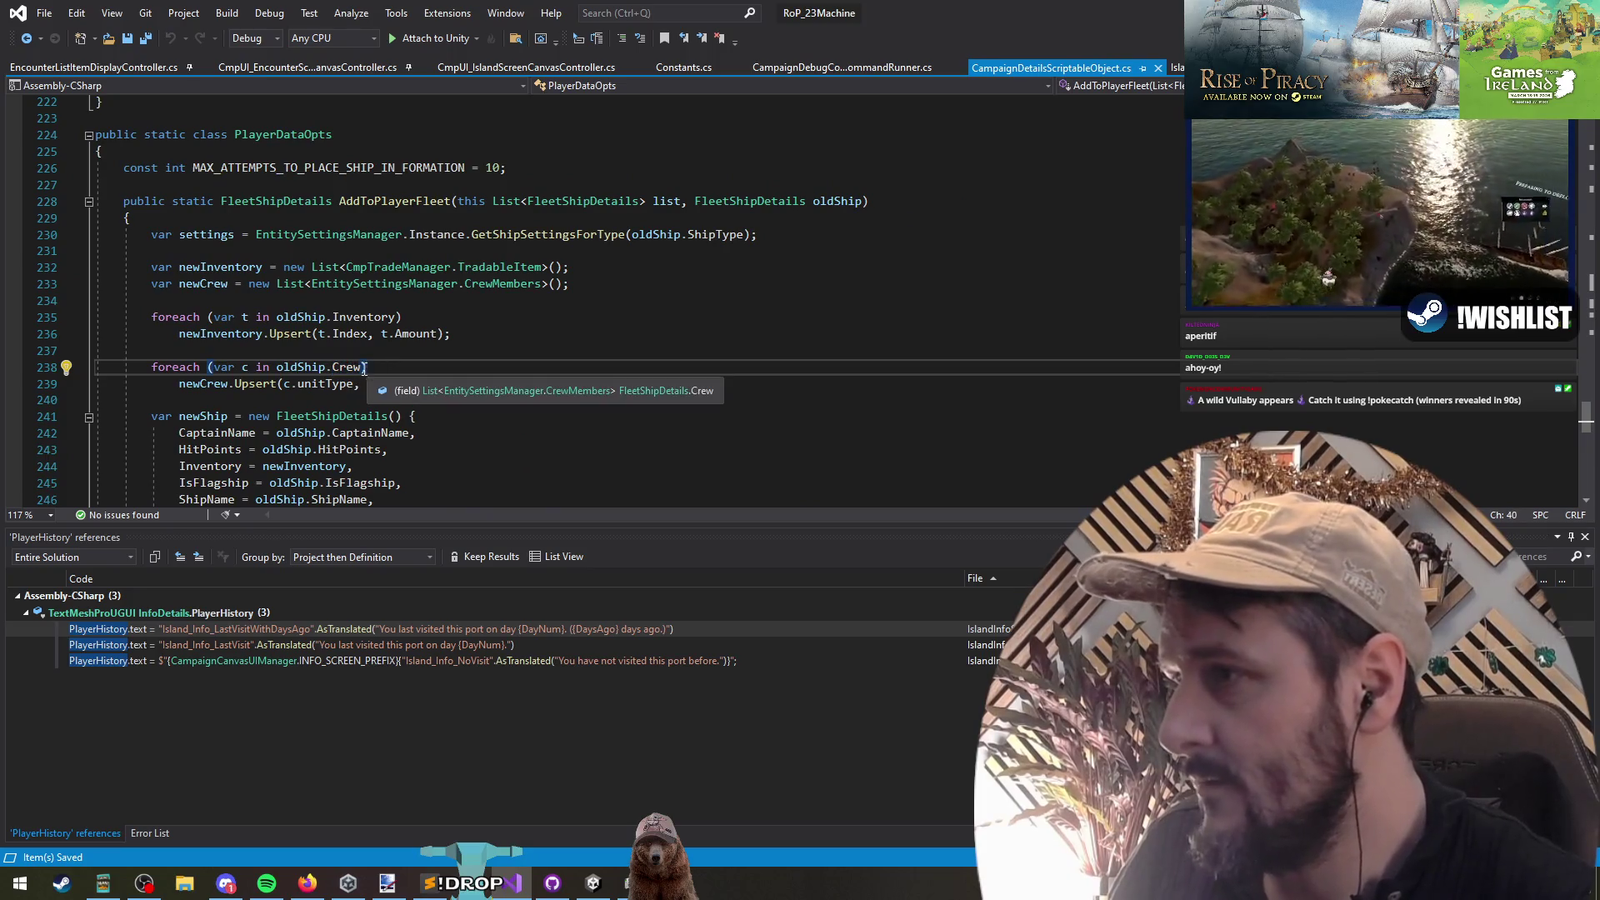
Step: Write an if (oldShip.Crew == null) check above the crew foreach loop
key(Up)
text(oldShip.Crew)
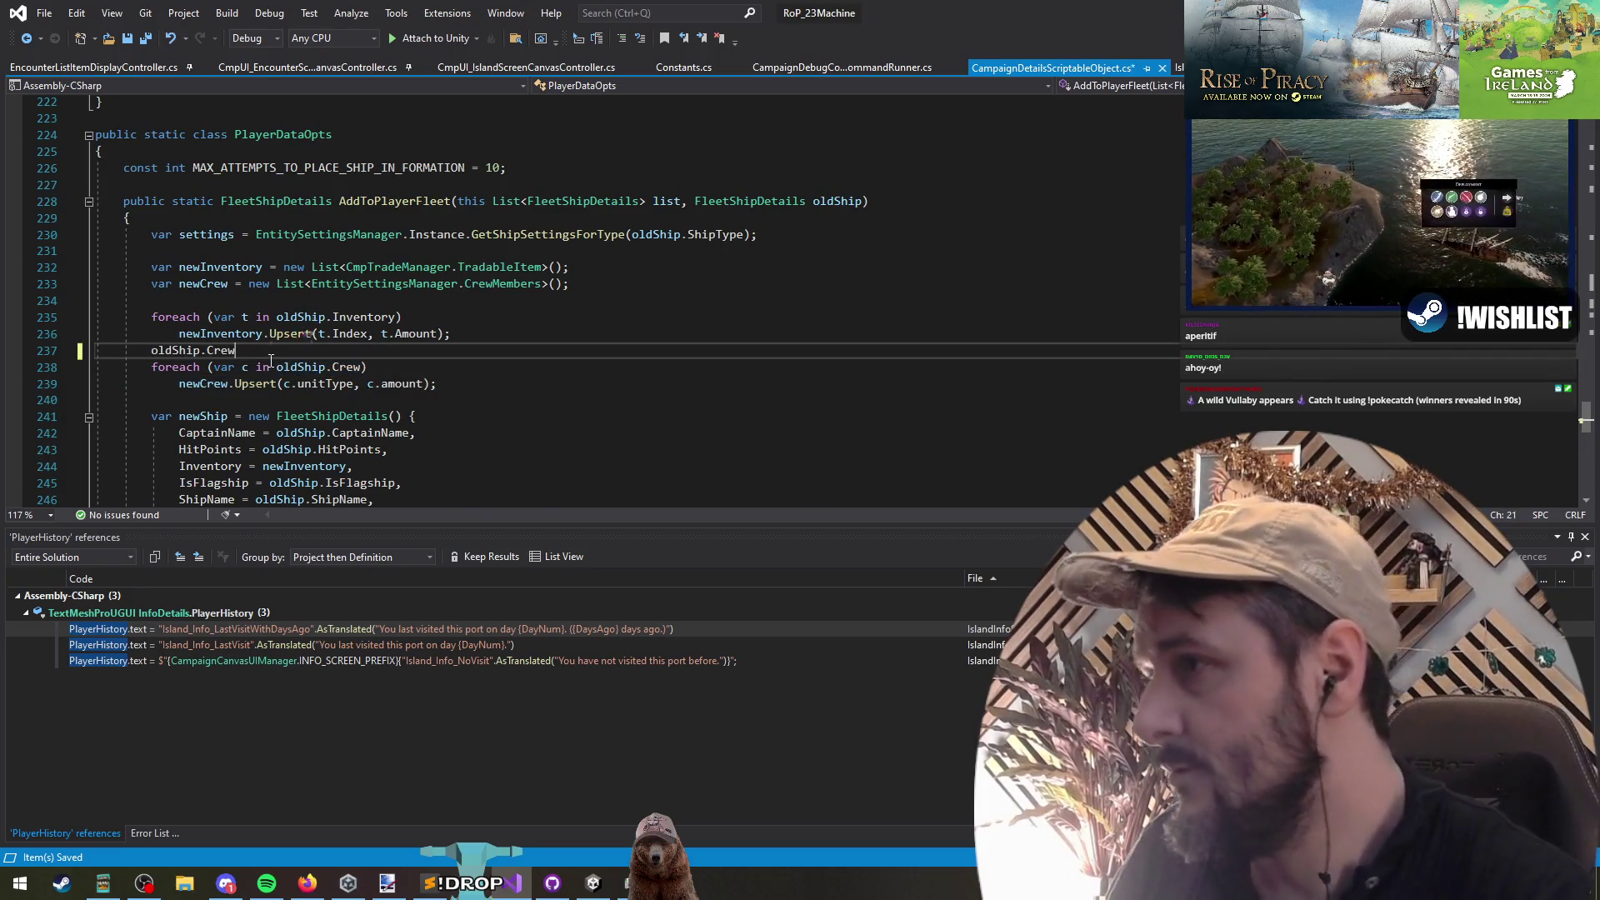
text(if()
key(End)
text())
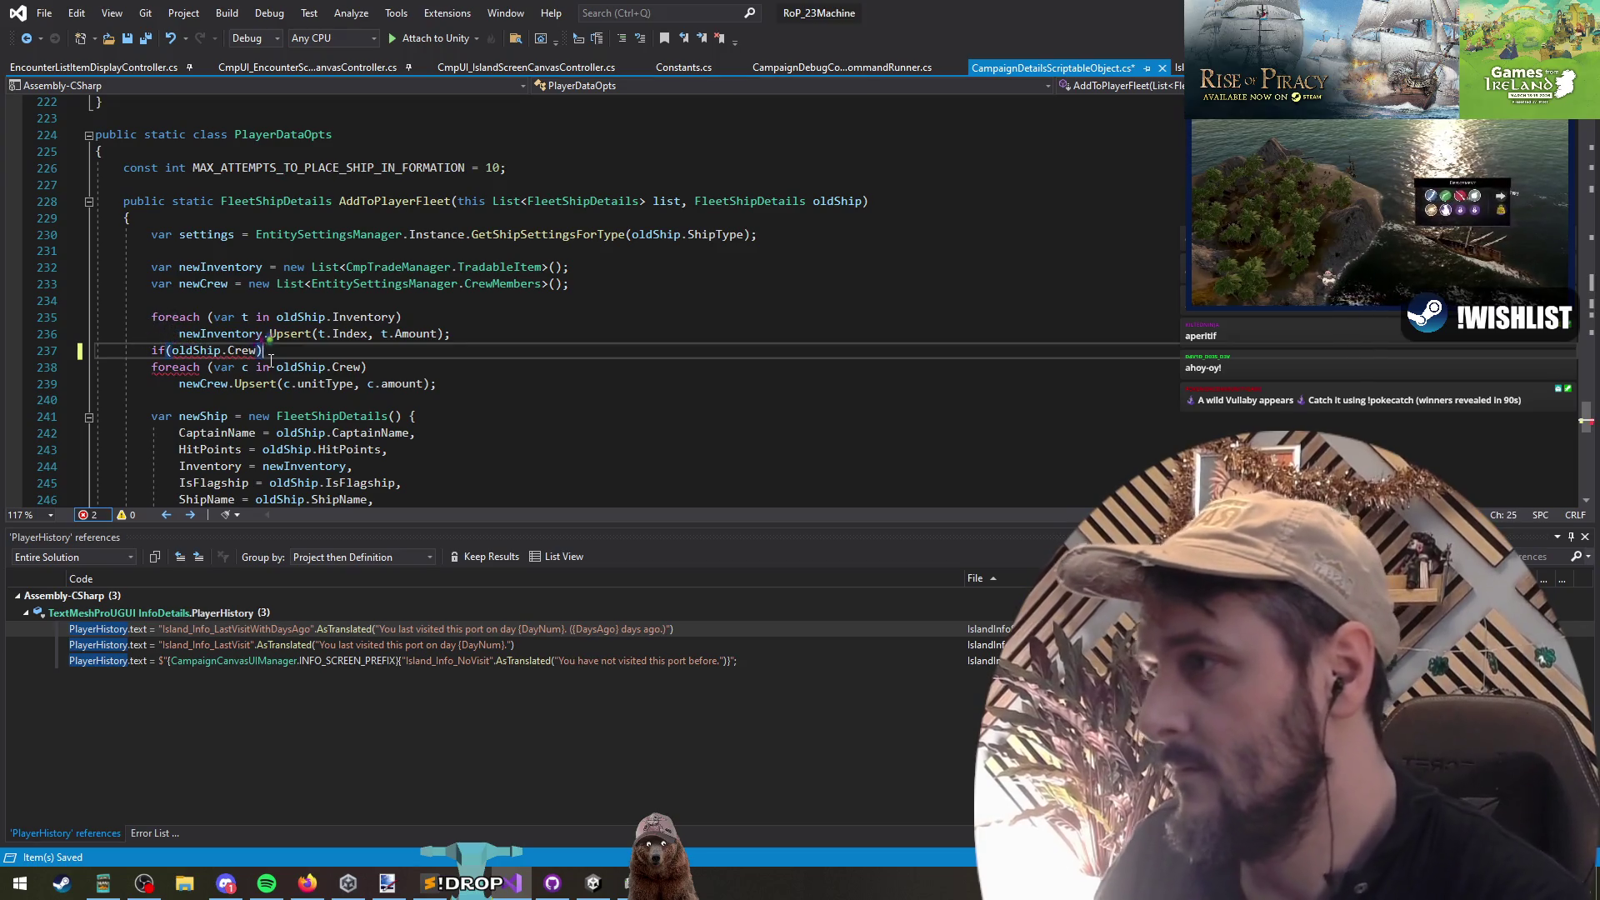
text(null))
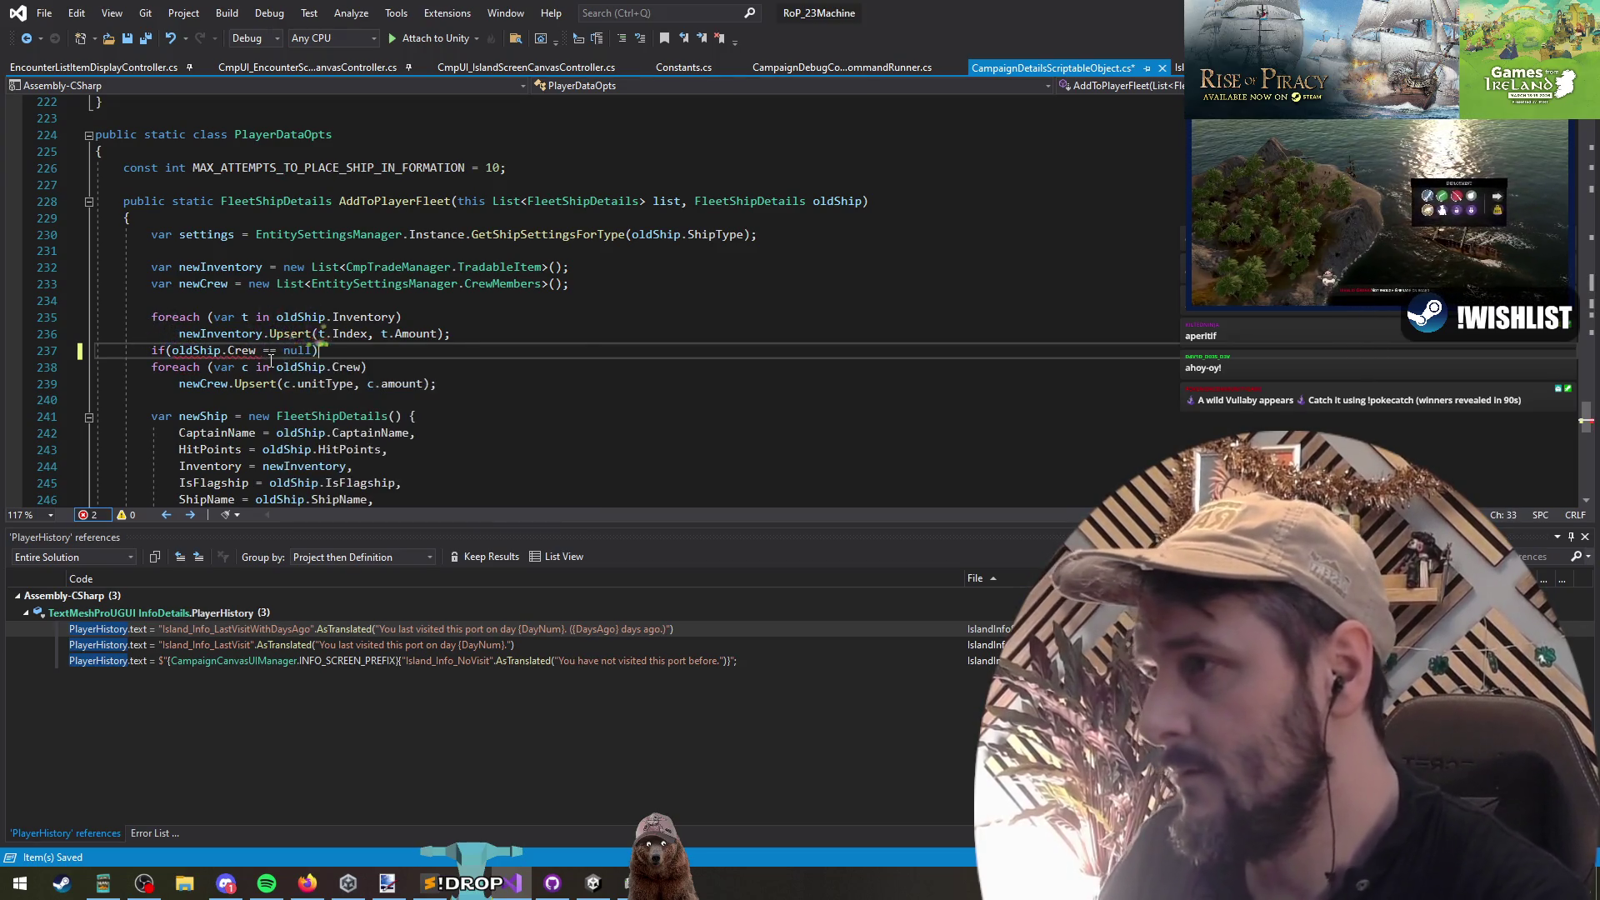
key(Return)
text(oldShip.Crew)
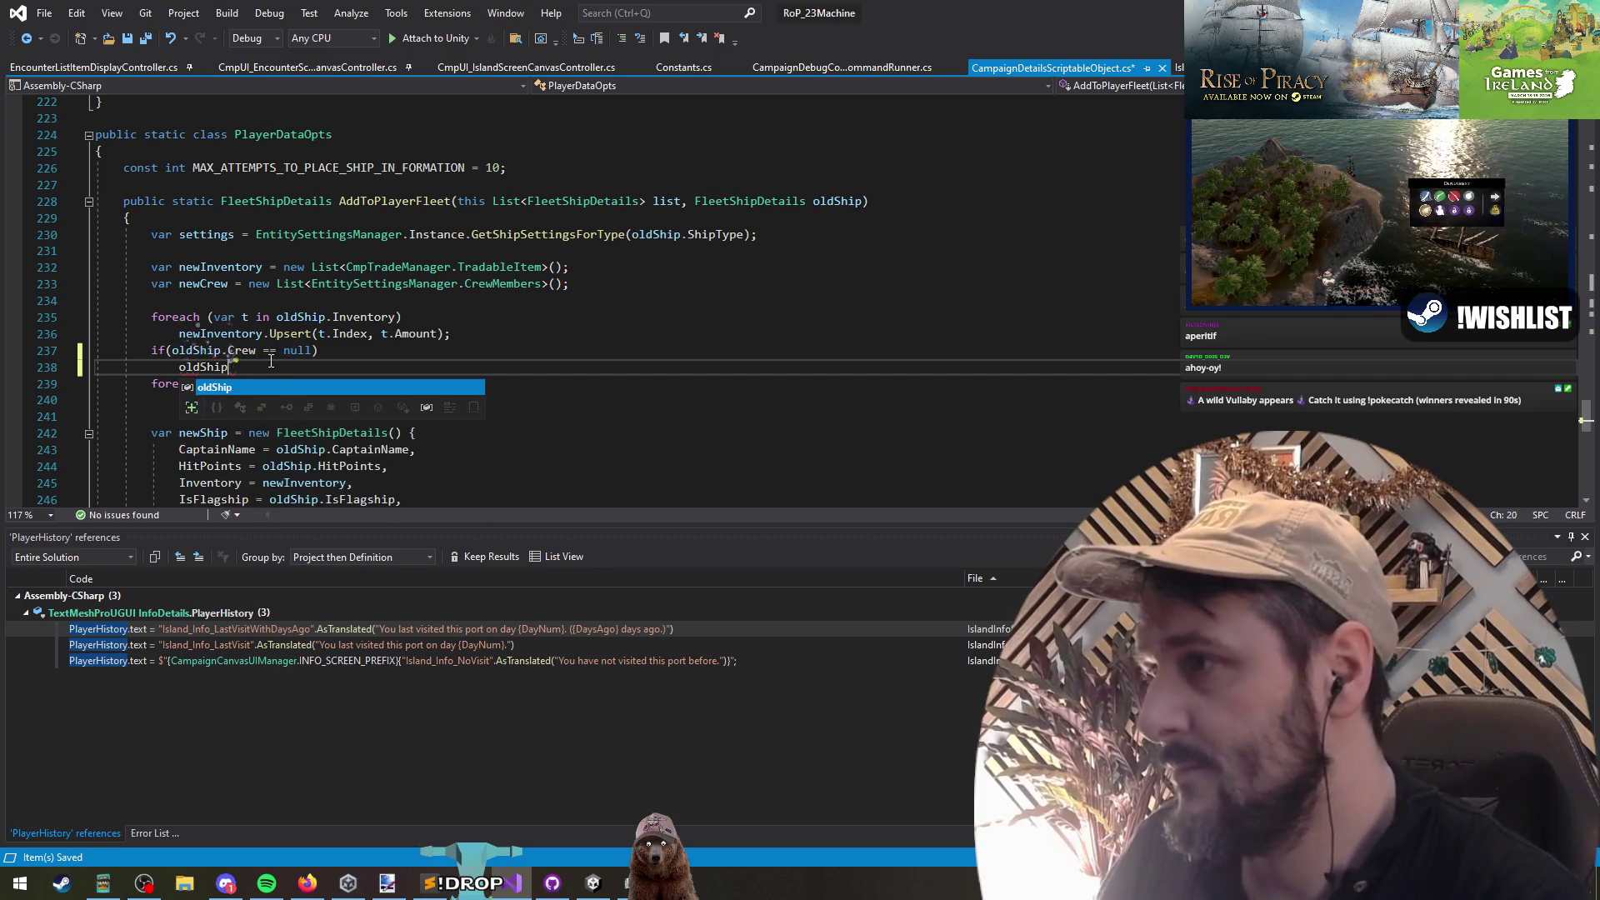
key(BackSpace)
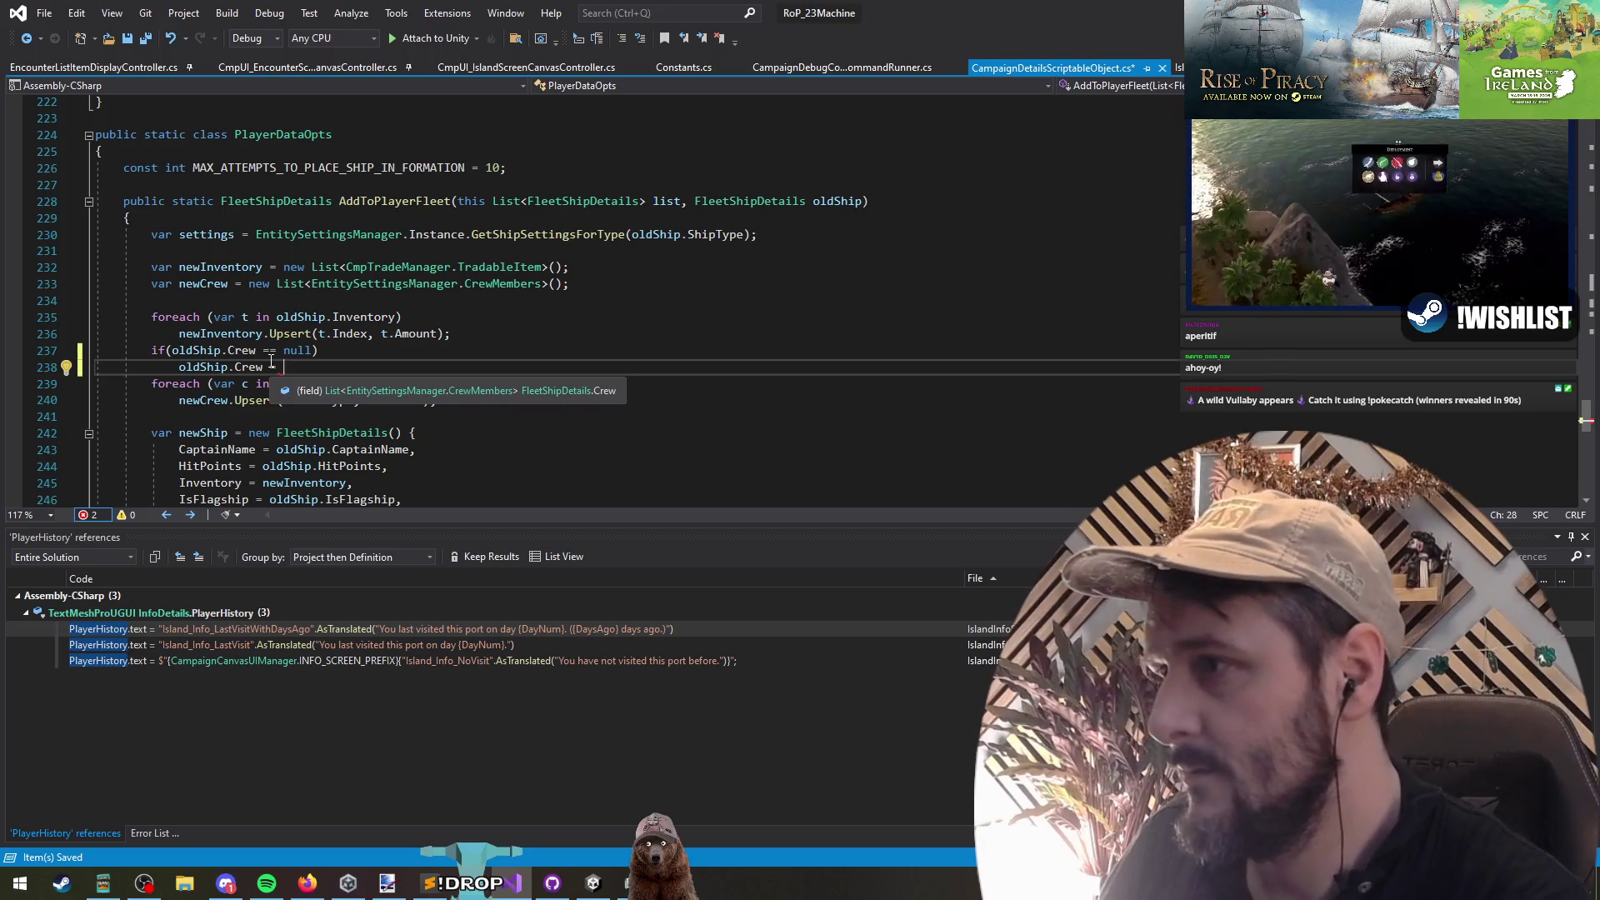
Step: Make the null check assign ShipSettingsScriptableObject.EmptyCrew to oldShip.Crew
key(ctrl+Tab)
key(ctrl+shift+Left)
key(ctrl+shift+Left)
key(ctrl+shift+Left)
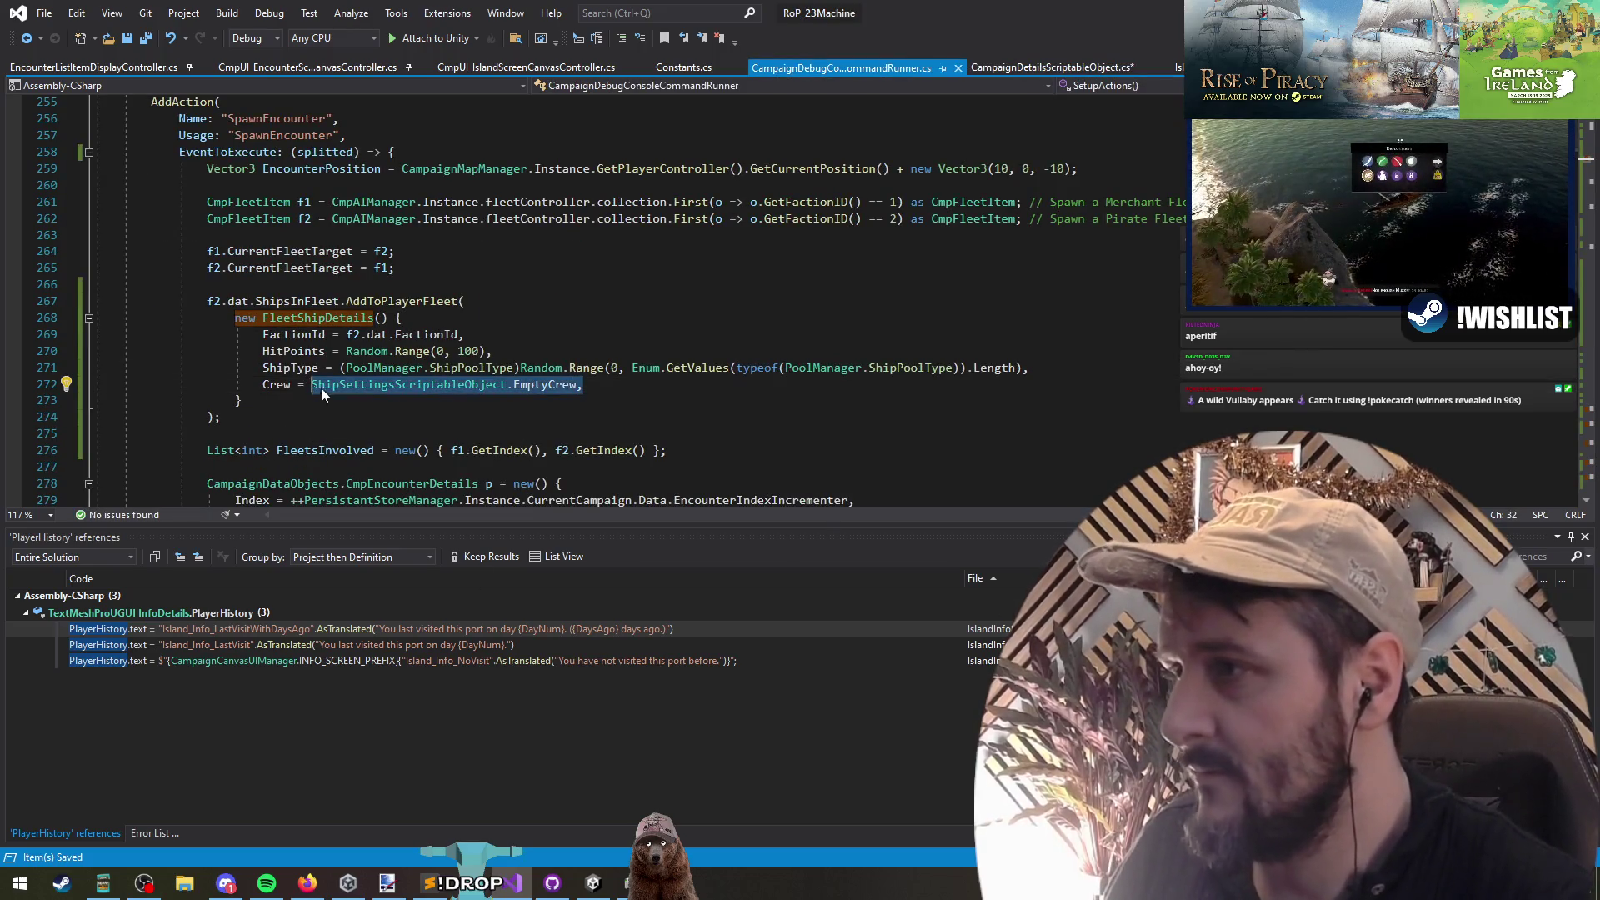
key(ctrl+c)
key(ctrl+Tab)
key(ctrl+v)
key(BackSpace)
text(;)
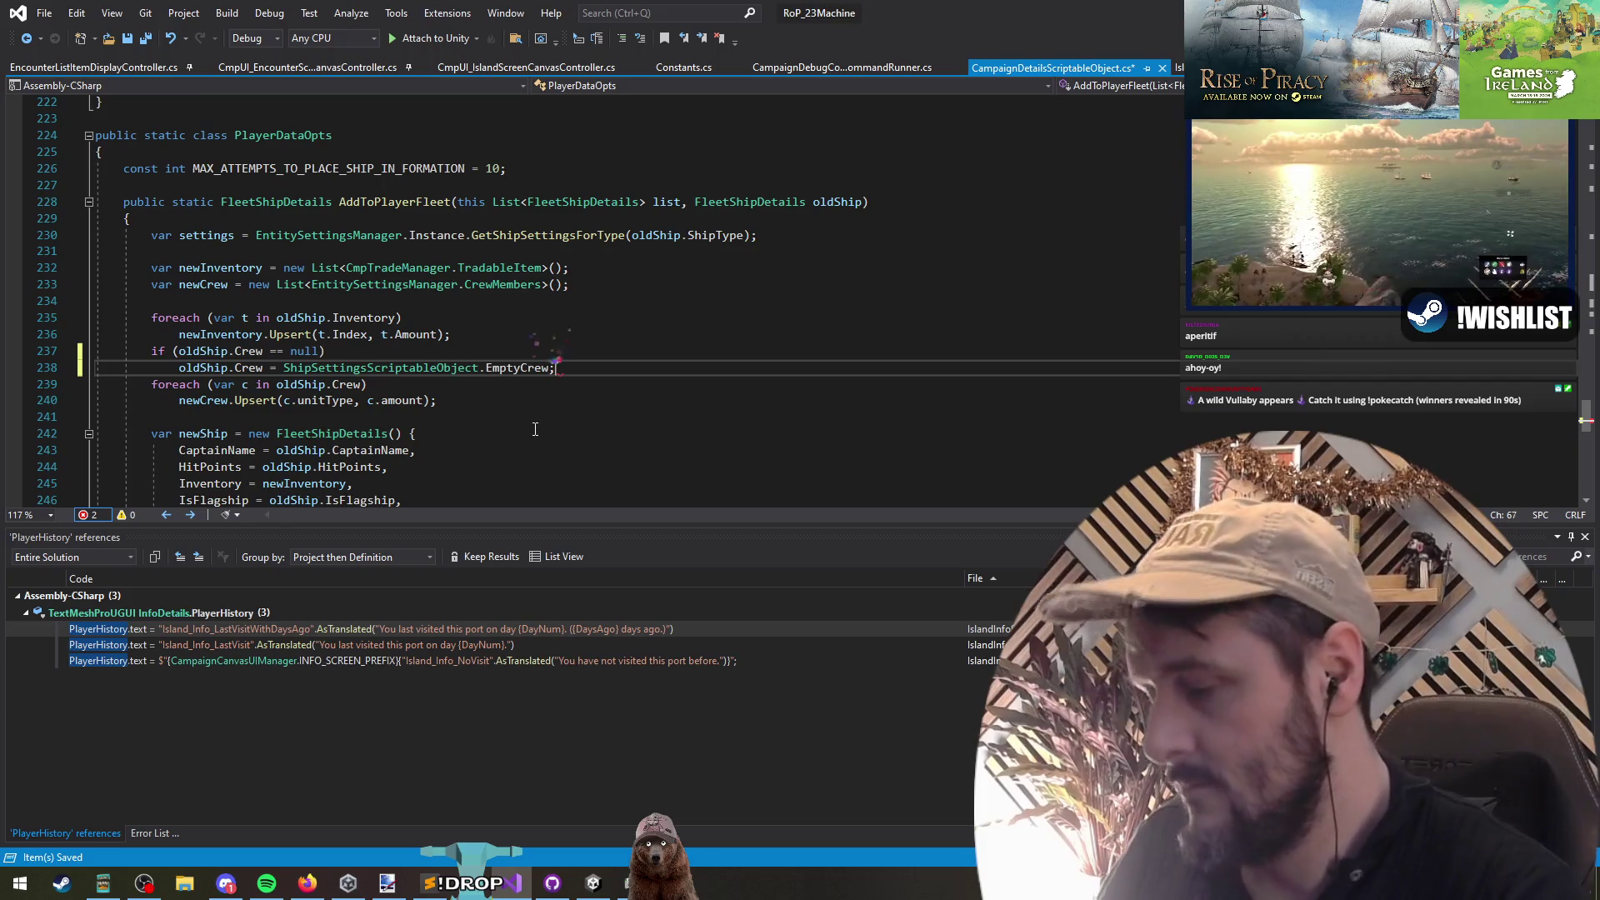
Step: Add blank lines around the new null-crew guard and save the file
key(Up)
key(Home)
key(Return)
key(Down)
key(End)
key(Return)
key(ctrl+s)
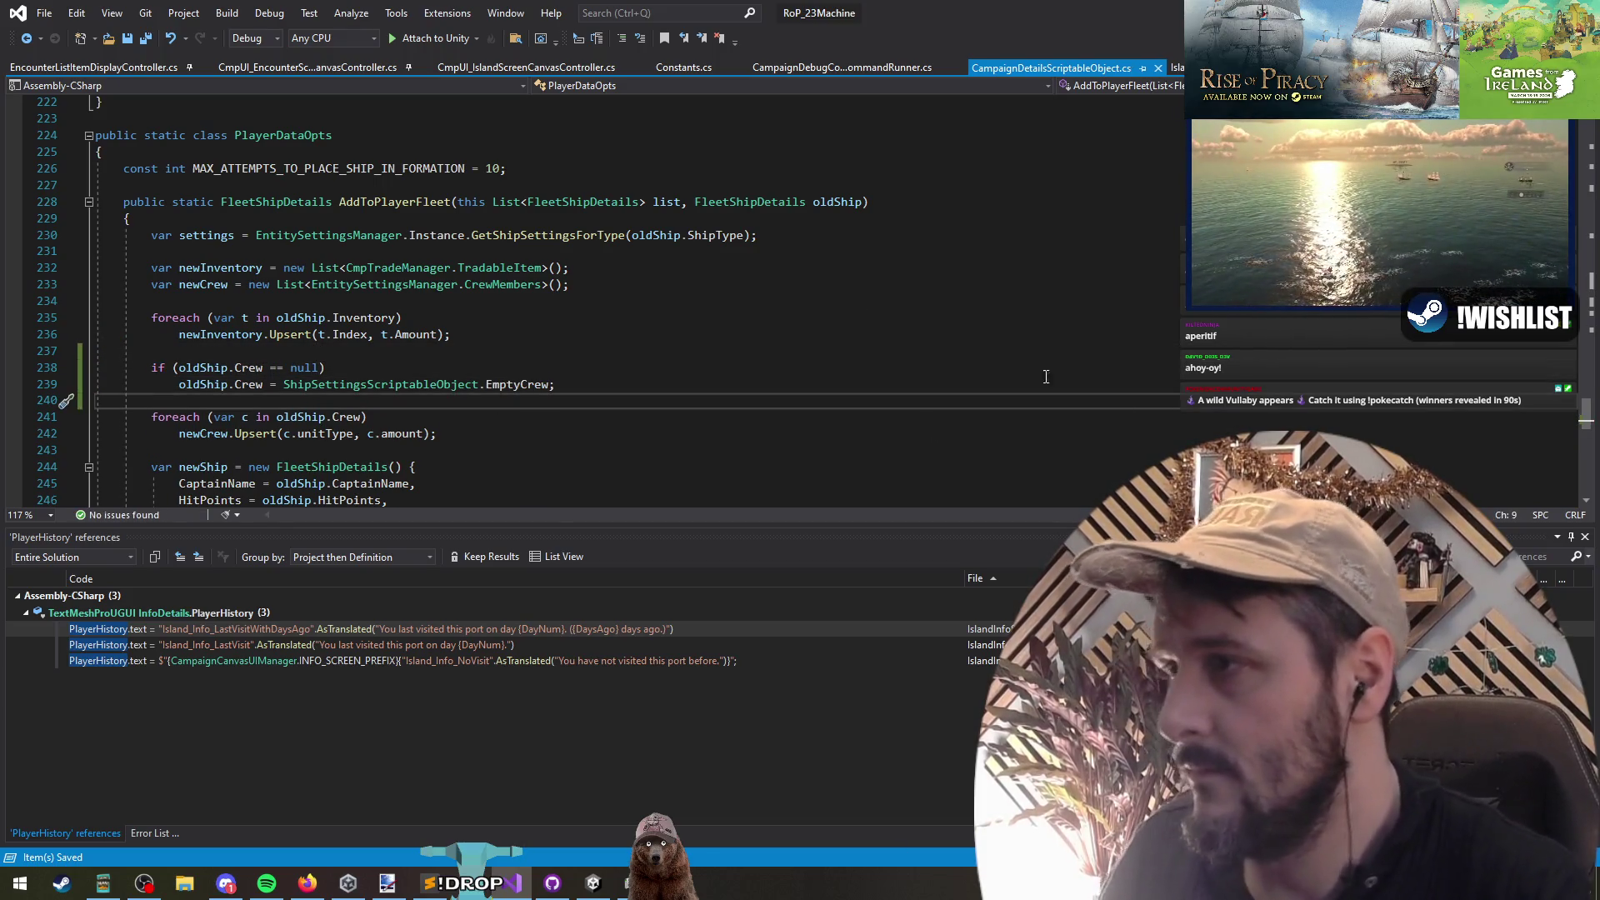
key(alt+Tab)
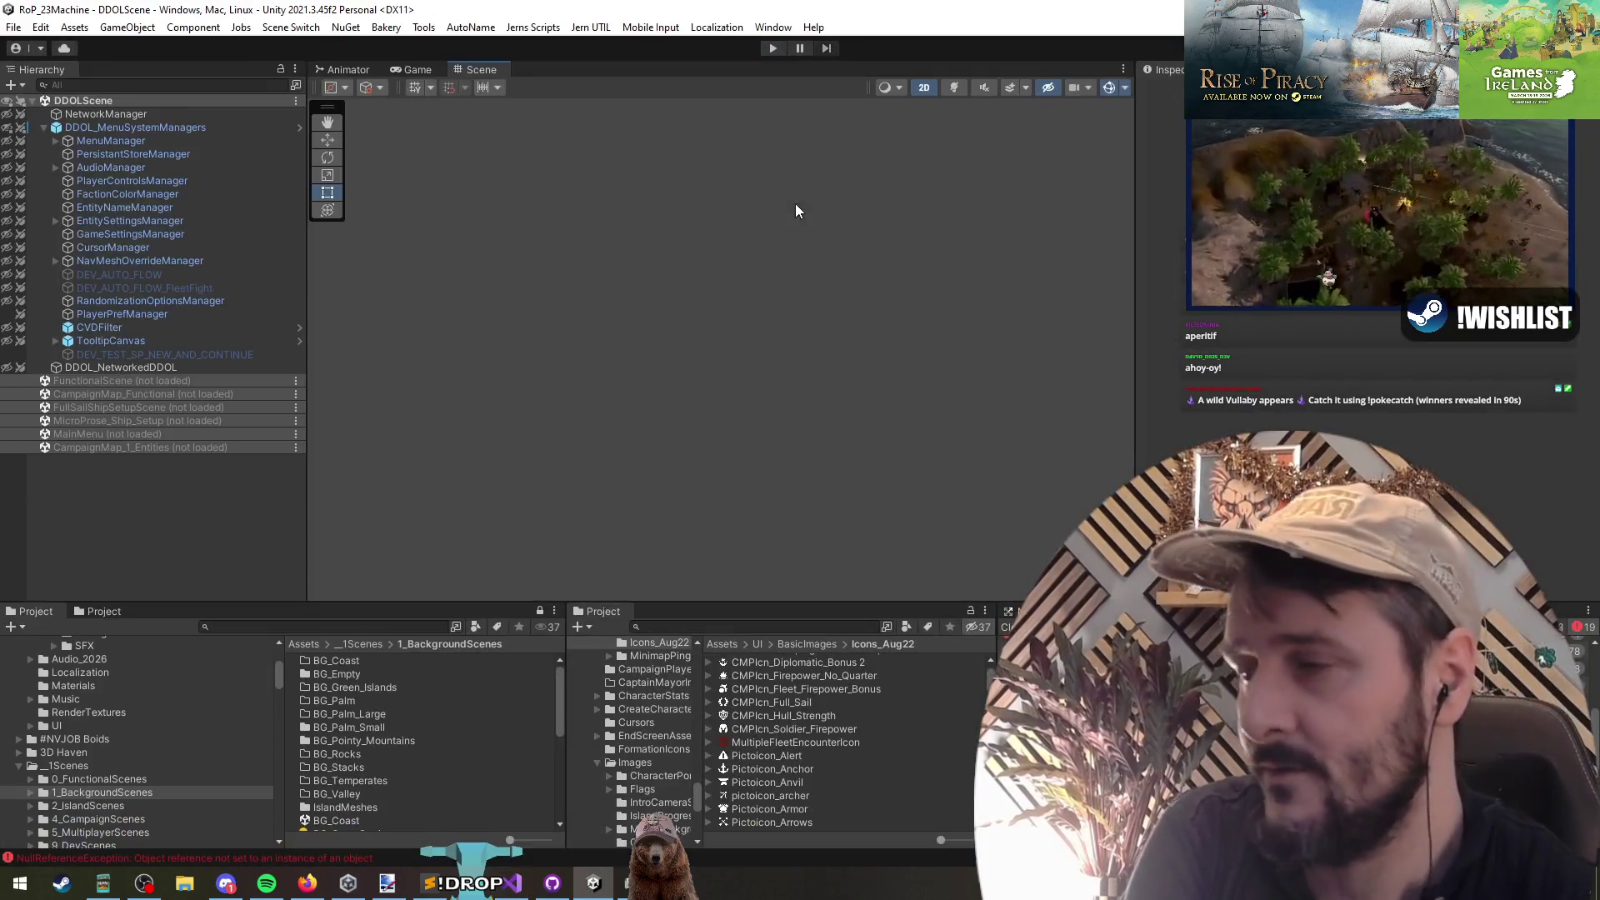
Step: Start play mode and continue the saved campaign
key(ctrl+p)
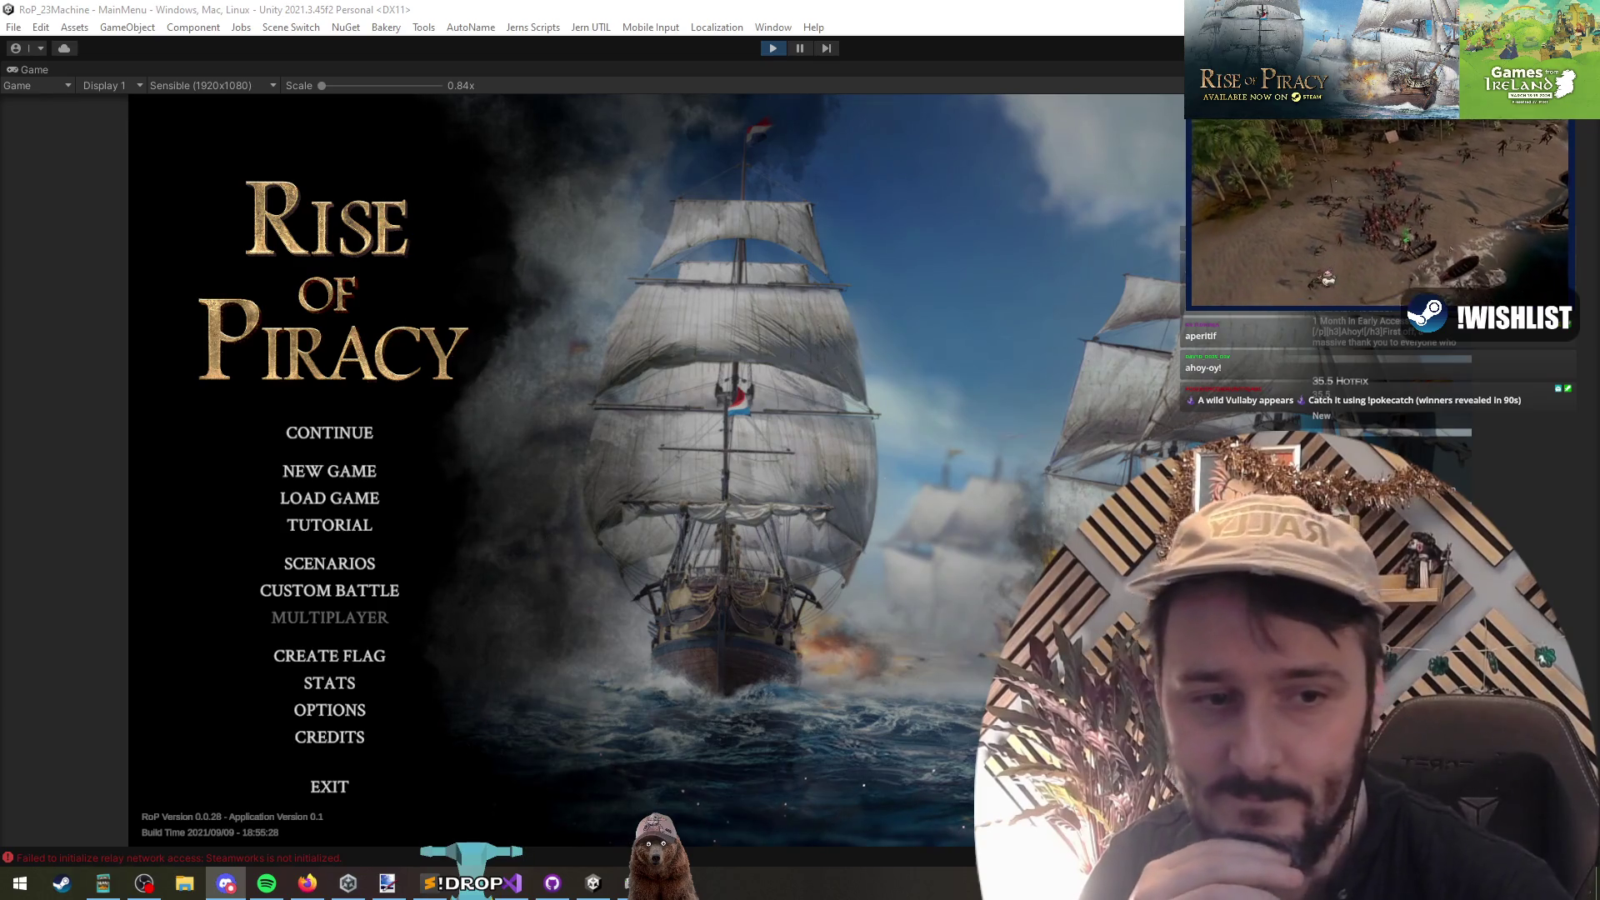
click(728, 339)
key(alt+Tab)
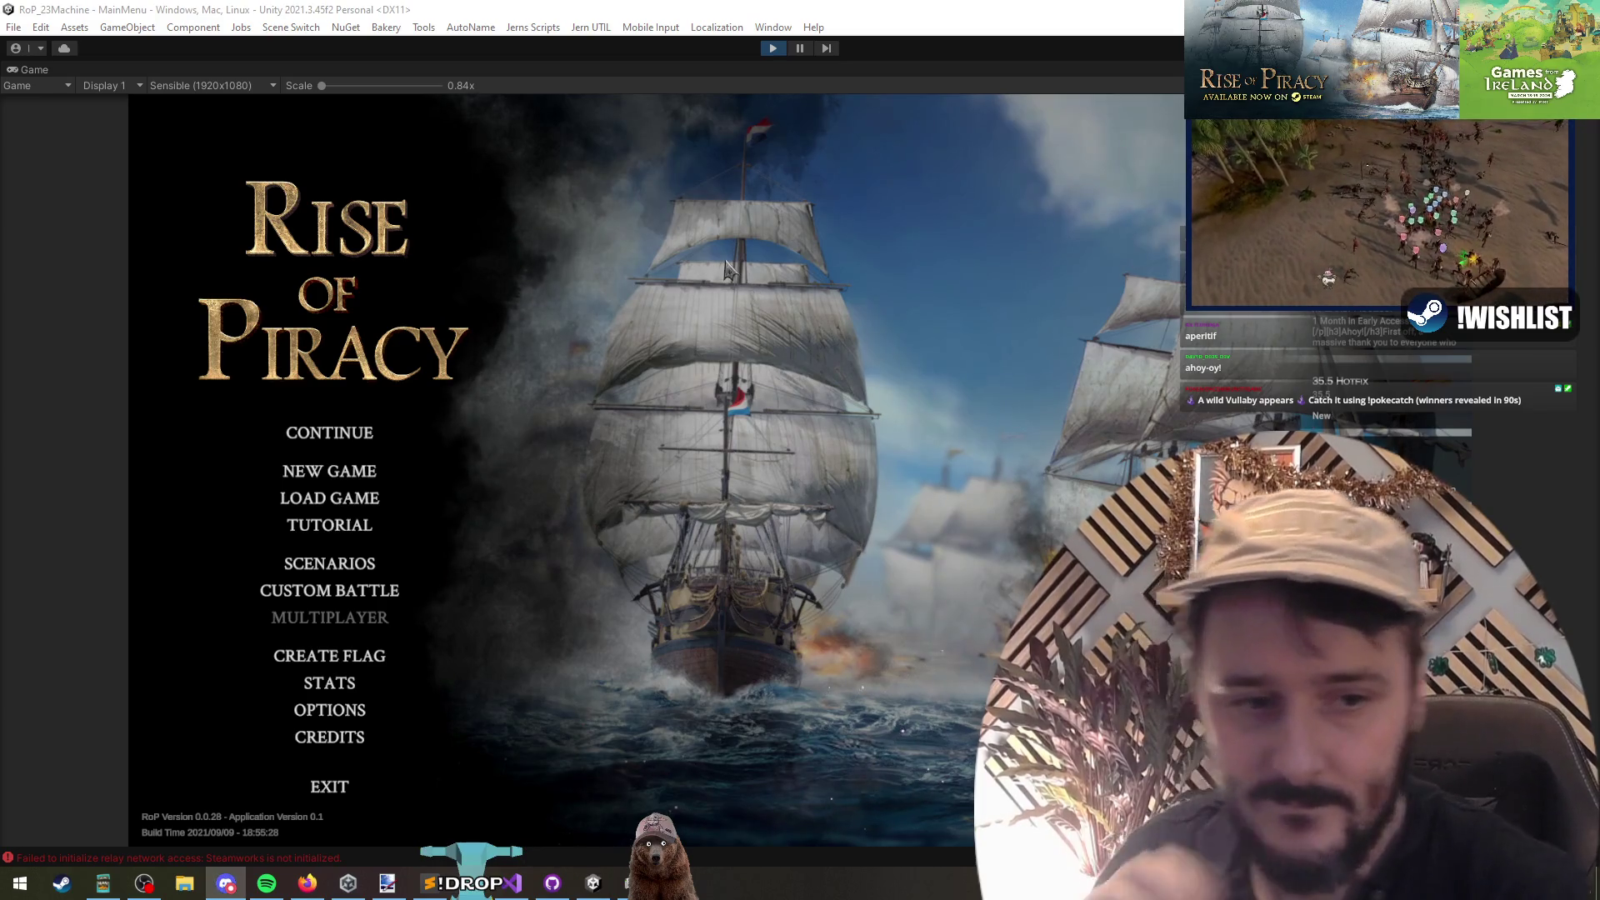
click(335, 436)
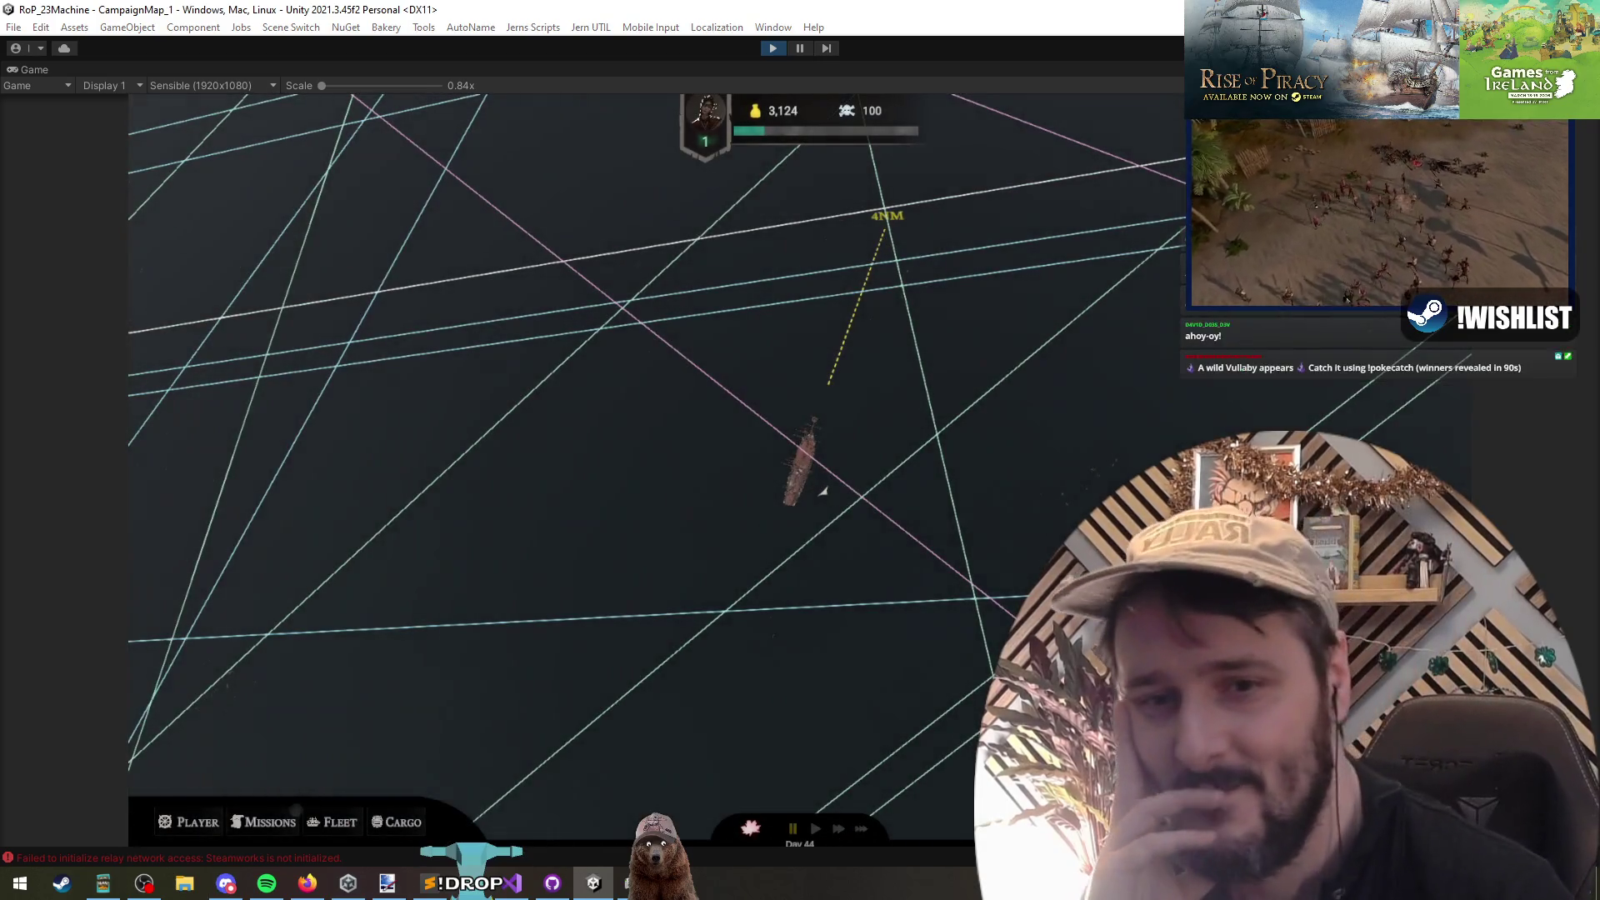
Step: Type spawn in the debug console and autocomplete it to SpawnEncounter
key(grave)
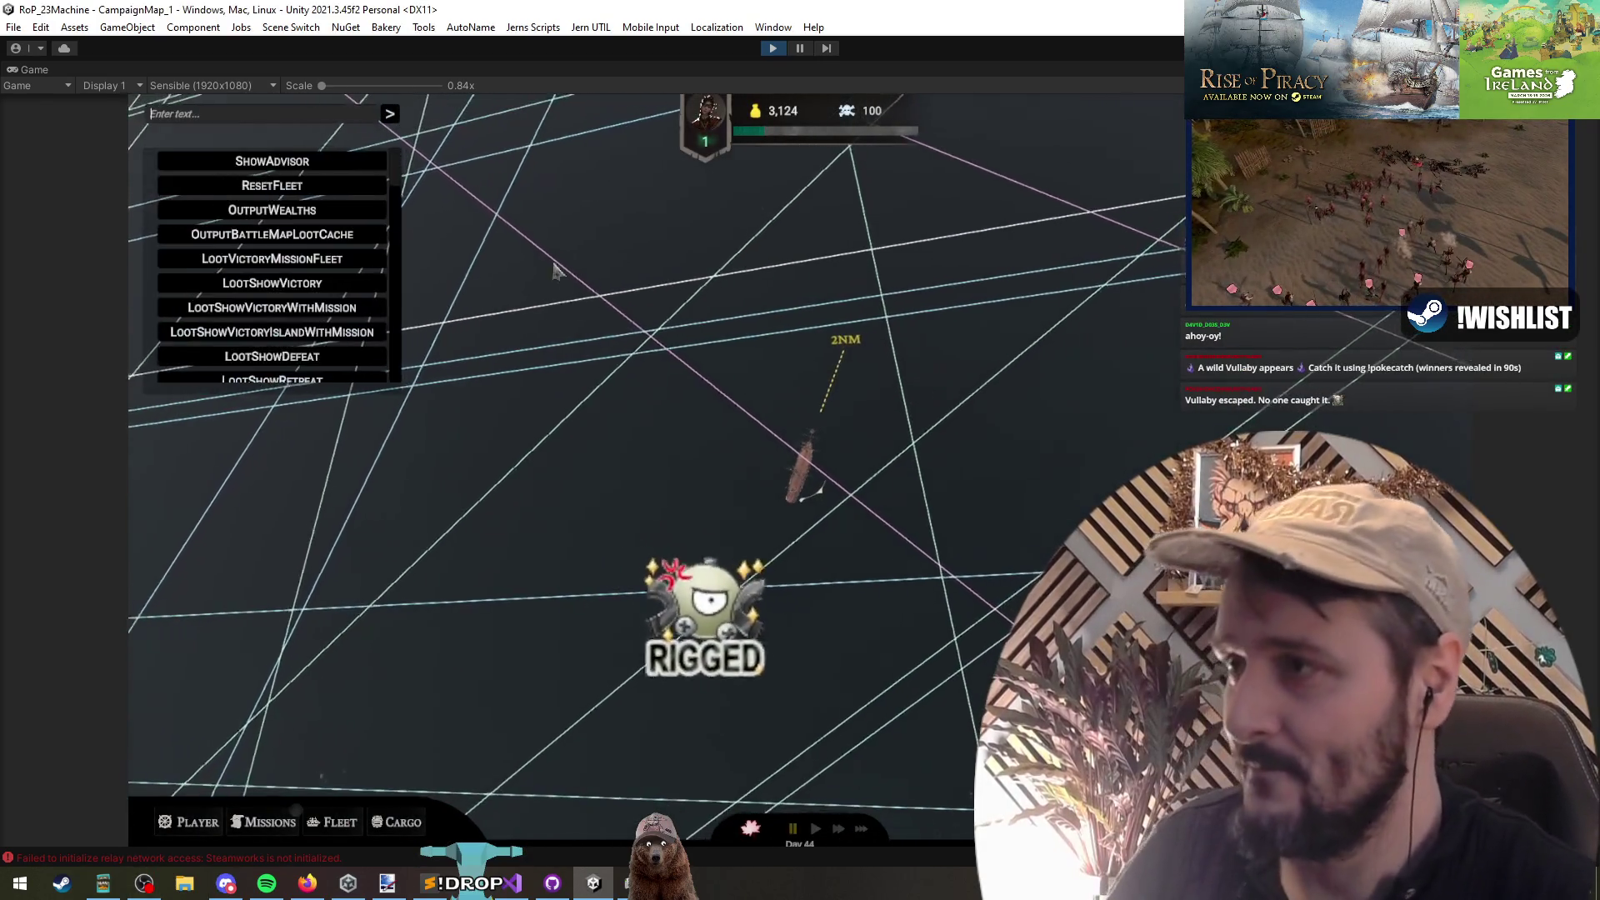
click(296, 117)
text(s)
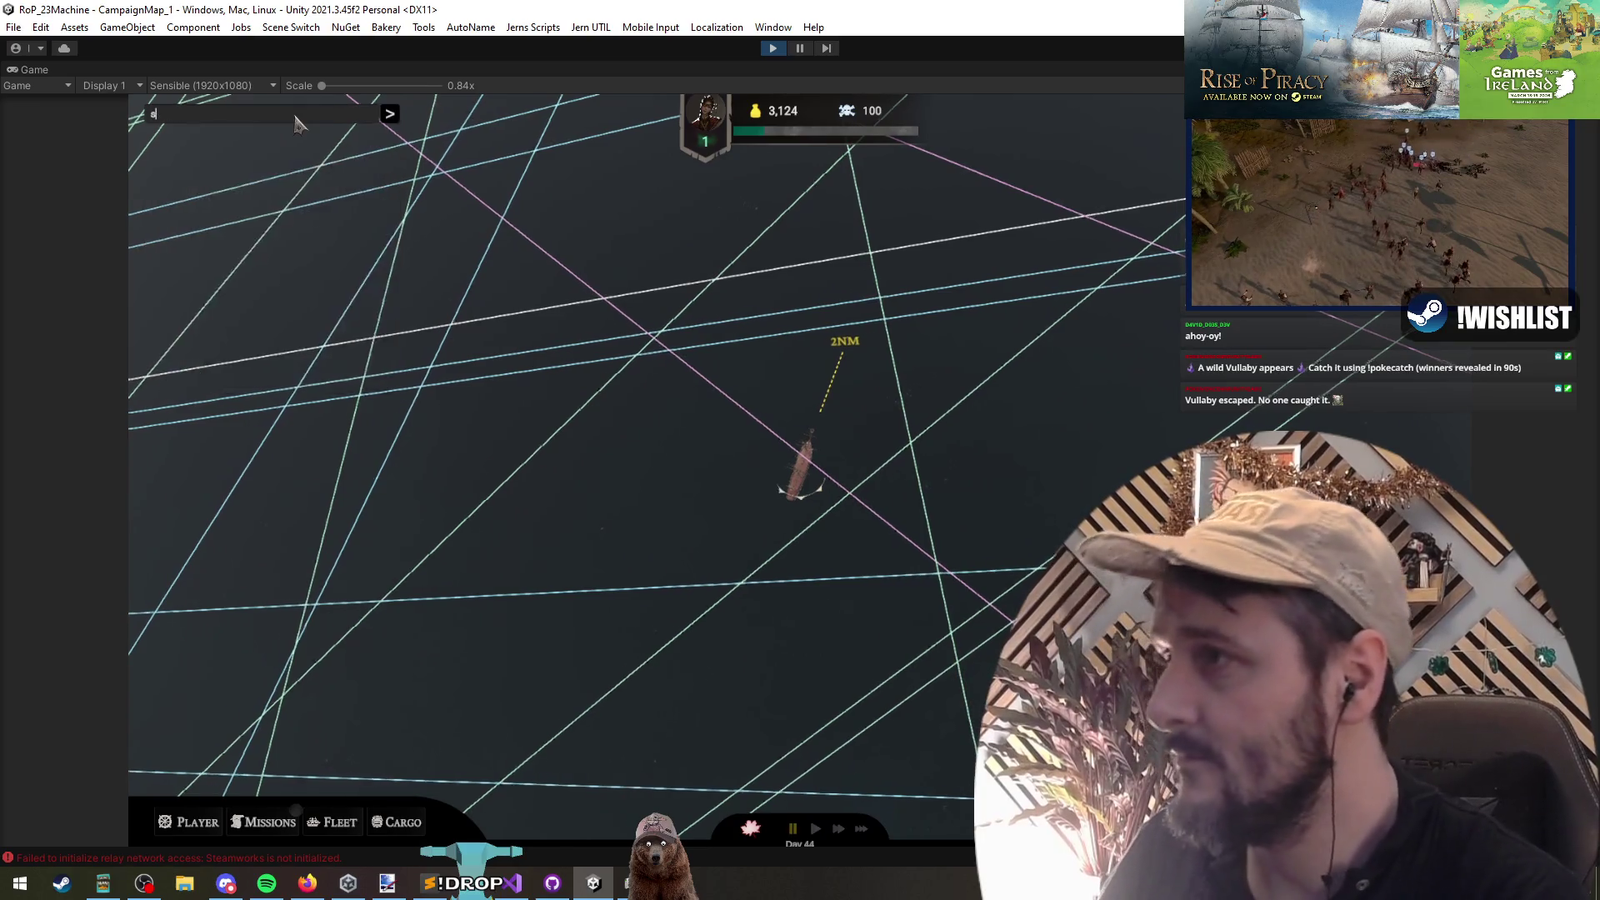
text(pawn)
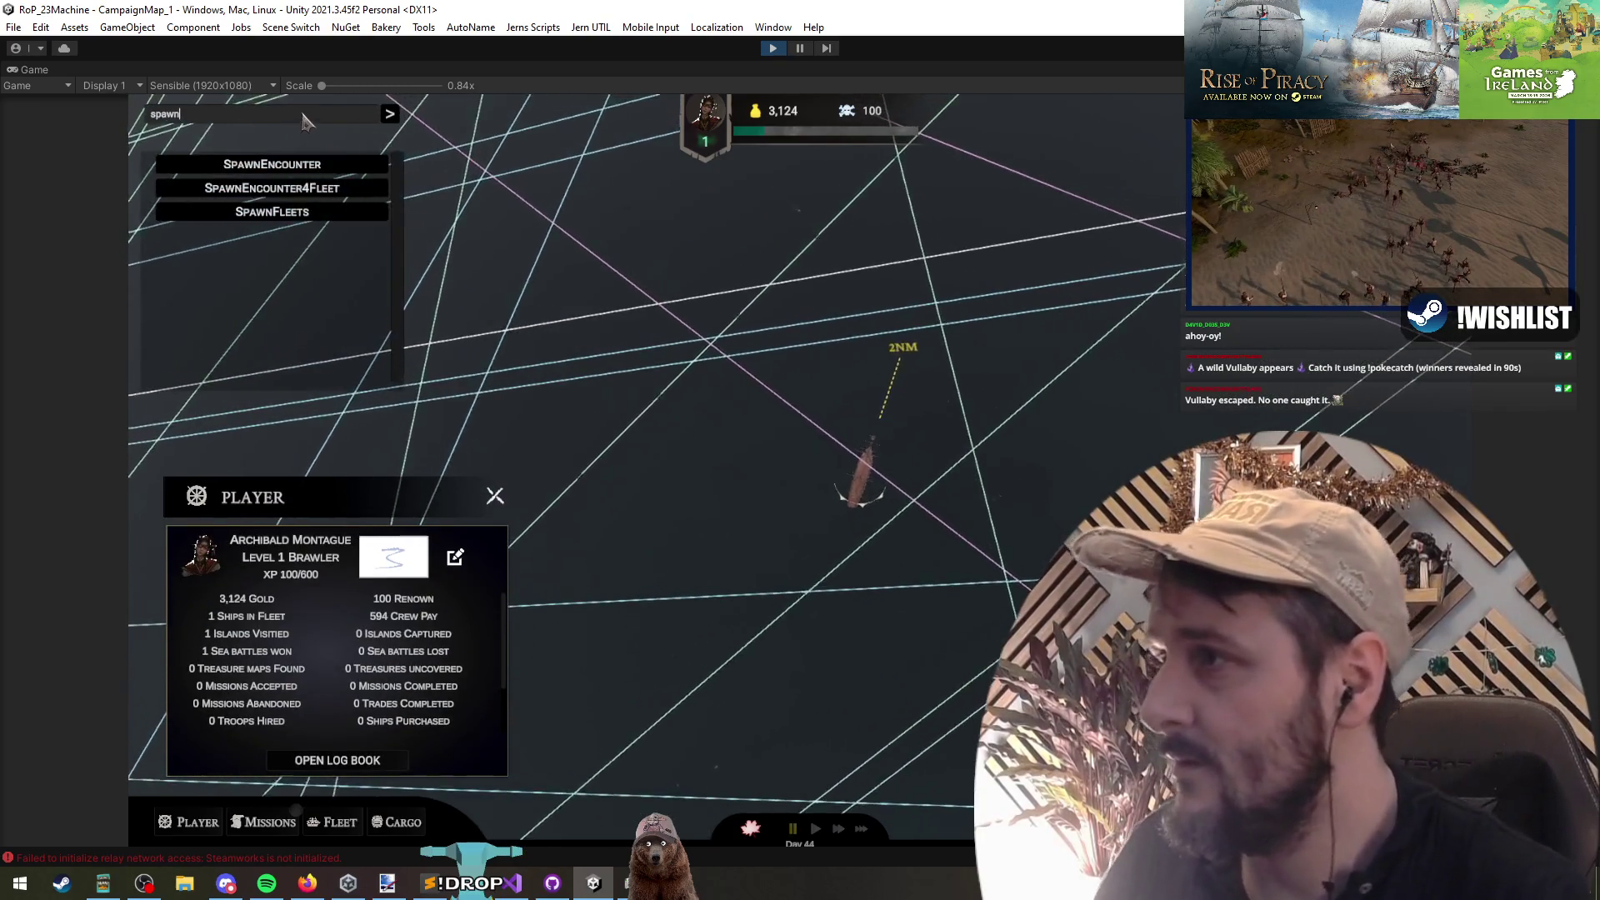
key(Tab)
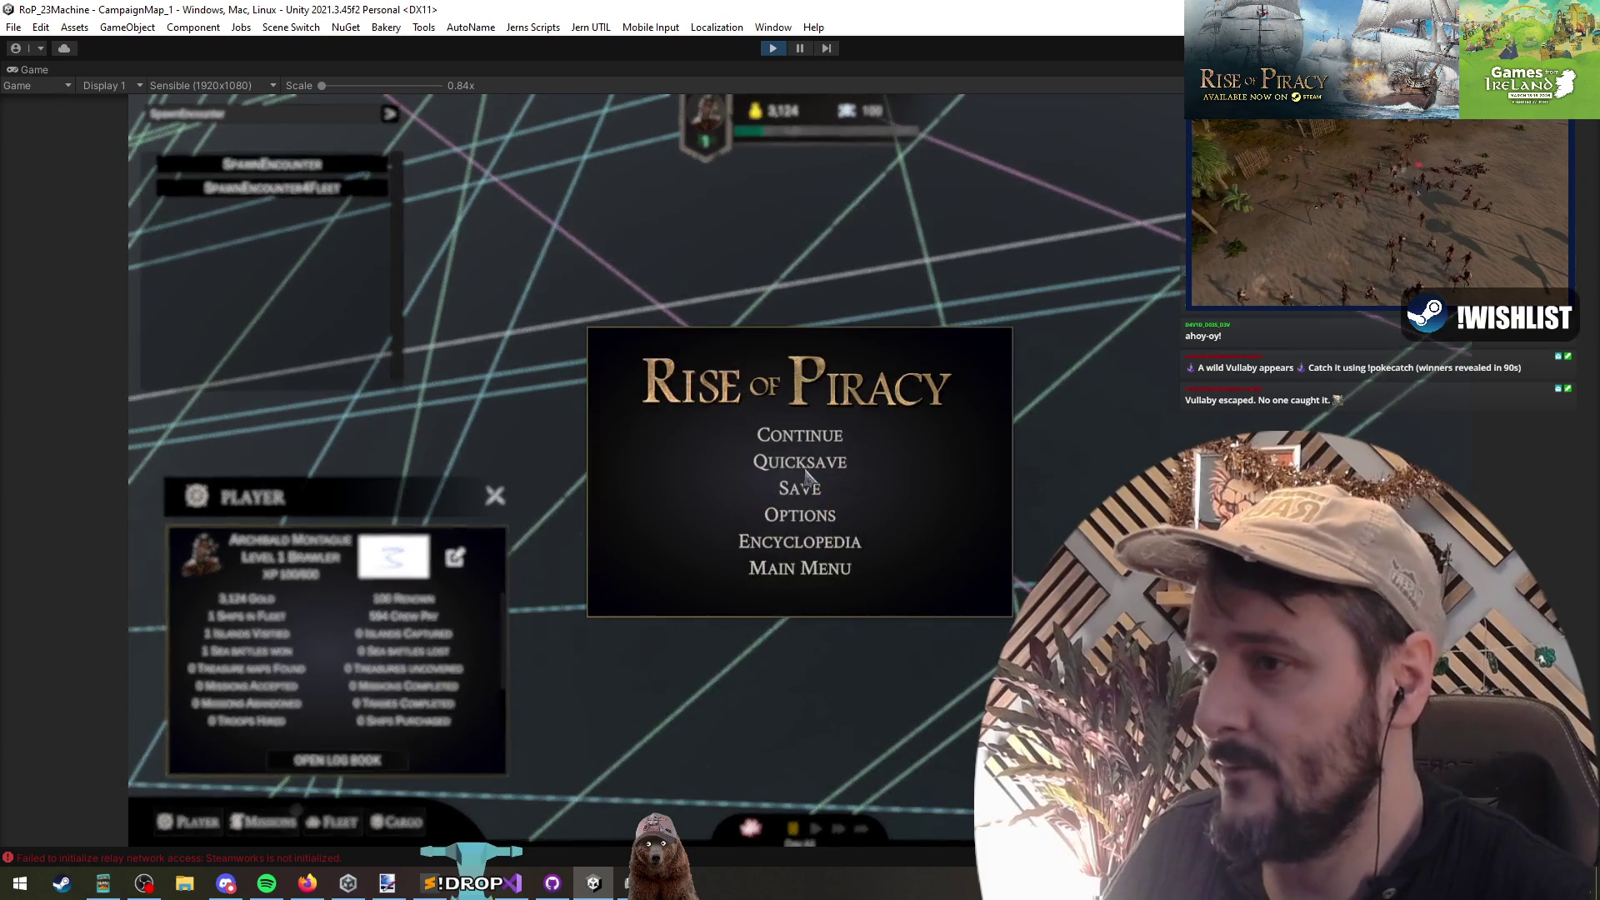
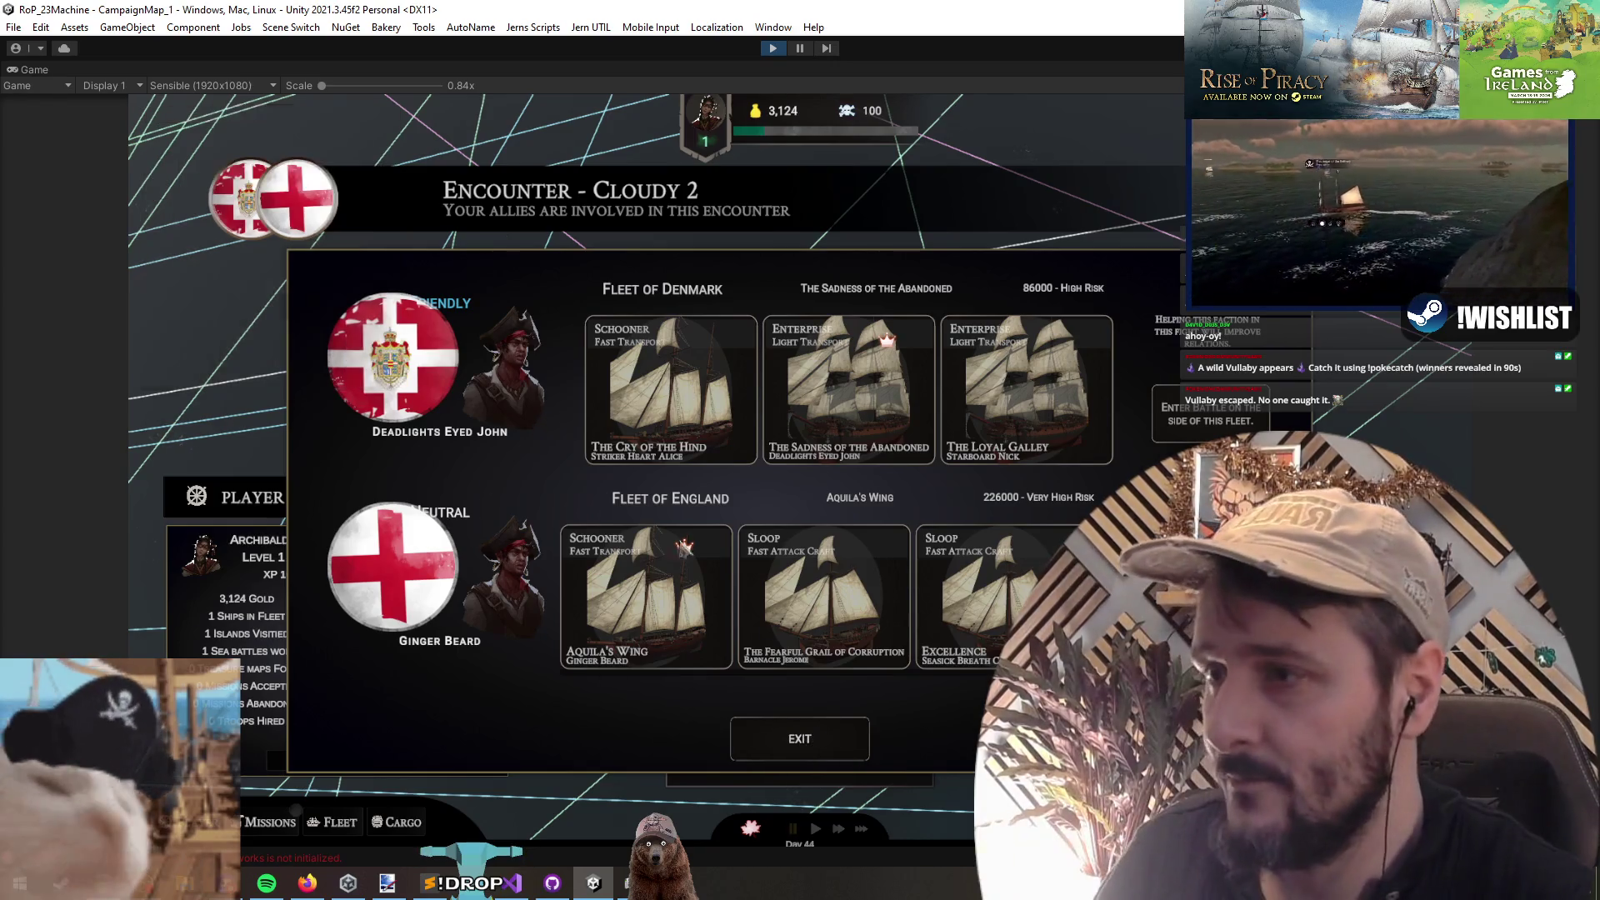
Step: Close the Cloudy 2 encounter and sail at fast-forward toward the Denmark–England fleet battle
click(821, 746)
mouse_move(936, 553)
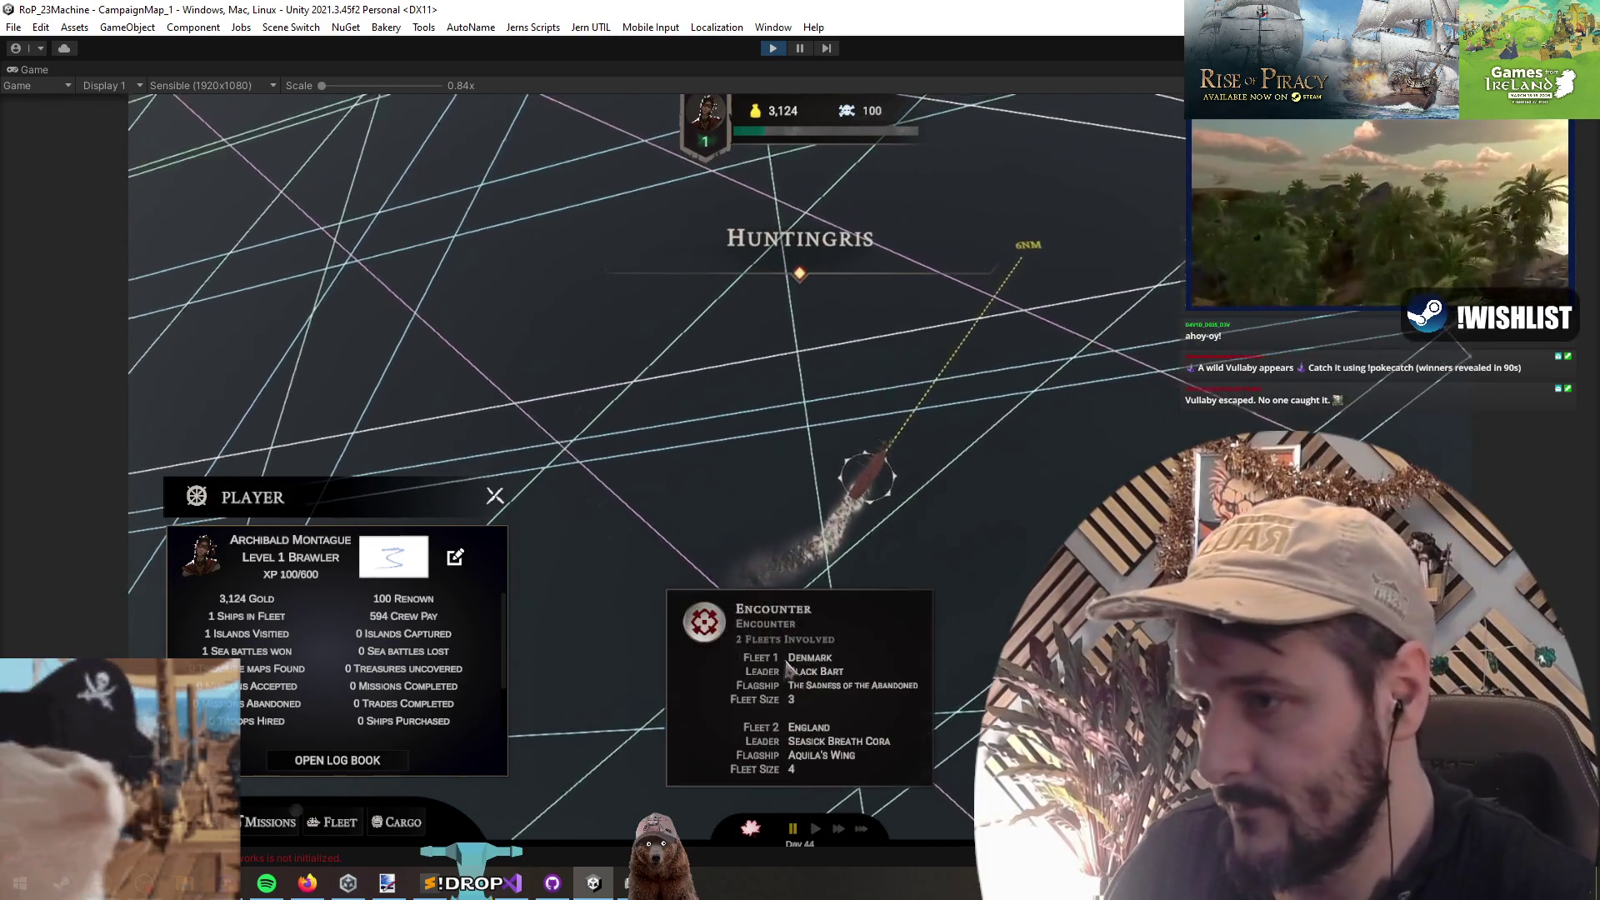
key(space)
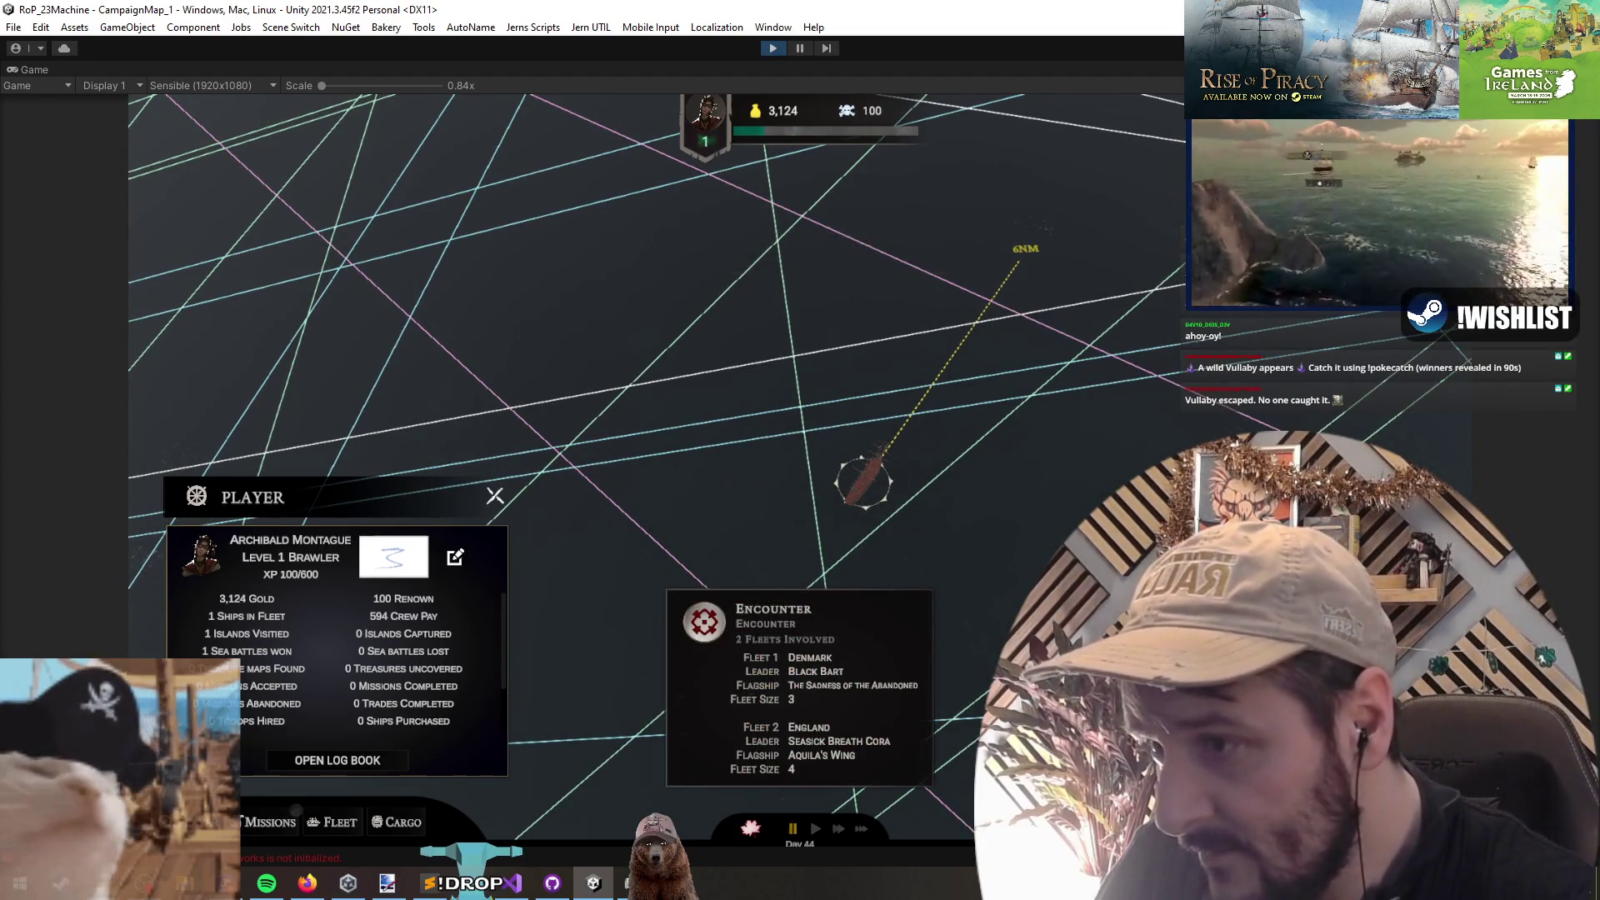
key(space)
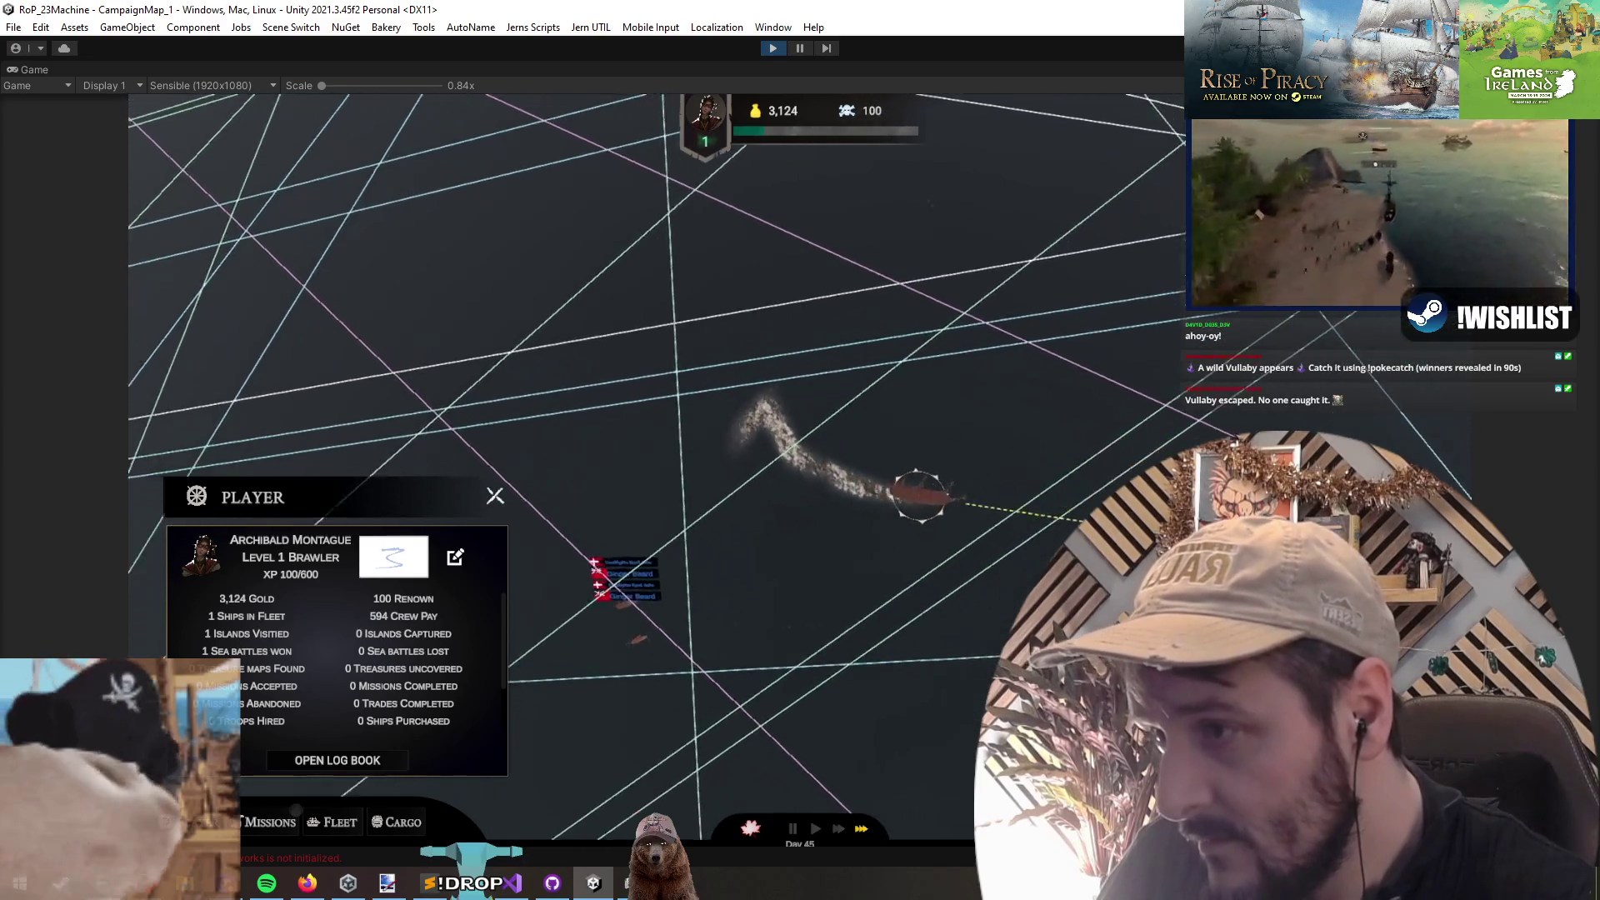
click(382, 510)
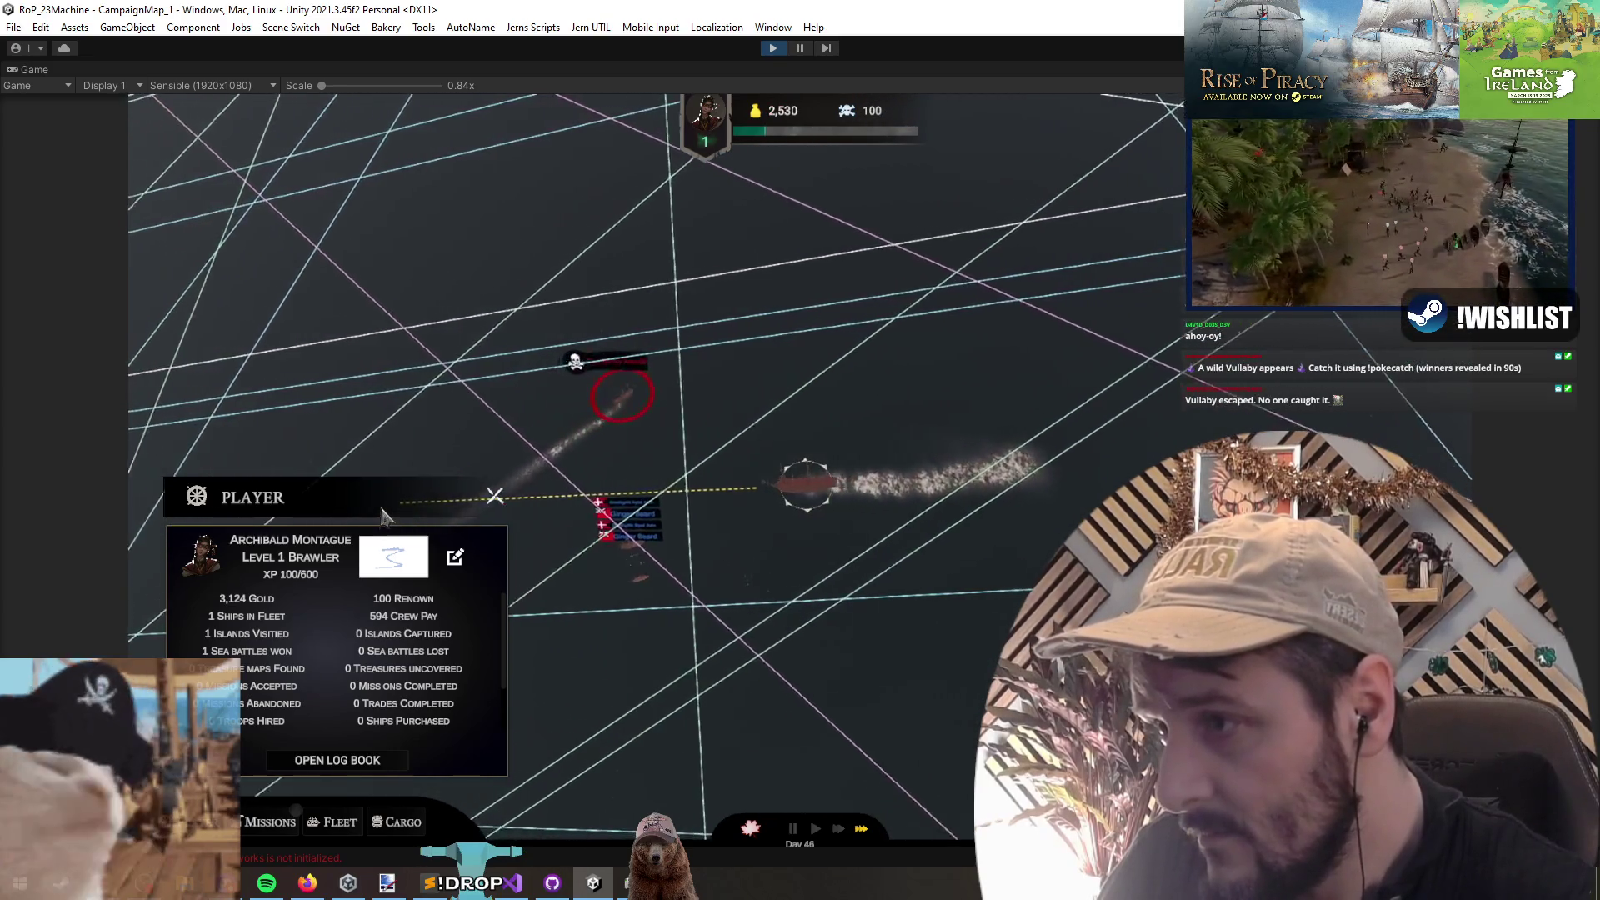
mouse_move(721, 463)
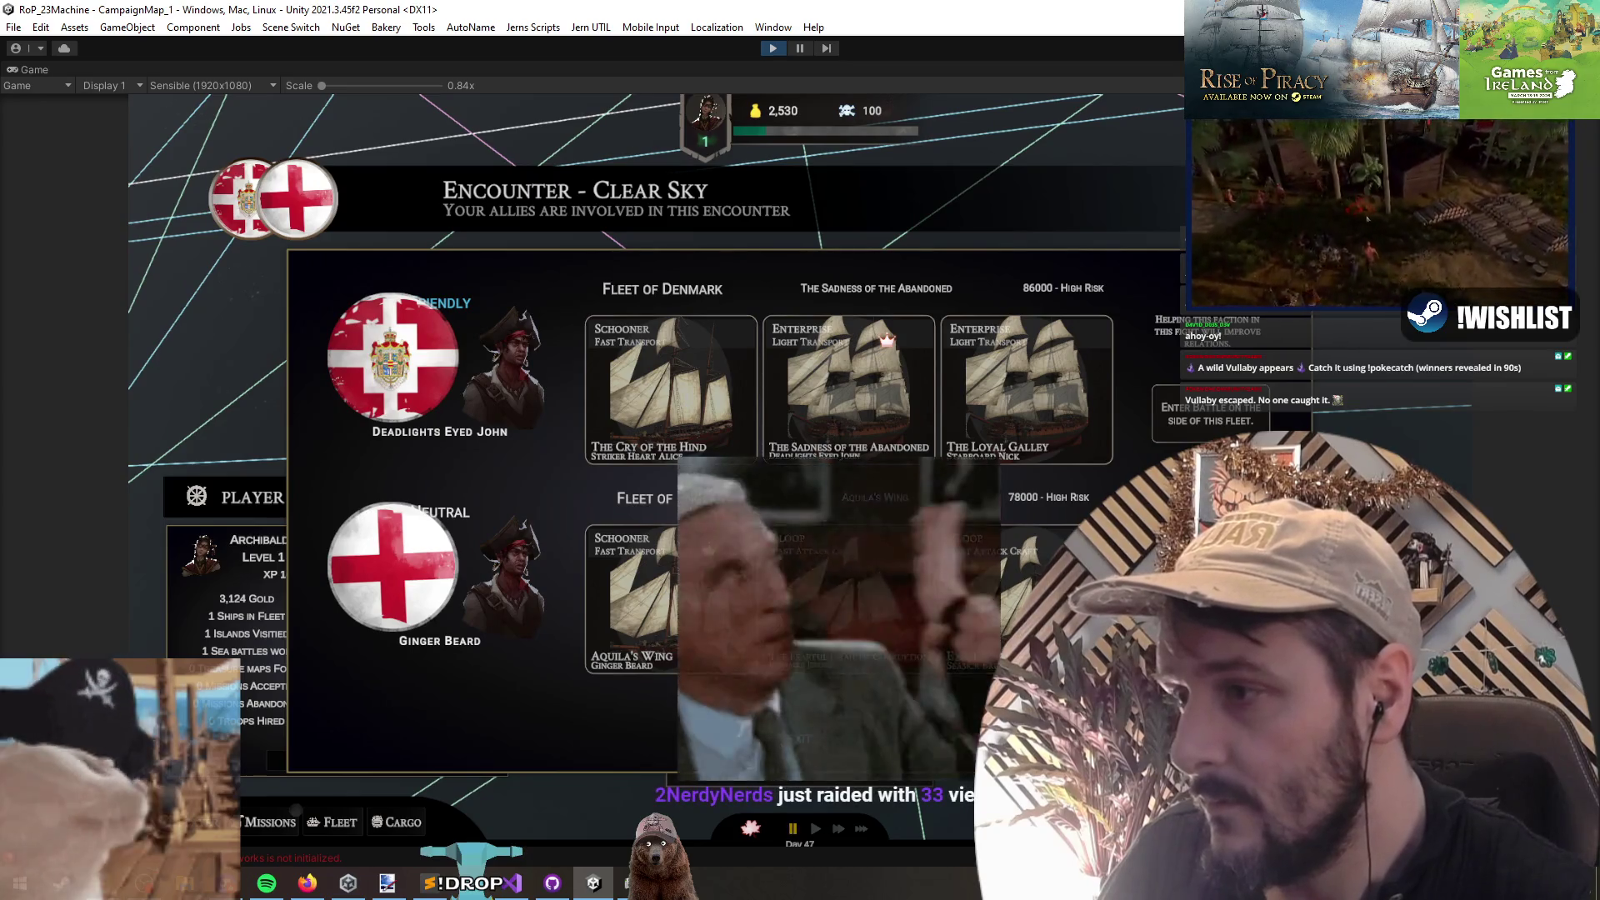
click(783, 746)
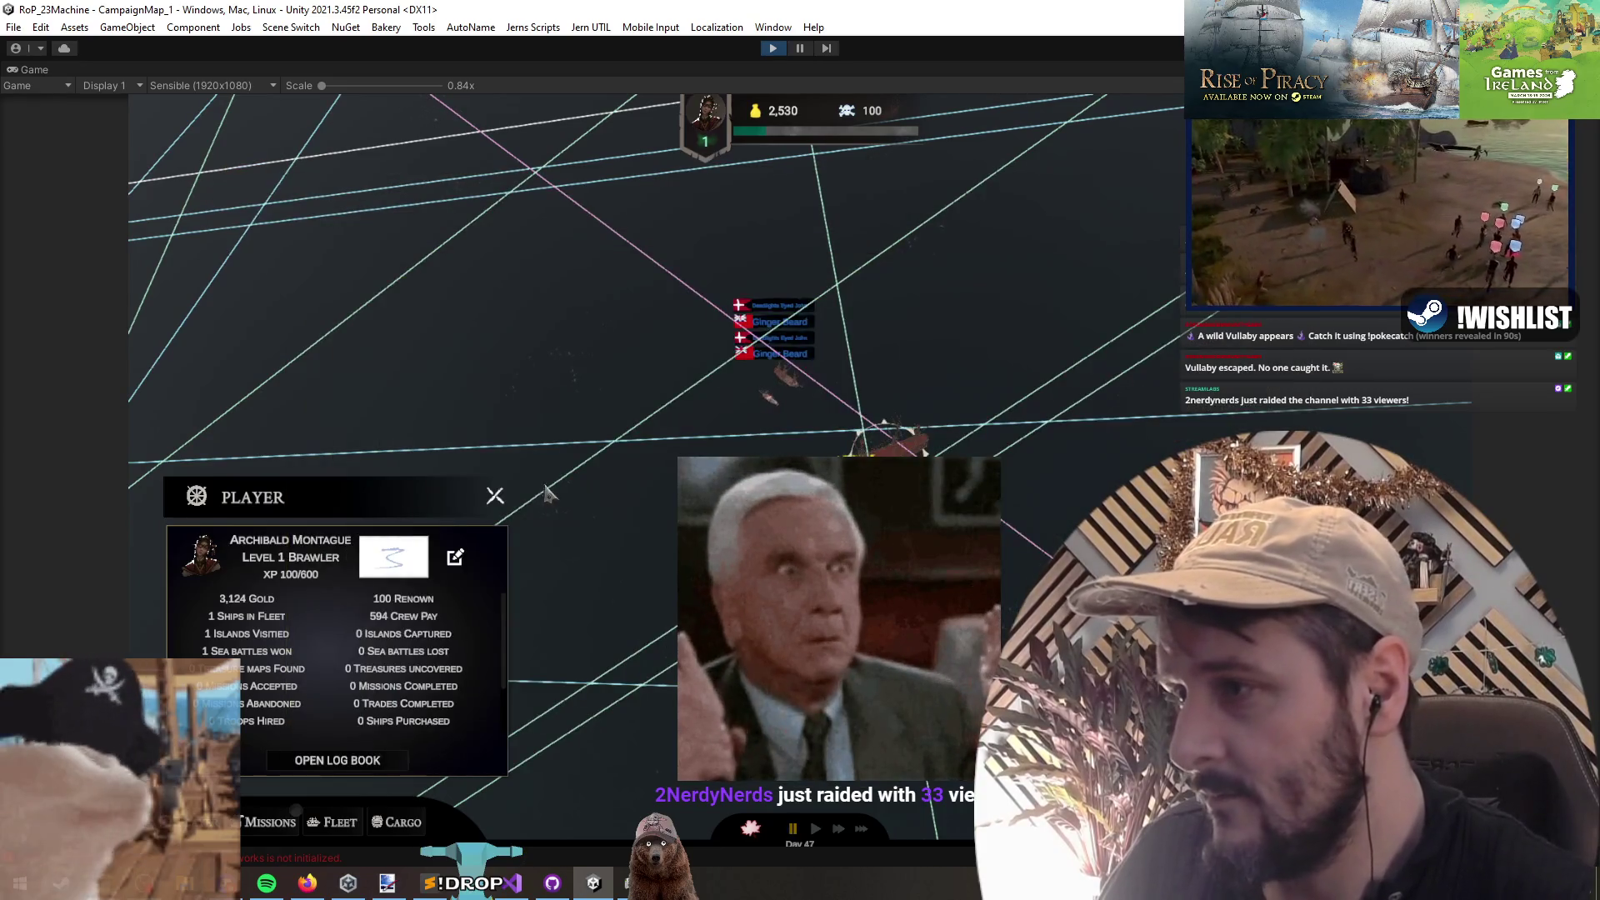
click(762, 449)
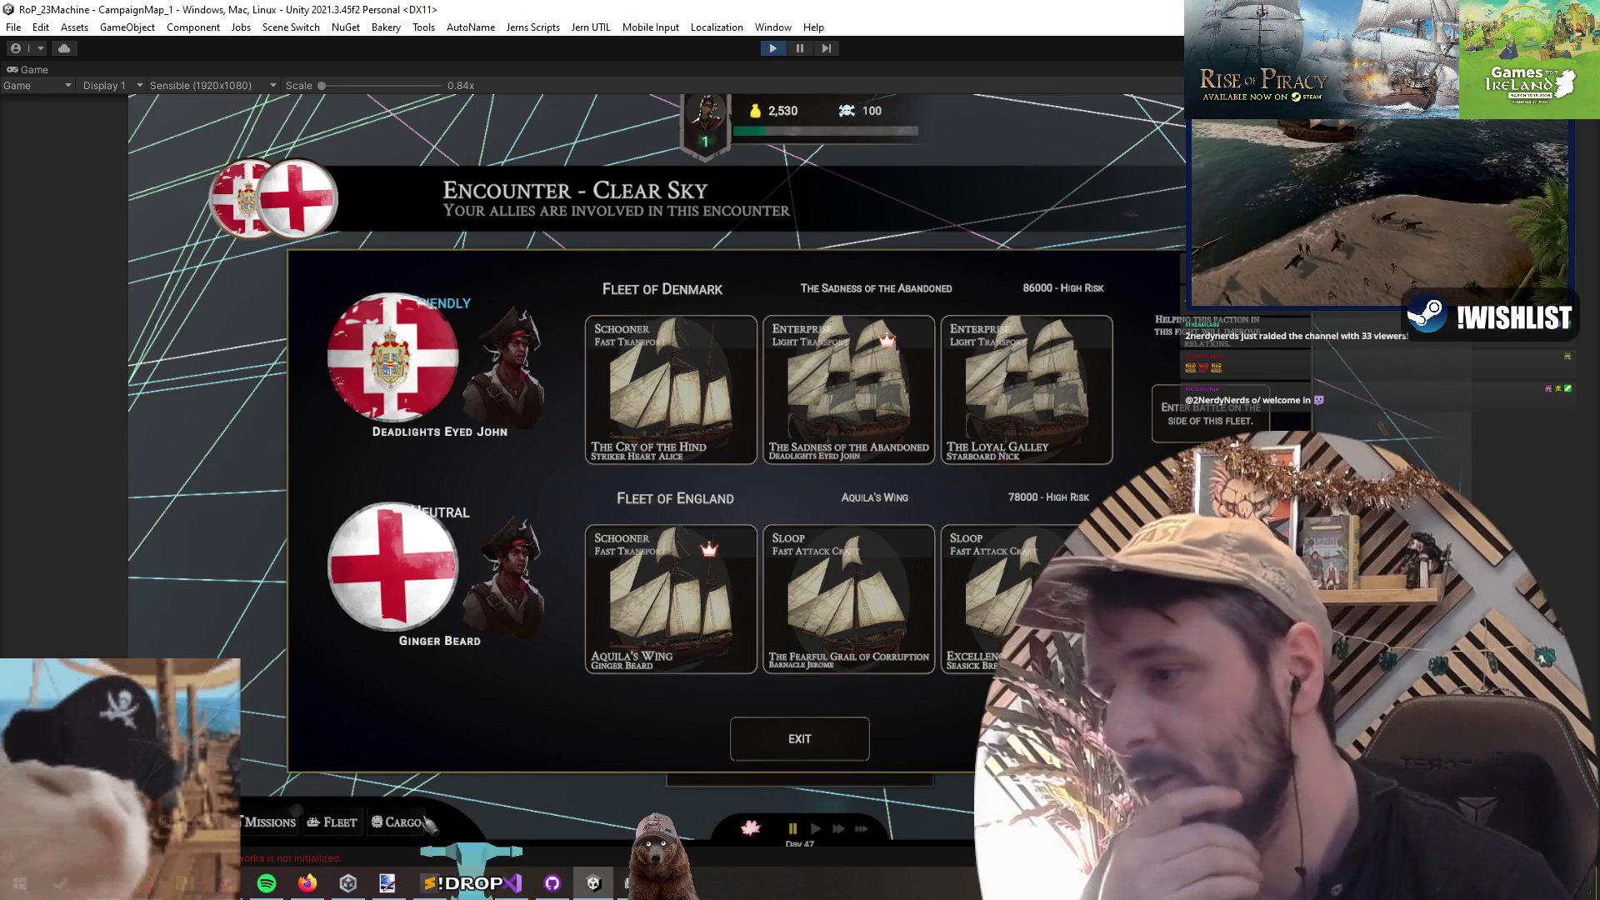
key(alt+Tab)
Step: Move to the blank line after AddToPlayerFleet's crew null-check, then switch to the browser
key(Up)
key(Up)
key(Up)
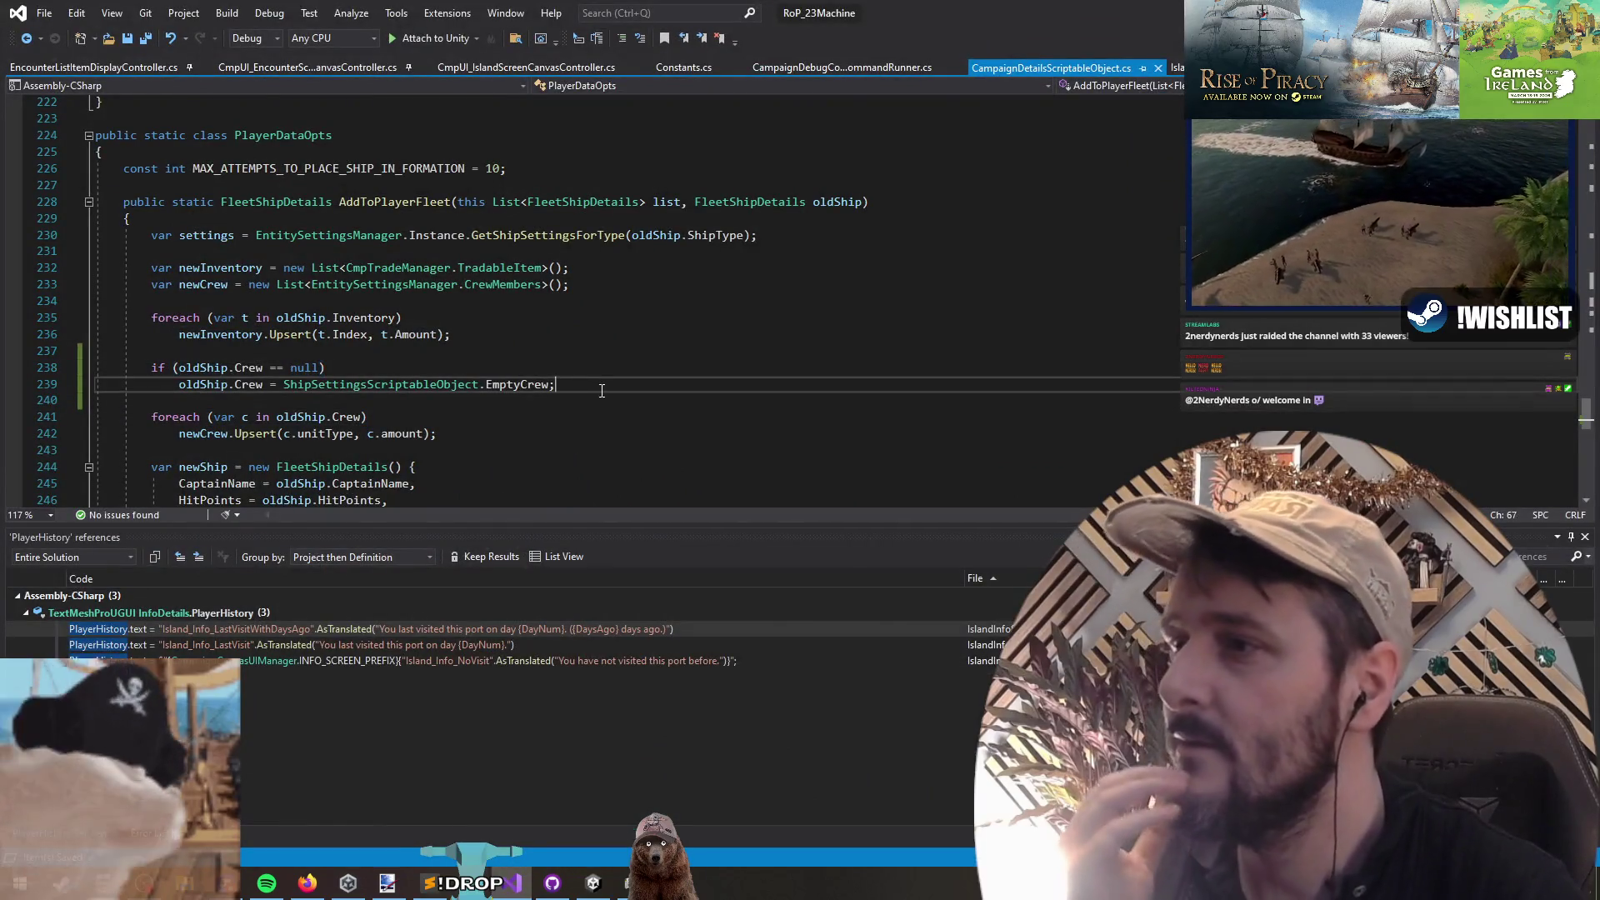
click(616, 400)
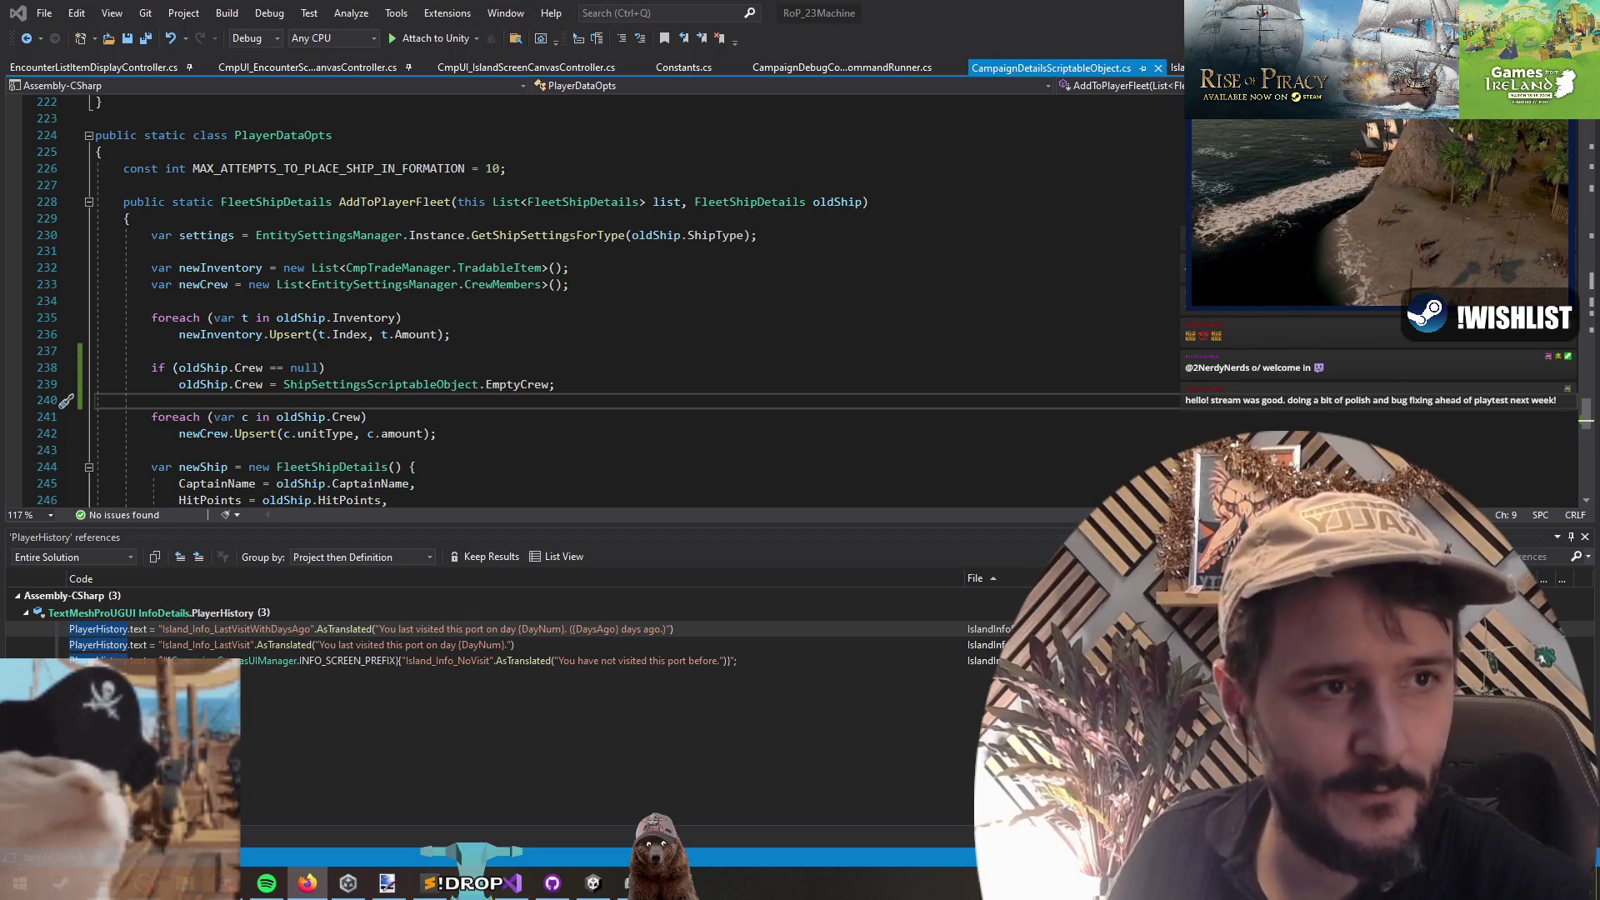
key(alt+Tab)
Step: Browse the Rise of Piracy store page, adjust the trailer's volume, and return to Visual Studio
scroll(518, 278, down, 3)
scroll(1262, 325, up, 2)
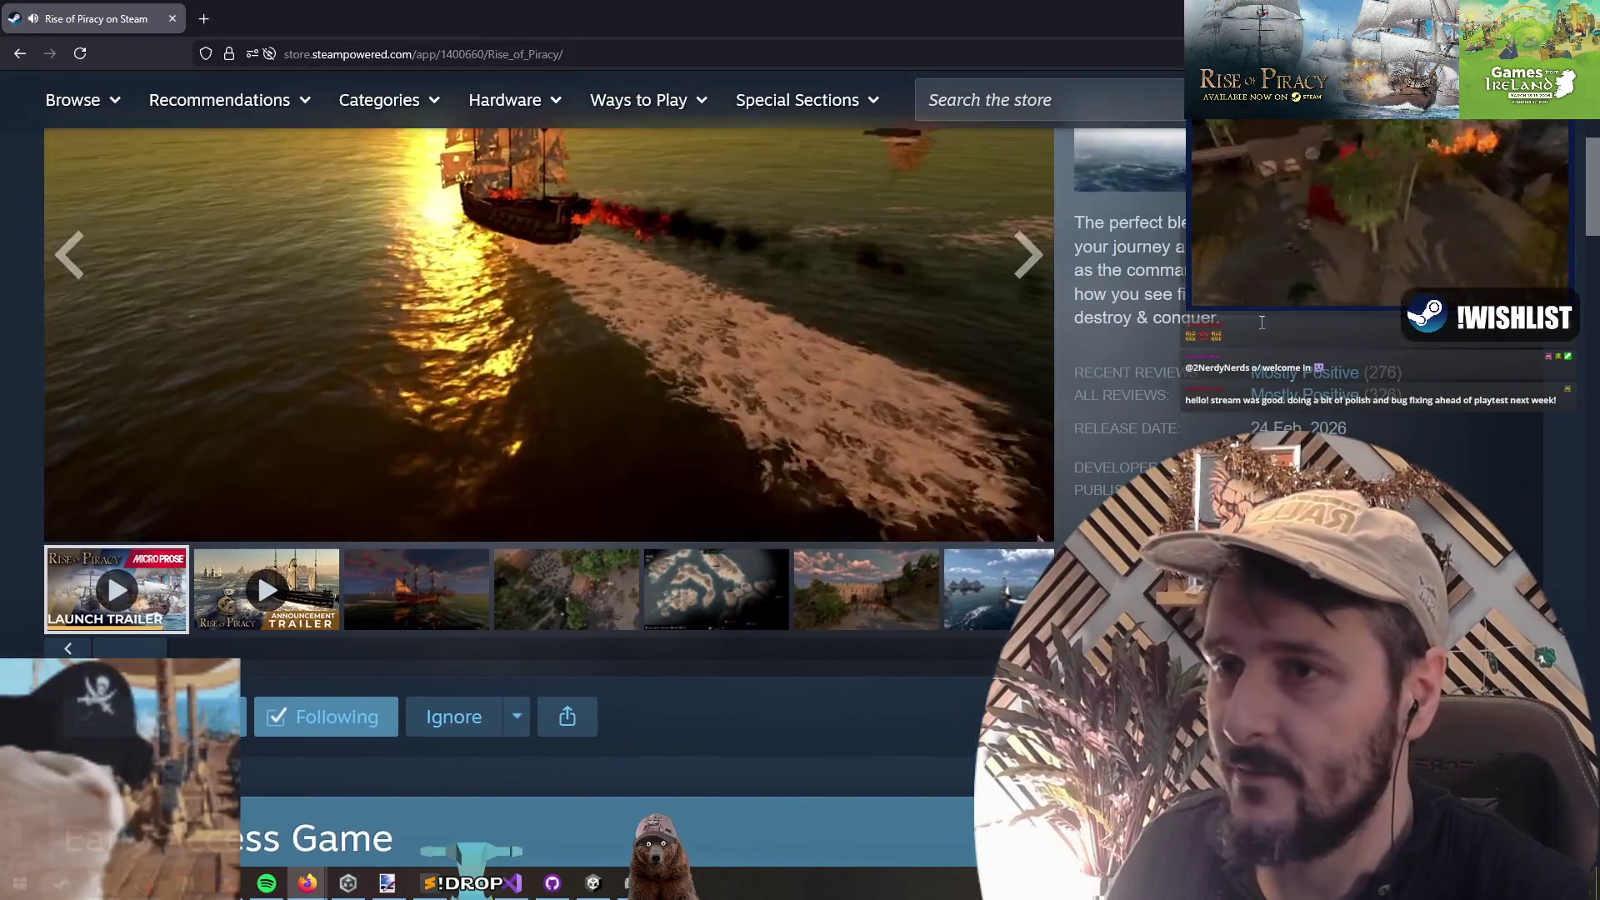
scroll(1262, 325, up, 2)
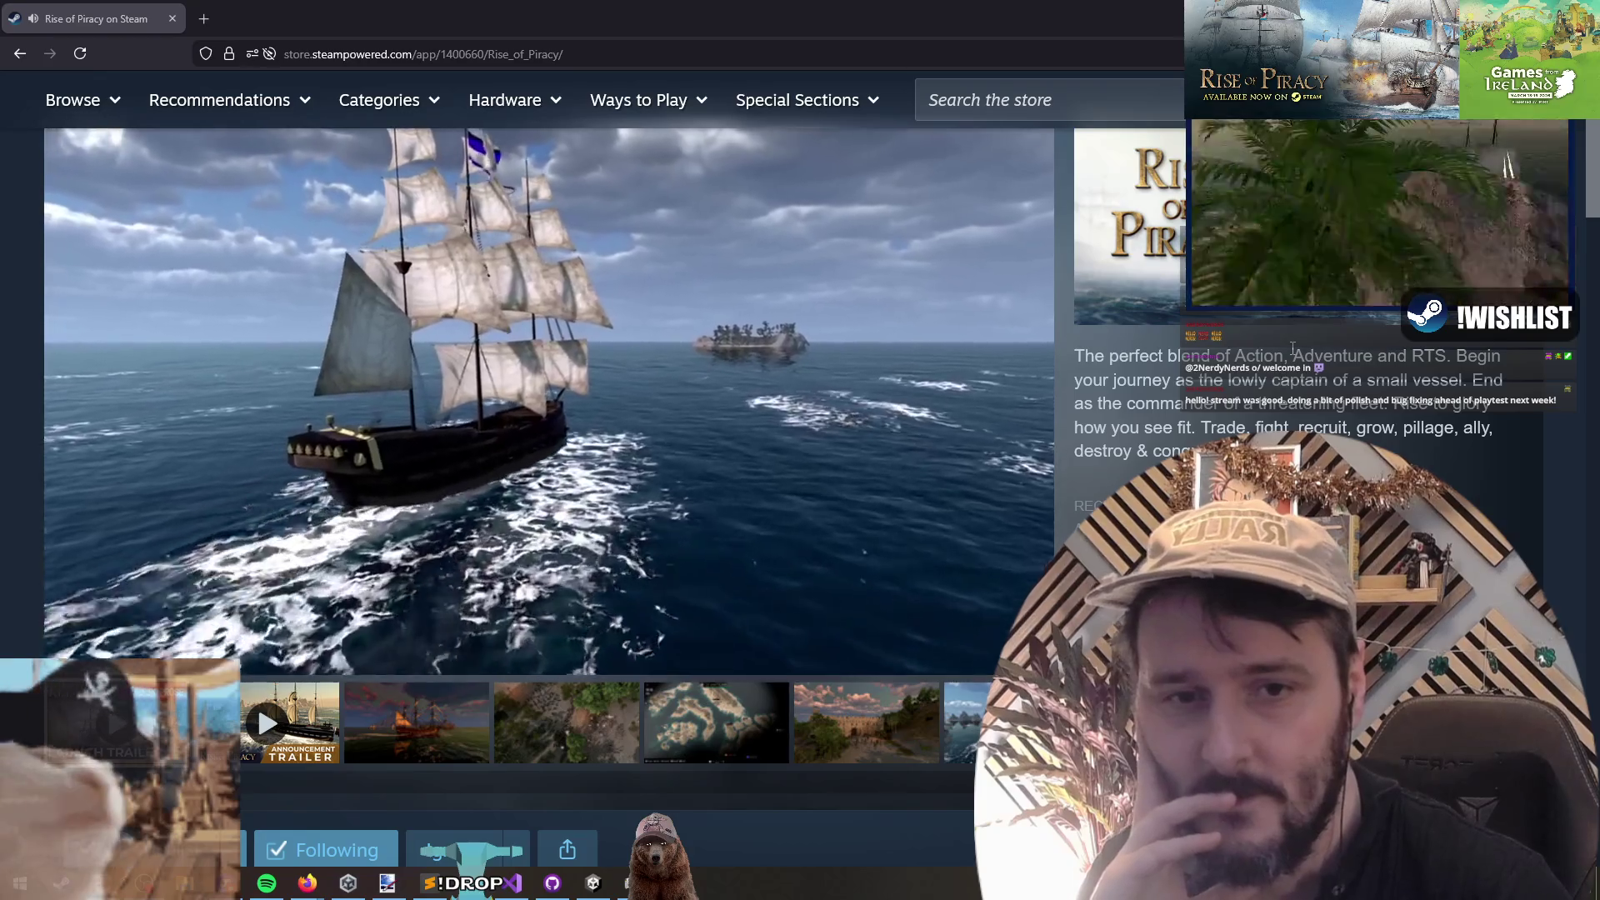
scroll(1275, 384, up, 1)
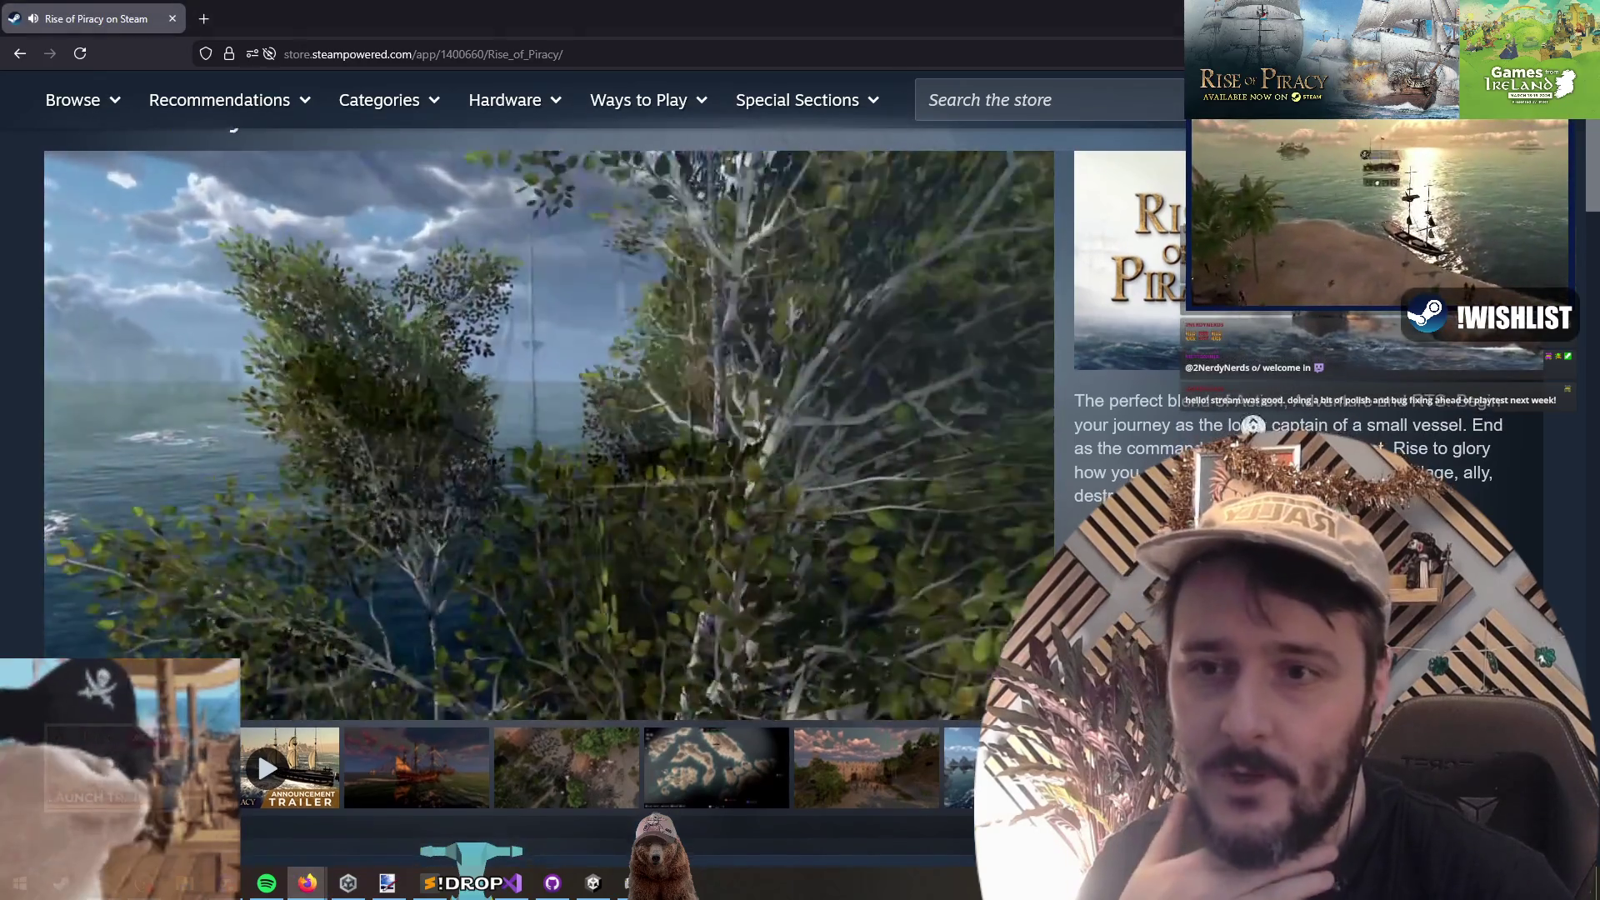
scroll(1252, 426, down, 1)
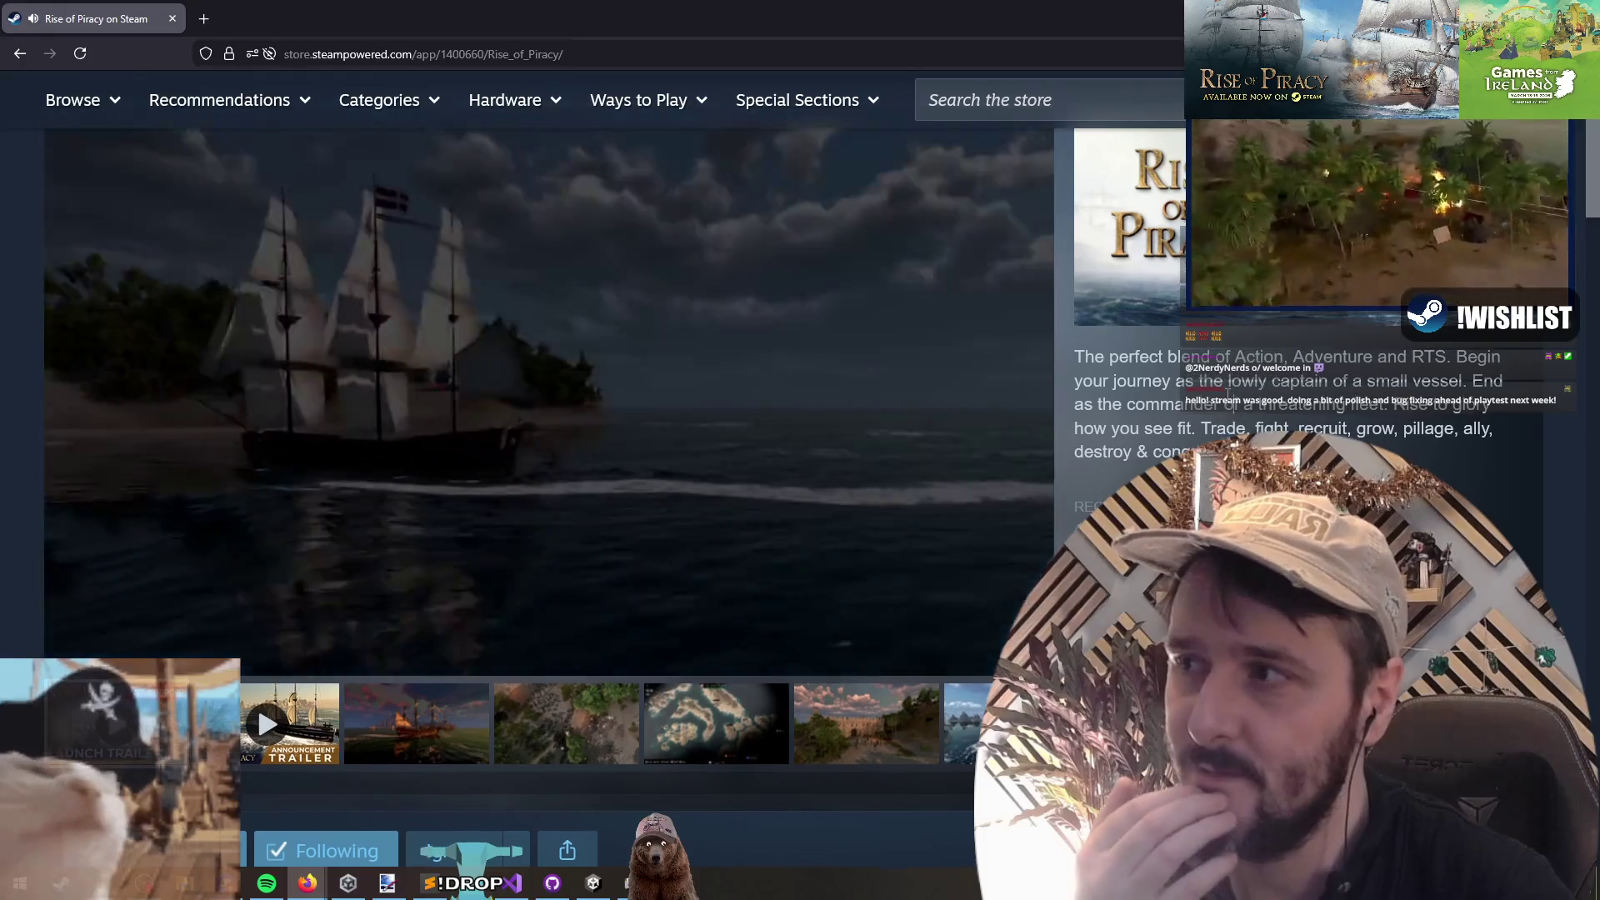
scroll(1230, 345, up, 1)
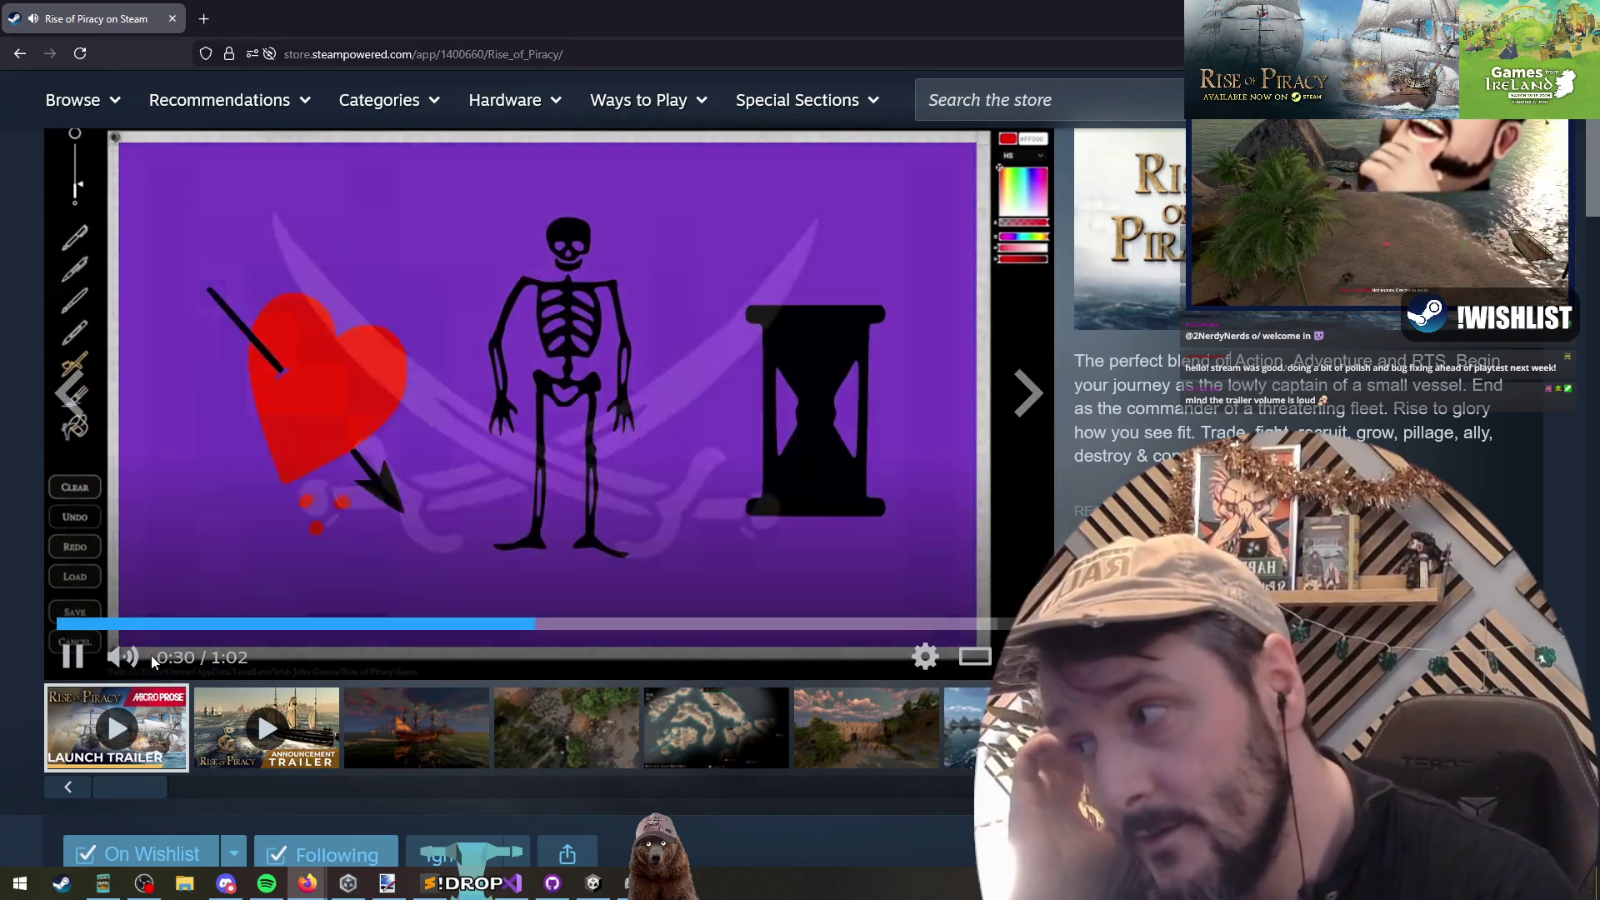
click(215, 658)
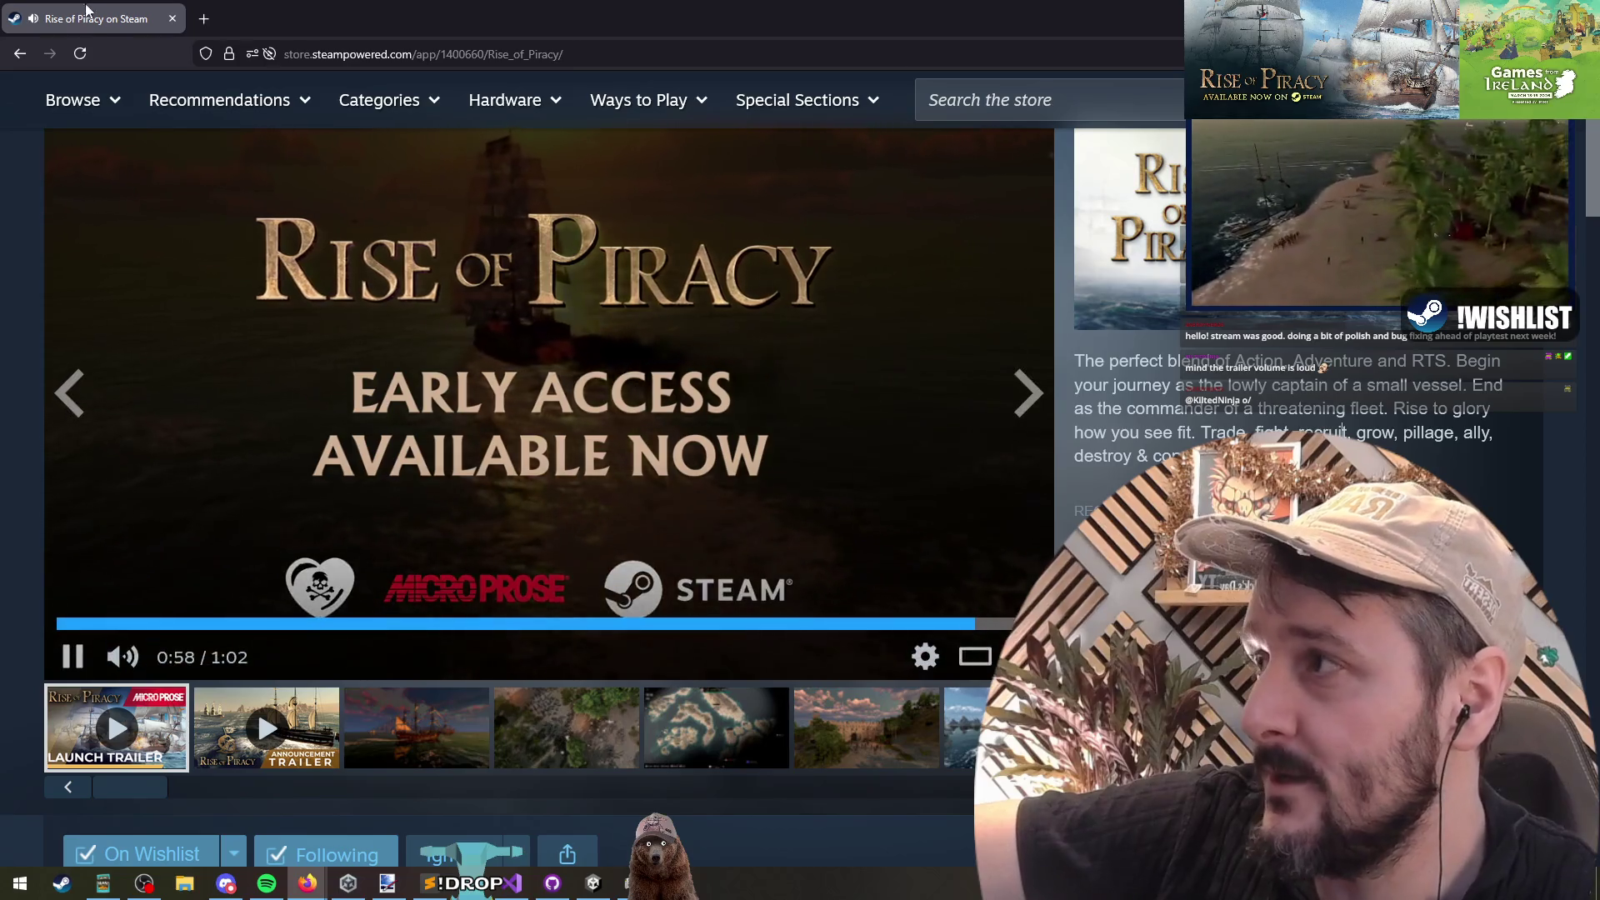
key(alt+Tab)
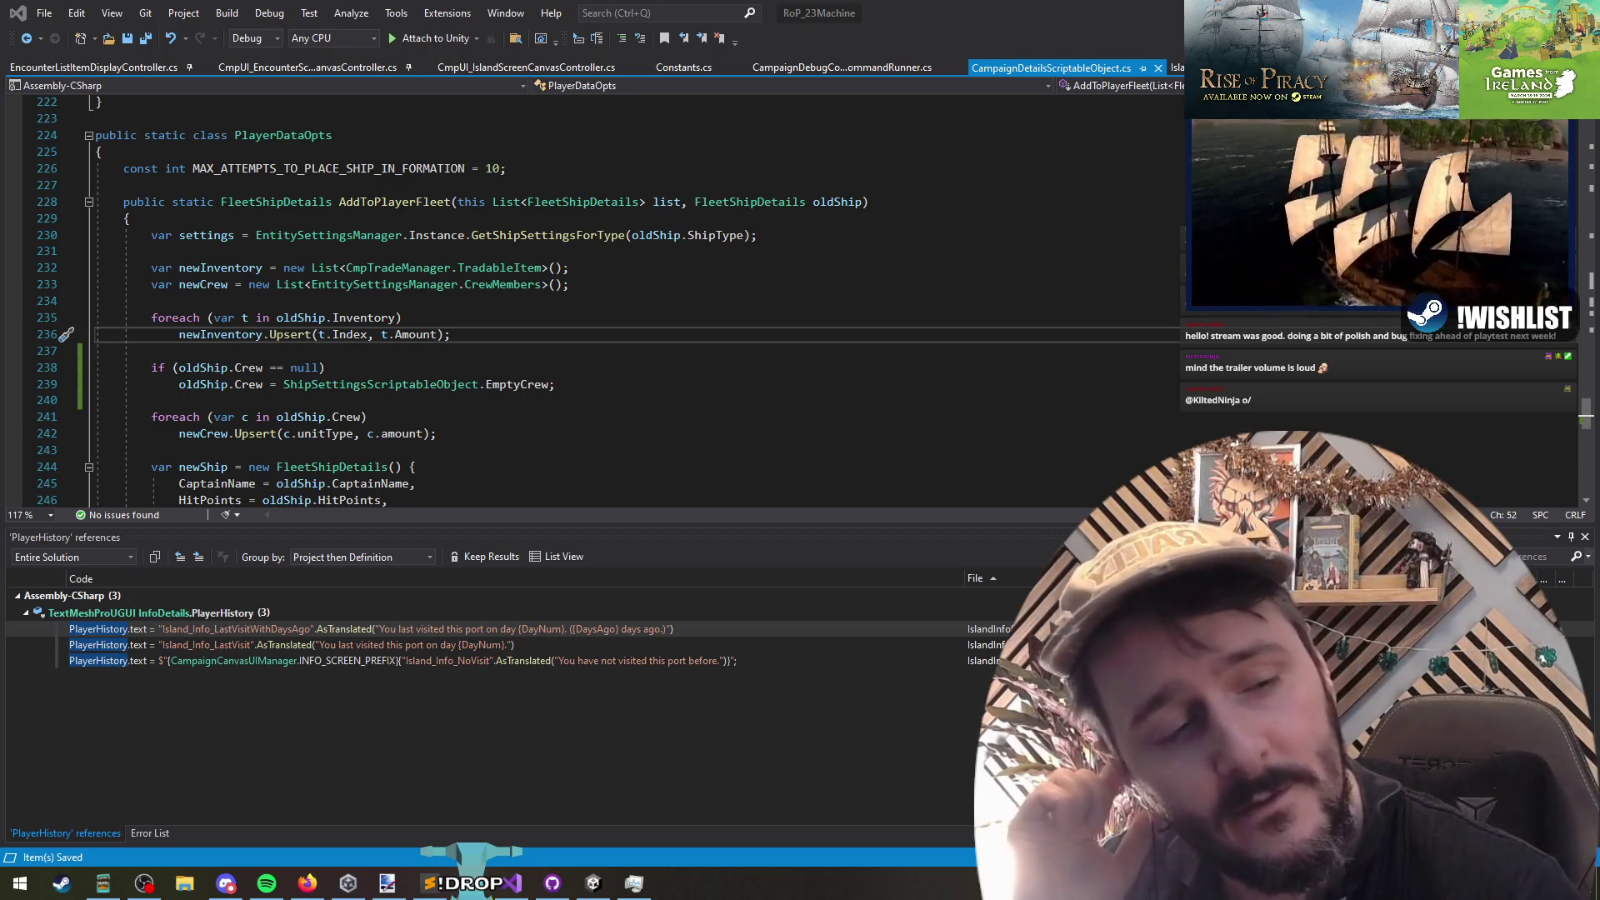
Step: Move to empty line 234 in AddToPlayerFleet and return to the running game in Unity
click(518, 303)
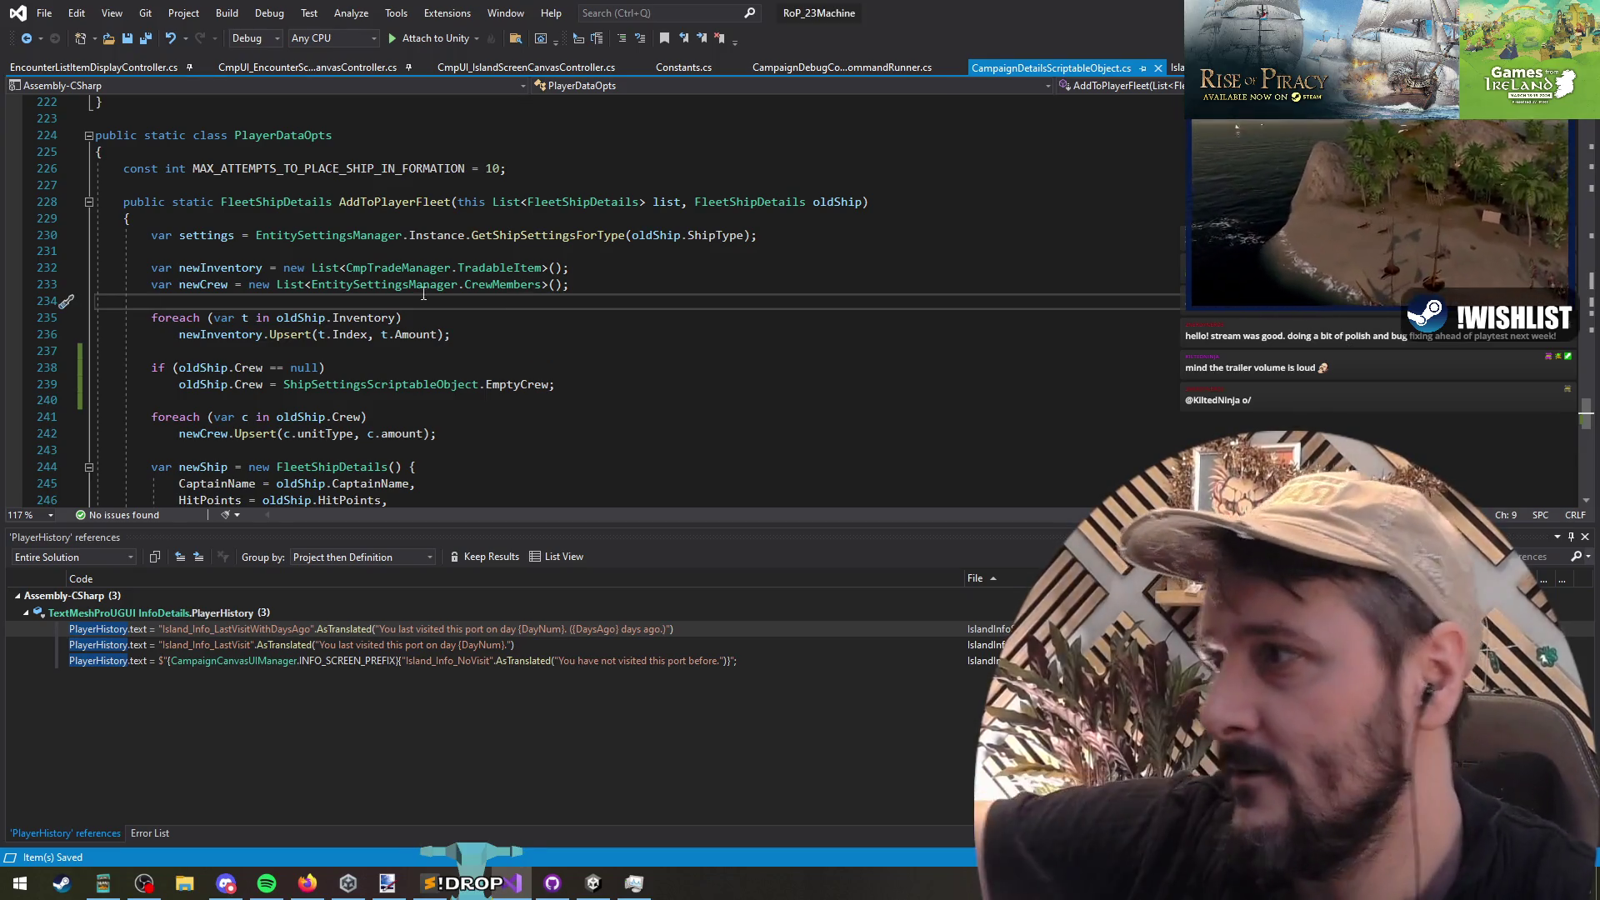
key(alt+Tab)
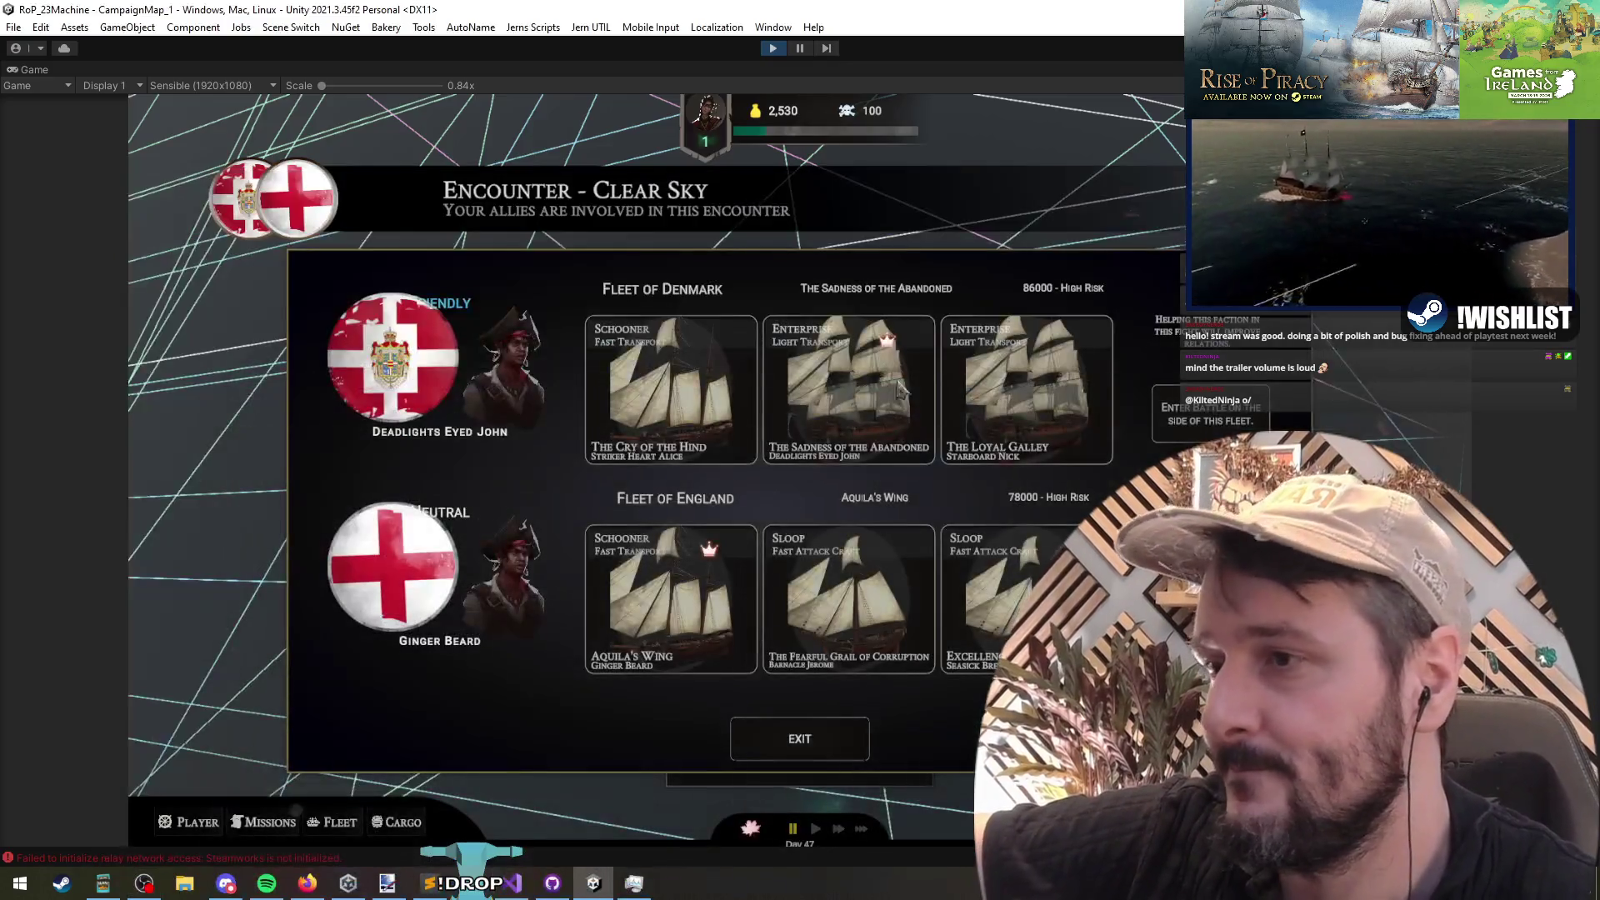
Step: Try Enter Battle, cancel it, exit the Clear Sky encounter, and pause play mode
click(1166, 442)
click(732, 518)
click(800, 739)
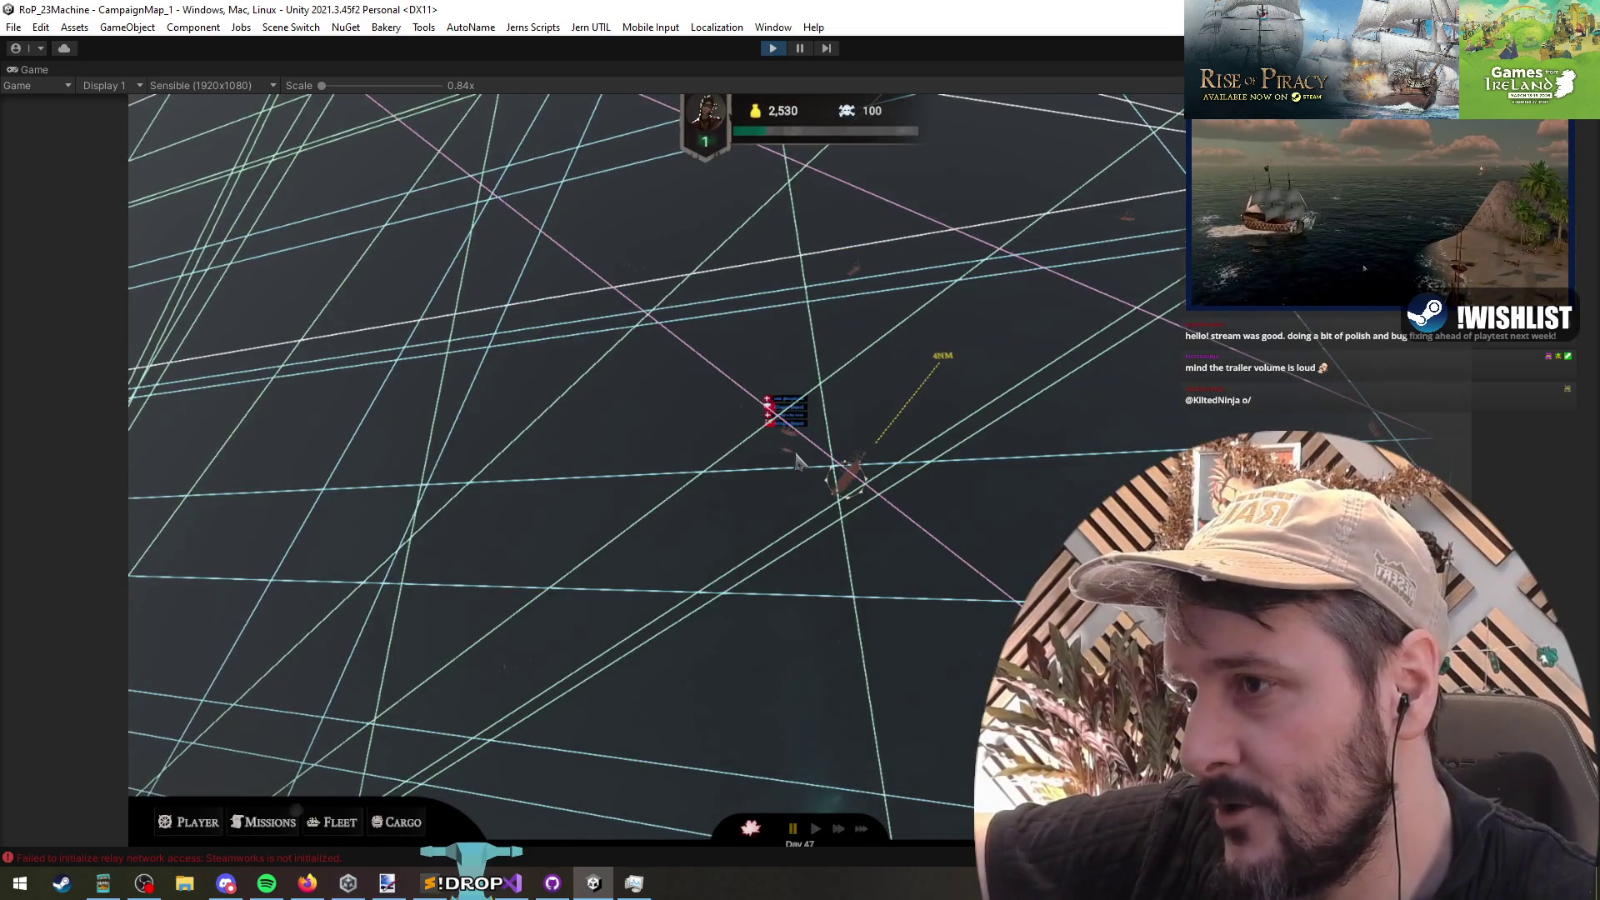
mouse_move(799, 463)
scroll(796, 442, up, 3)
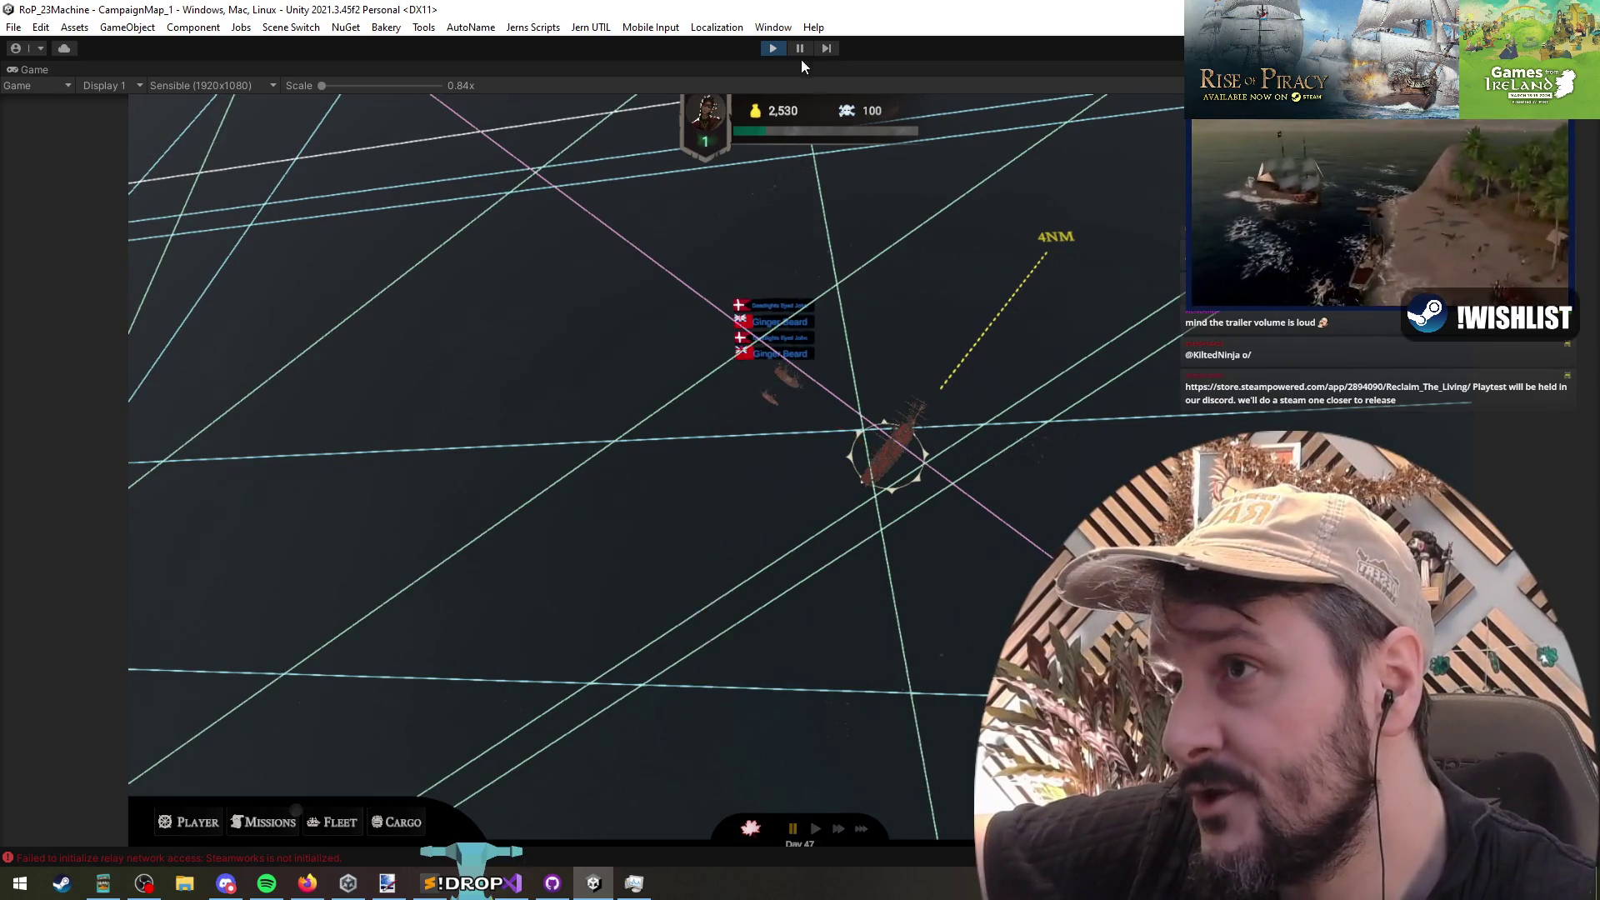
click(799, 50)
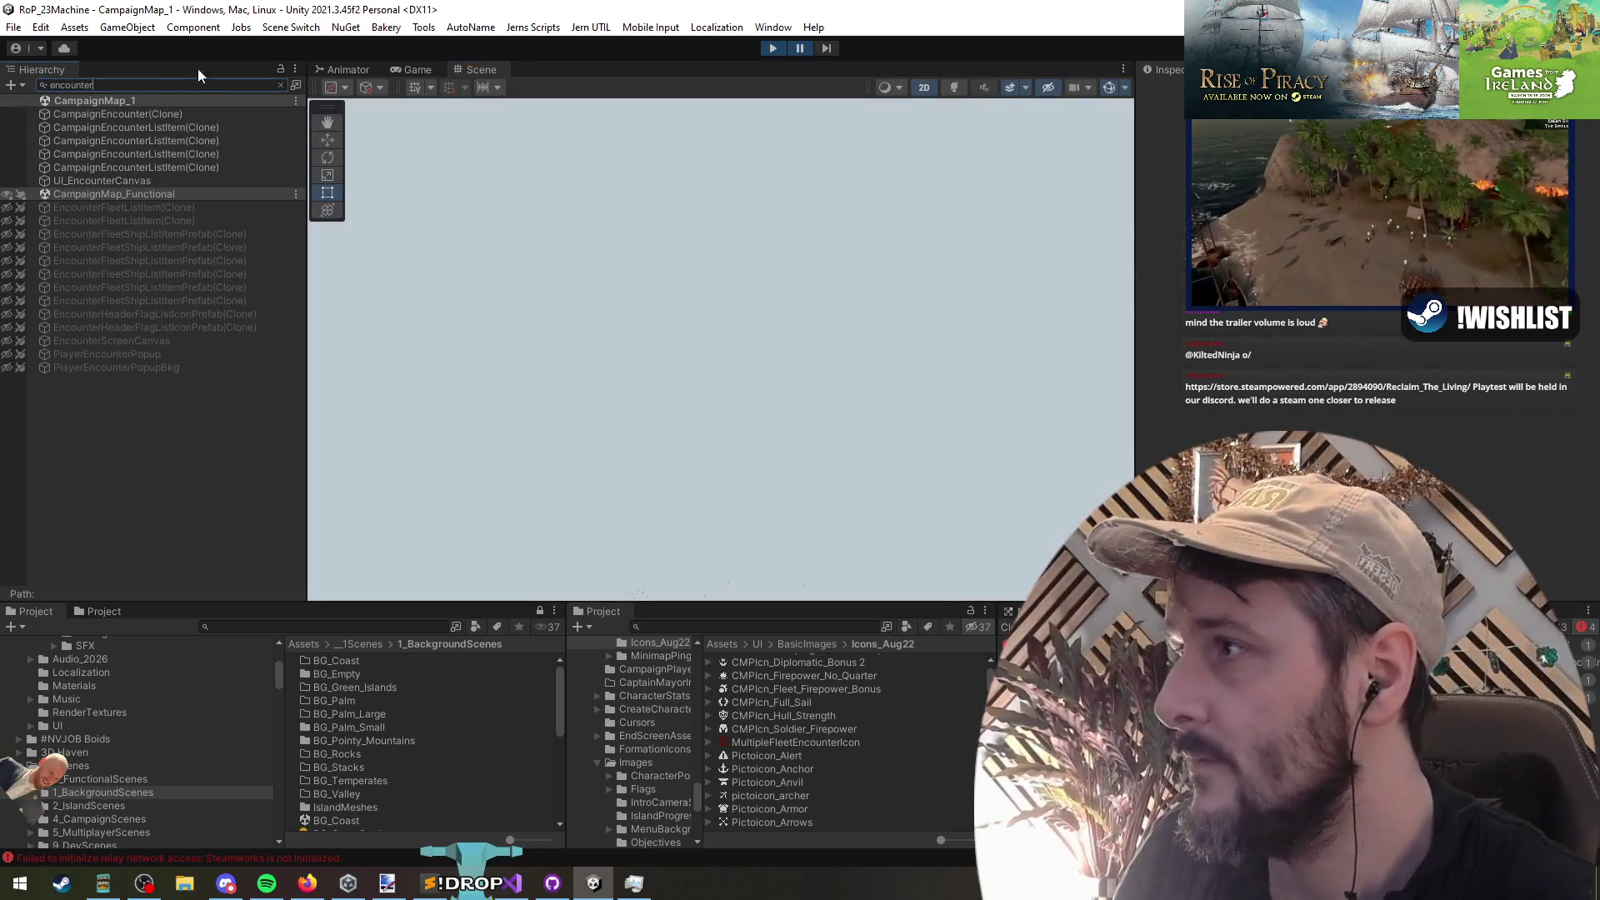
Step: Select and frame CampaignEncounter(Clone) and UI_EncounterCanvas in the Hierarchy
double_click(188, 113)
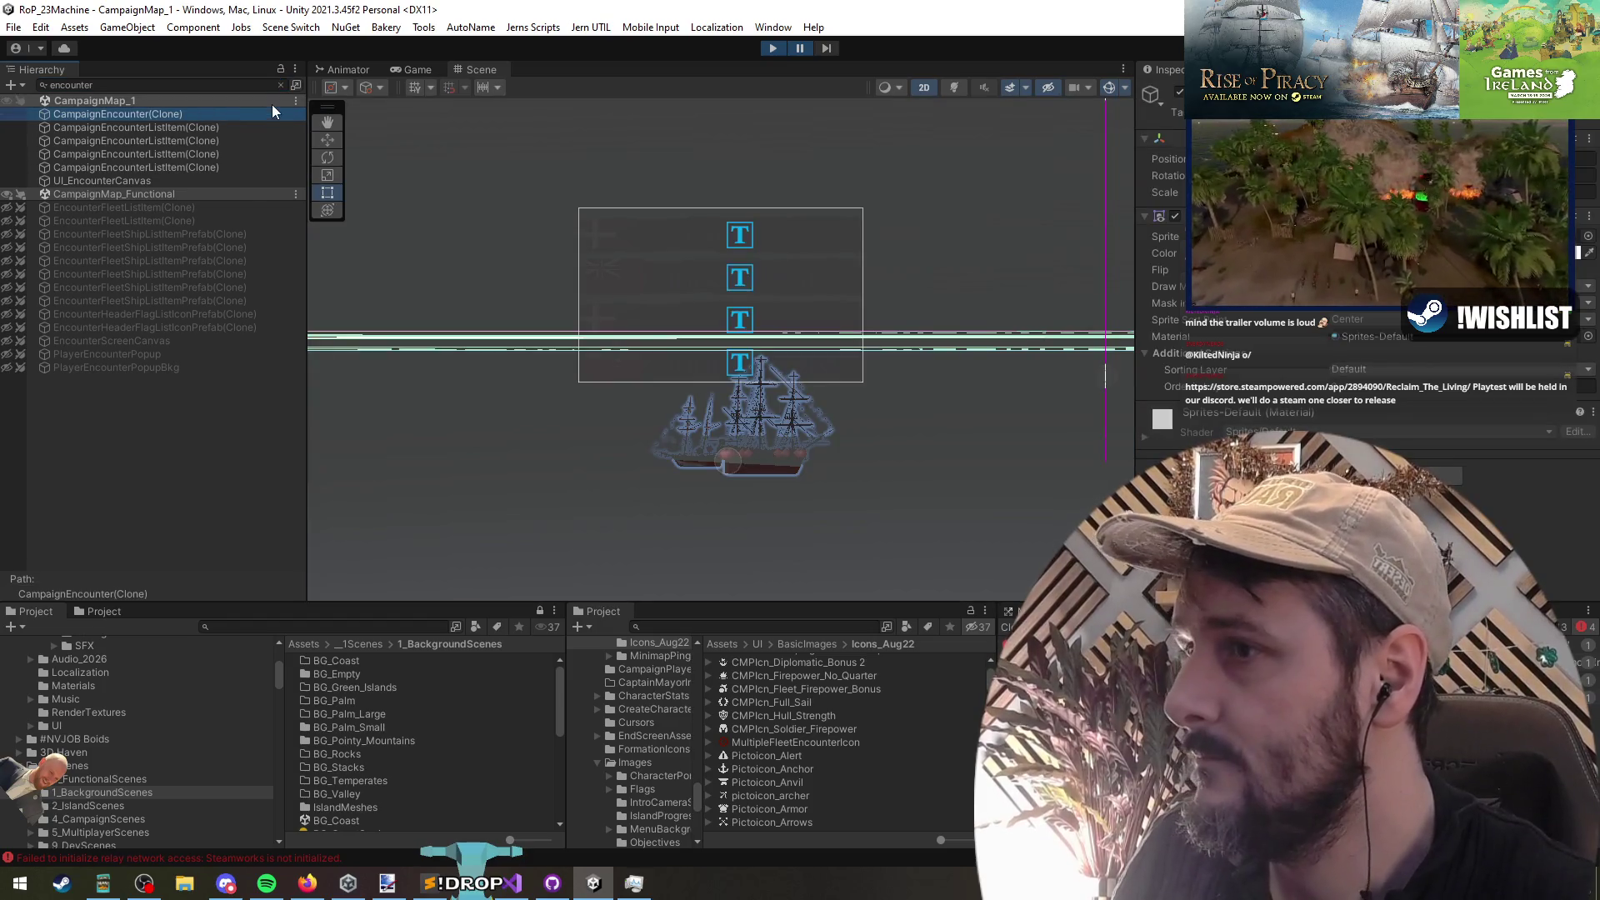
double_click(167, 180)
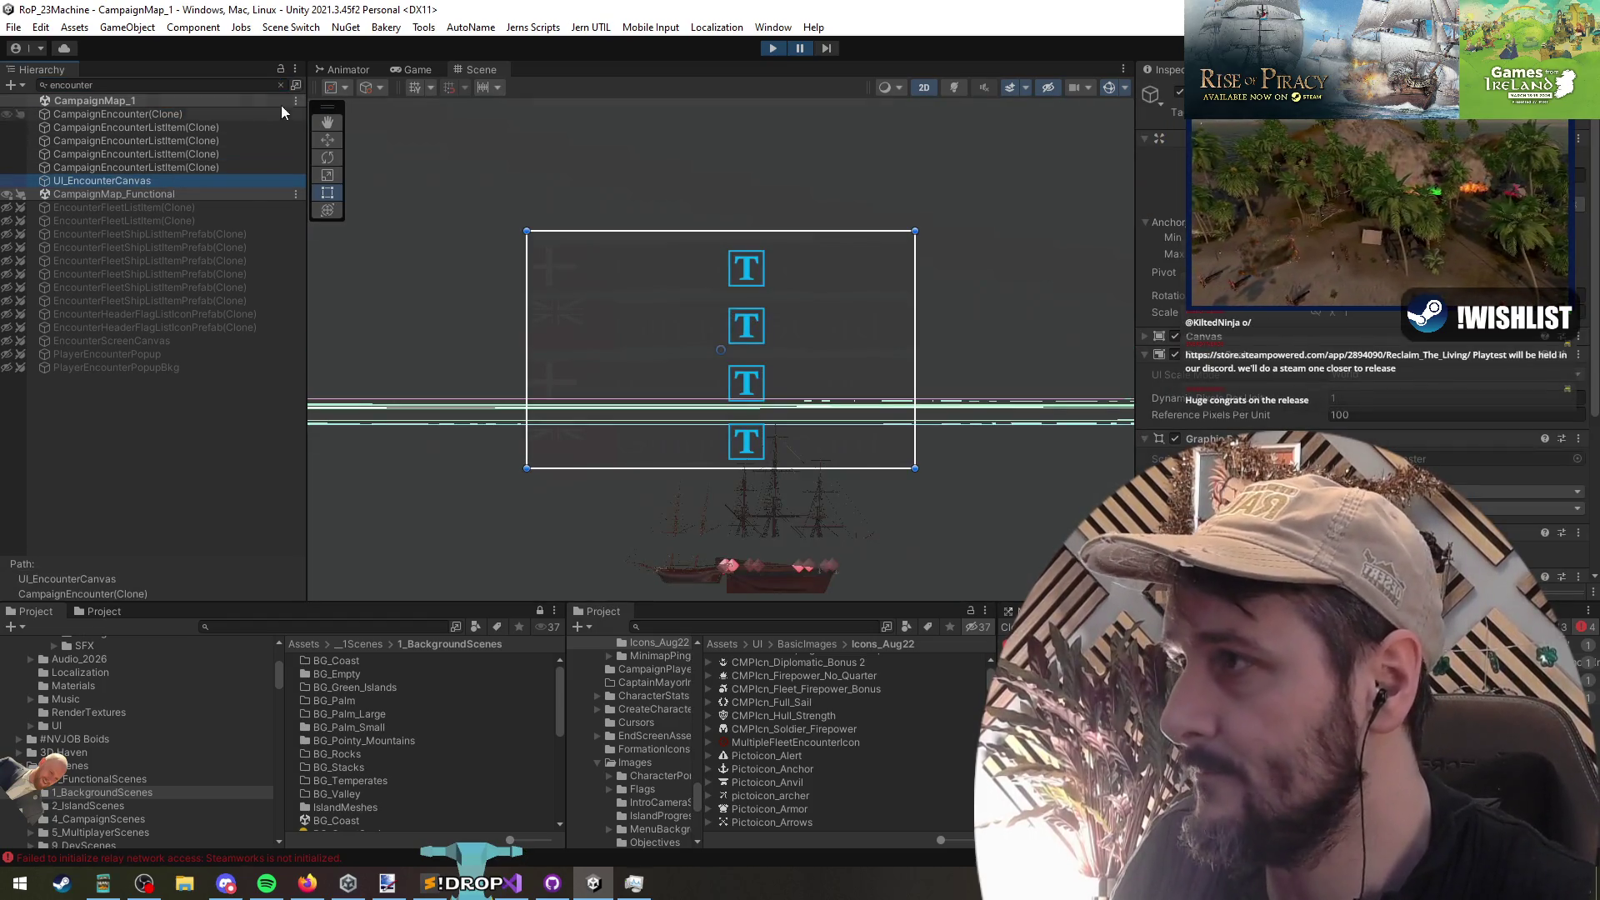
text(f)
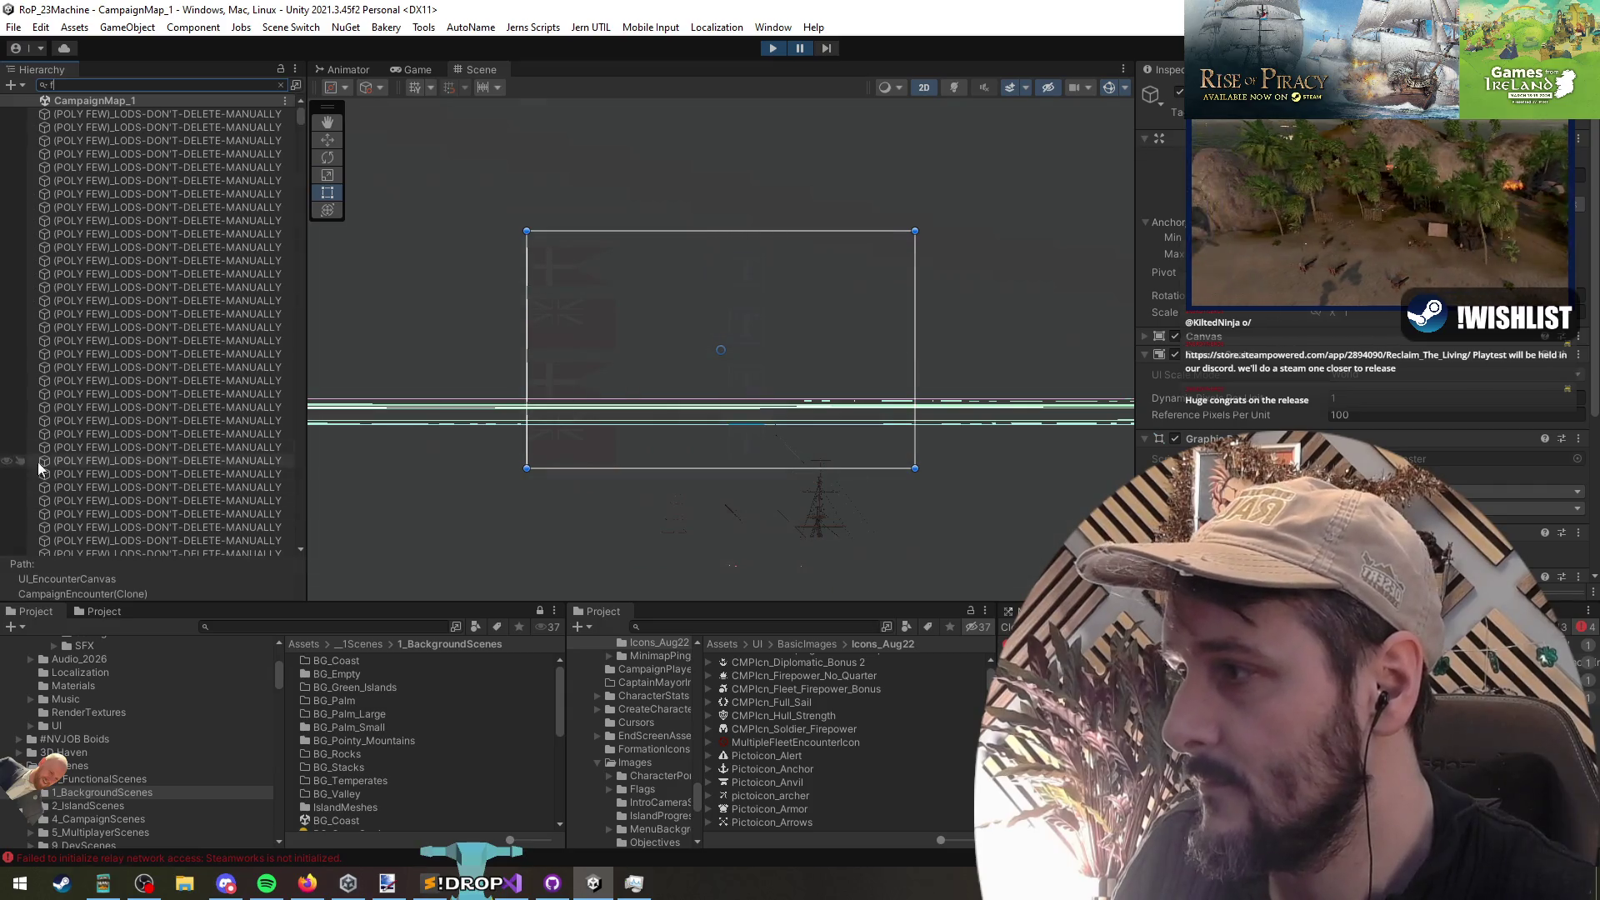
Step: Select a POLY FEW LOD object under a schooner cannon and frame the schooner in the scene
double_click(180, 154)
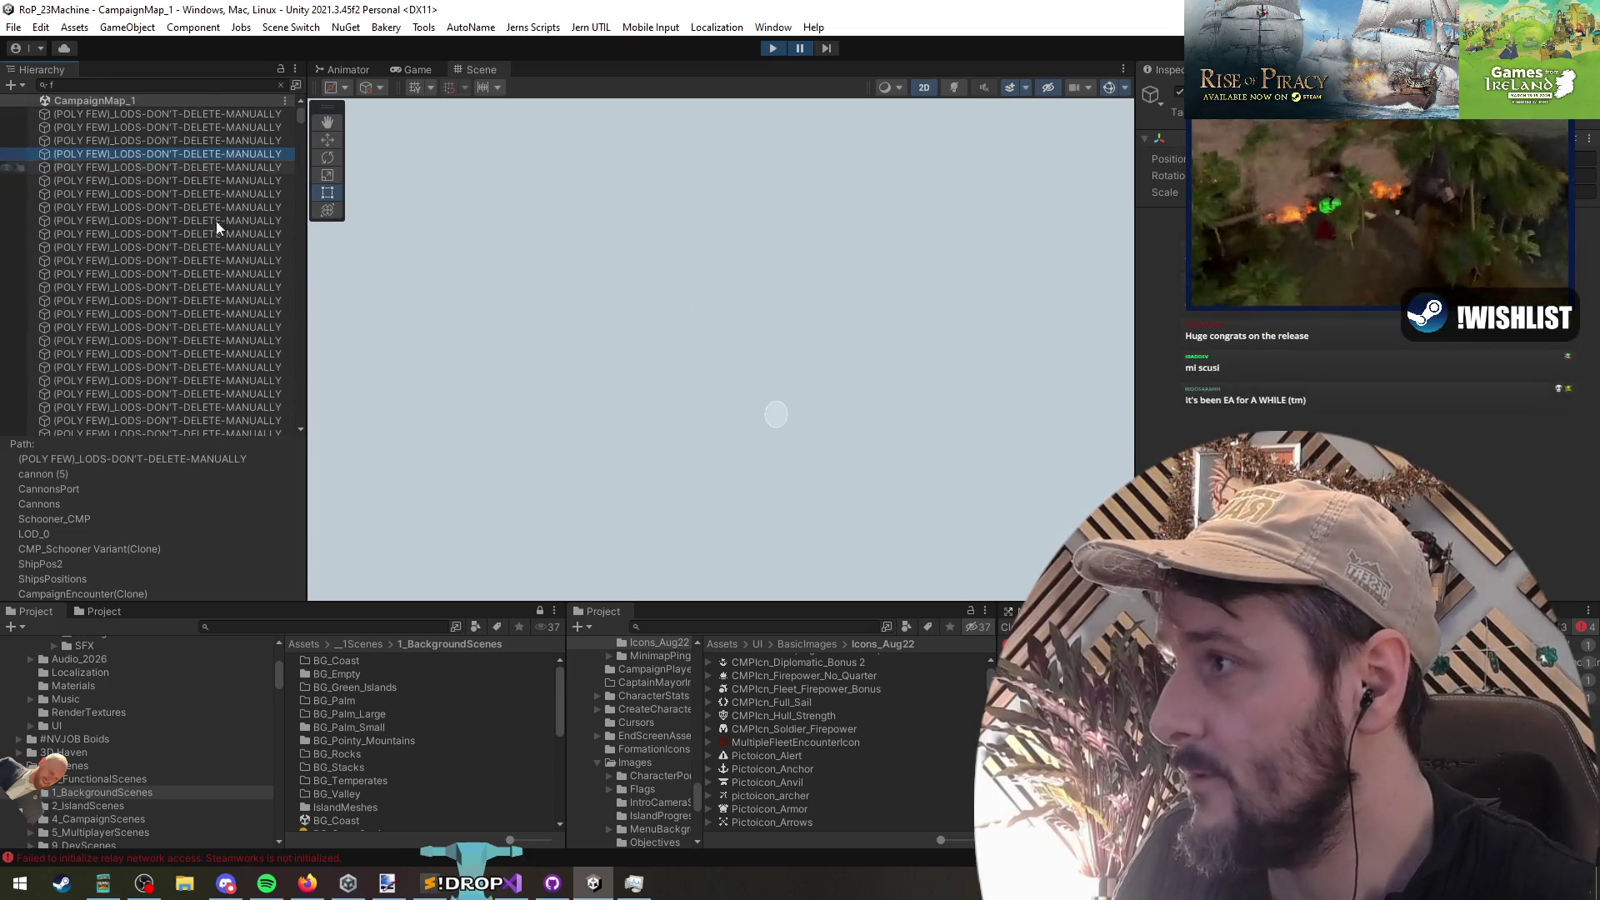
click(130, 194)
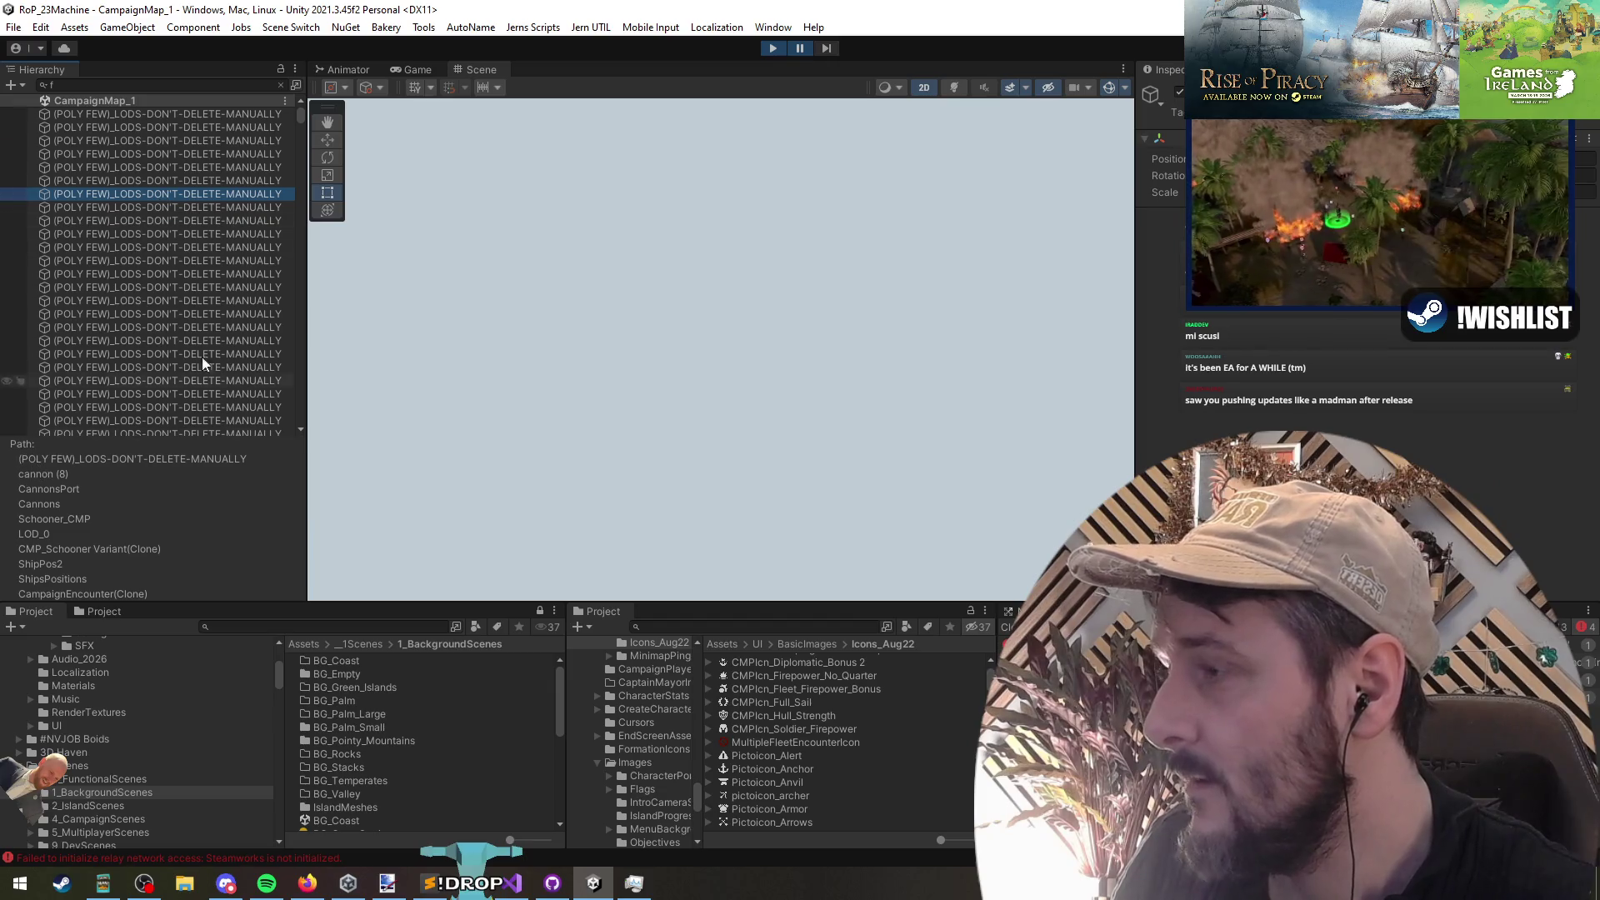
click(281, 85)
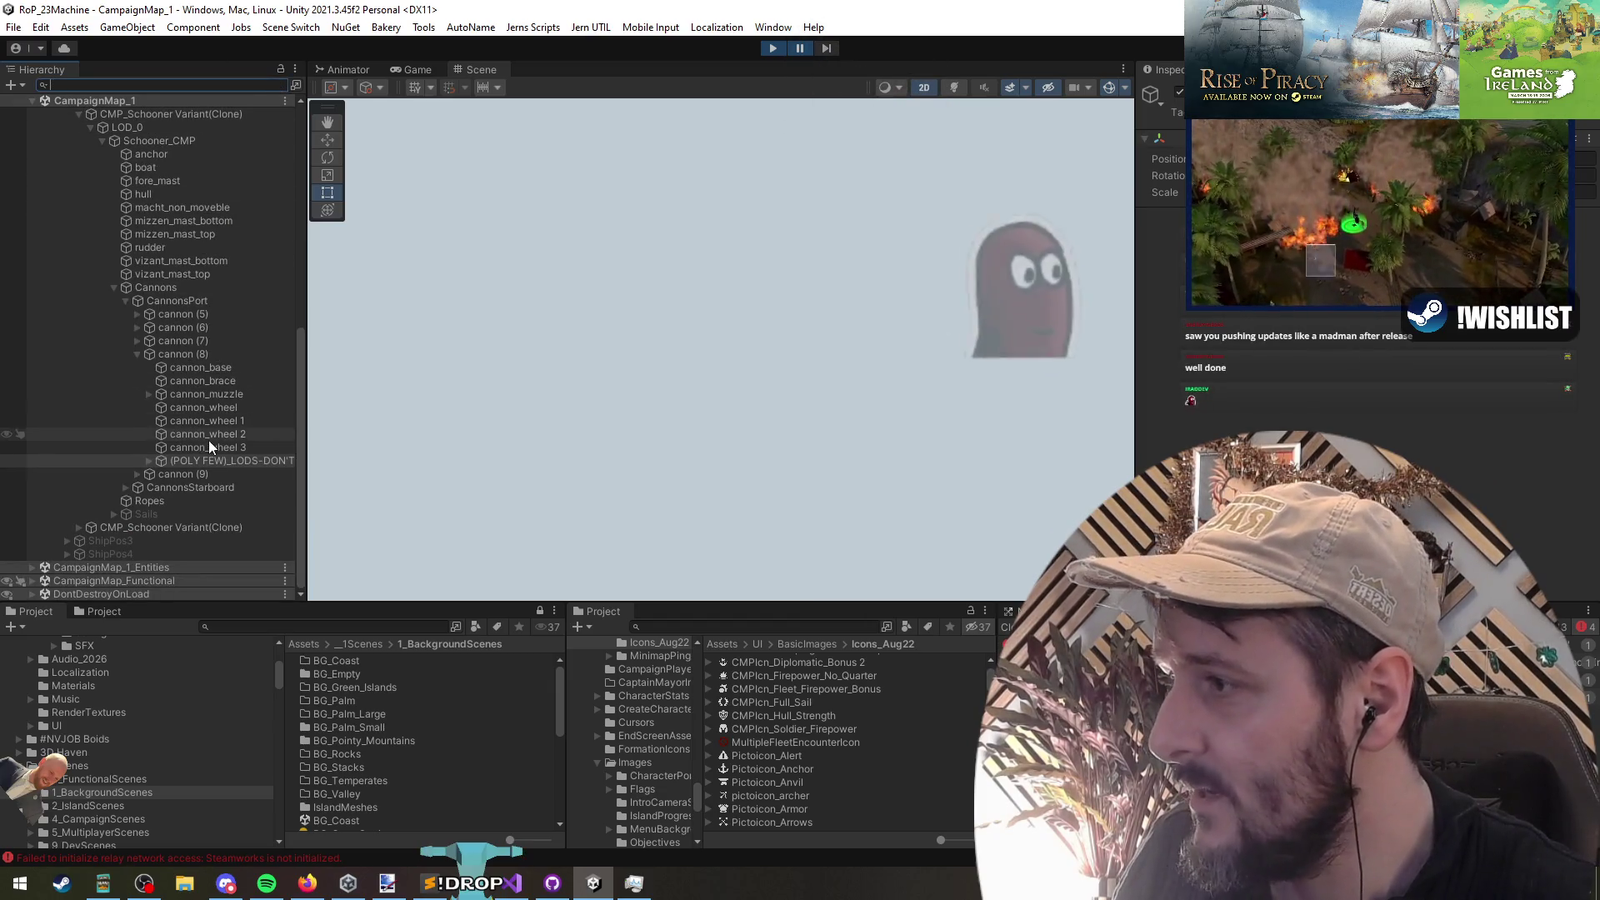
scroll(192, 364, up, 3)
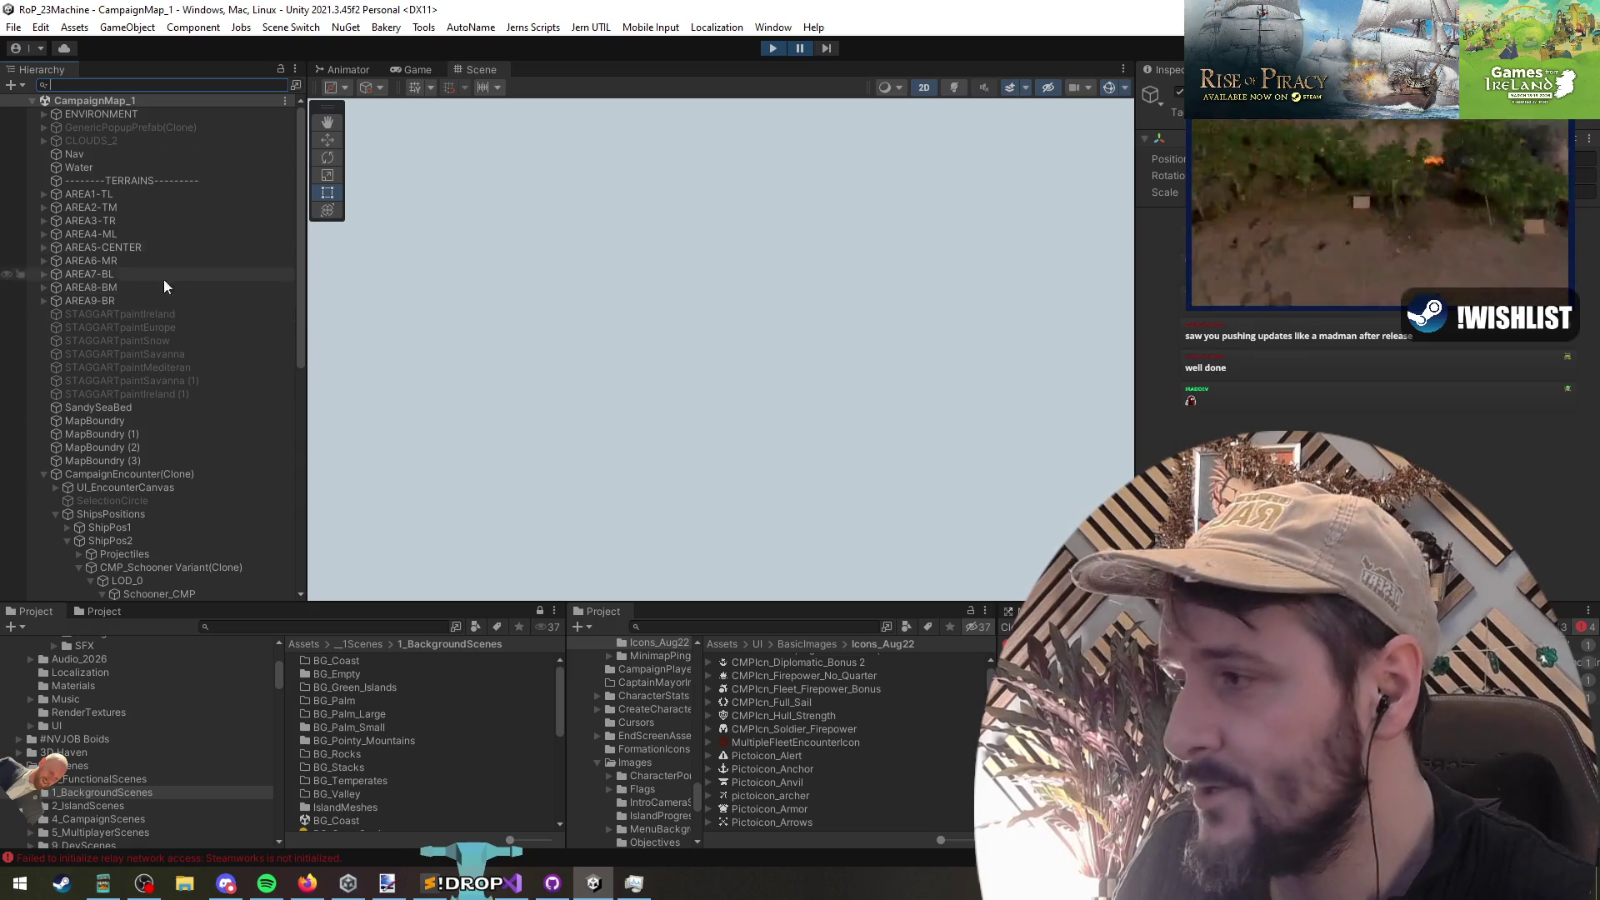
key(f)
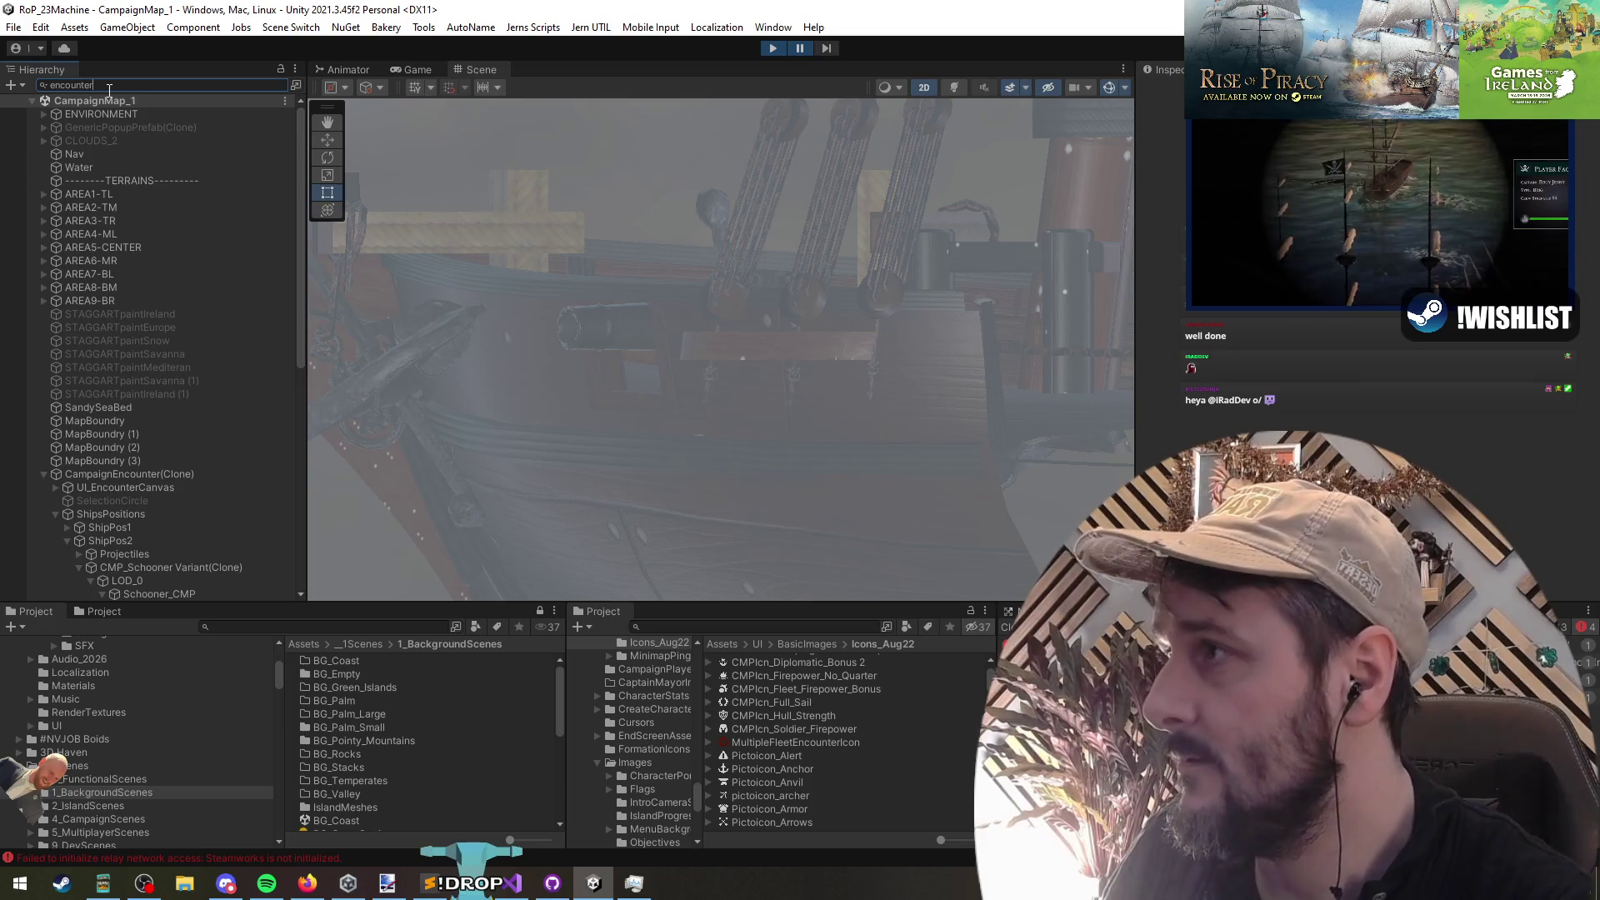
Step: Find the CampaignEncounter object via the Hierarchy search, frame it, and switch the scene to 3D
text(r)
click(153, 115)
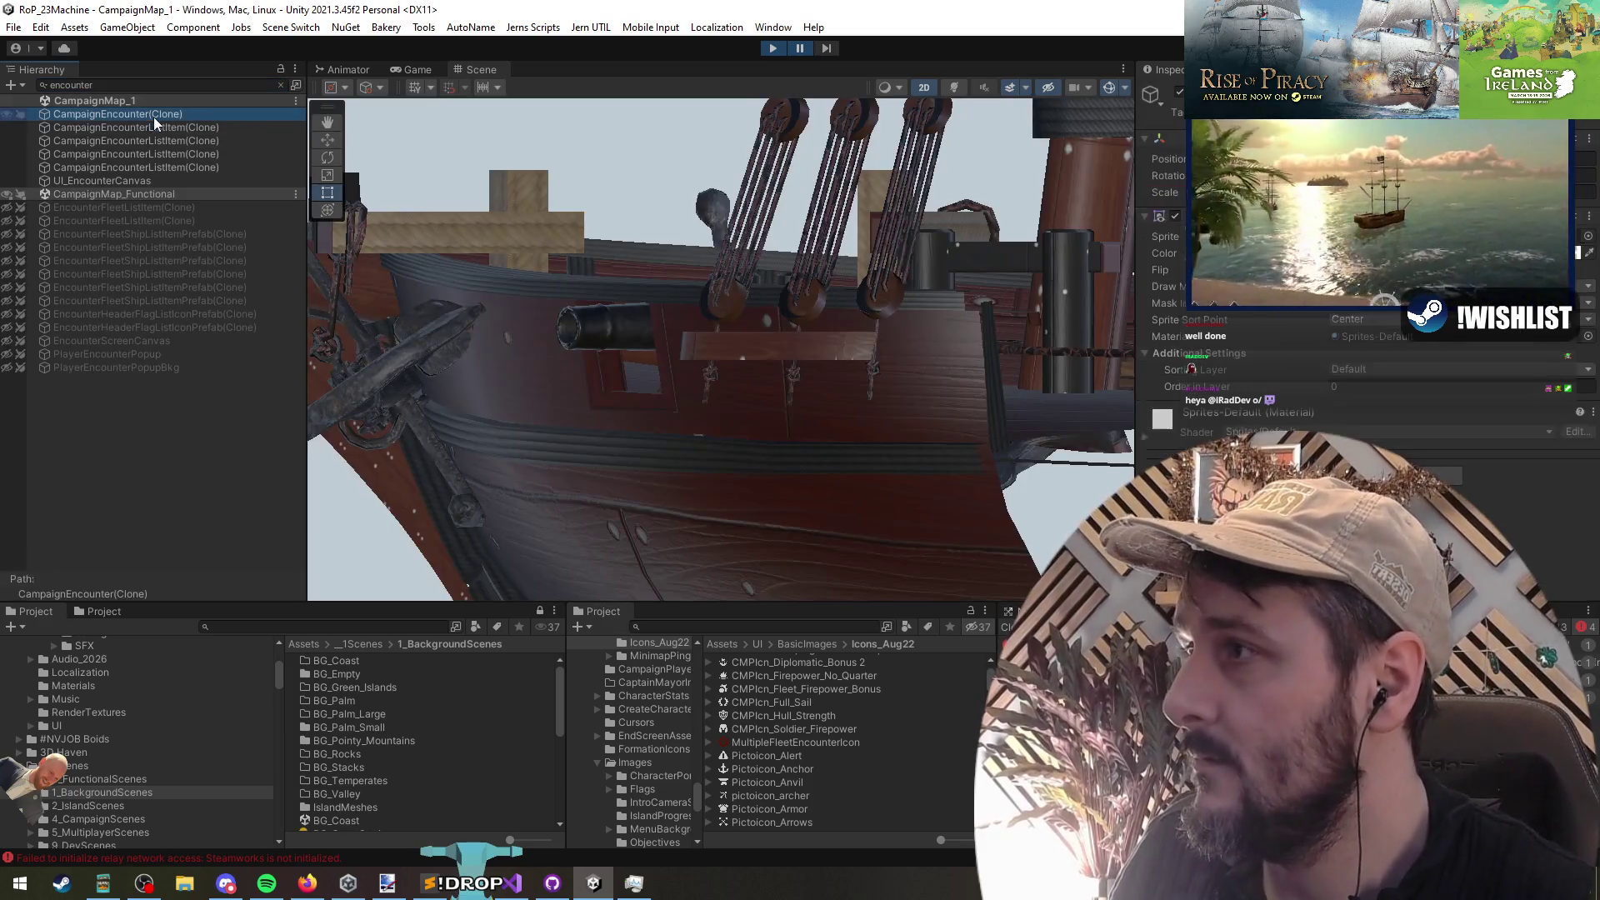
click(280, 85)
key(f)
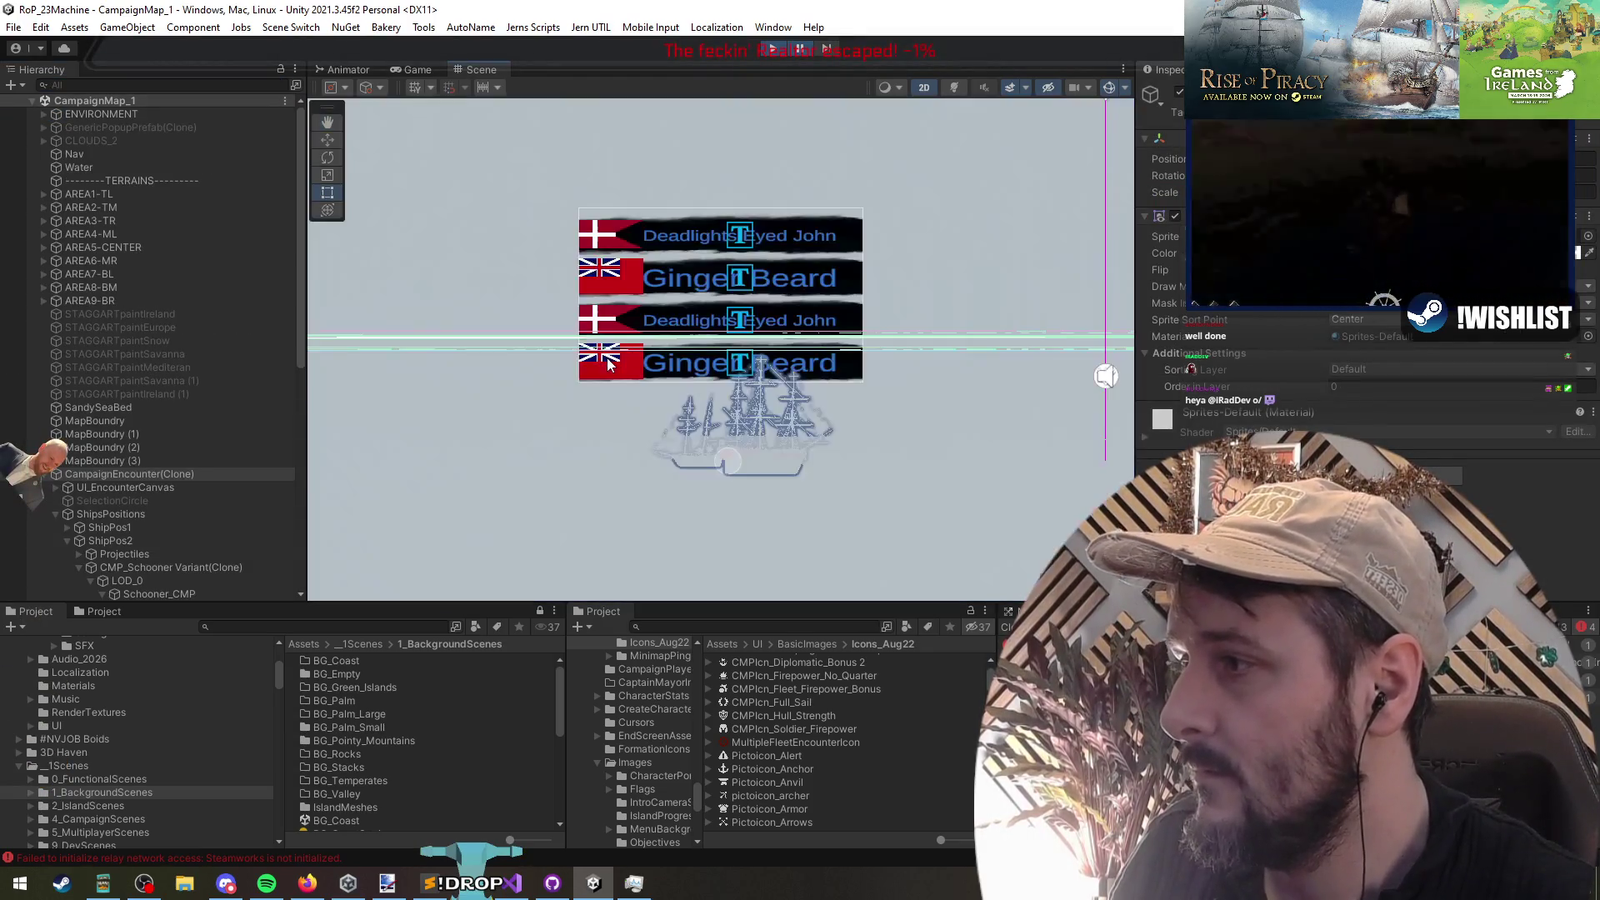
click(920, 88)
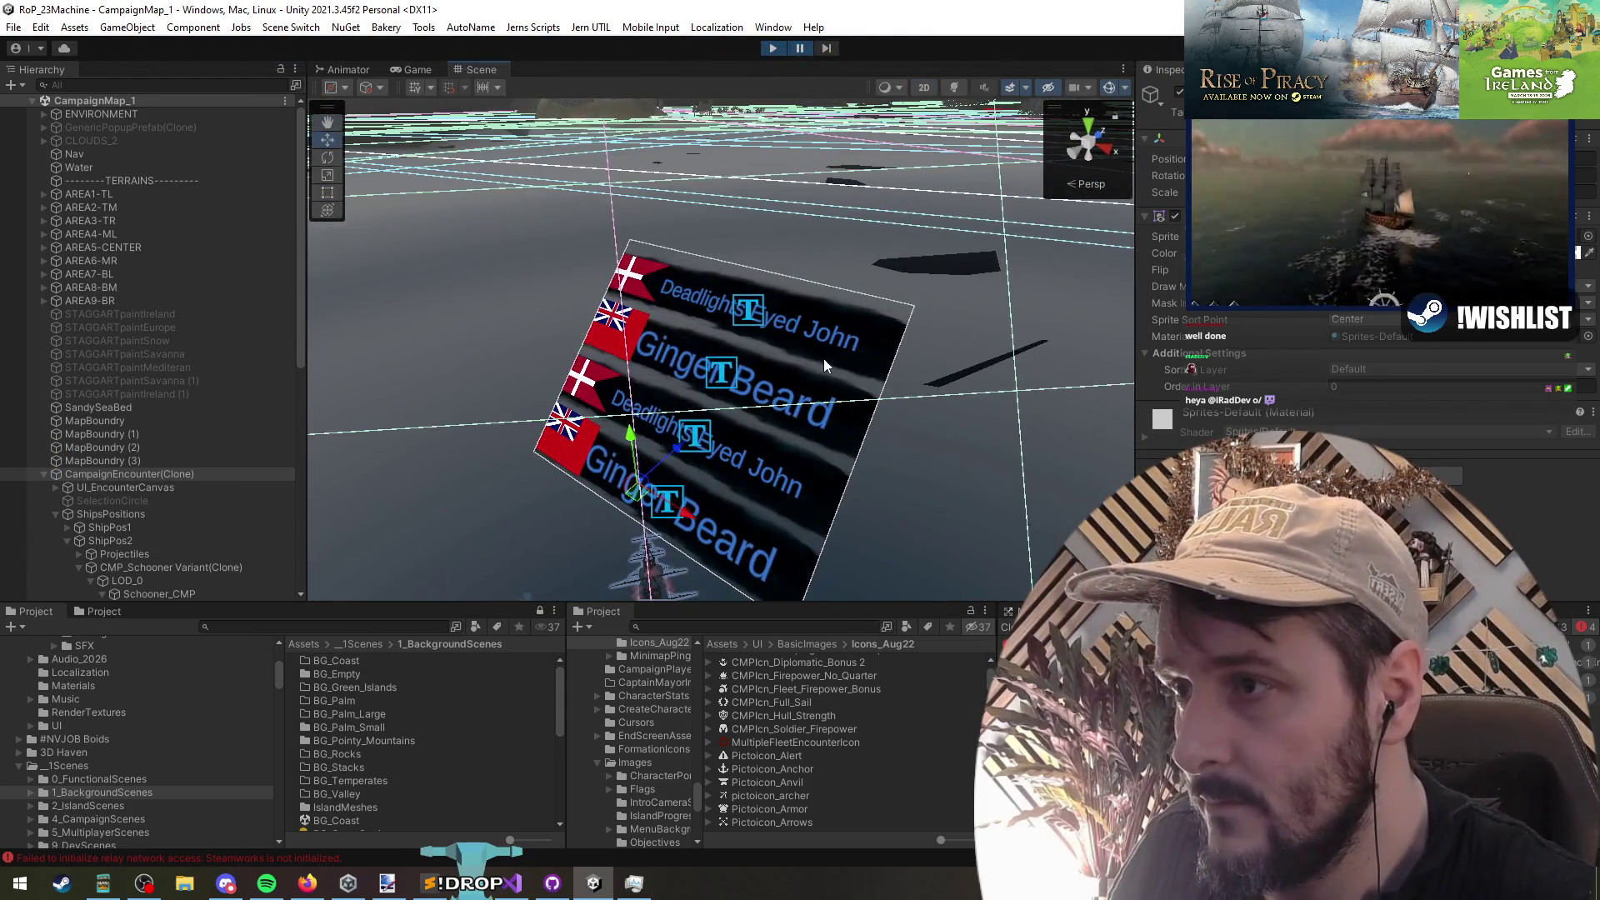
Step: Inspect the Ginger Beard name text, the encounter canvas, its root object and the captain list entries
click(794, 406)
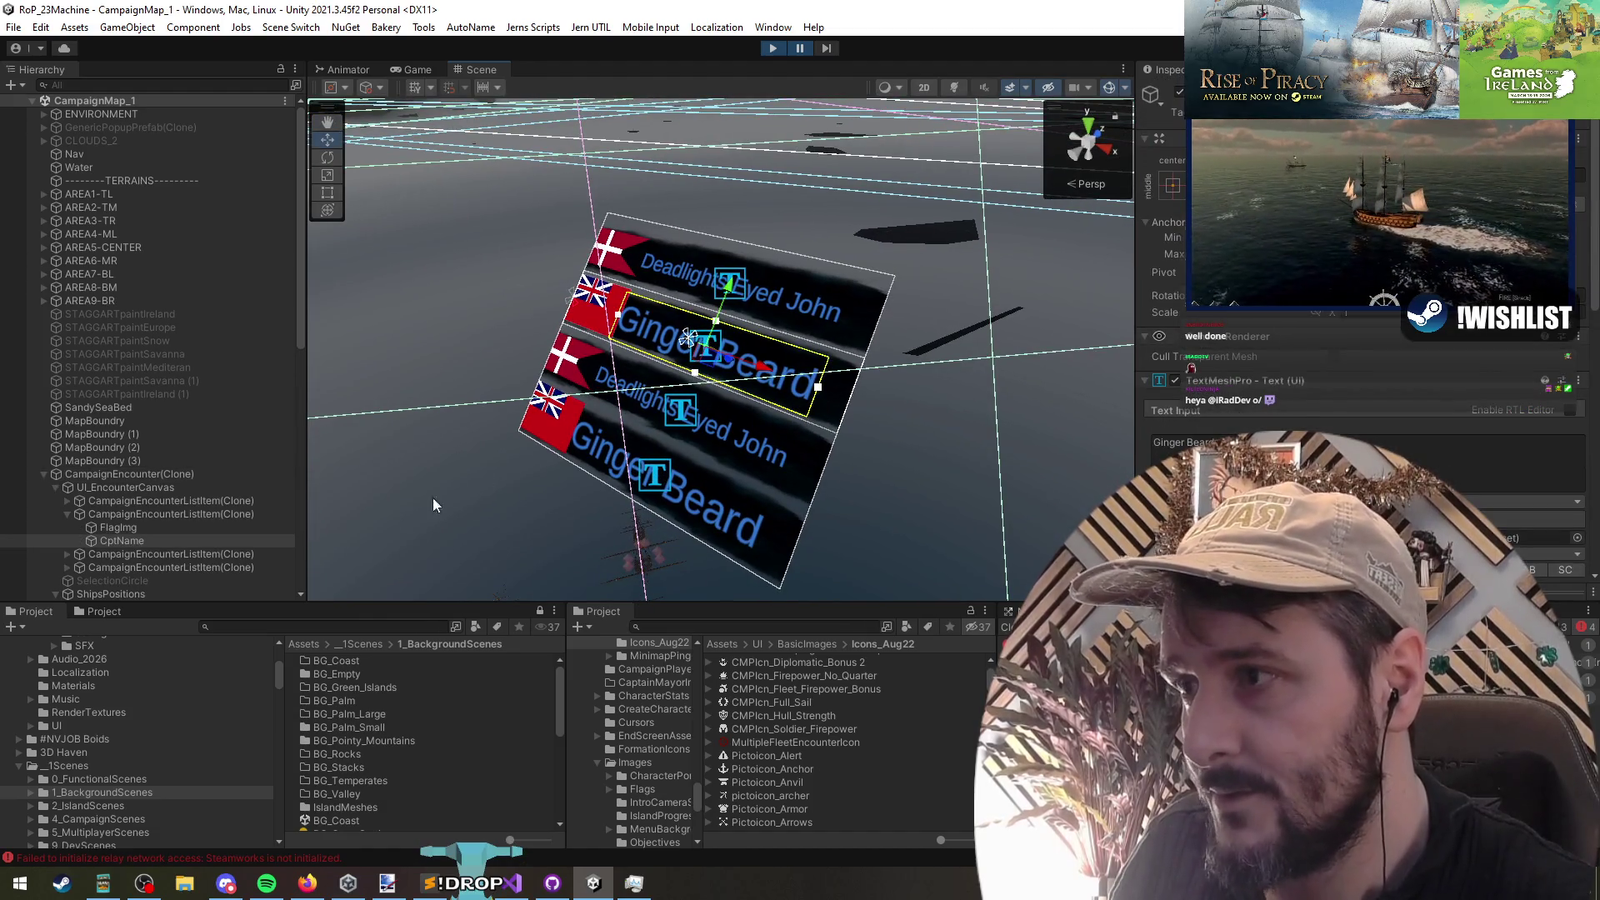
click(132, 491)
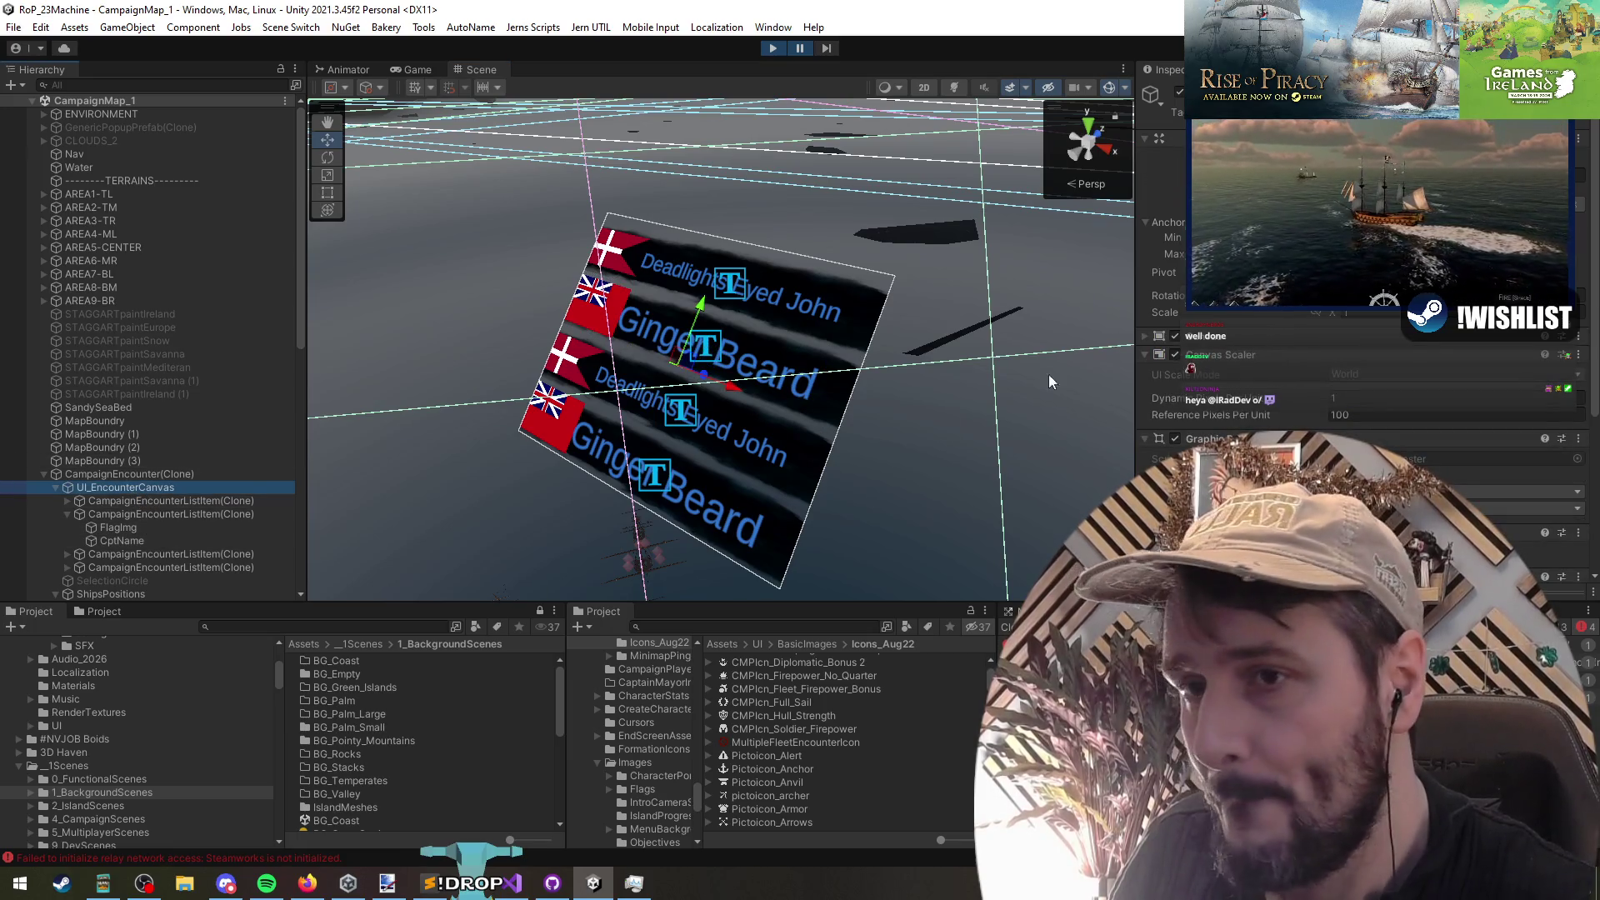
click(151, 480)
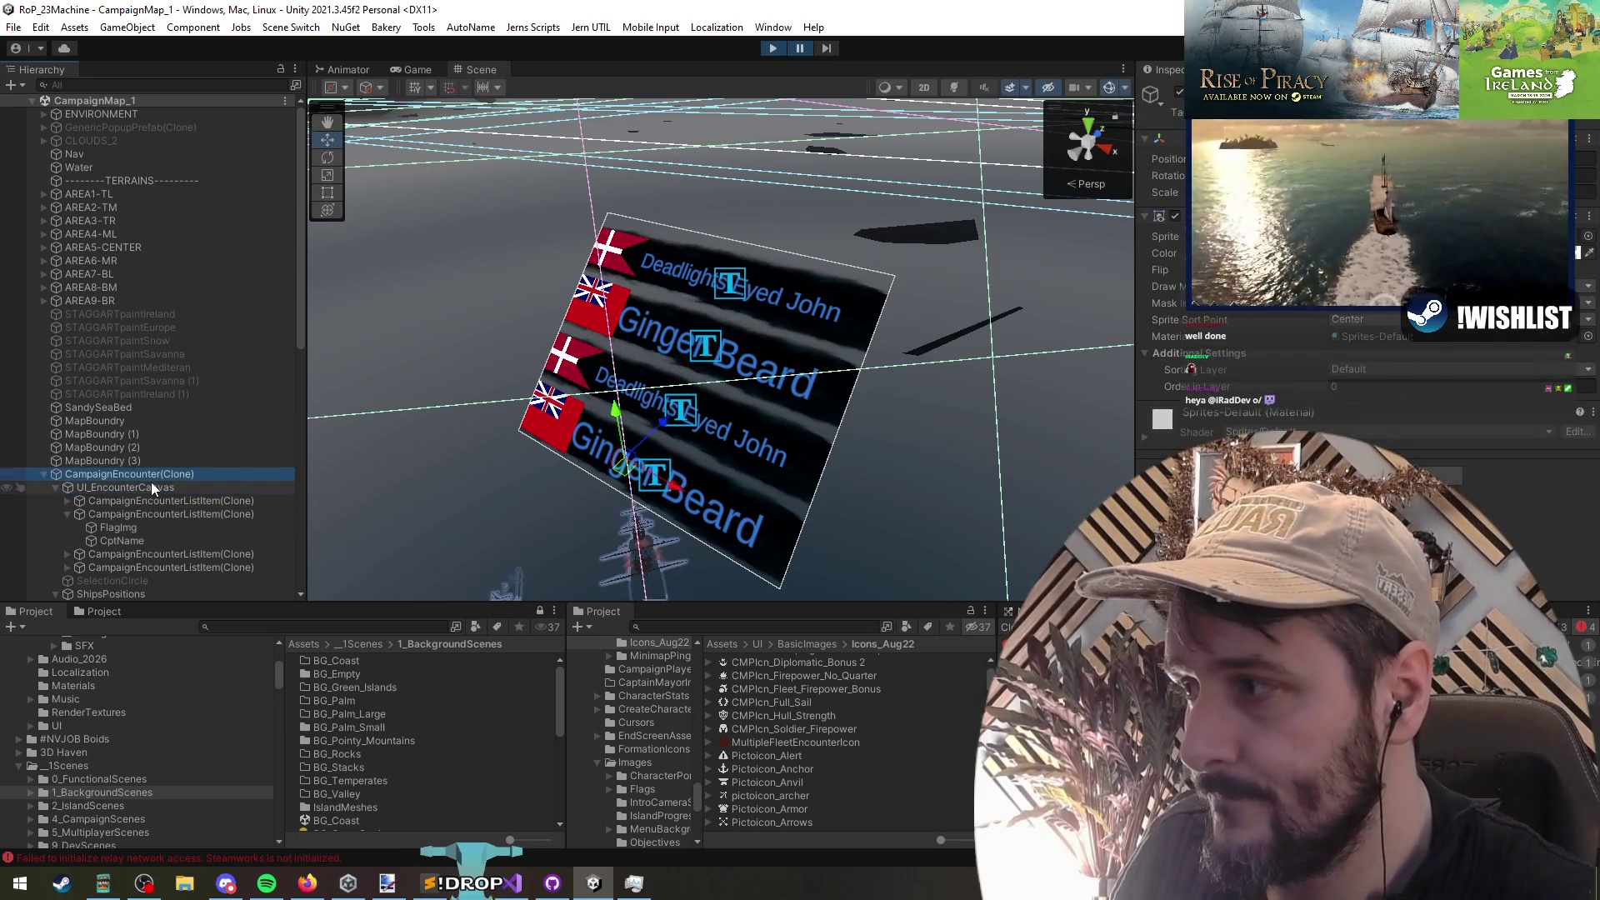
click(153, 489)
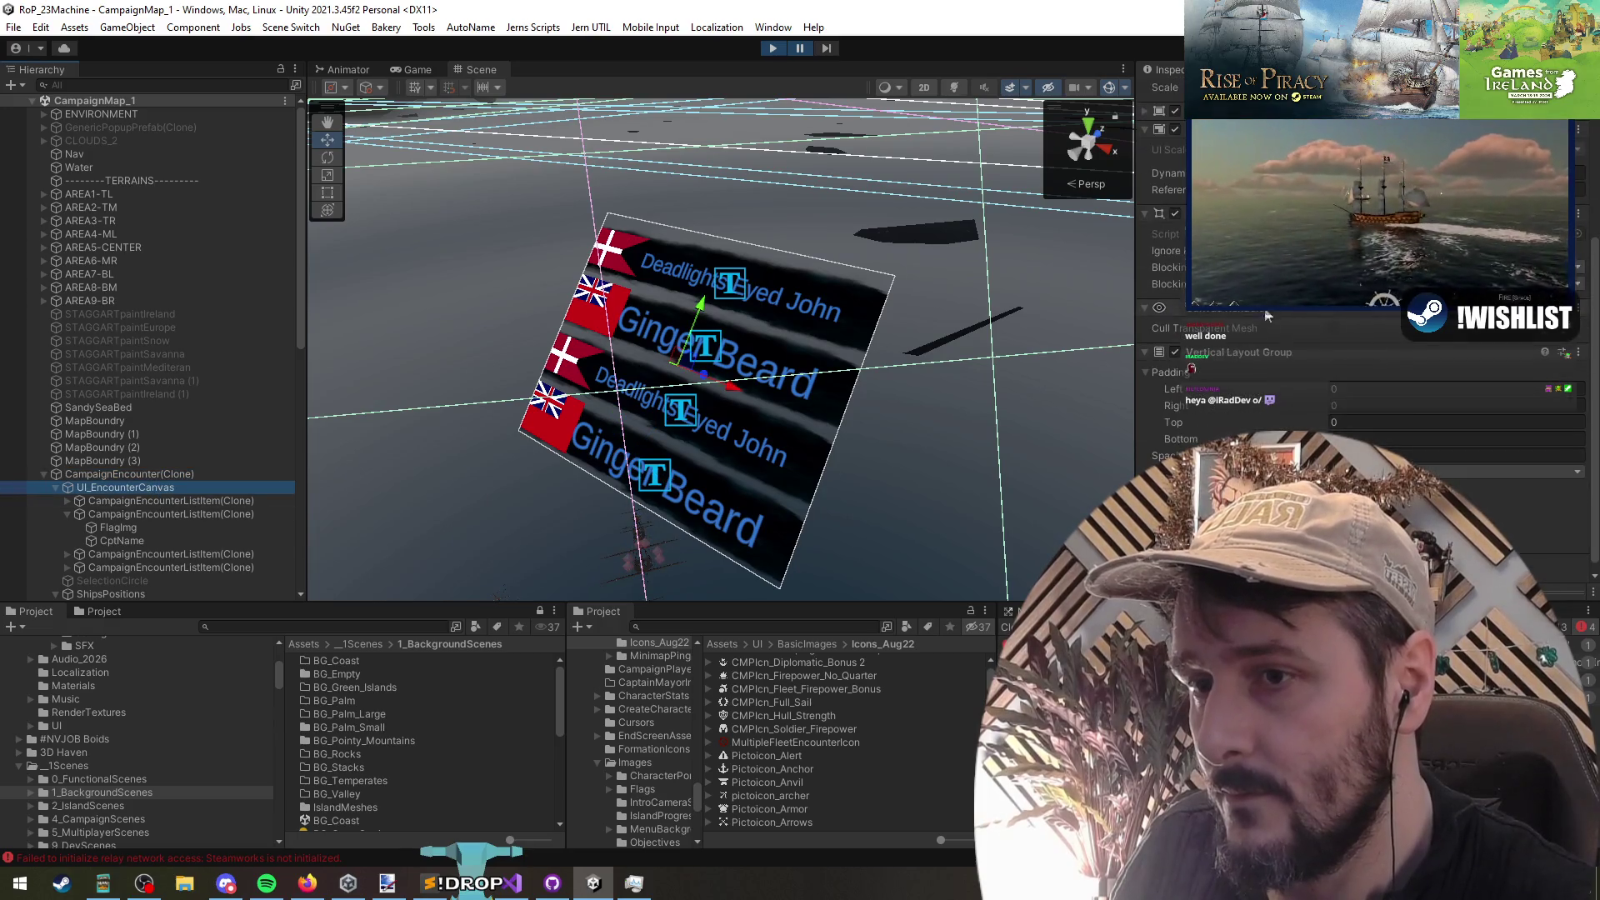
click(125, 513)
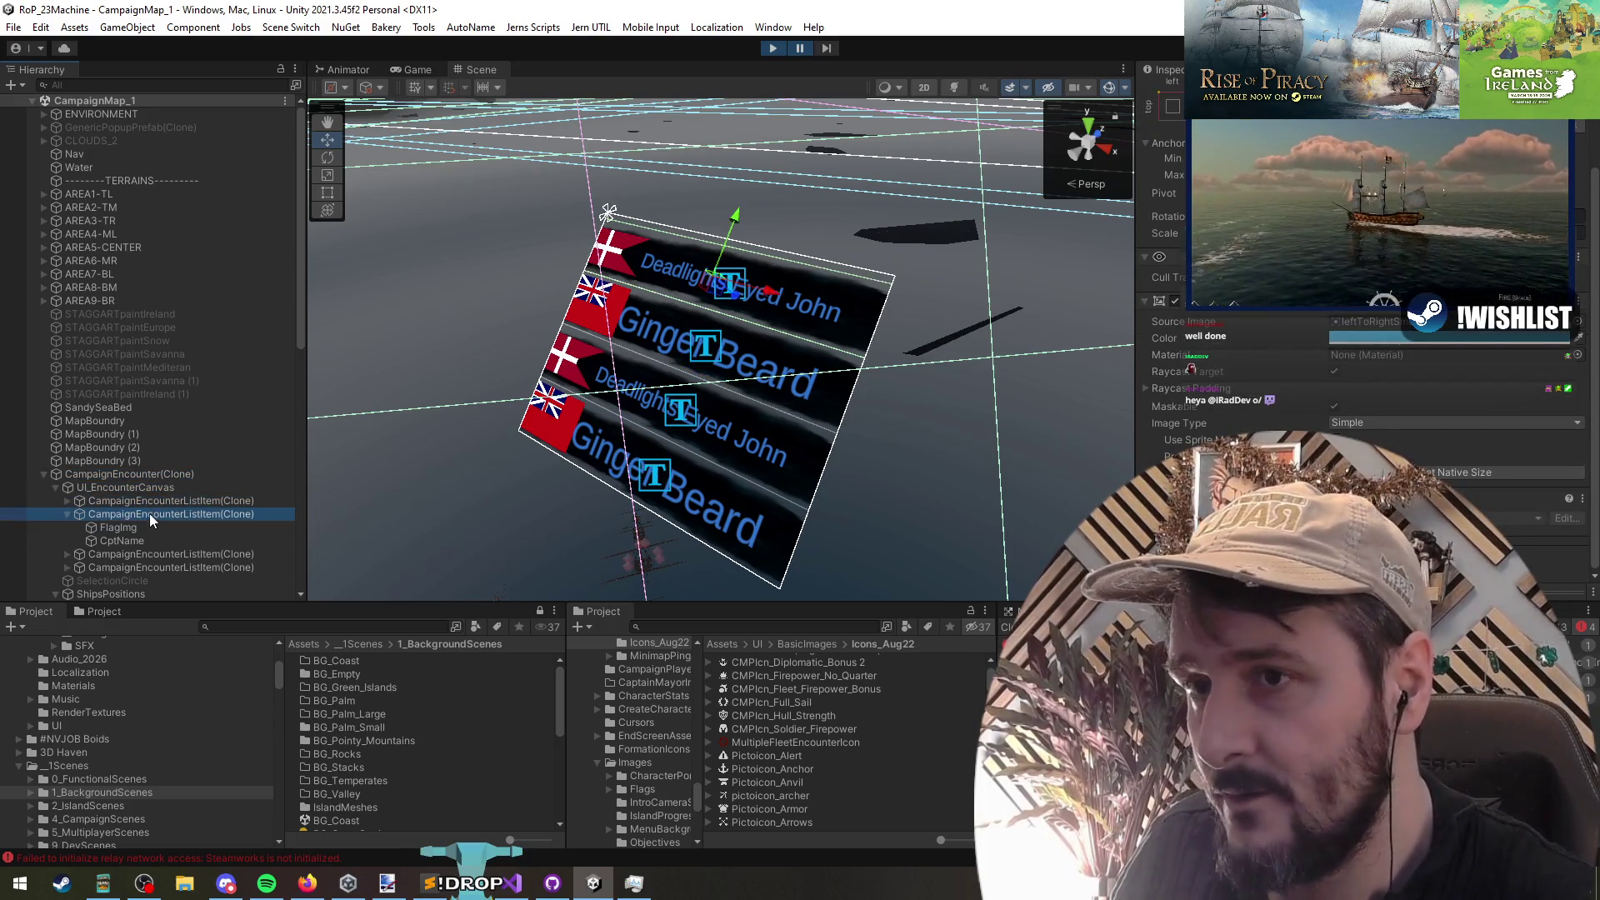
click(183, 557)
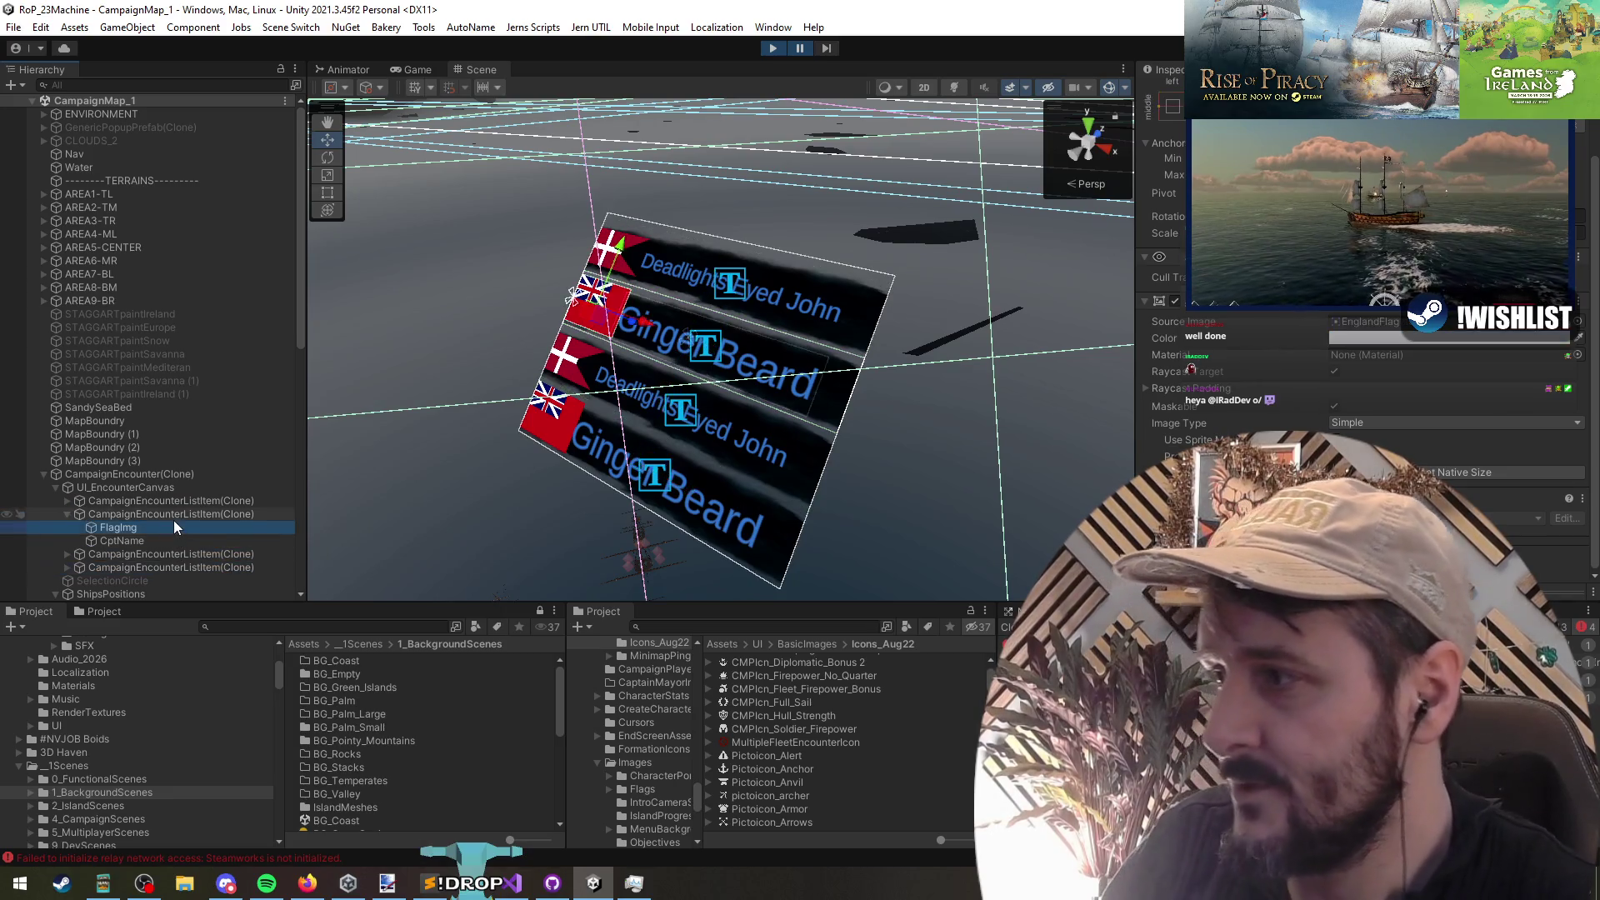
Step: Zoom onto the second list entry's flag and re-angle the view onto the captain banners
double_click(173, 520)
key(Left)
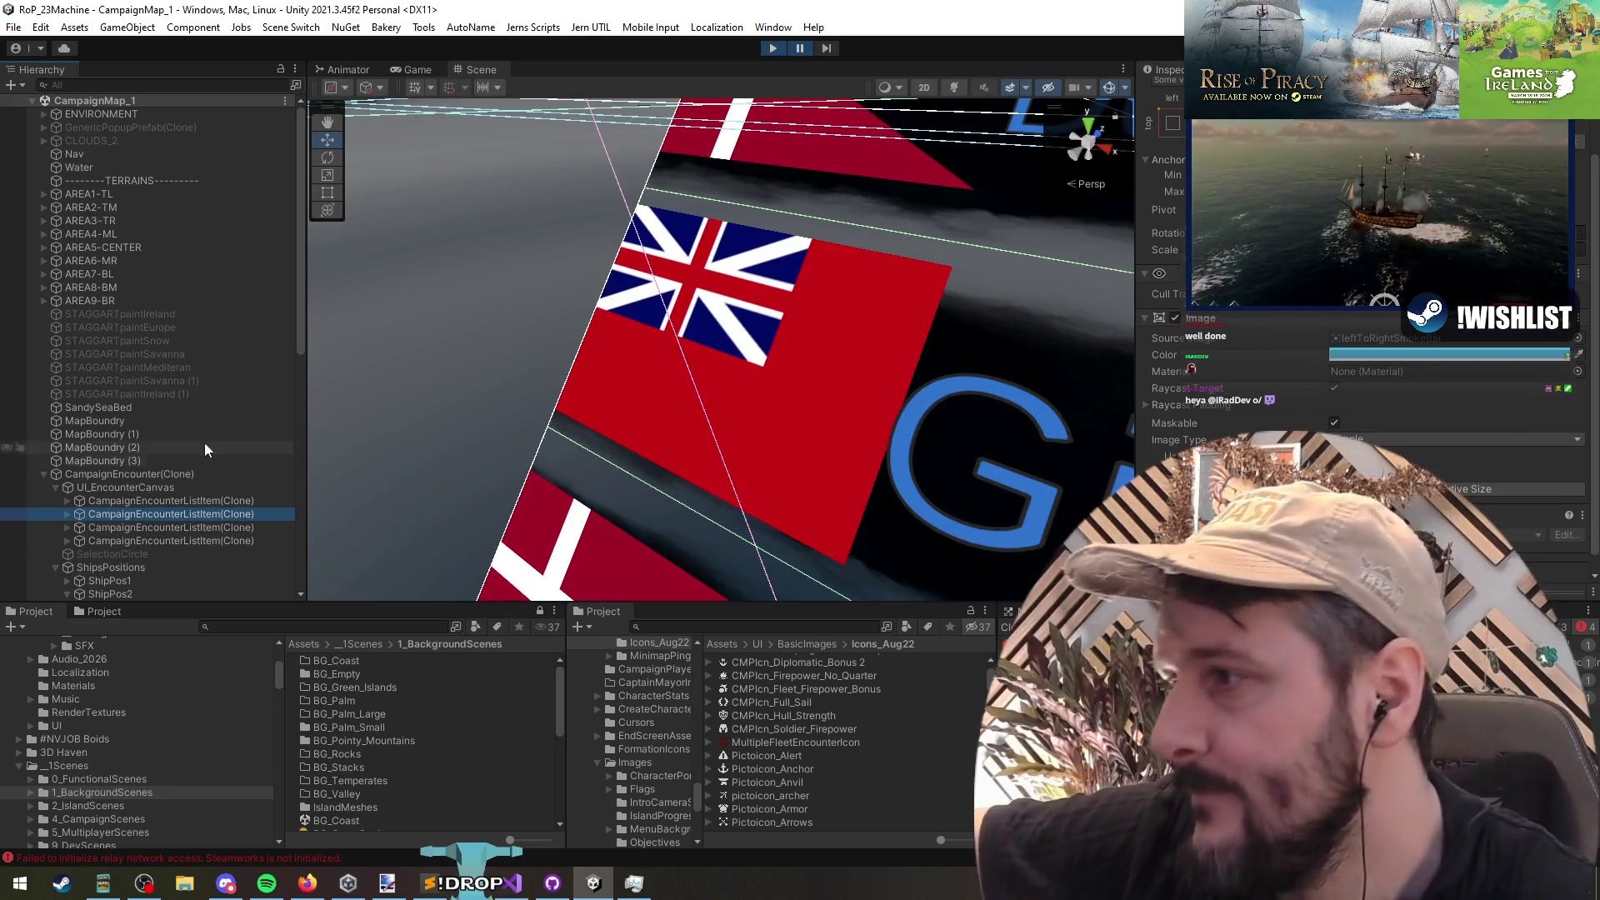
scroll(687, 354, down, 5)
scroll(841, 338, down, 3)
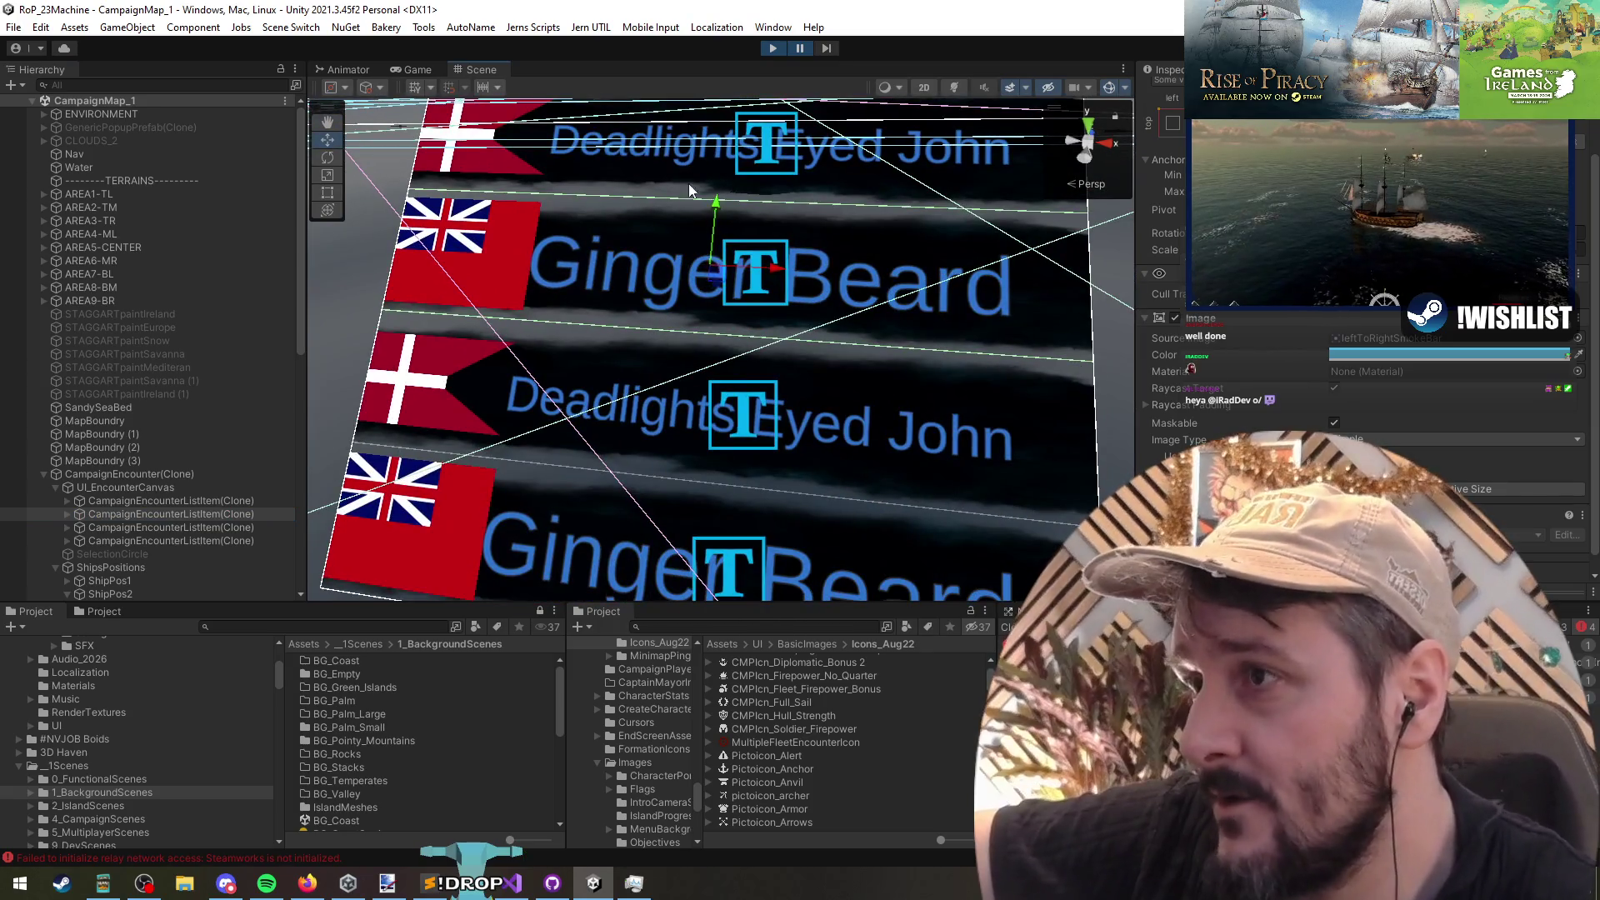
scroll(597, 368, down, 5)
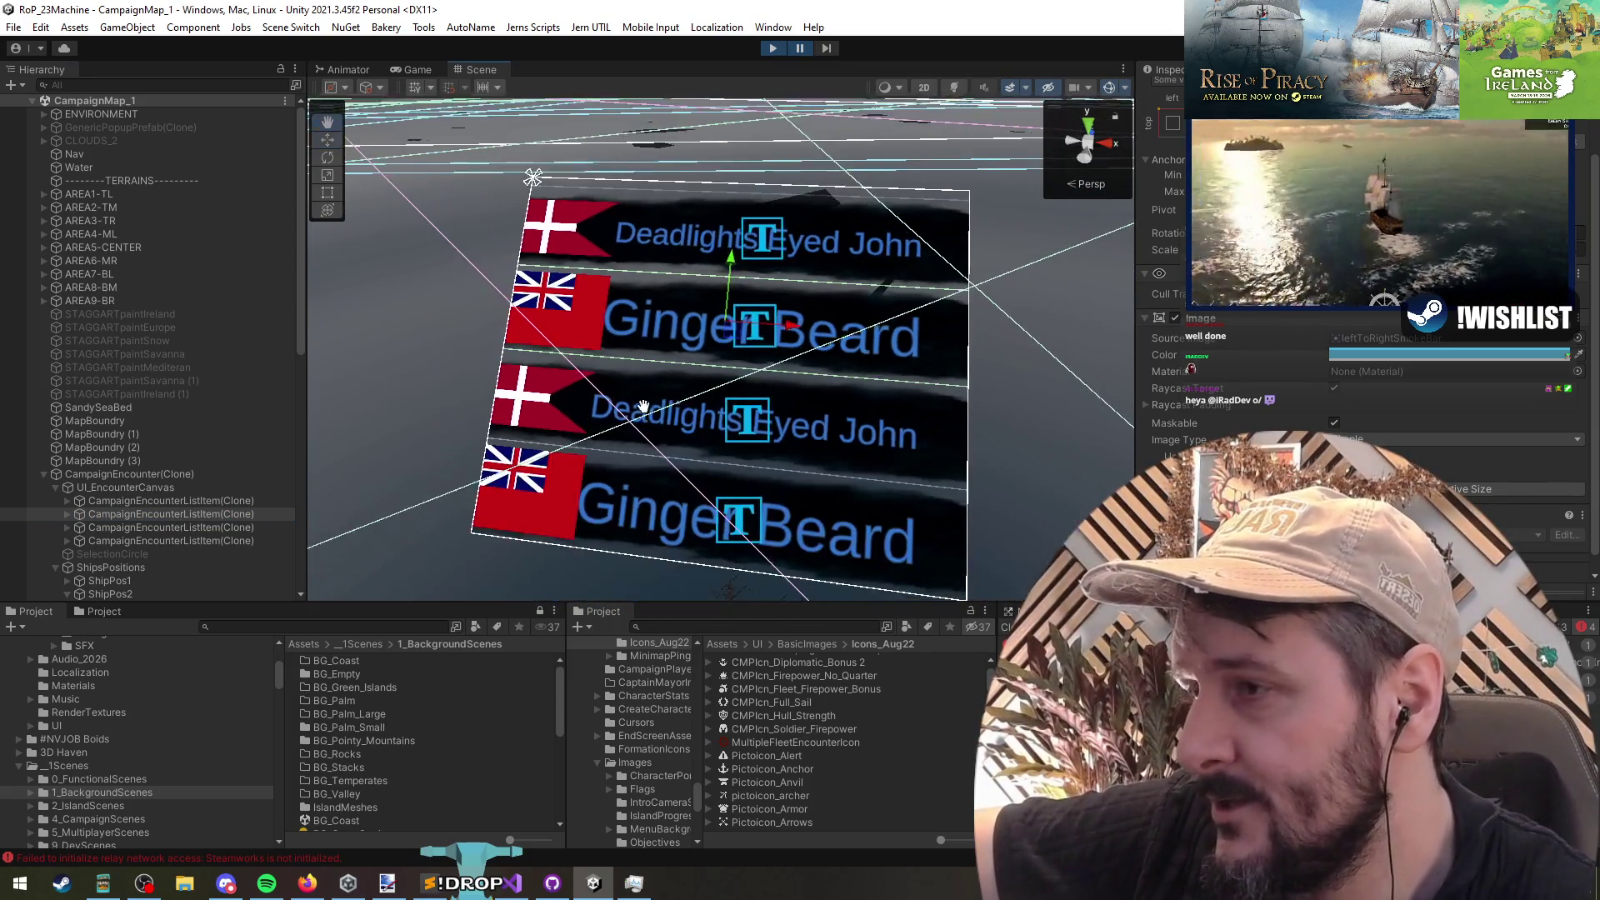
drag(937, 413, 904, 405)
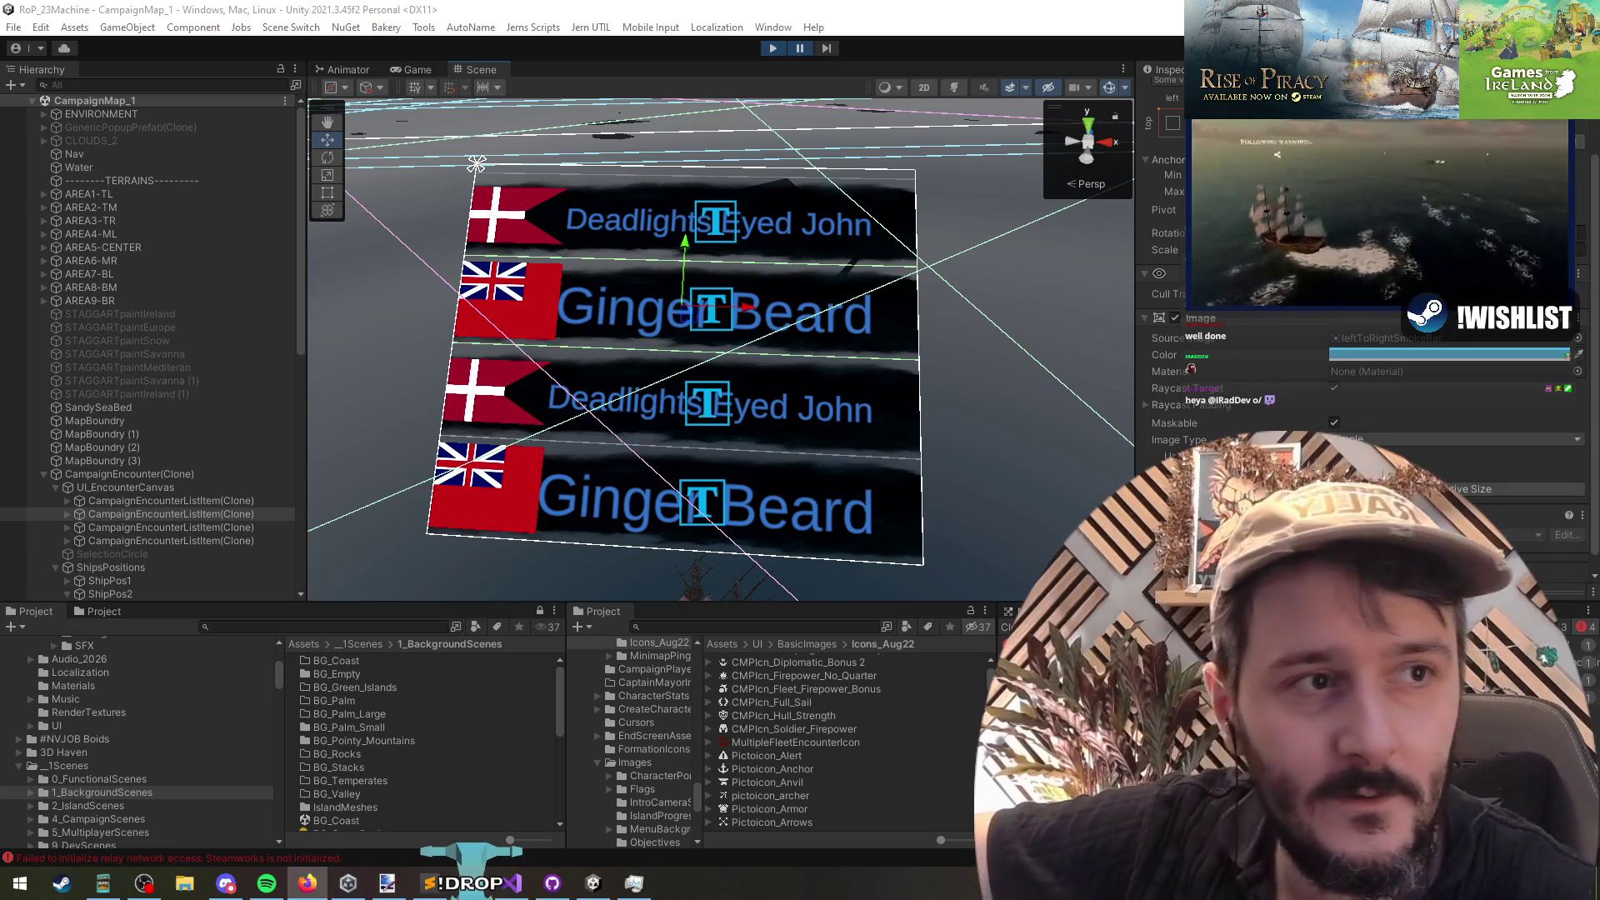
Step: Switch to the Reclaim The Living store page and expand its full game description
key(alt+Tab)
scroll(389, 609, down, 3)
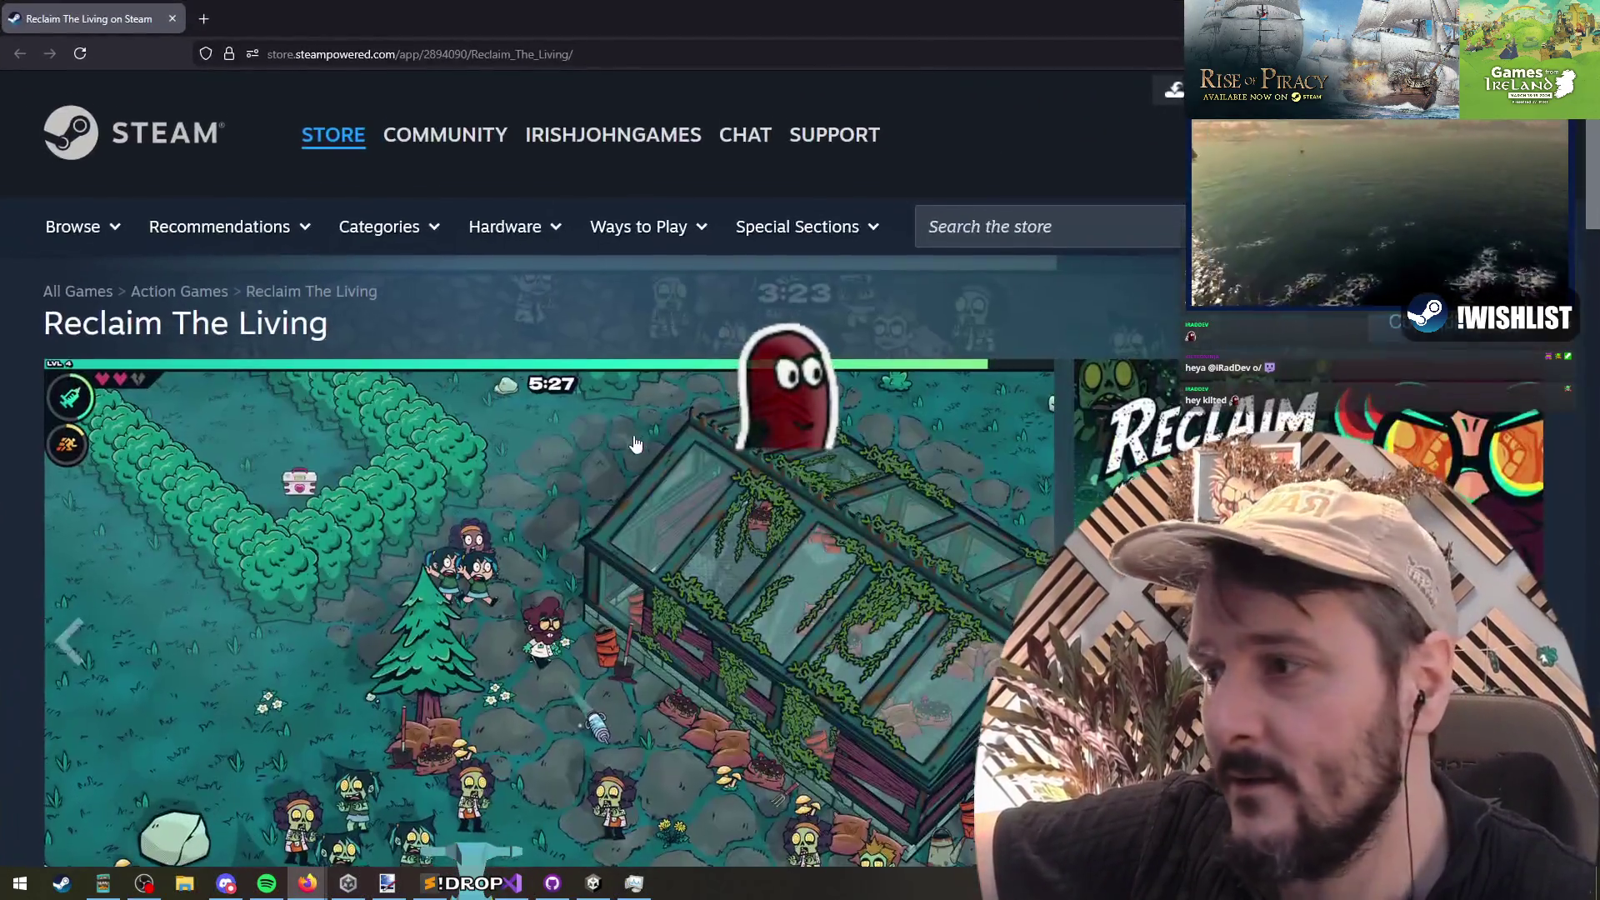
scroll(389, 608, up, 1)
scroll(107, 424, down, 12)
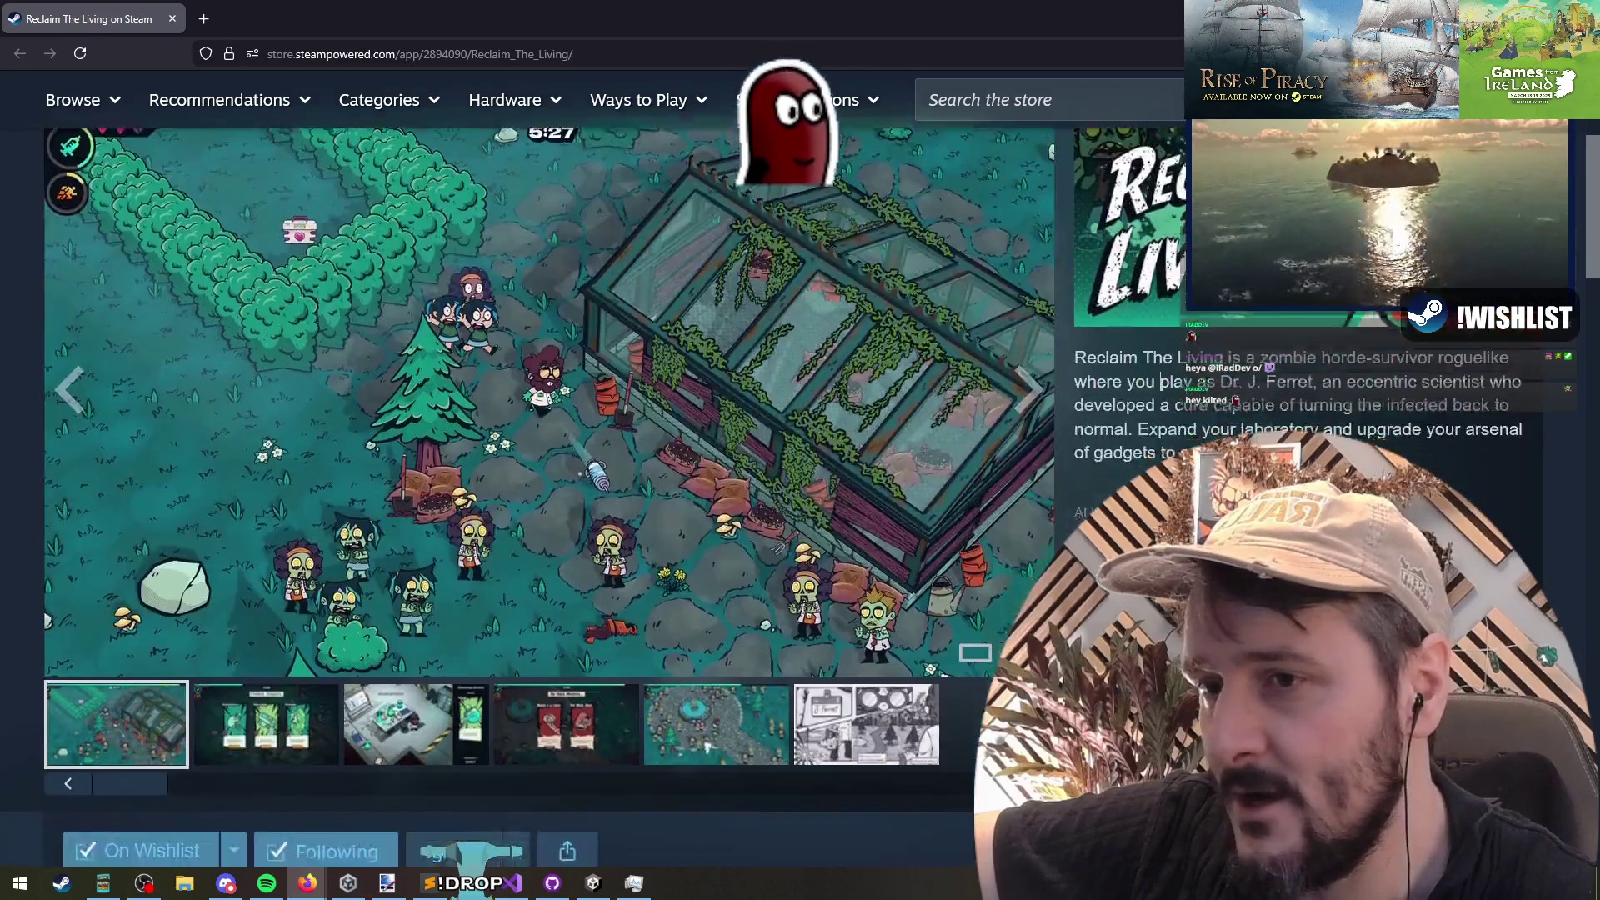
scroll(795, 533, down, 2)
scroll(829, 678, up, 2)
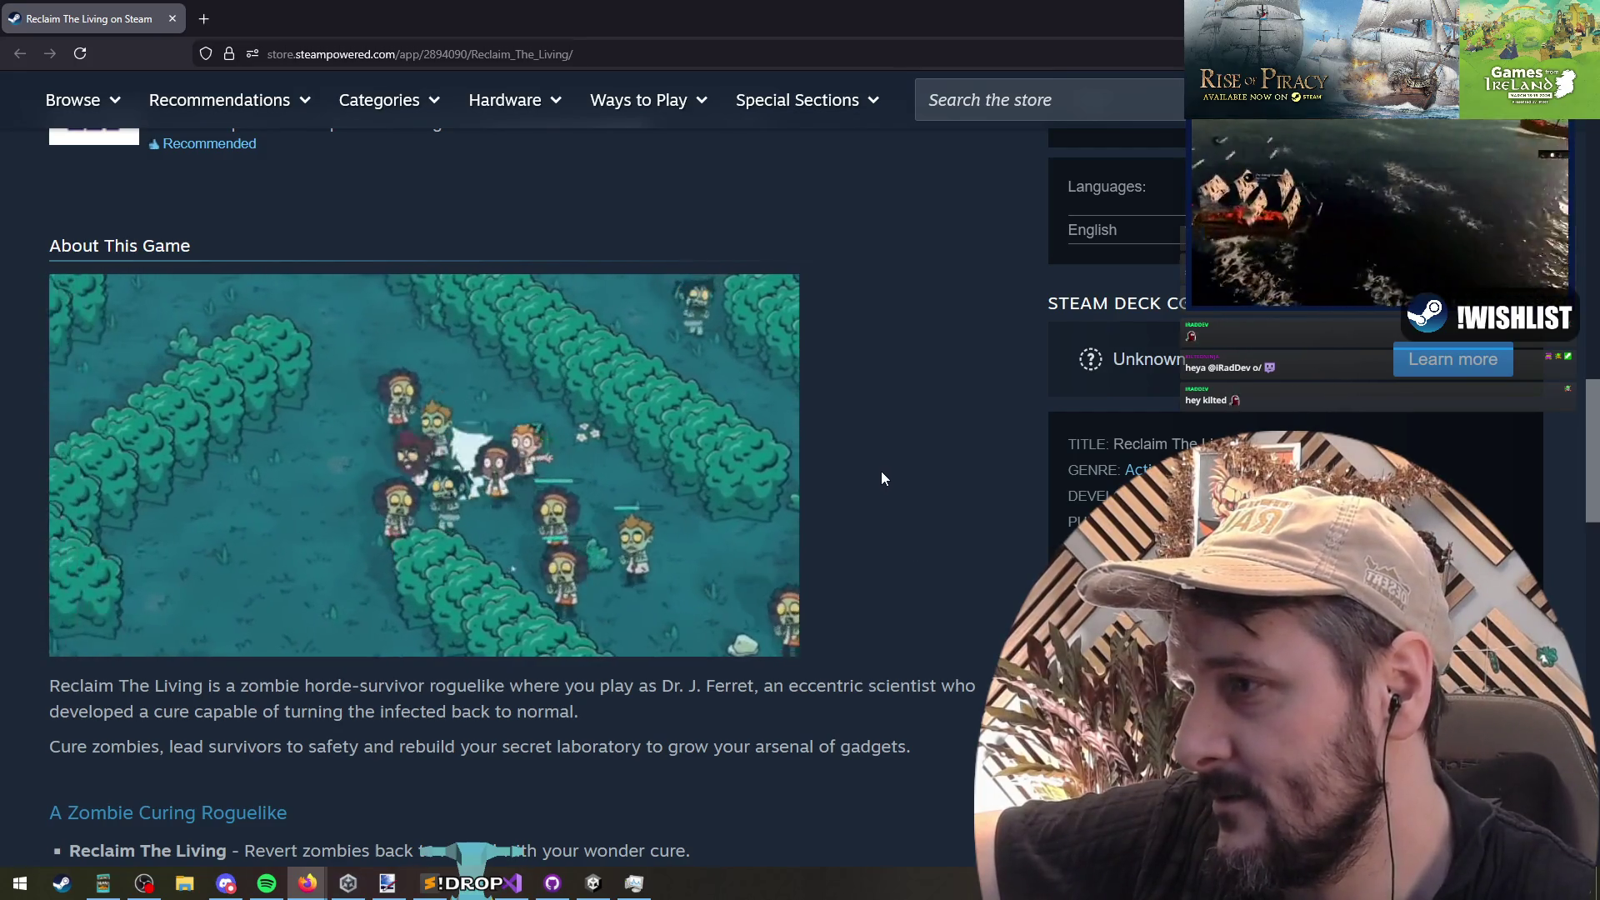
mouse_move(537, 425)
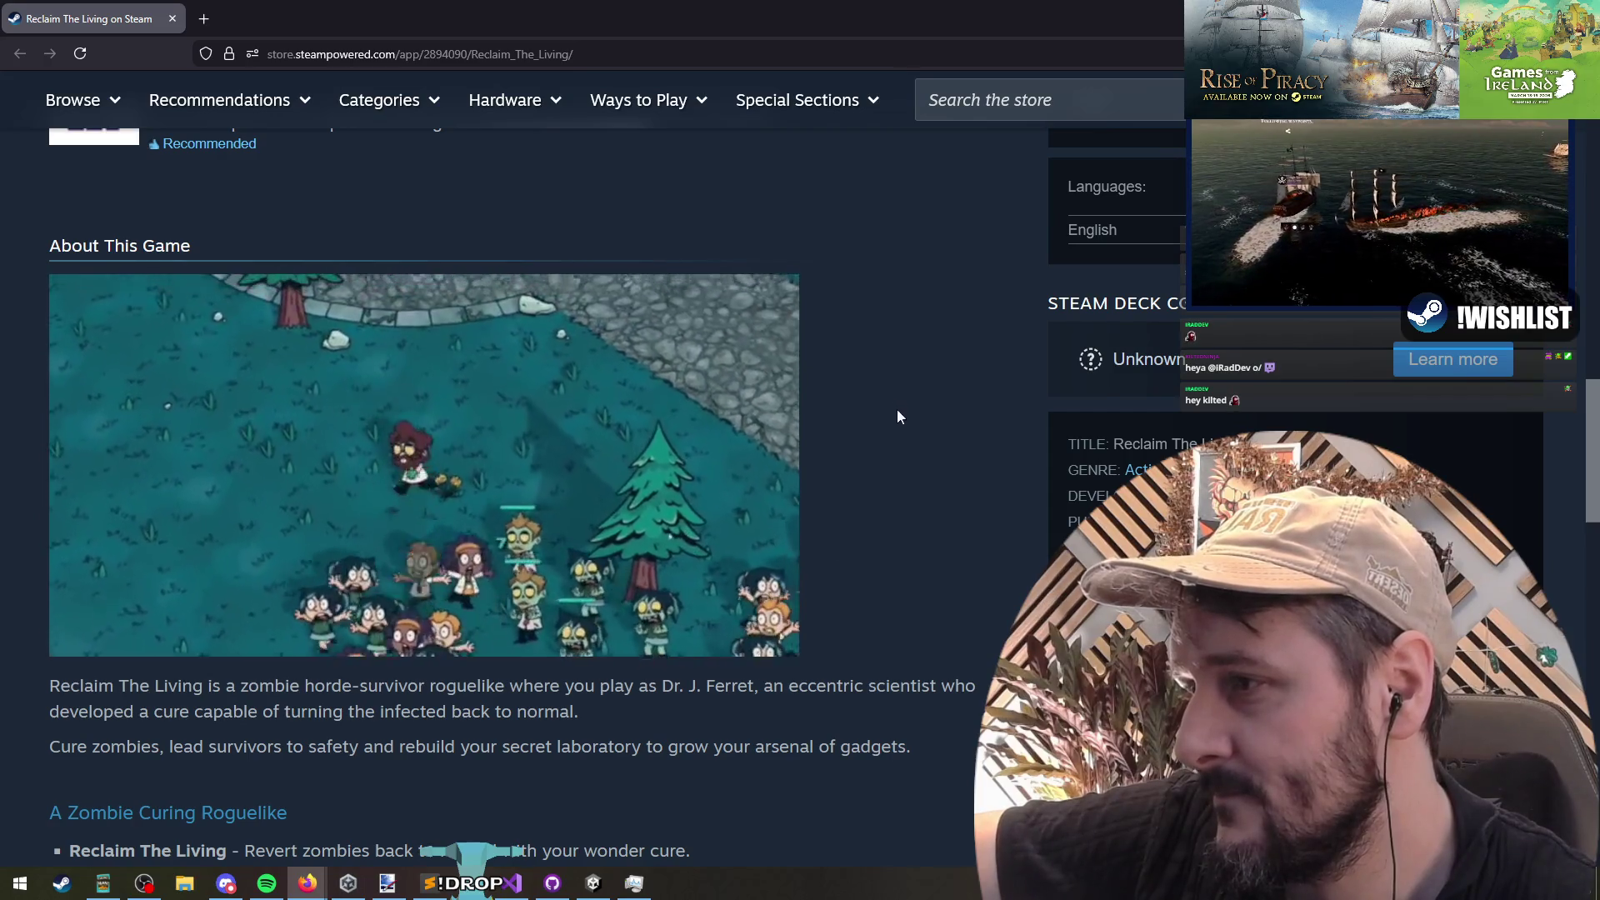
scroll(901, 412, down, 5)
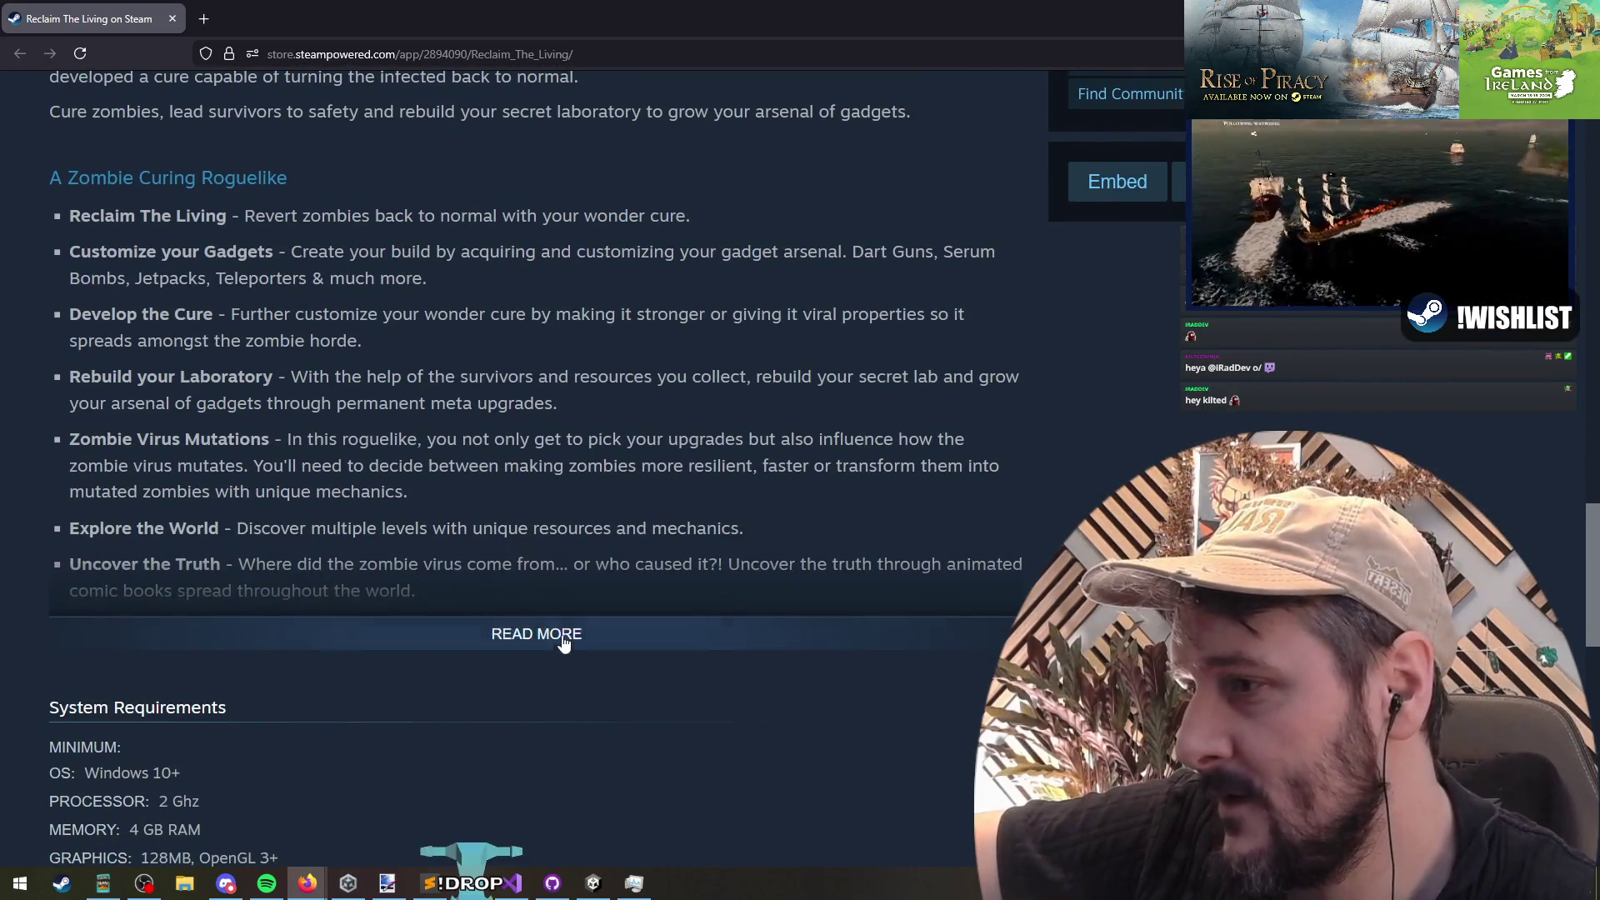
click(538, 635)
Step: Scroll back to the top and bring up the trailers and screenshots gallery
scroll(708, 417, down, 2)
scroll(725, 438, up, 8)
scroll(883, 483, up, 8)
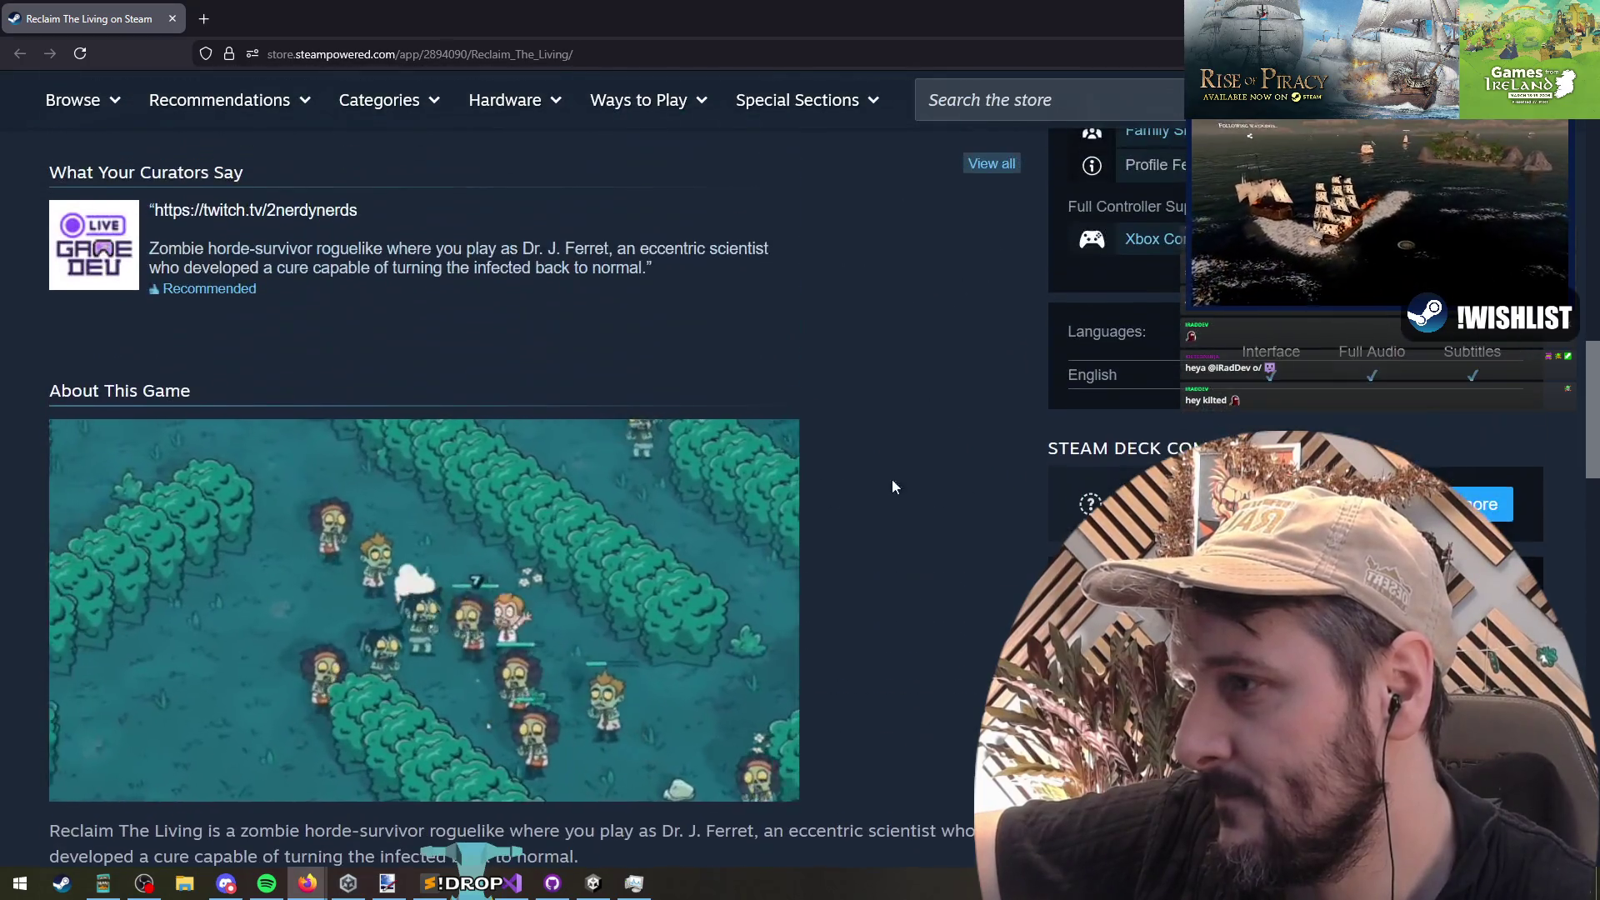
scroll(300, 601, up, 8)
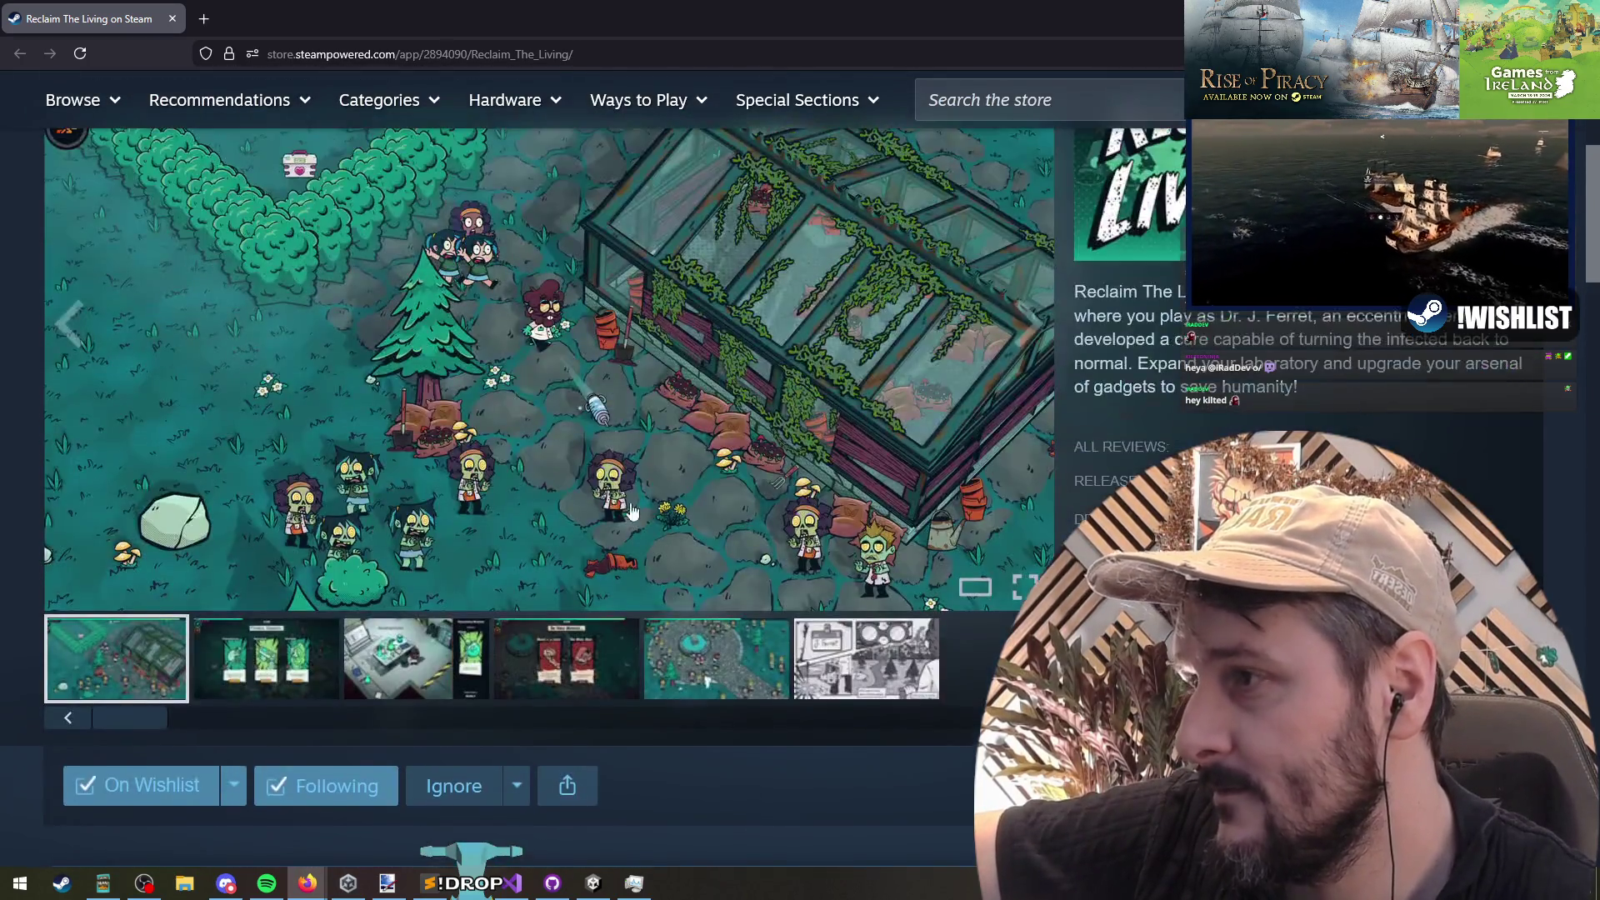
click(810, 402)
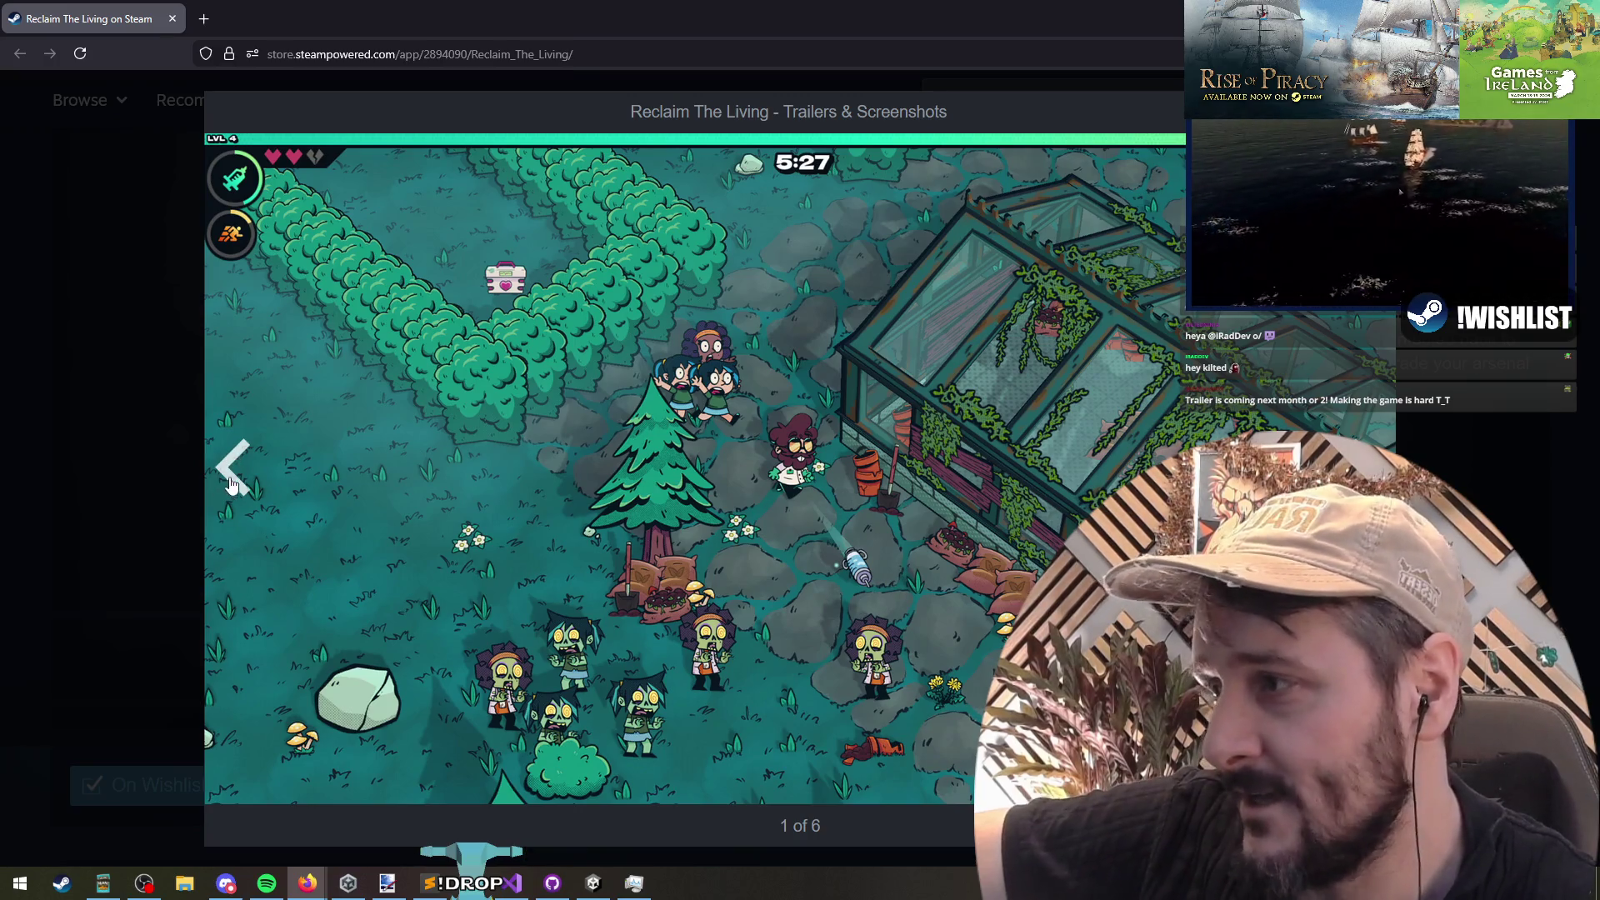
Step: Step back through the comic panel screenshot, the fountain gameplay video and the fourth gallery item
click(233, 467)
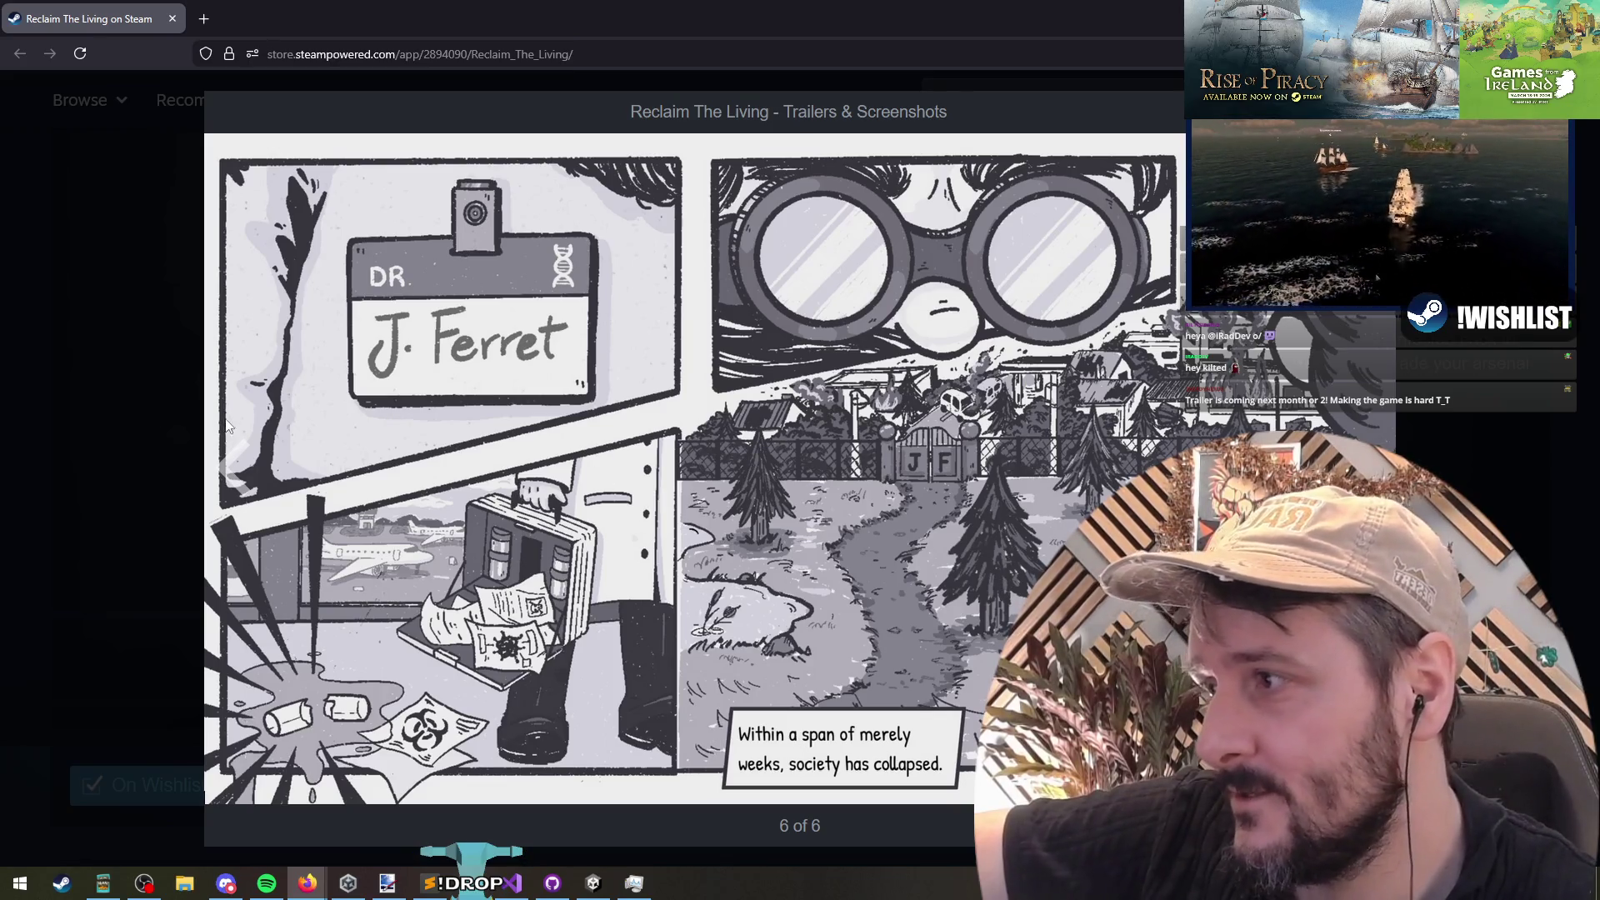
click(233, 471)
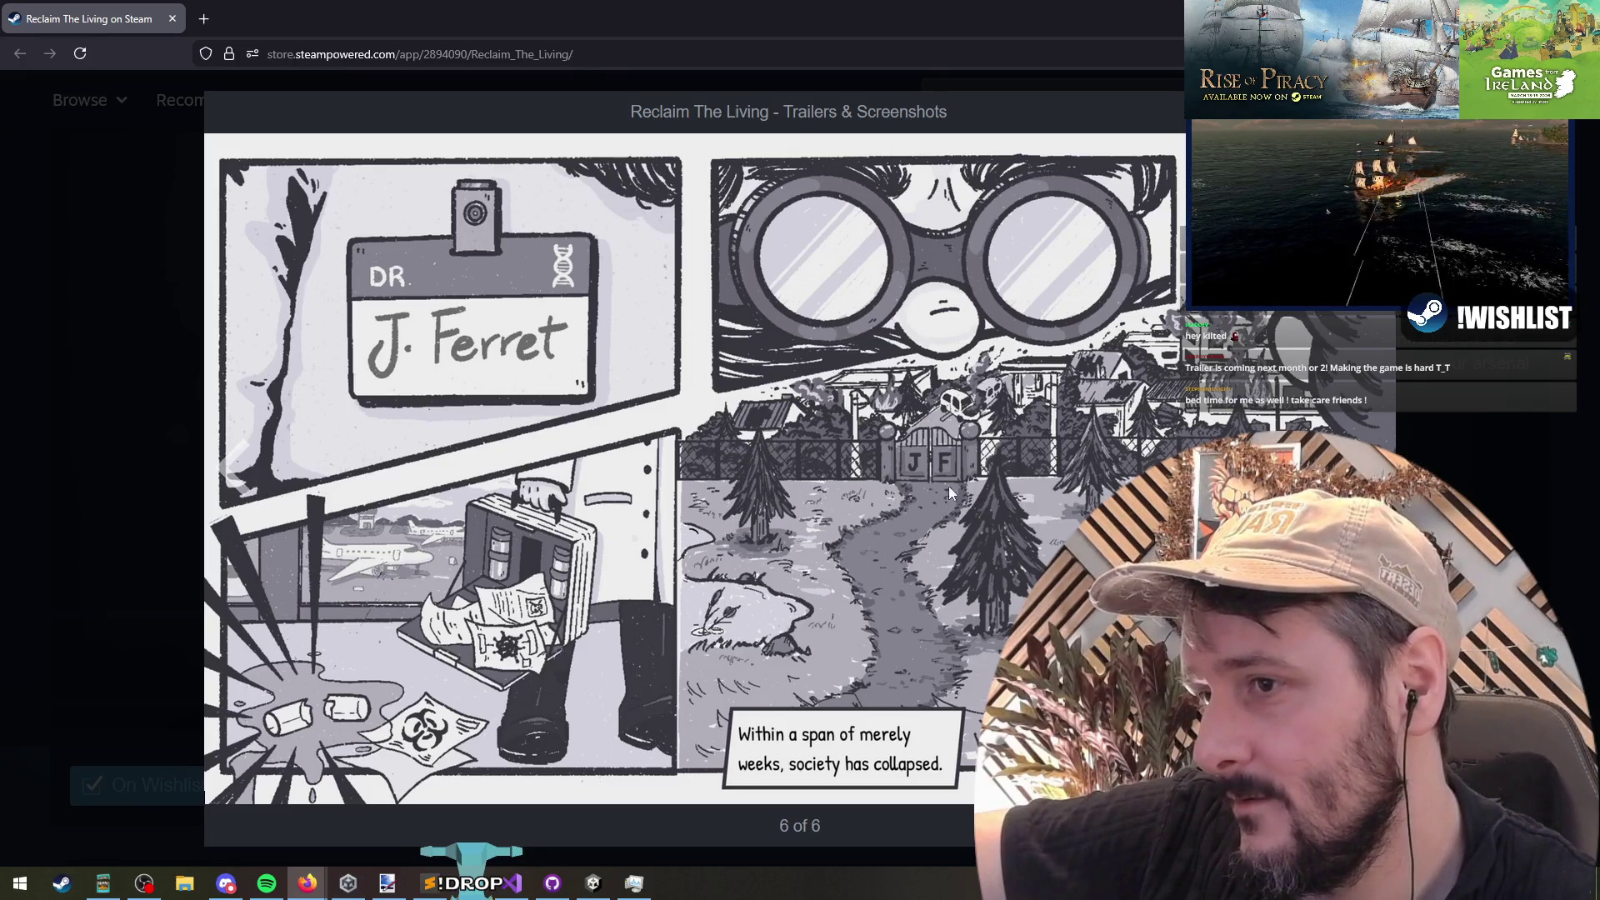
click(234, 465)
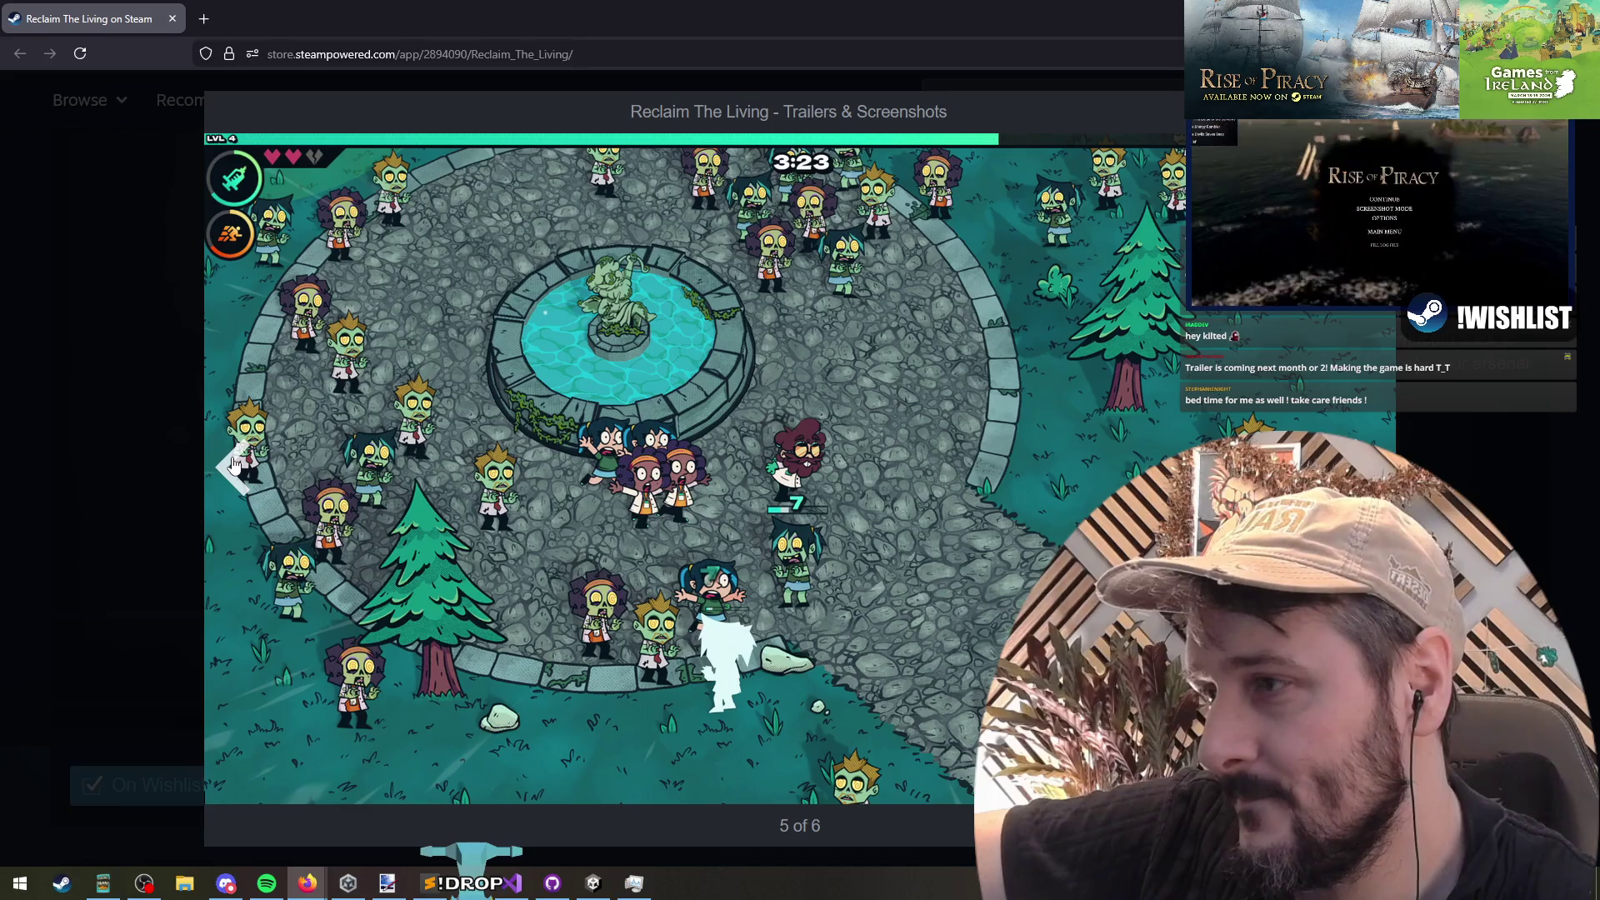
click(234, 465)
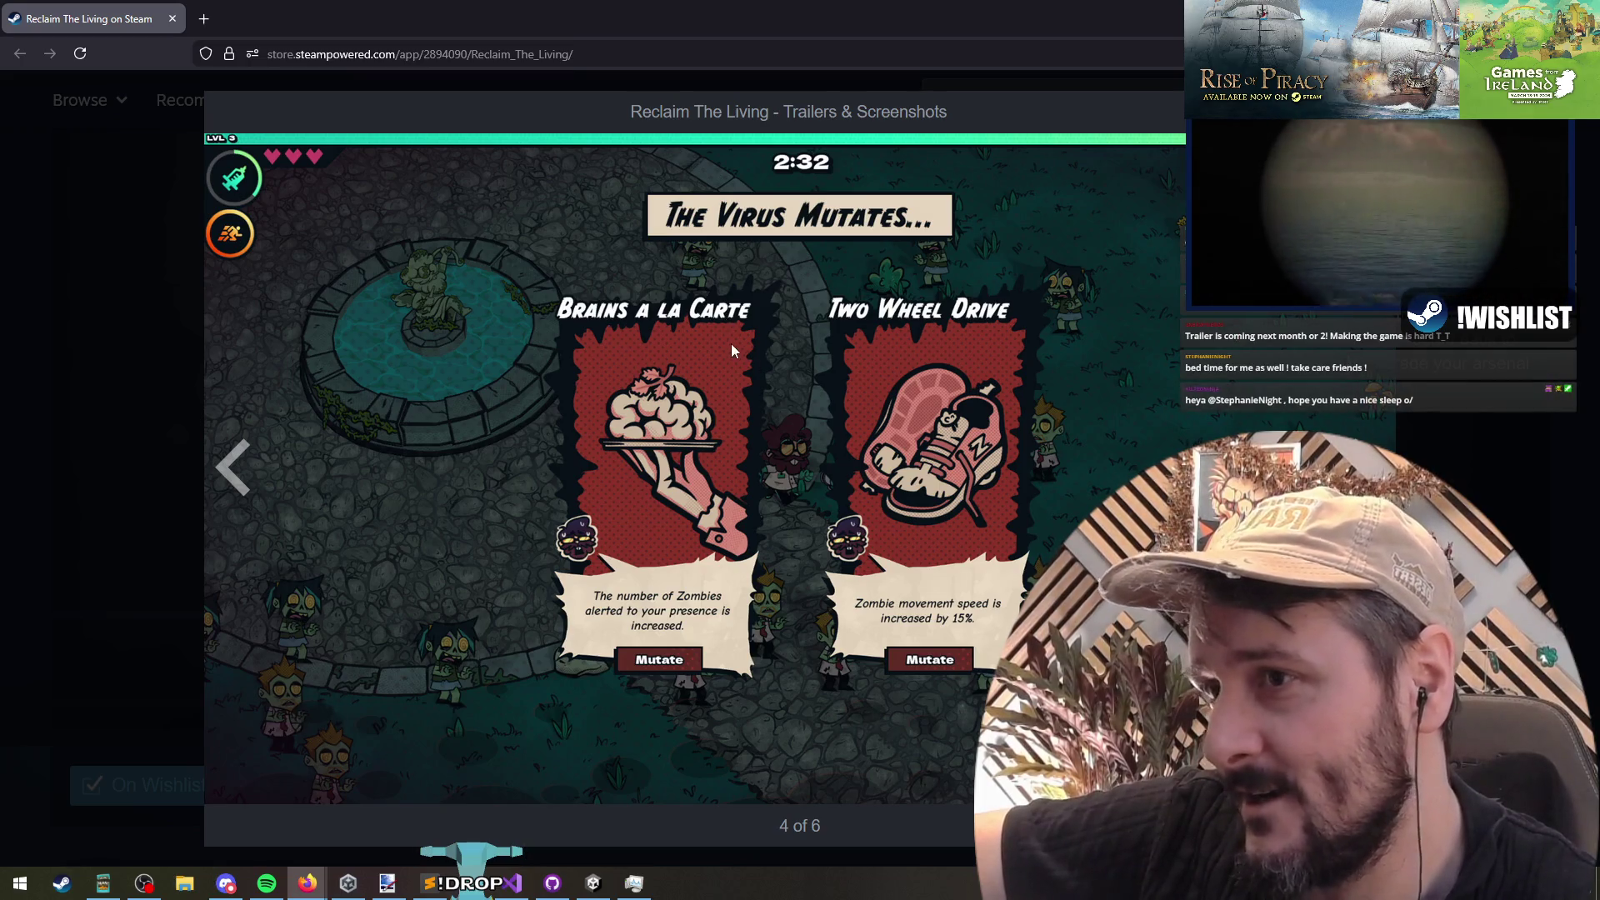
key(alt+Tab)
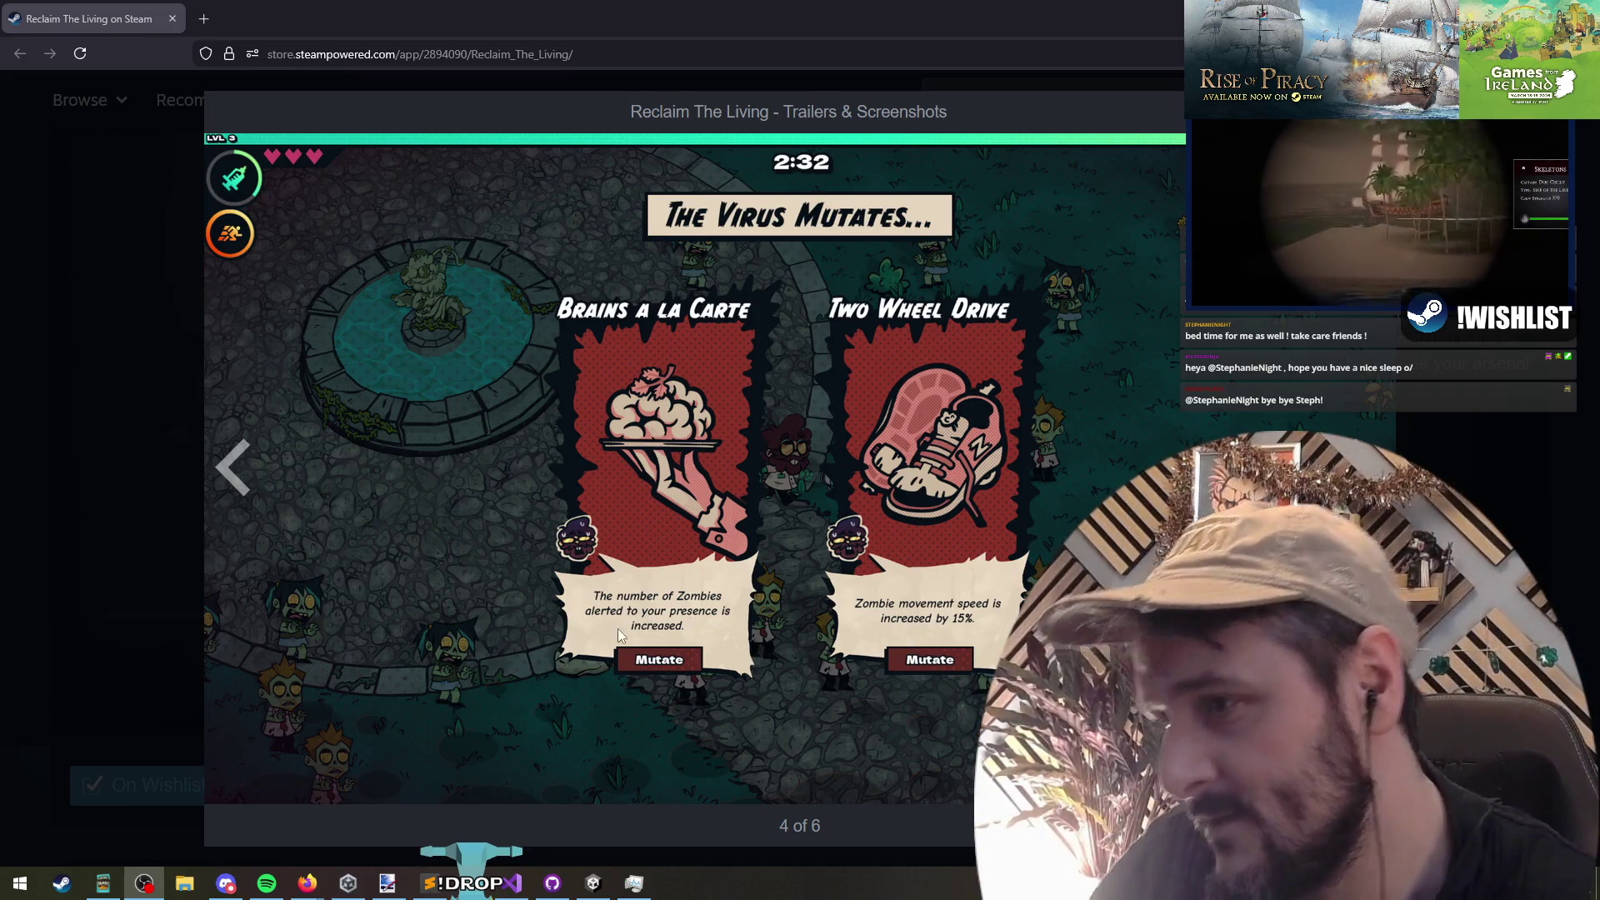
Step: Continue back past the Chemistry Station and Finders, Keepers screenshots to the first, then close the gallery
key(Left)
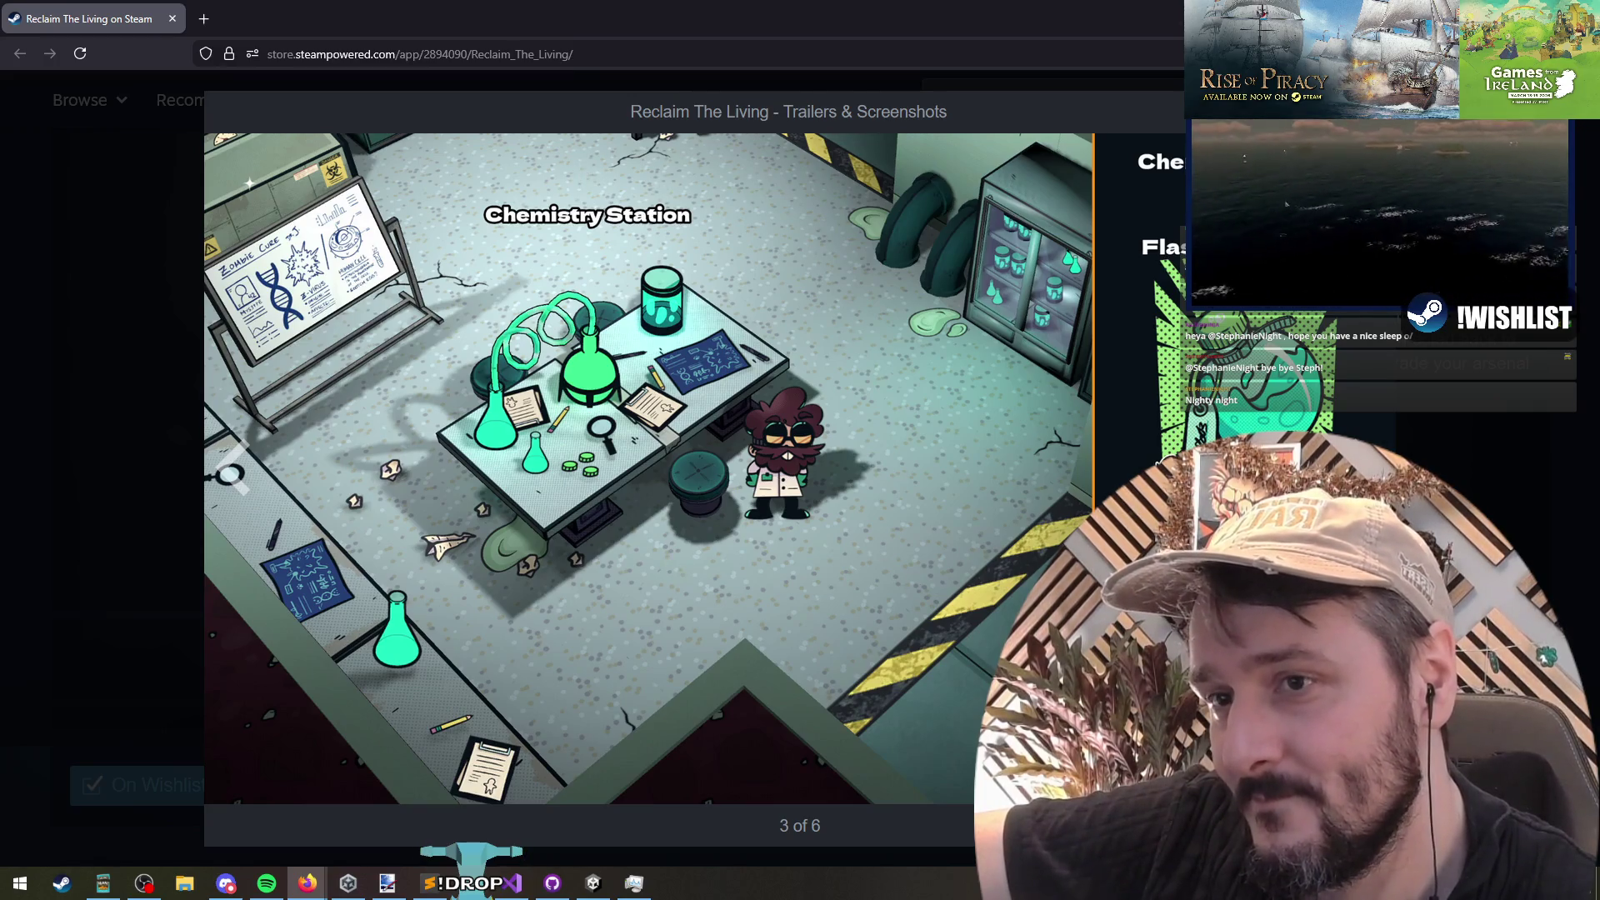
click(233, 466)
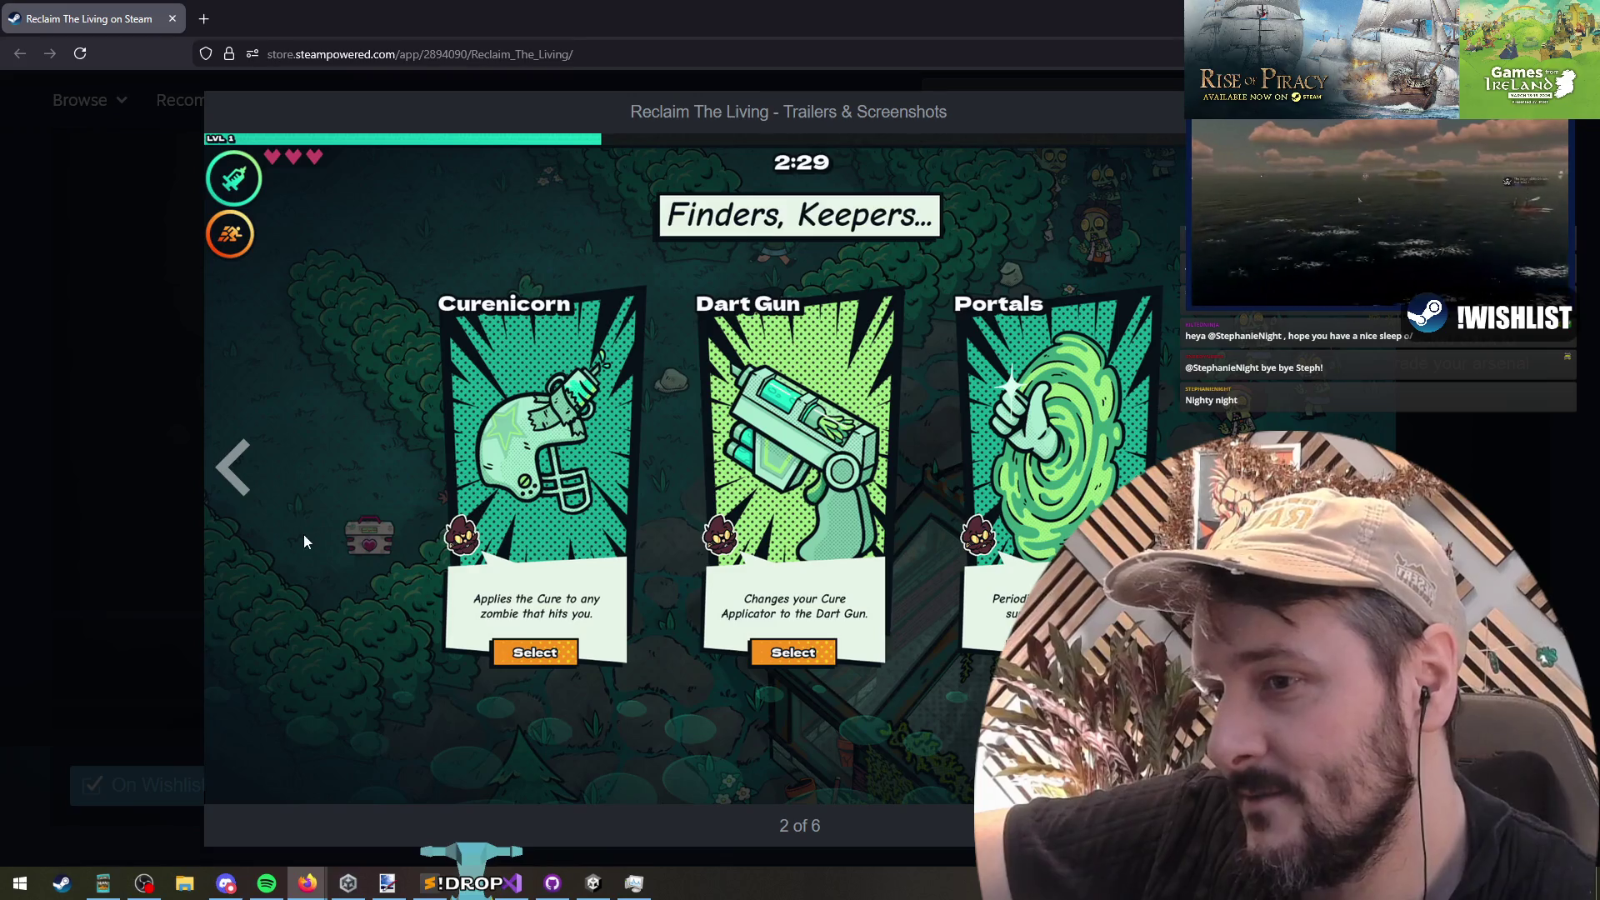
click(235, 469)
click(258, 450)
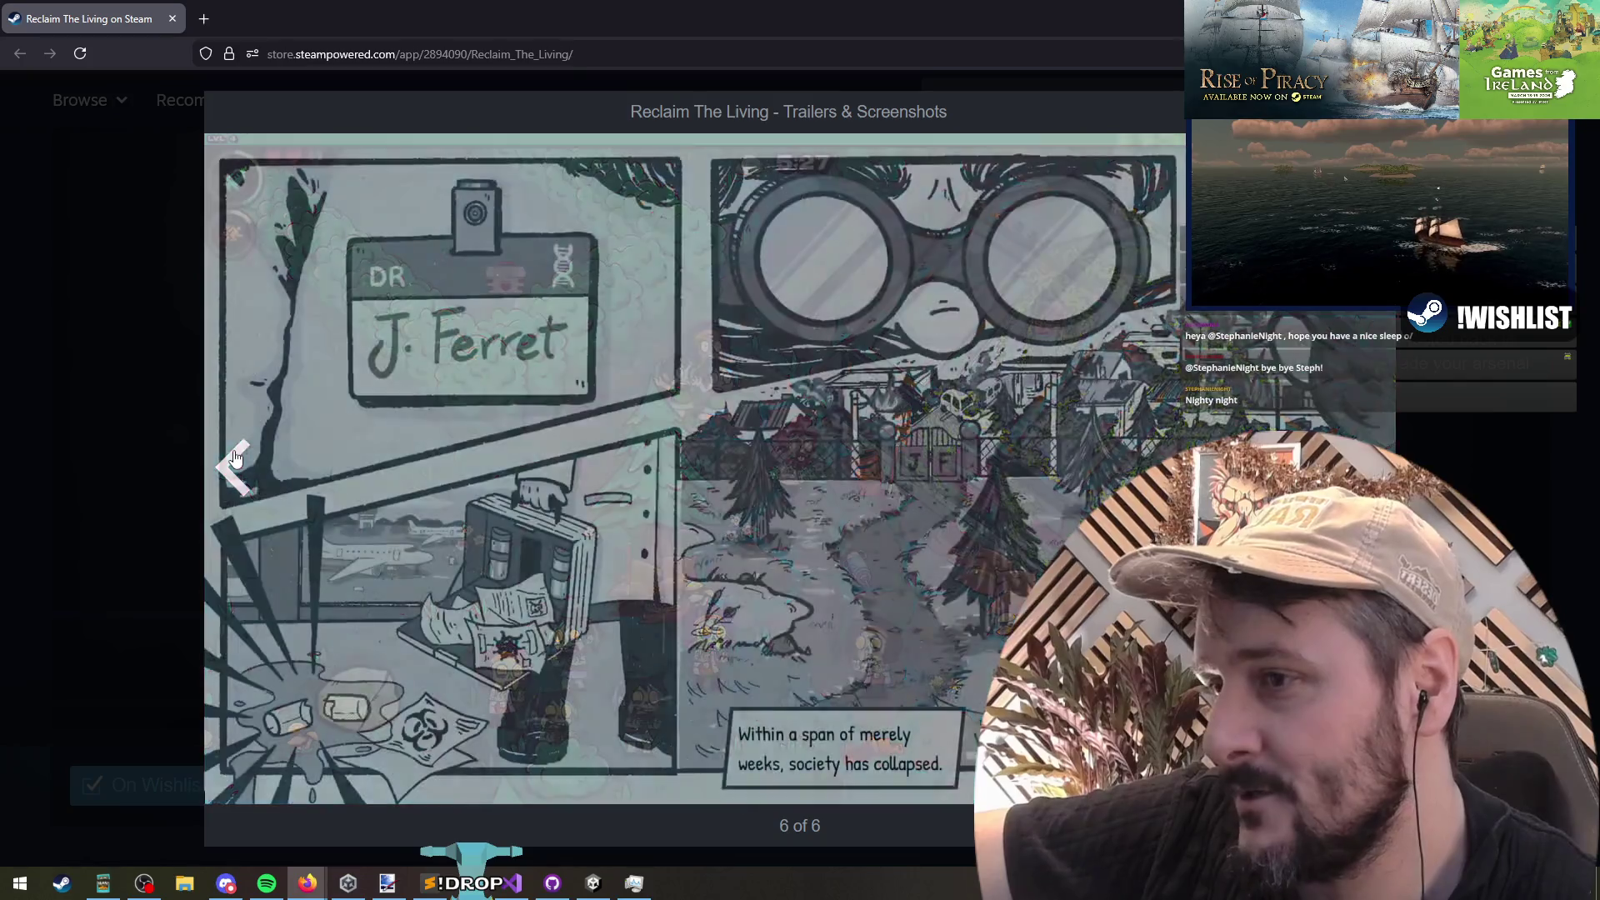
click(227, 439)
click(214, 430)
click(198, 428)
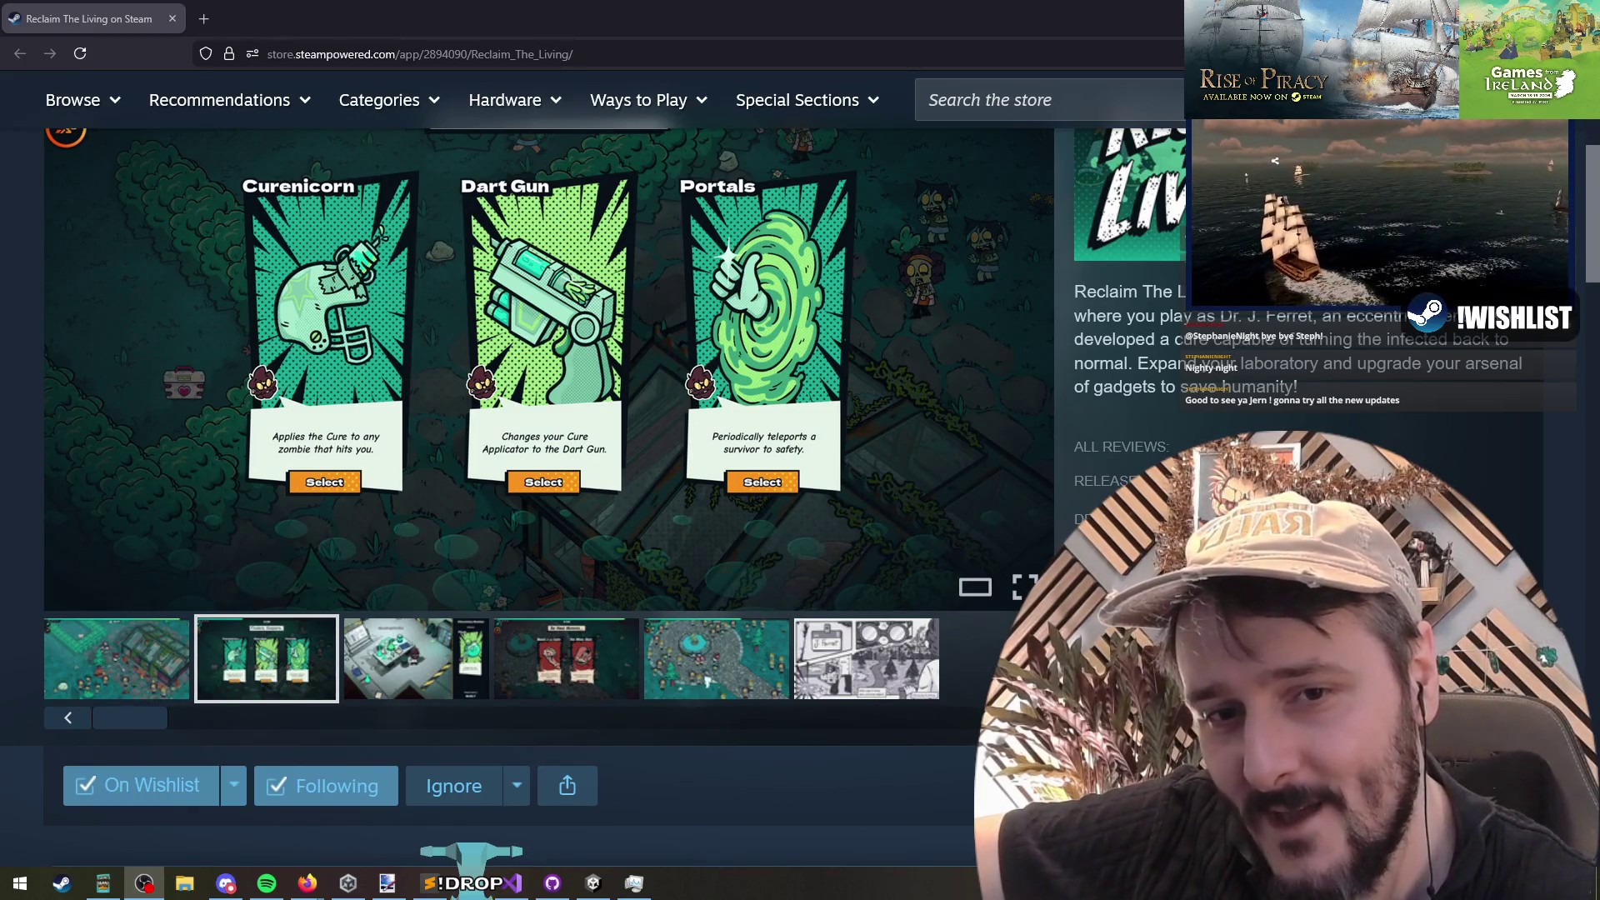
Step: In Unity, grab the third CampaignEncounterListItem clone's name via F2, then select UI_EncounterCanvas
key(alt+Tab)
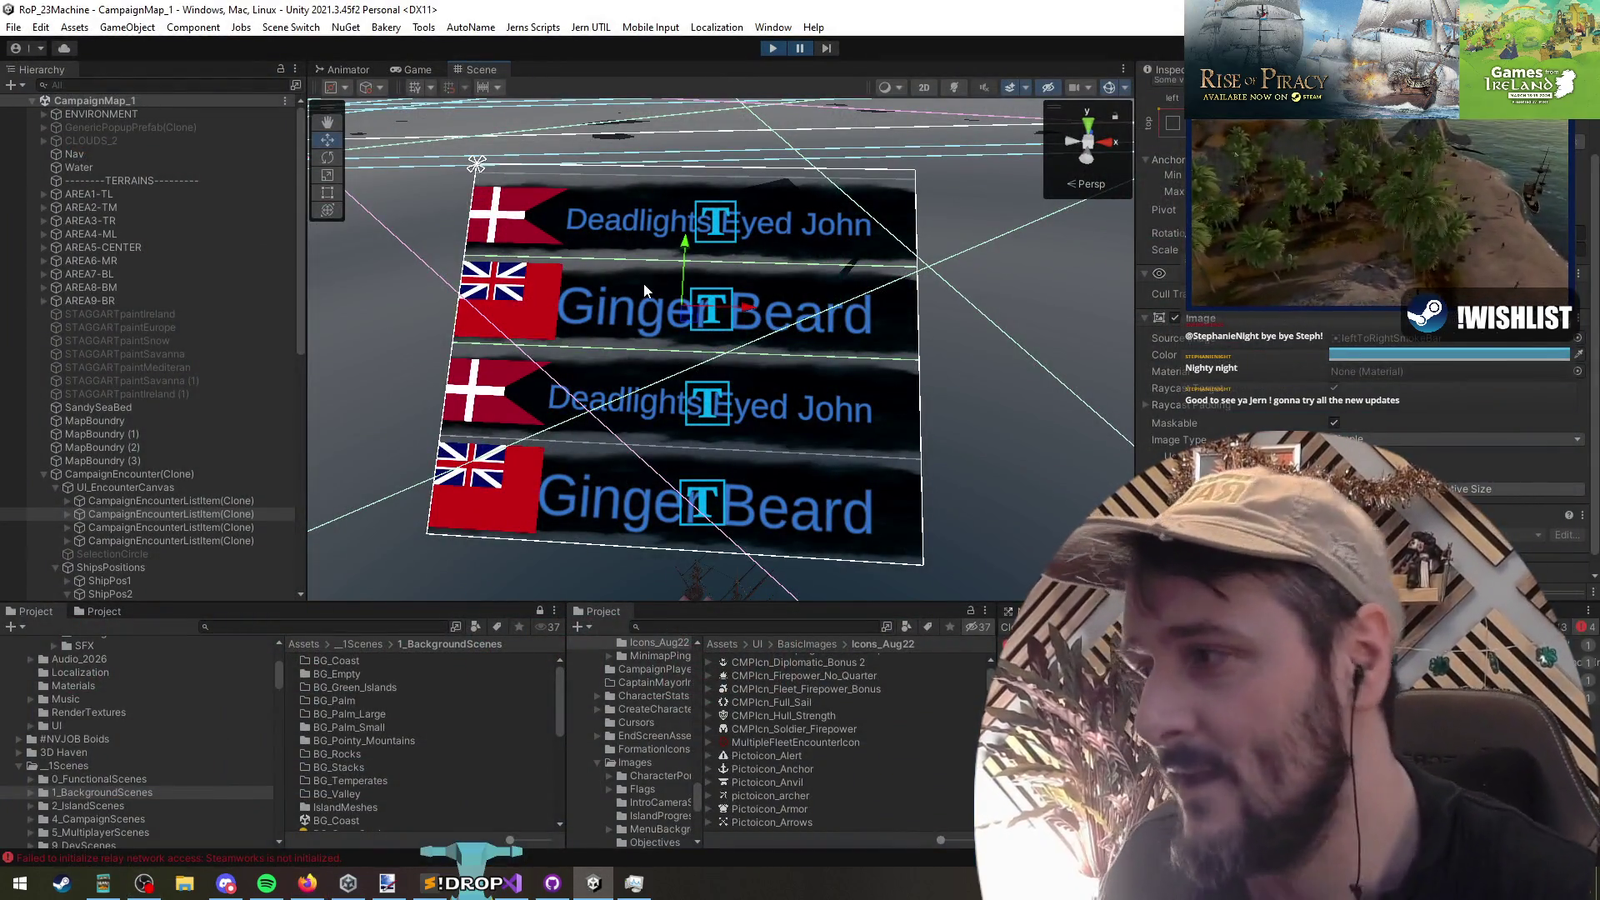
click(157, 527)
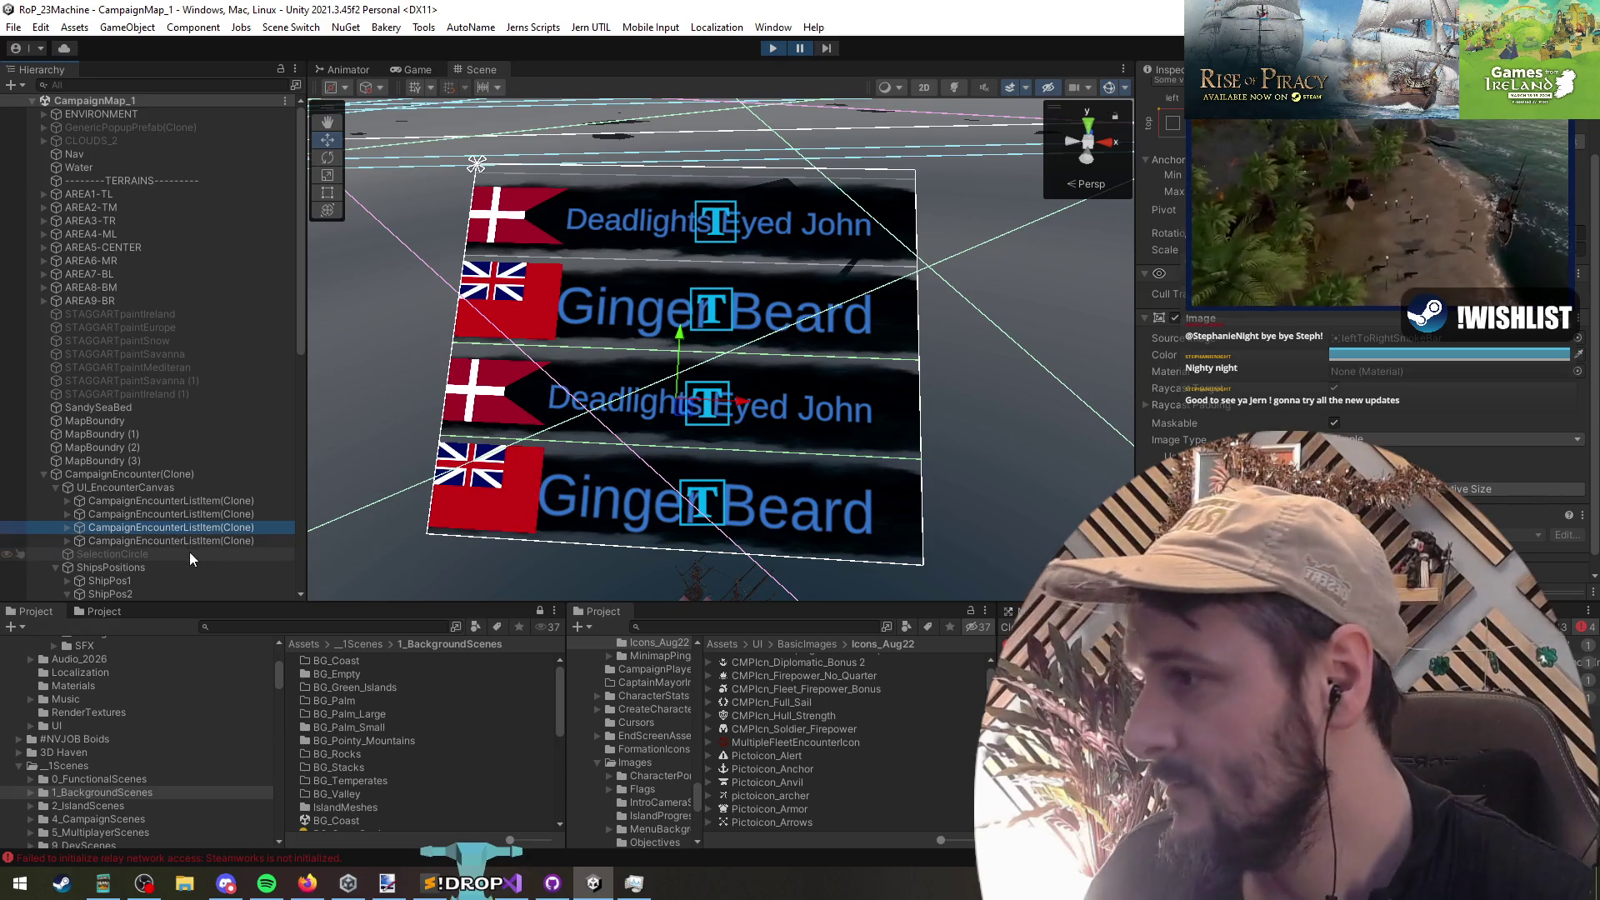
key(F2)
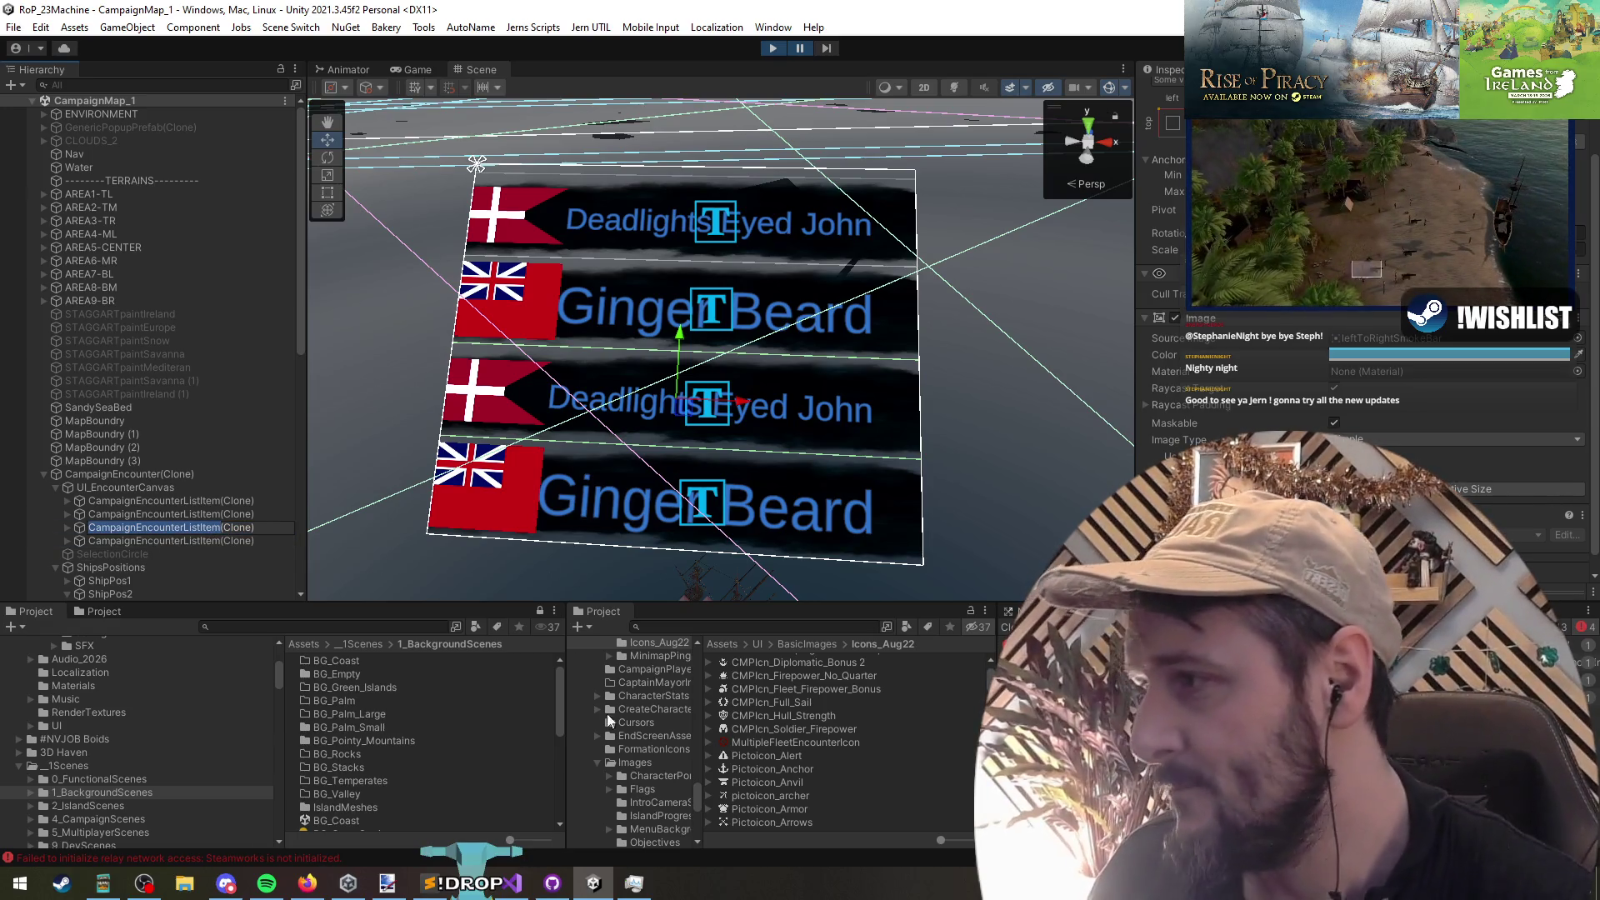
click(162, 490)
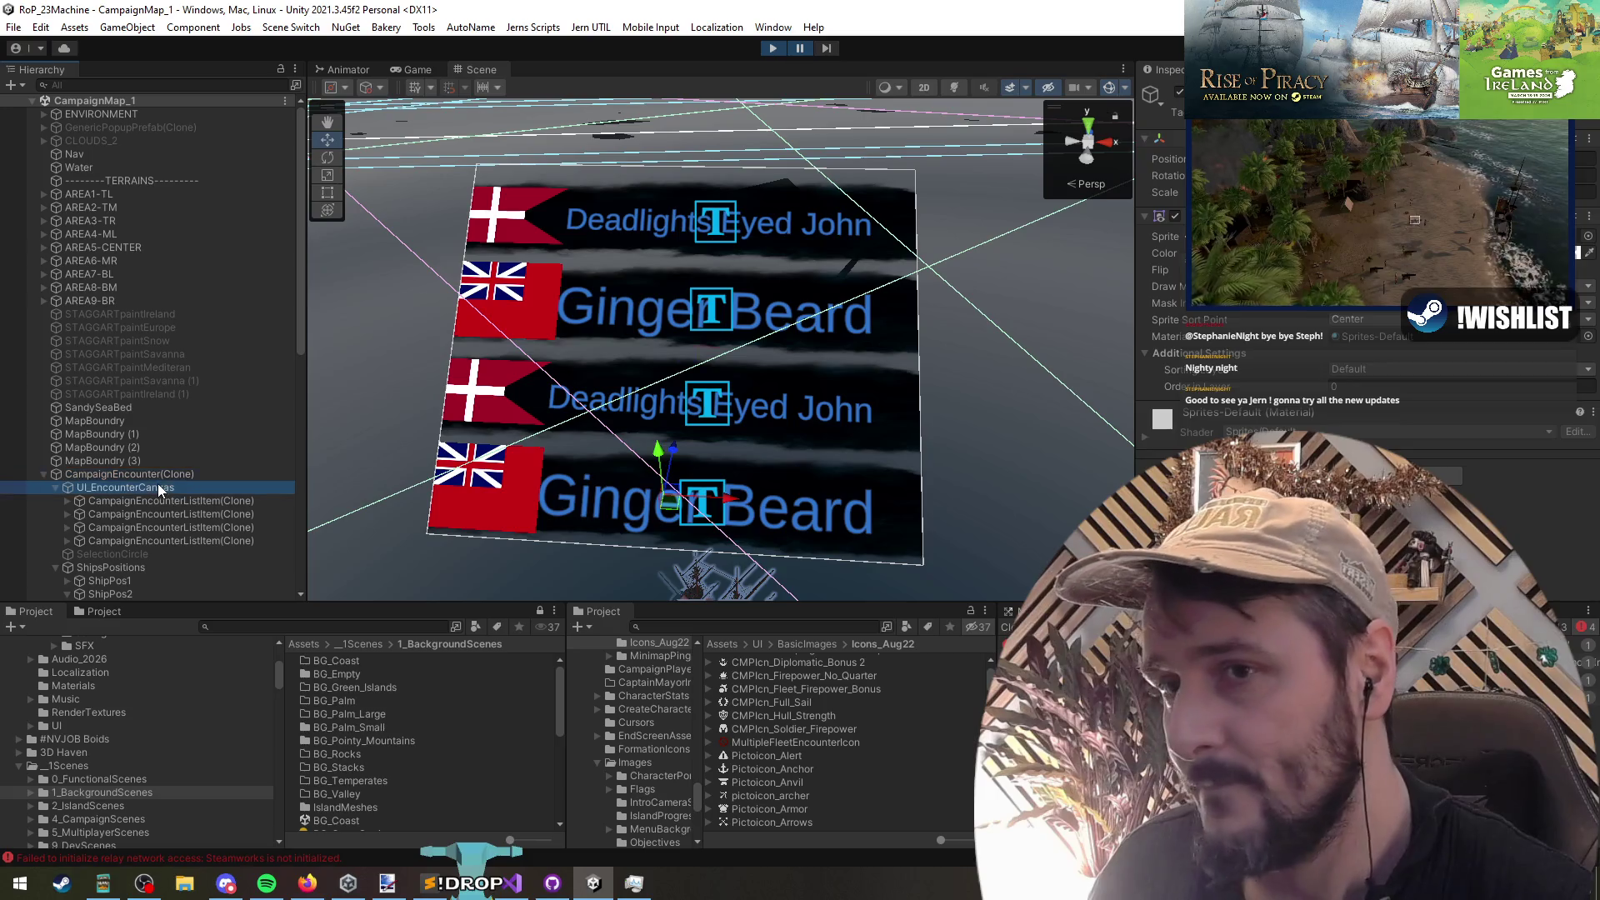
scroll(1281, 419, down, 3)
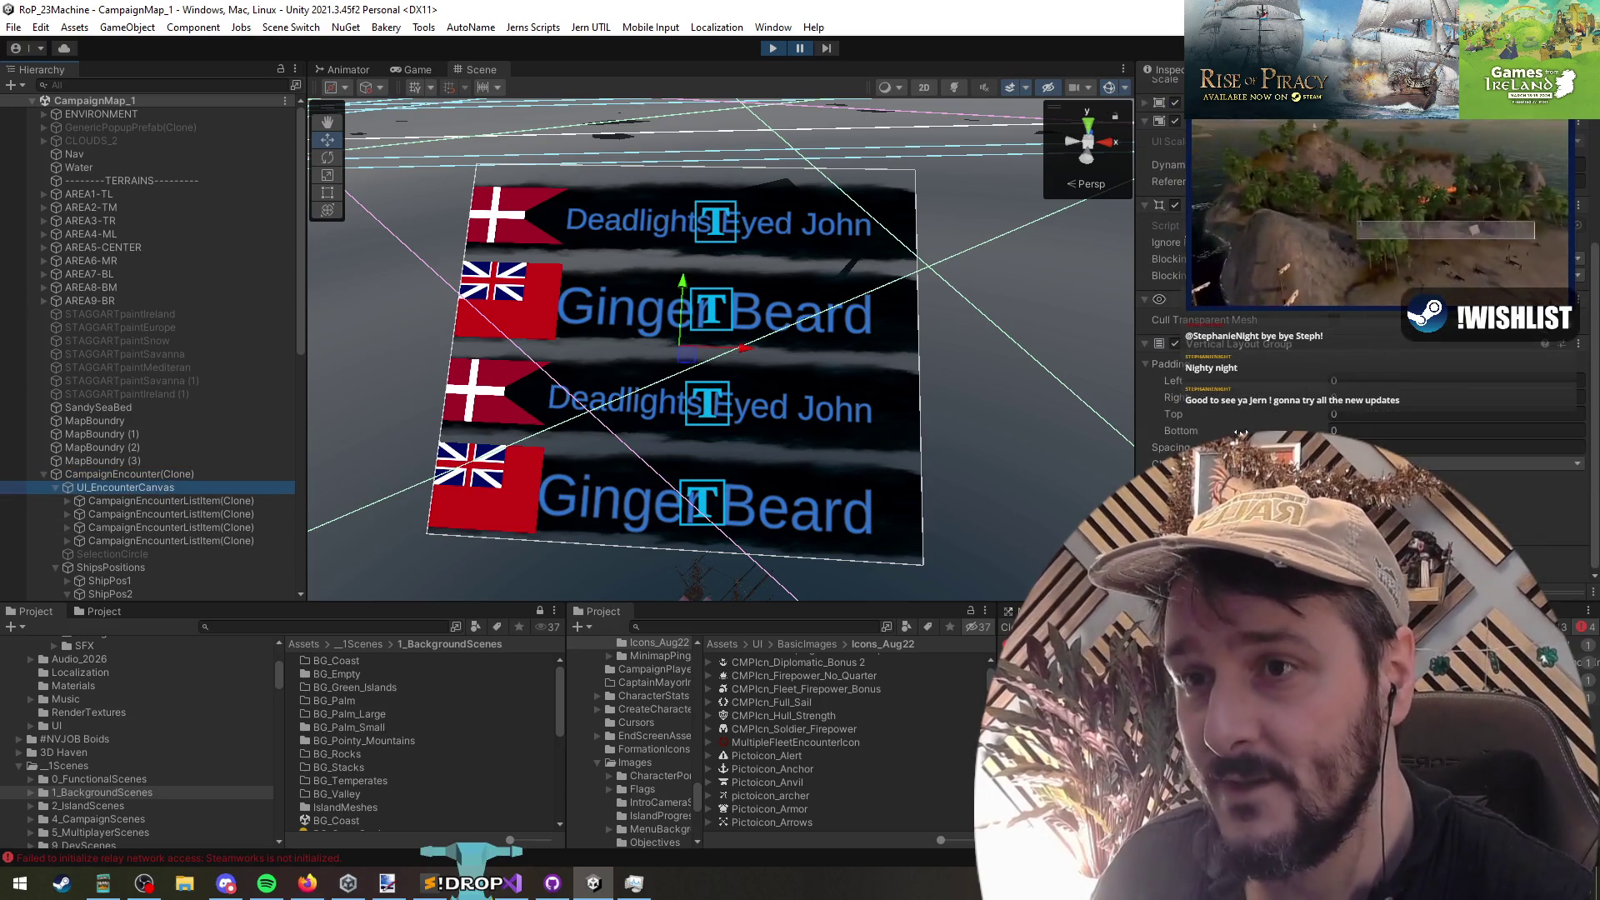
scroll(1367, 375, up, 3)
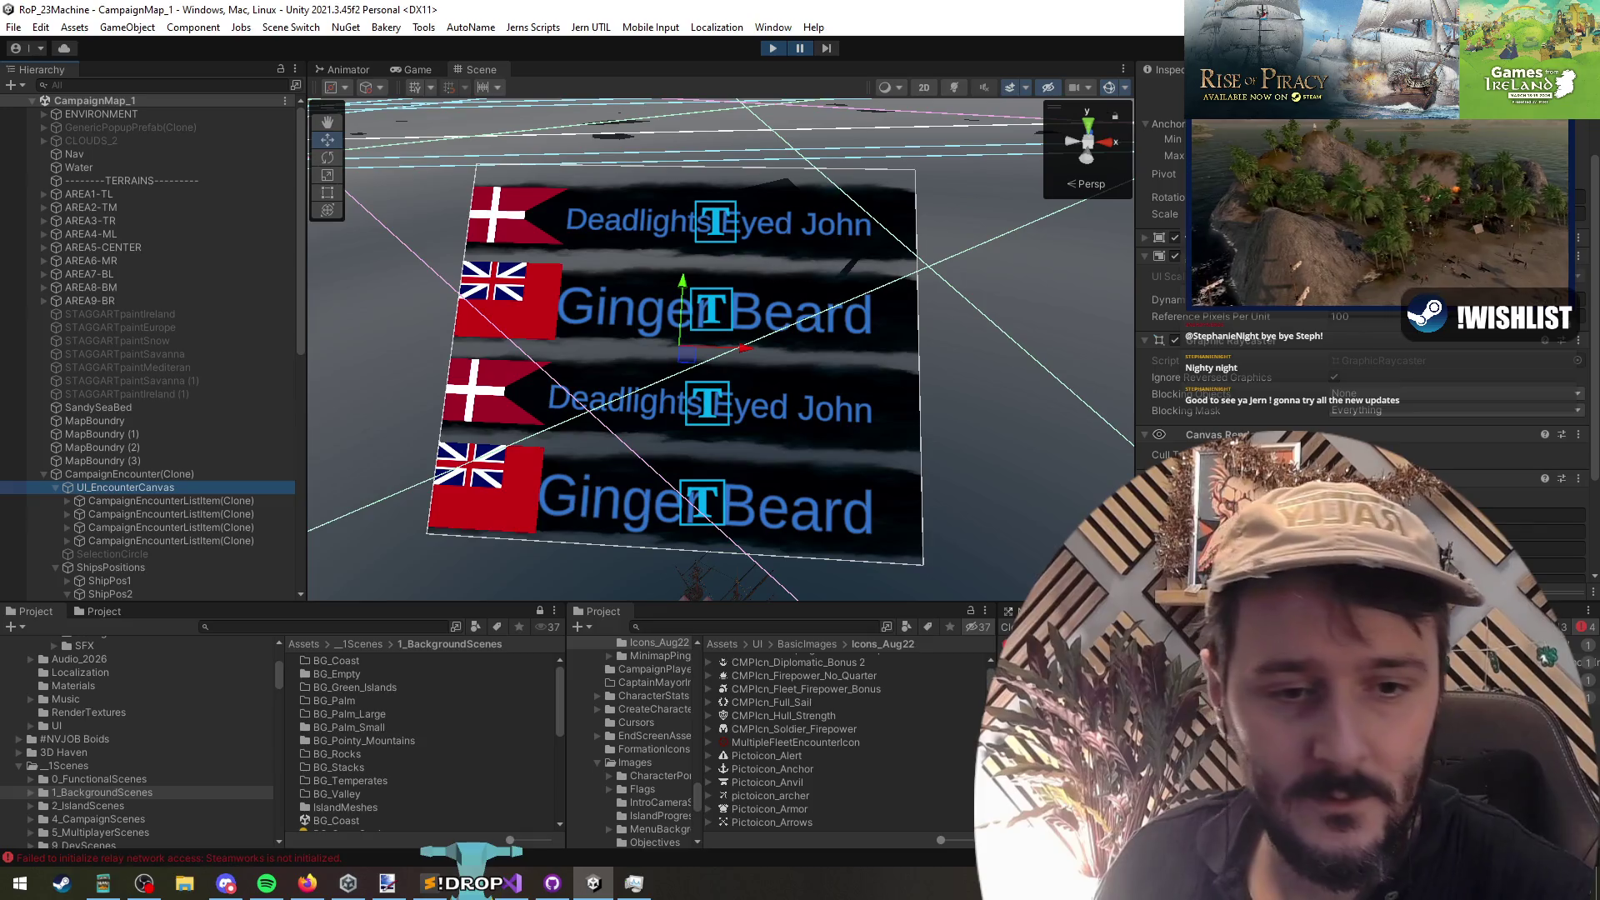
Step: Start a Find in Files search for CampaignEncounterListItem across the solution's .cs files
click(511, 884)
click(667, 351)
key(ctrl+shift+f)
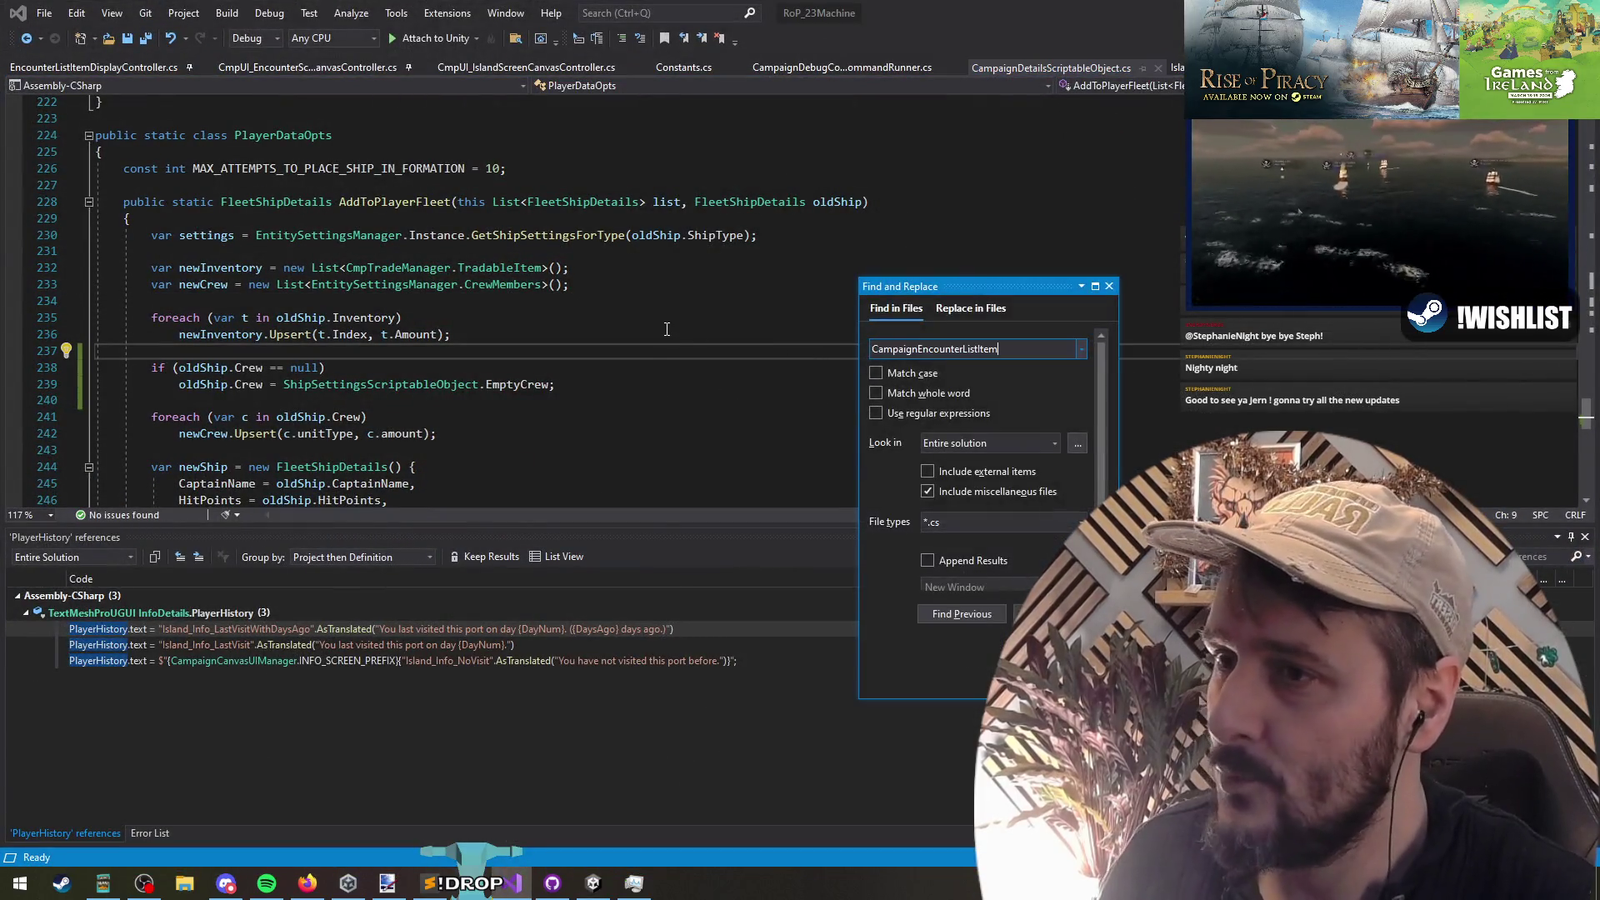
Step: Search the solution for CampaignEncounterListItem (0 matches), then list references to EncounterListItemPrefab
key(Return)
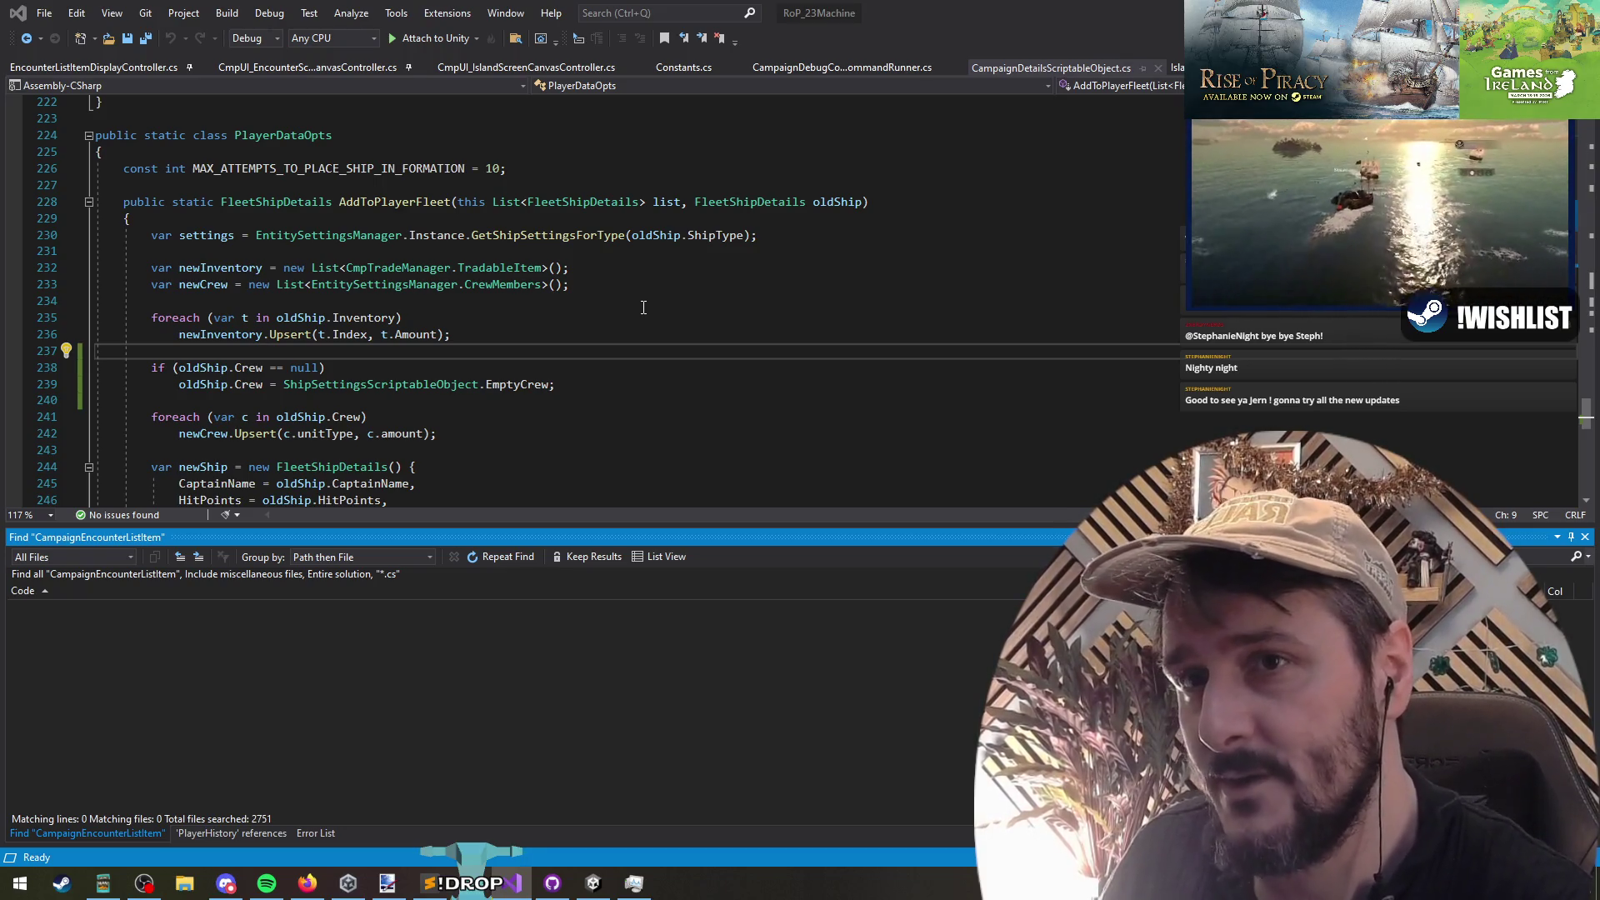
key(ctrl+minus)
right_click(480, 251)
click(523, 428)
Step: Follow the prefab into SpawnEncounterListItem, then list all references to AddToDisplay
double_click(255, 629)
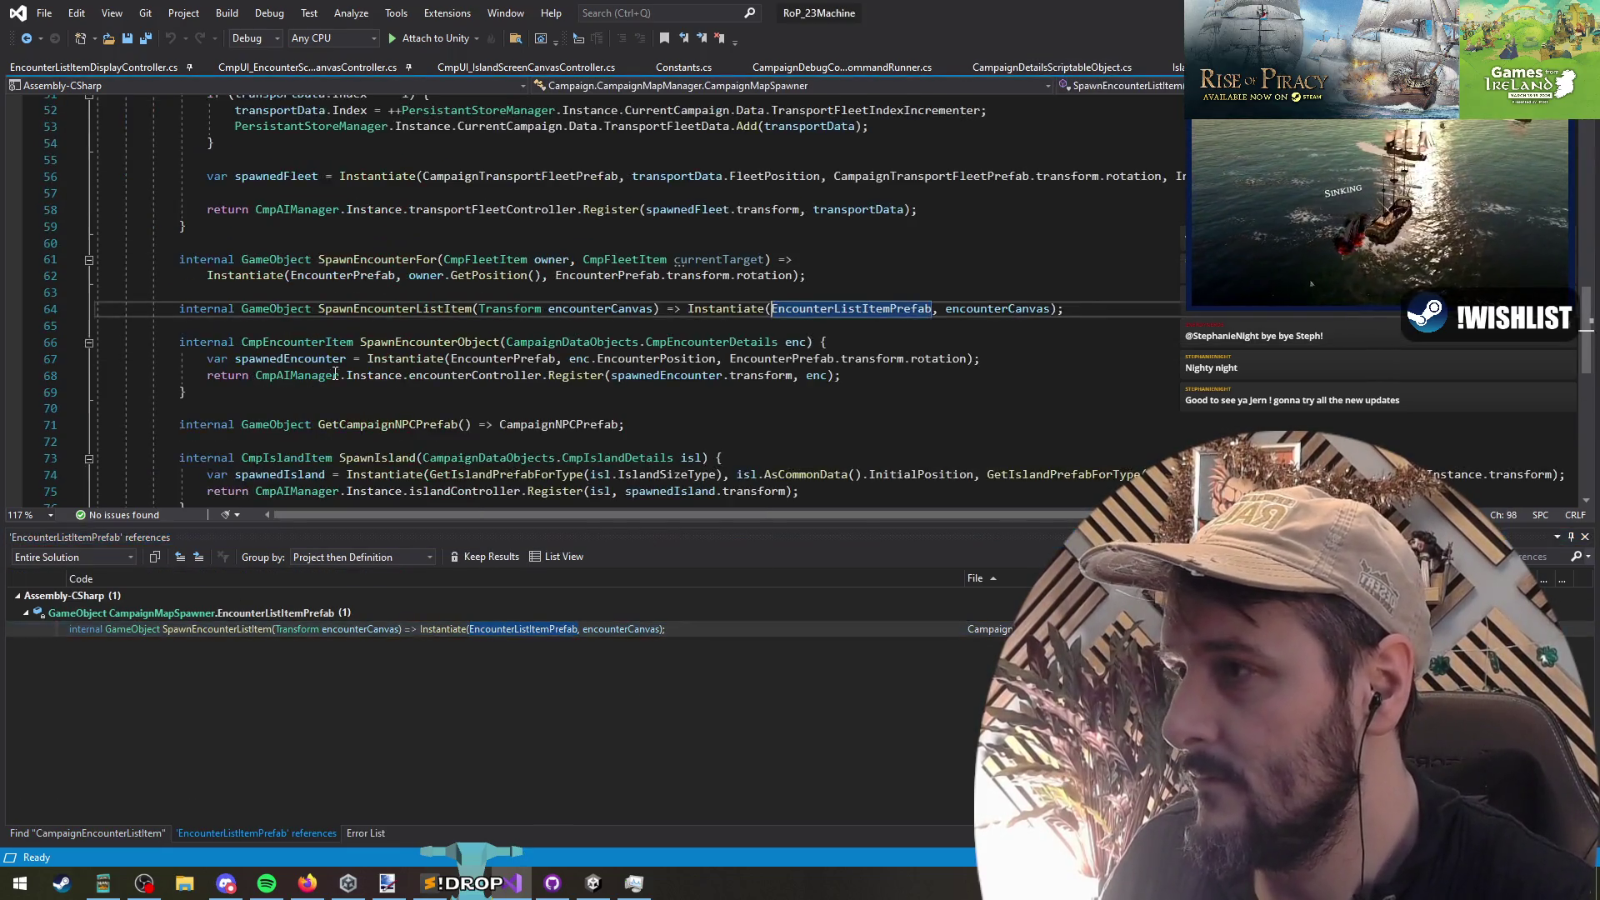
right_click(429, 310)
click(504, 489)
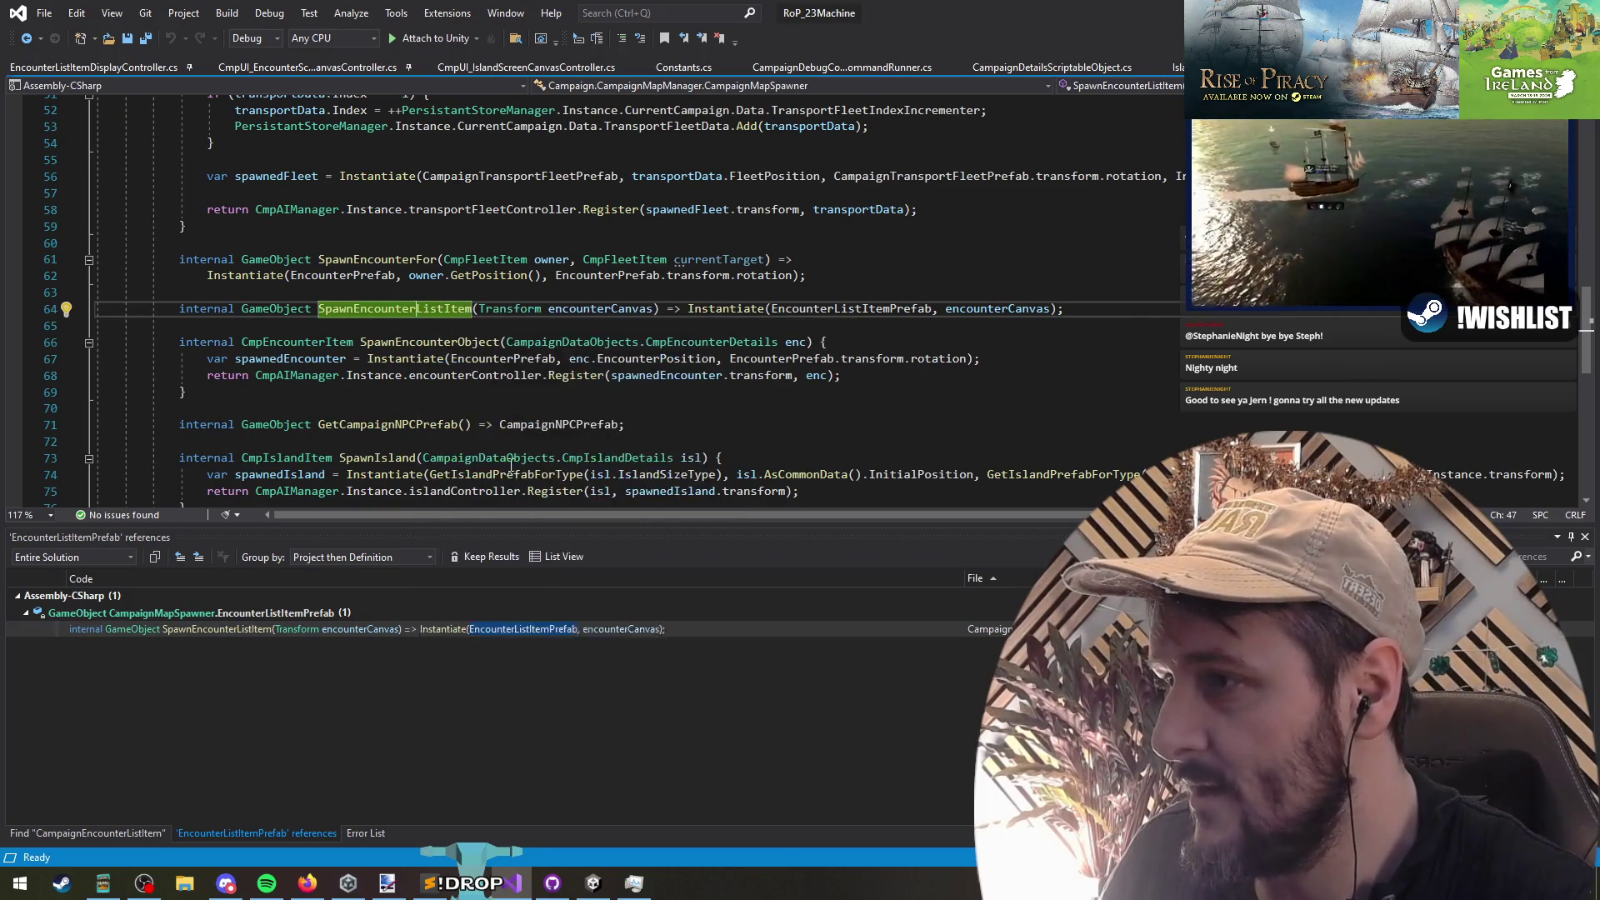
double_click(293, 630)
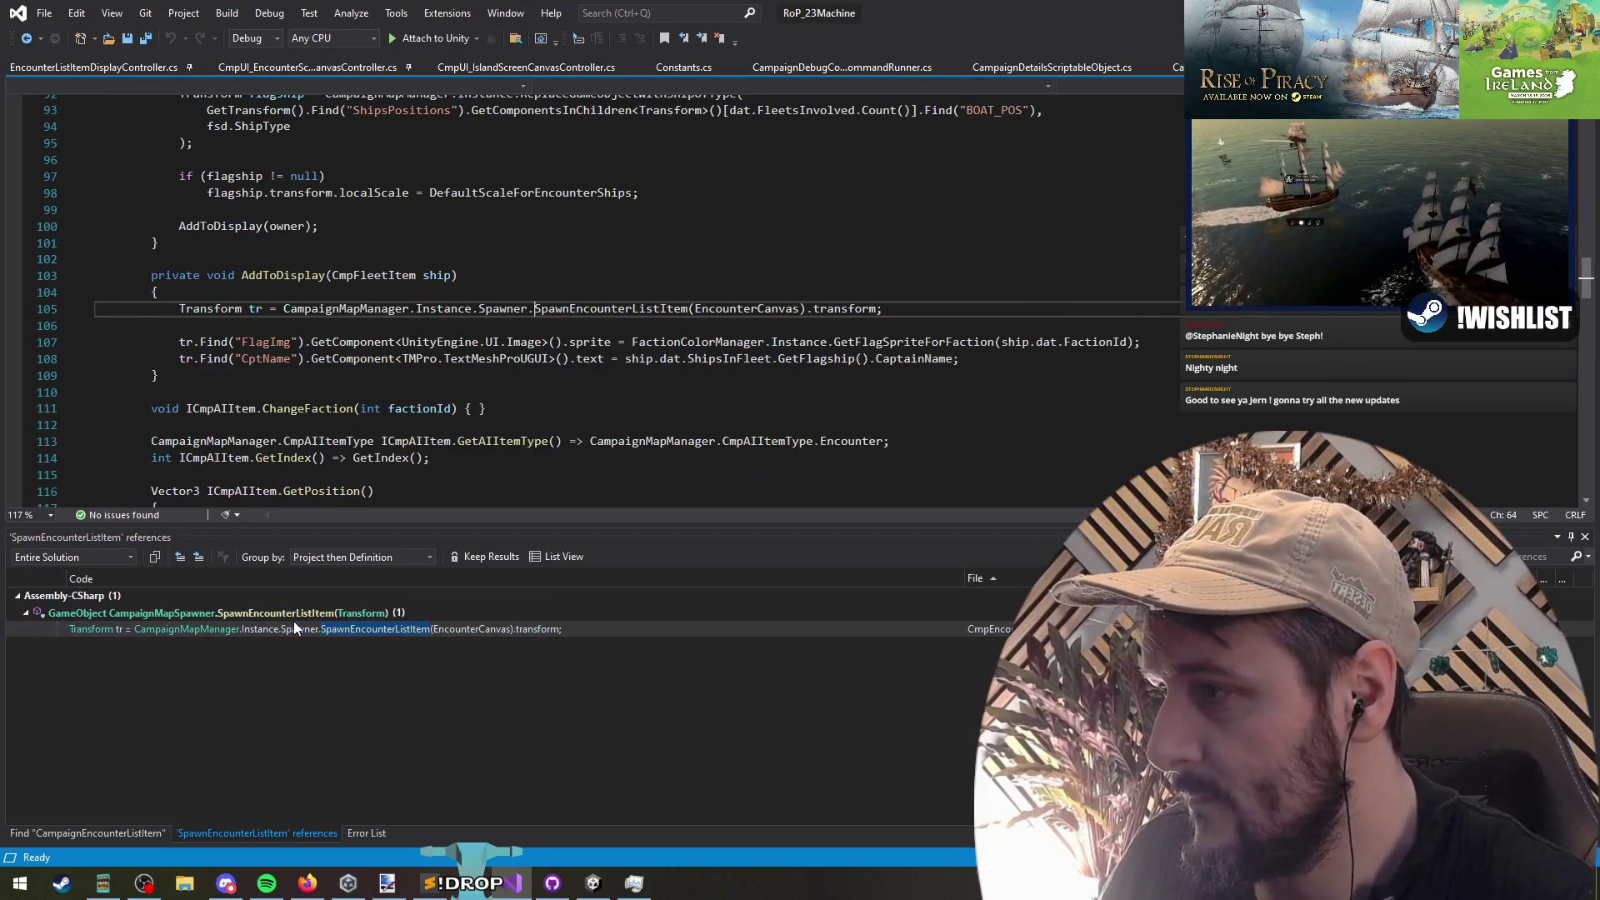
right_click(275, 276)
click(346, 437)
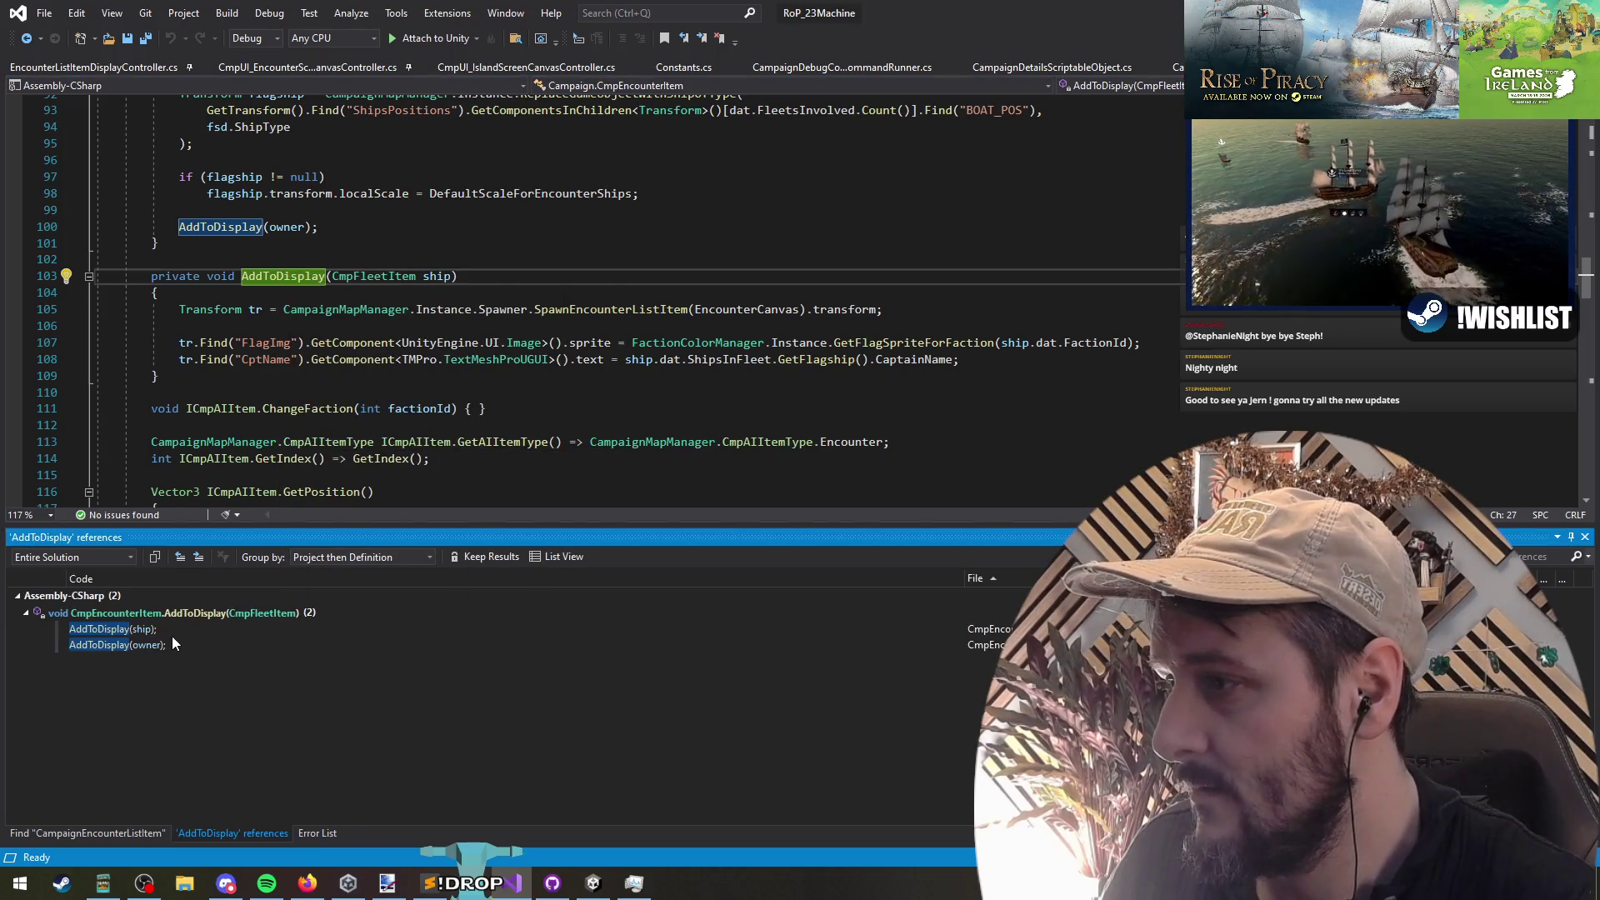
Step: Inspect the AddToDisplay(ship) and AddToDisplay(owner) calls in CmpEncounterItem
double_click(172, 631)
double_click(180, 643)
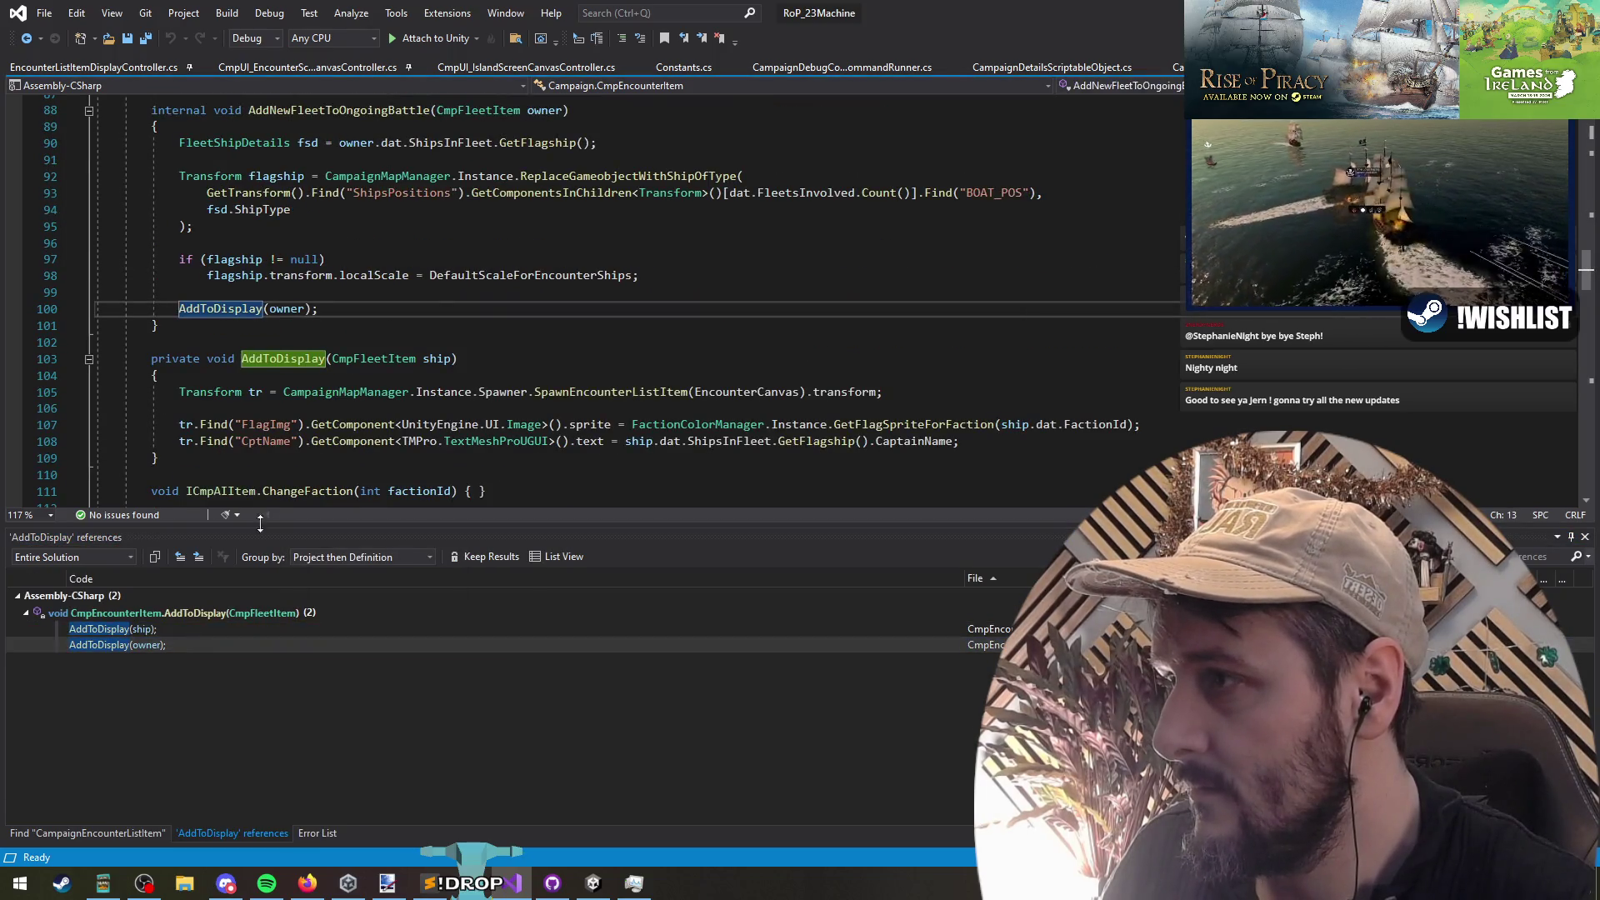
scroll(334, 333, up, 3)
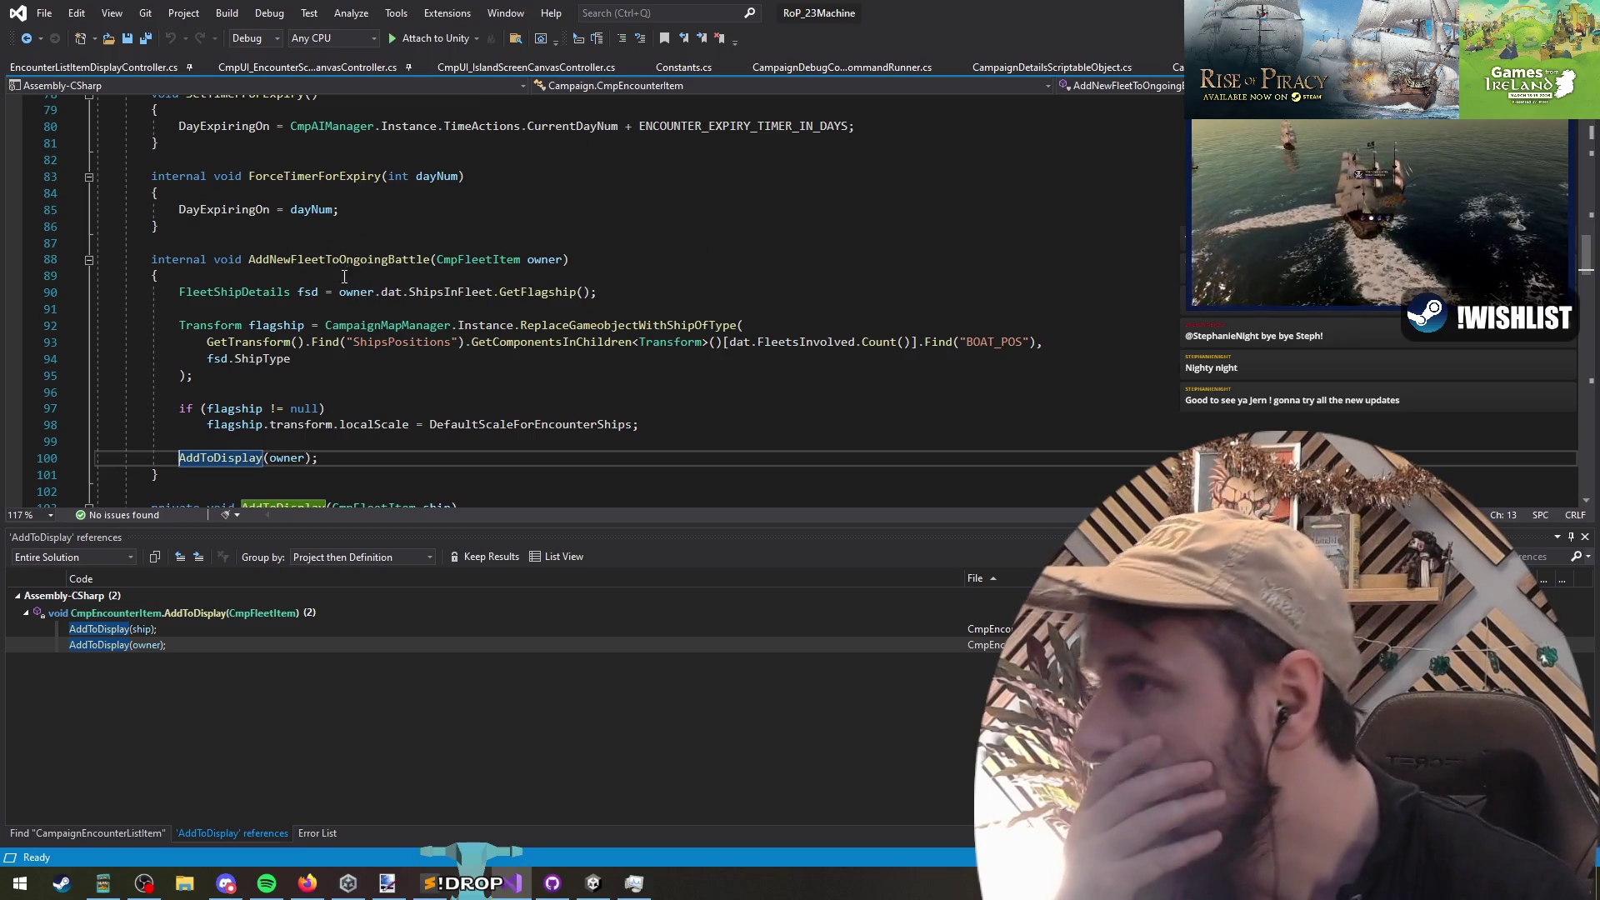
double_click(245, 628)
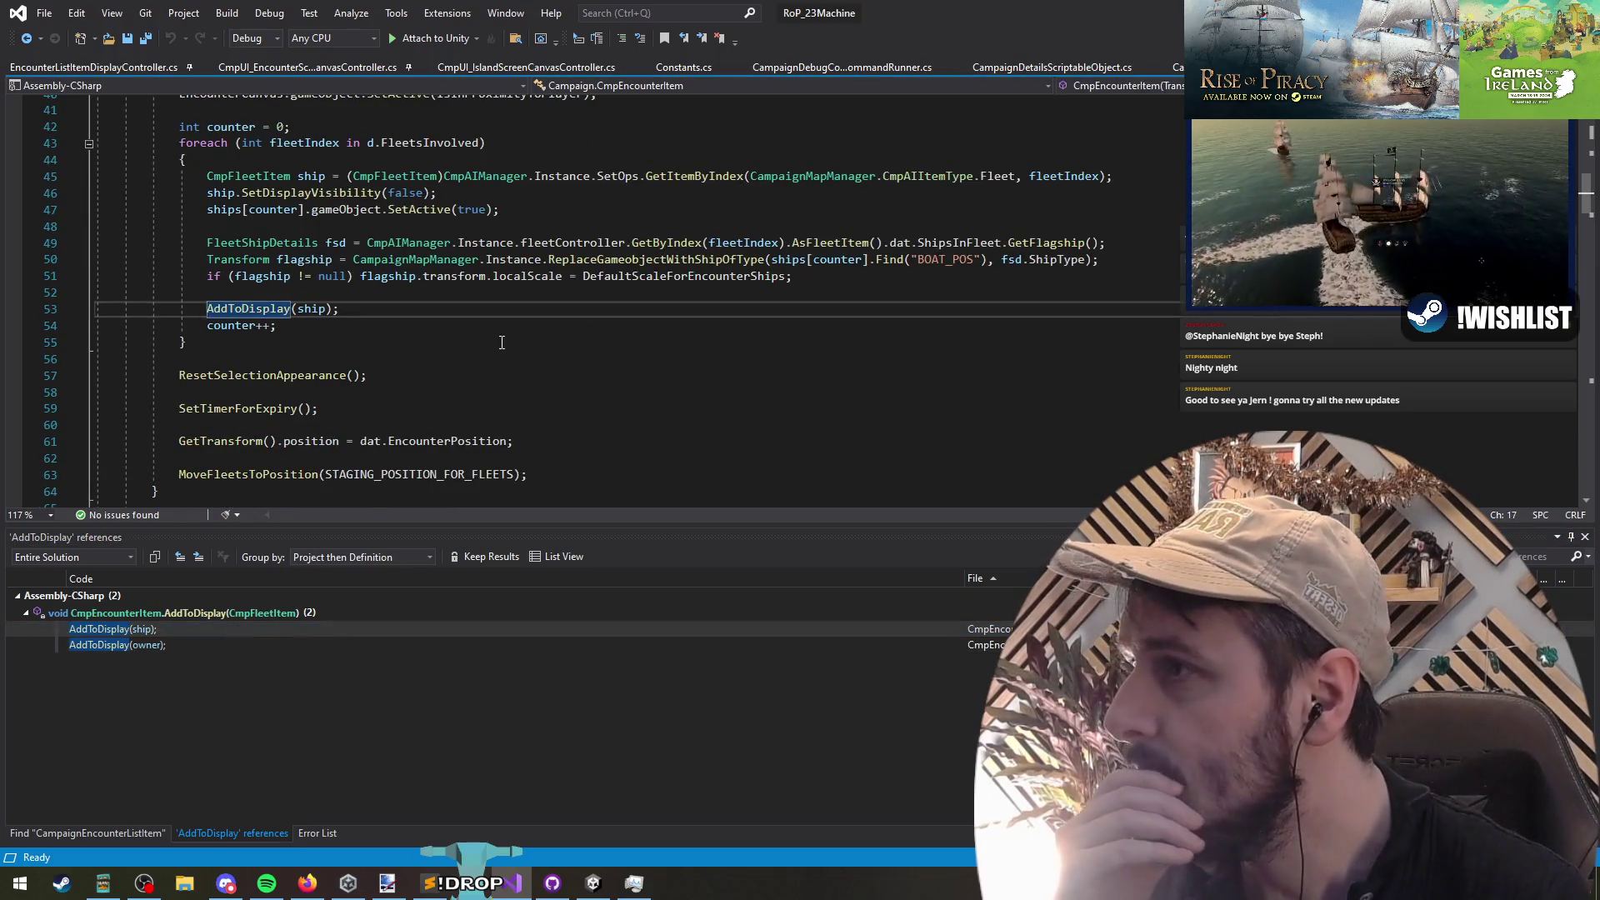
scroll(430, 408, up, 6)
scroll(429, 409, down, 4)
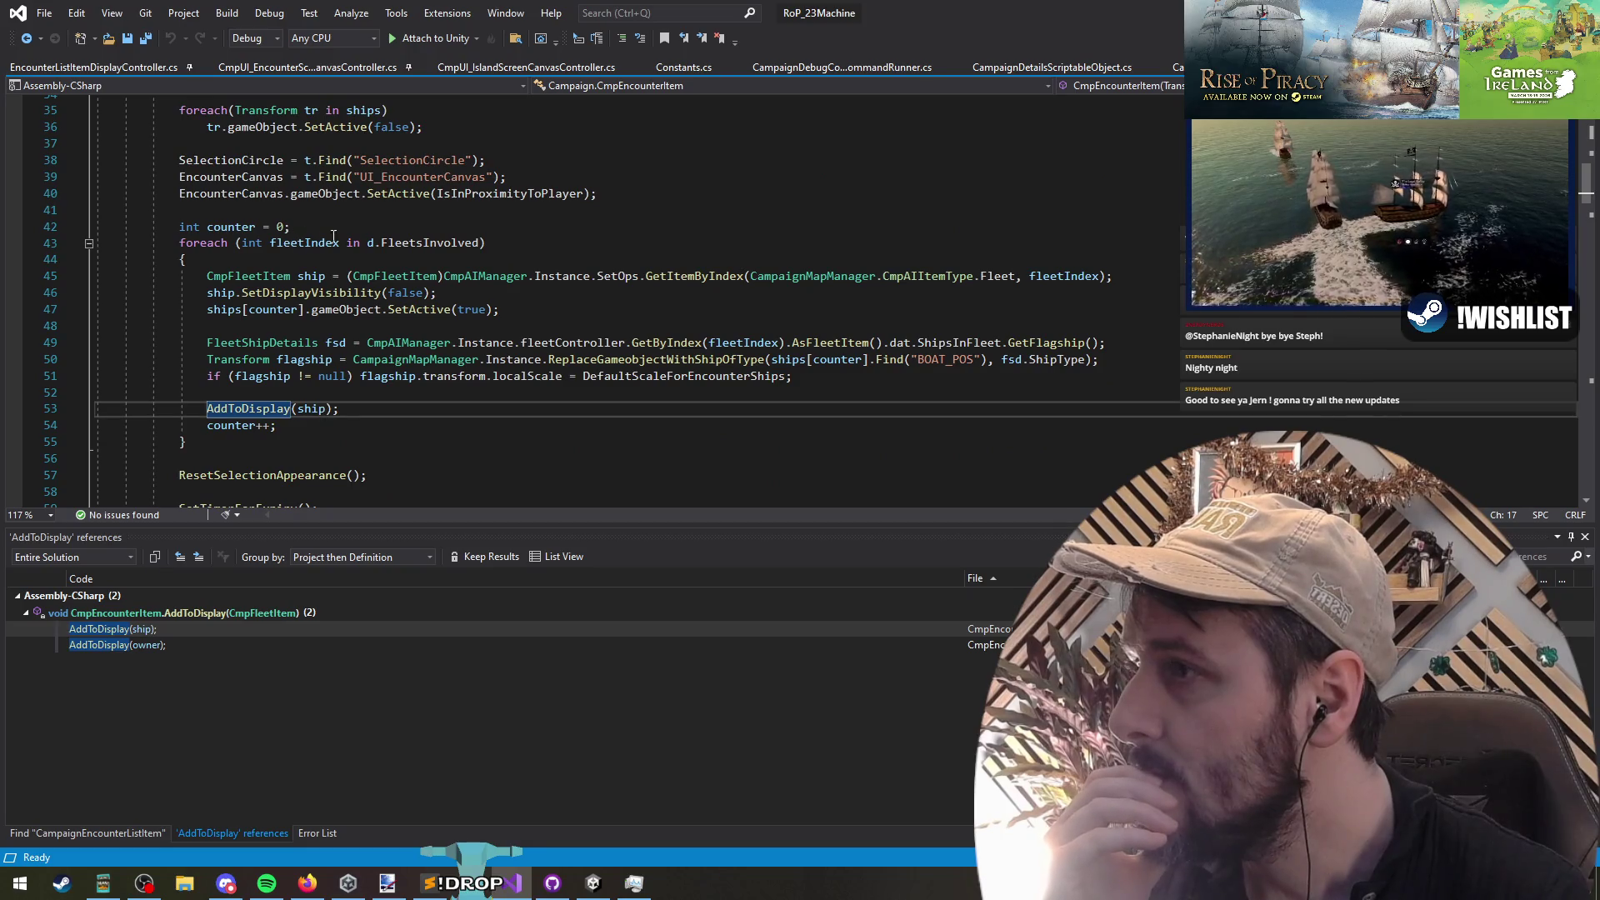
click(267, 389)
scroll(414, 408, up, 6)
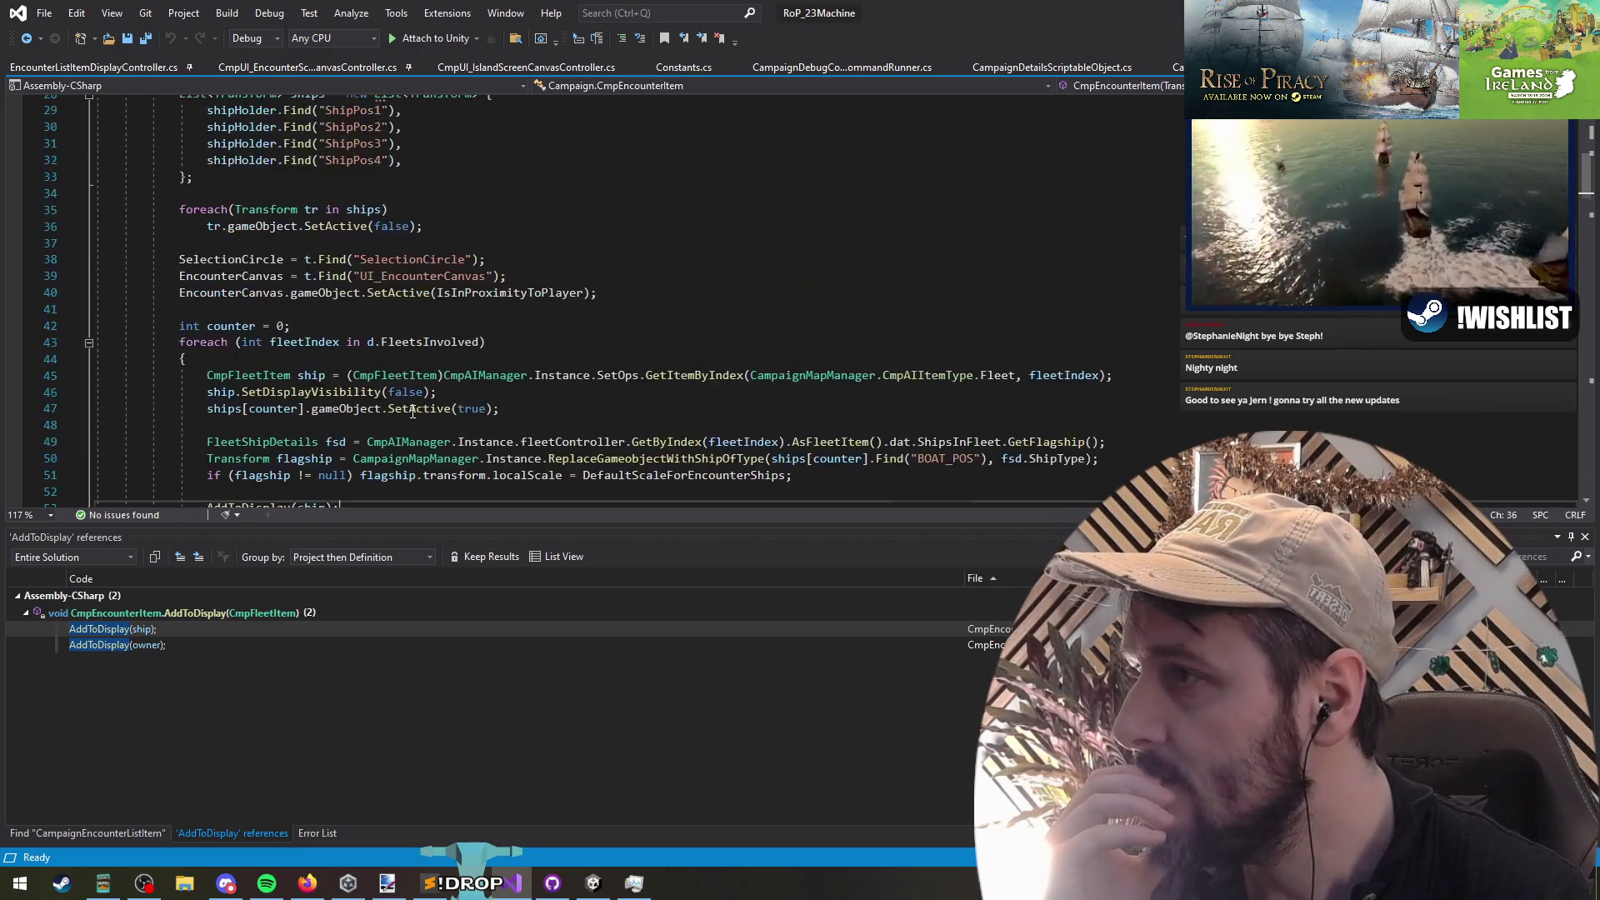
scroll(437, 226, down, 6)
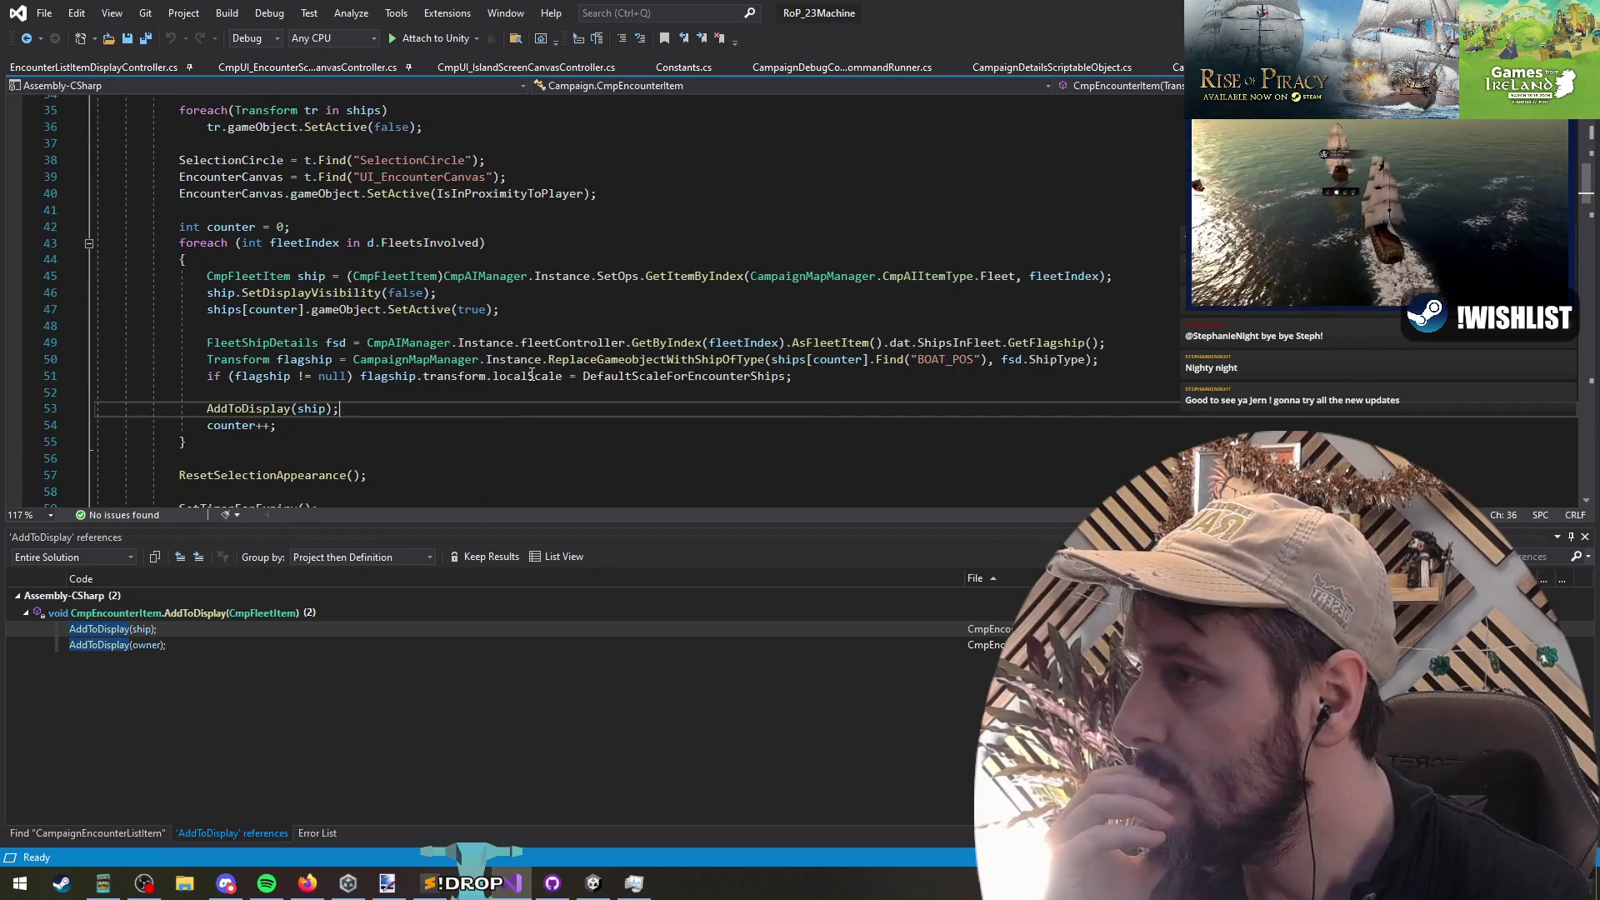
scroll(449, 413, down, 1)
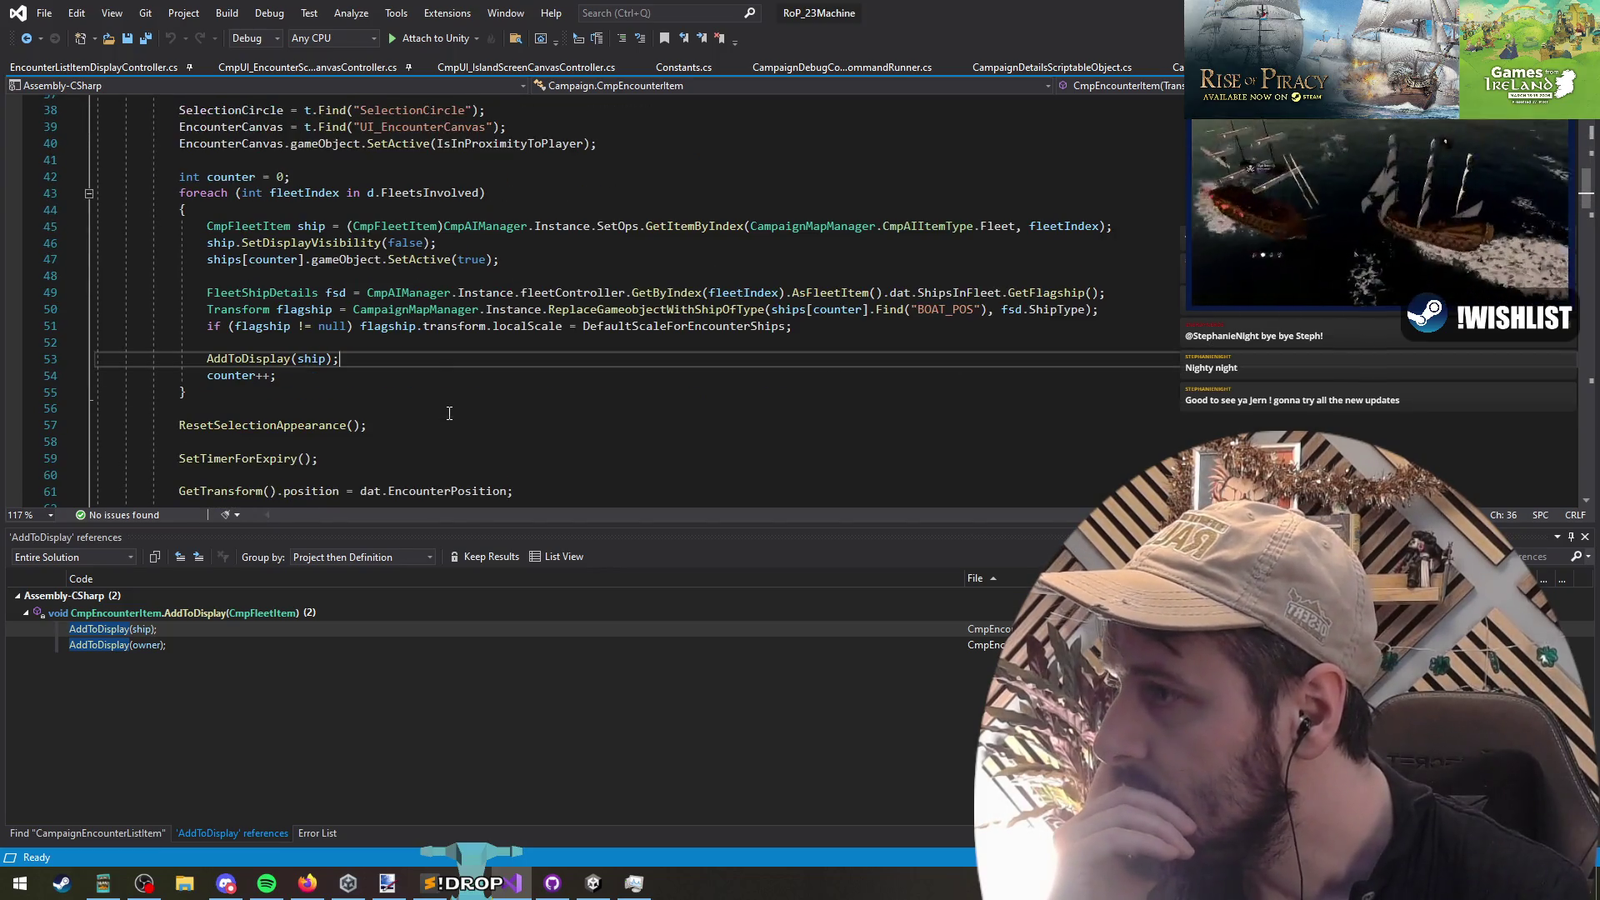
scroll(450, 413, down, 4)
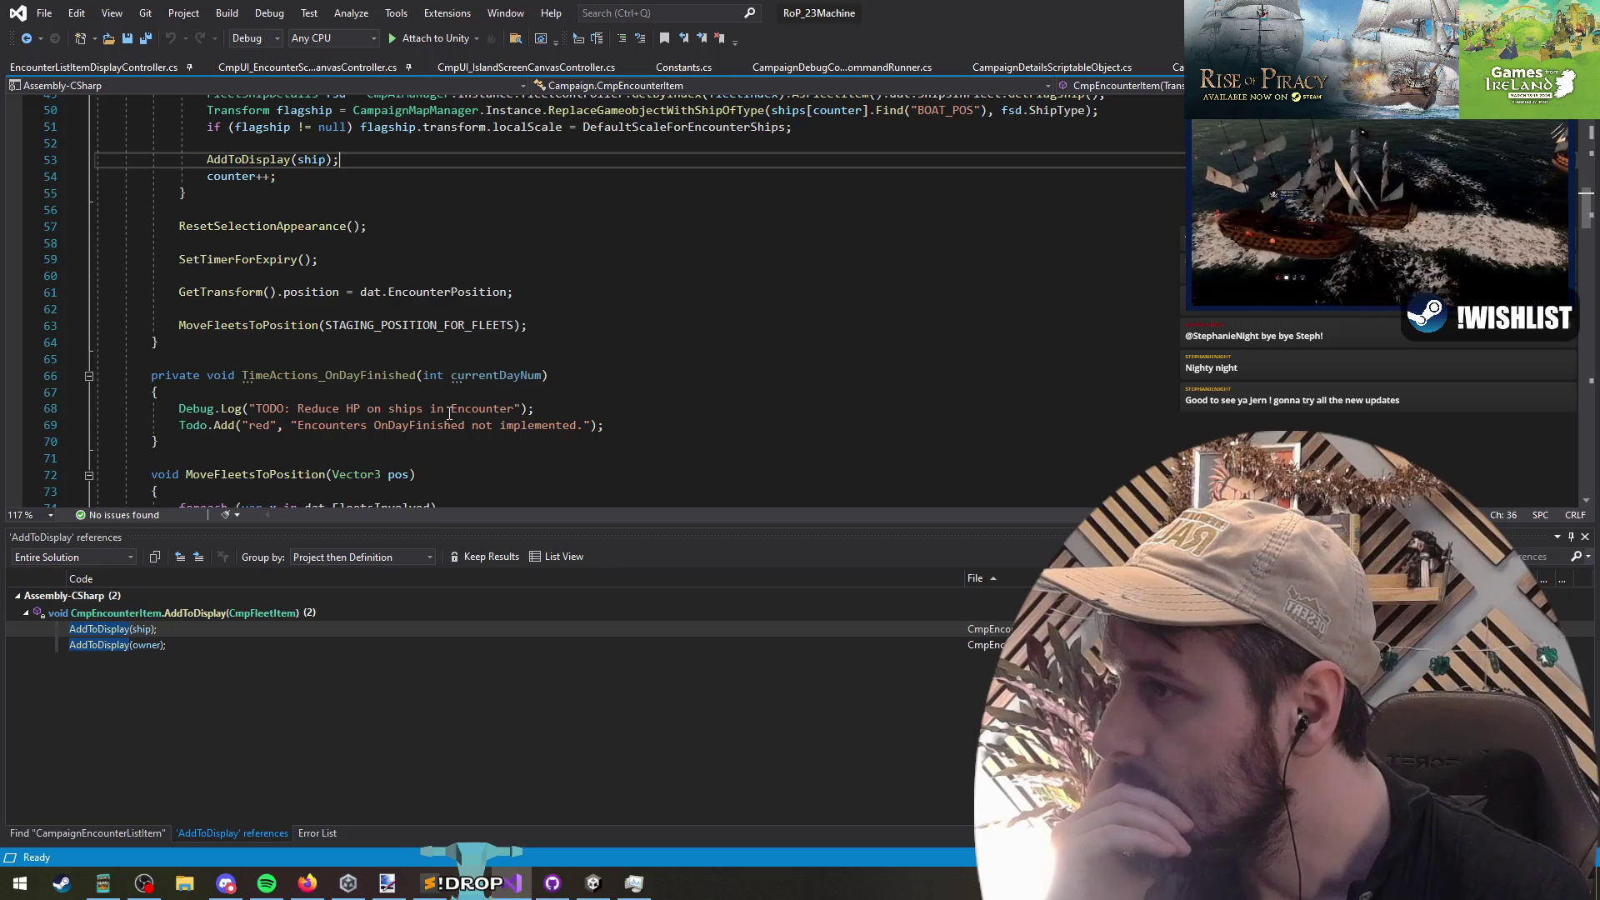
scroll(449, 413, up, 6)
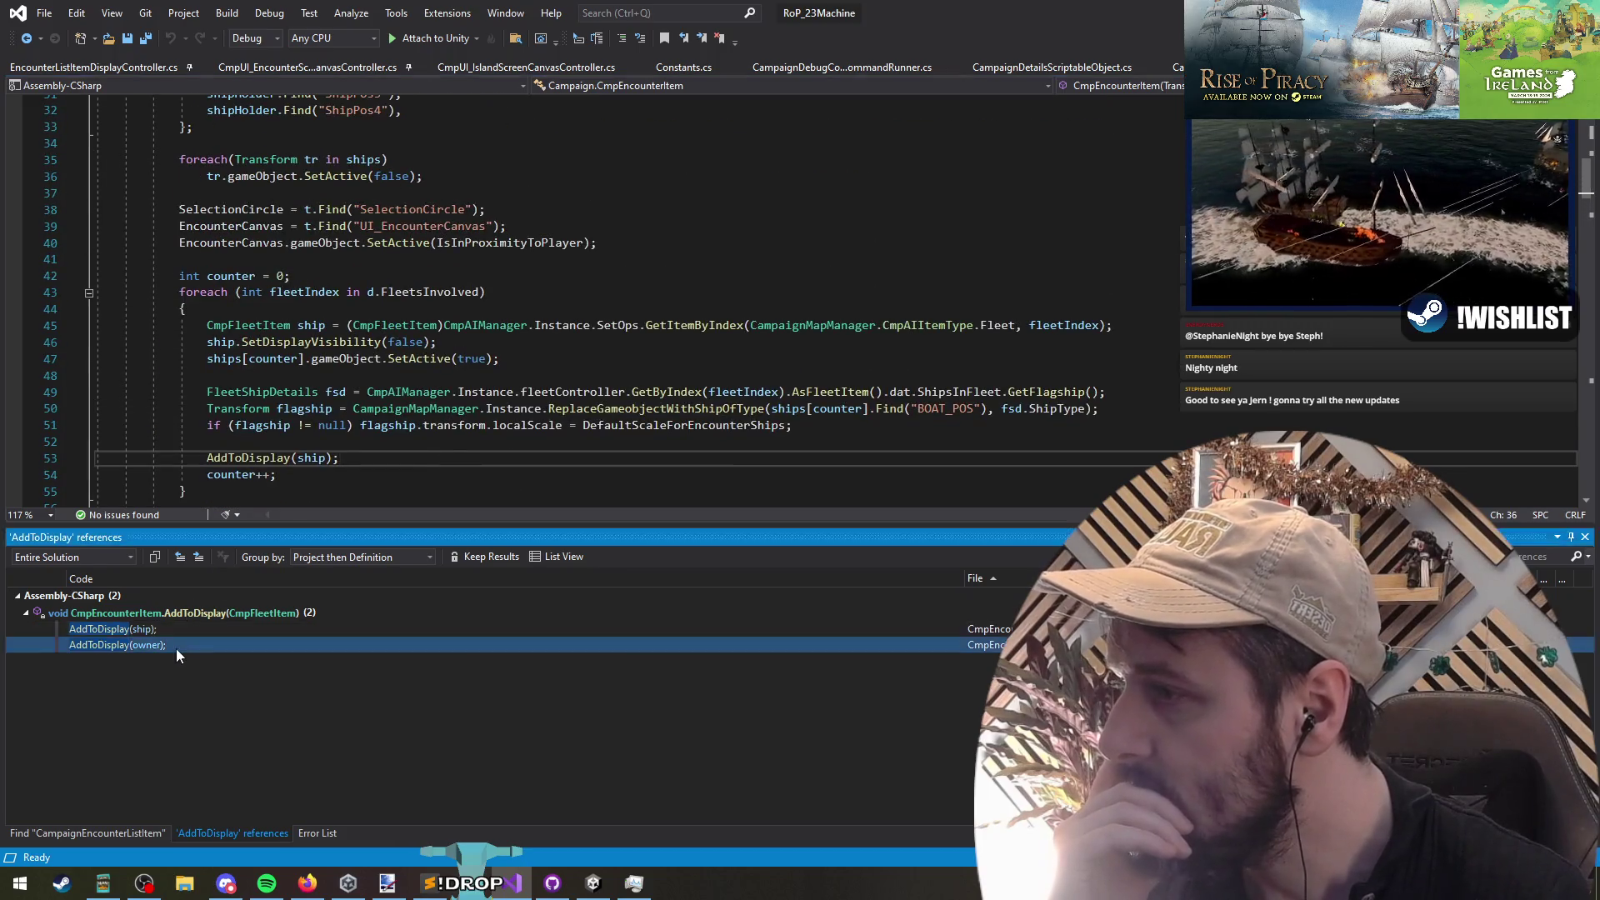
Step: Return to the AddToDisplay(owner) call and review its enclosing AddNewFleetToOngoingBattle method
double_click(177, 648)
scroll(334, 209, up, 1)
mouse_move(96, 143)
mouse_down()
mouse_move(334, 209)
mouse_move(372, 366)
mouse_up()
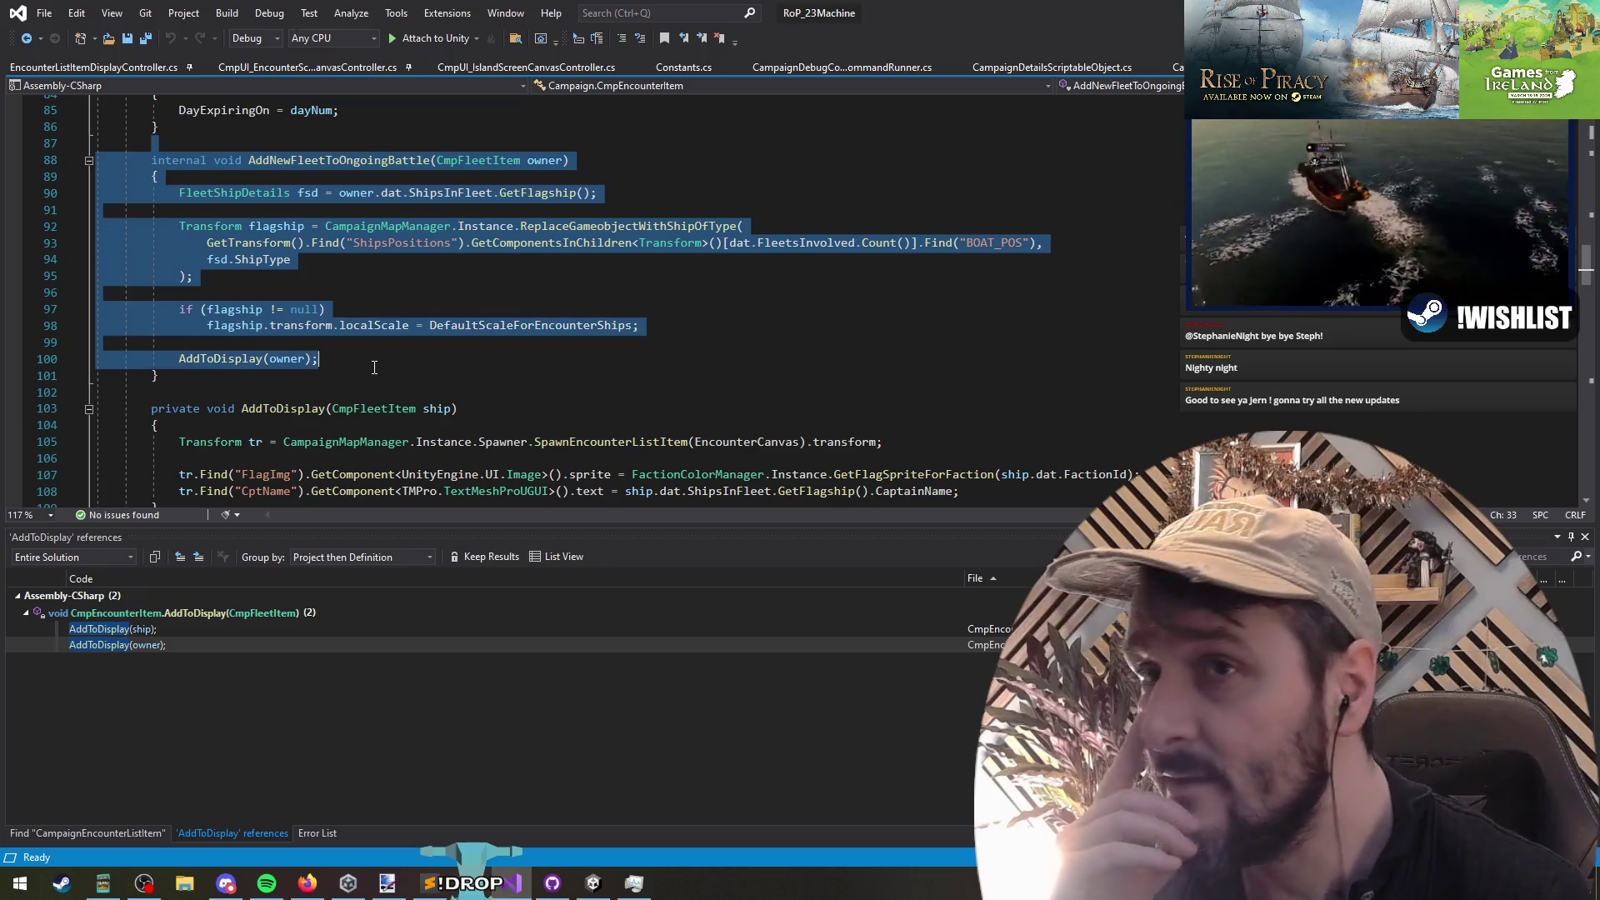
click(372, 367)
right_click(358, 148)
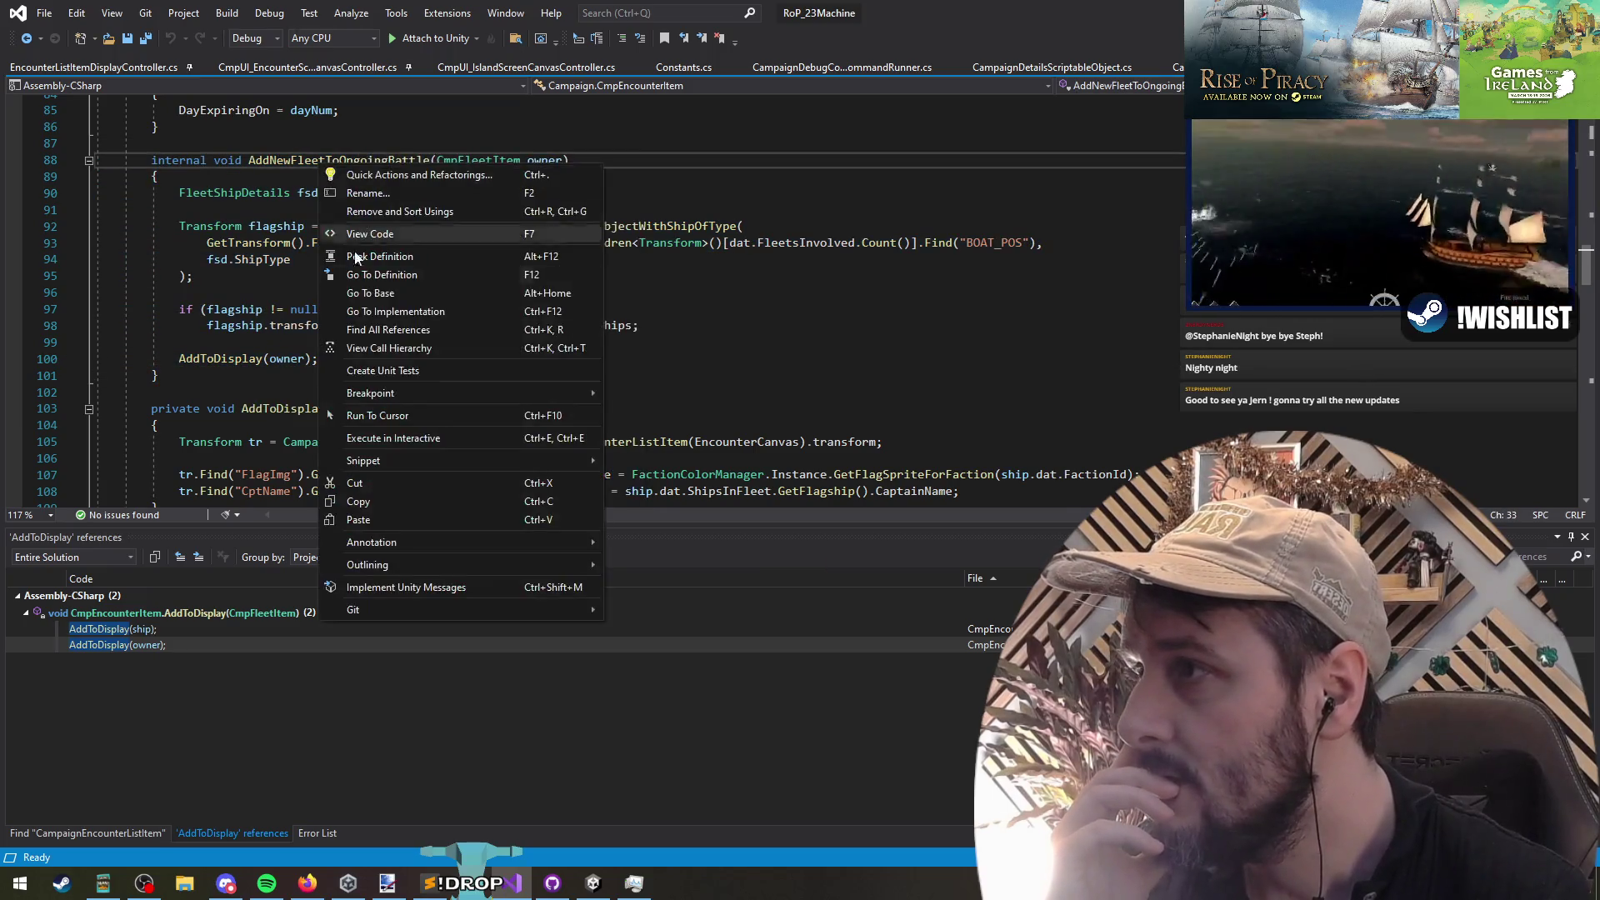
Step: Confirm AddNewFleetToOngoingBattle has no references and delete the unused method
click(416, 309)
right_click(343, 161)
click(408, 322)
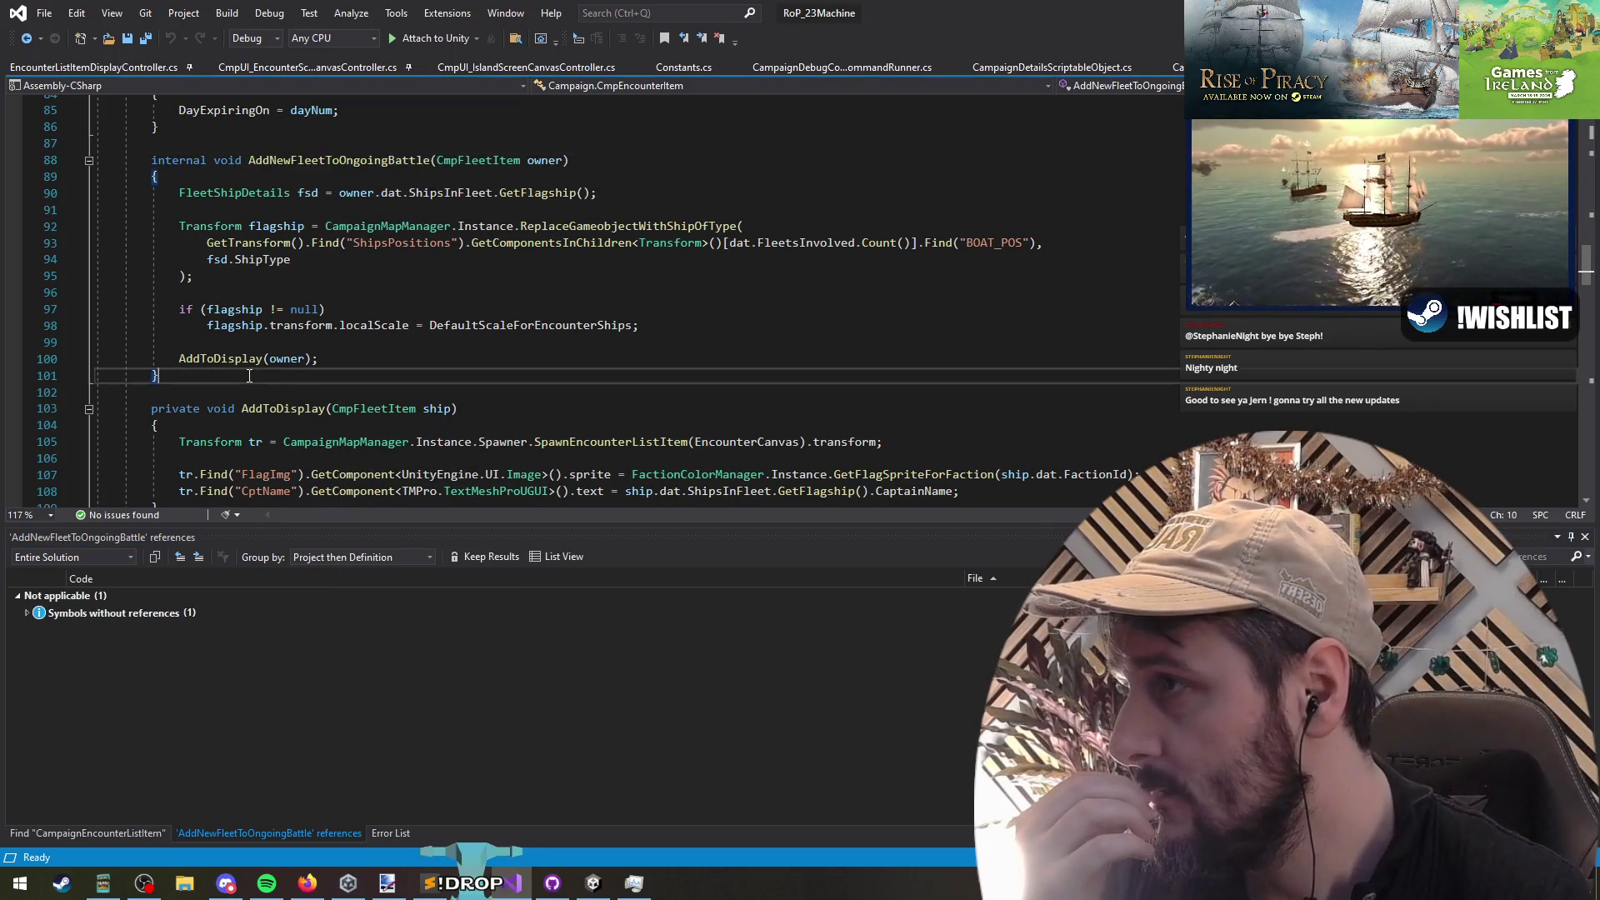
drag(272, 379, 8, 160)
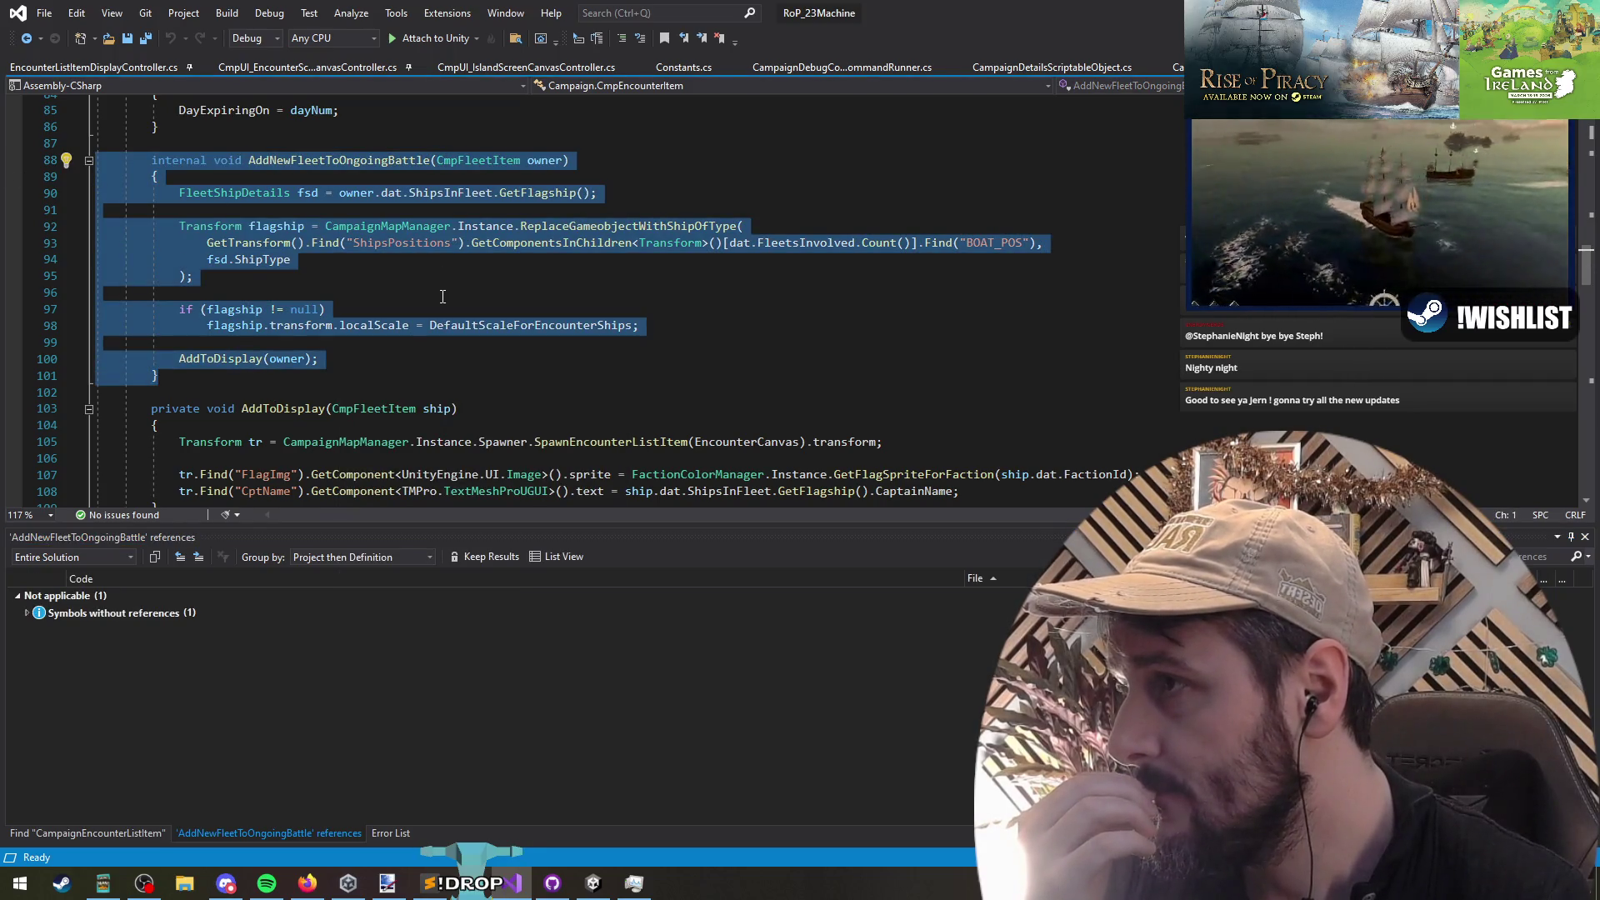
key(Delete)
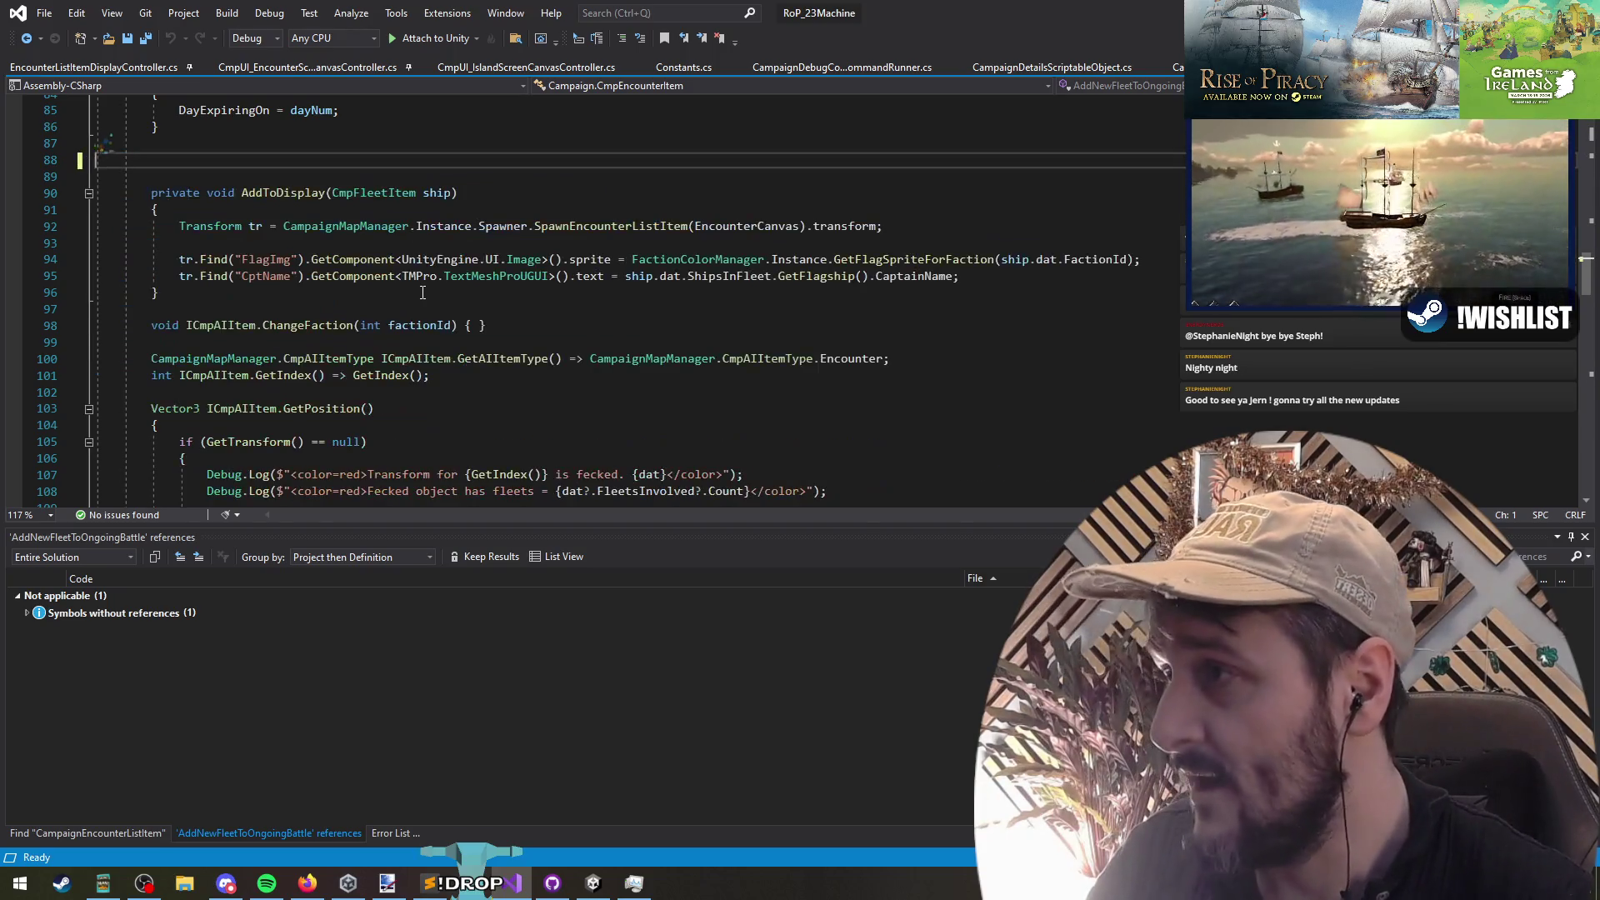
key(Delete)
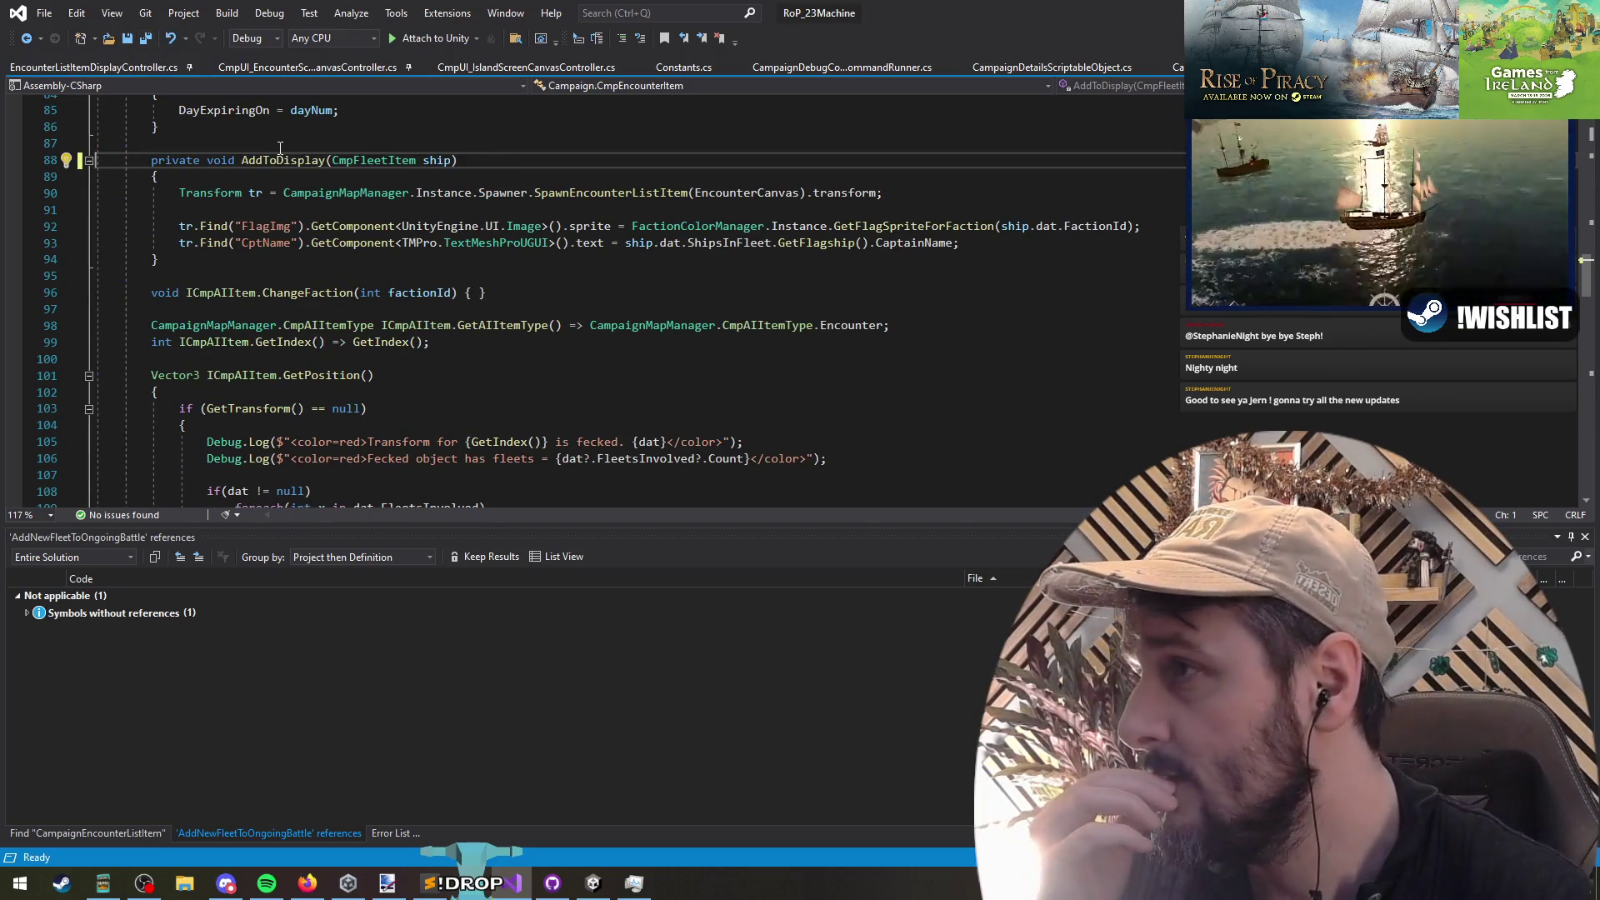
Step: Re-list AddToDisplay references and go to its single call in the CmpEncounterItem constructor
right_click(283, 160)
click(350, 327)
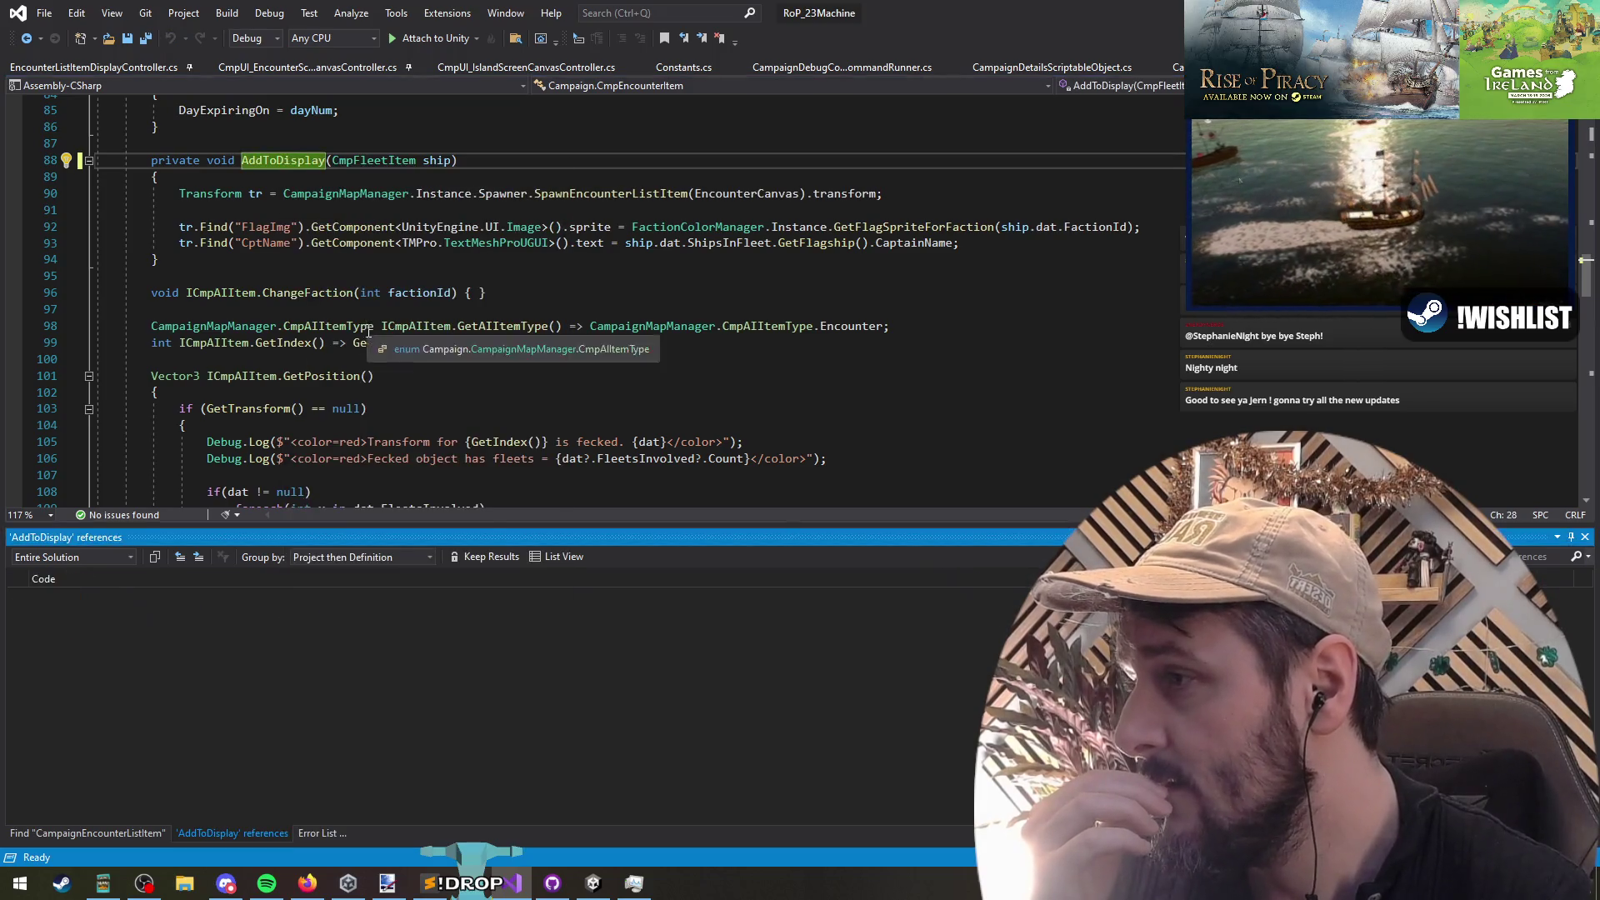
double_click(158, 630)
scroll(400, 259, up, 2)
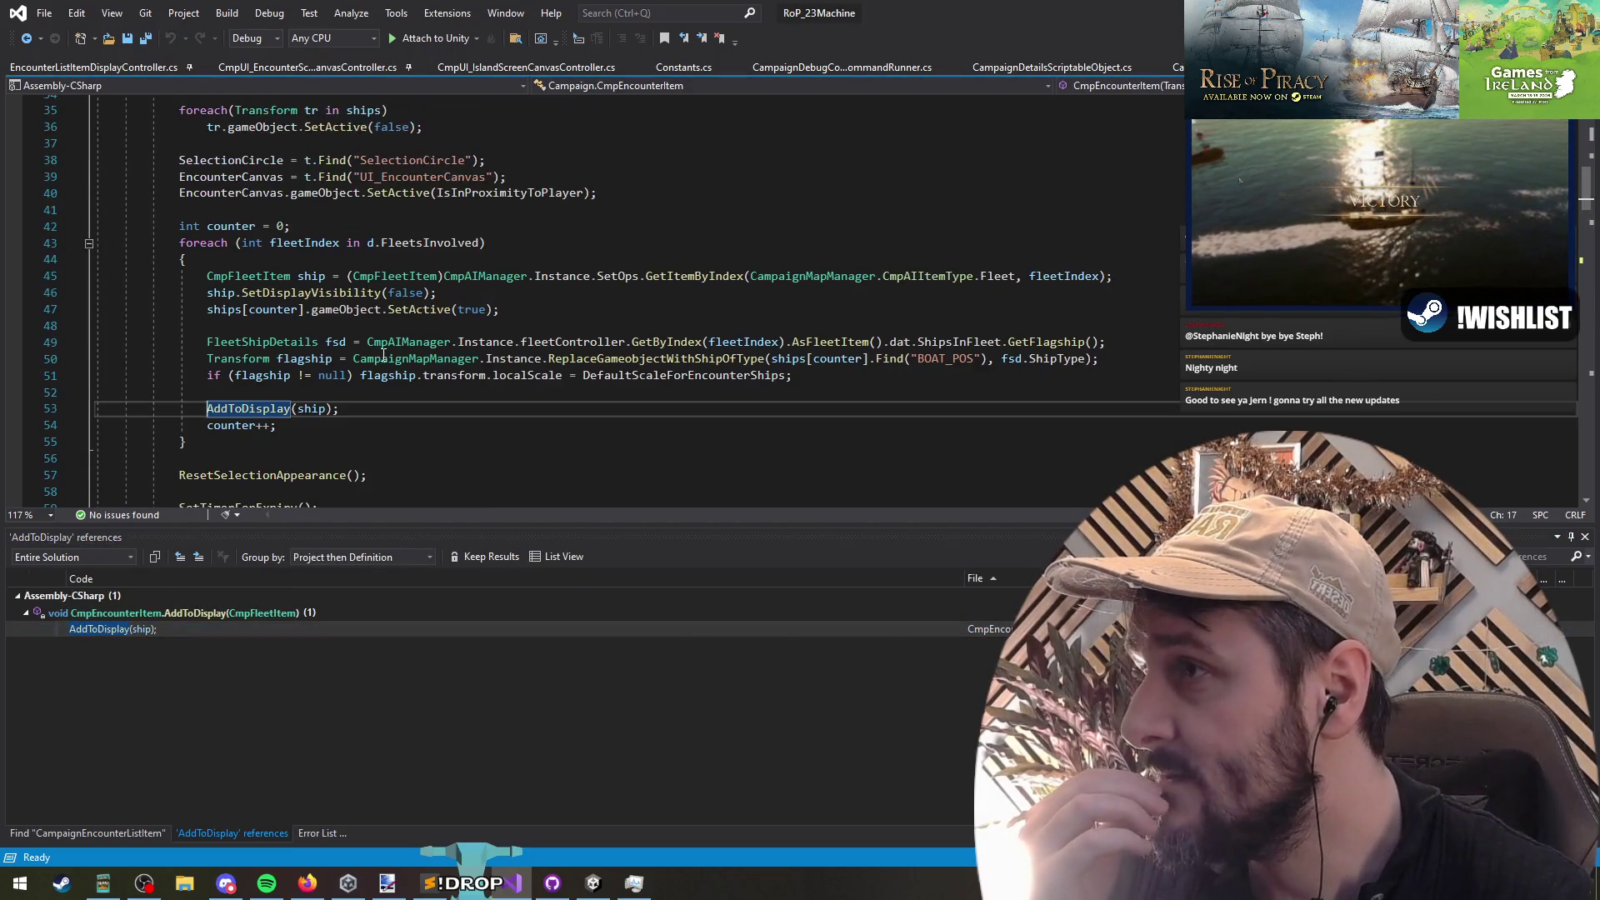
scroll(367, 276, up, 7)
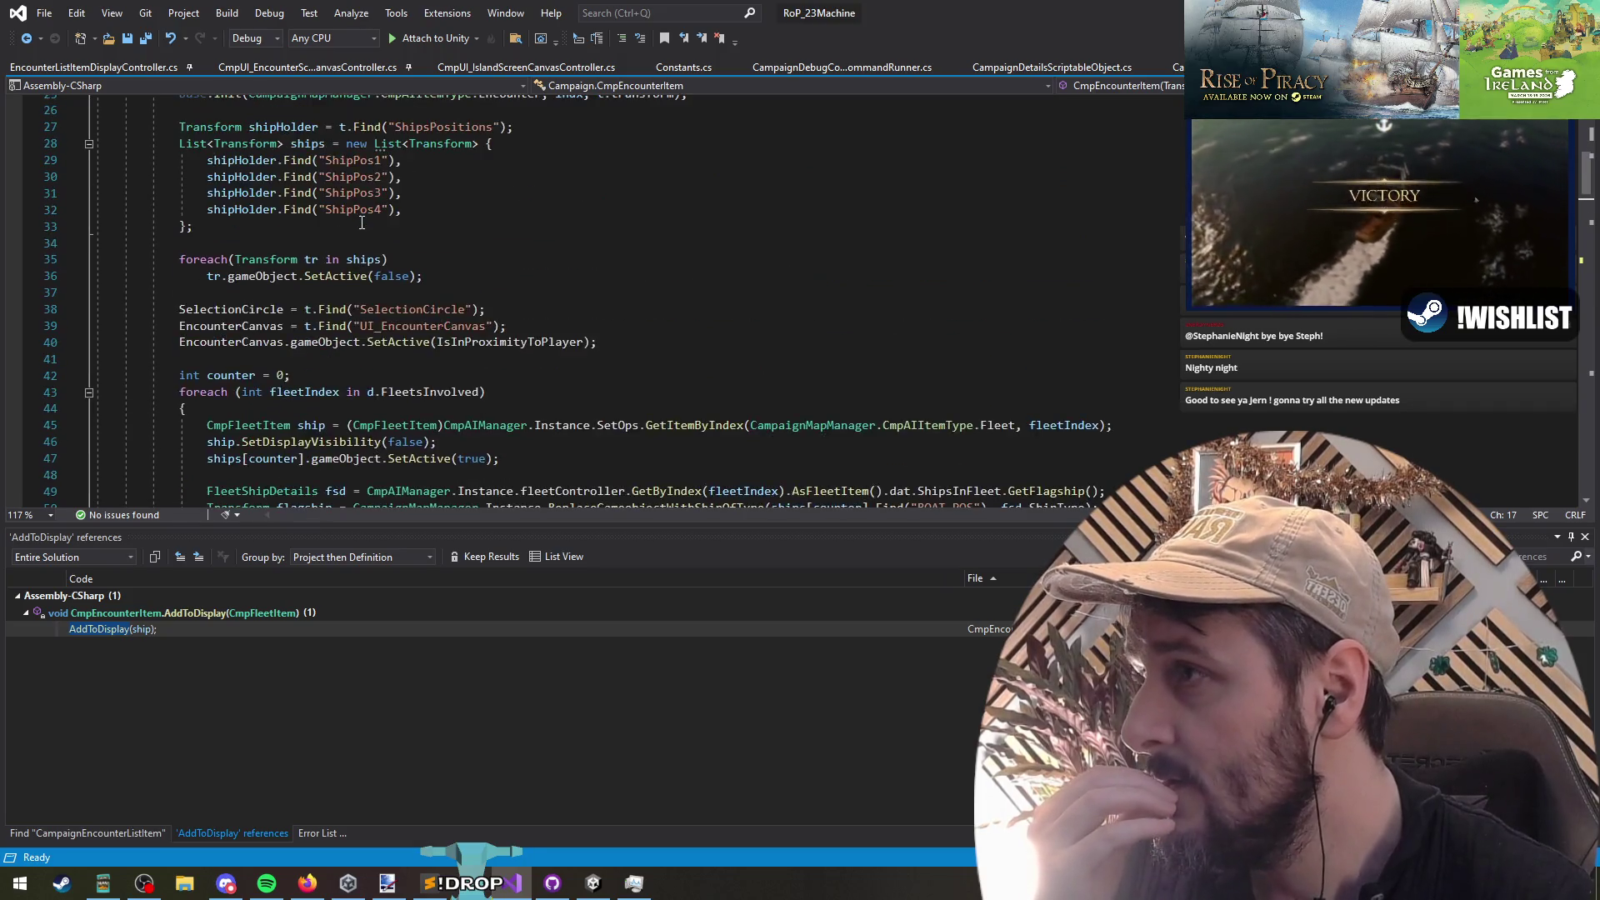
click(271, 210)
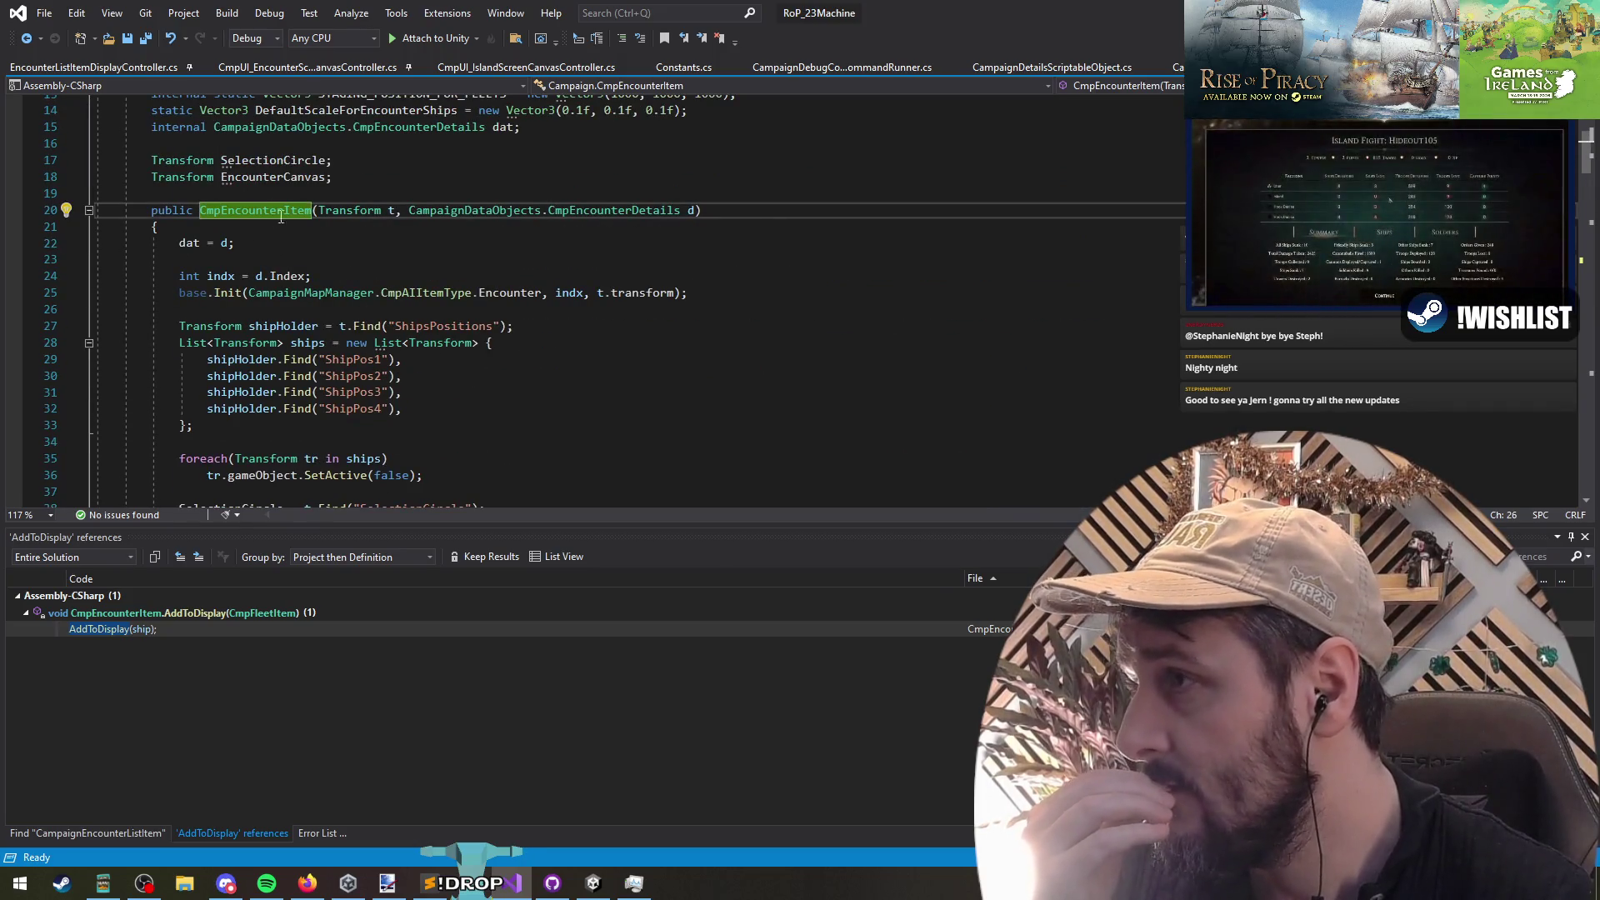
right_click(257, 213)
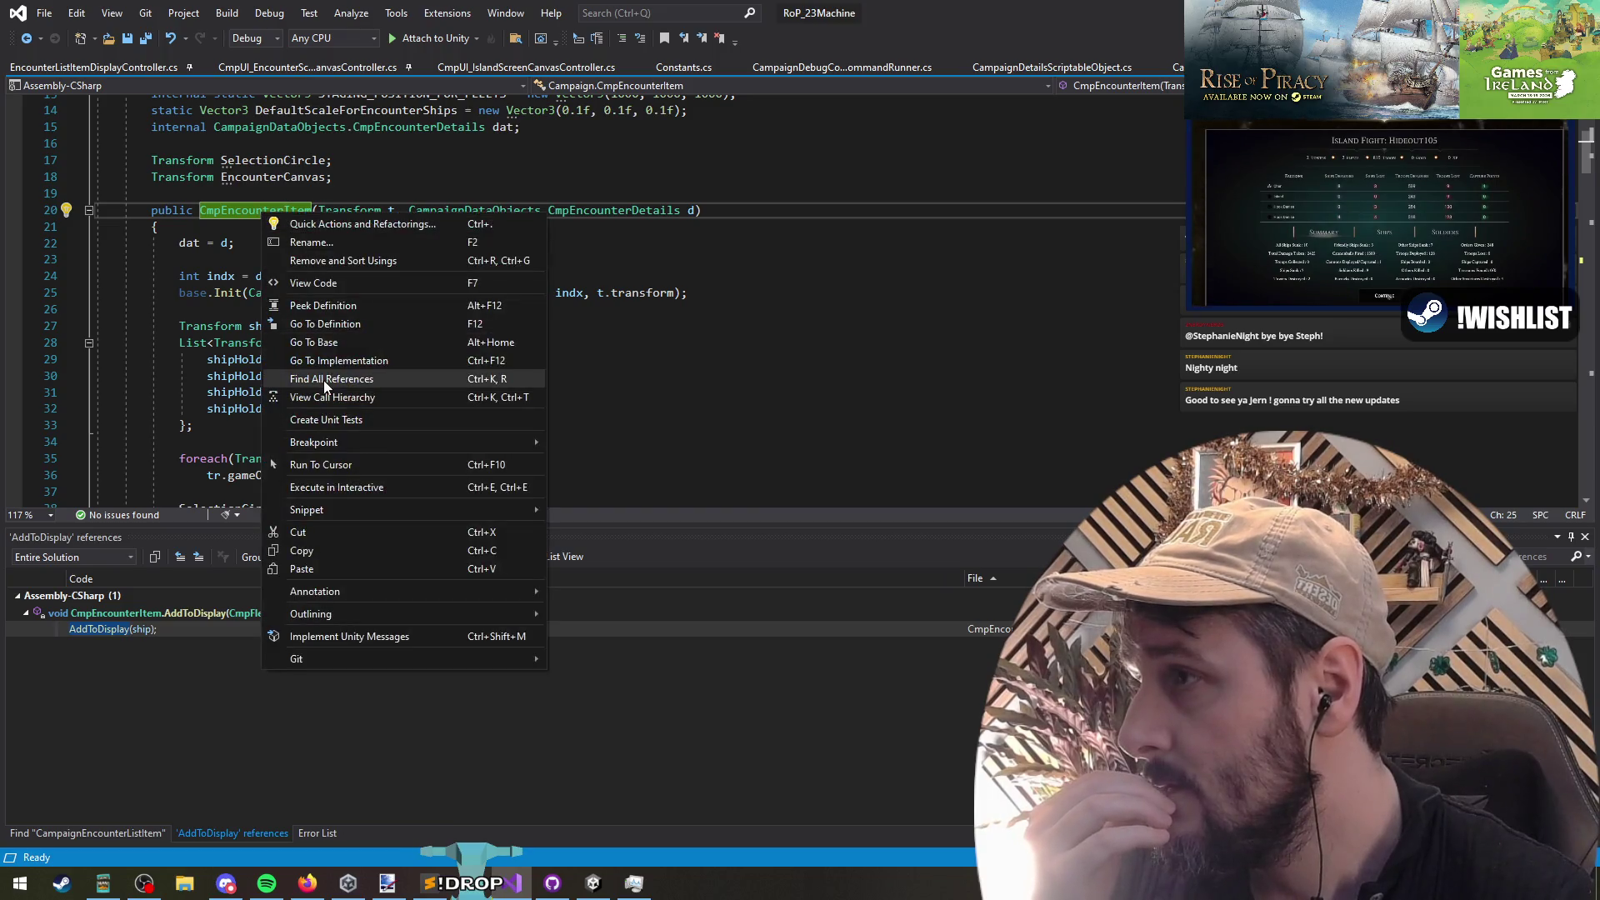
Step: Jump to the CmpEncounterItem constructor's single call site and list every call to Register
click(334, 373)
click(291, 631)
double_click(292, 631)
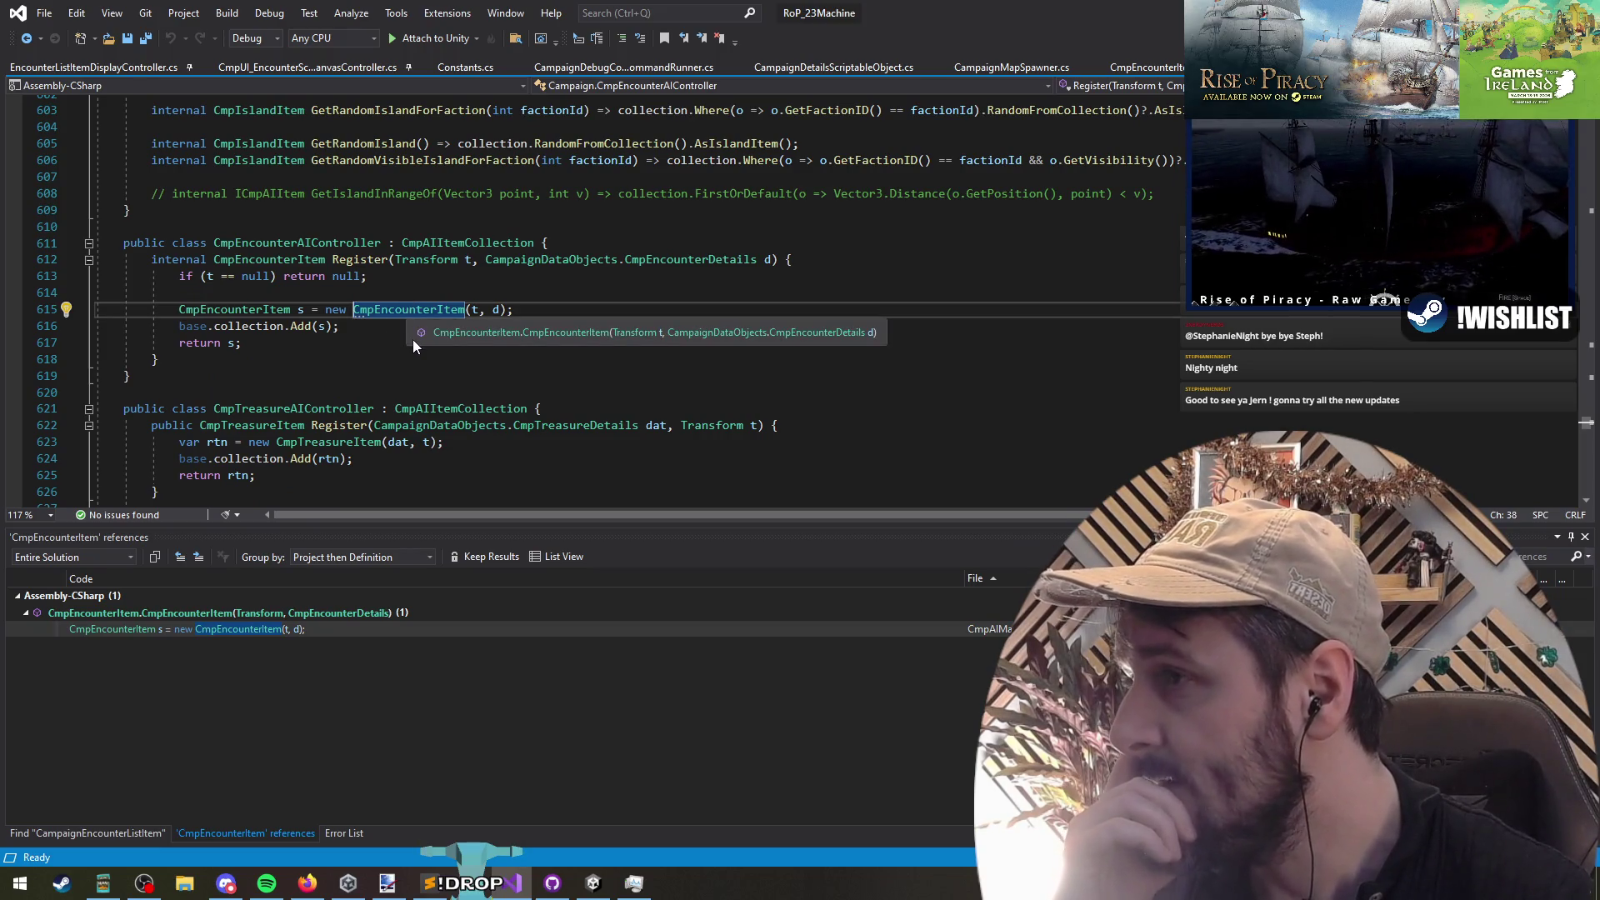
right_click(367, 260)
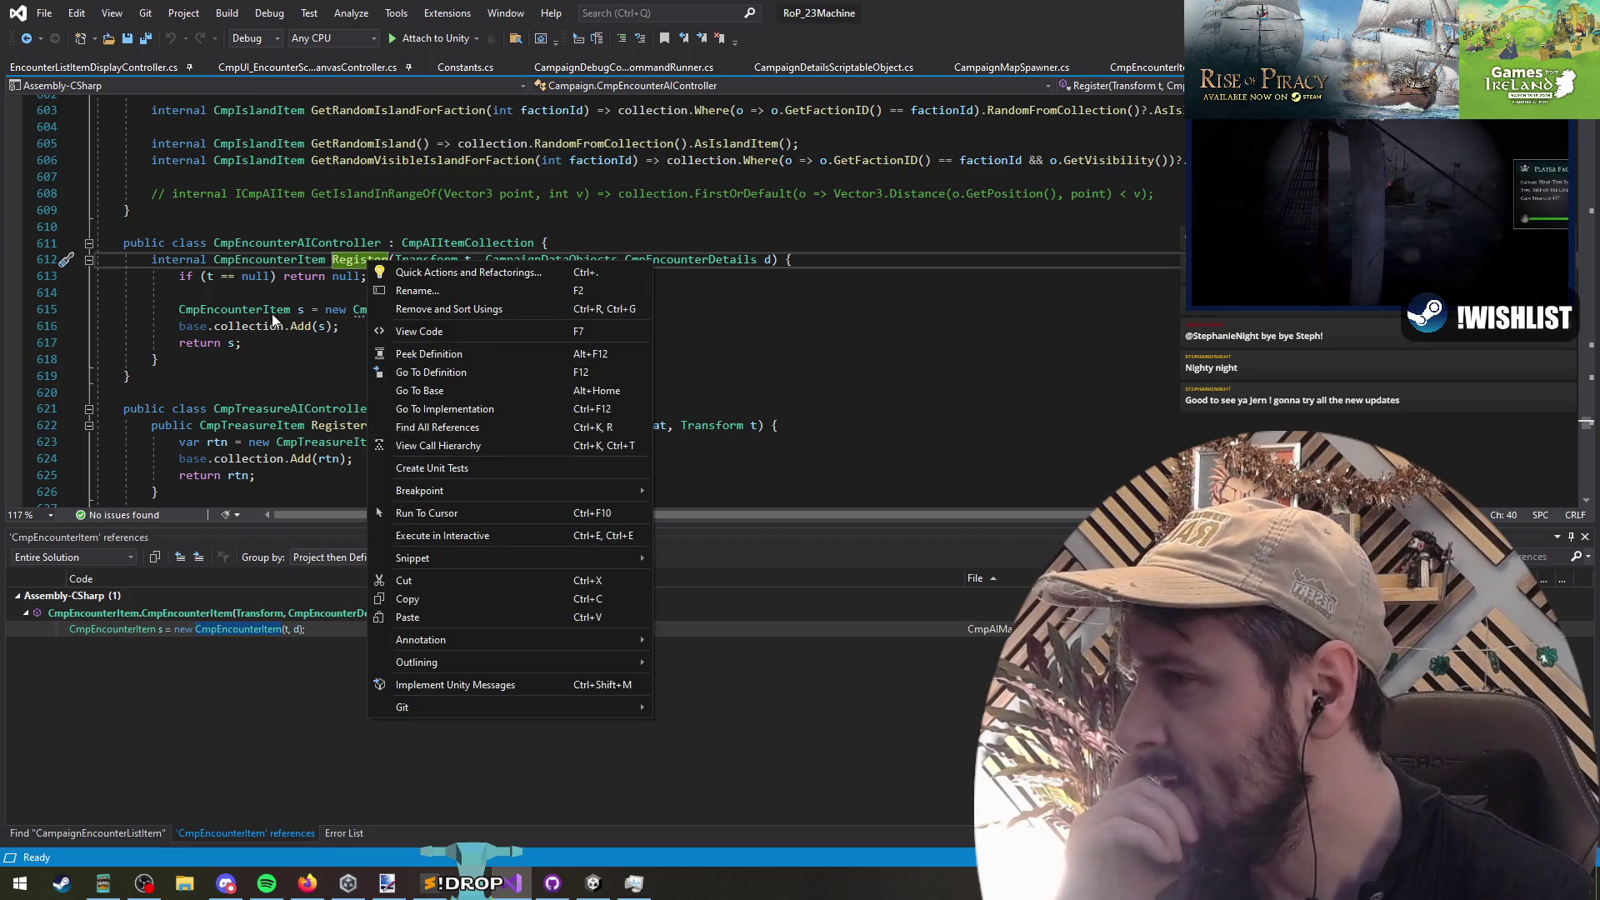
click(460, 426)
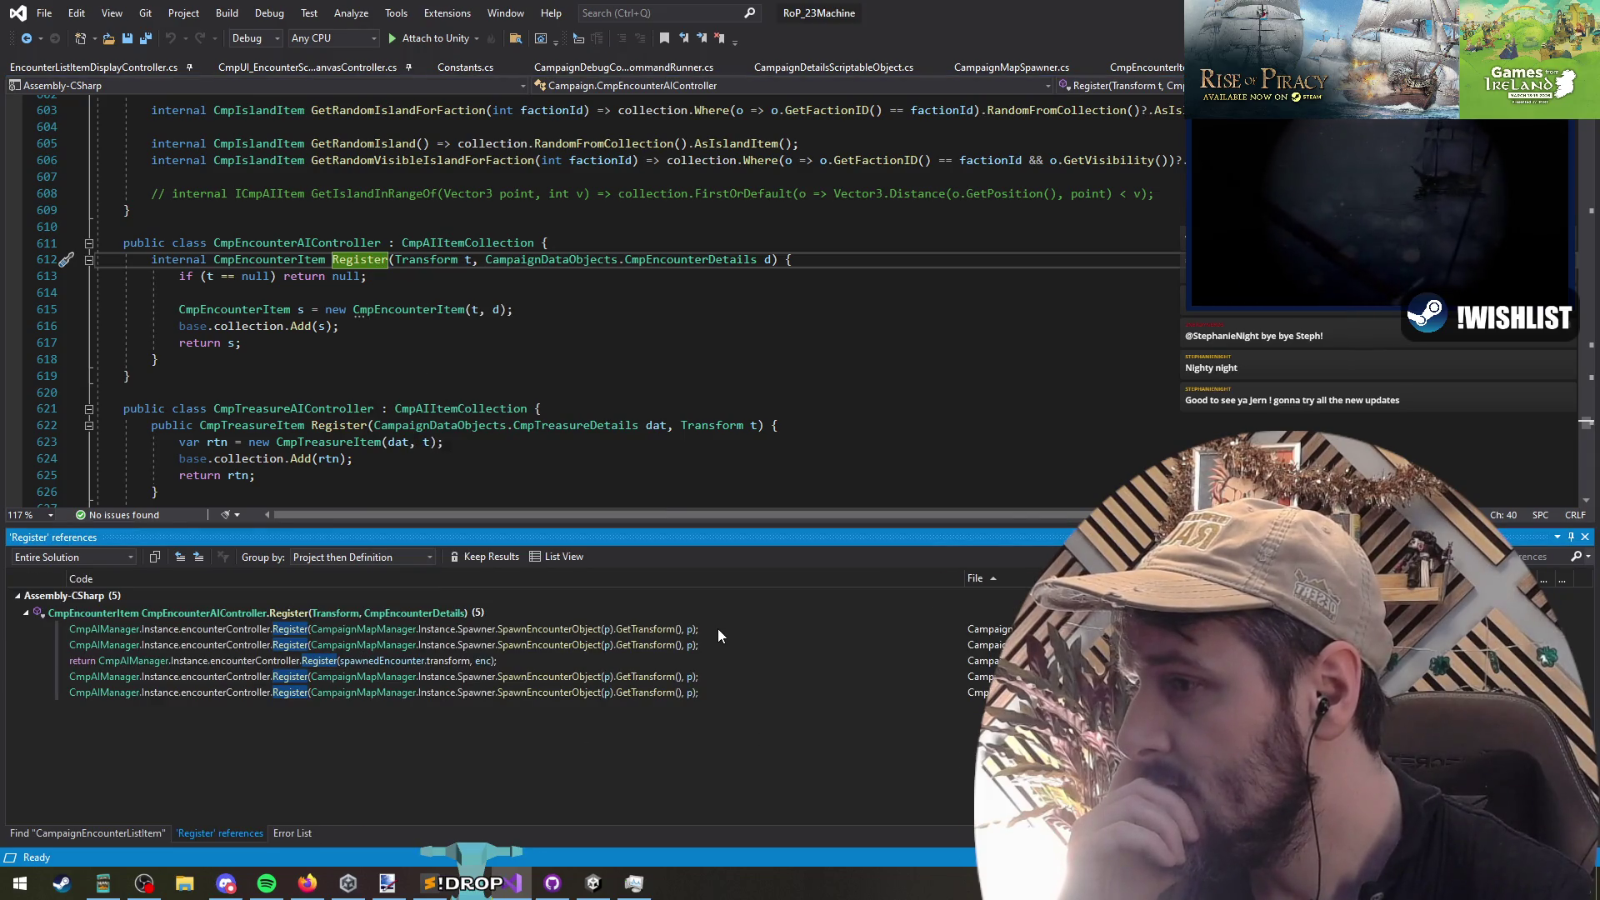
Step: Step through the five Register calls with F8, then return to Unity and save
key(F8)
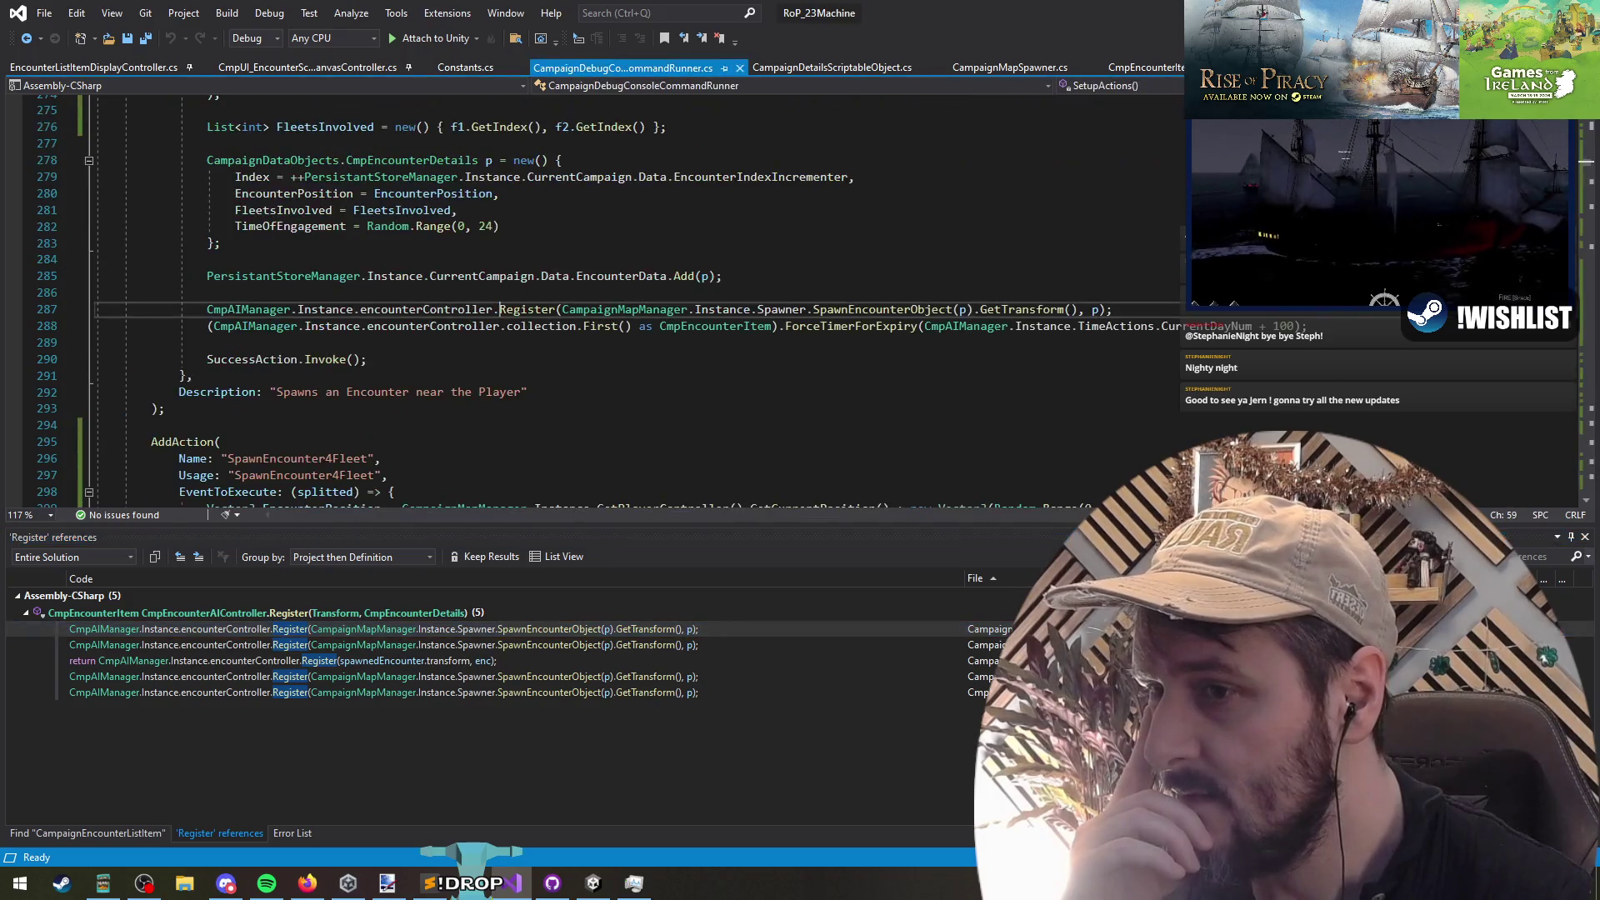
key(F8)
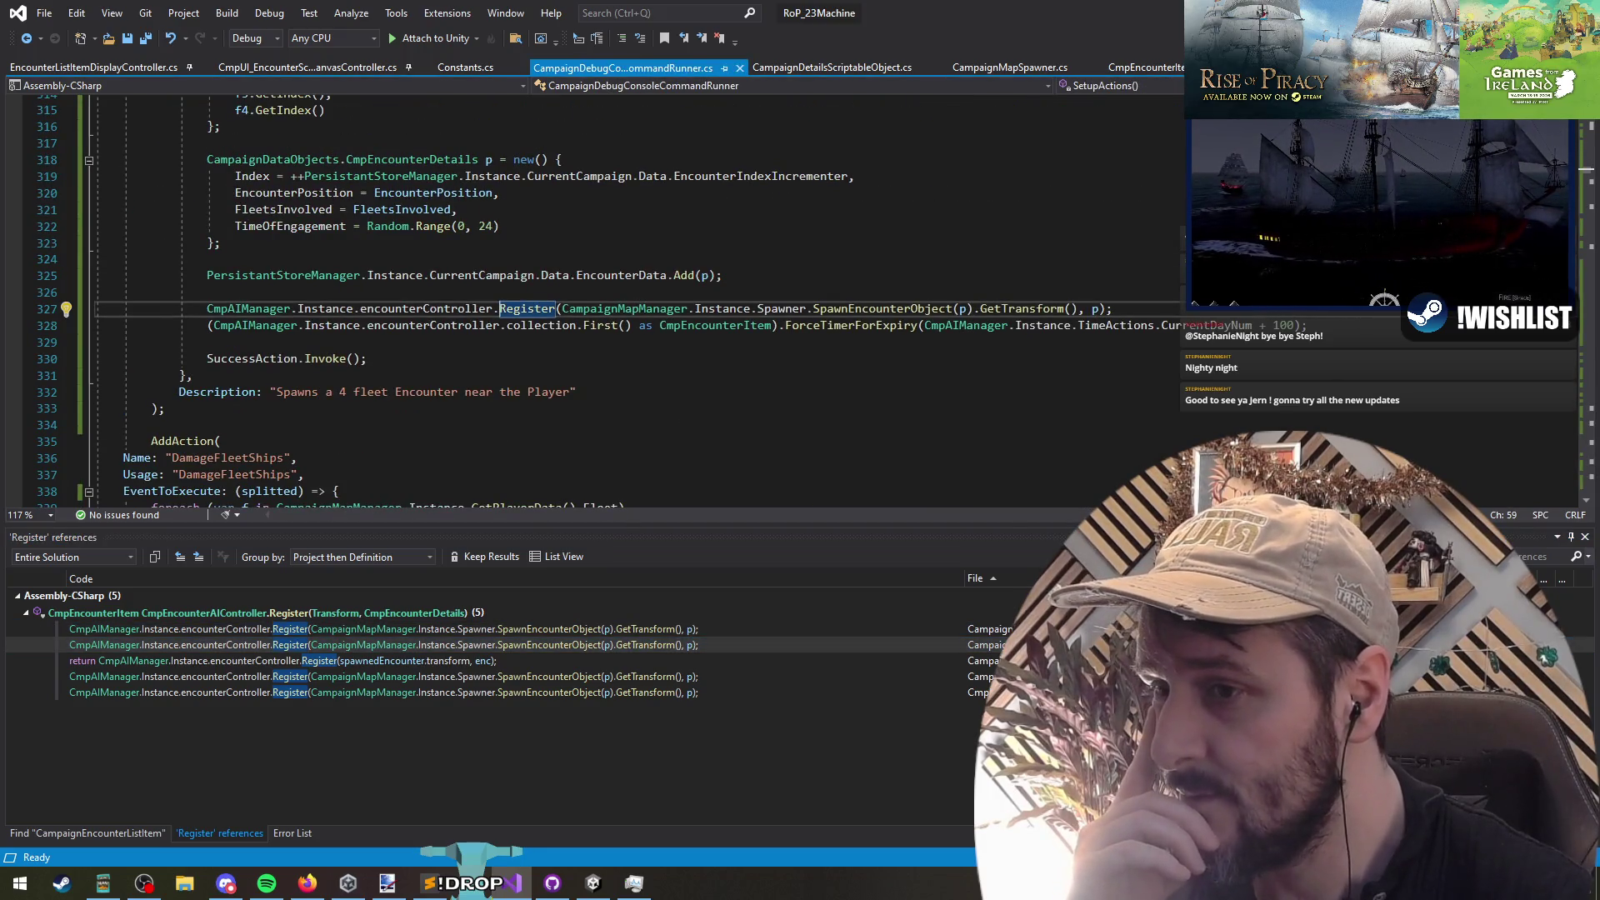
double_click(981, 660)
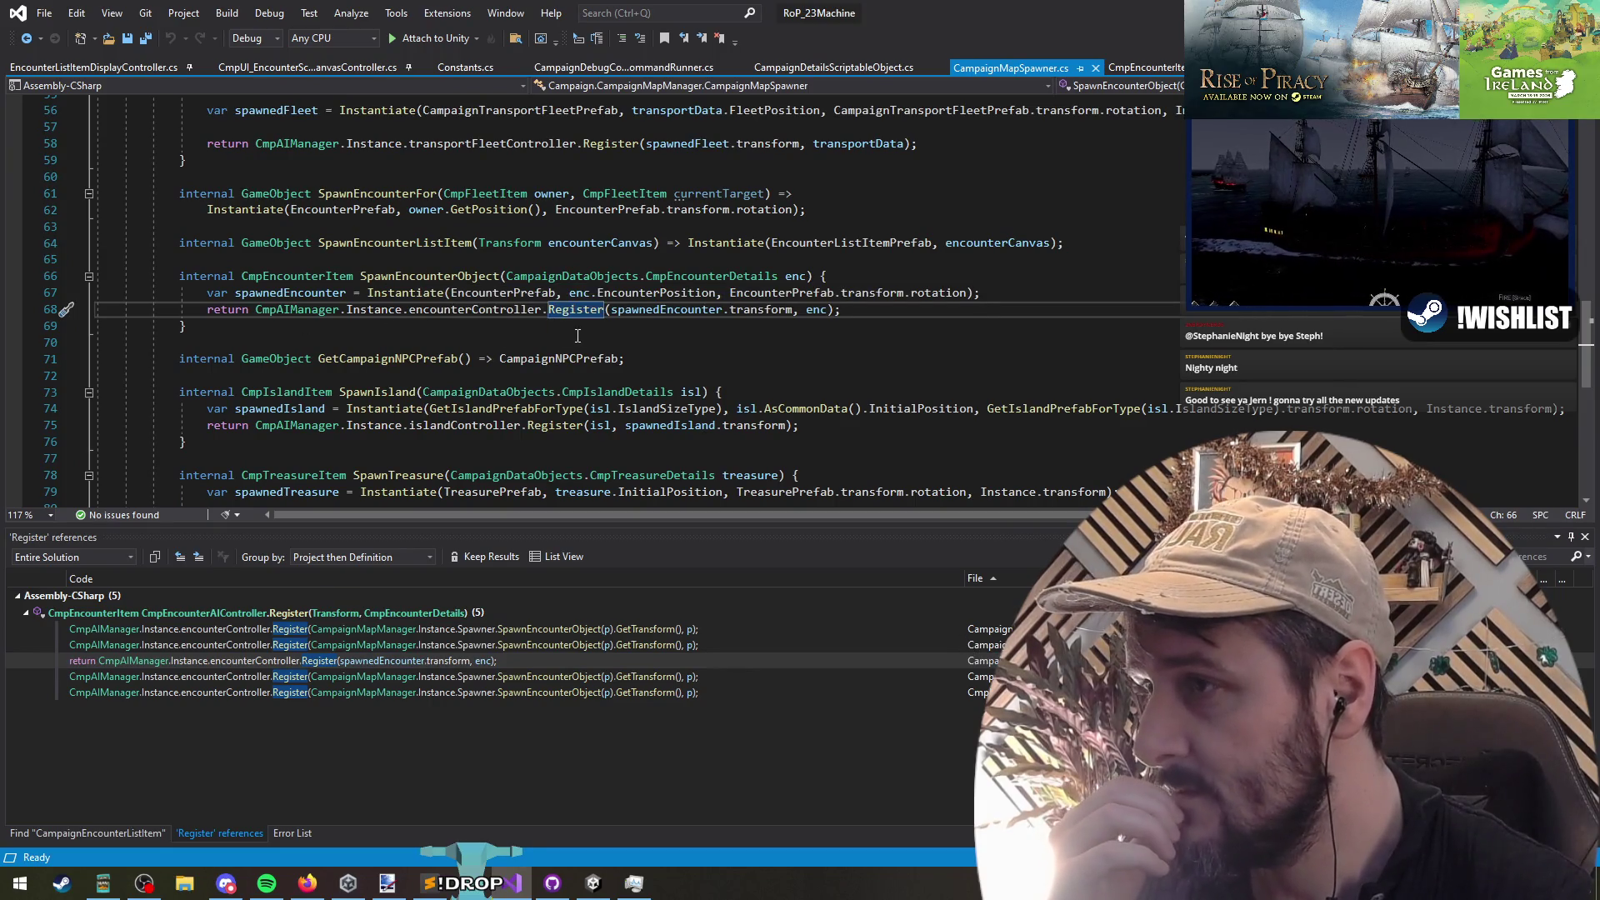
key(F8)
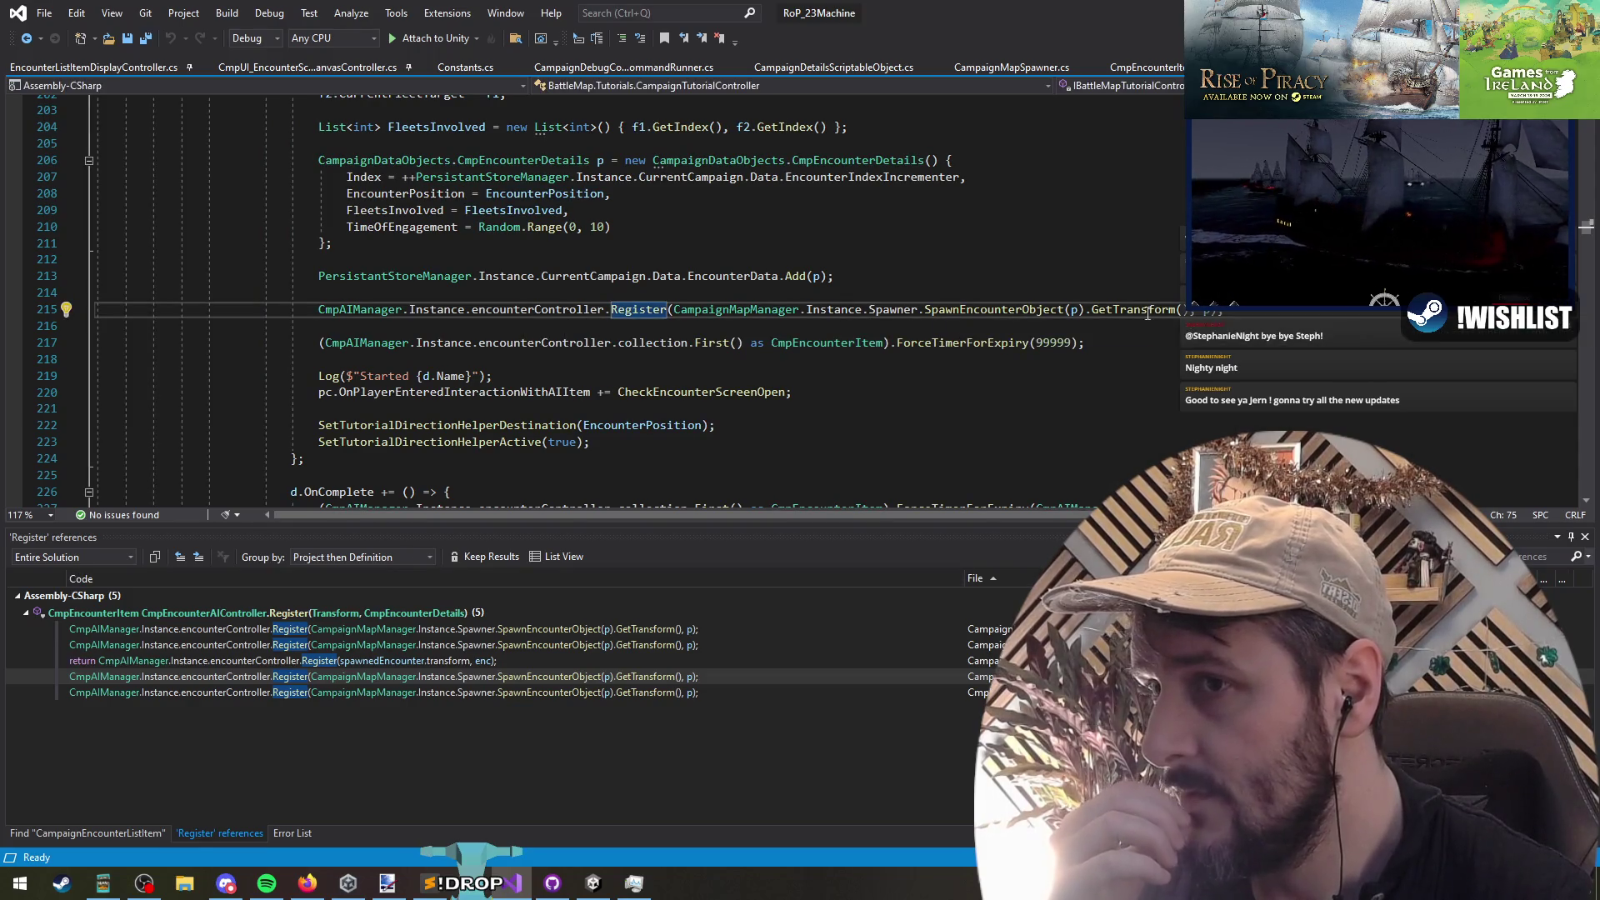
scroll(303, 305, up, 9)
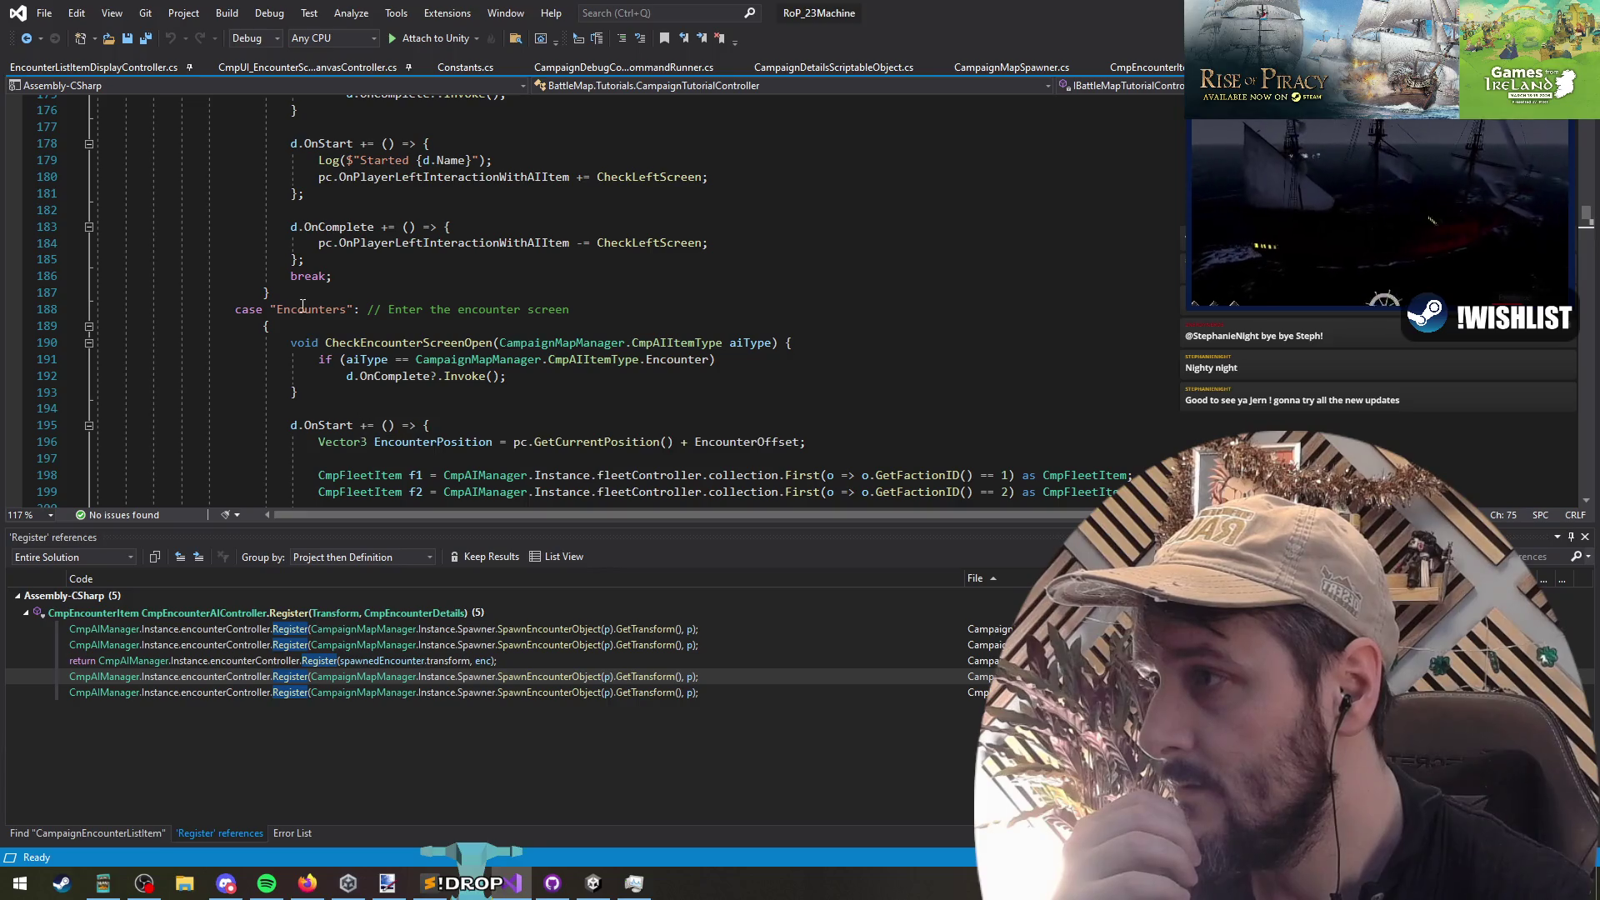
key(F8)
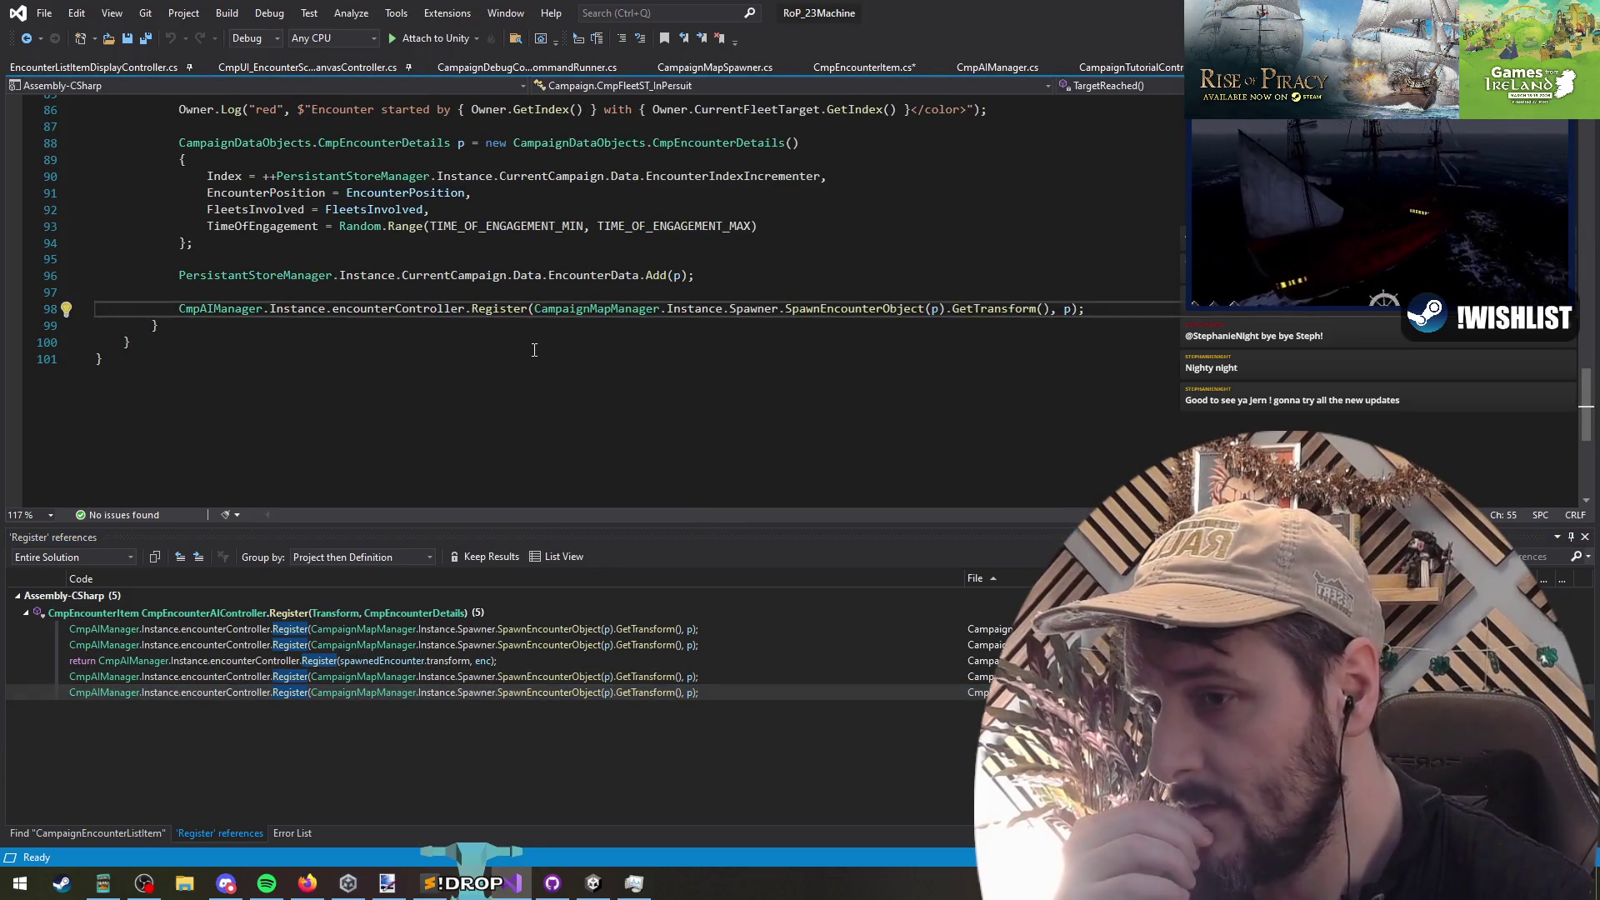
scroll(594, 434, up, 3)
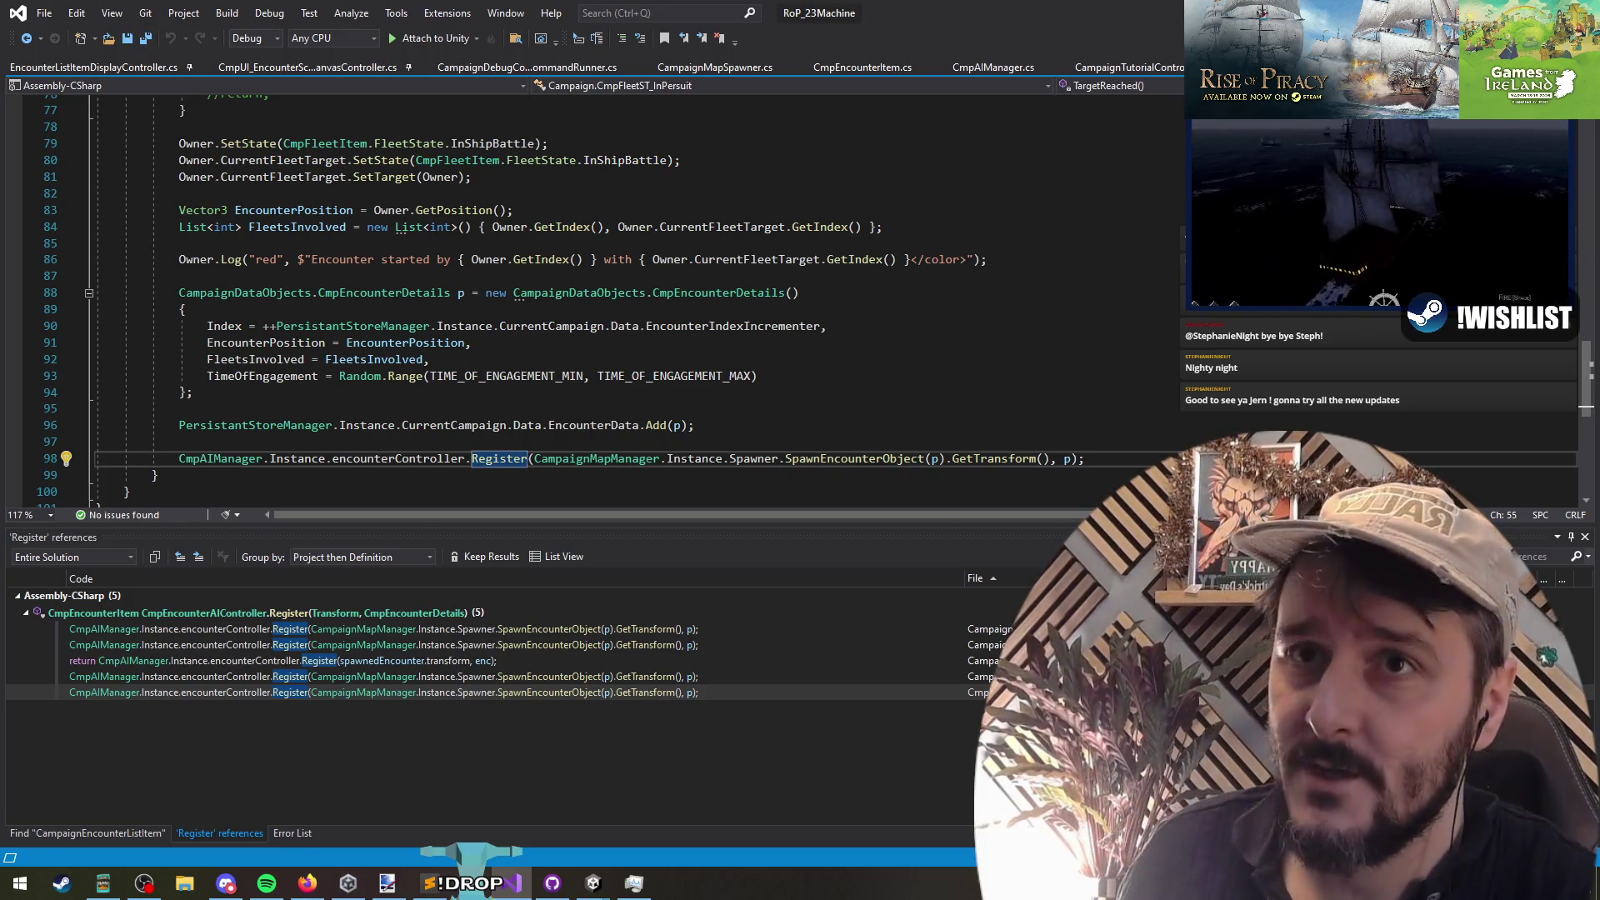
key(alt+Tab)
key(ctrl+s)
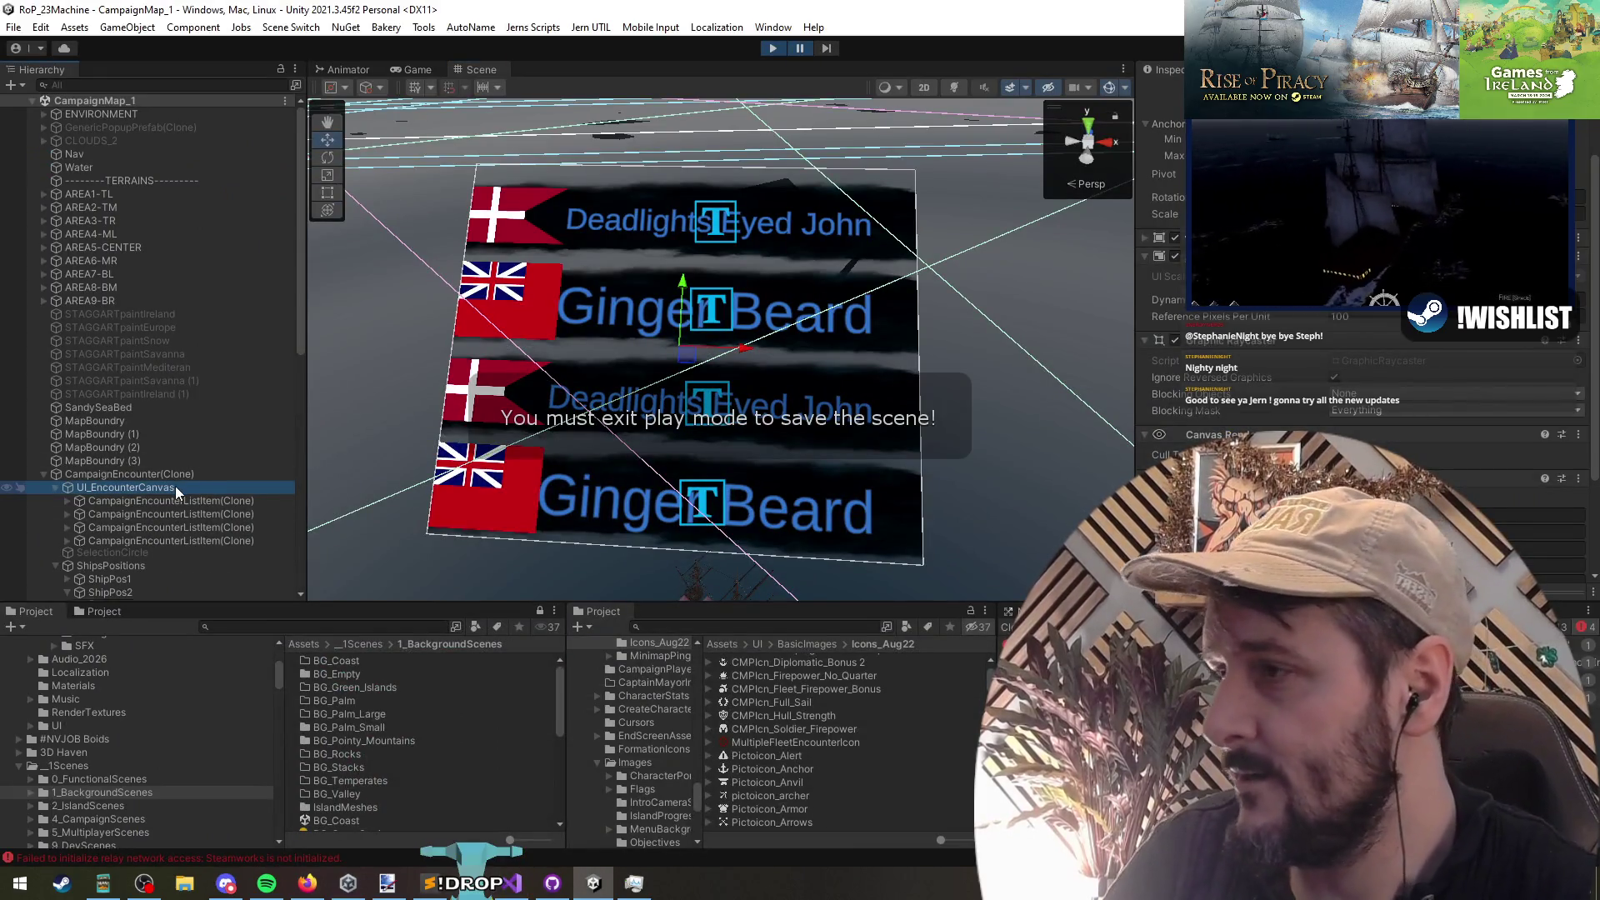
Step: Restart play mode and begin the first campaign tutorial with a chosen captain
key(Left)
click(773, 48)
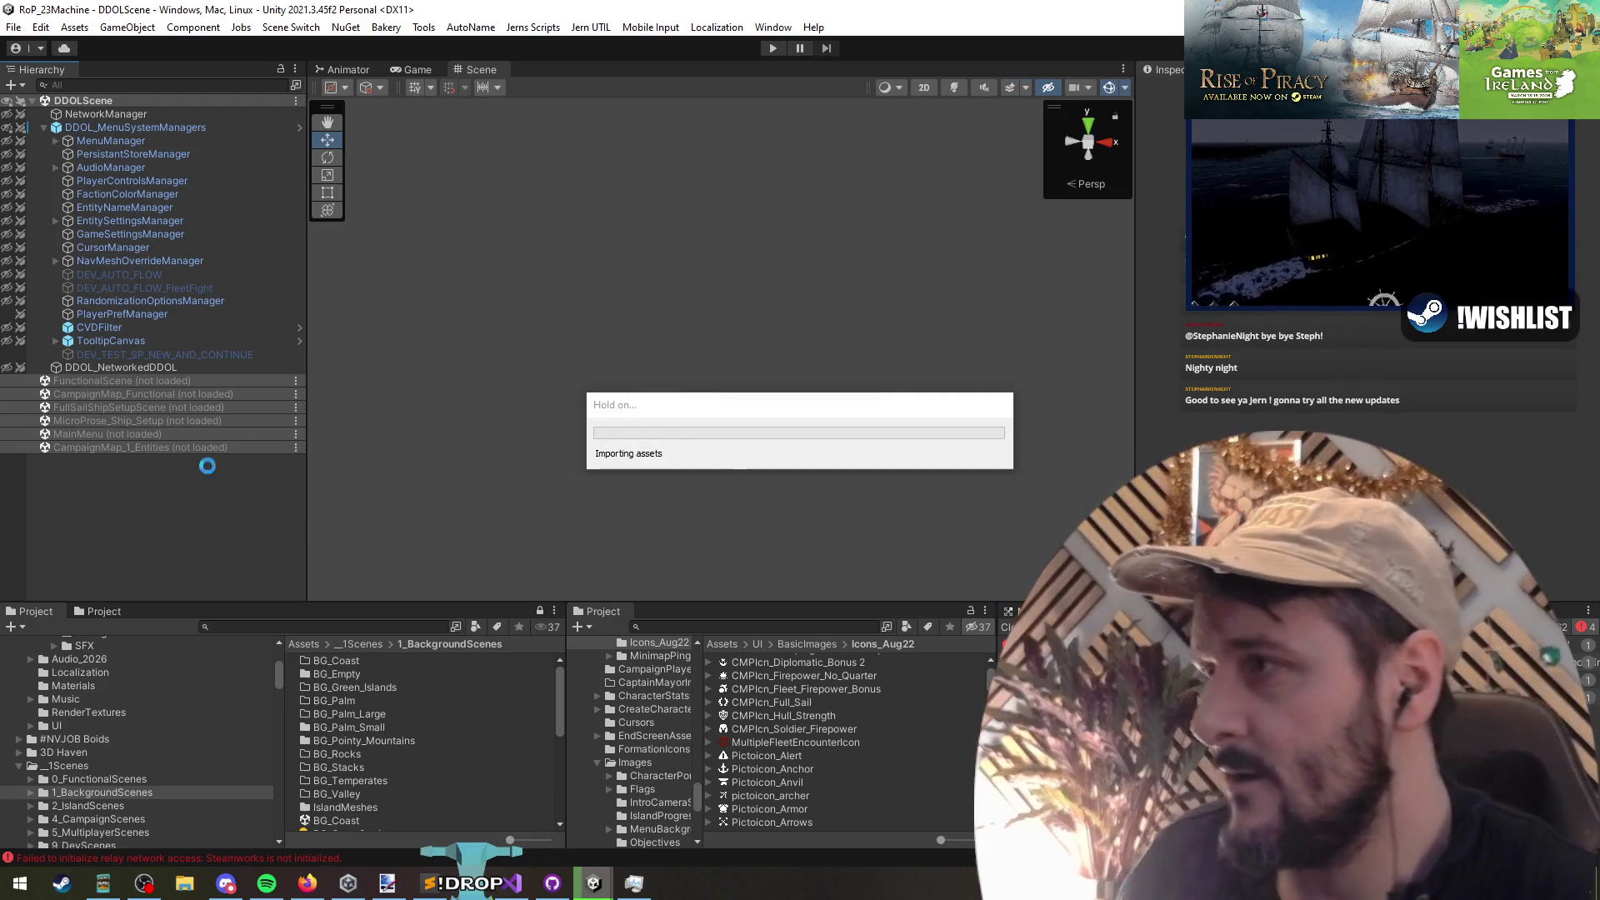
click(772, 48)
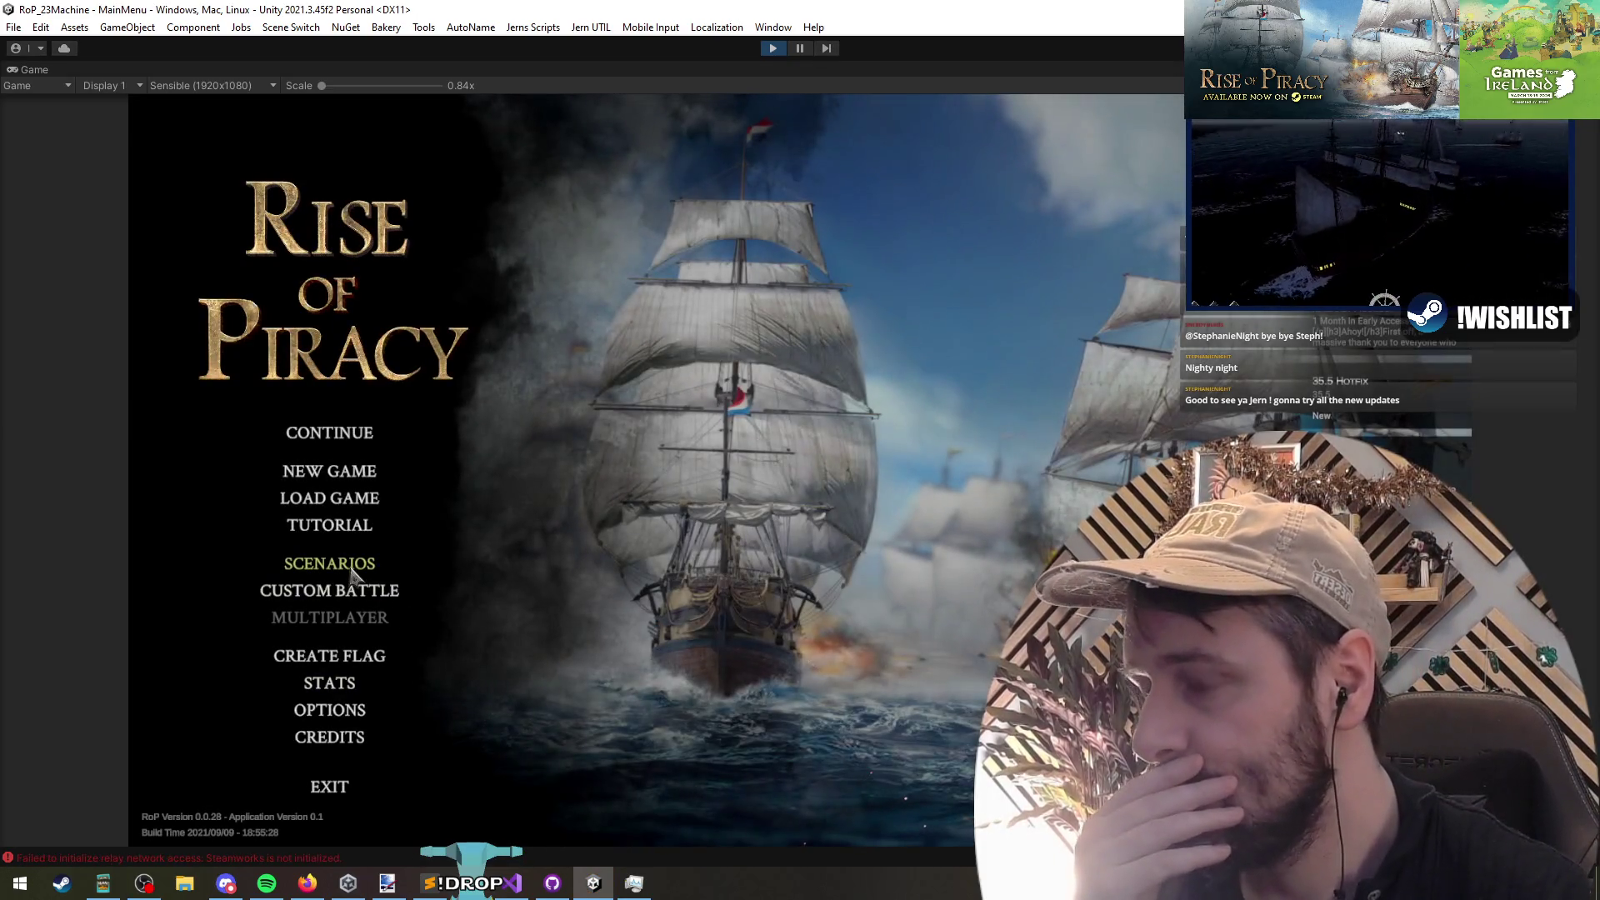
click(342, 432)
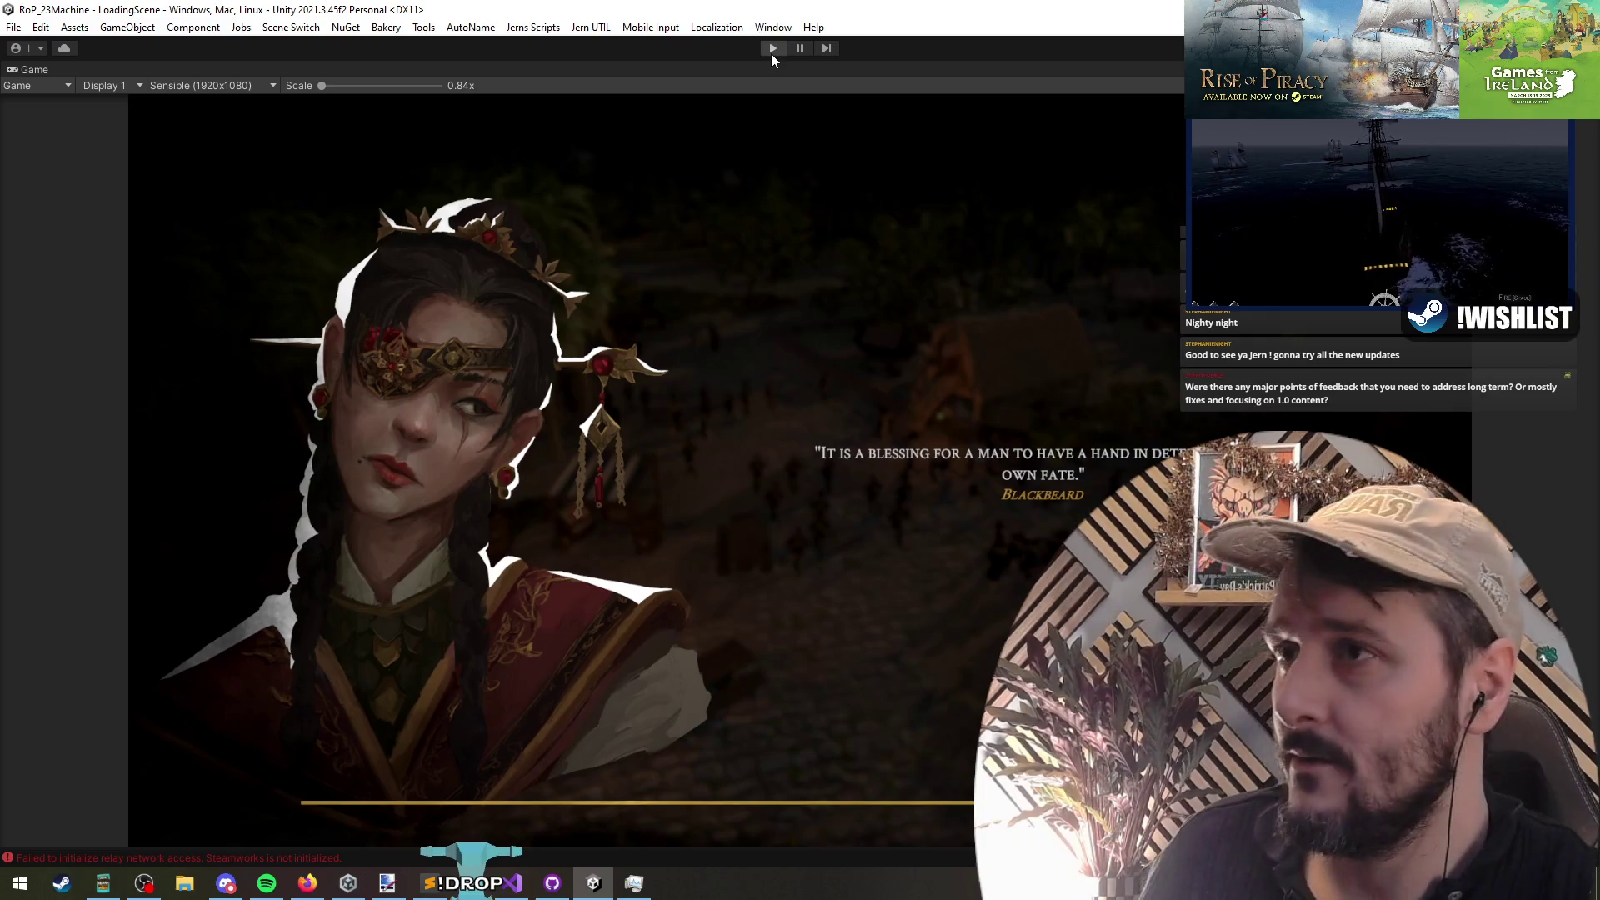
click(772, 50)
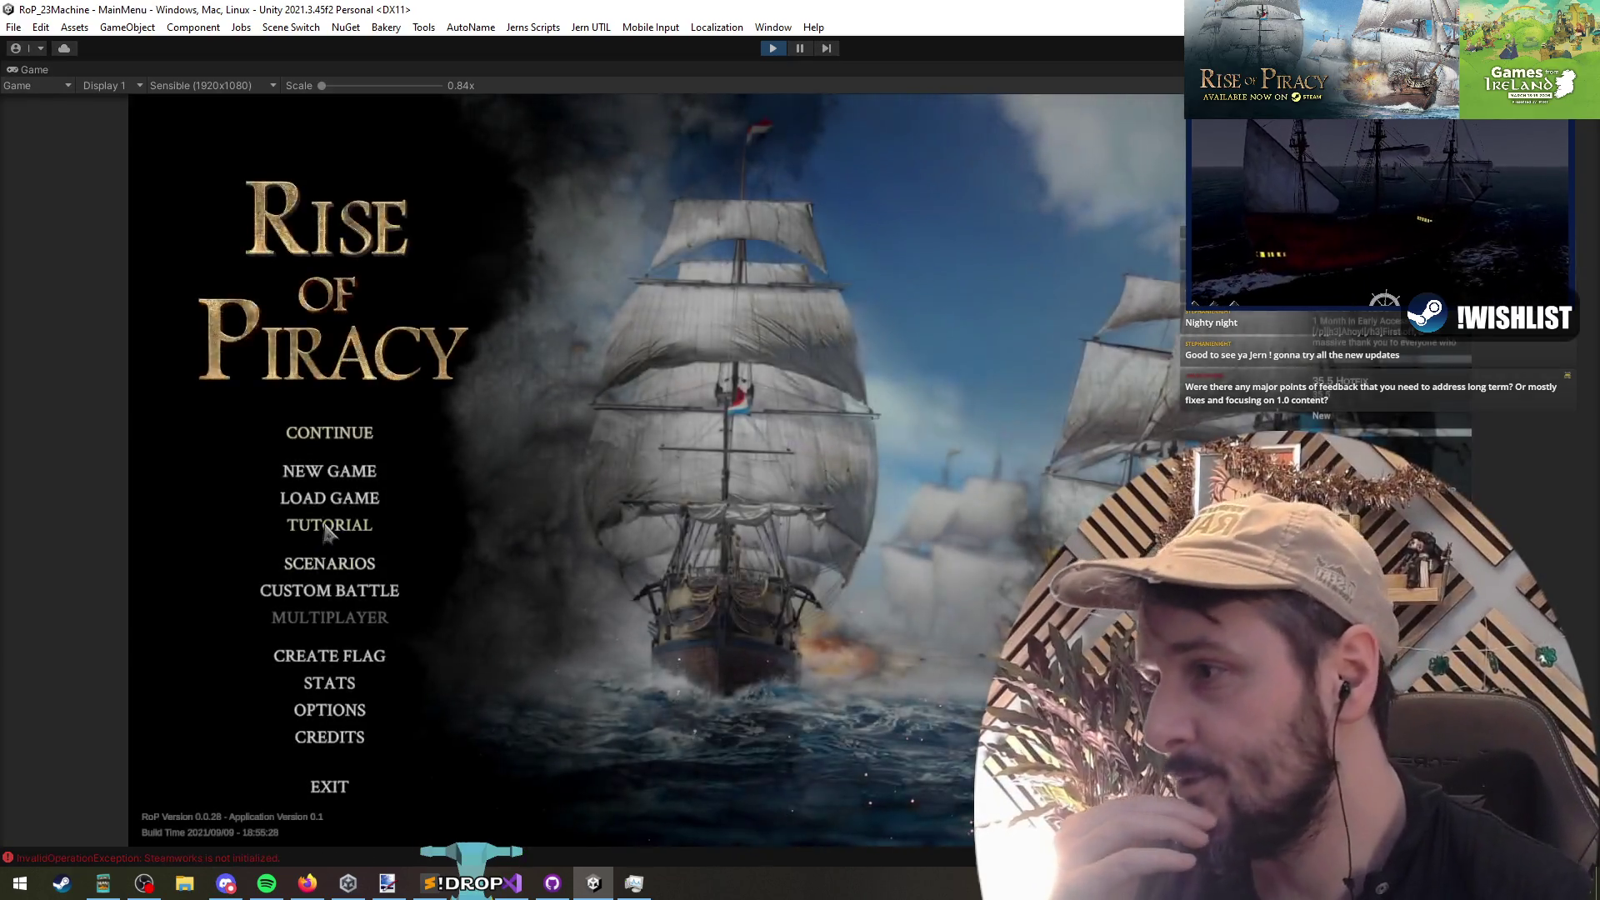
click(350, 525)
click(870, 670)
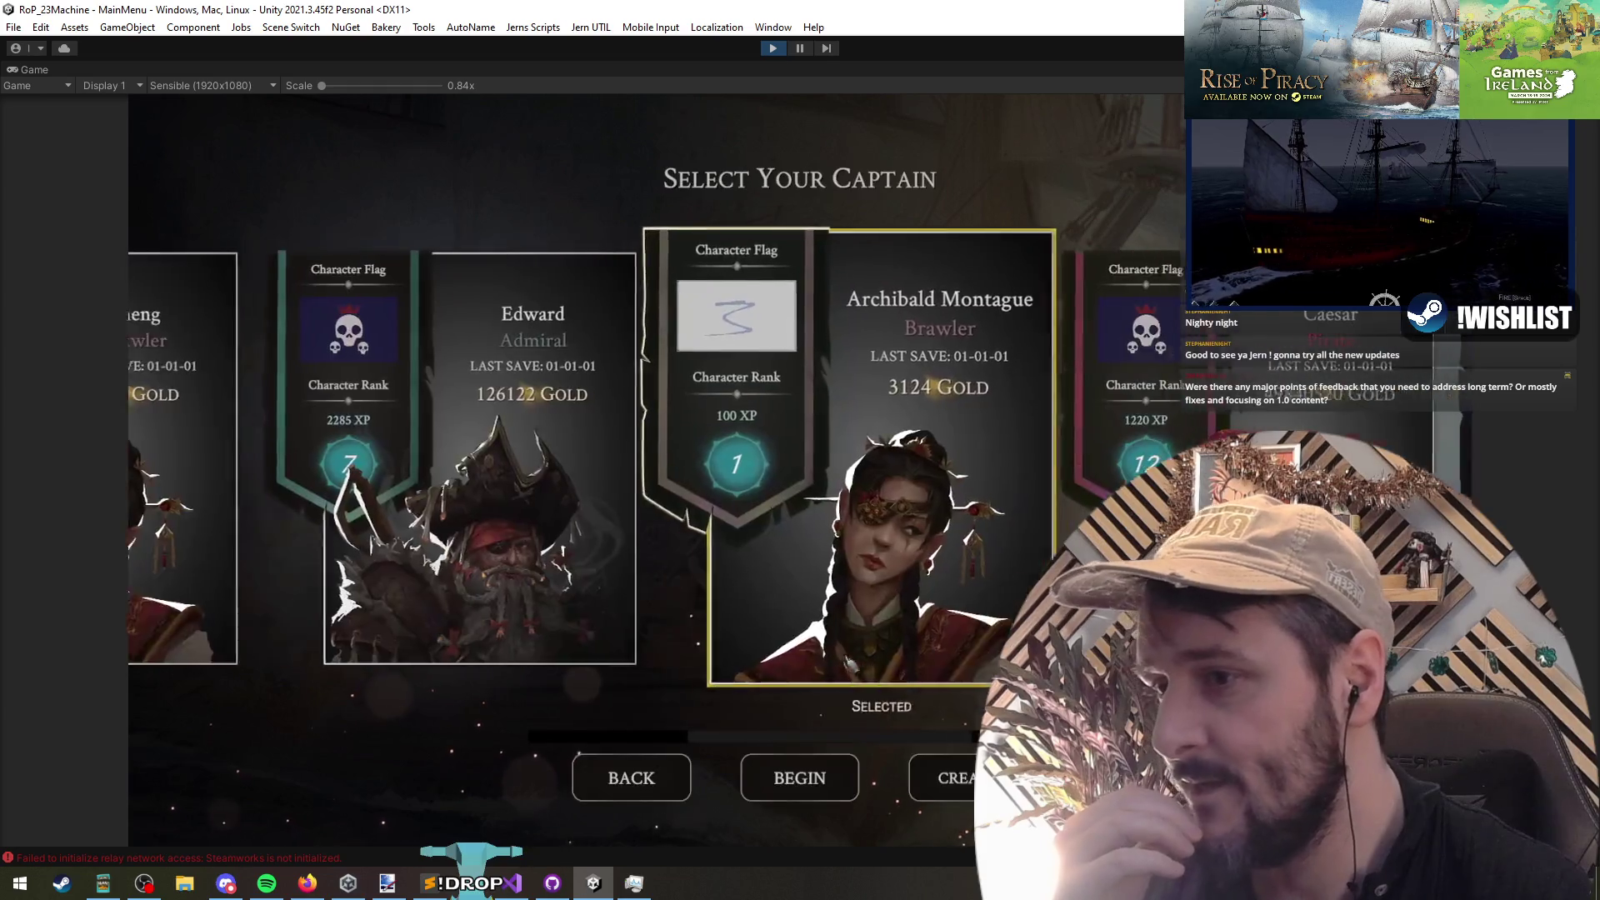
click(802, 776)
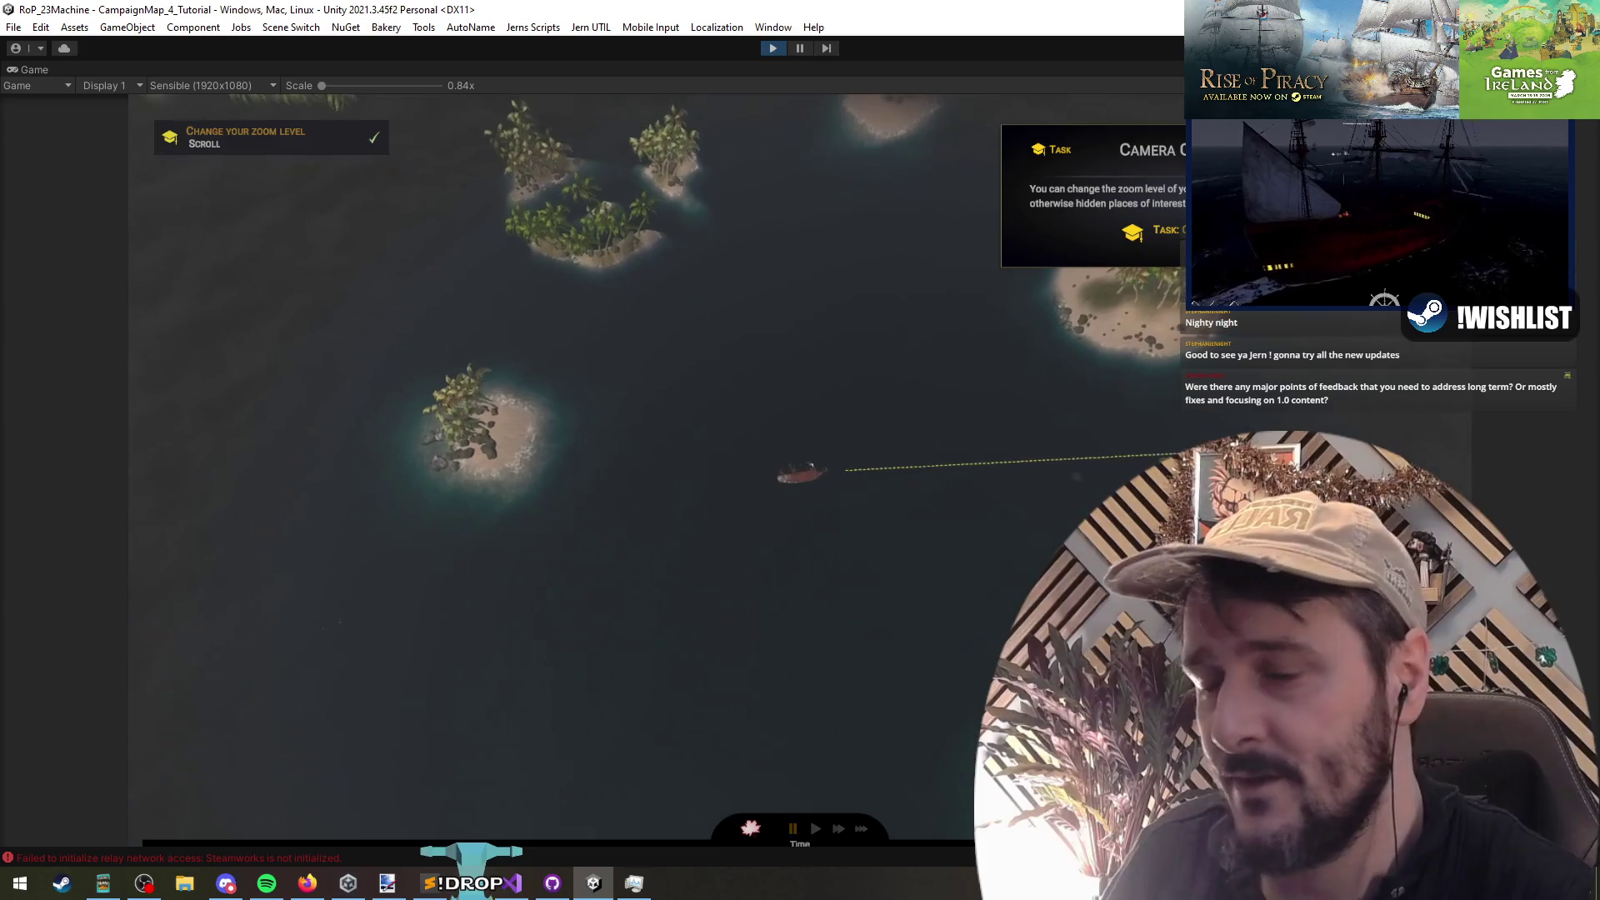
Step: Run the tutorial at fastest speed, set a course and acknowledge the Character Stats step
key(3)
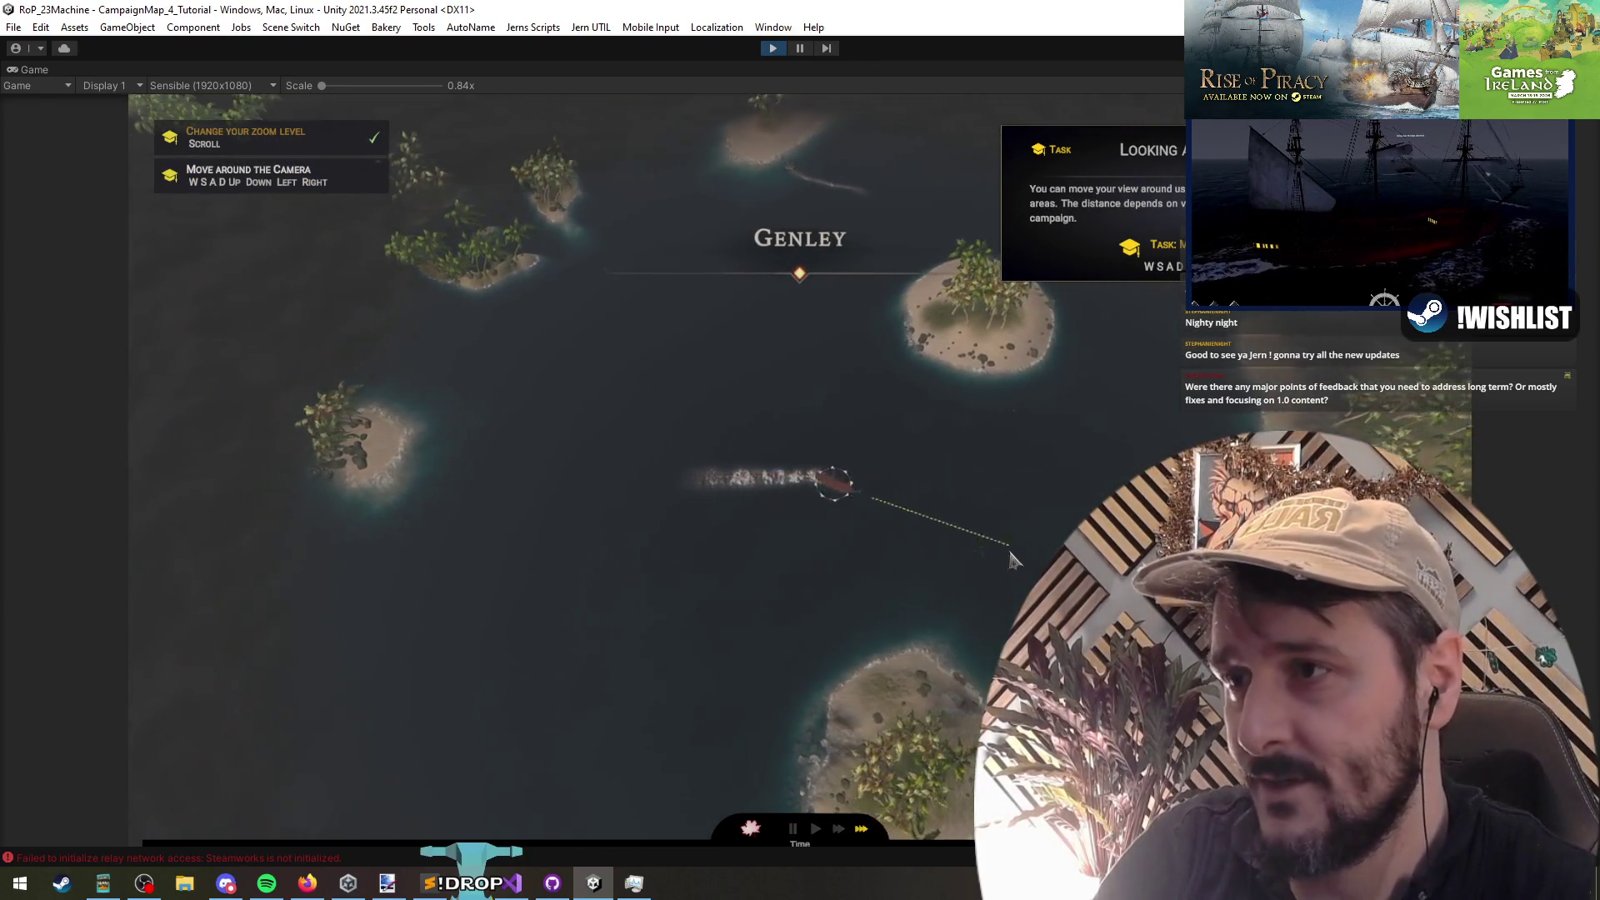
right_click(723, 400)
key(a)
key(space)
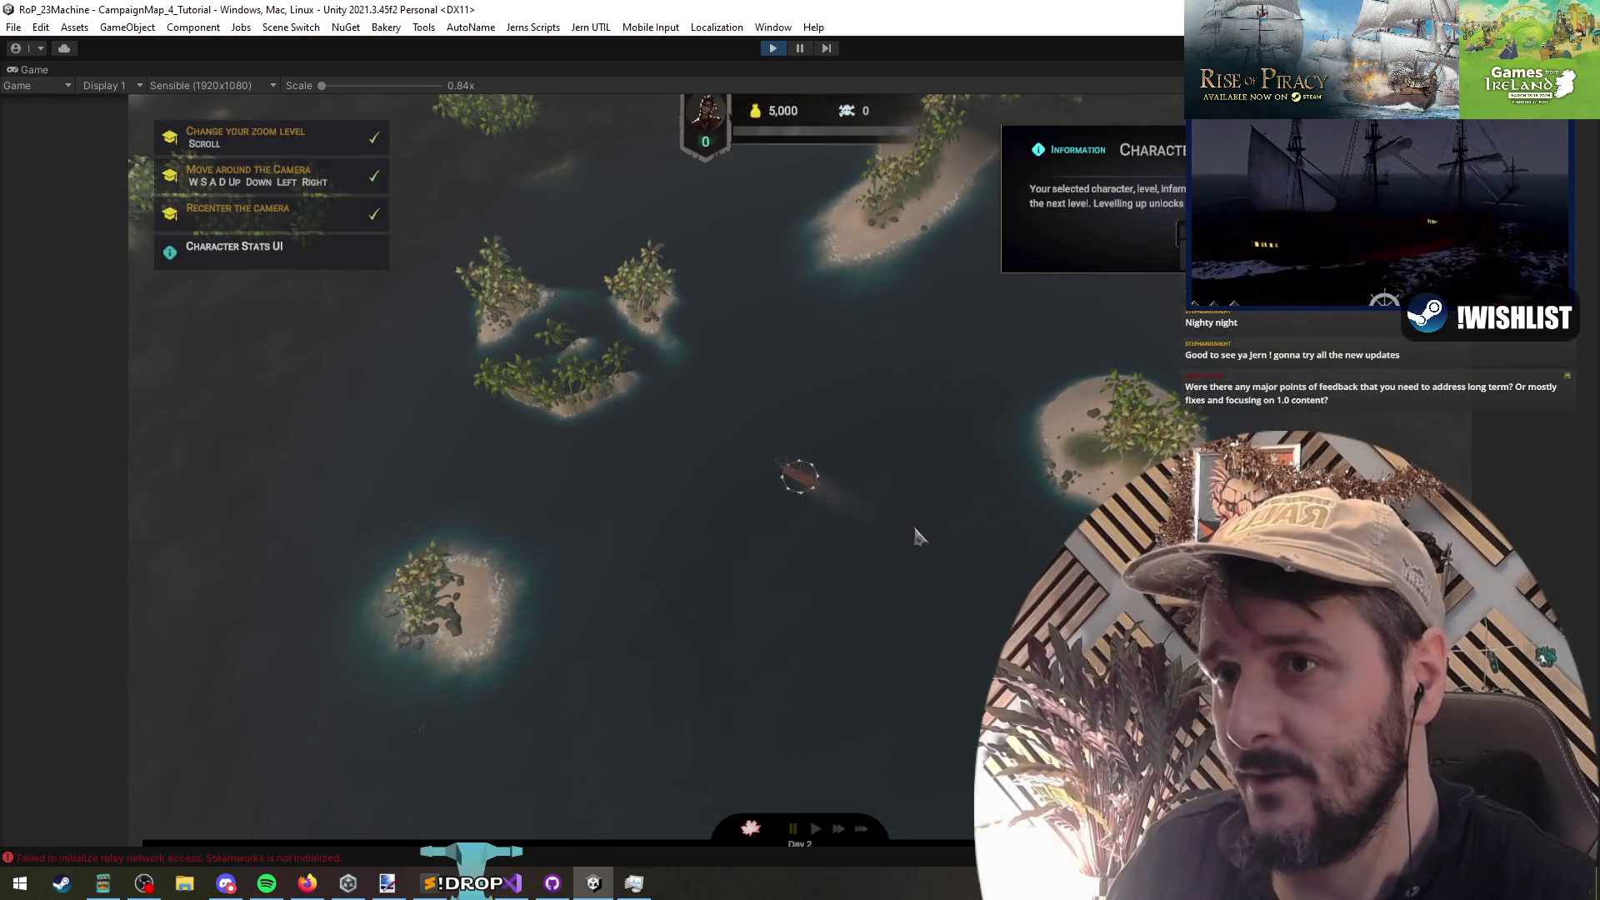
click(1182, 234)
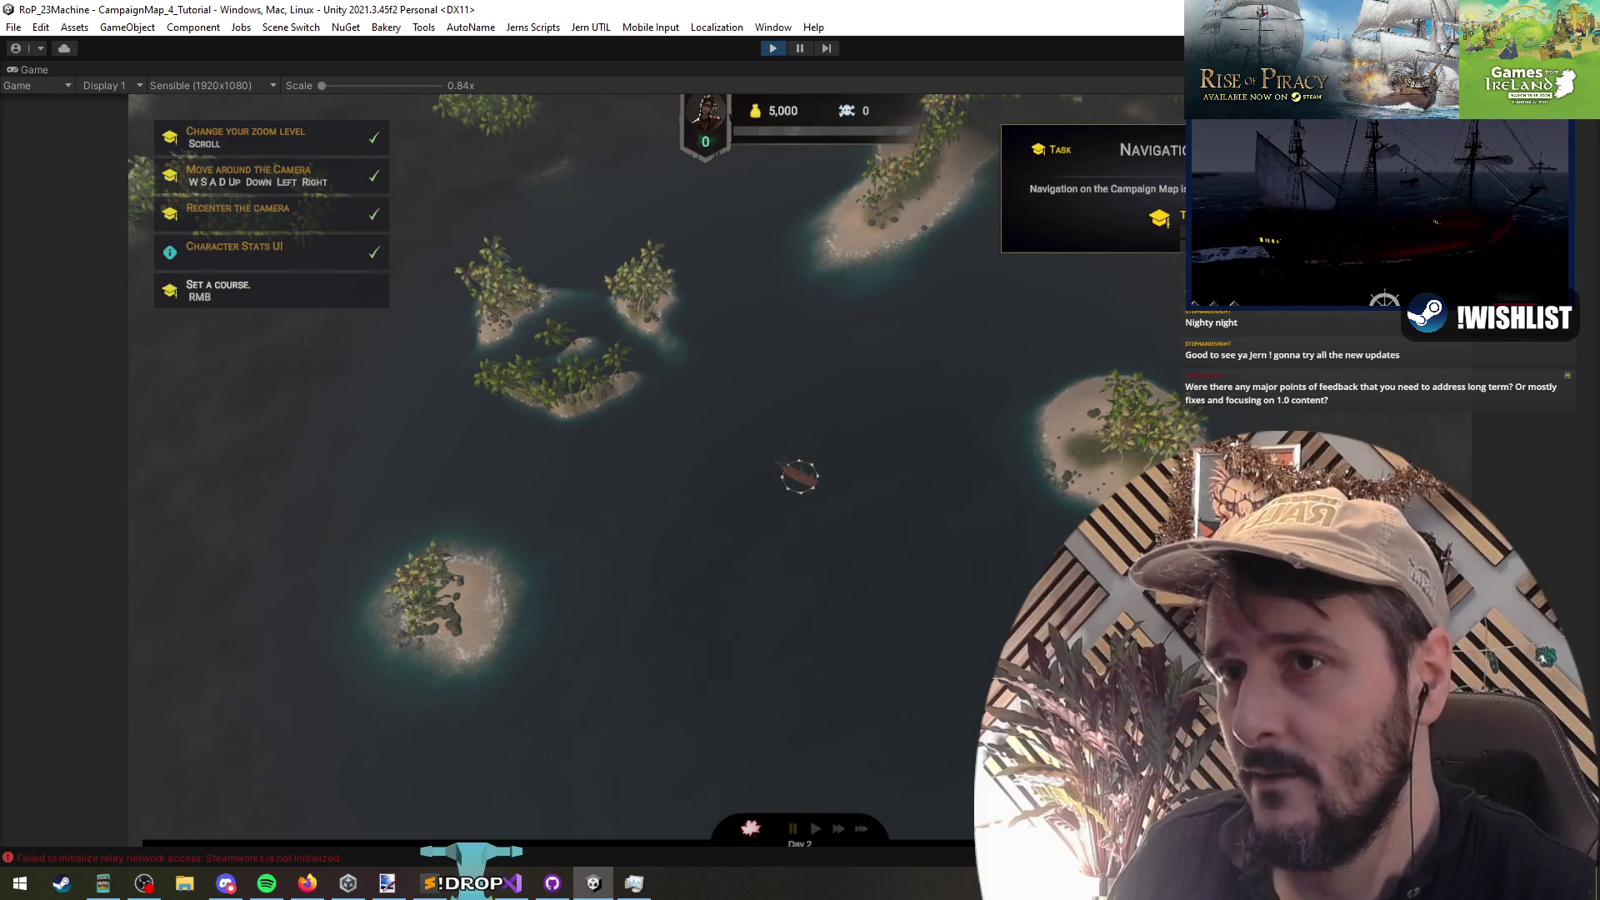
Step: Sail to and dock at the Gladwell Islet port, acknowledging The Advisor step
right_click(1011, 356)
right_click(1051, 615)
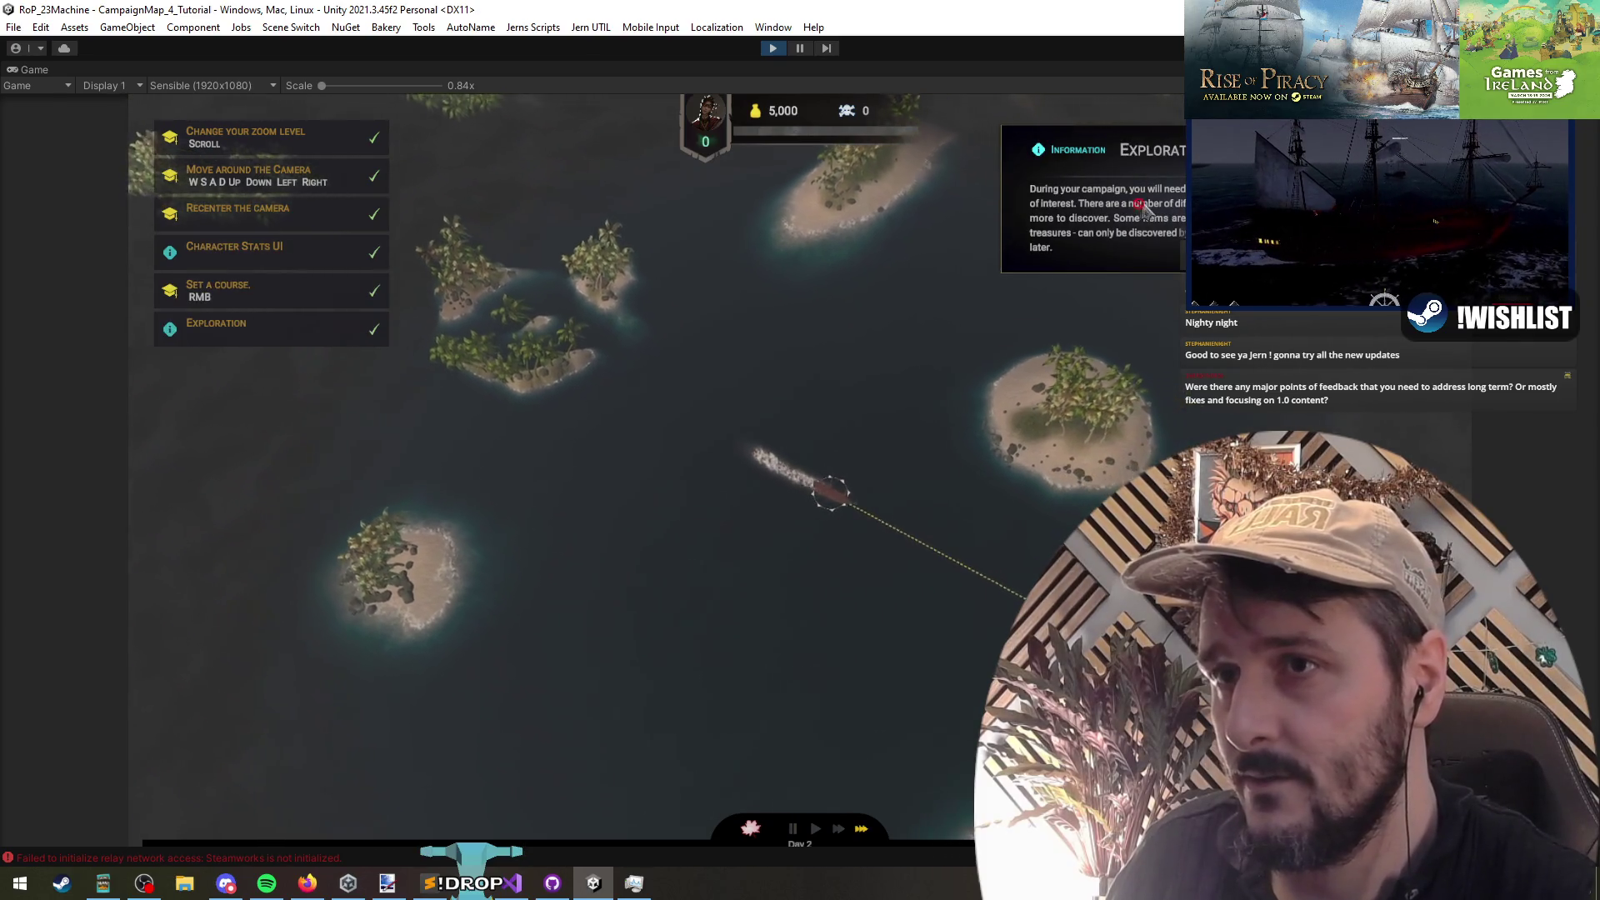
right_click(1011, 538)
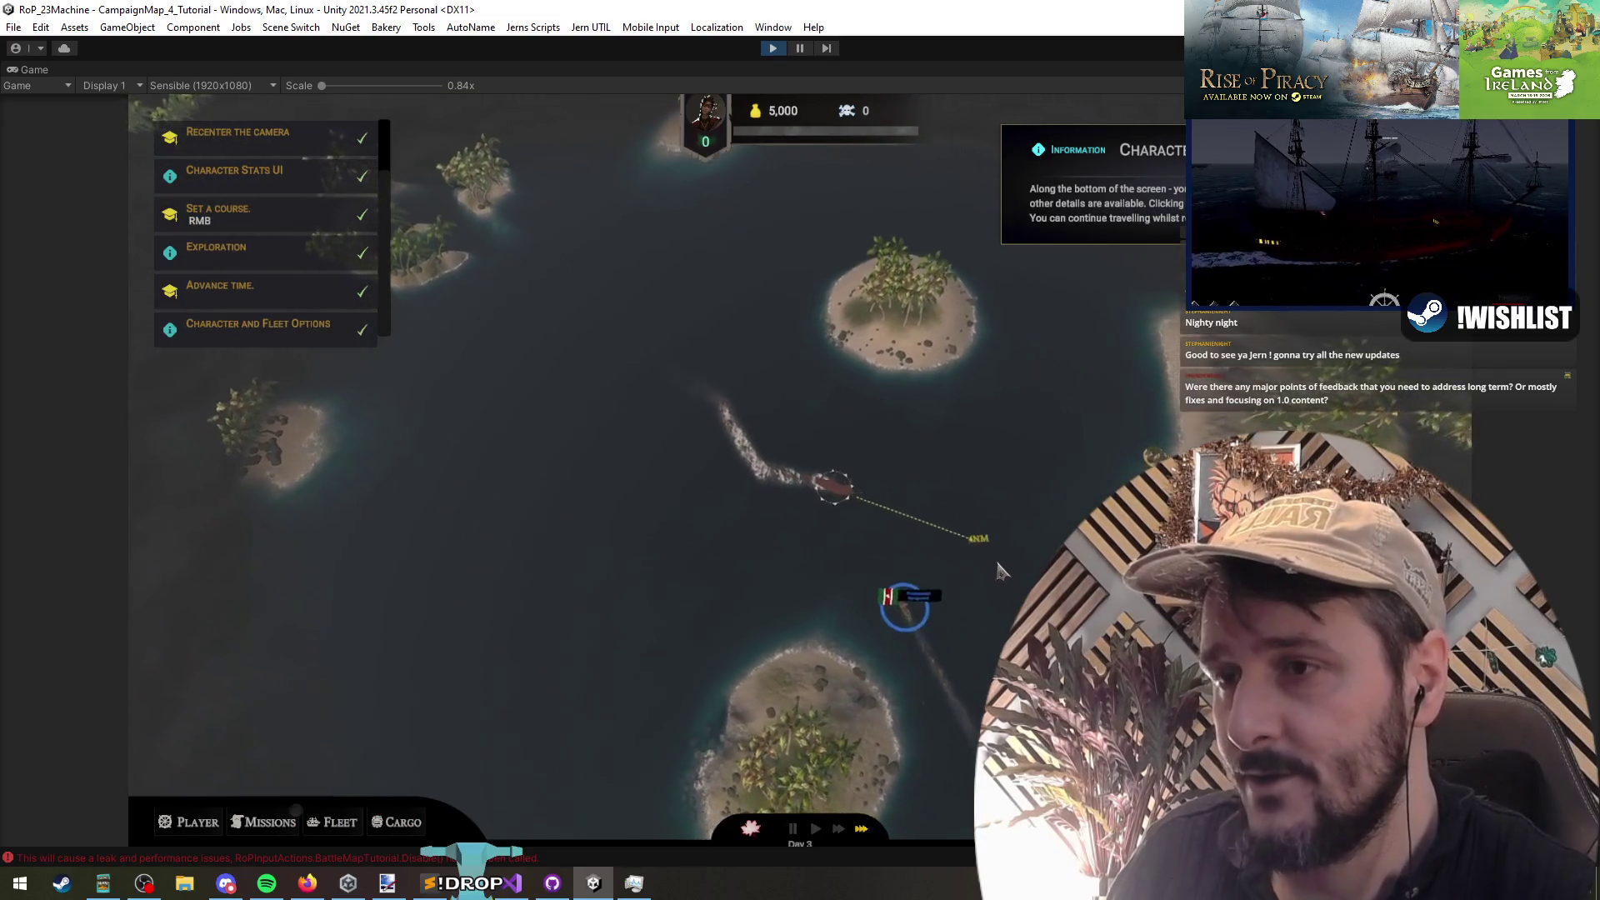
right_click(975, 390)
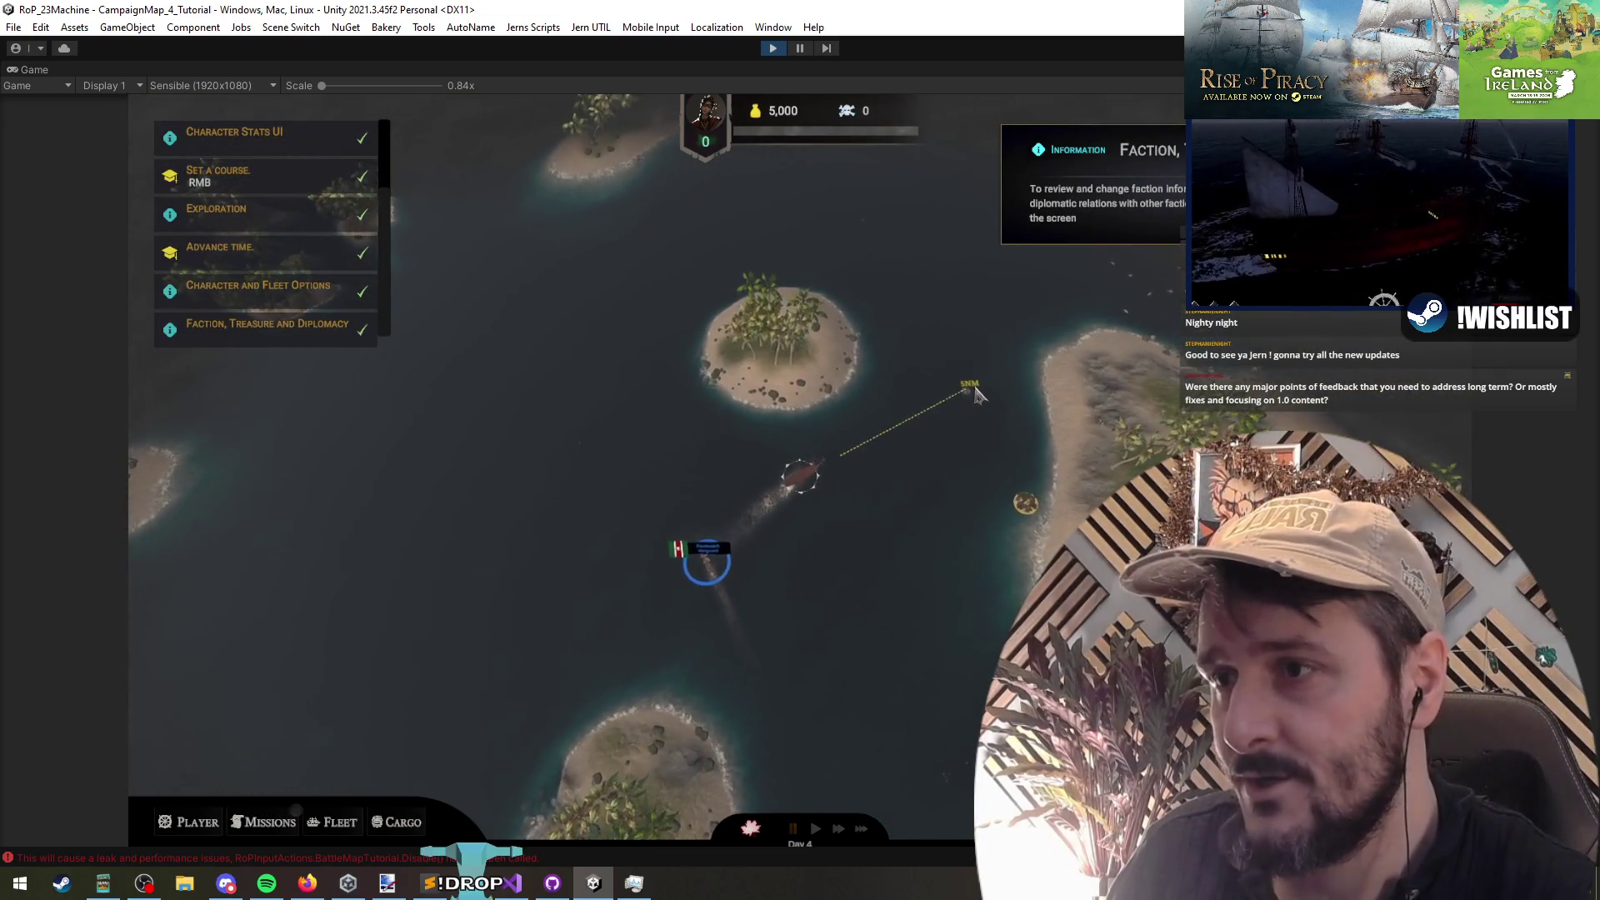
right_click(956, 464)
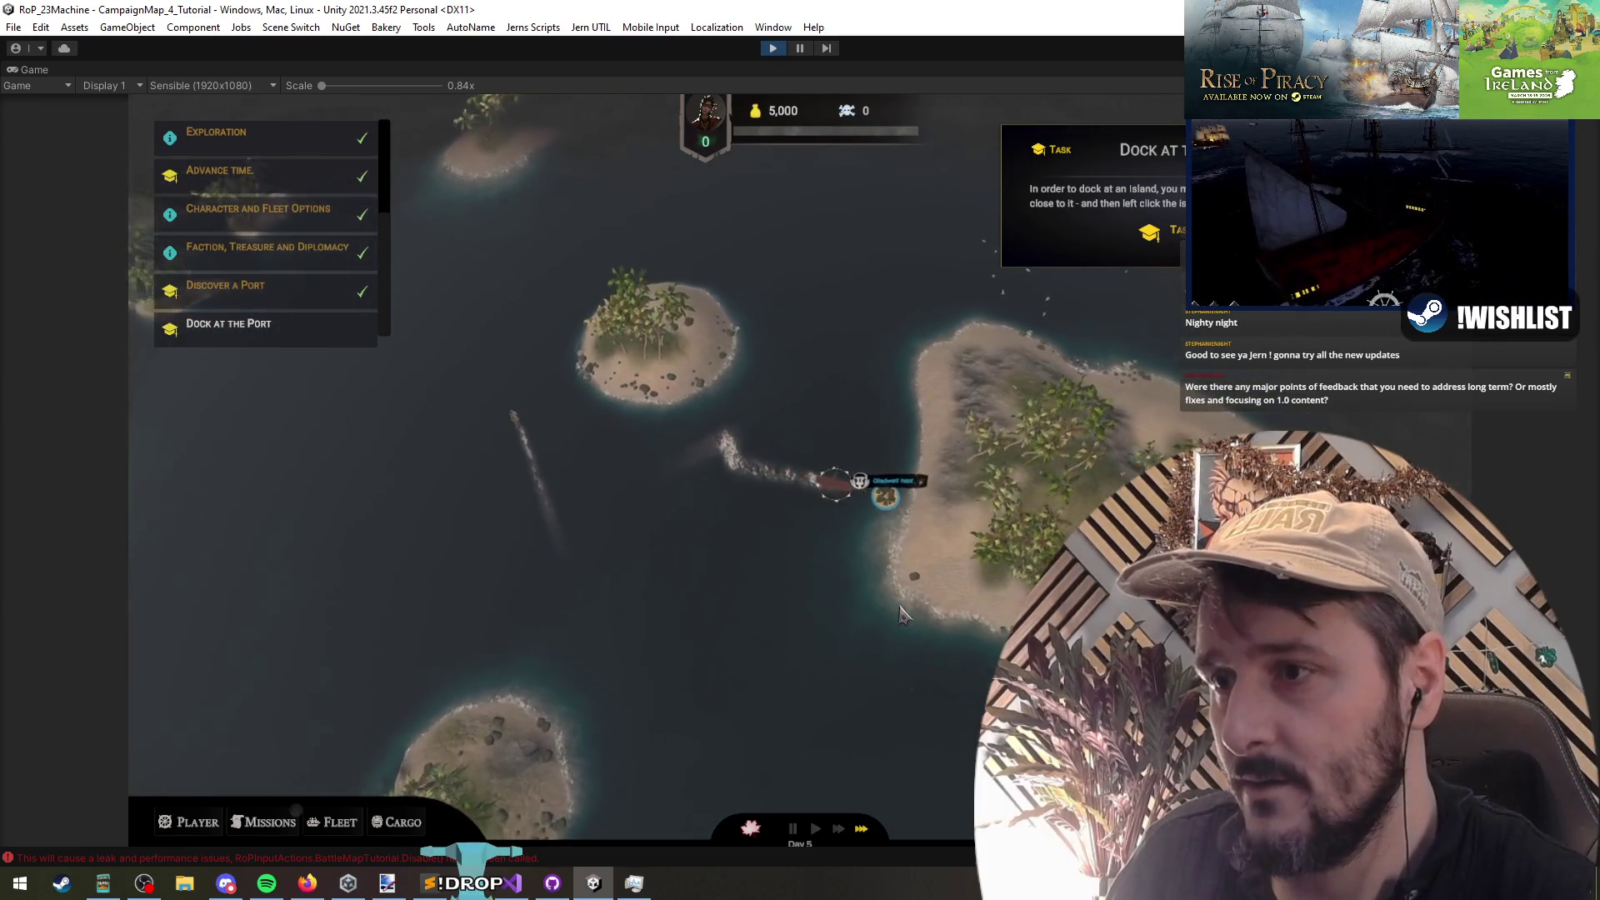
click(901, 614)
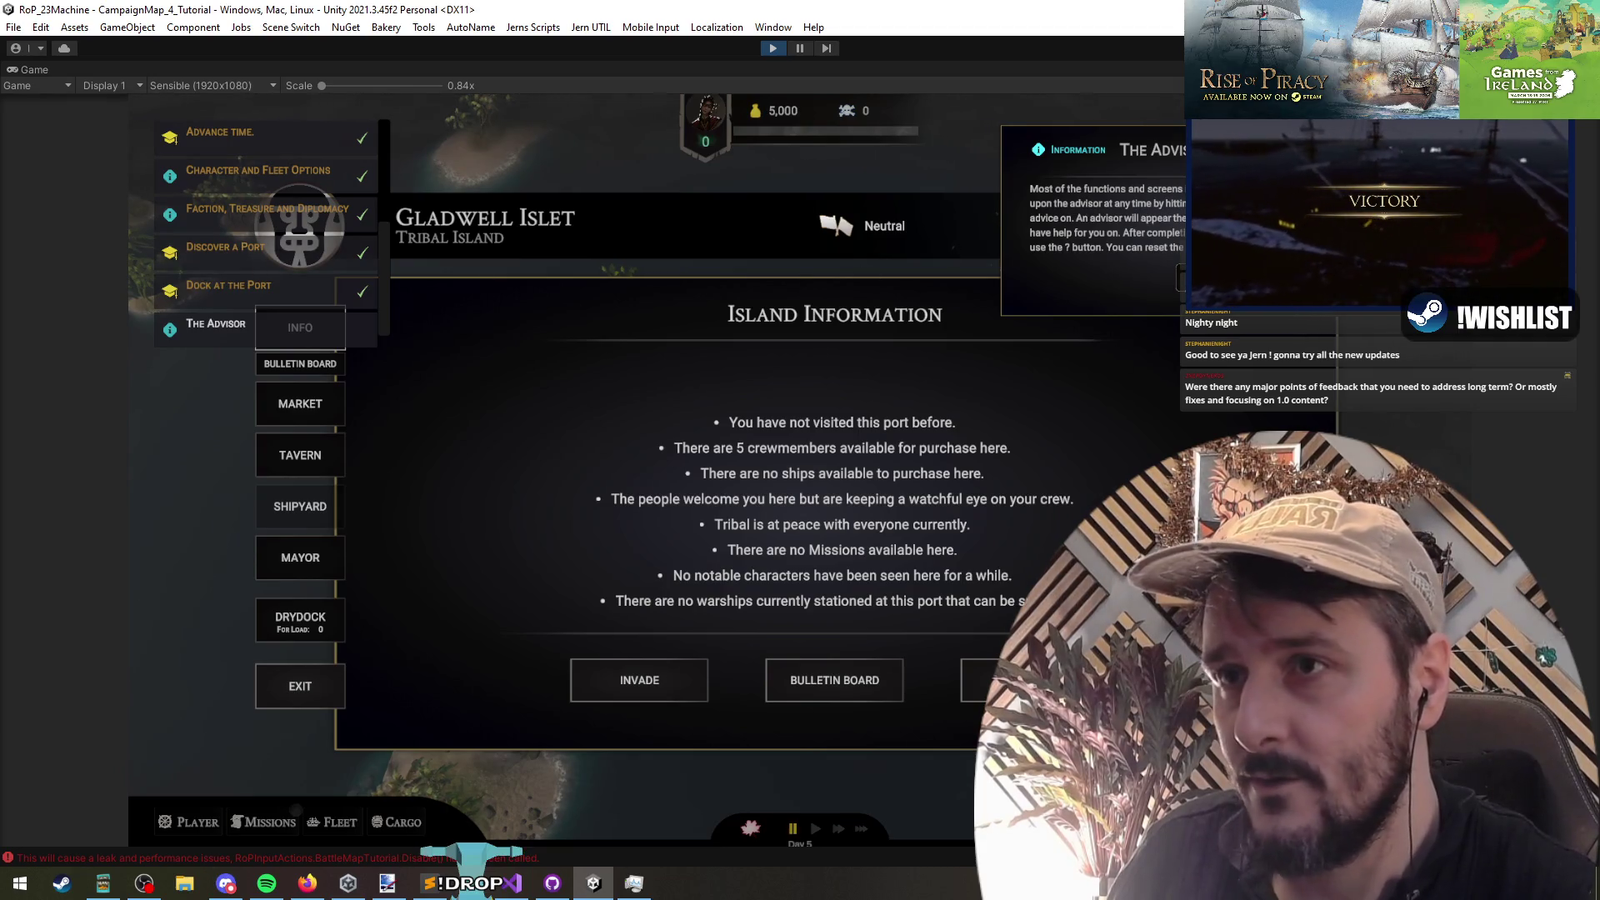
click(1180, 279)
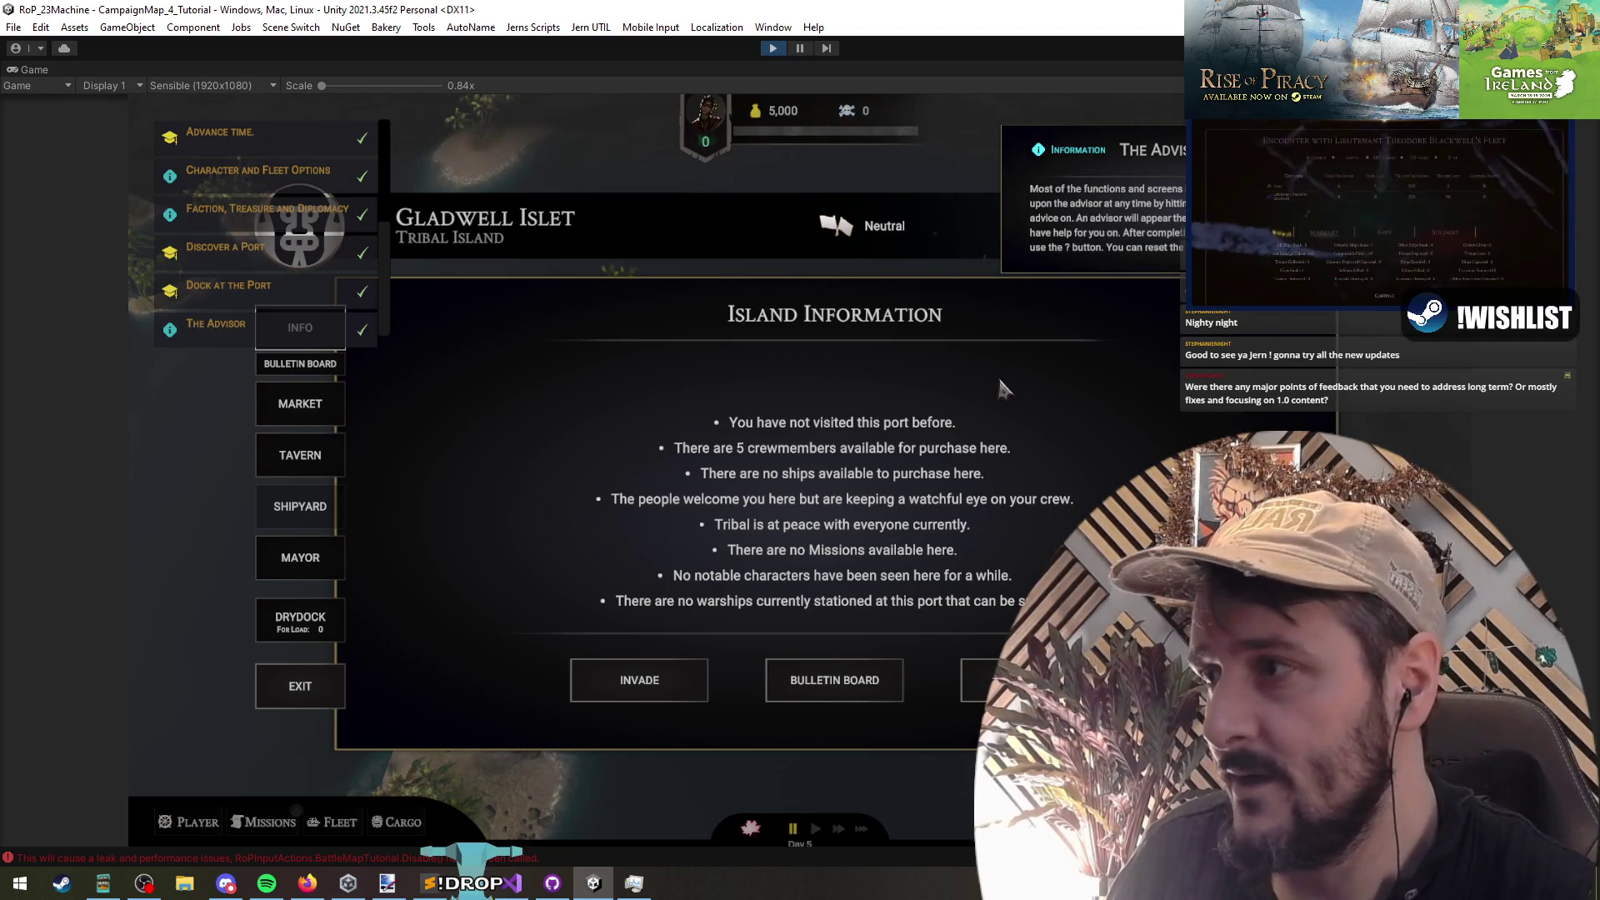
Step: Leave port, sail into the Heavy Rain encounter and exit its Encounter screen
key(Escape)
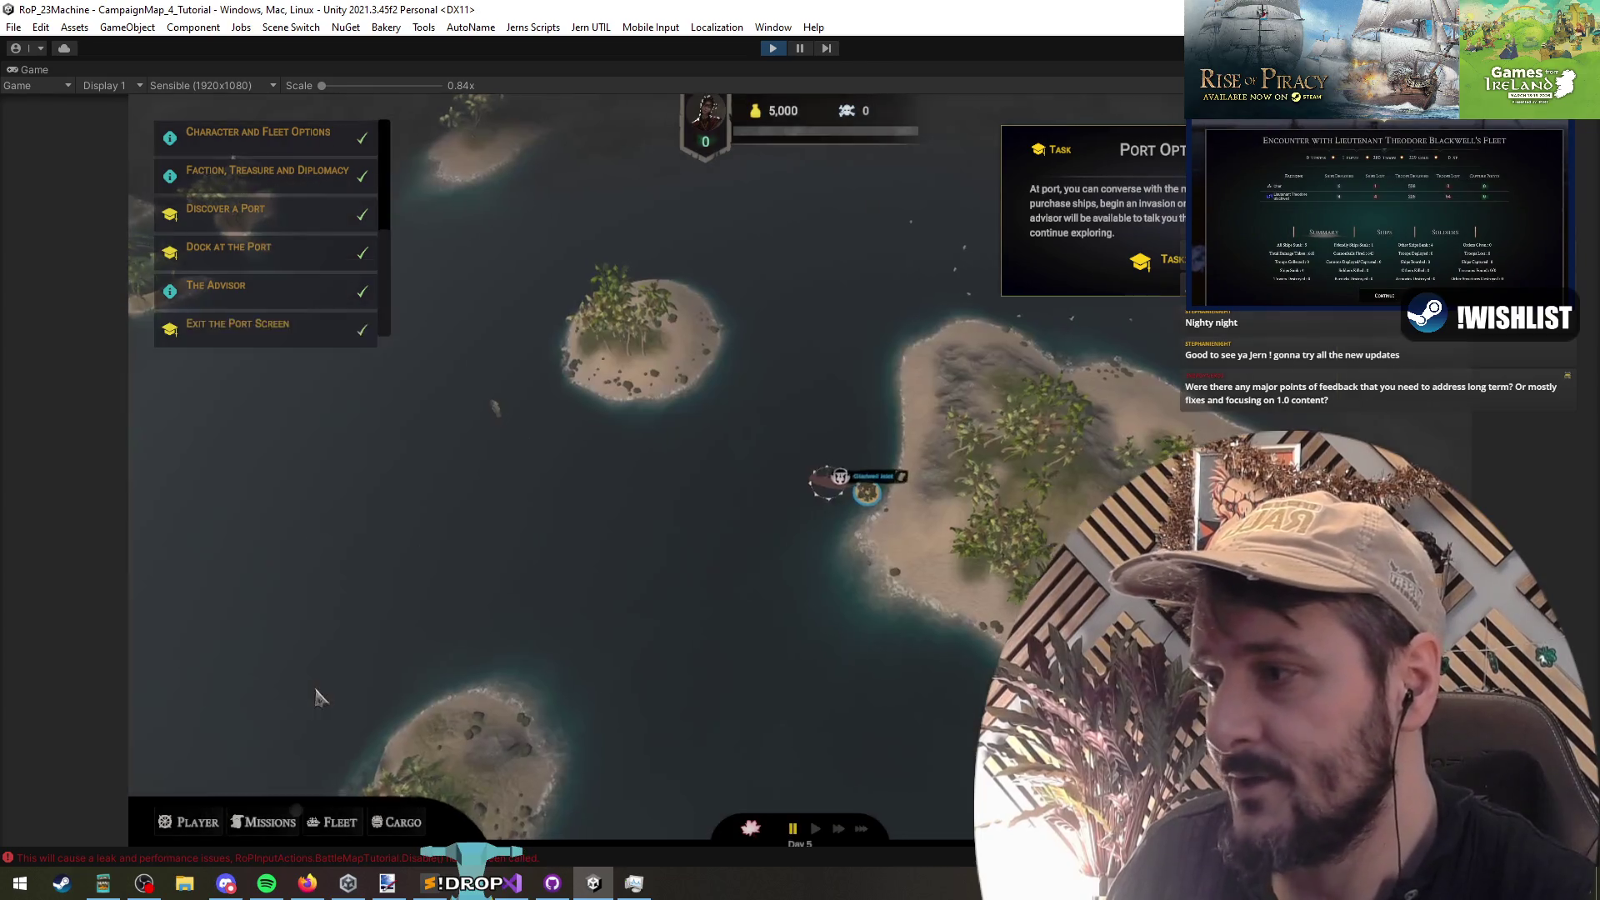
click(589, 485)
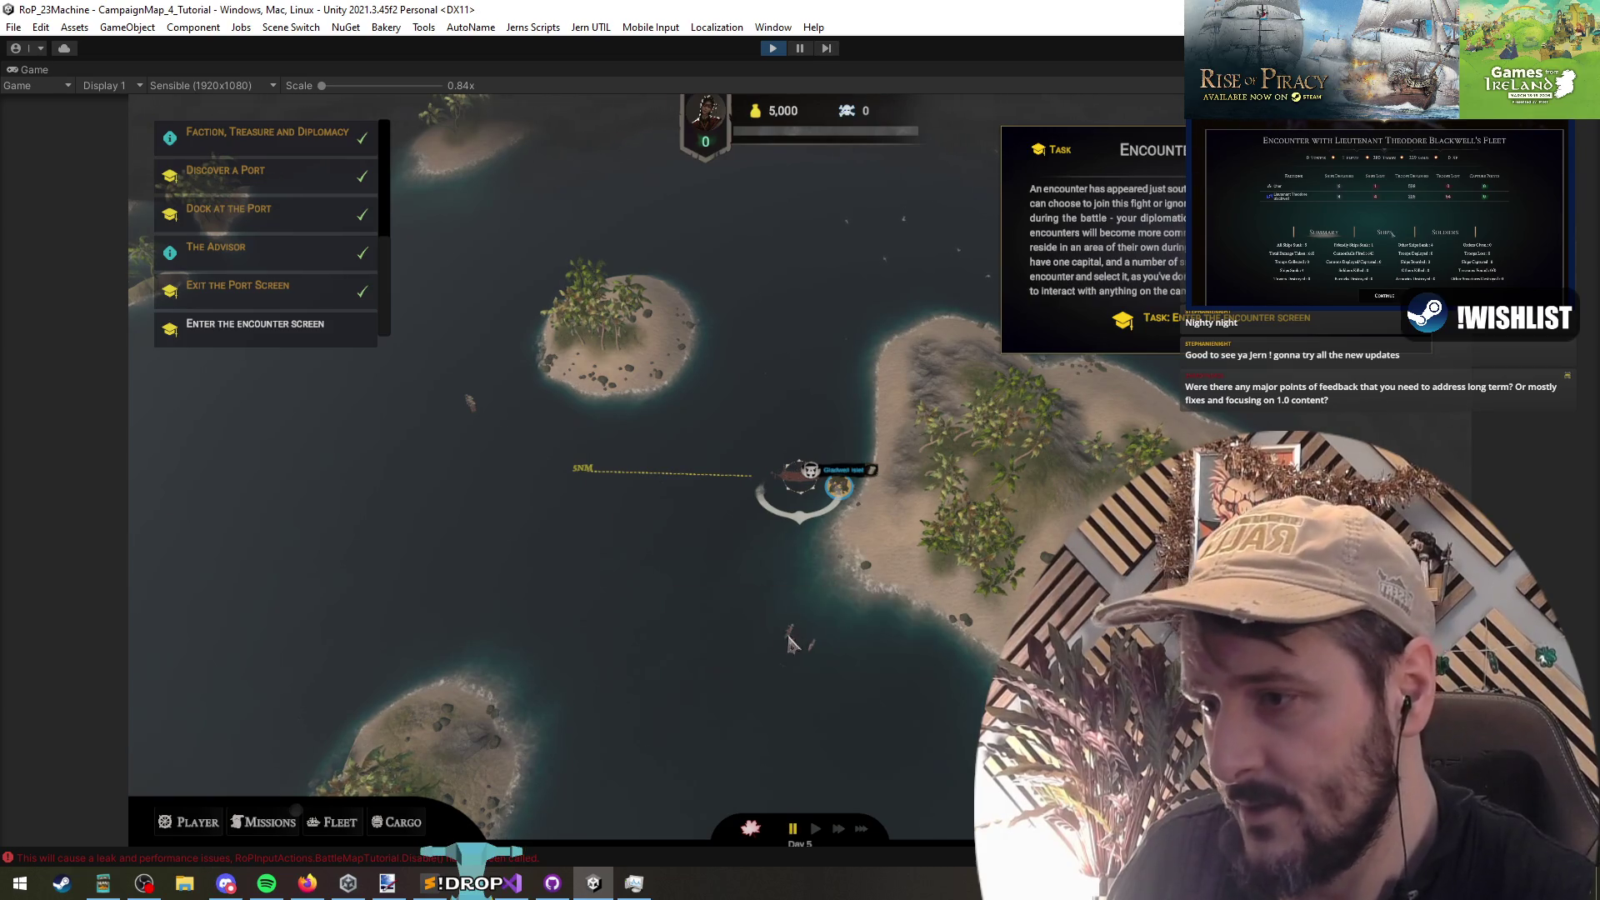
mouse_move(786, 642)
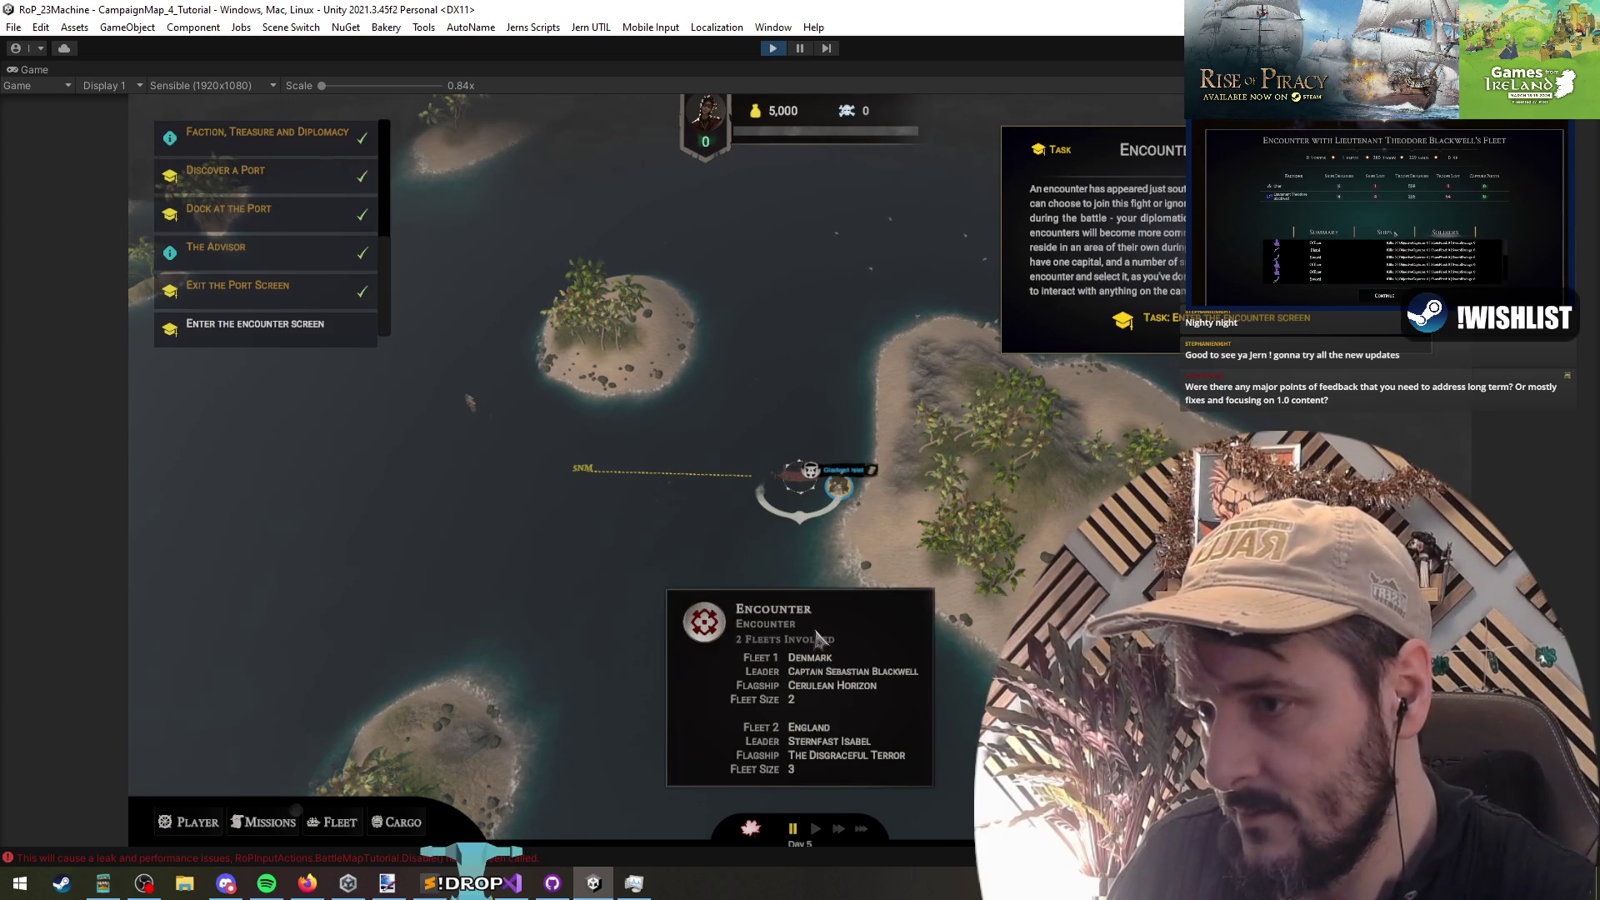
key(space)
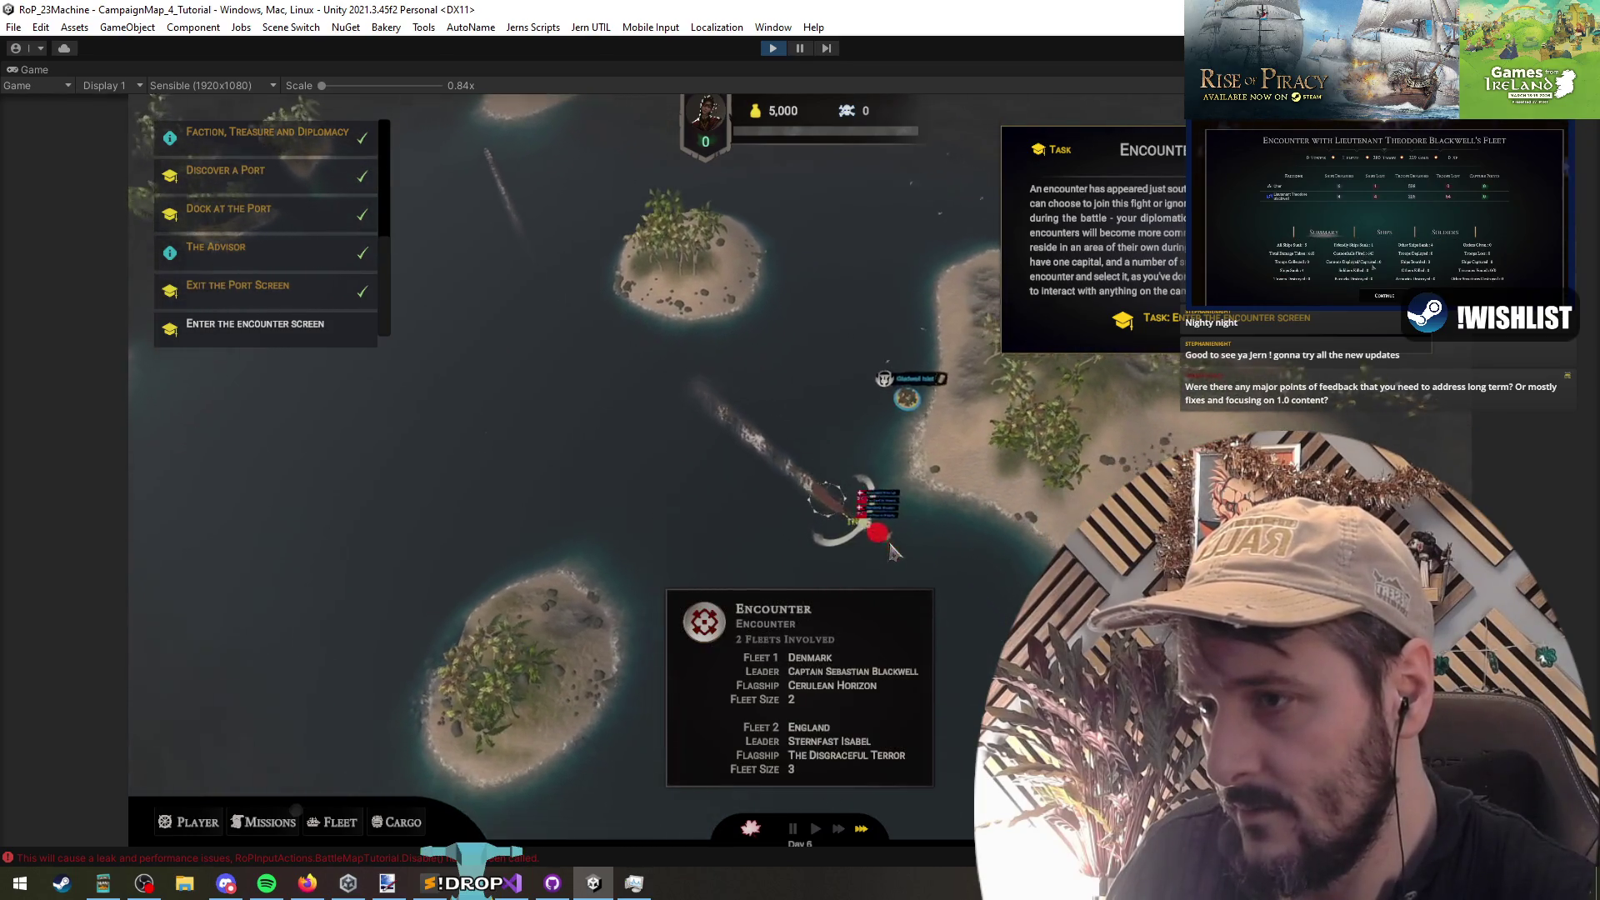
click(838, 488)
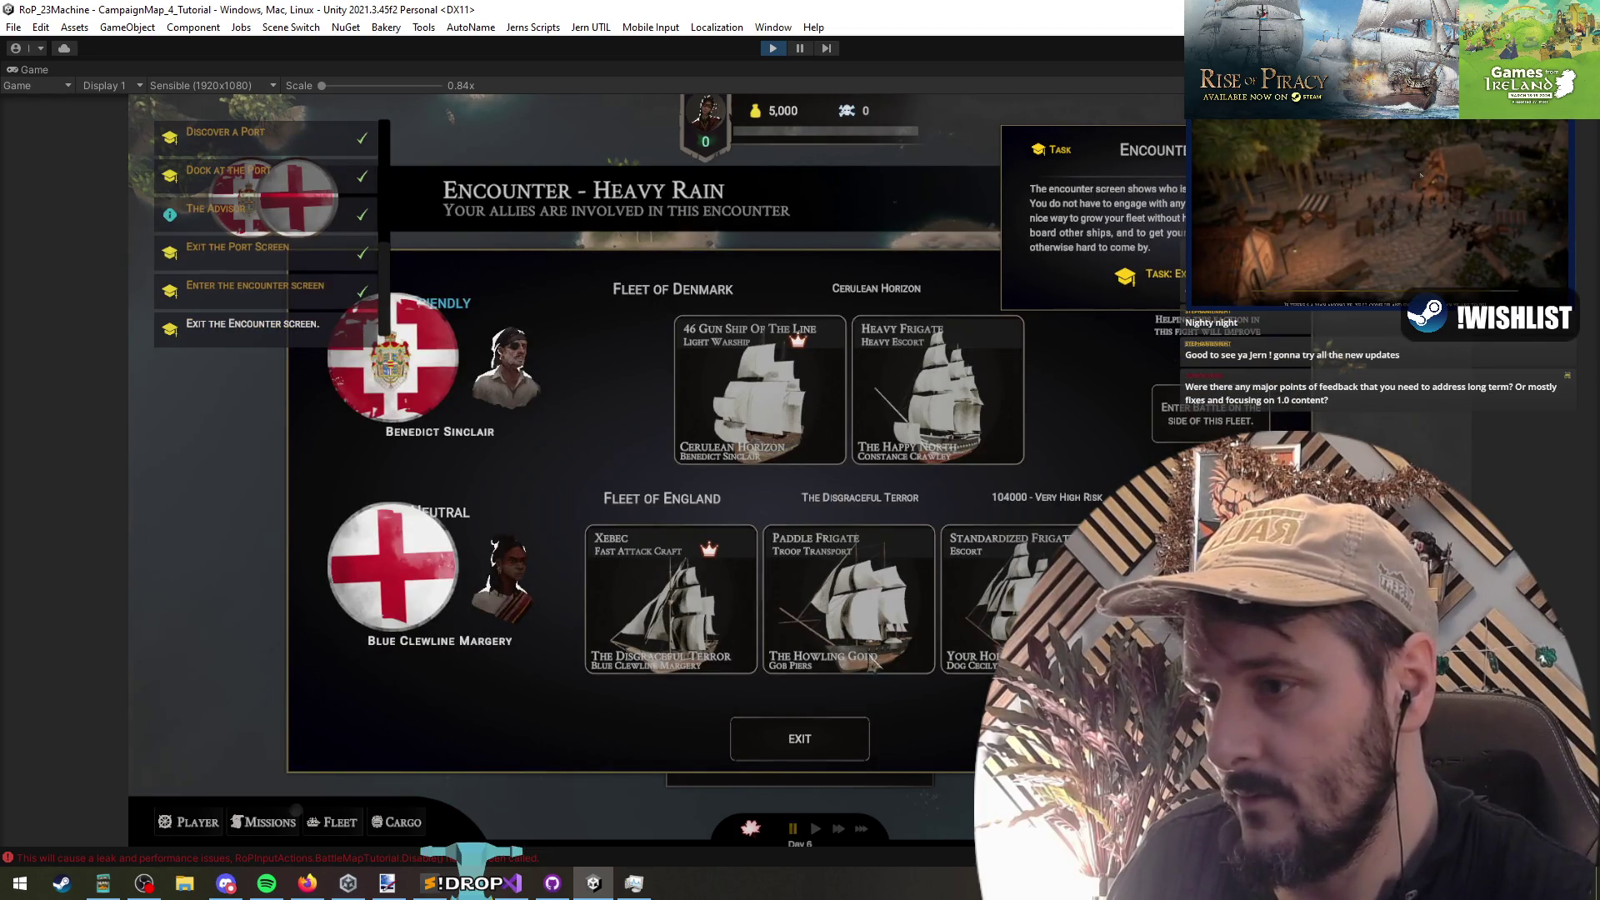
click(427, 575)
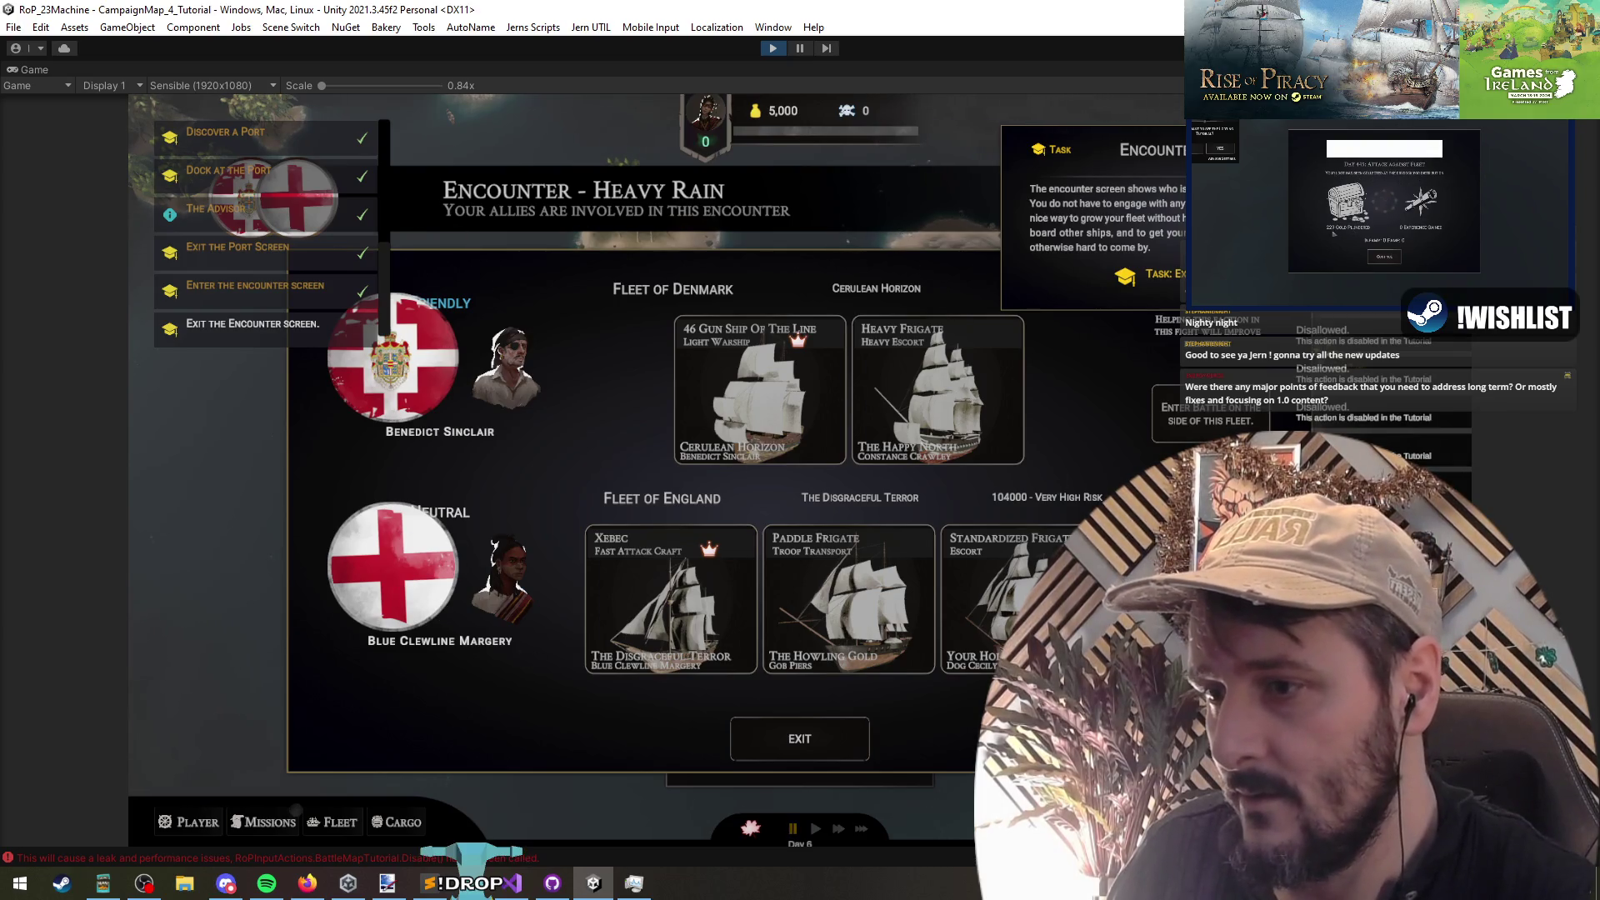
click(741, 749)
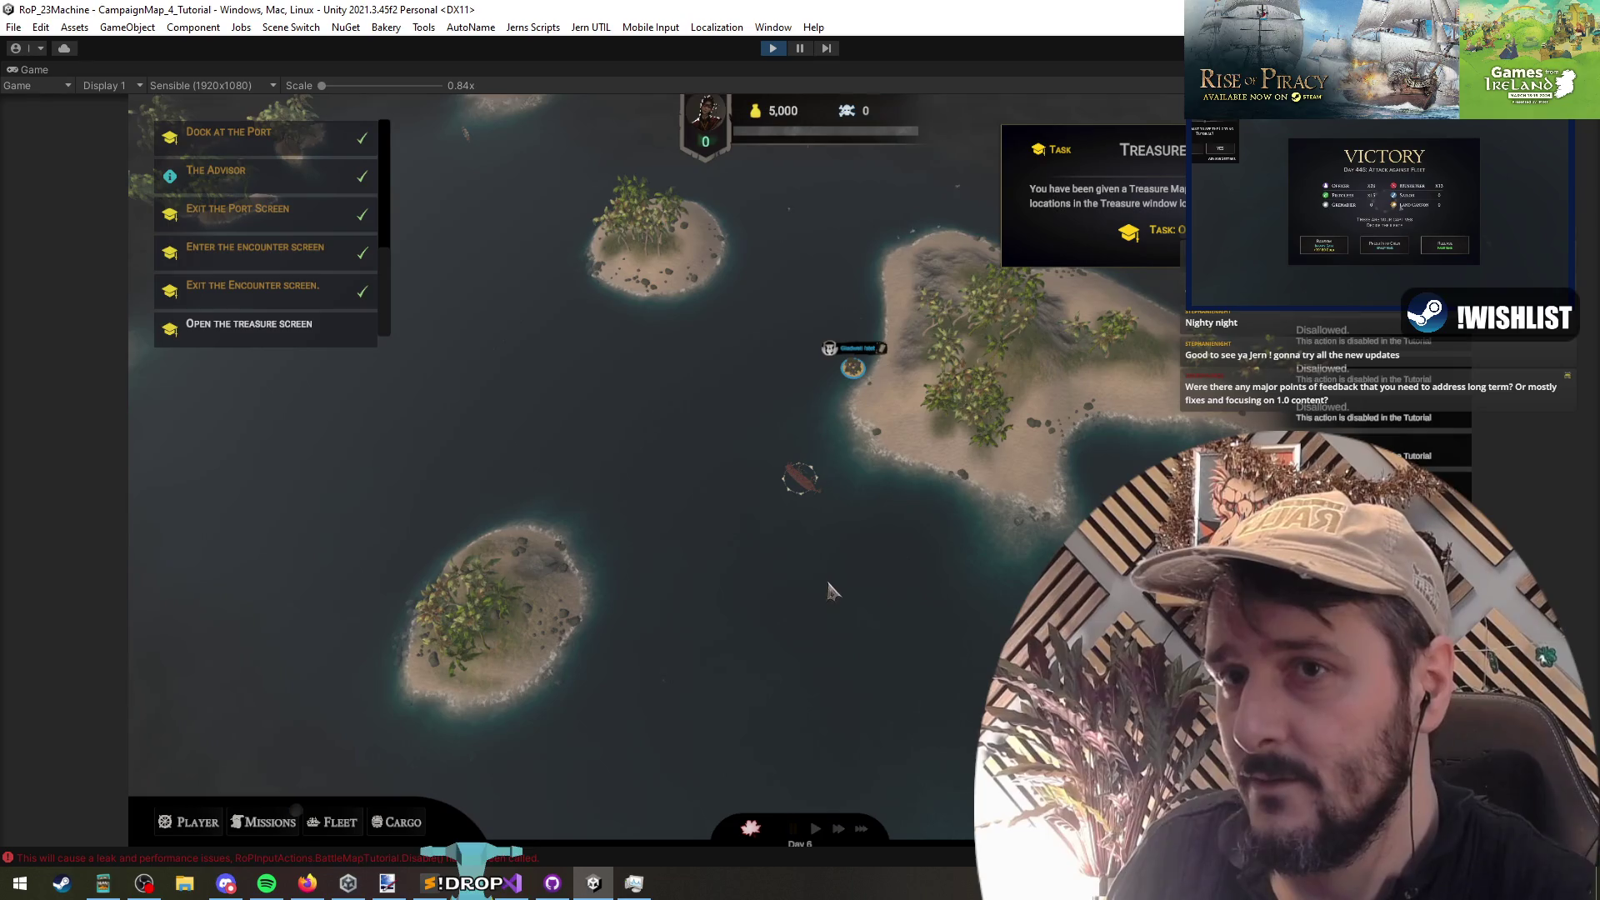
Step: Send the ship toward the upper-left sea, pause, and re-route it to a closer destination
click(334, 334)
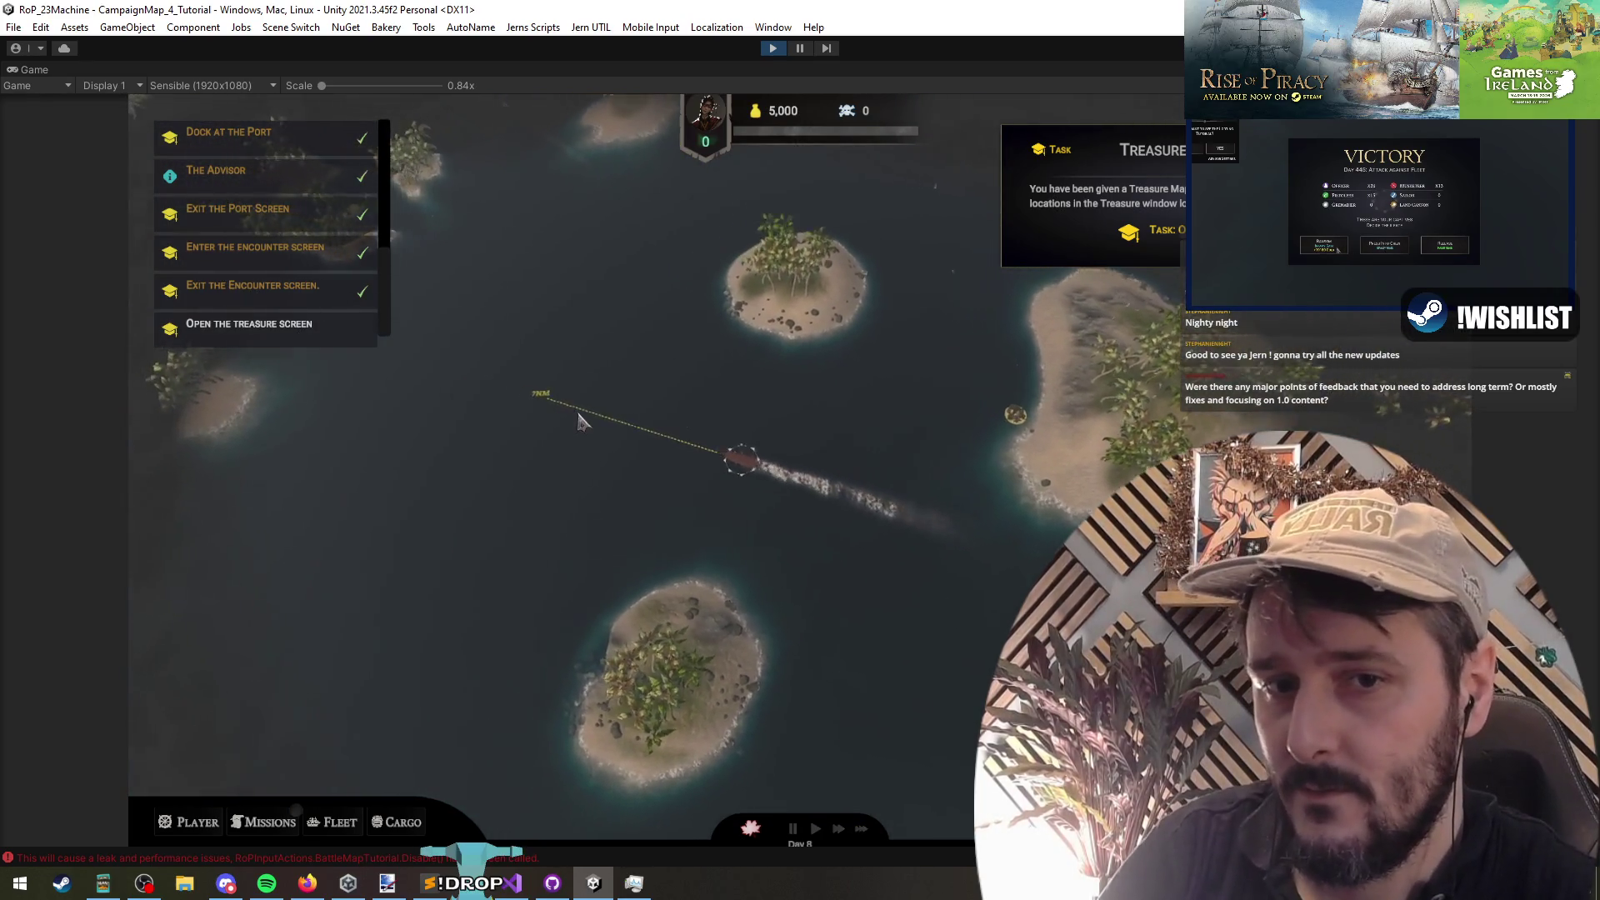
key(space)
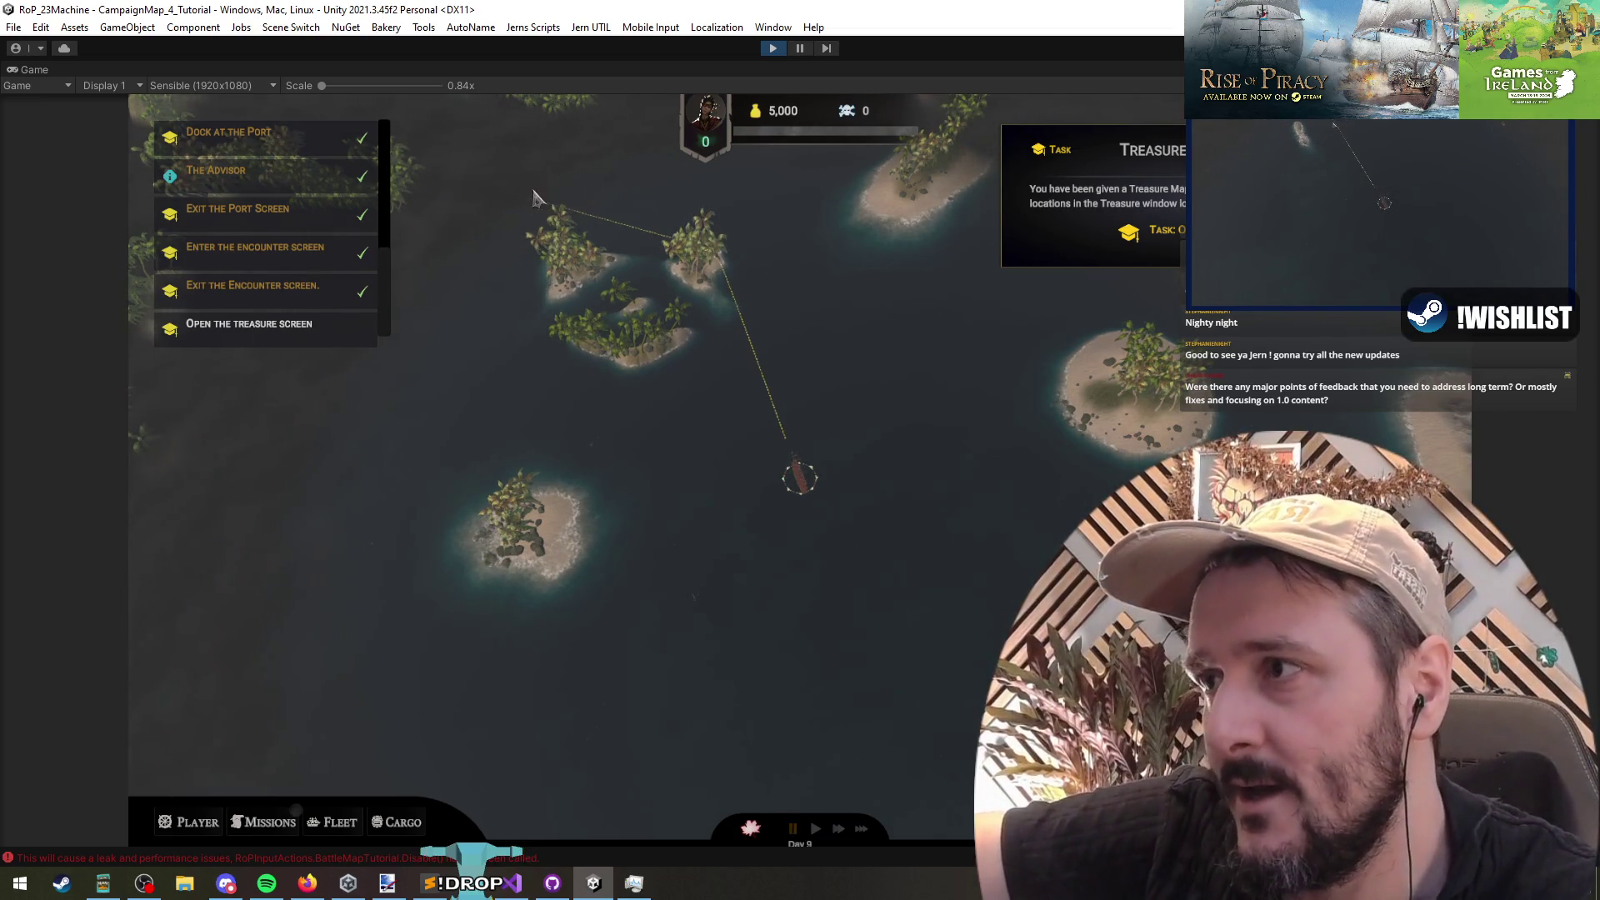
click(467, 419)
click(526, 669)
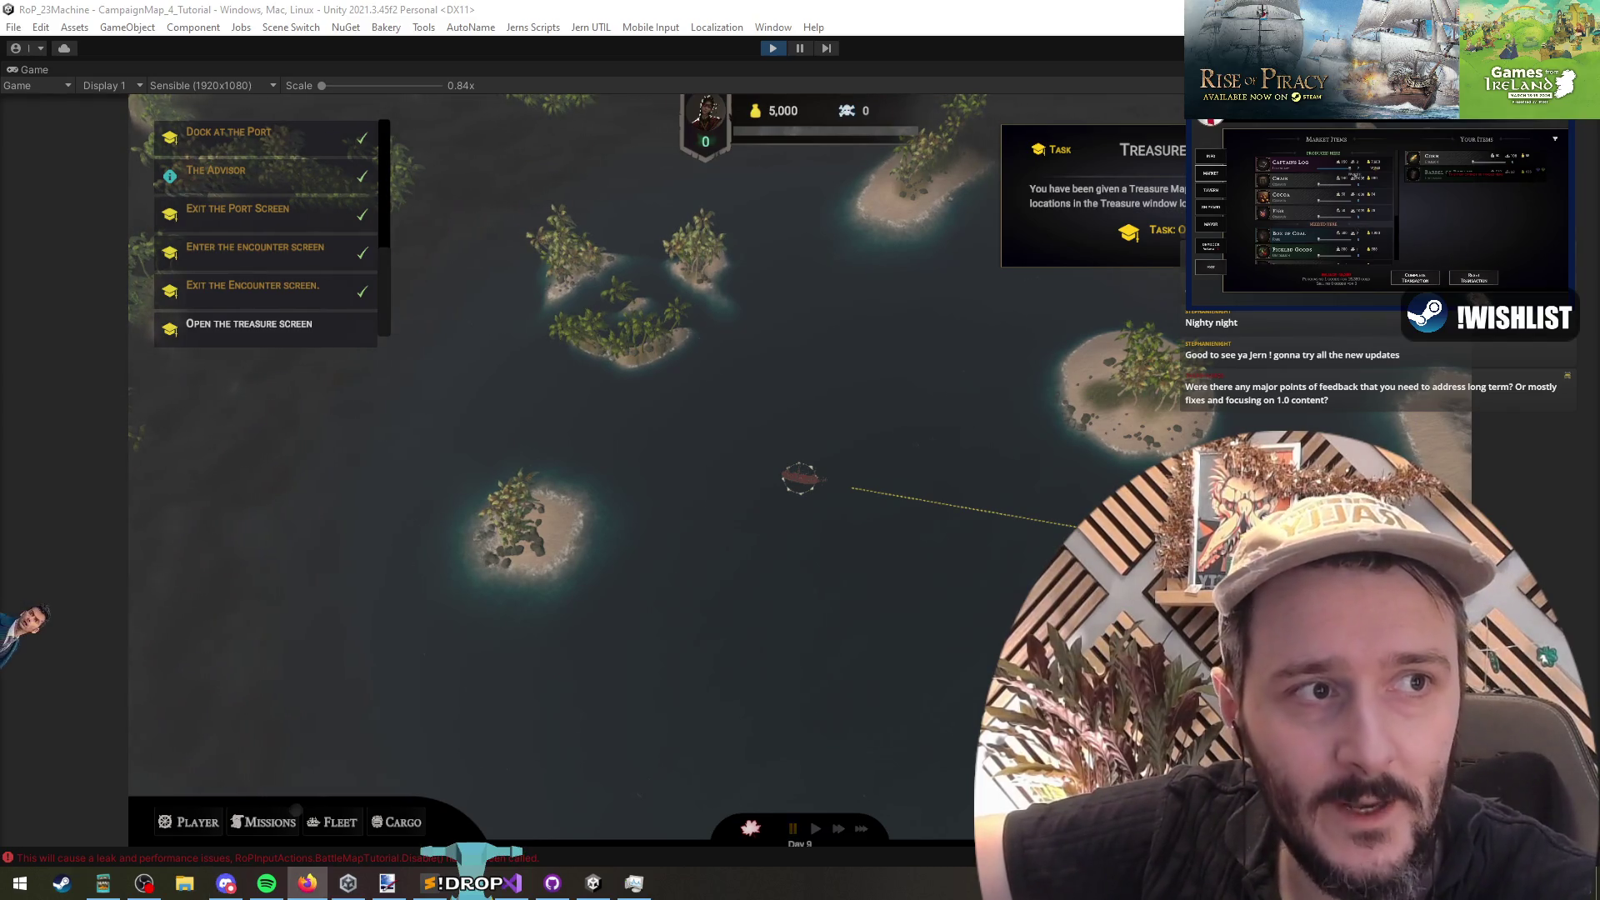
key(super+shift+Left)
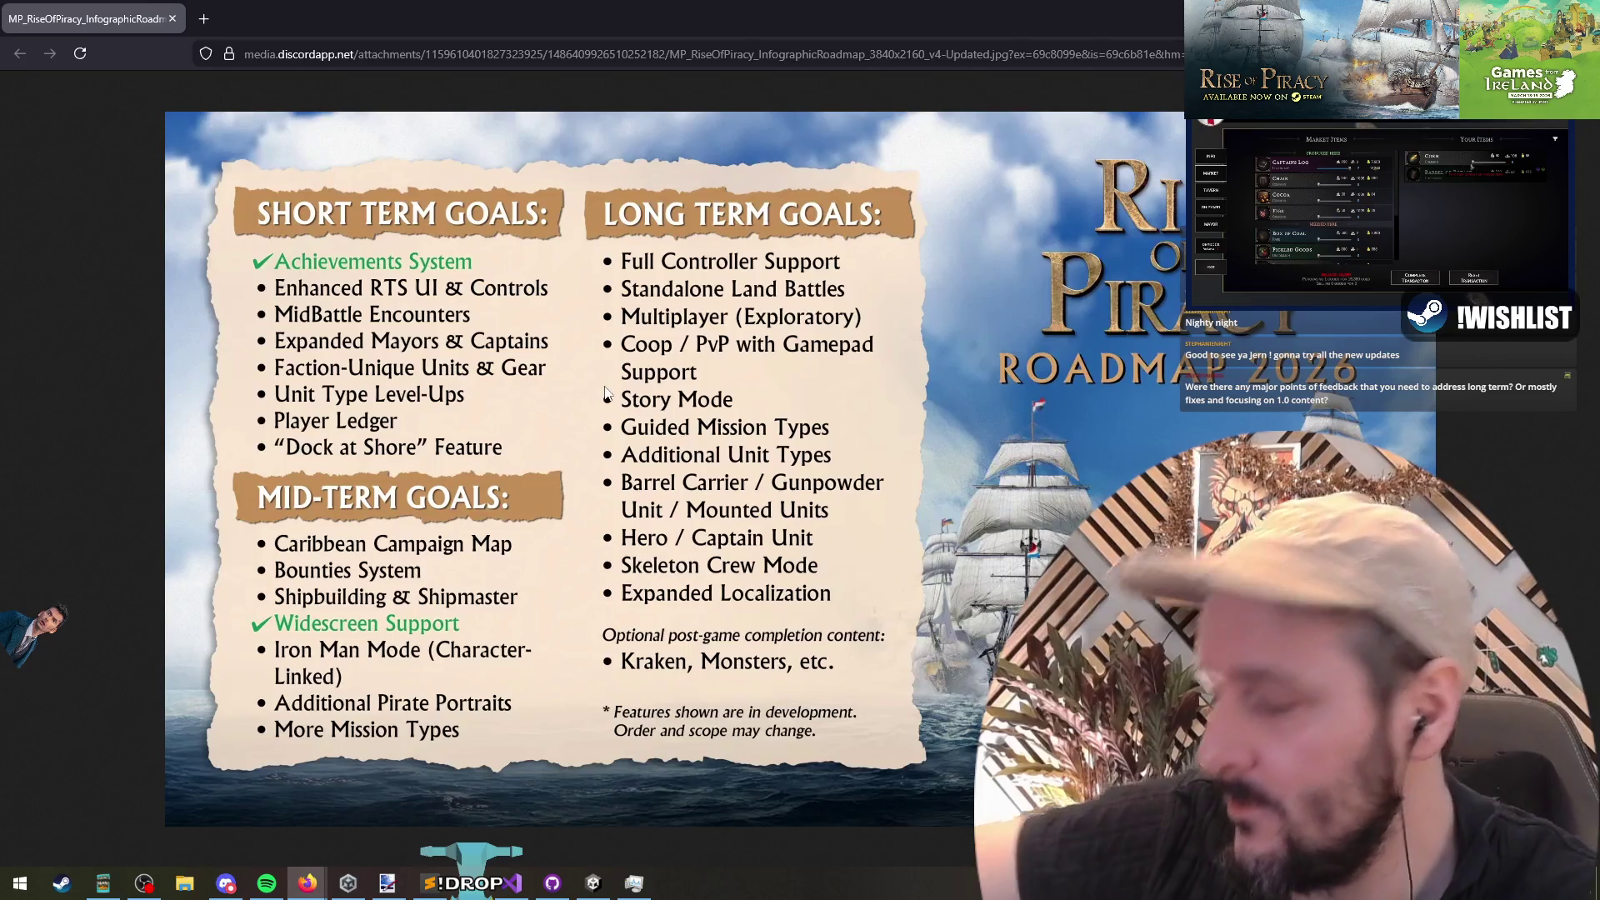
Step: Zoom into the roadmap's short-, mid- and long-term goals, restore the browser window, and return to Unity
scroll(1013, 558, up, 1)
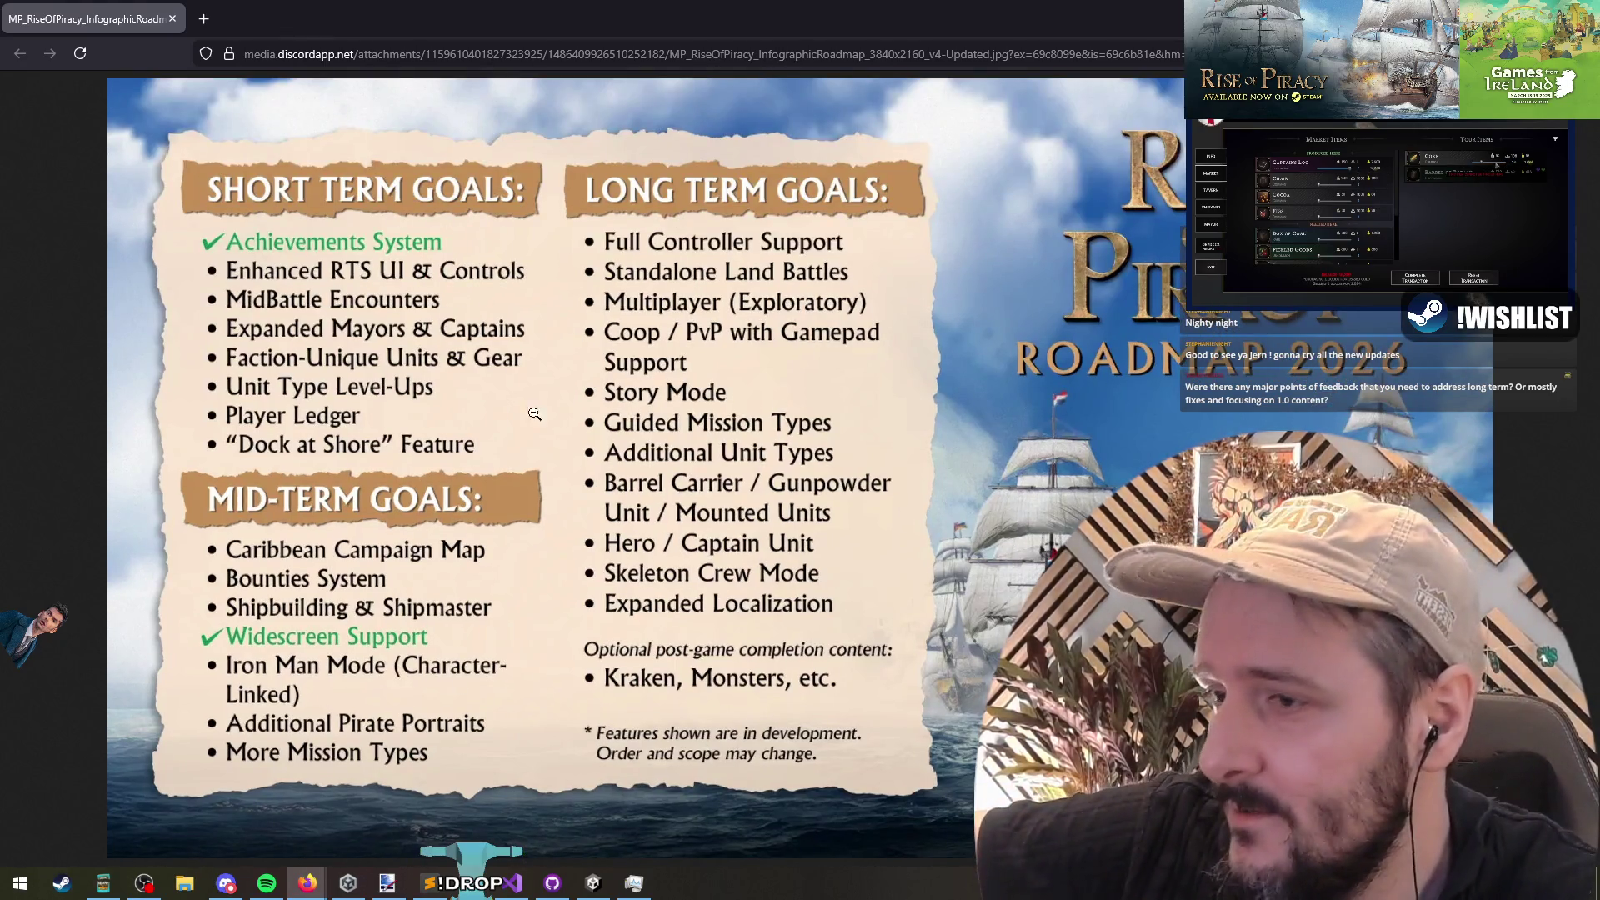
double_click(994, 29)
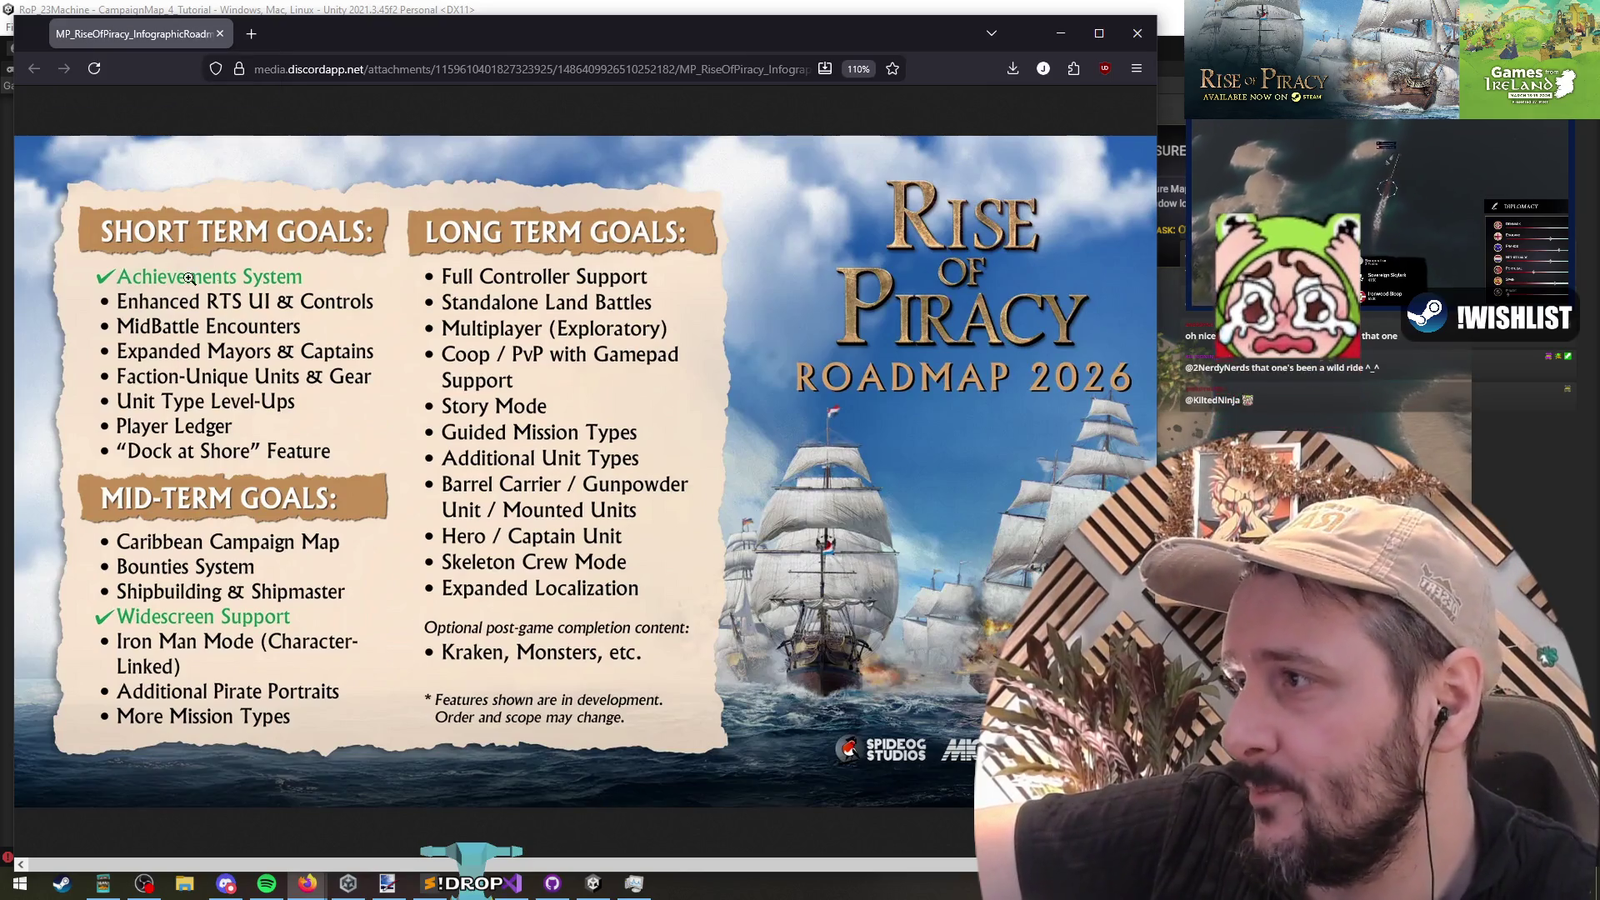
key(alt+Tab)
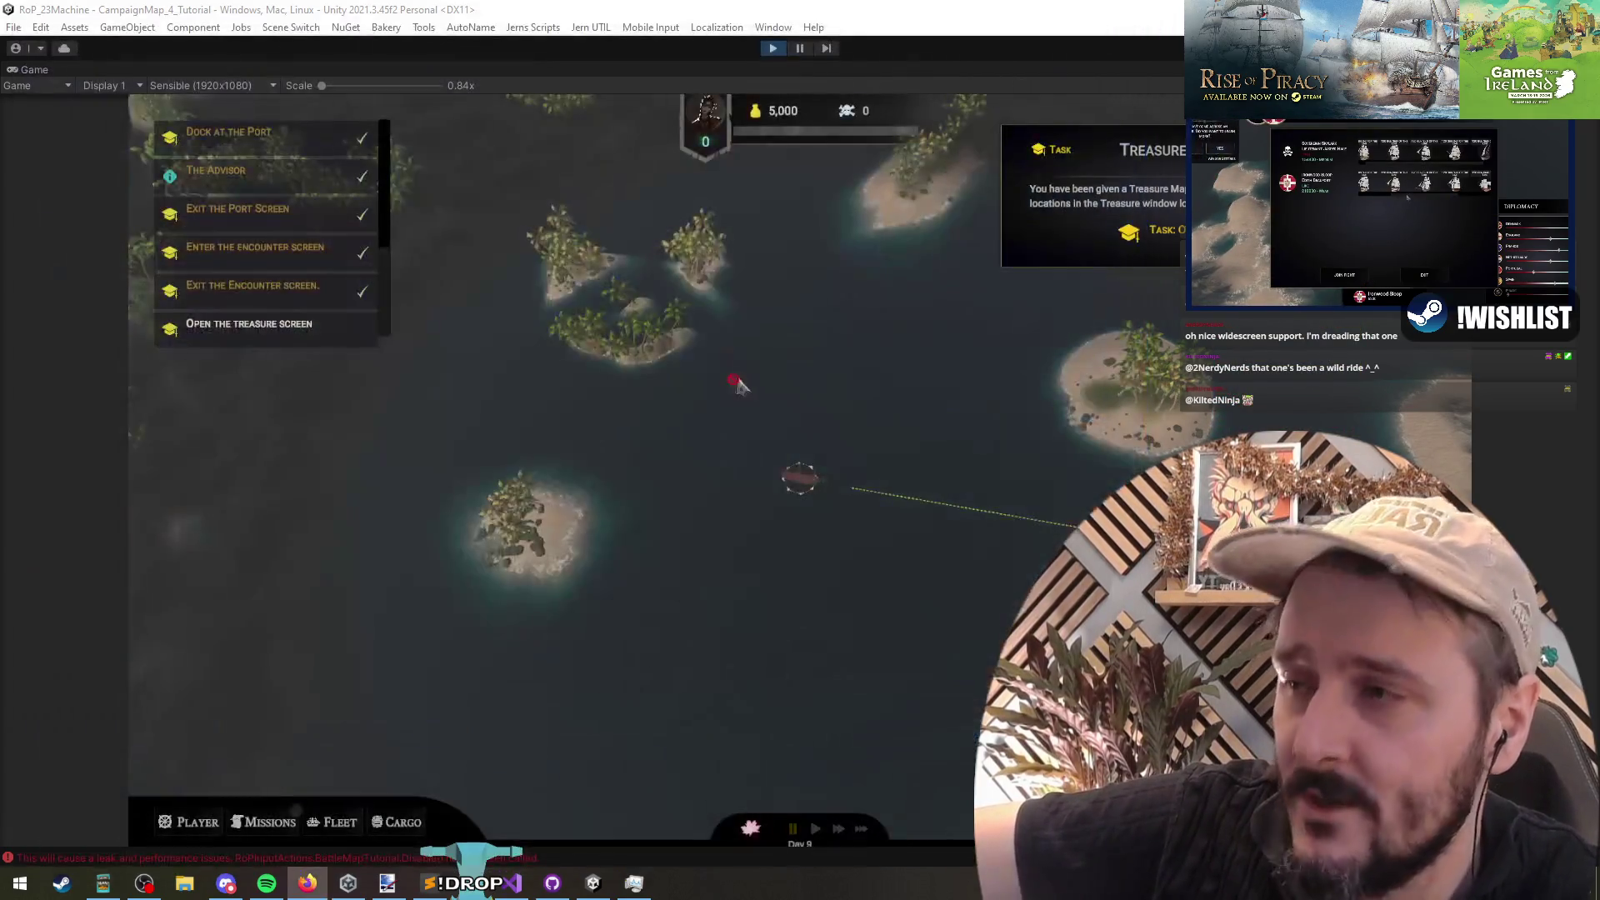
Step: Check the Discord ask-the-dev channel, then route the ship on a short 5NM course
key(alt+Tab)
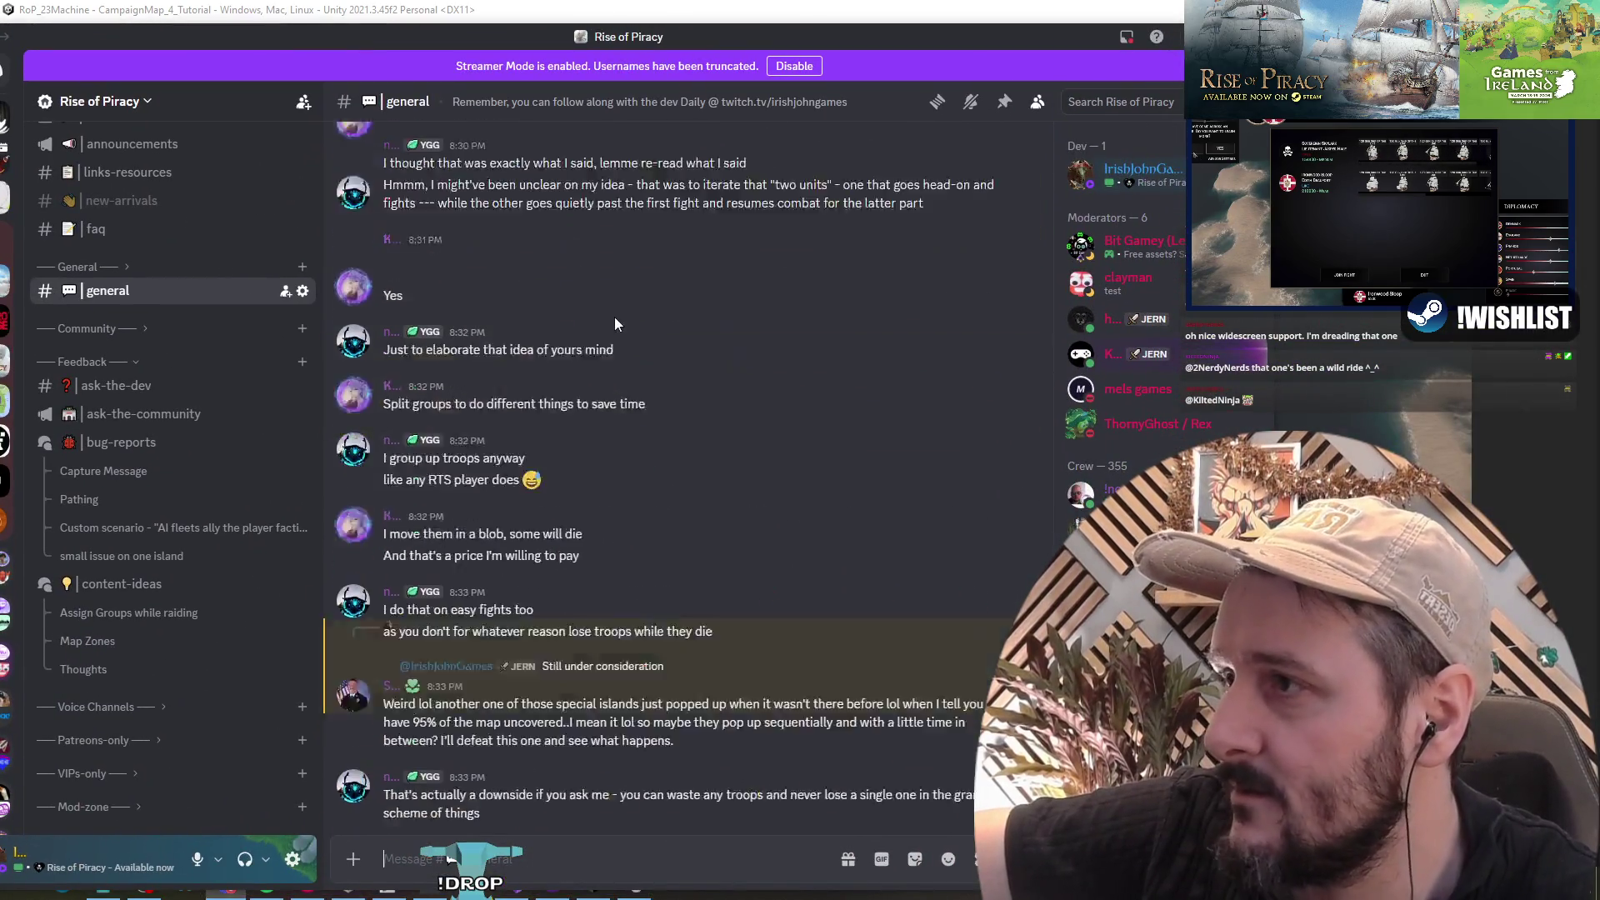
click(117, 385)
key(alt+Tab)
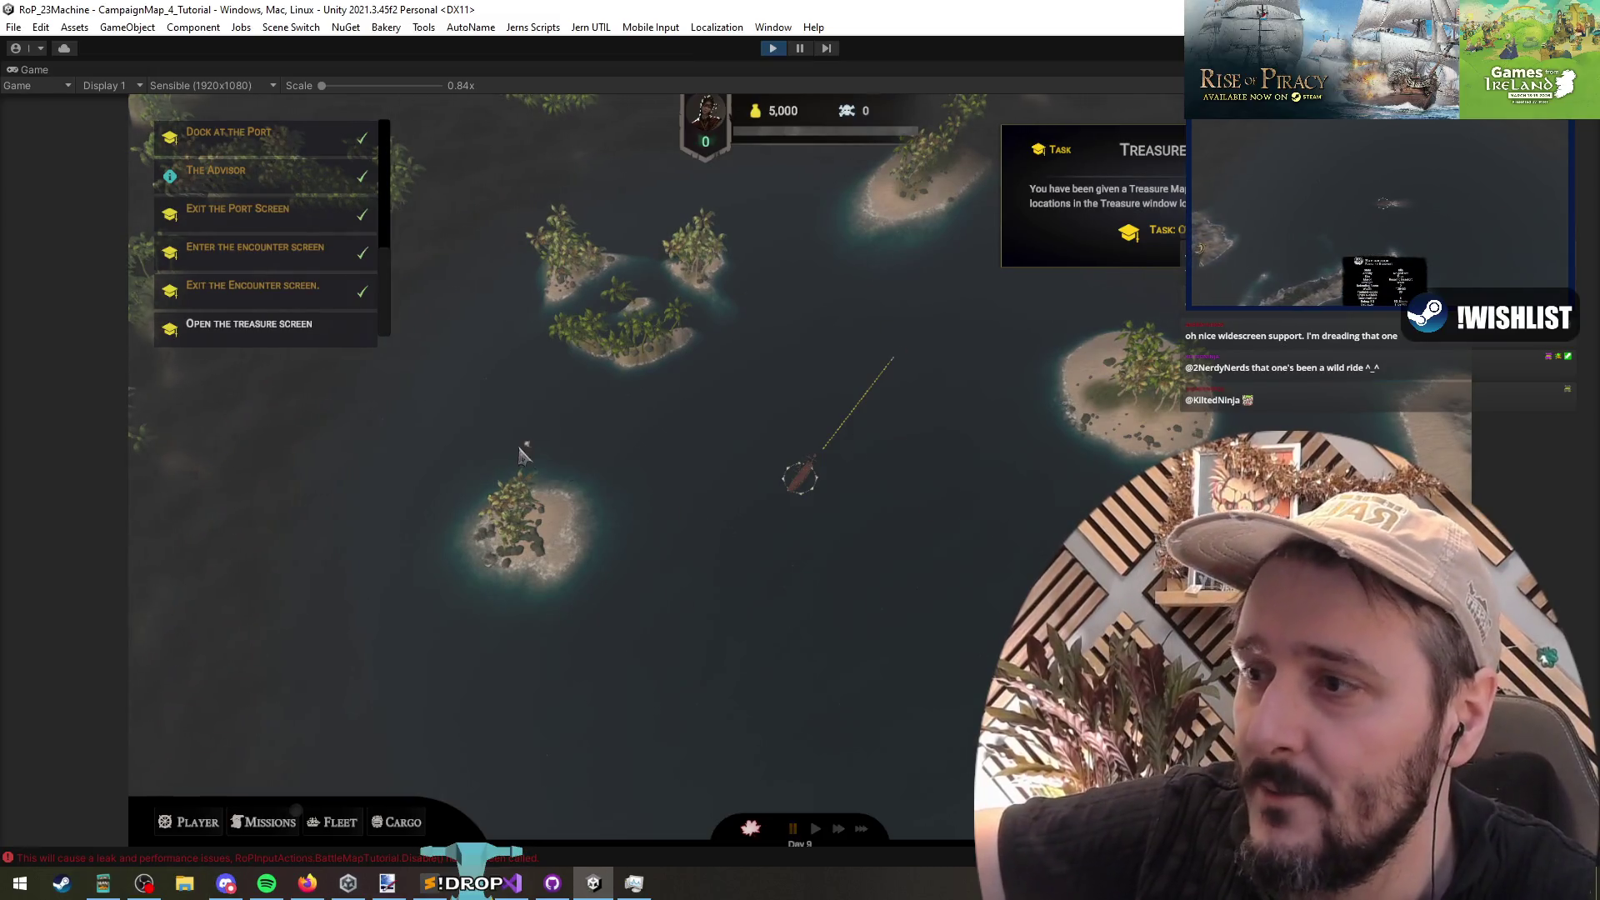
click(431, 432)
click(262, 521)
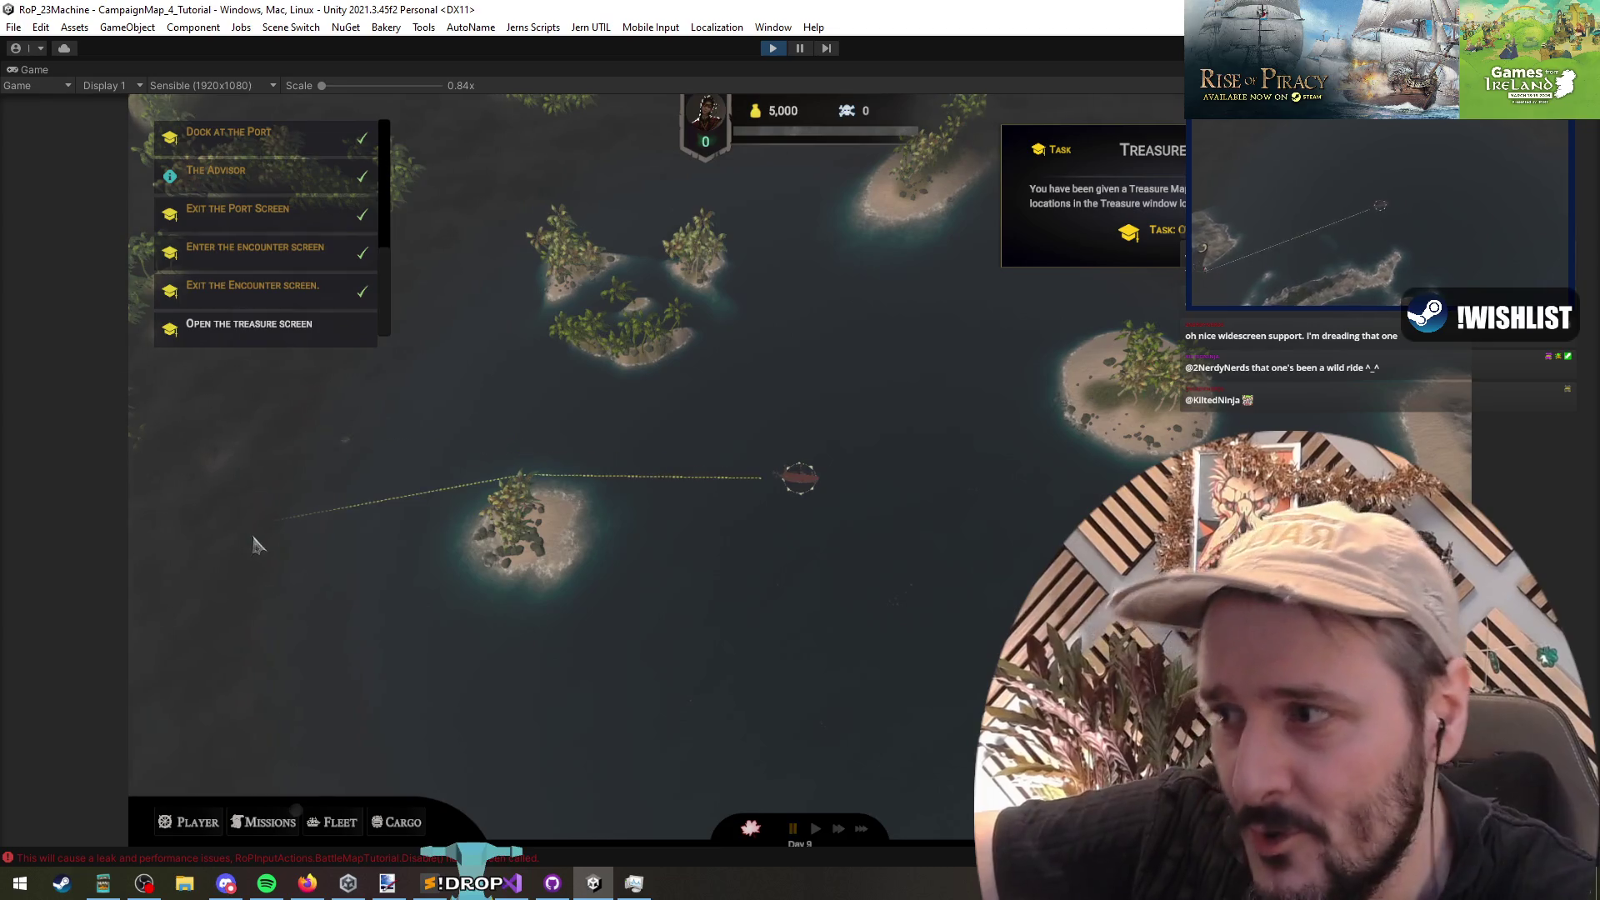
click(265, 541)
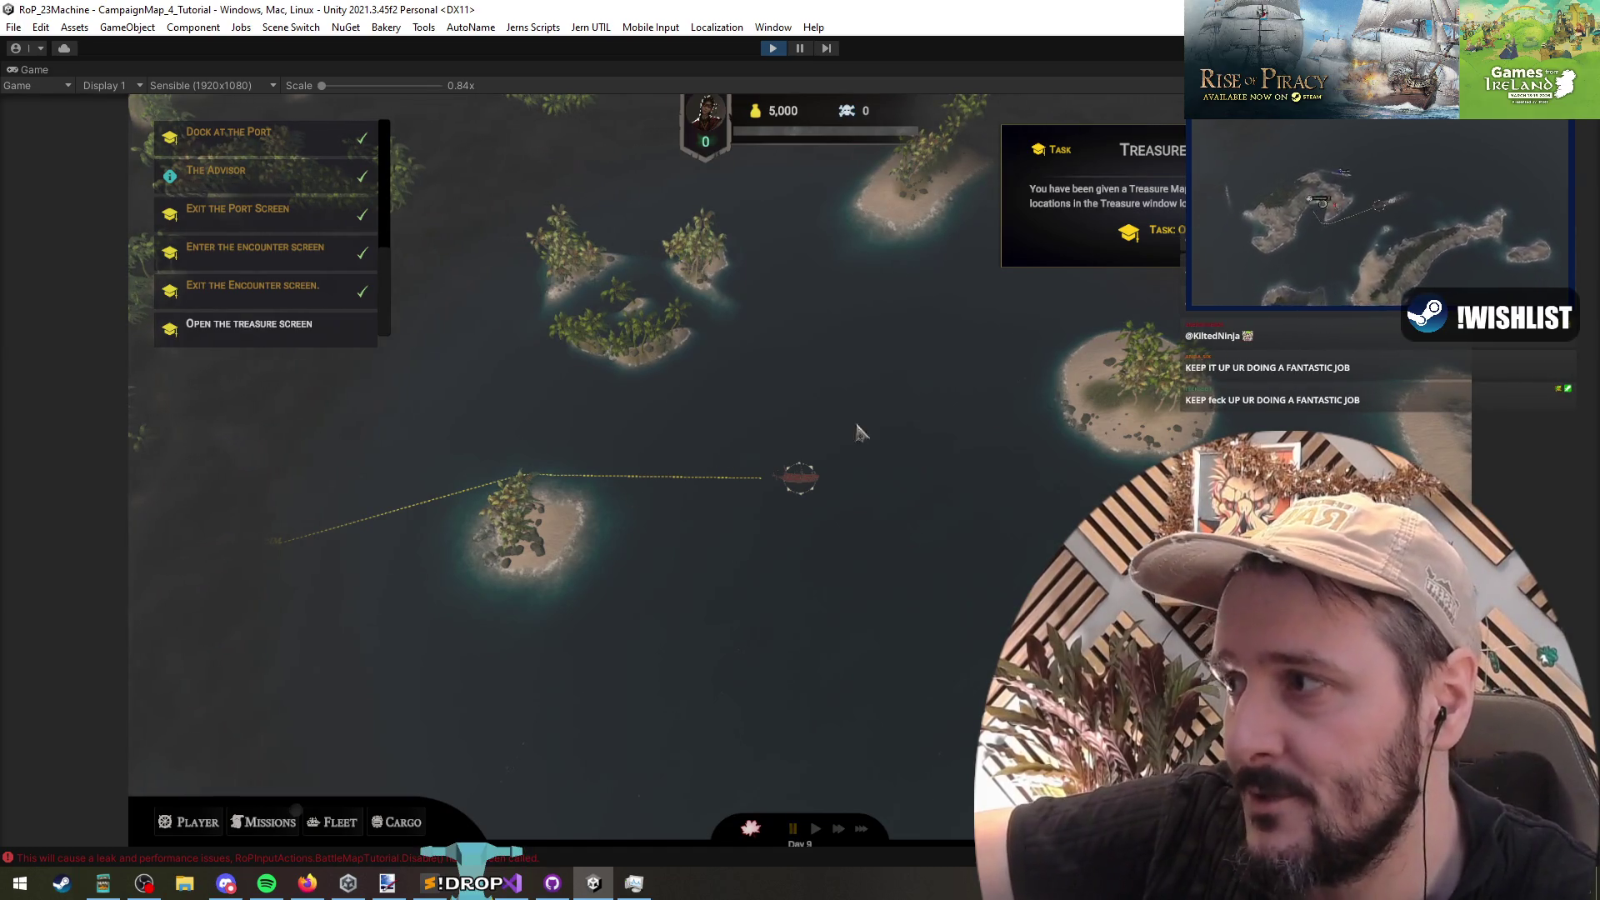
click(644, 552)
Step: Open the Treasure screen, sail to the treasure area and send the search party, raising gold to 6,500
key(t)
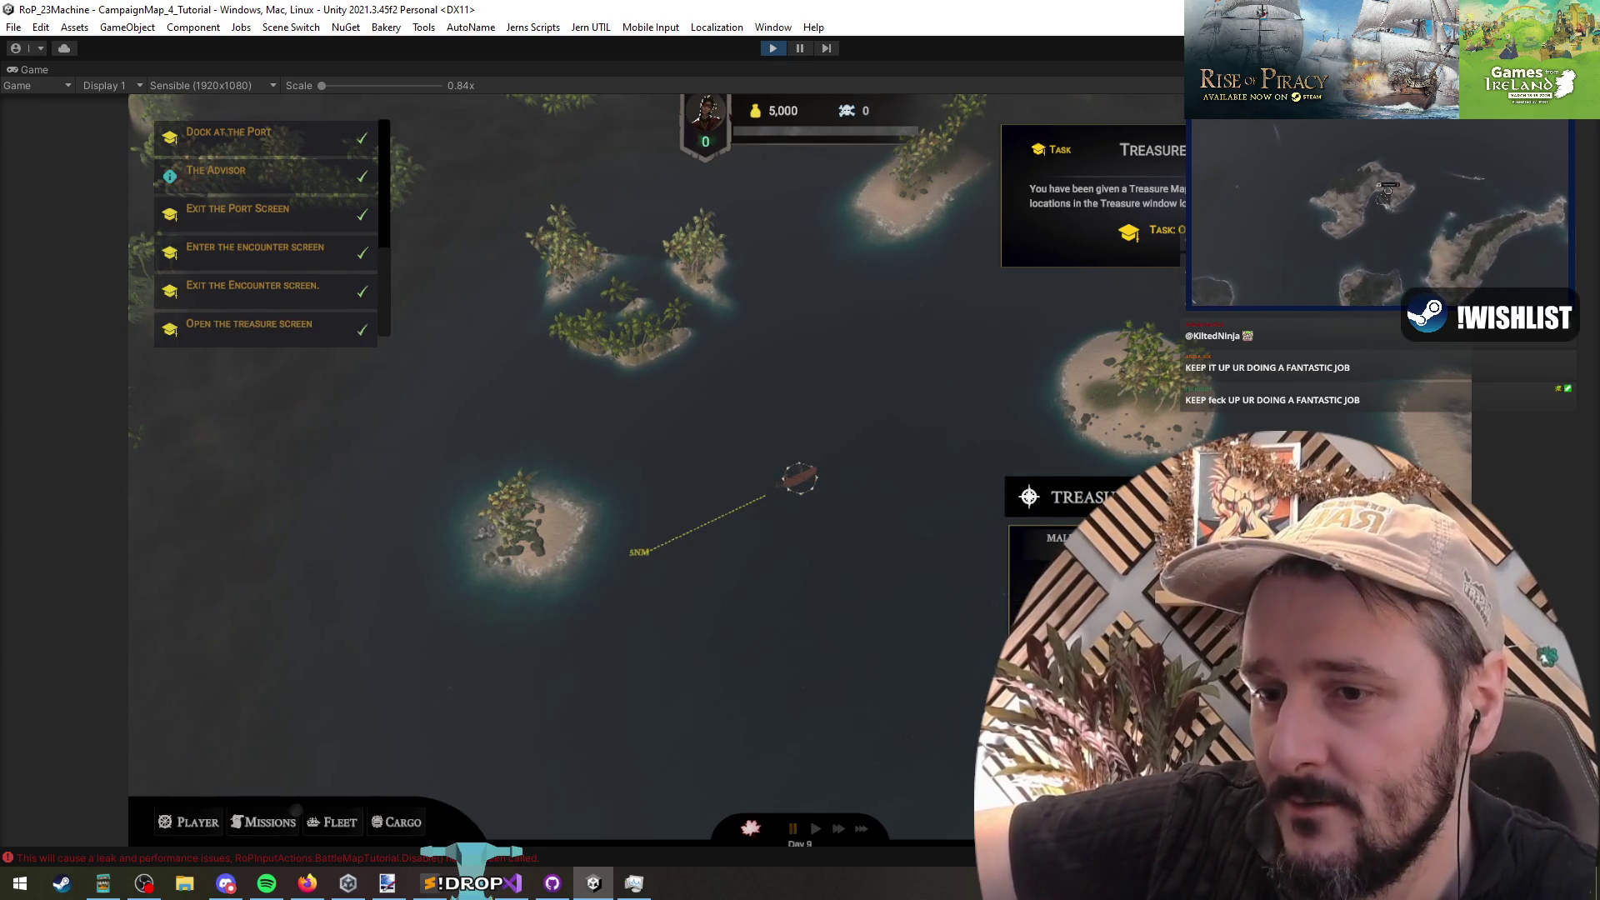
click(777, 182)
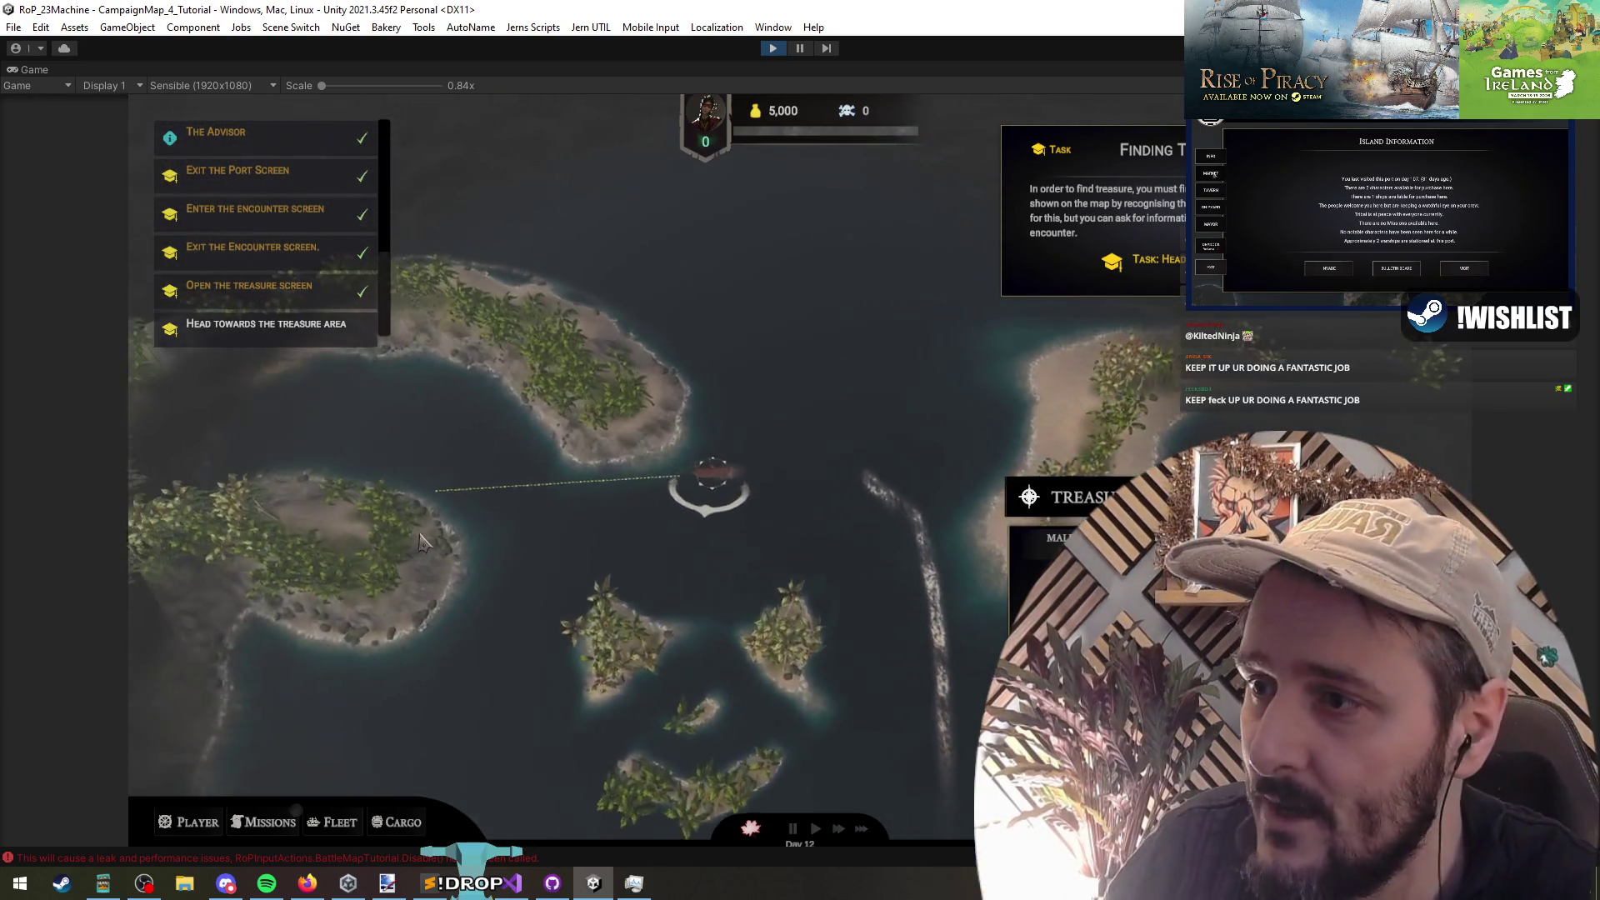
click(682, 756)
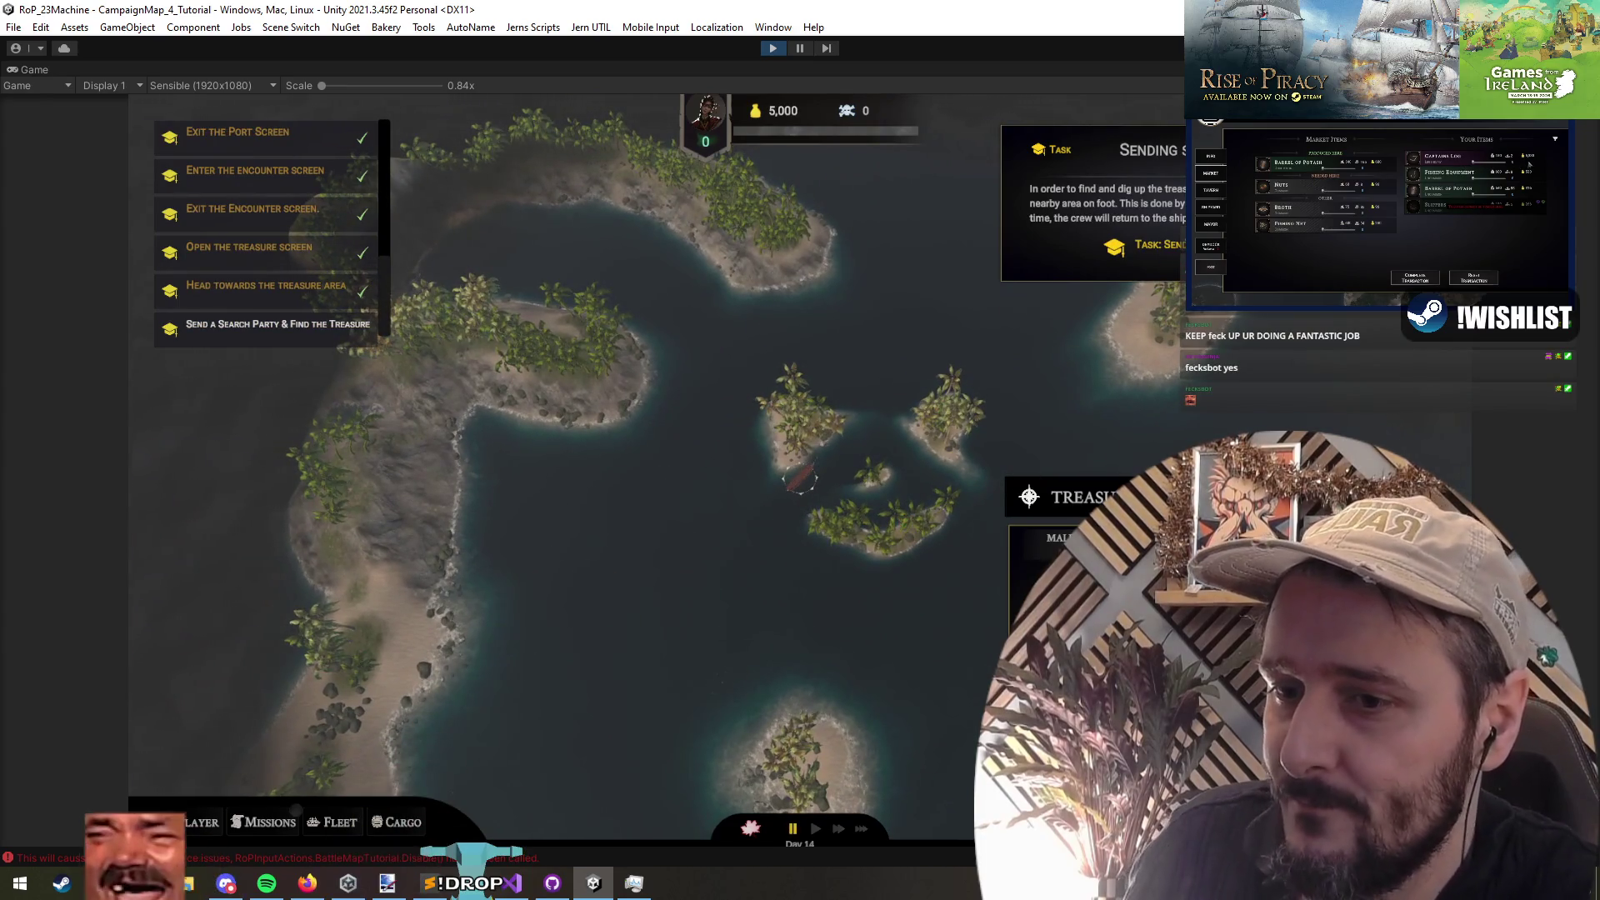
click(899, 220)
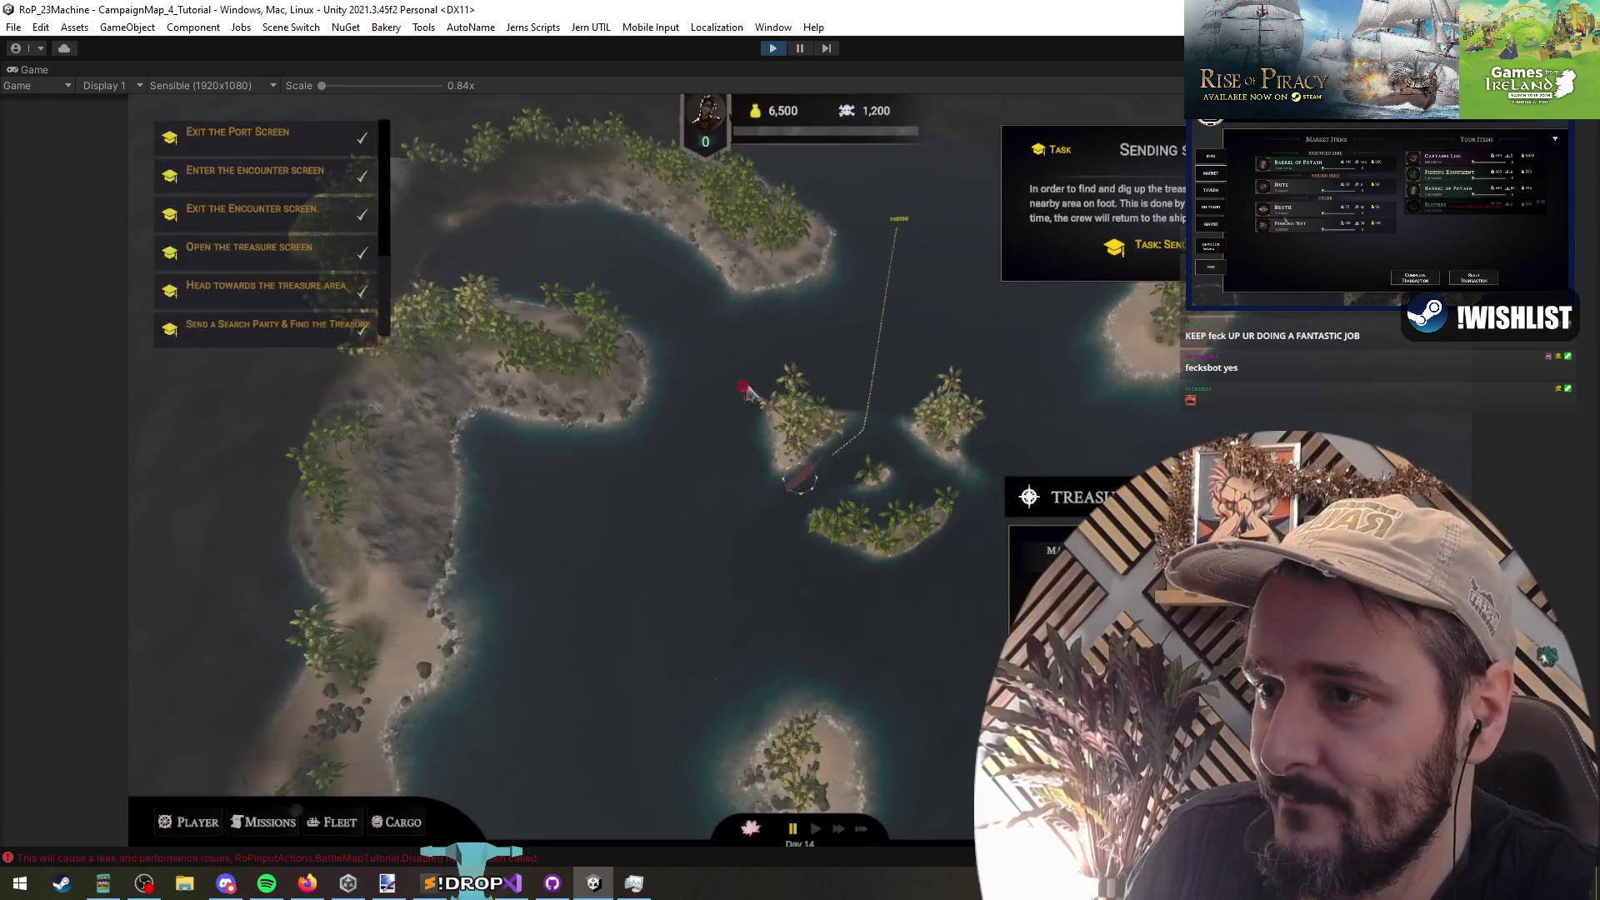
click(621, 472)
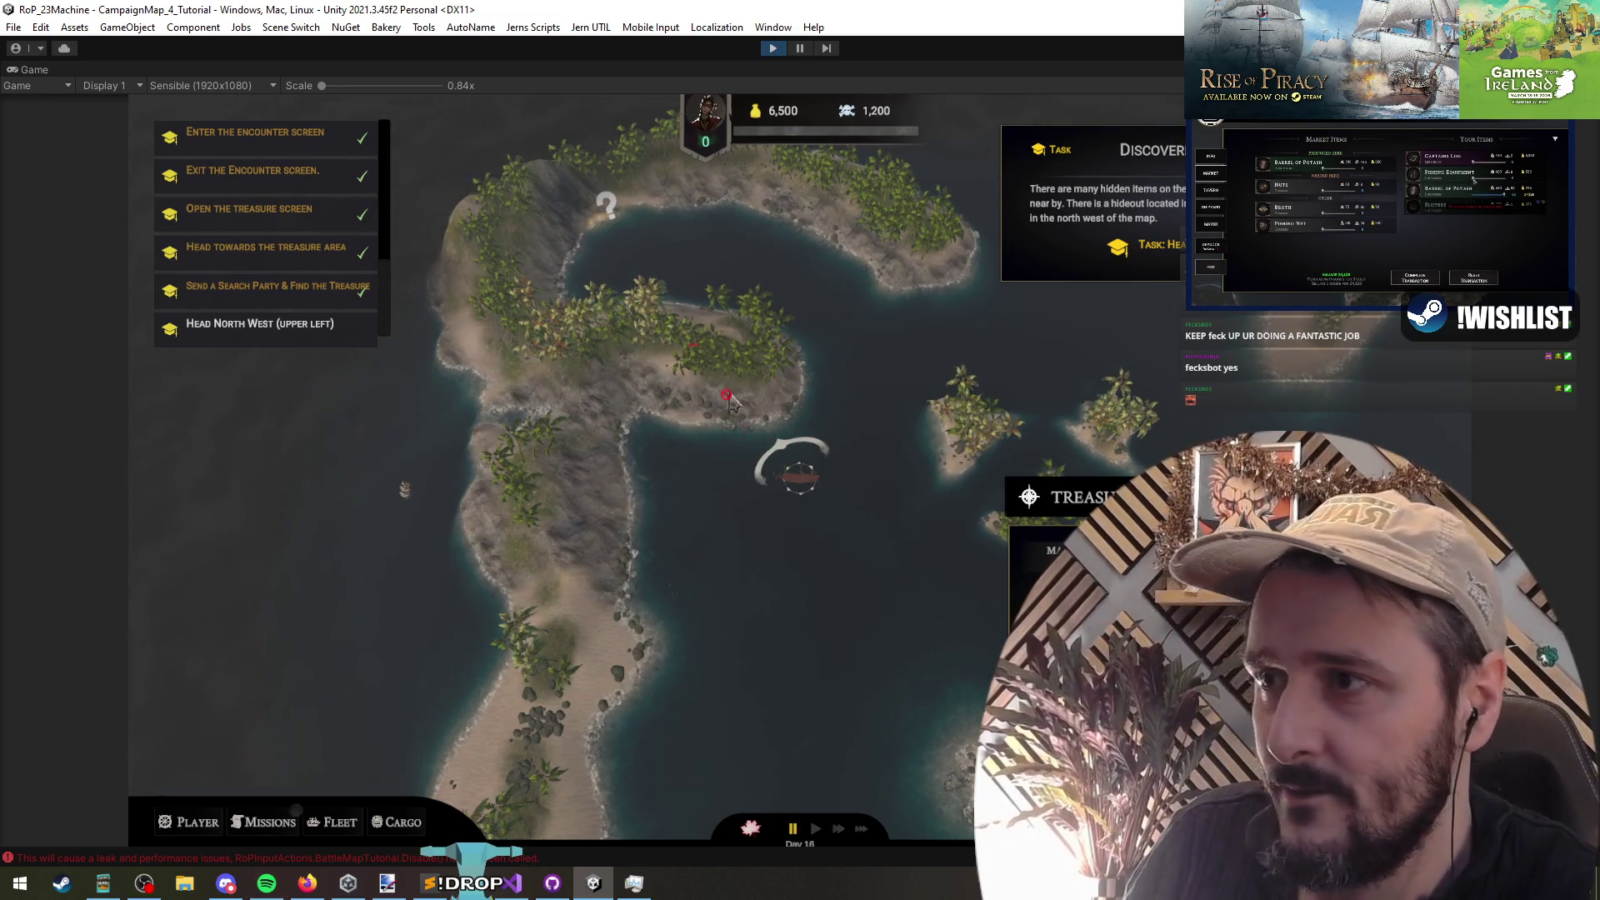
click(928, 383)
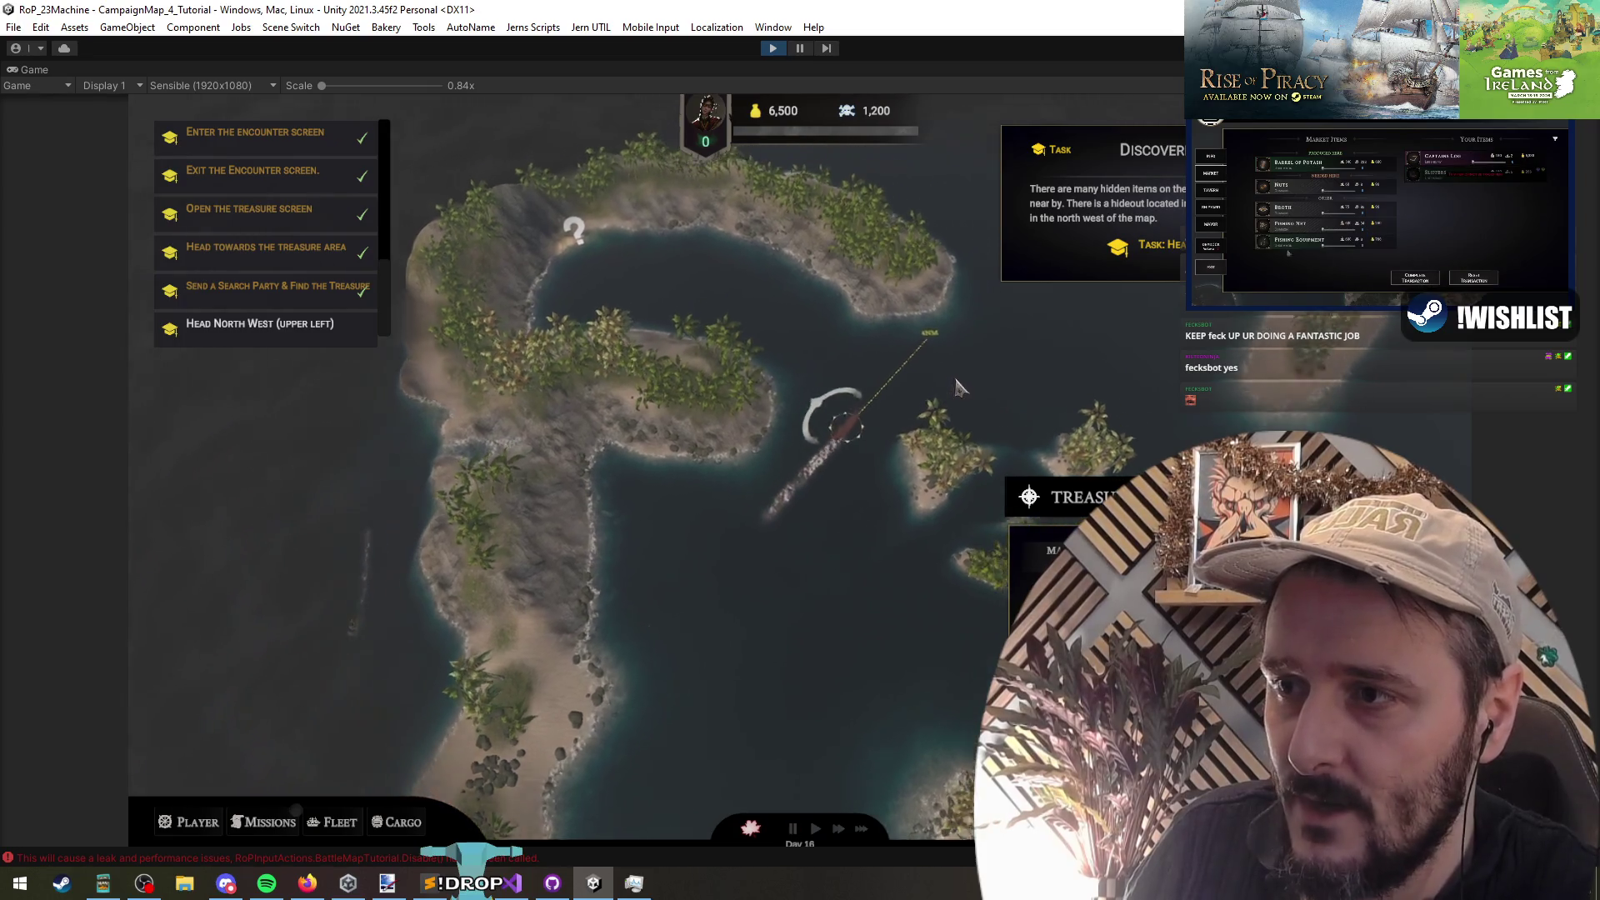
key(alt+Tab)
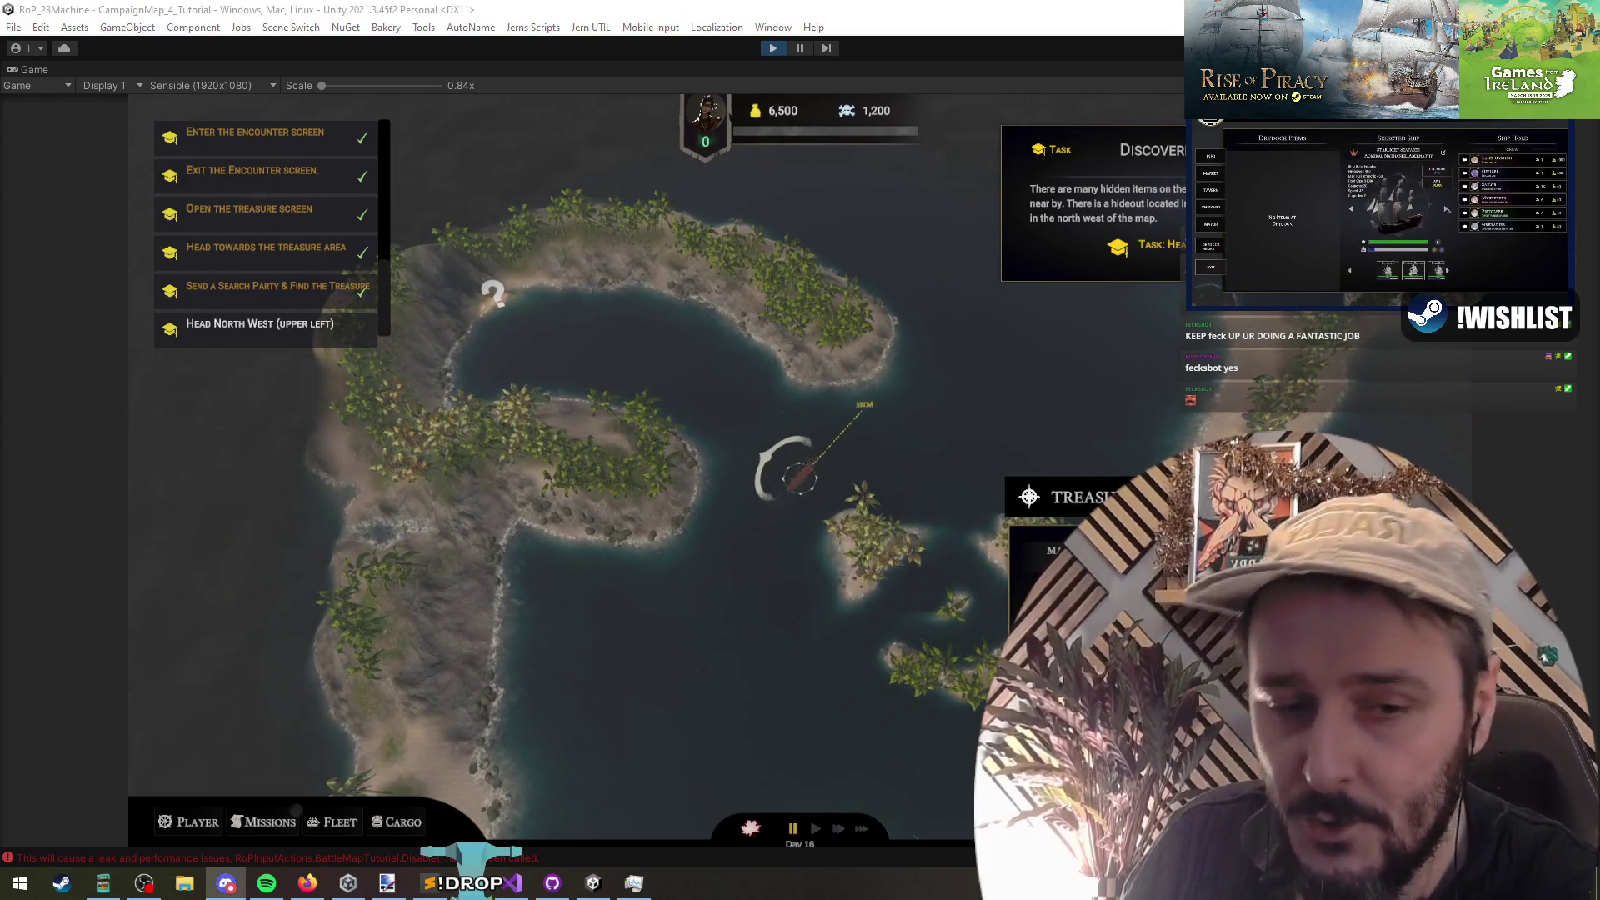
key(alt+Tab)
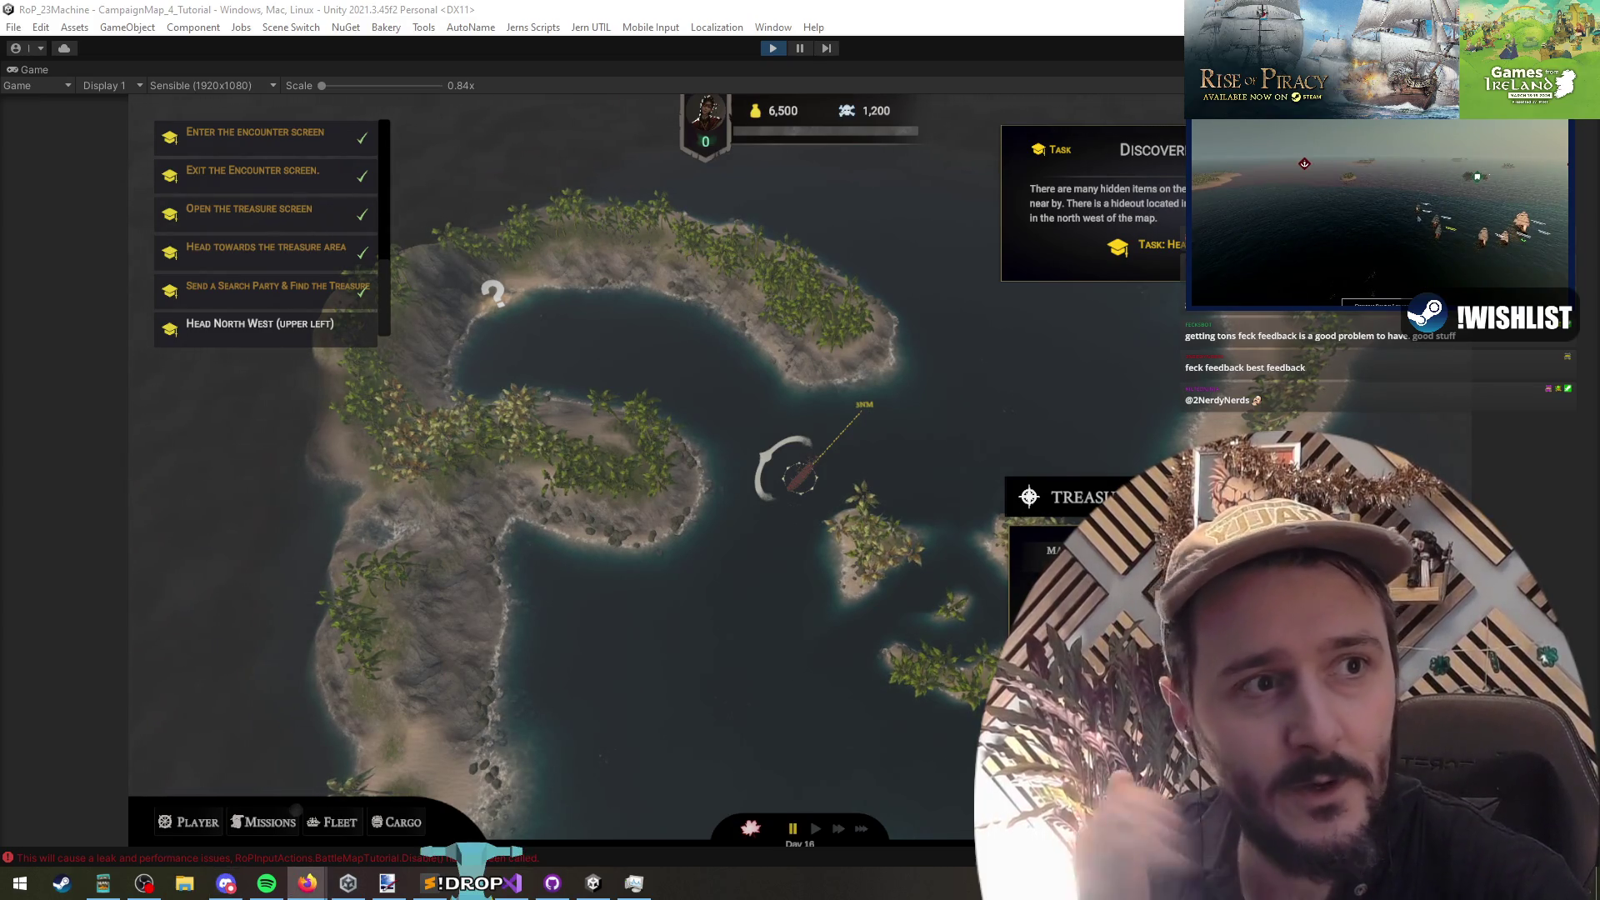
Step: Open the Steam update news page in Firefox and skim it before returning to Unity
click(307, 883)
scroll(463, 566, down, 2)
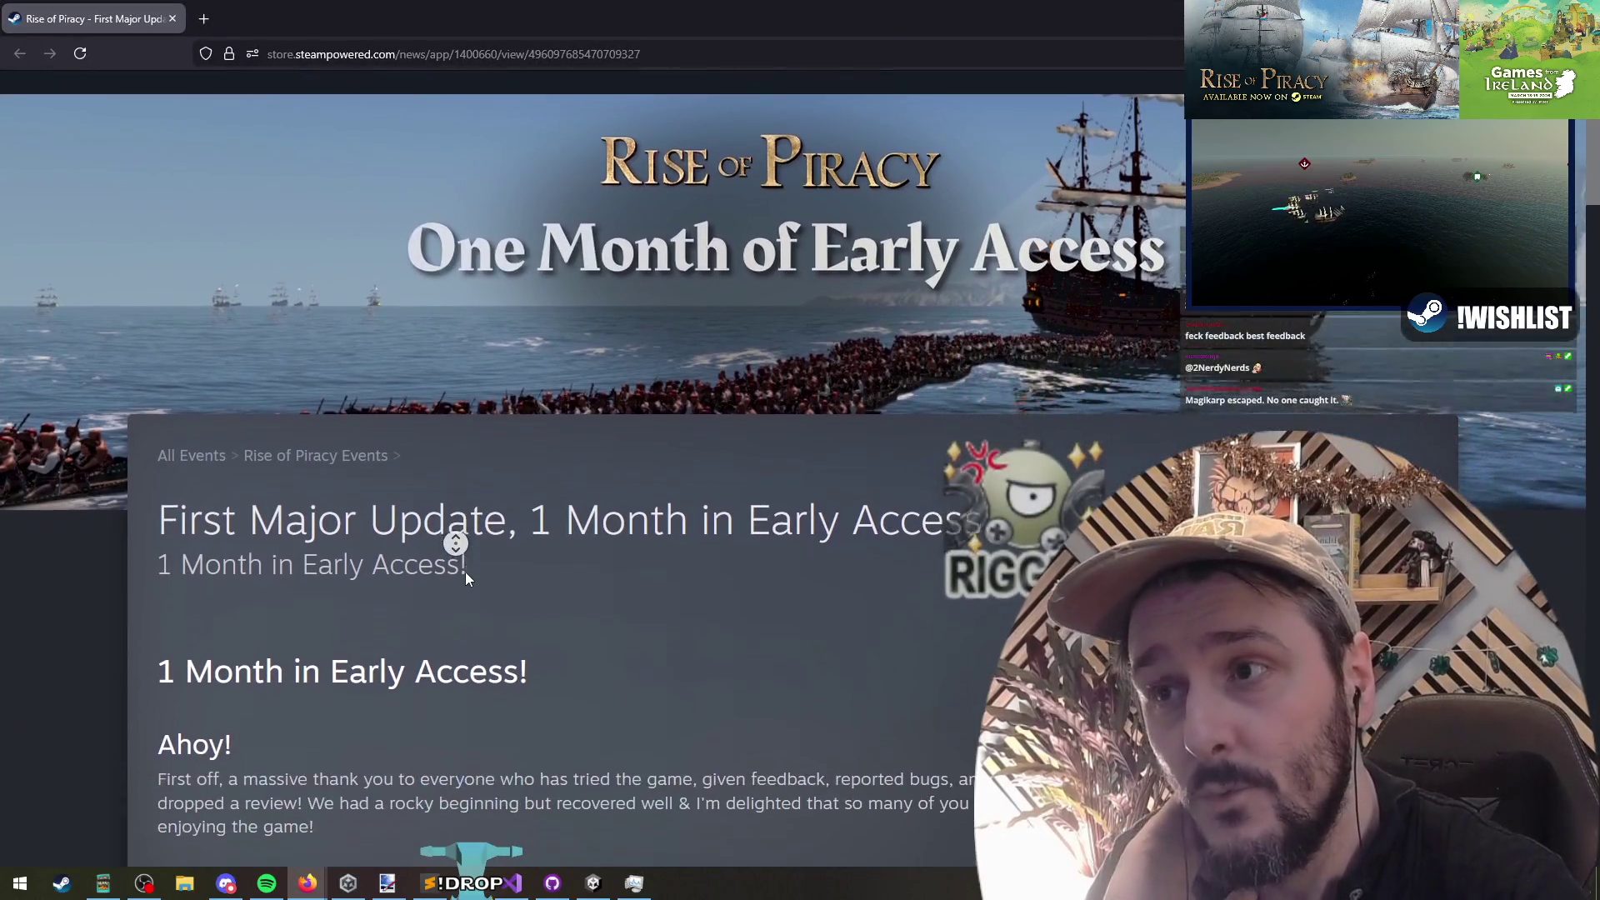
scroll(465, 575, down, 3)
scroll(465, 575, up, 3)
key(alt+Tab)
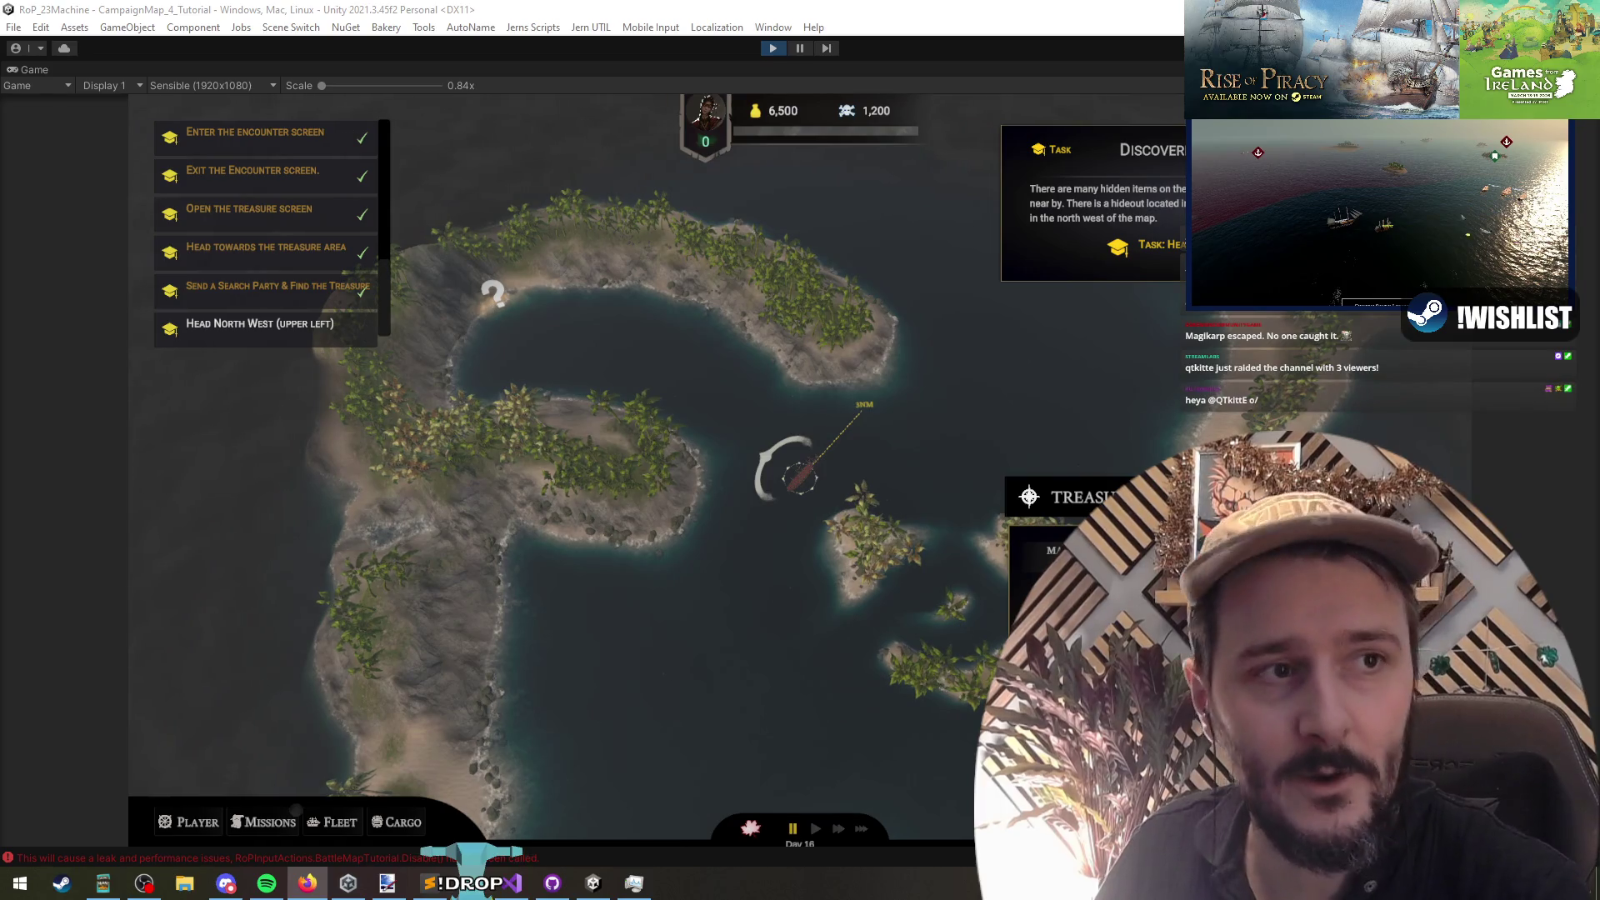
Step: Read the First Major Update announcement down to its 245 rate-ups and open its discussion thread
key(alt+Tab)
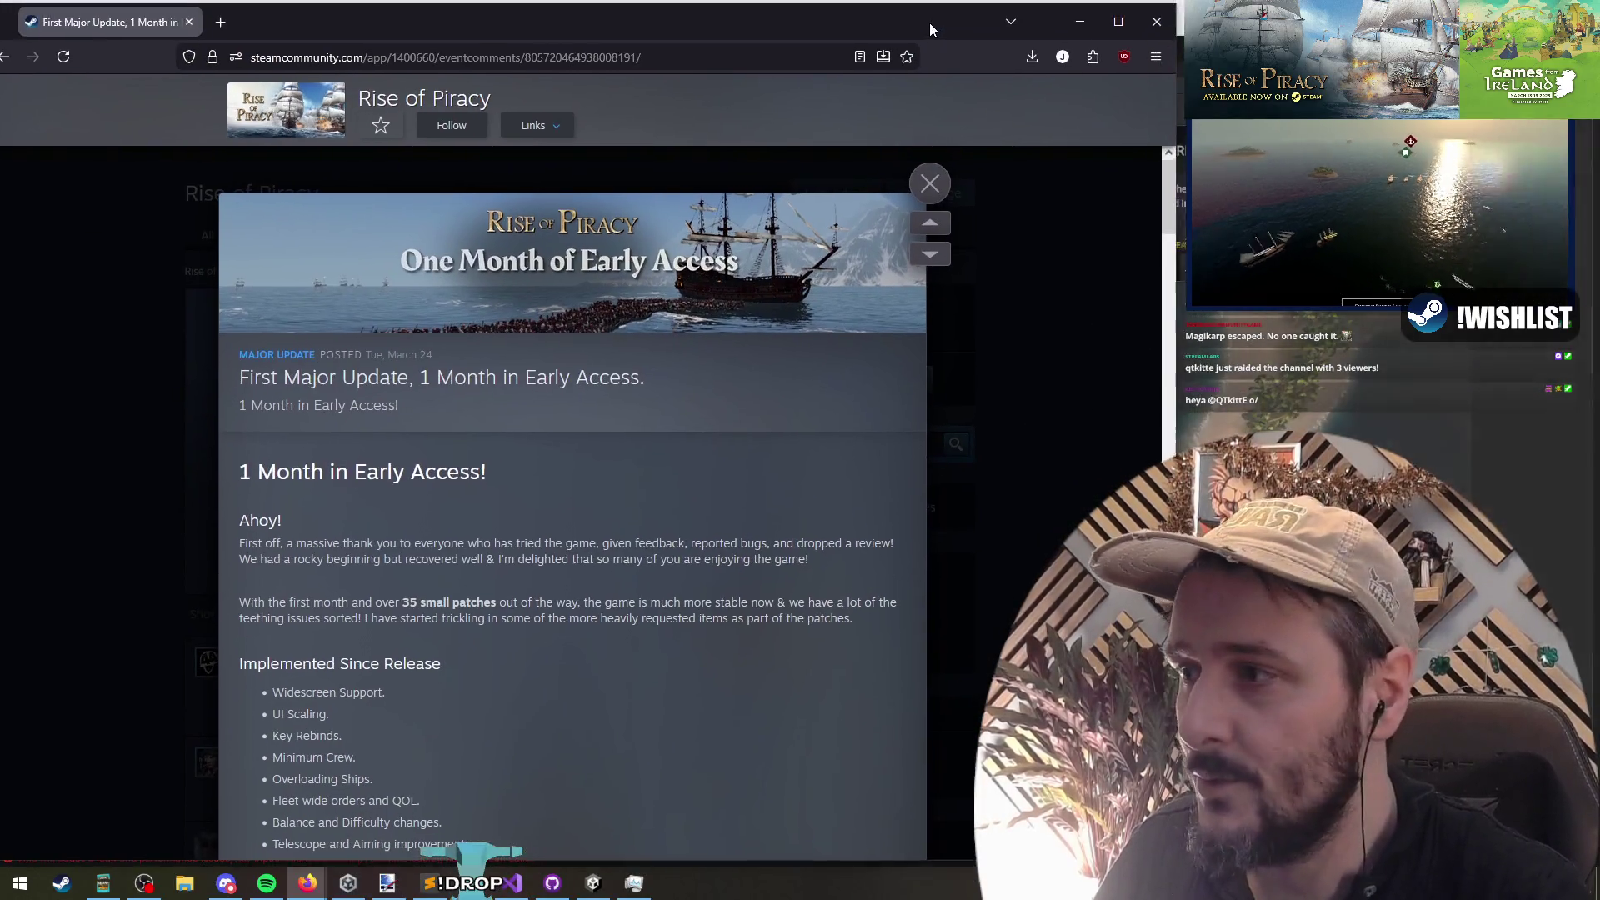
scroll(430, 448, down, 20)
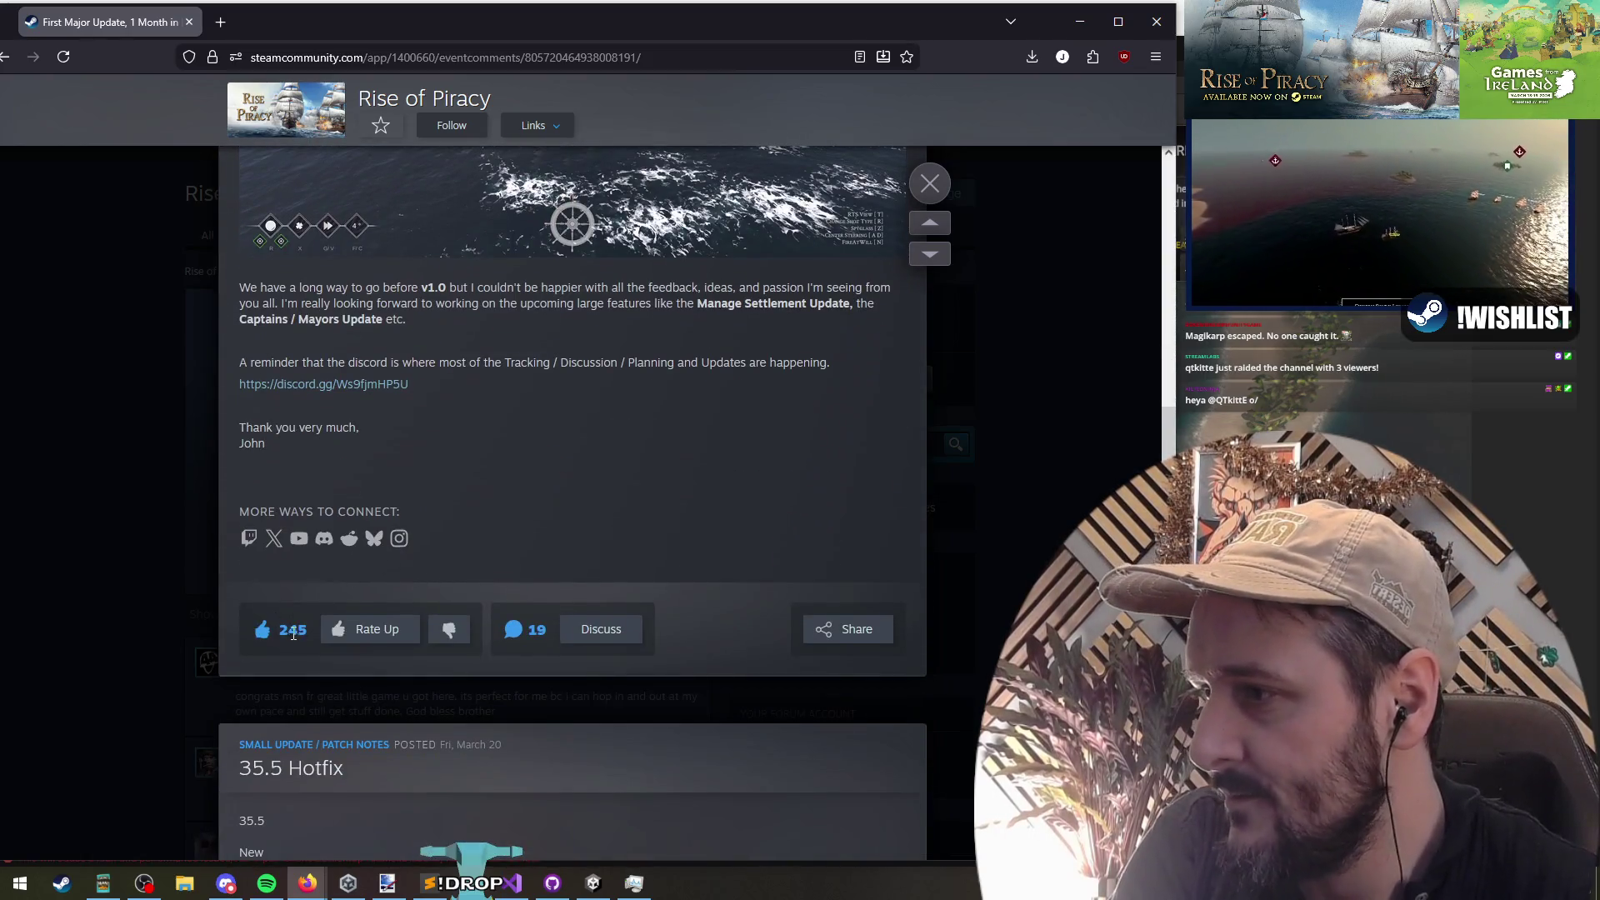
double_click(286, 631)
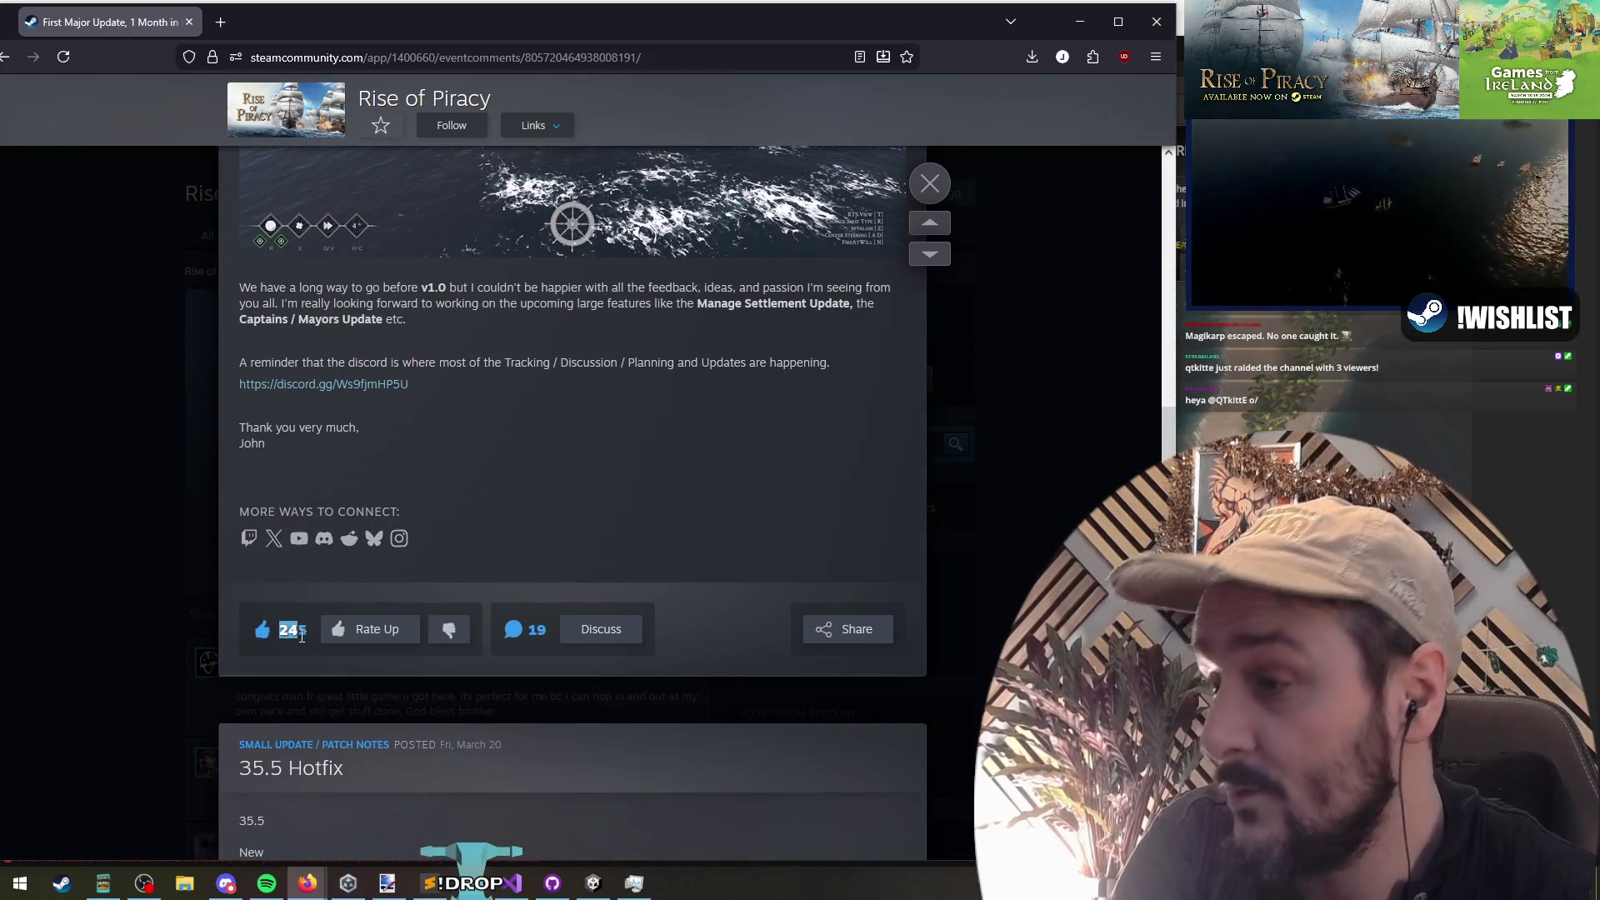
click(457, 408)
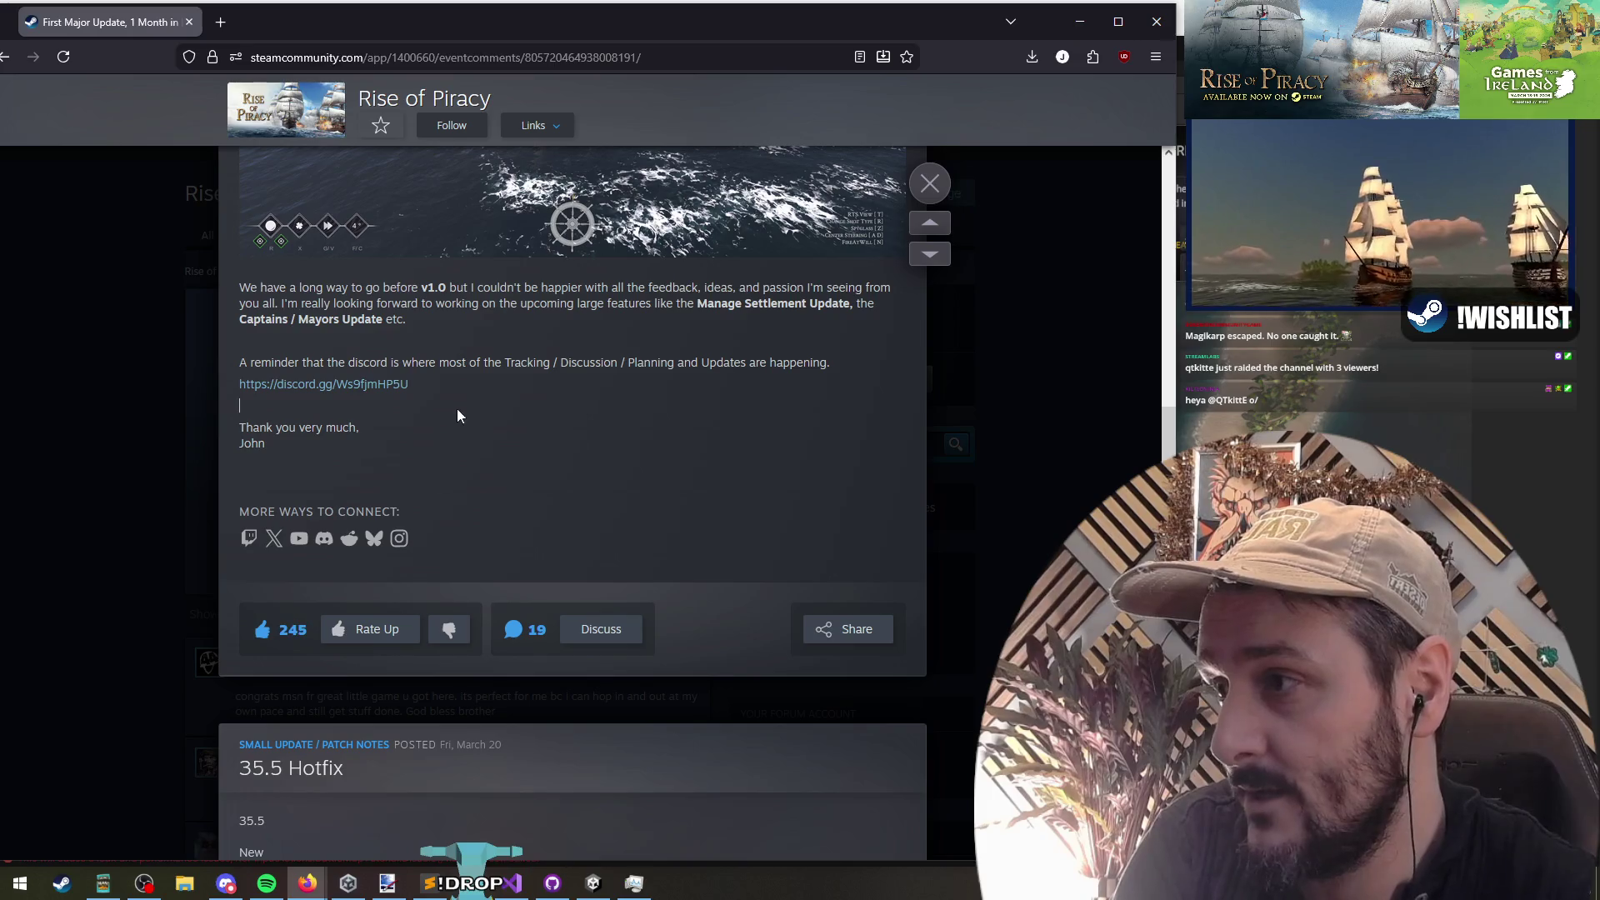
click(589, 636)
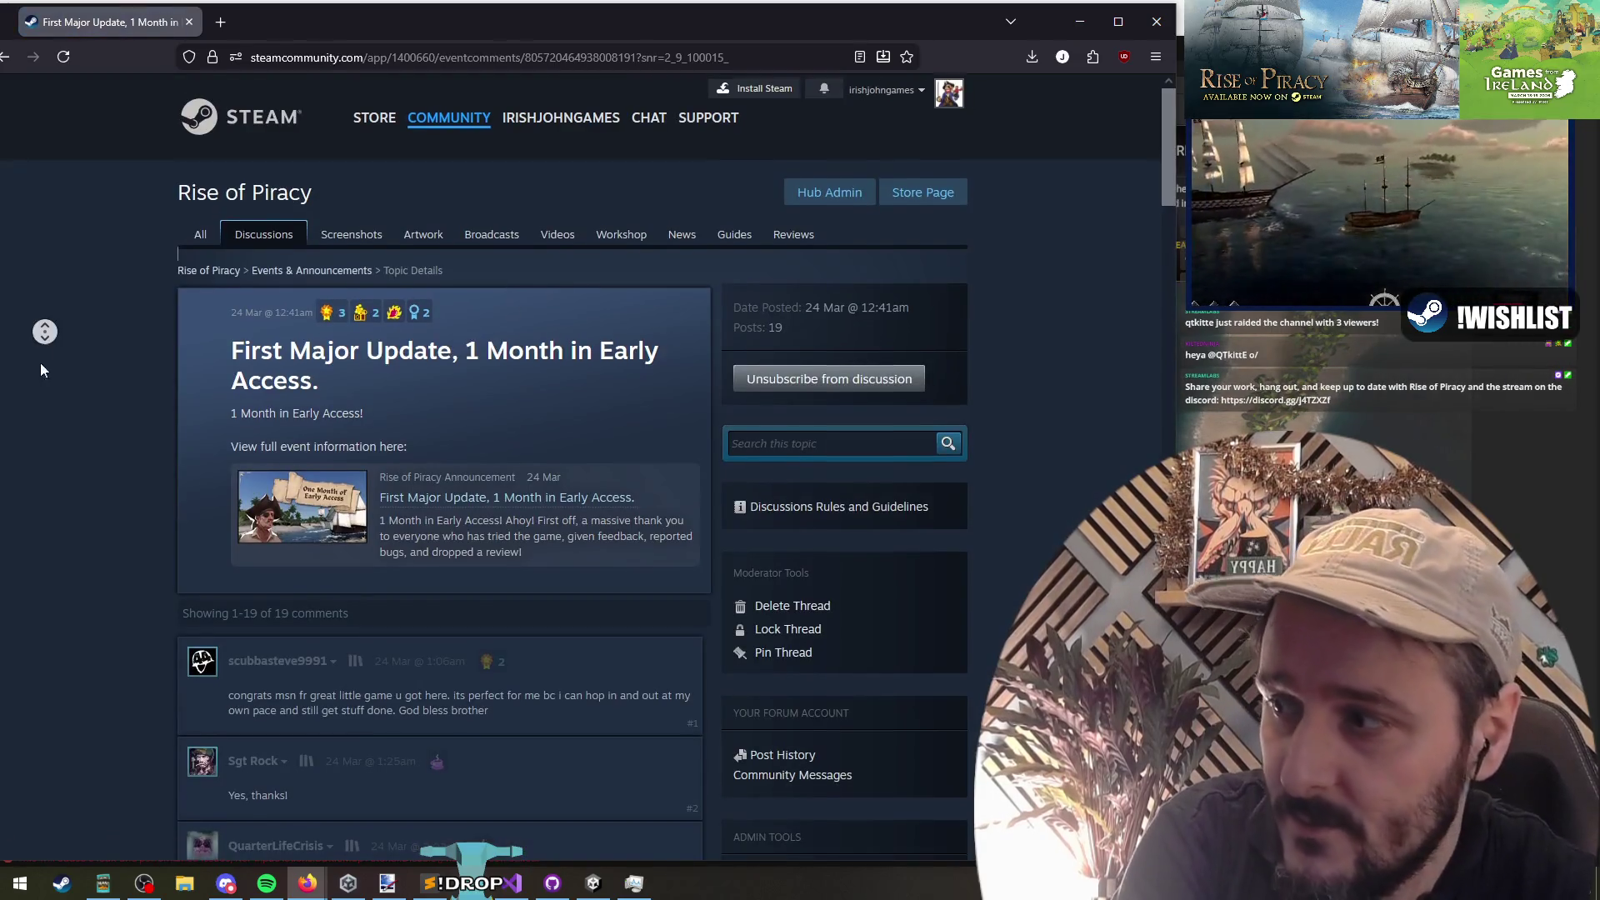
scroll(44, 349, down, 5)
scroll(315, 305, down, 3)
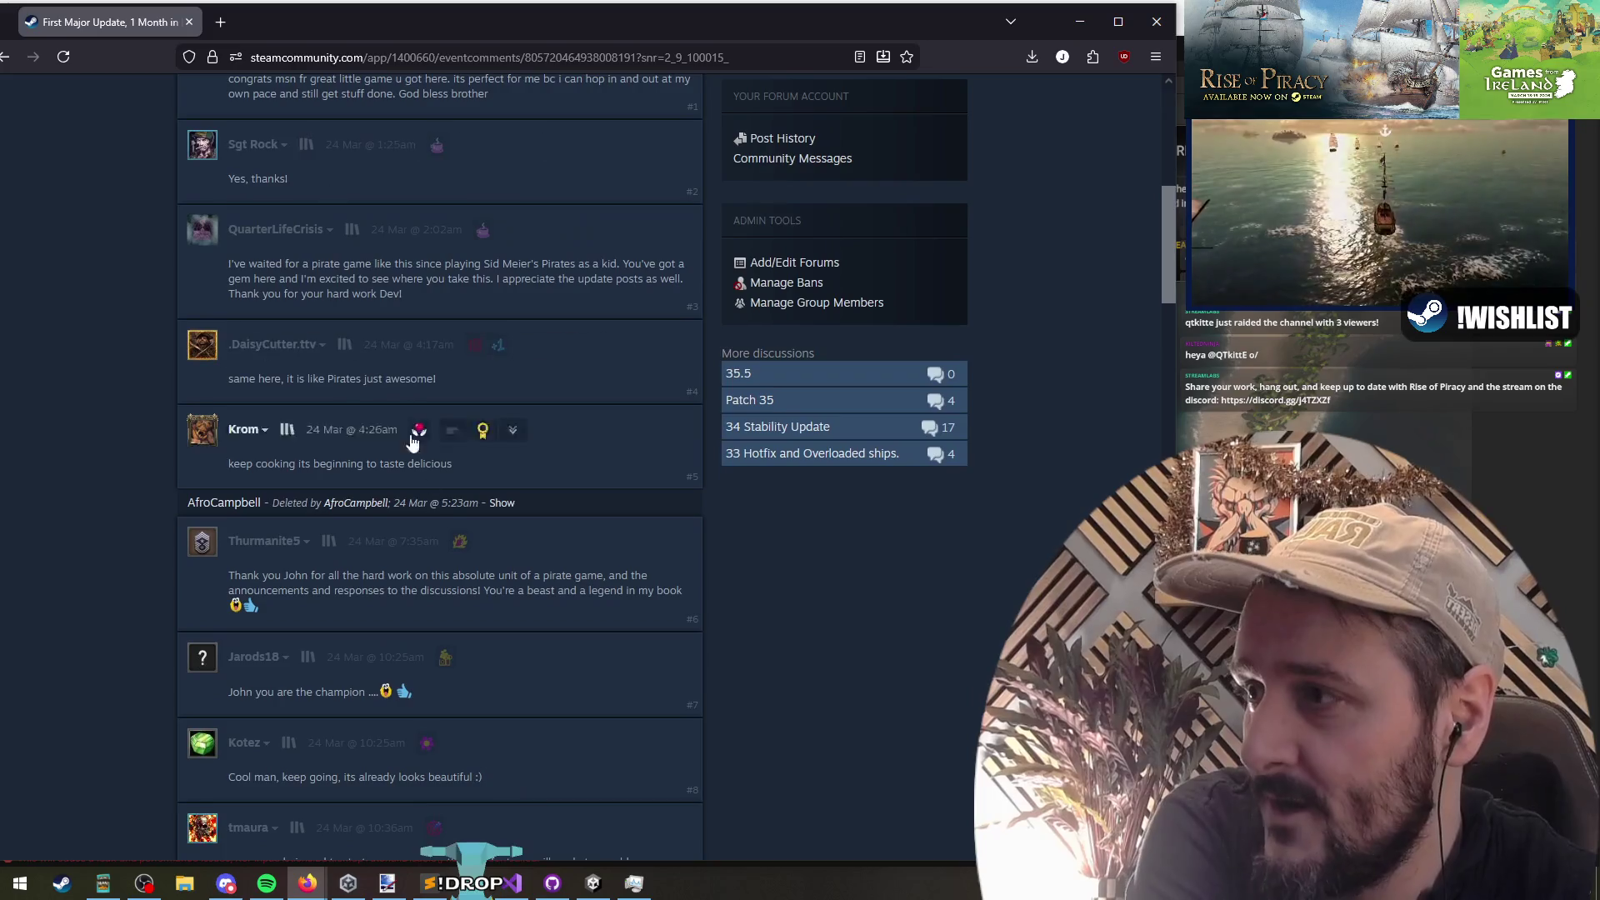
scroll(73, 289, down, 3)
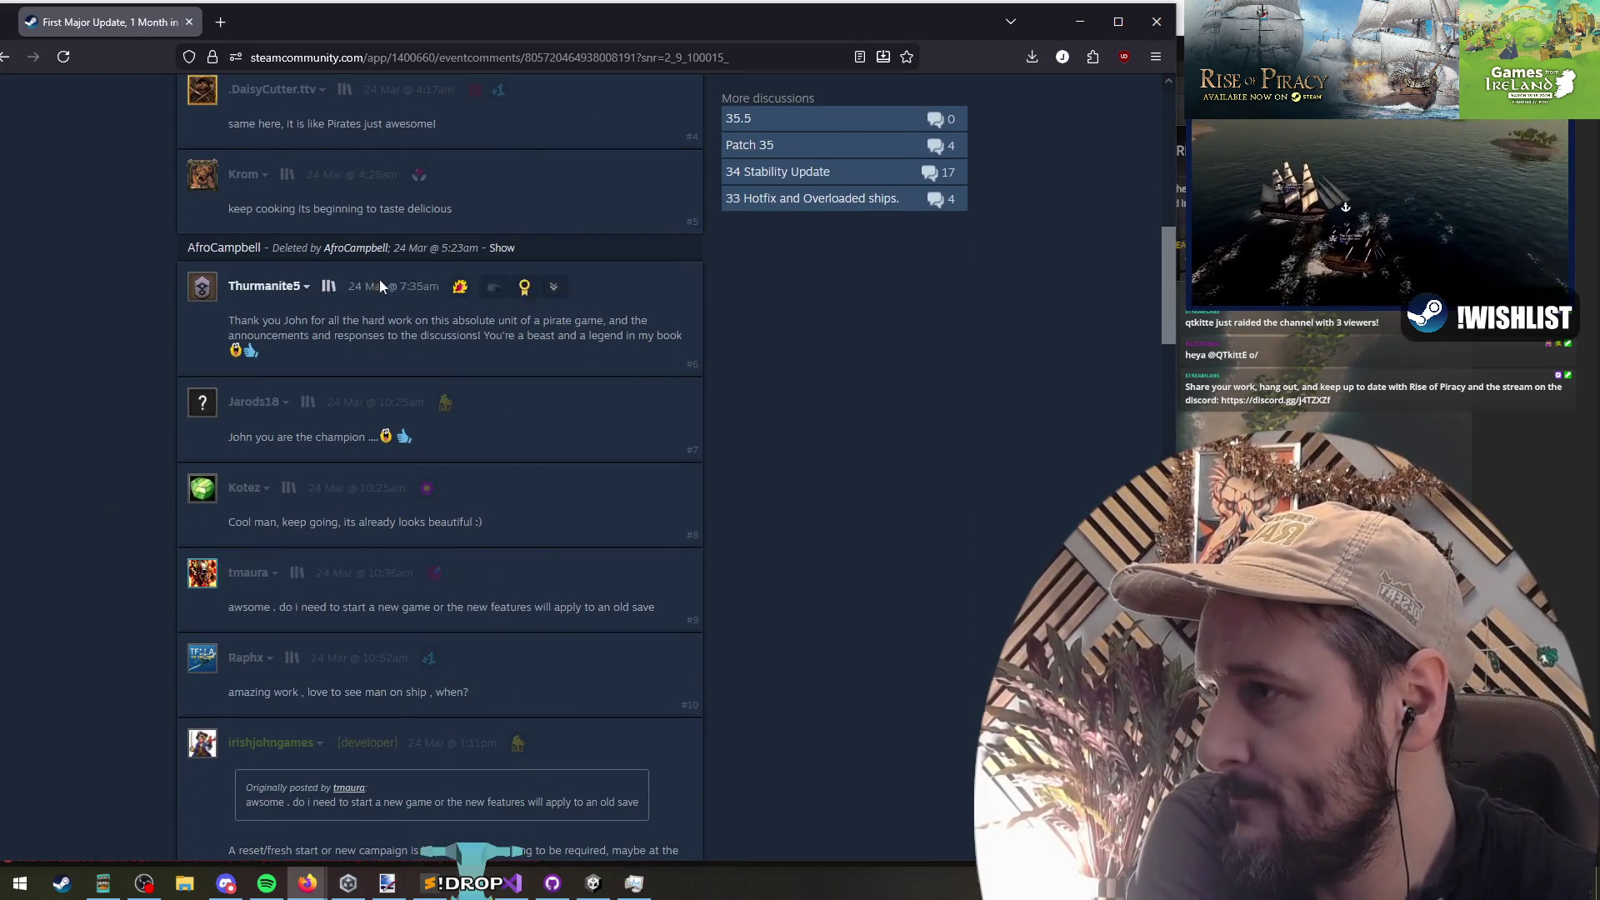
scroll(92, 373, down, 6)
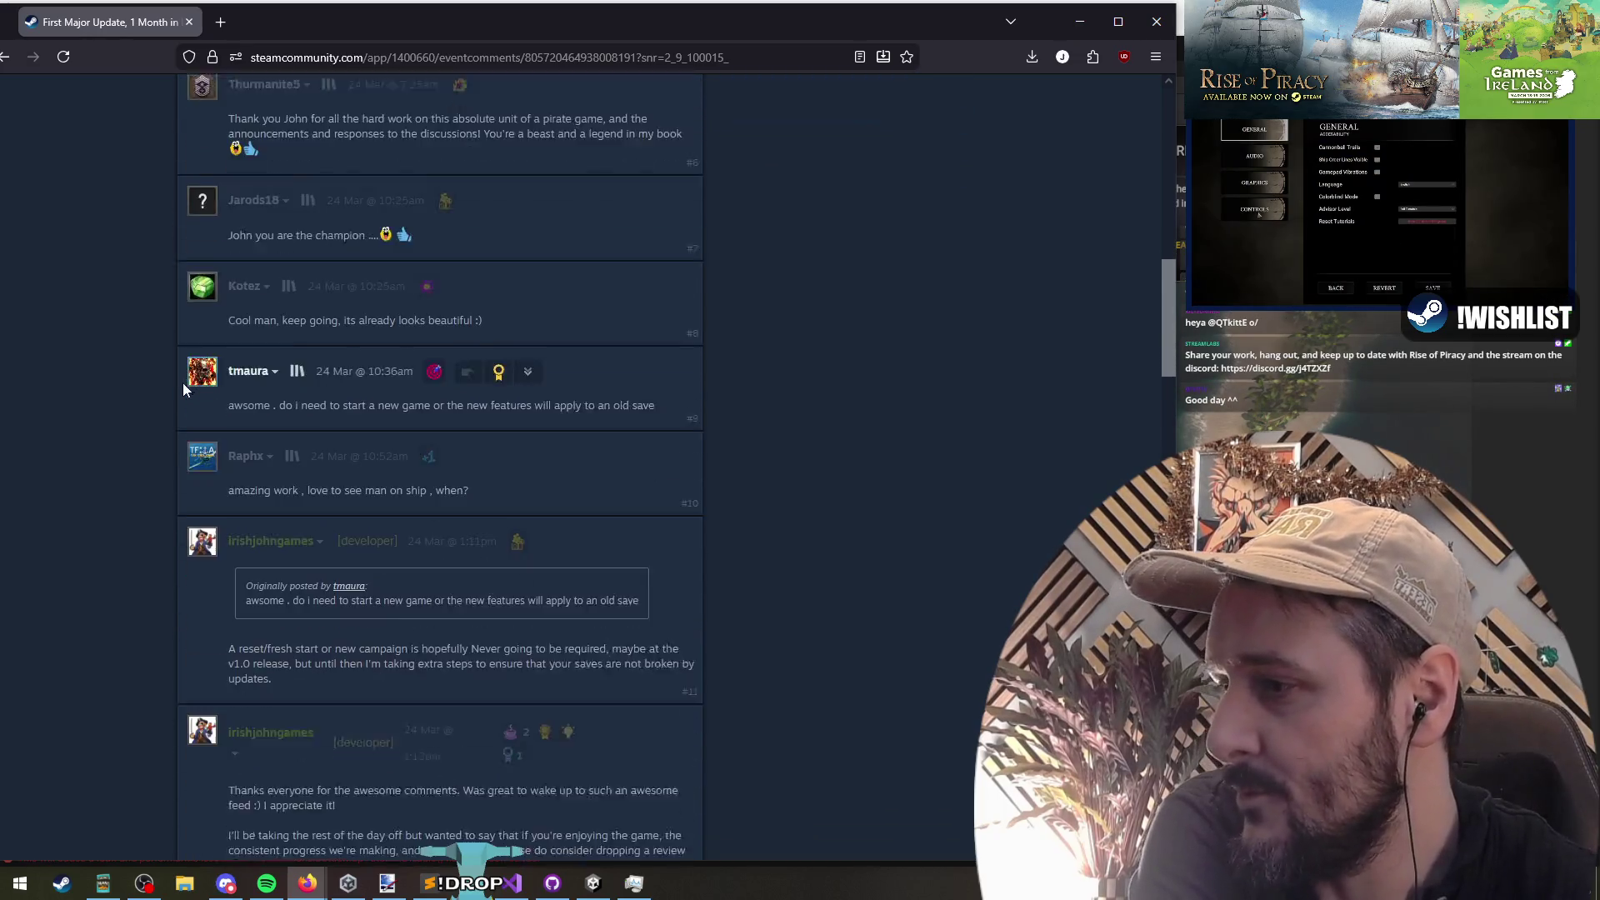
scroll(103, 399, down, 12)
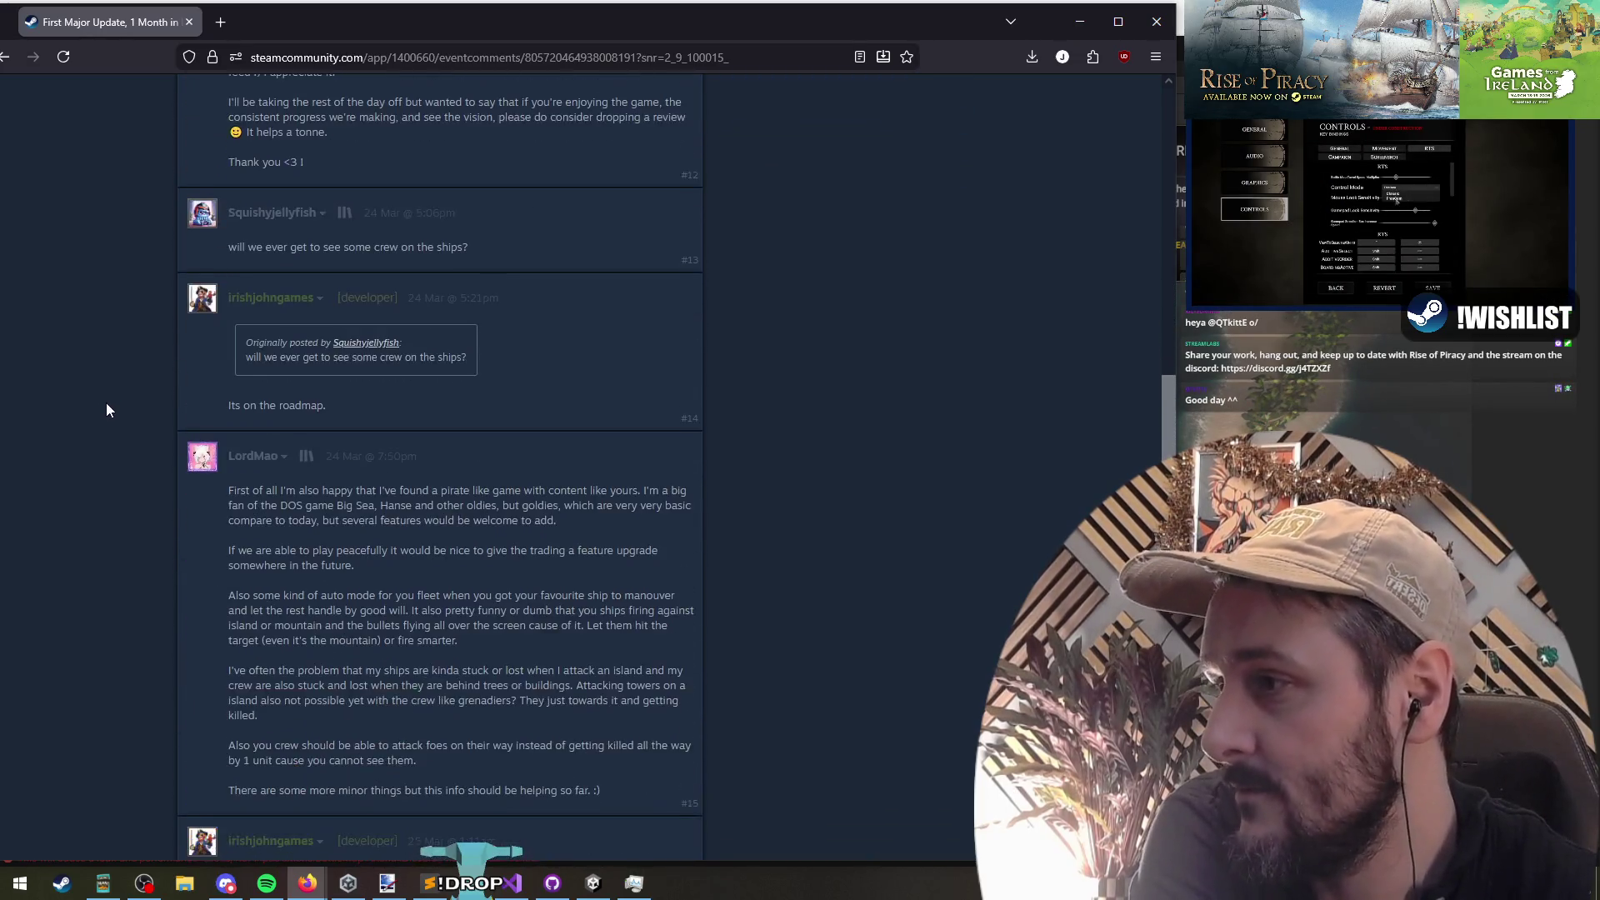
scroll(109, 398, down, 14)
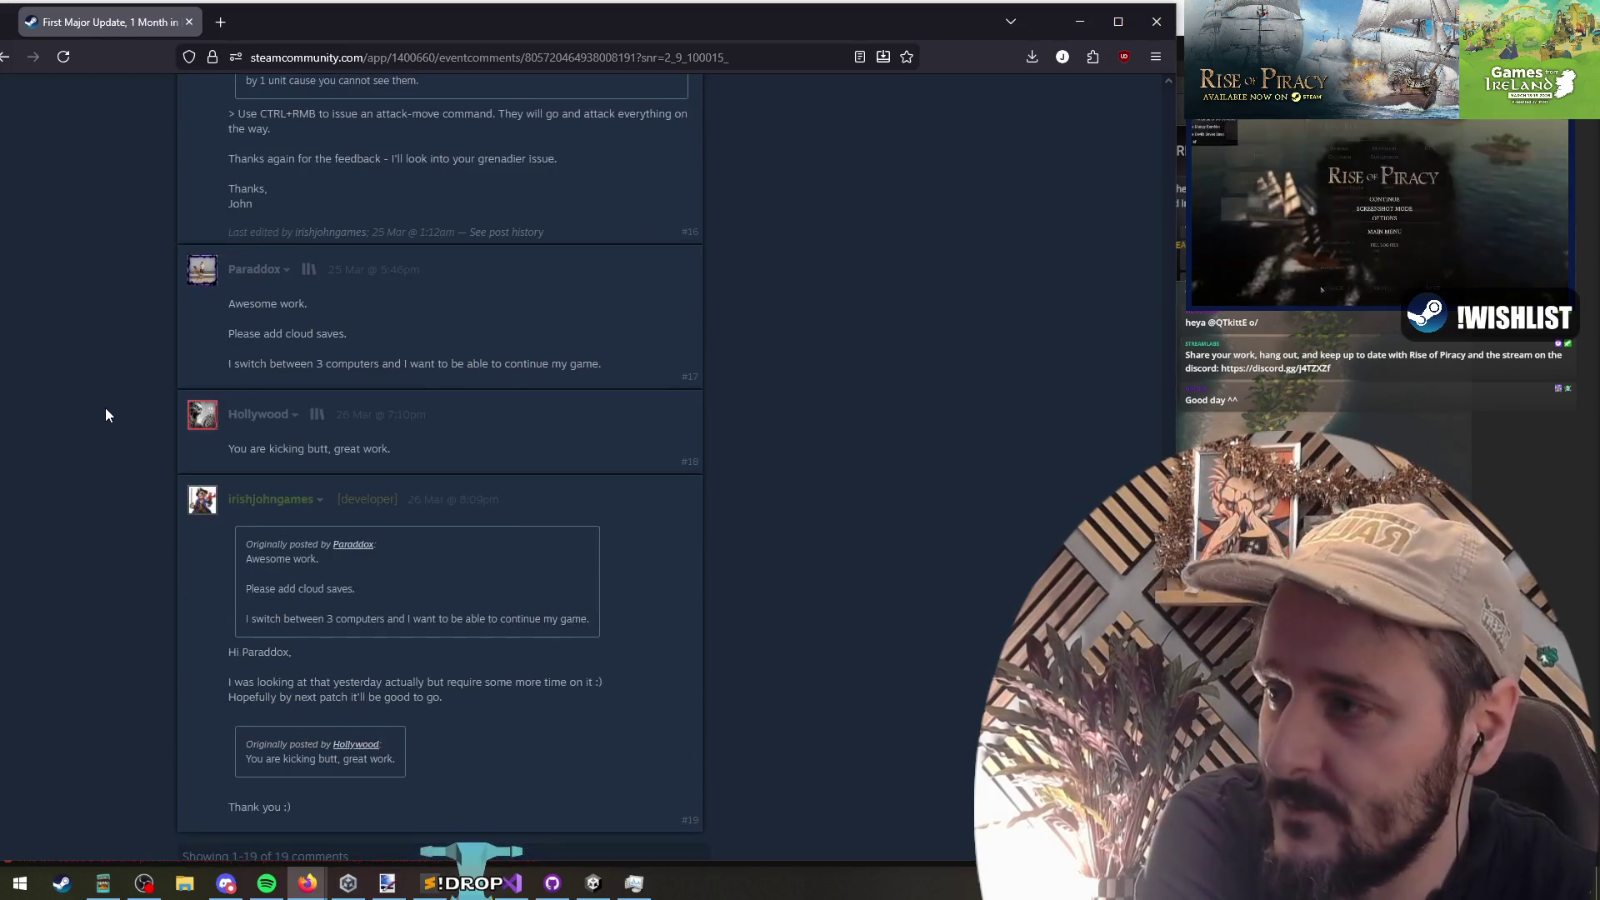
key(Home)
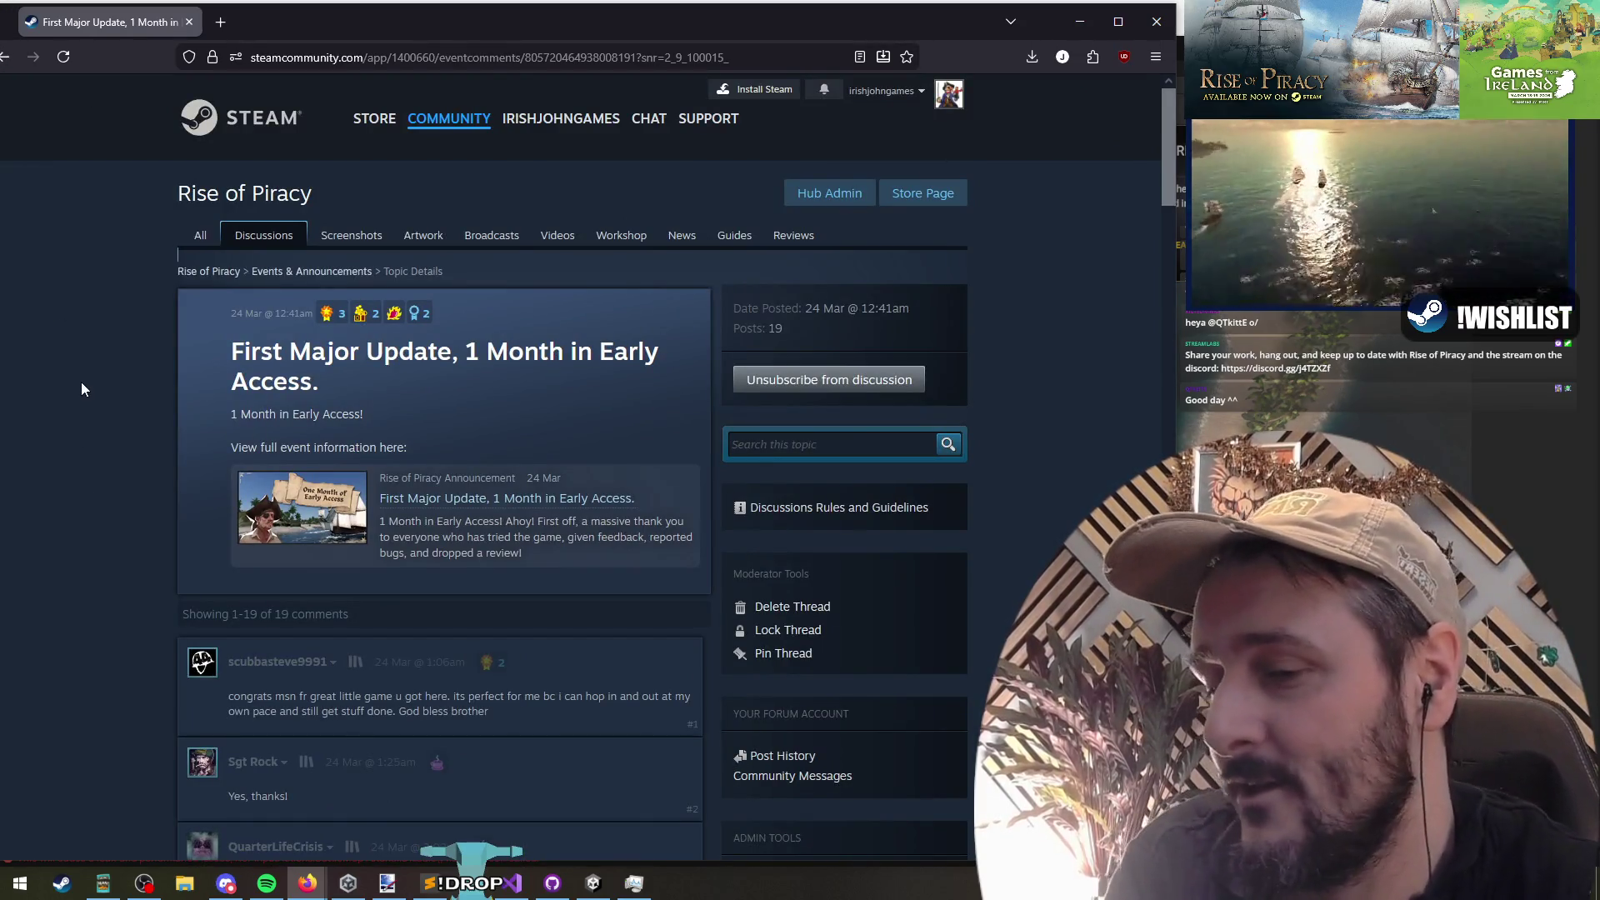
mouse_move(388, 14)
mouse_down()
mouse_move(427, 12)
mouse_move(401, 11)
mouse_up()
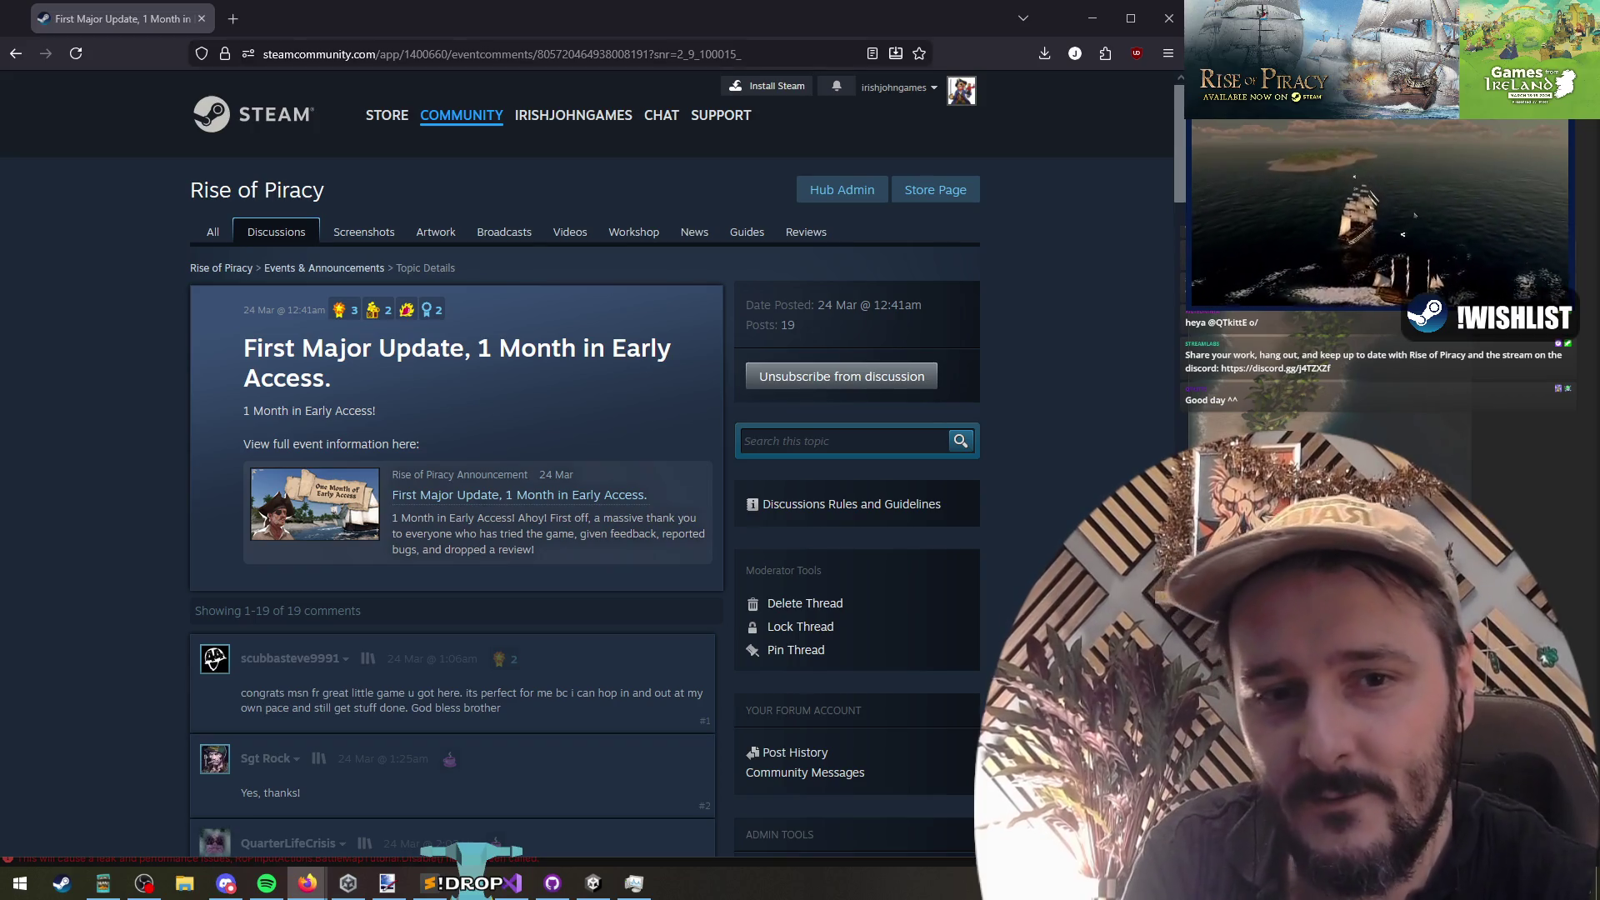
key(alt+Tab)
key(alt+Tab)
key(alt+Tab)
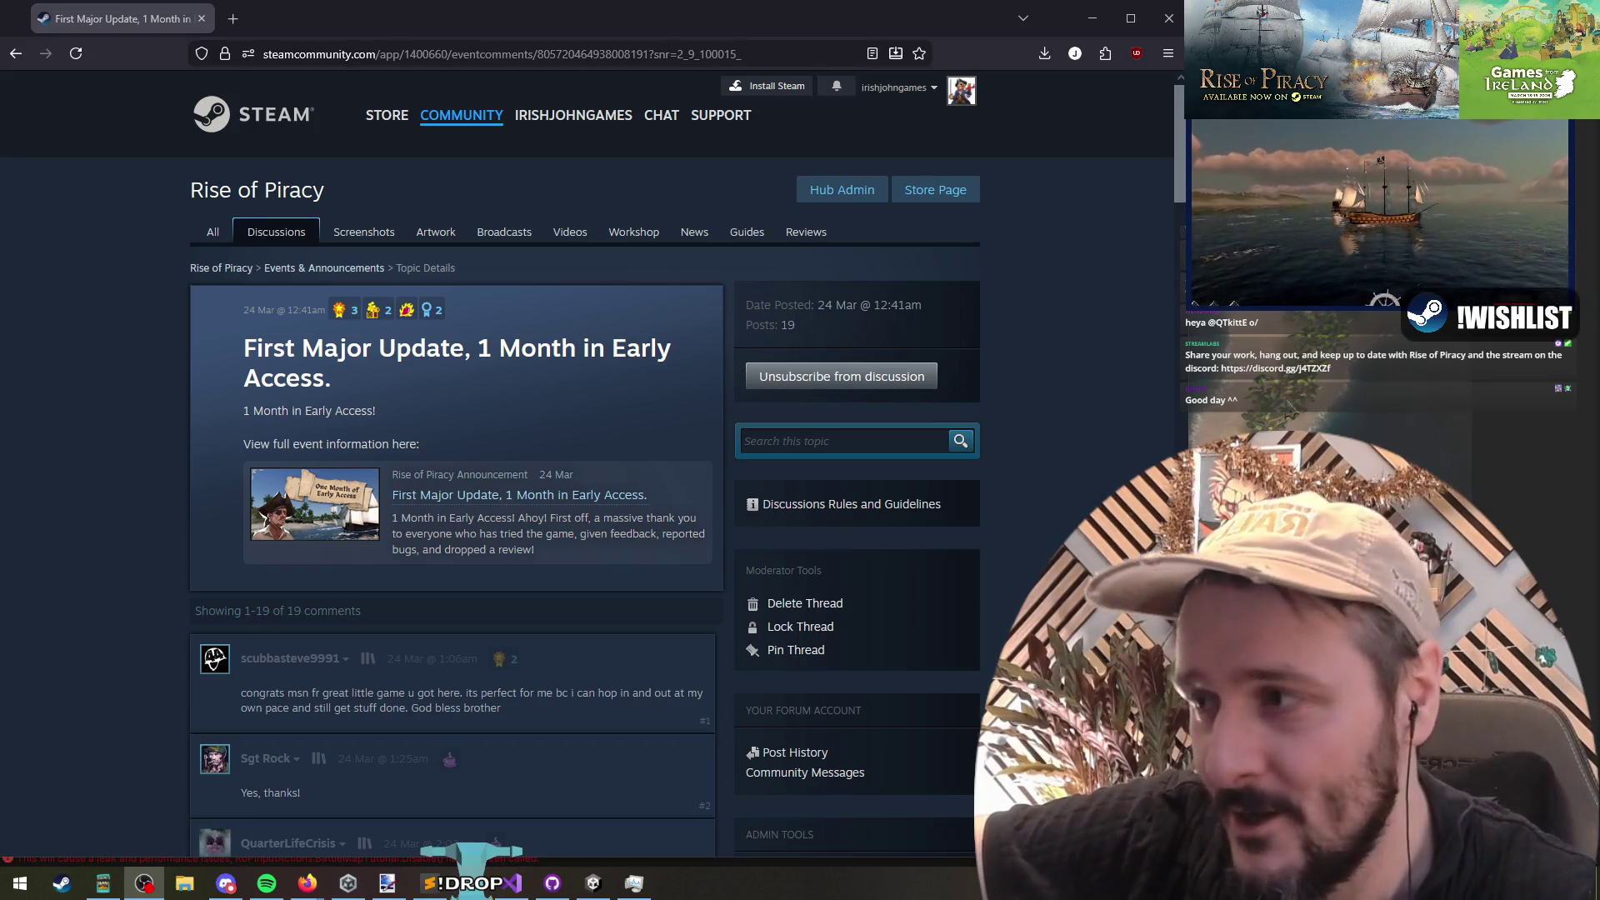
click(100, 368)
Step: Go back, open General Discussions, read 'Game design is not good in this stage', then return to Unity
click(17, 53)
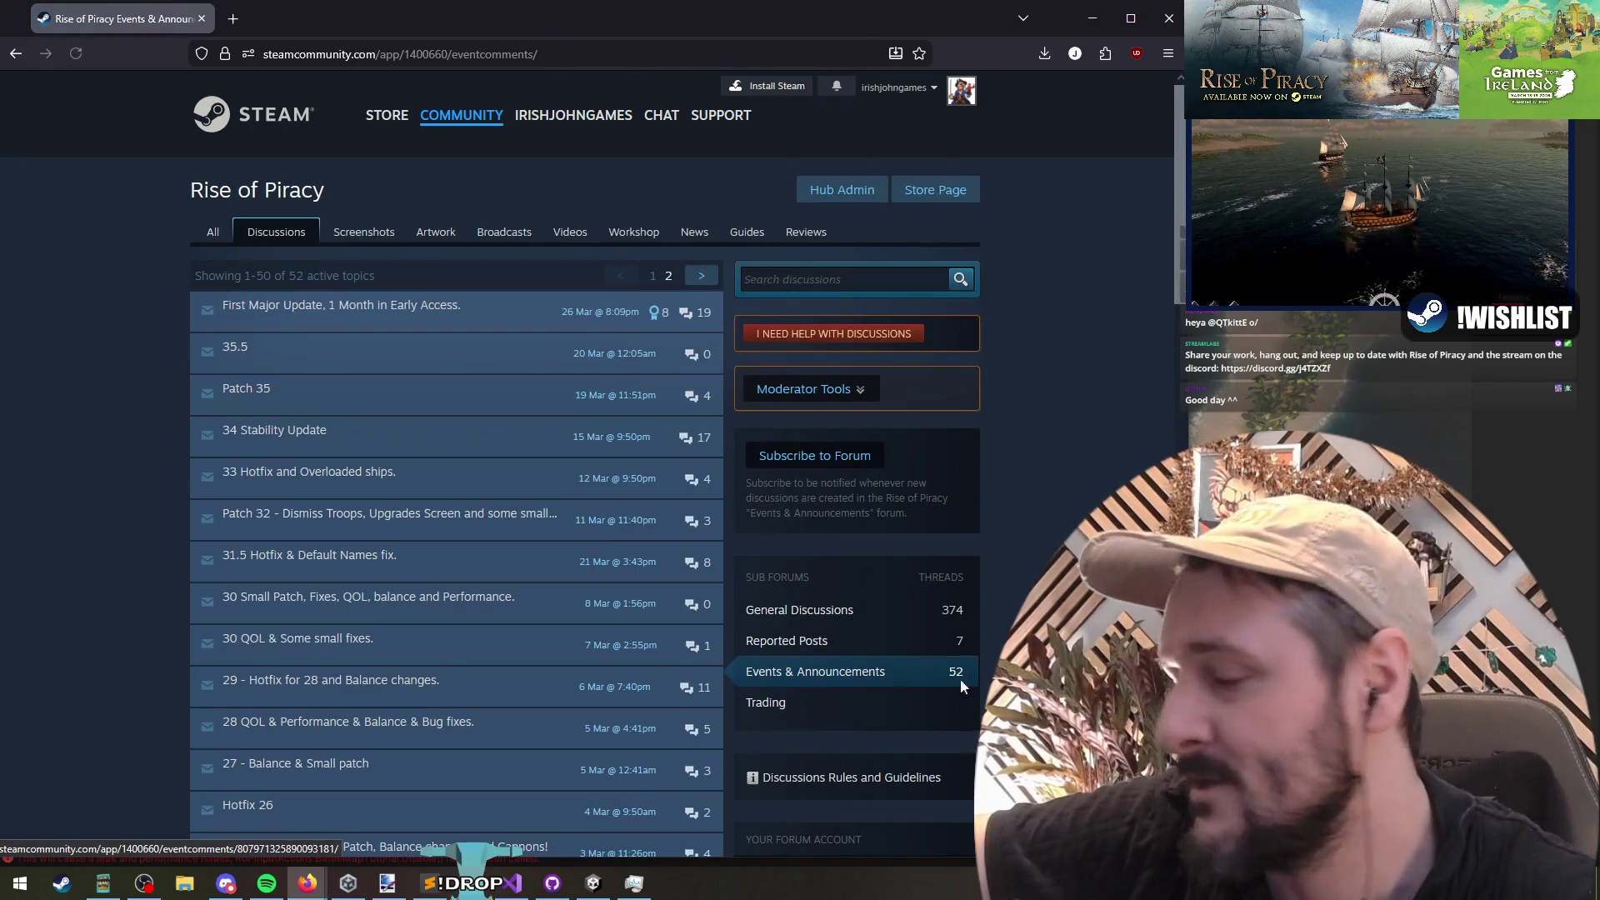
click(800, 610)
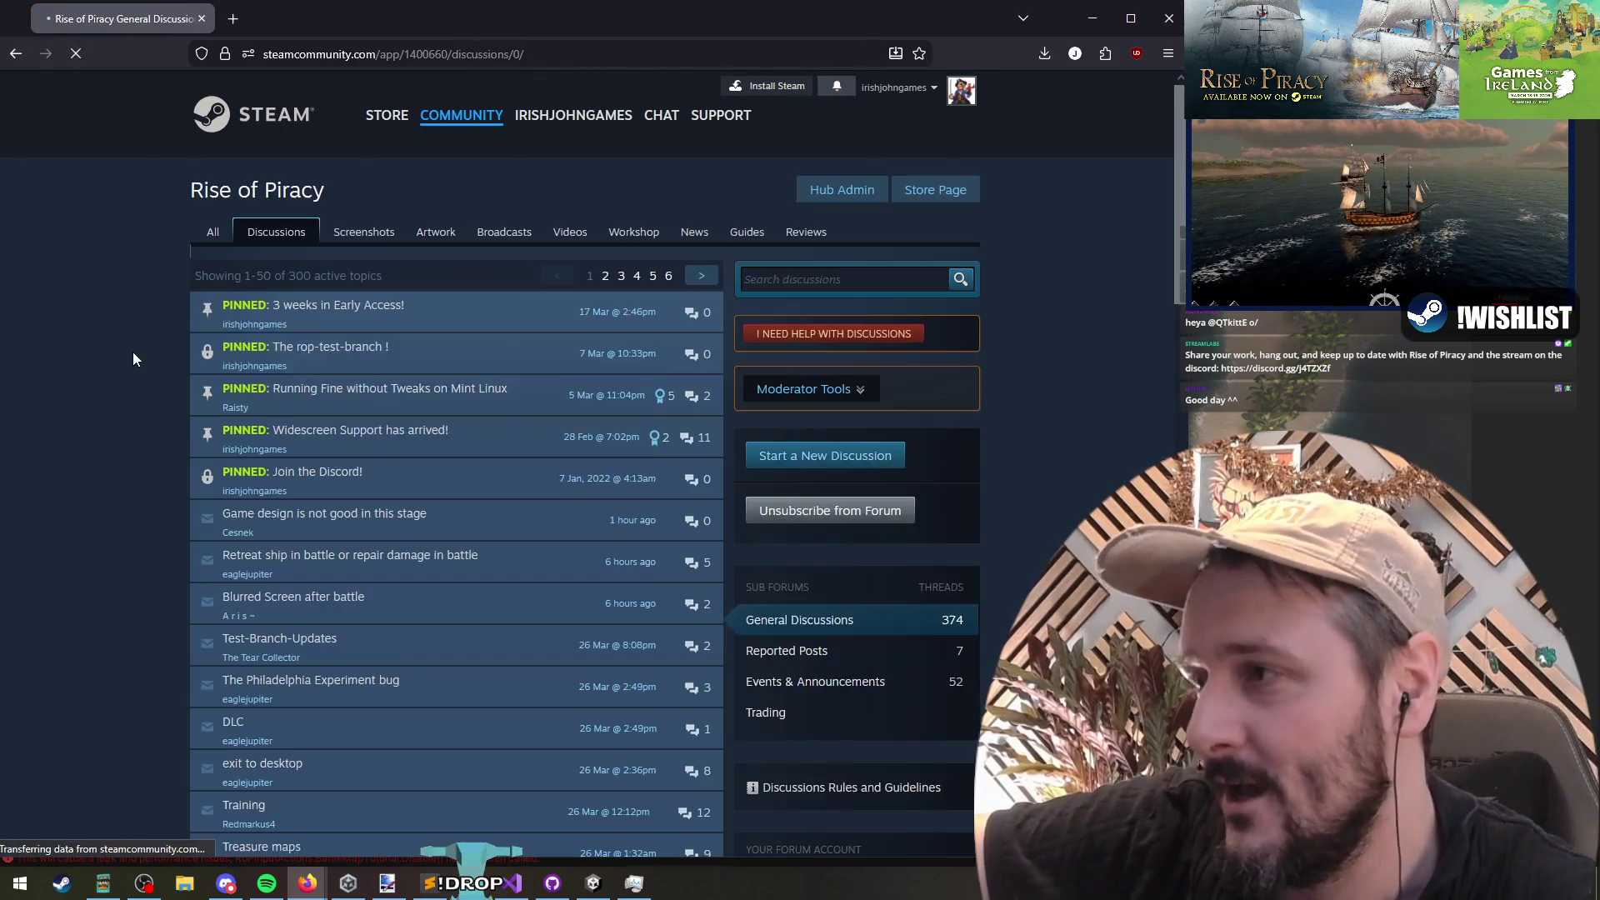
click(394, 524)
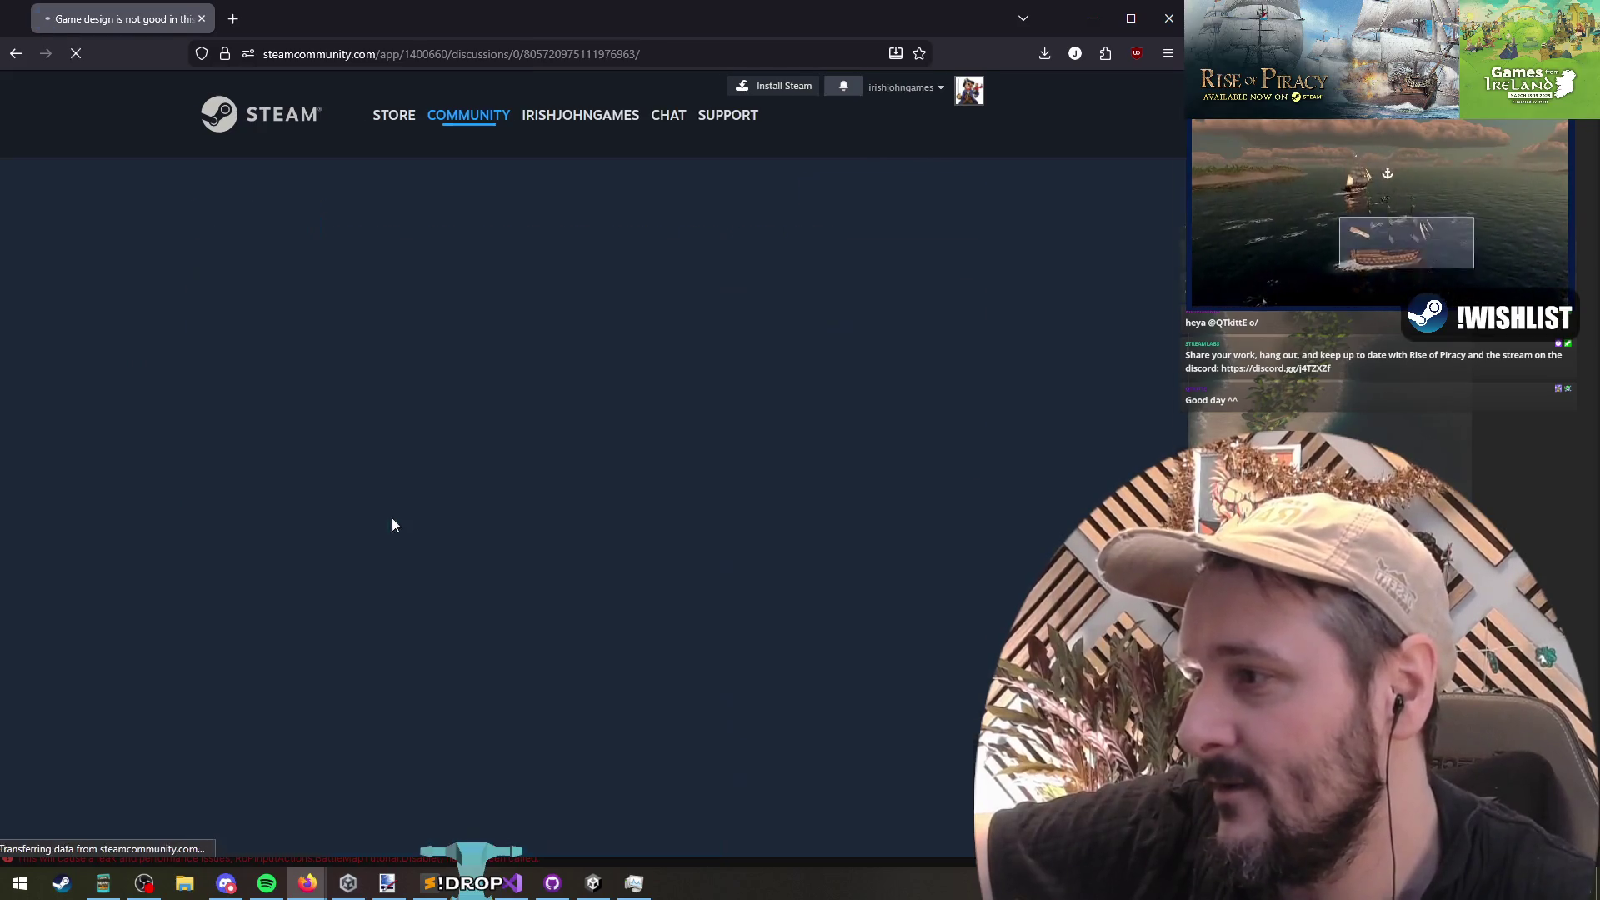
drag(244, 380, 299, 383)
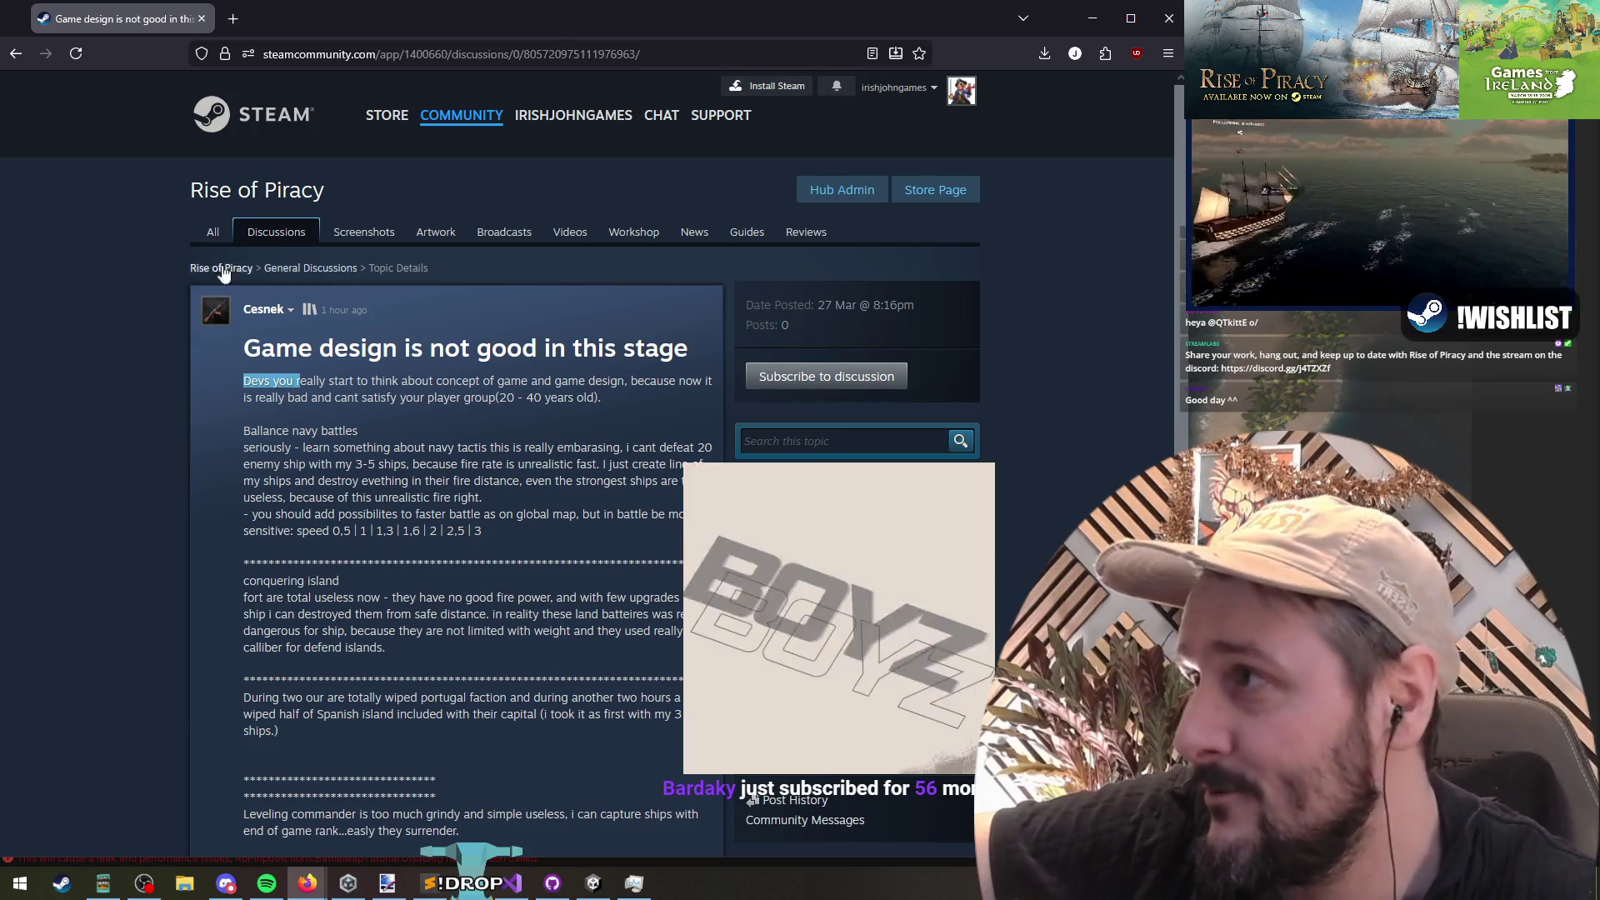
key(alt+Tab)
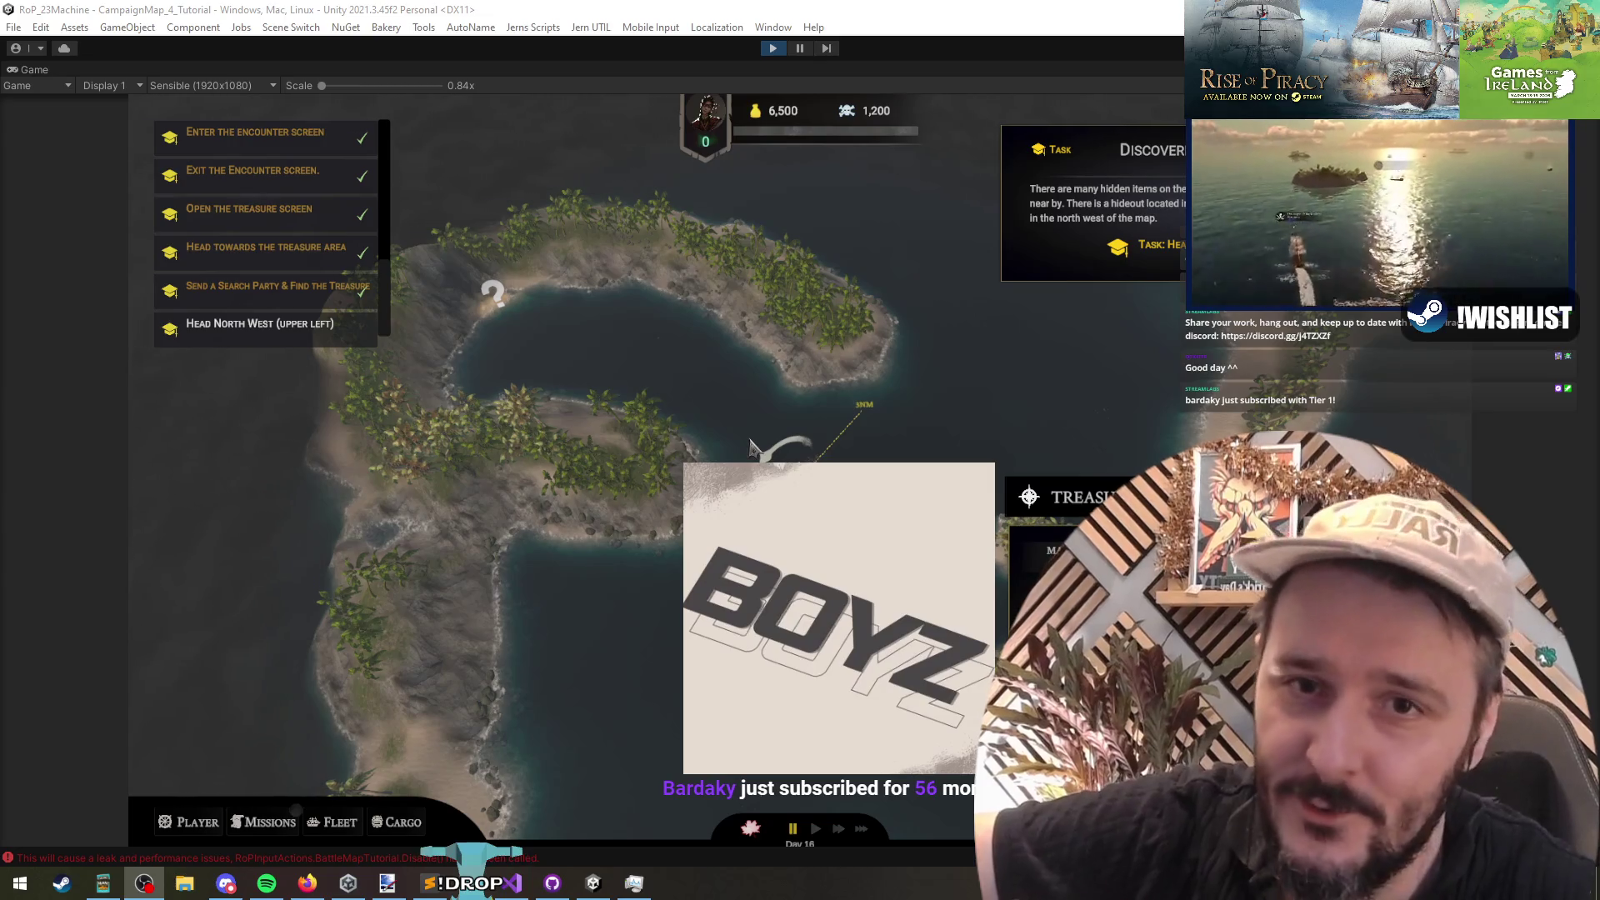
Step: Send the ship into the bay, pause the campaign clock, and re-route it to an eastern waypoint
click(604, 354)
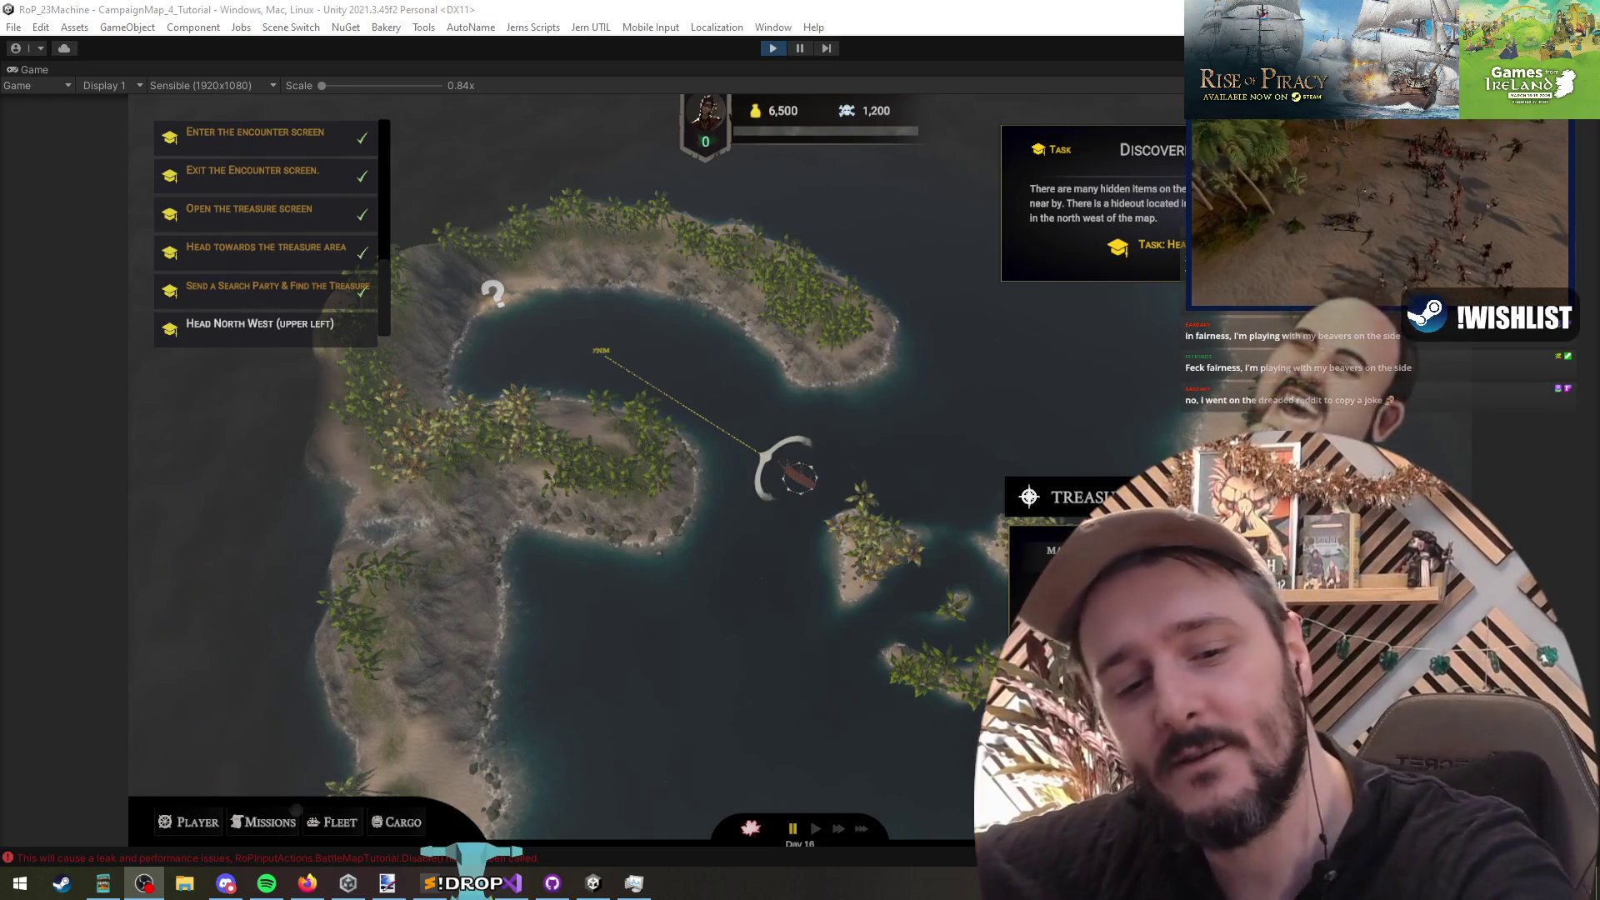
key(space)
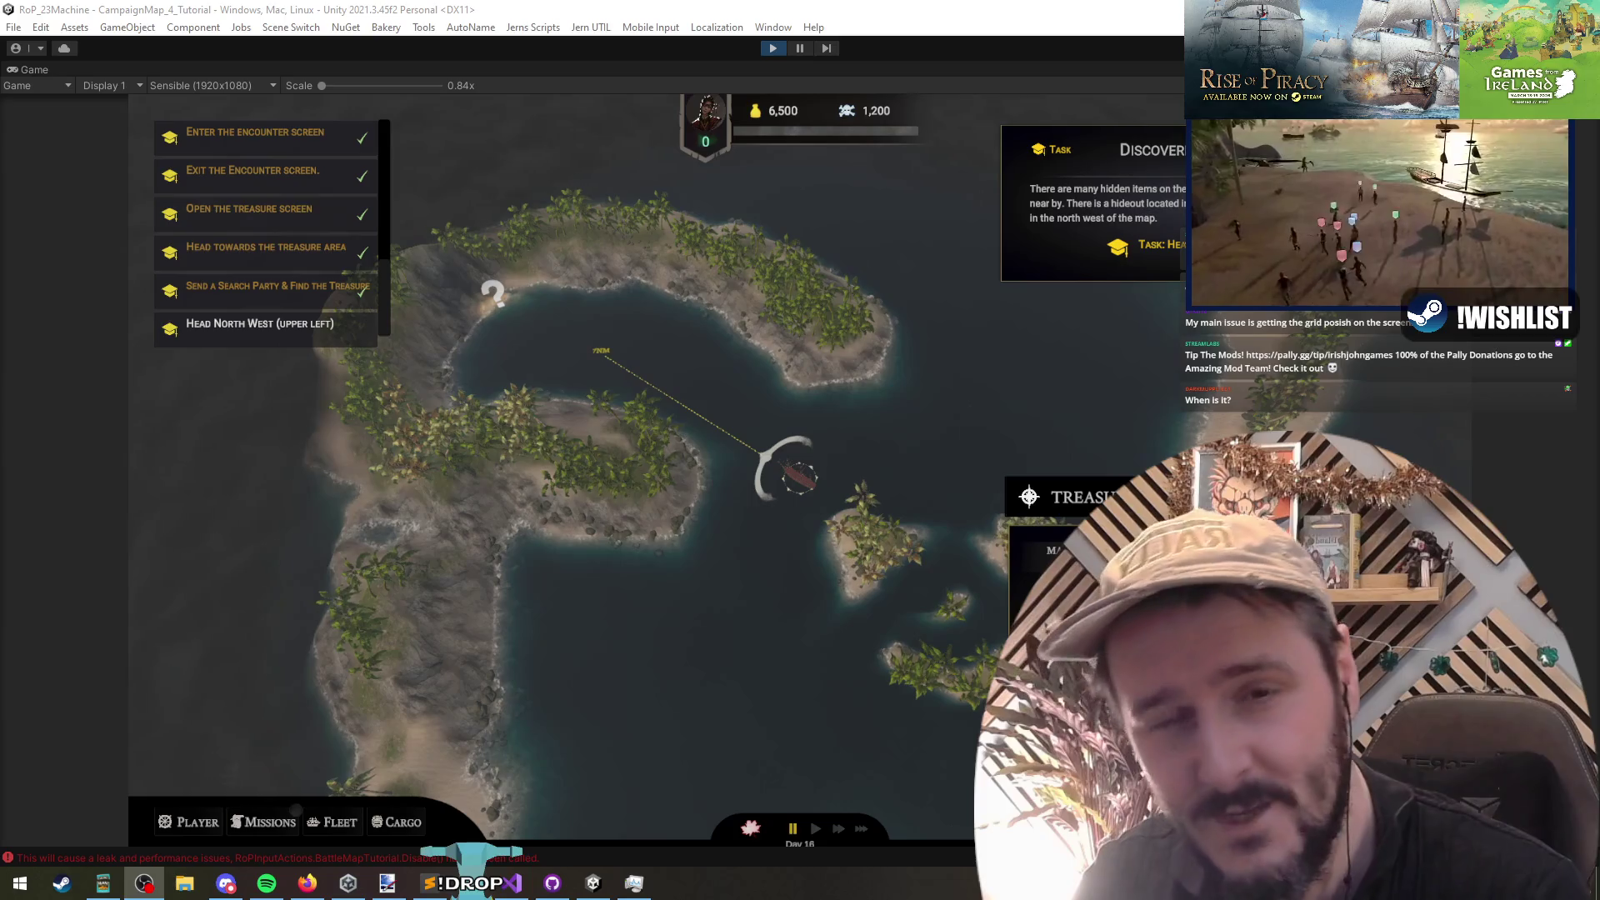
key(space)
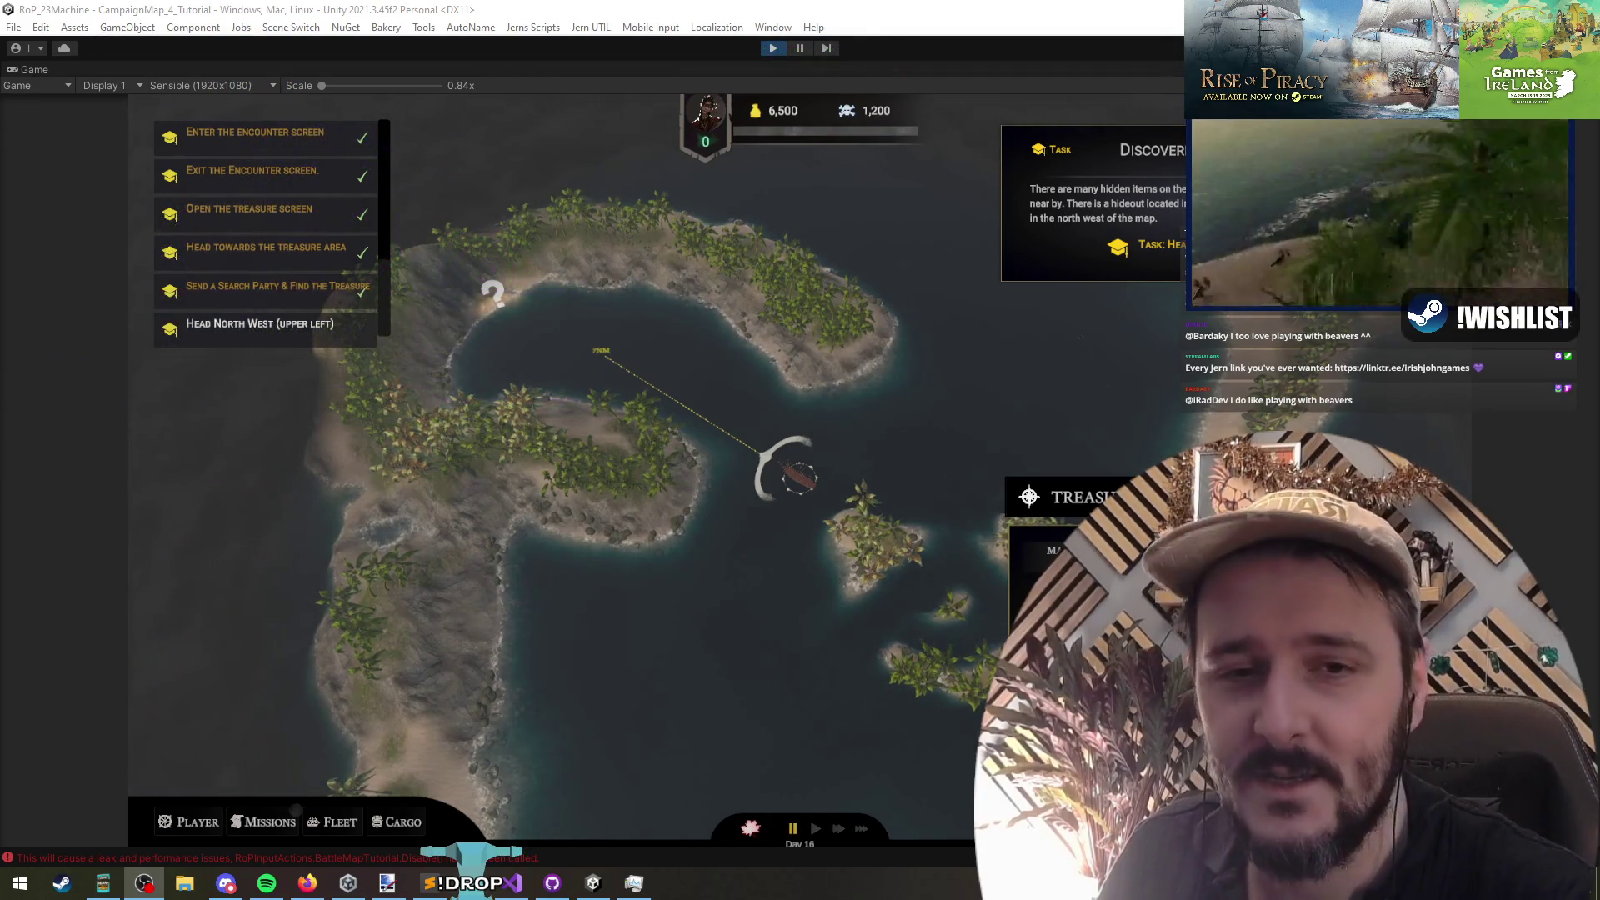
key(space)
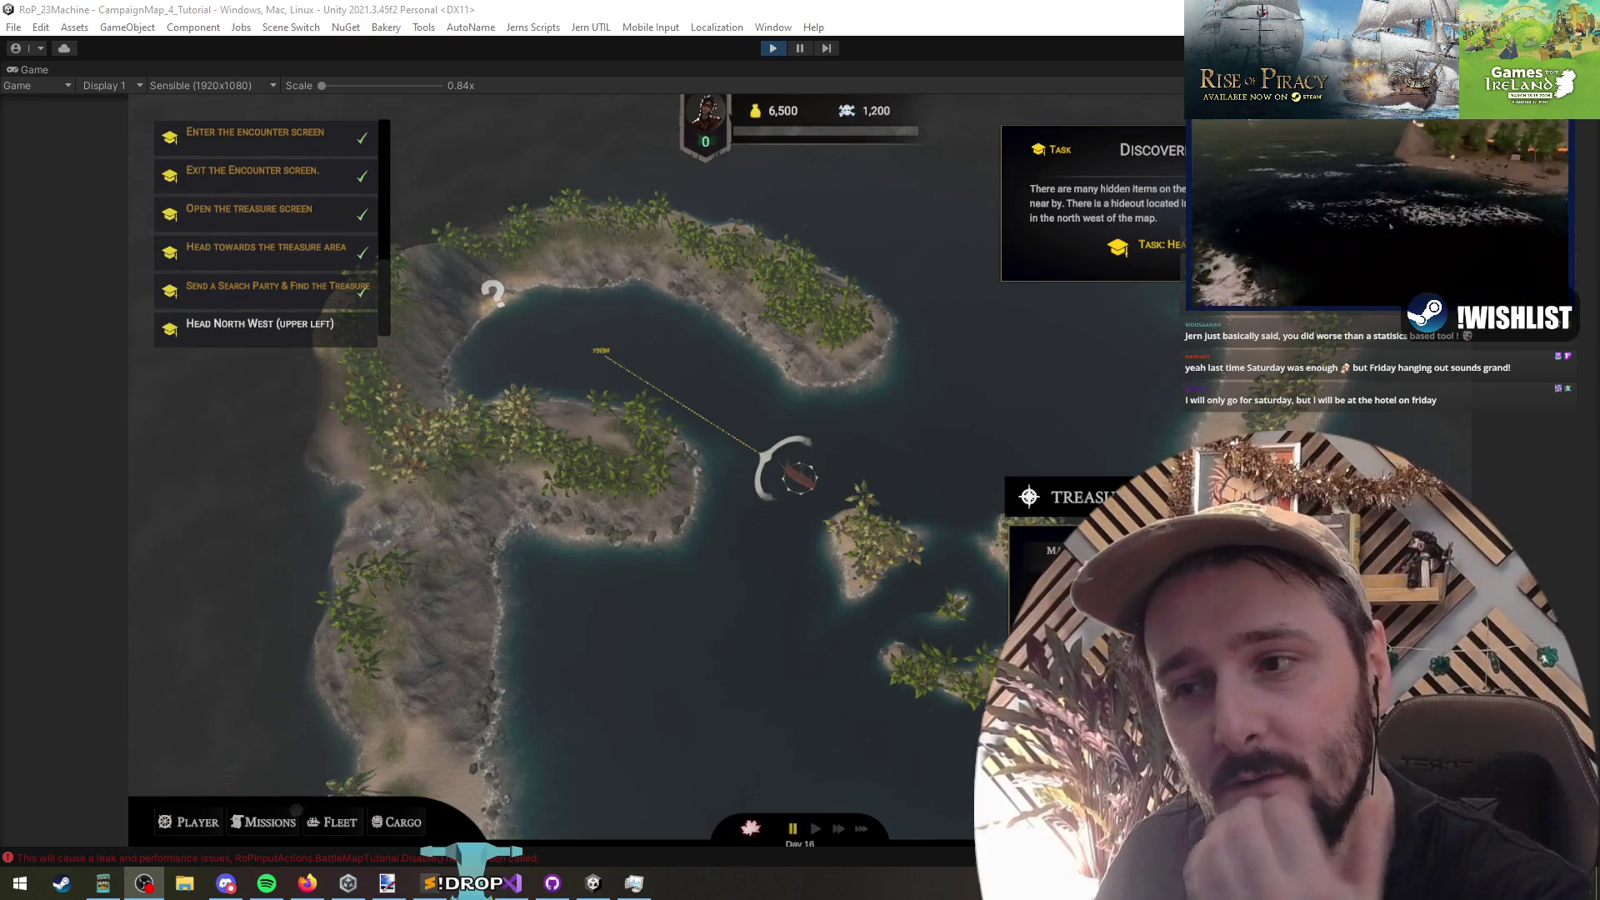
click(1072, 438)
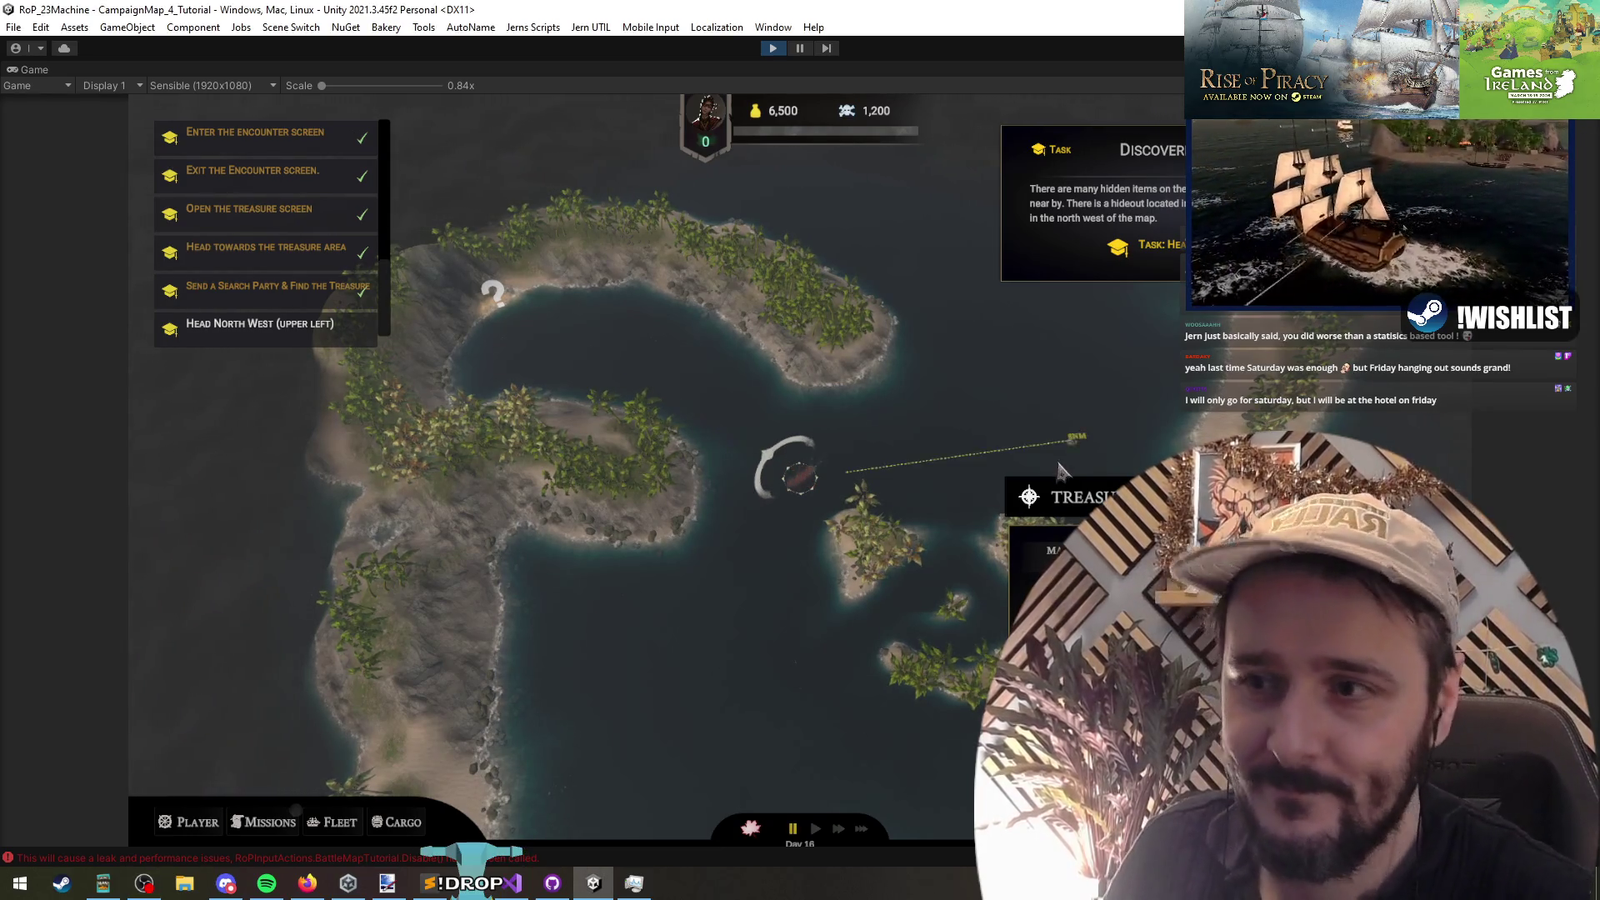
Step: Nudge the eastern waypoint north, stop the play test, and bring Visual Studio forward
click(1067, 381)
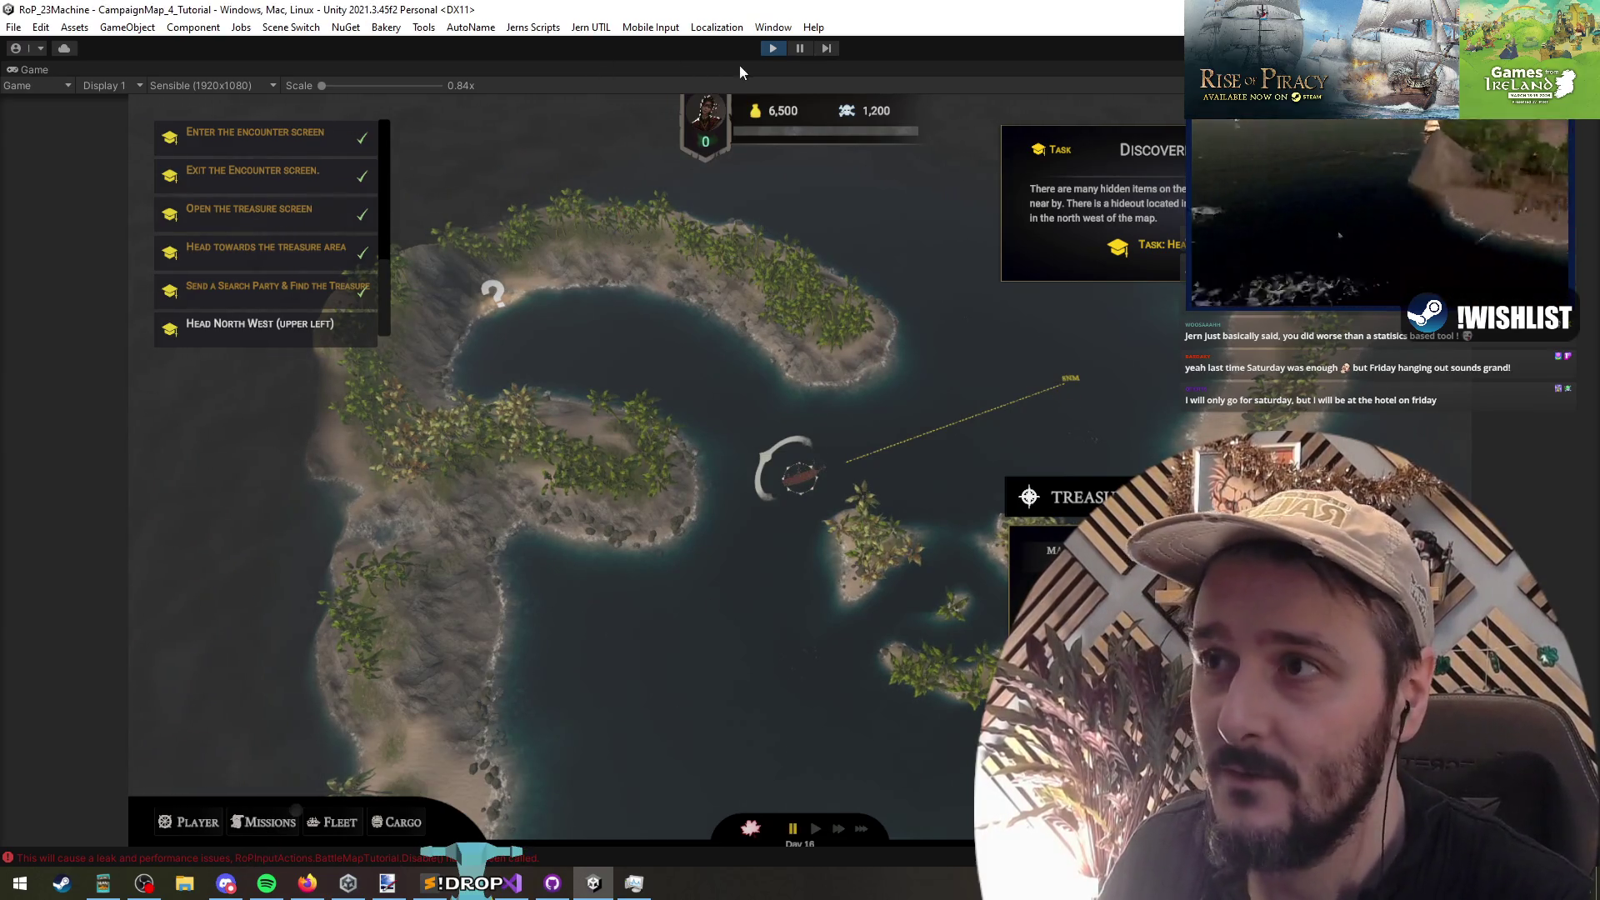
click(774, 51)
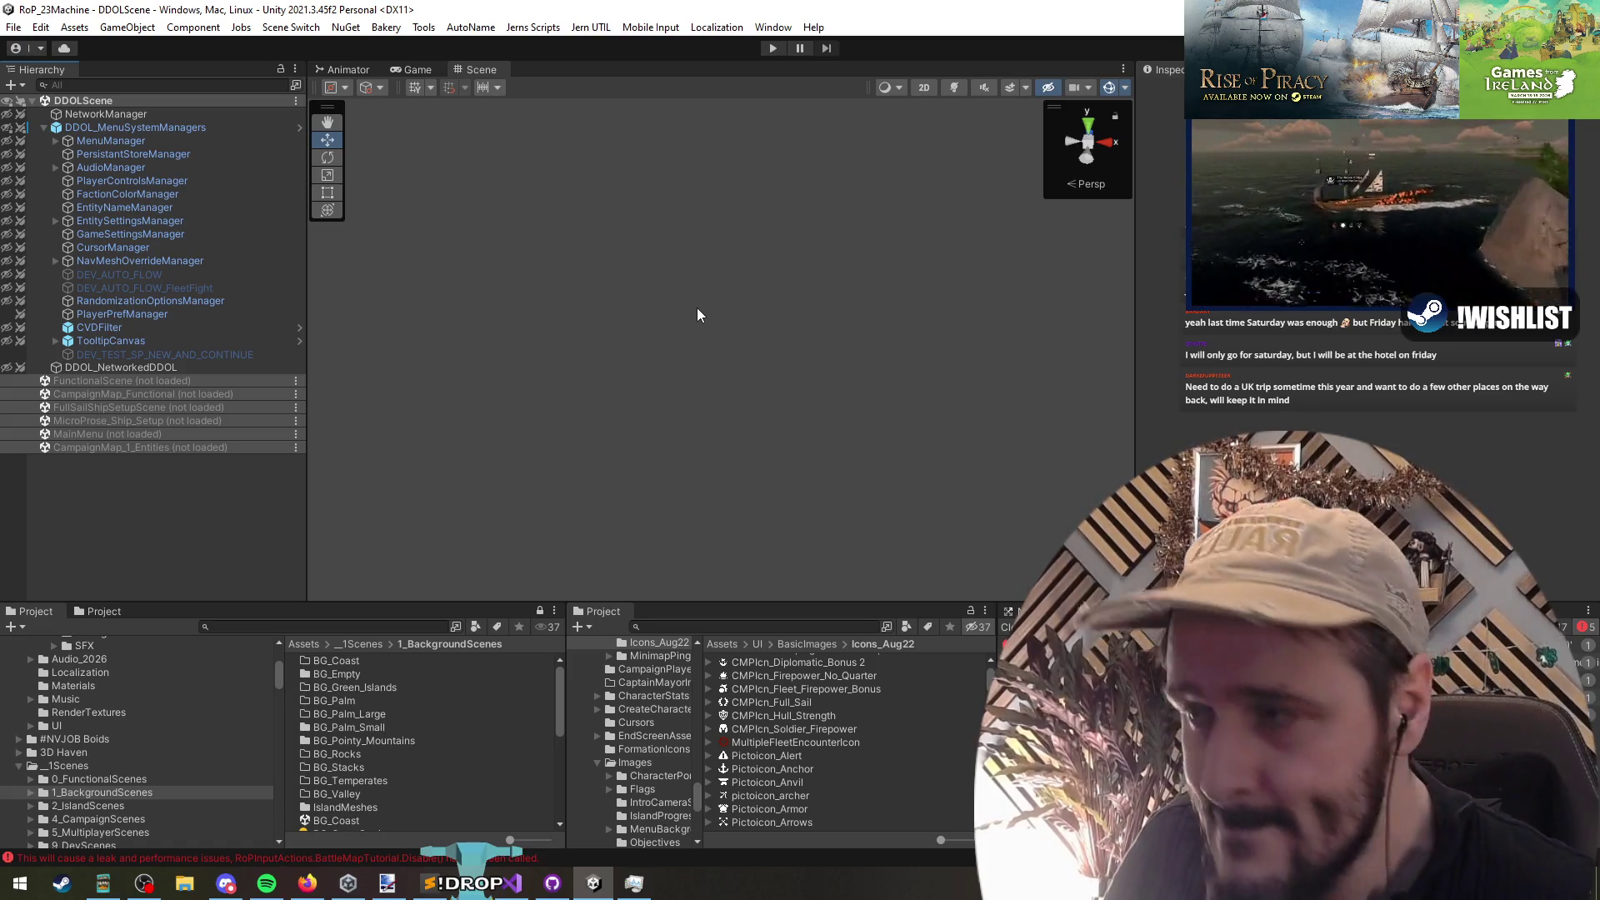
click(514, 882)
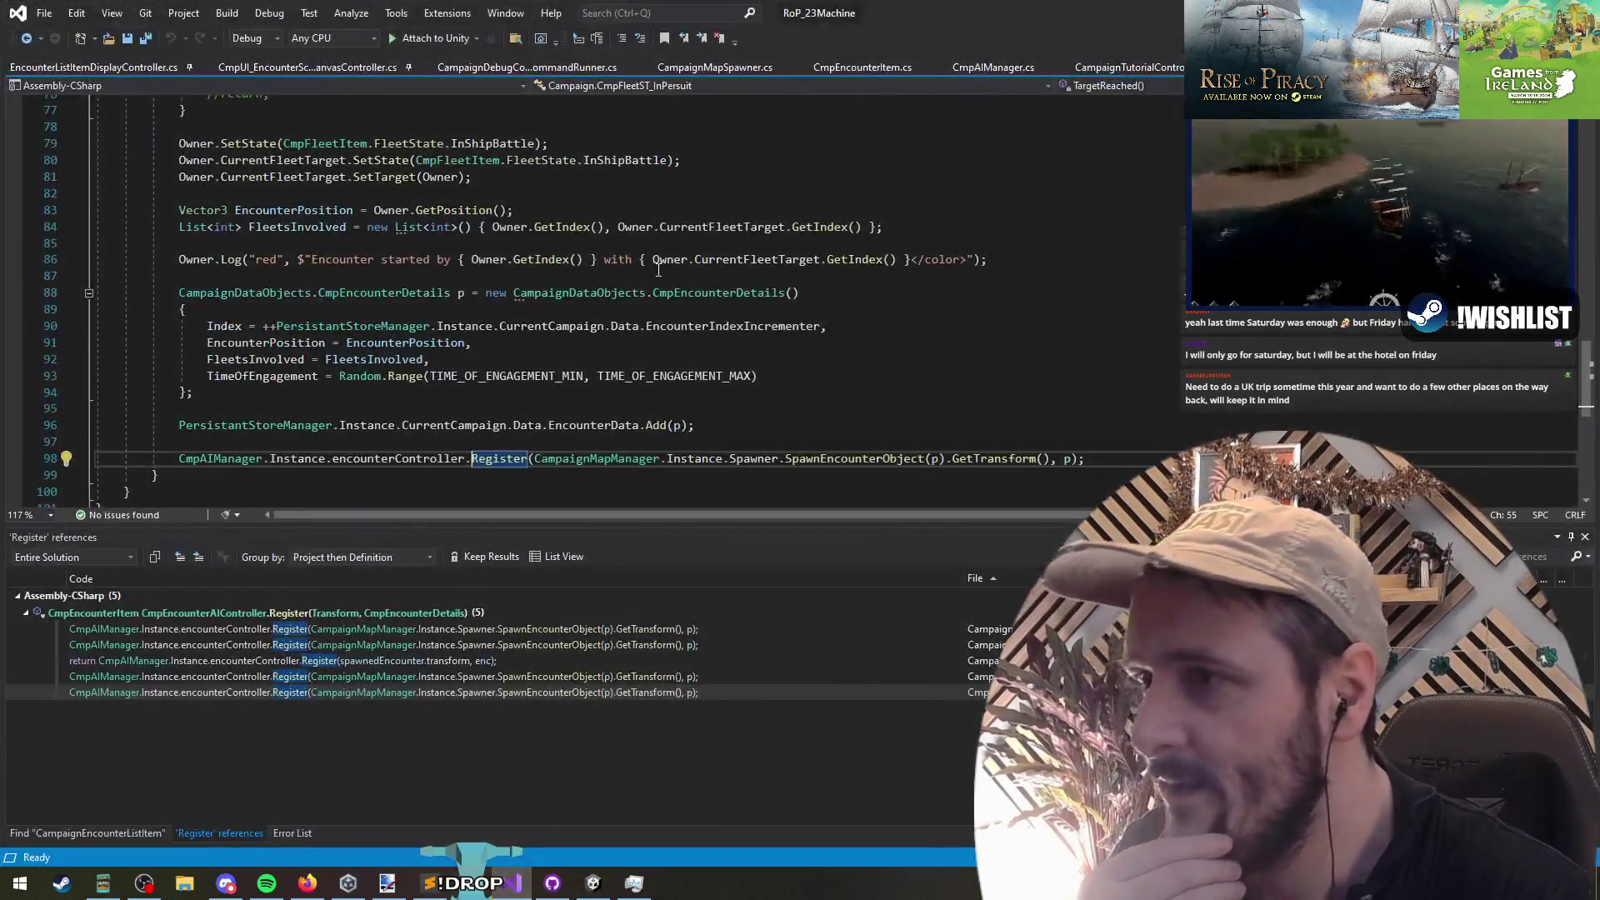
Step: Save the encounter script from line 89 with Ctrl+S and return to Unity
click(576, 315)
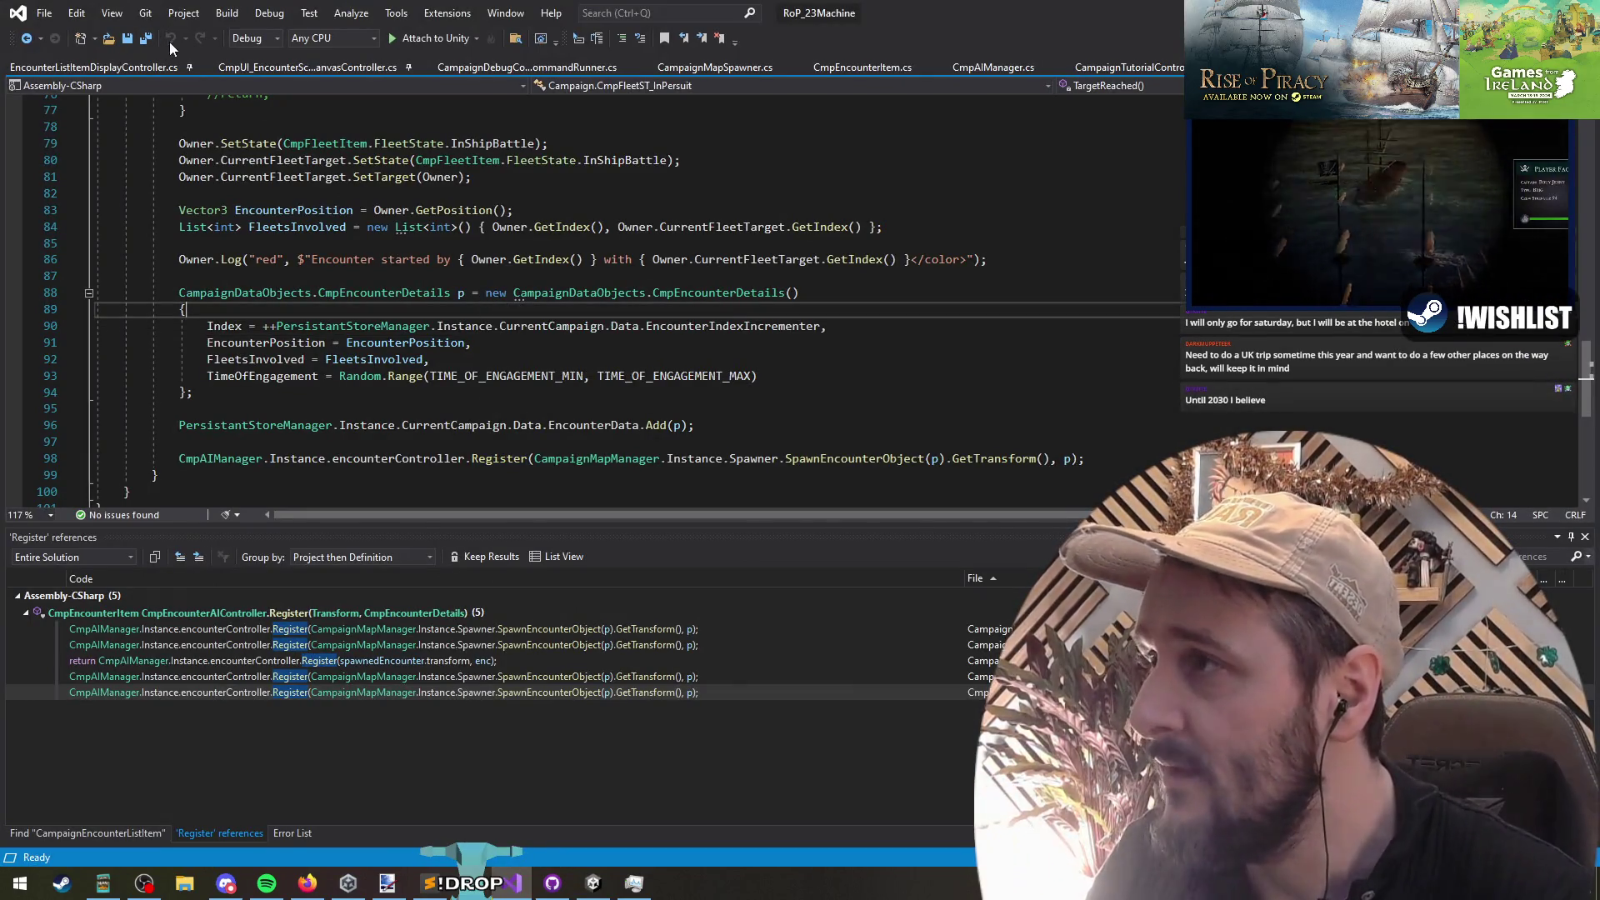
key(ctrl+s)
key(alt+Tab)
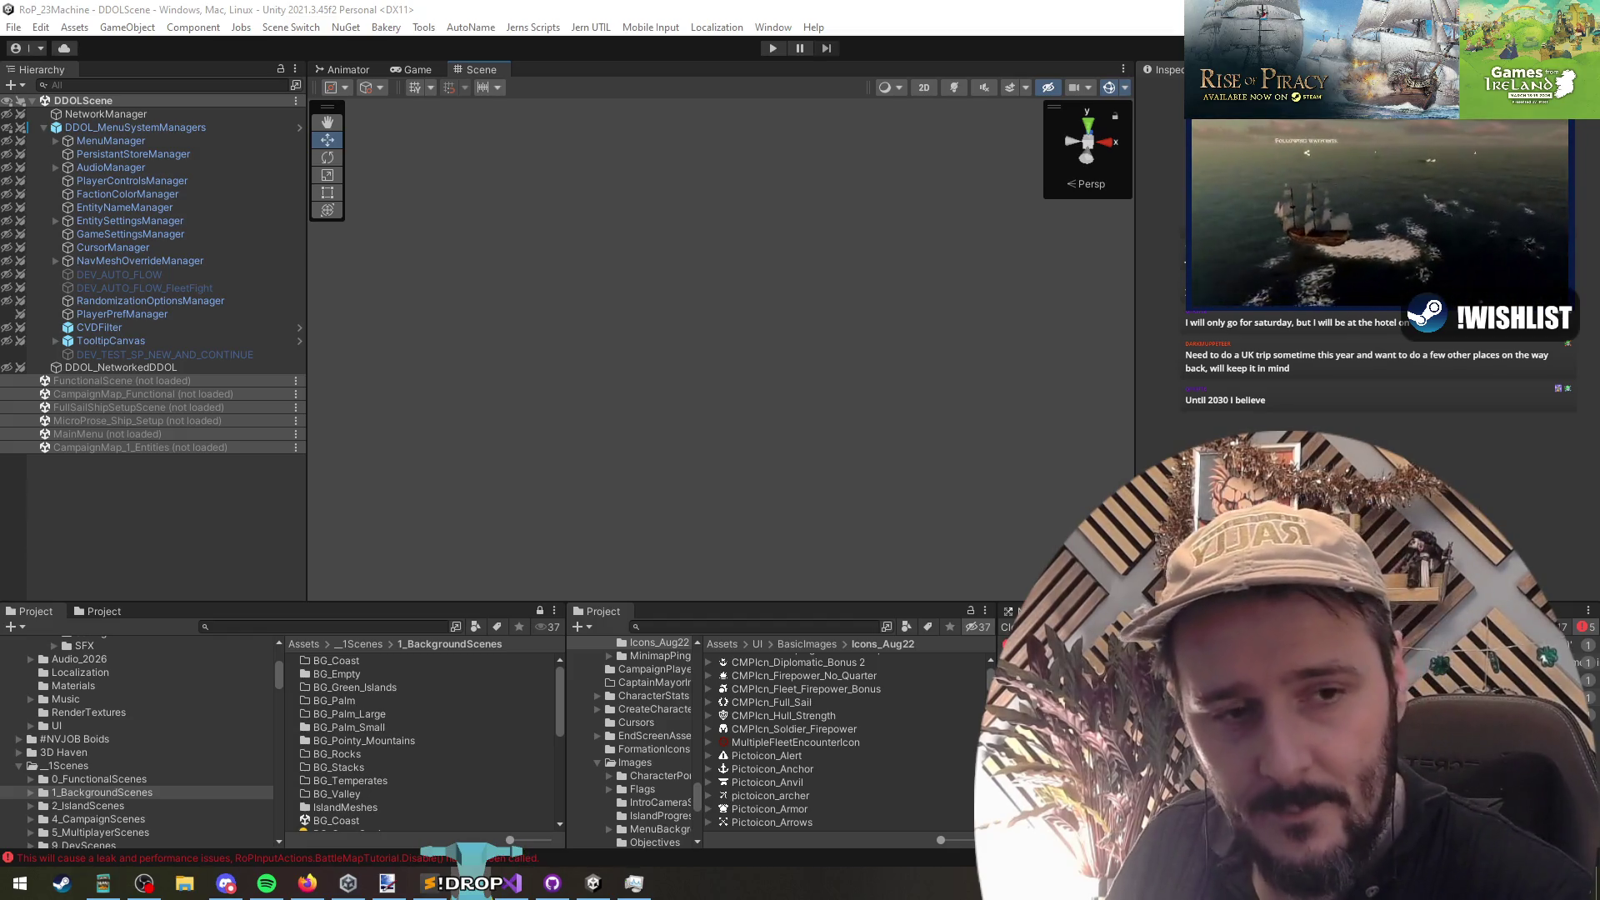
Step: Switch to Visual Studio's fleet pursuit encounter code and jump back to the earlier edit position
key(alt+Tab)
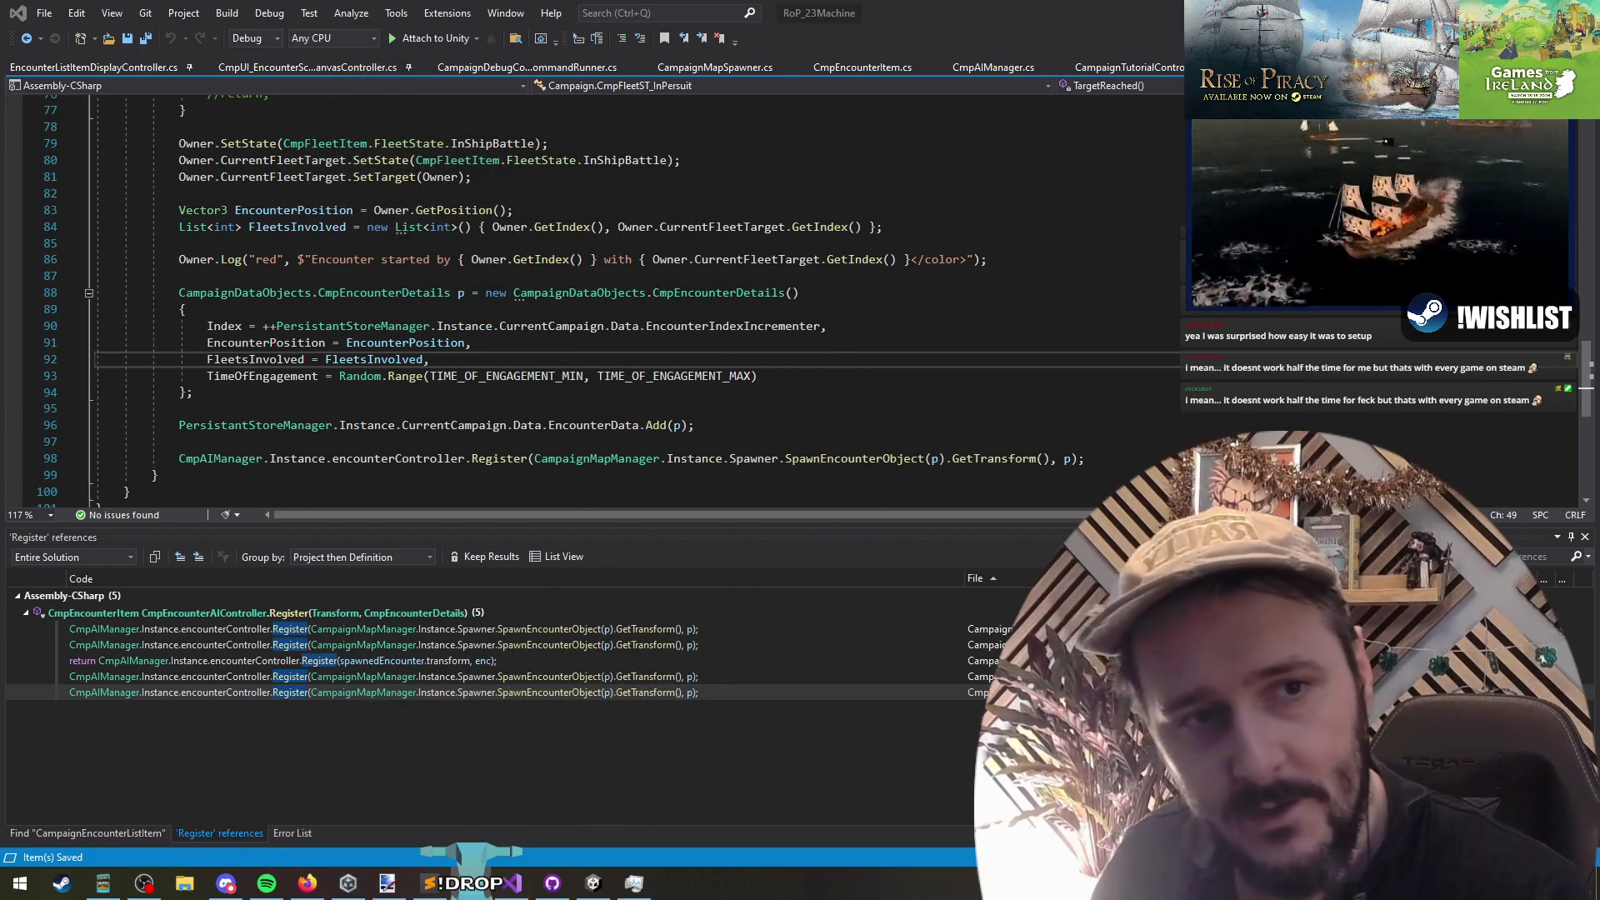
key(Up)
key(Up)
key(Up)
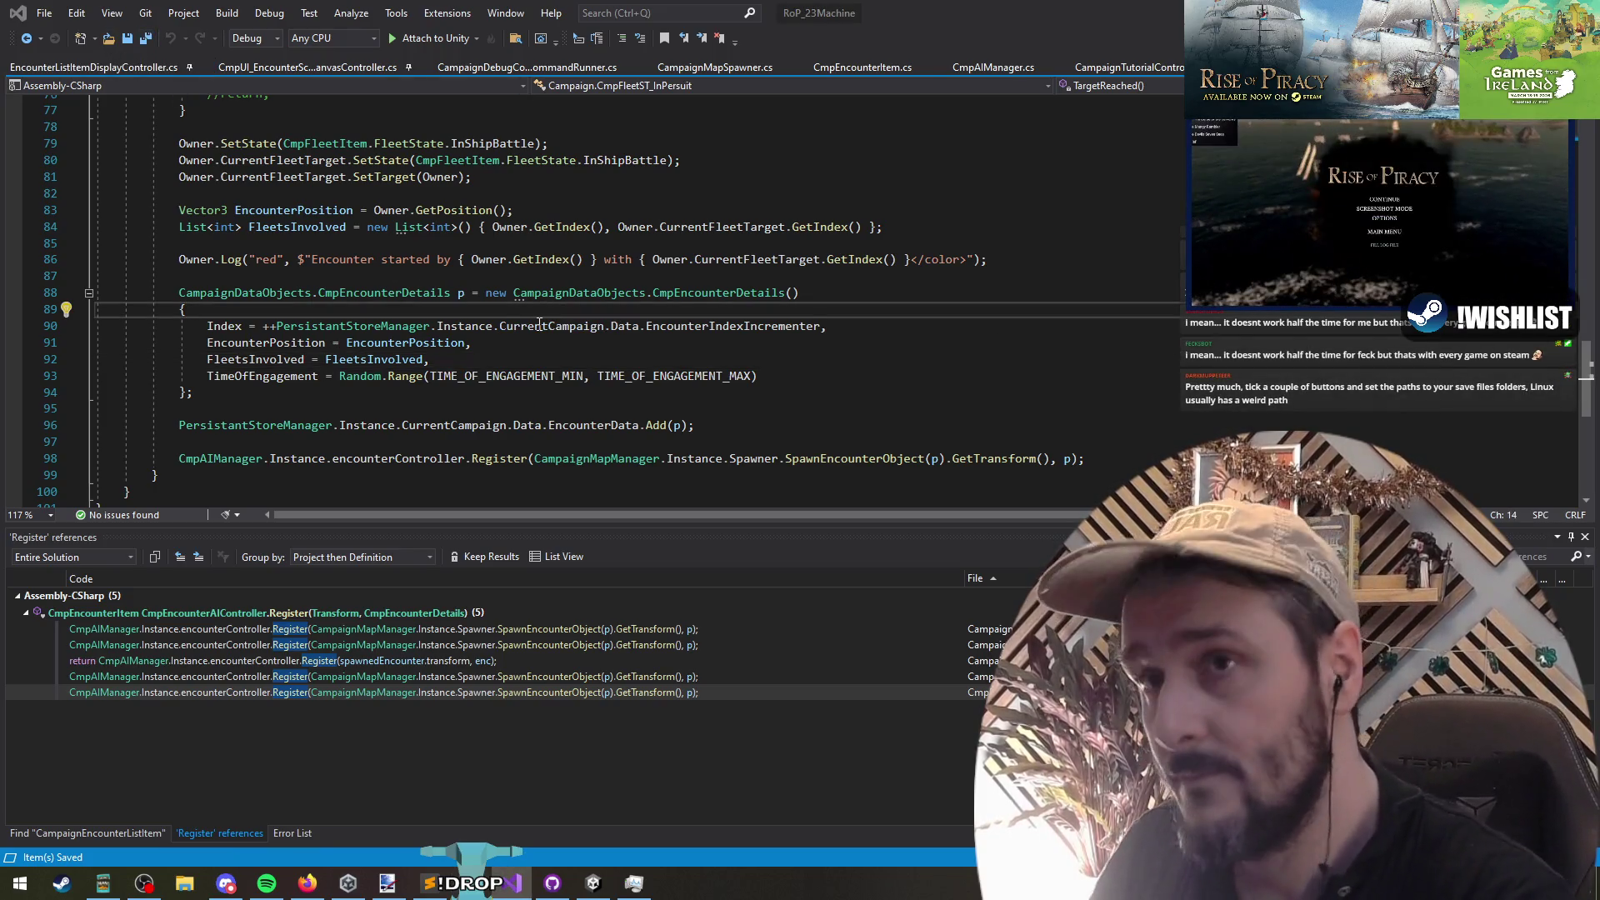
Step: Find all references to the GrapeShot pool type, then search symbols for GrapeShot
key(Return)
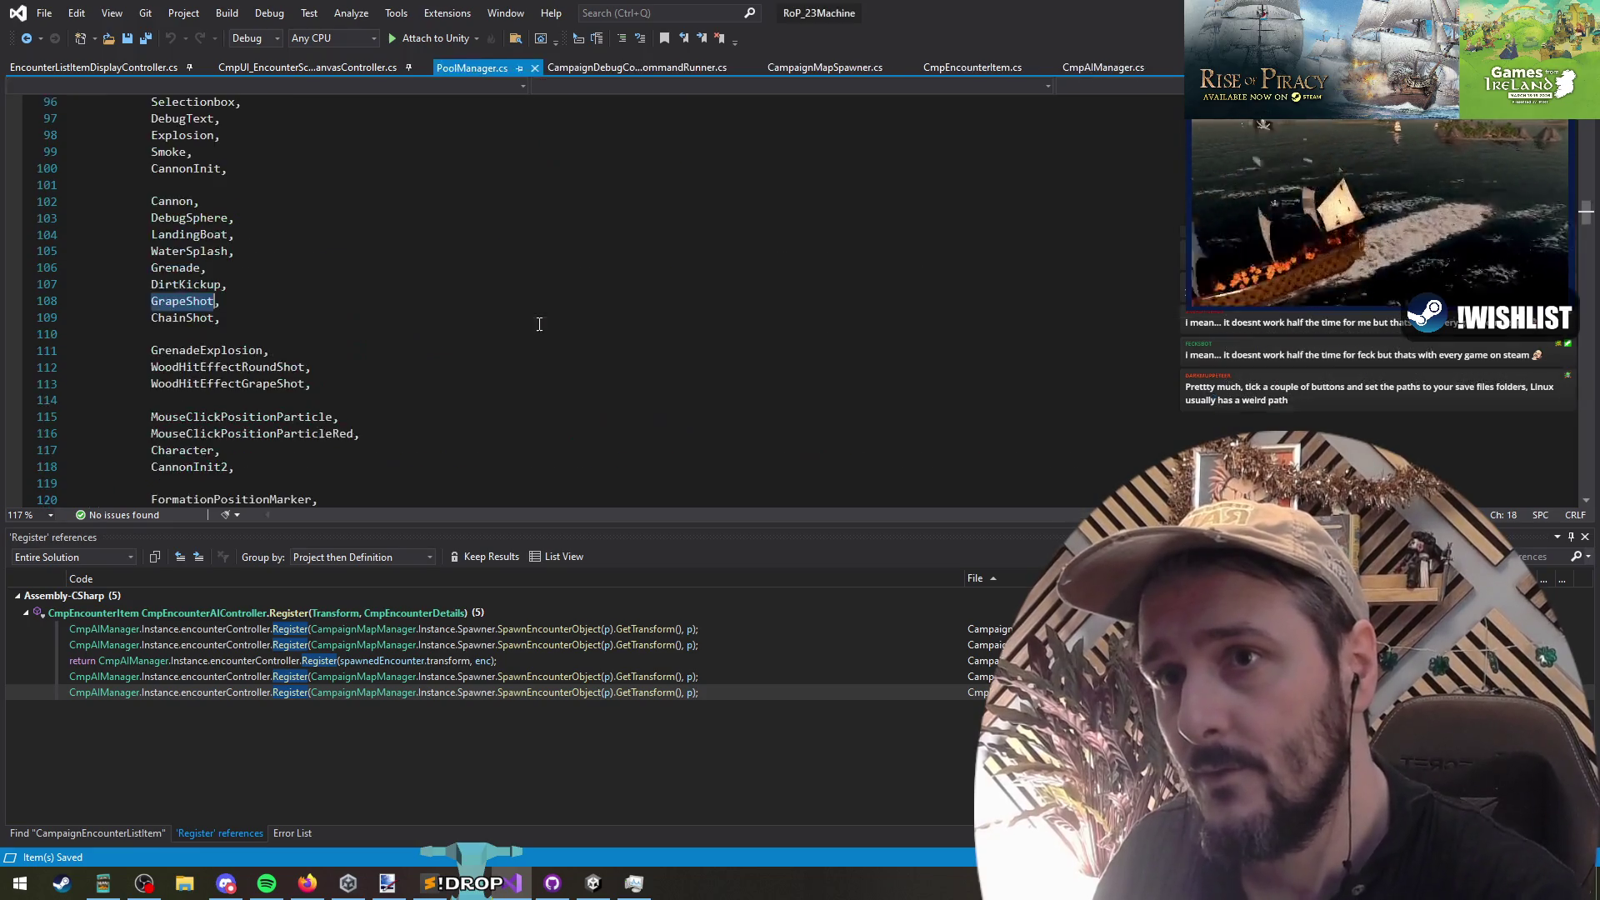
right_click(211, 313)
click(328, 468)
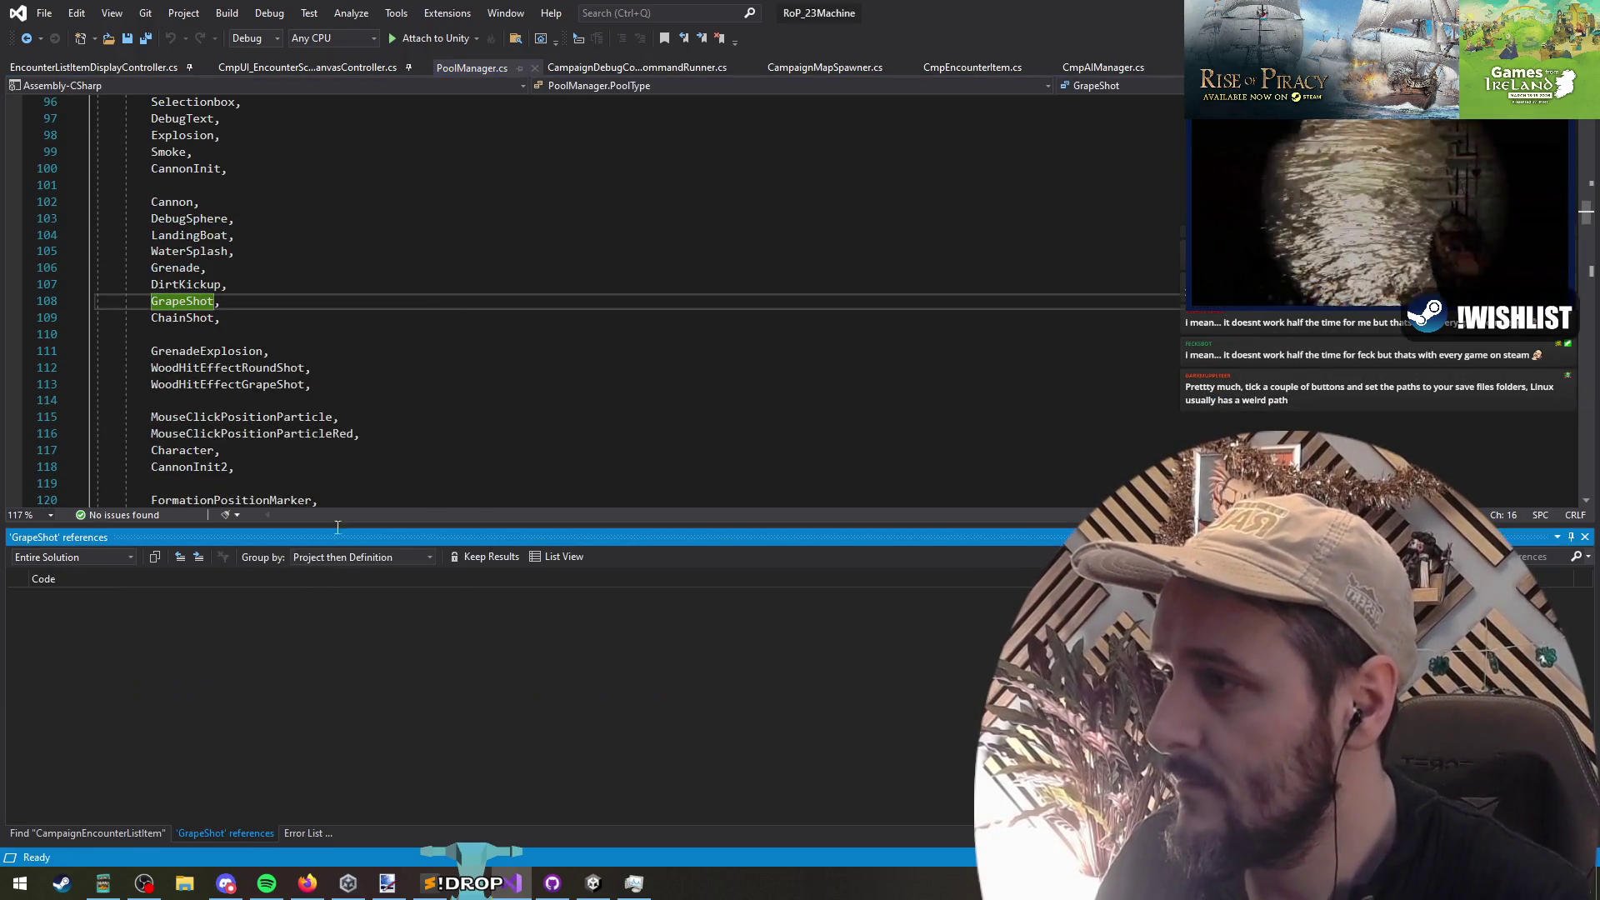
click(580, 286)
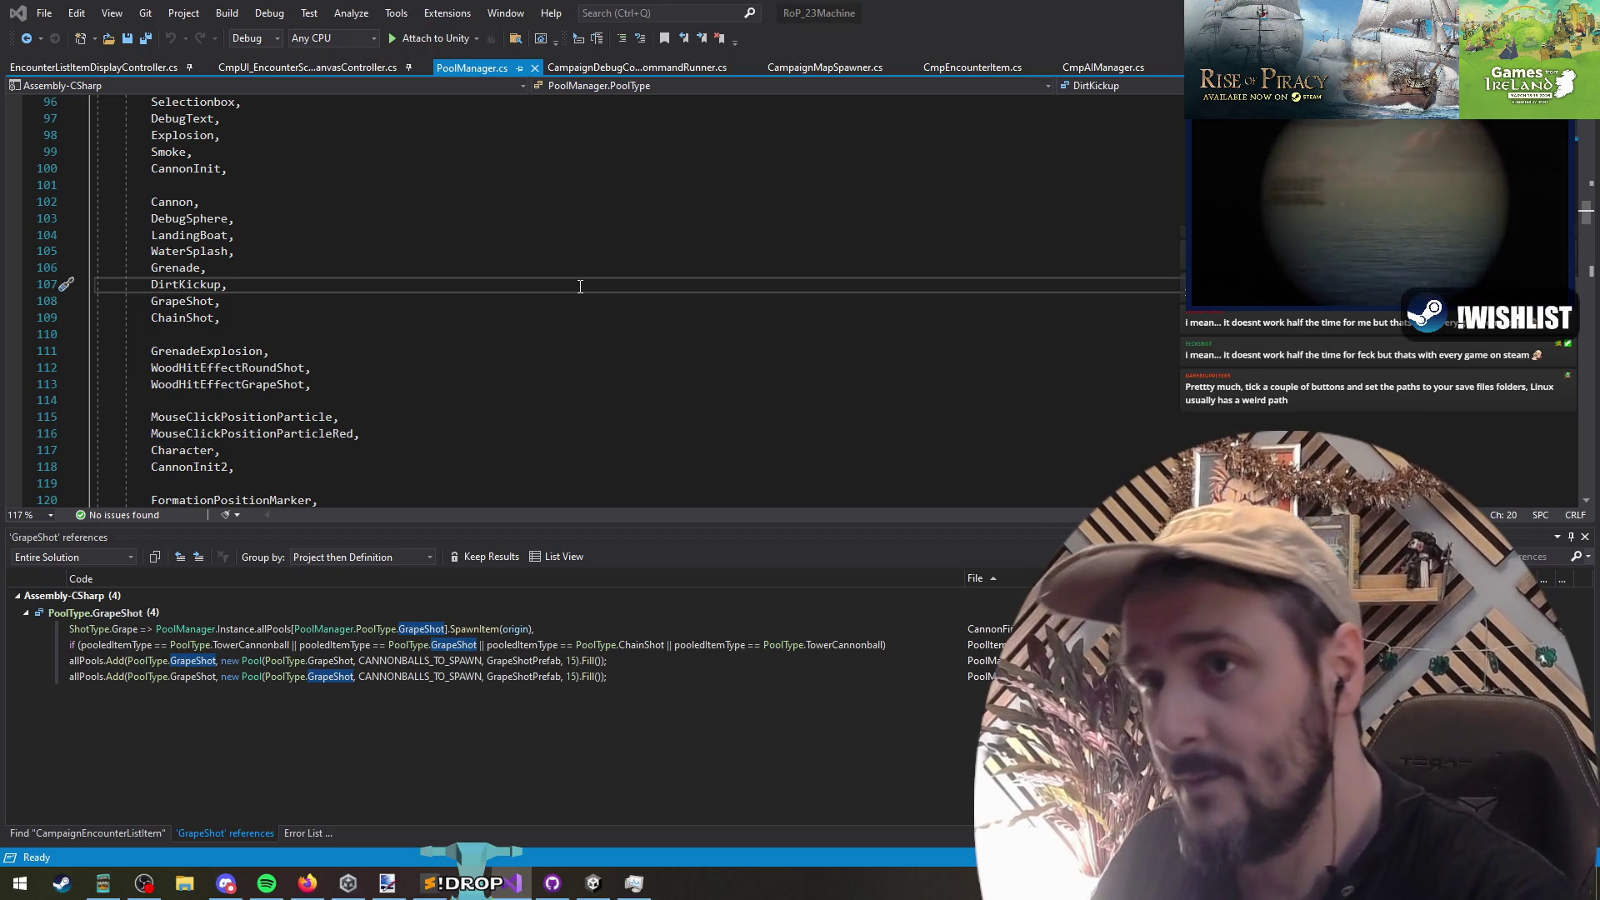
key(ctrl+t)
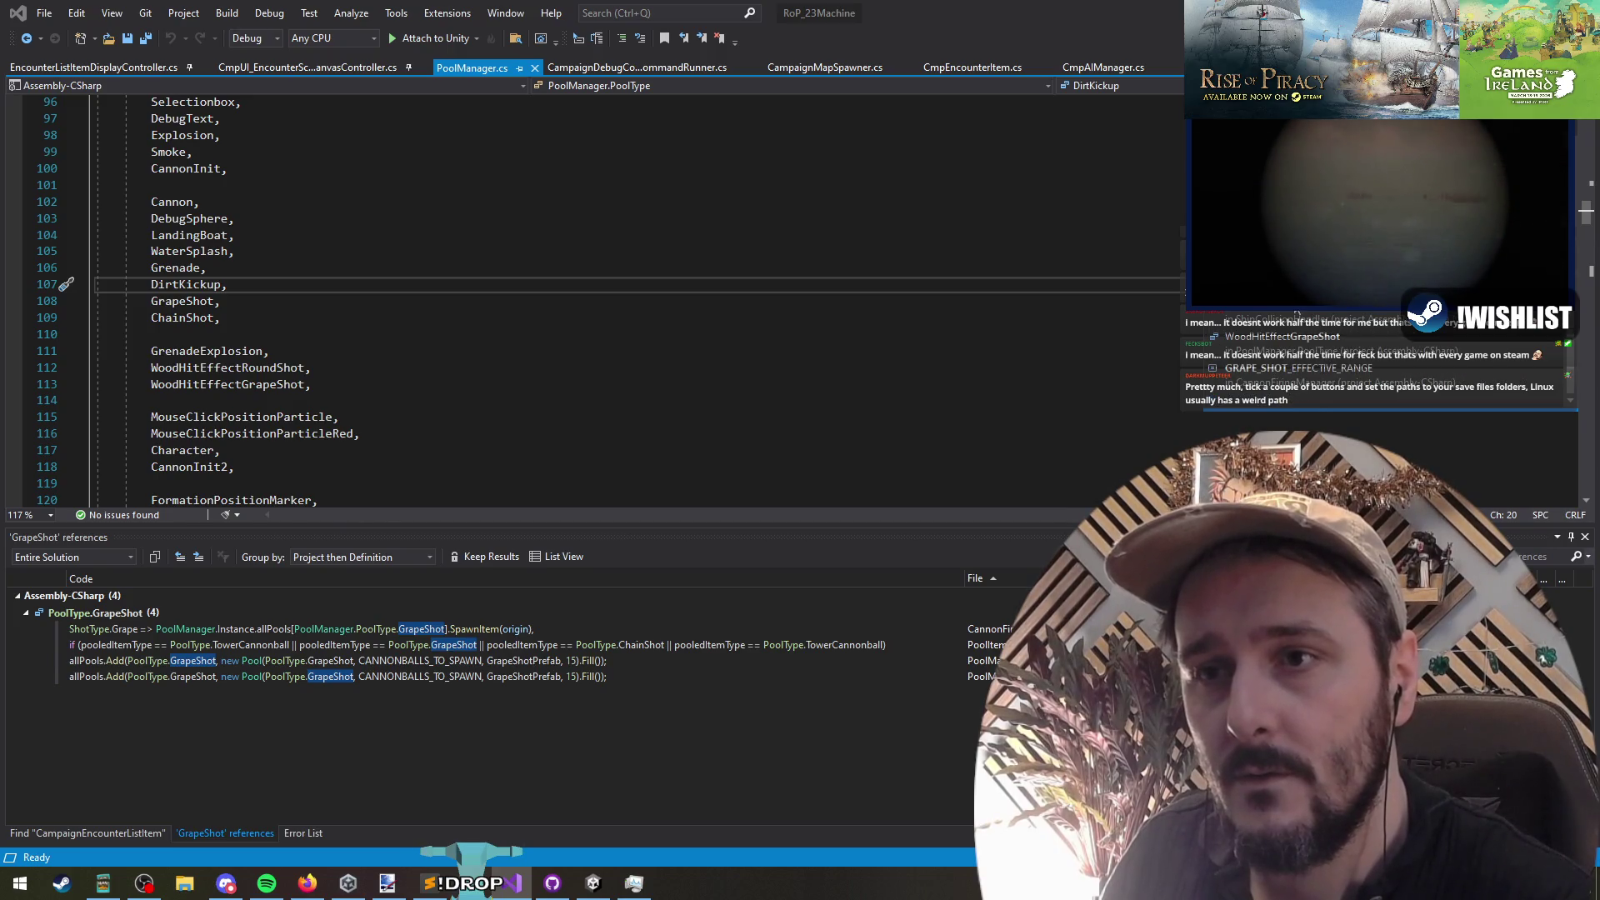
Step: Find references to GRAPE_SHOT_EFFECTIVE_RANGE and open its use in ShipItem.cs
click(1334, 368)
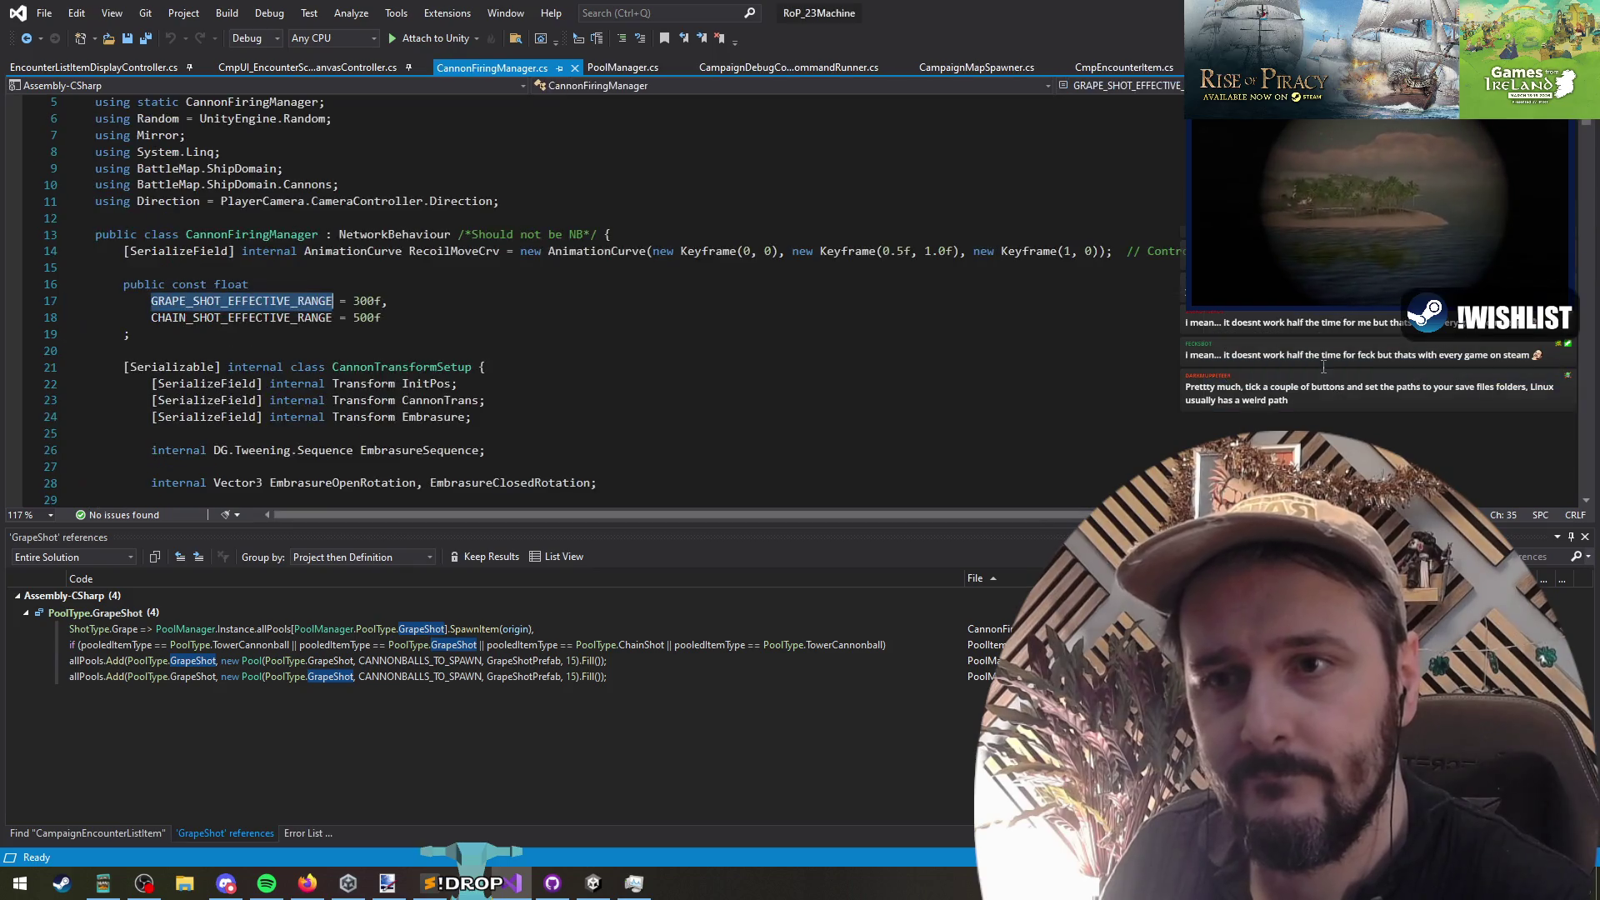
right_click(318, 307)
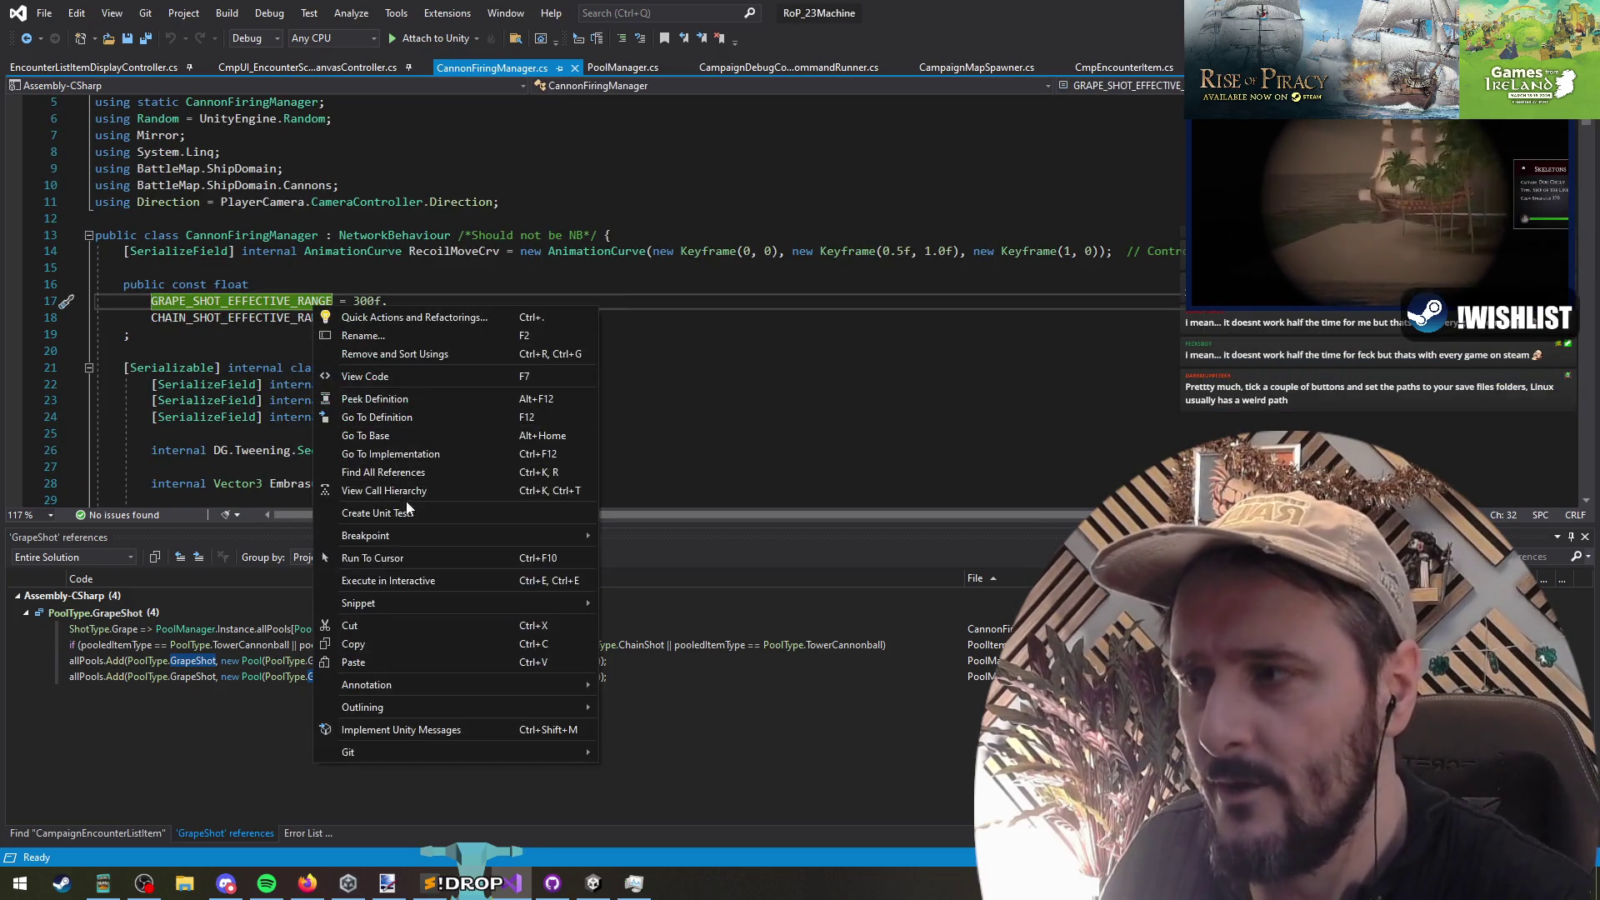
click(341, 472)
double_click(311, 632)
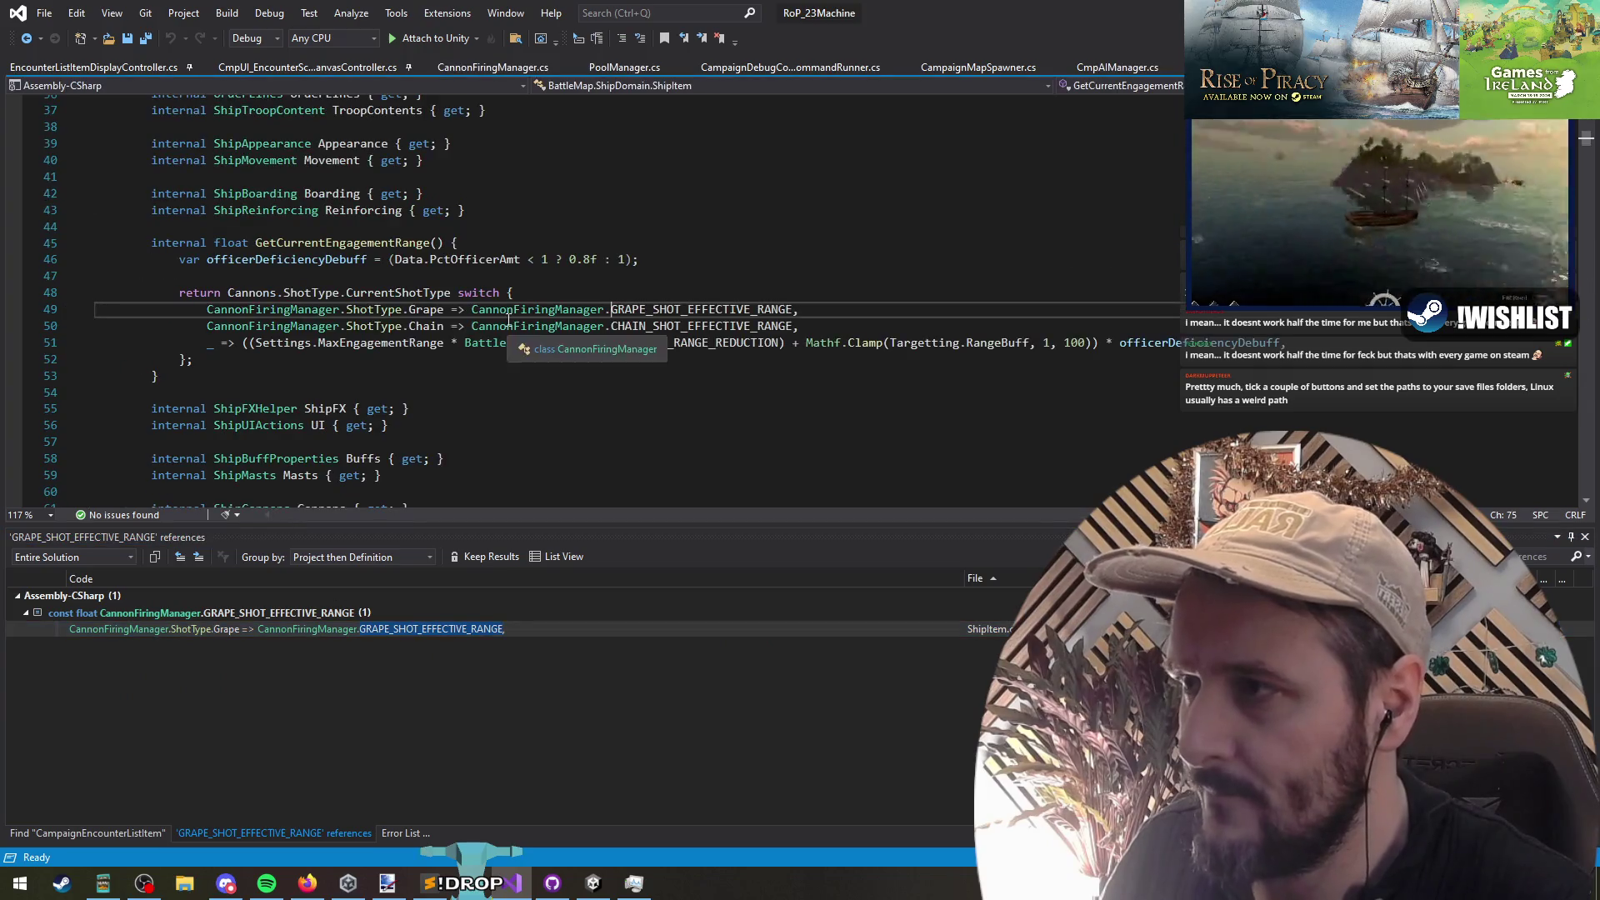
Step: List all 7 ShotType.Grape references and open the first one in CannonballController
right_click(417, 309)
click(466, 557)
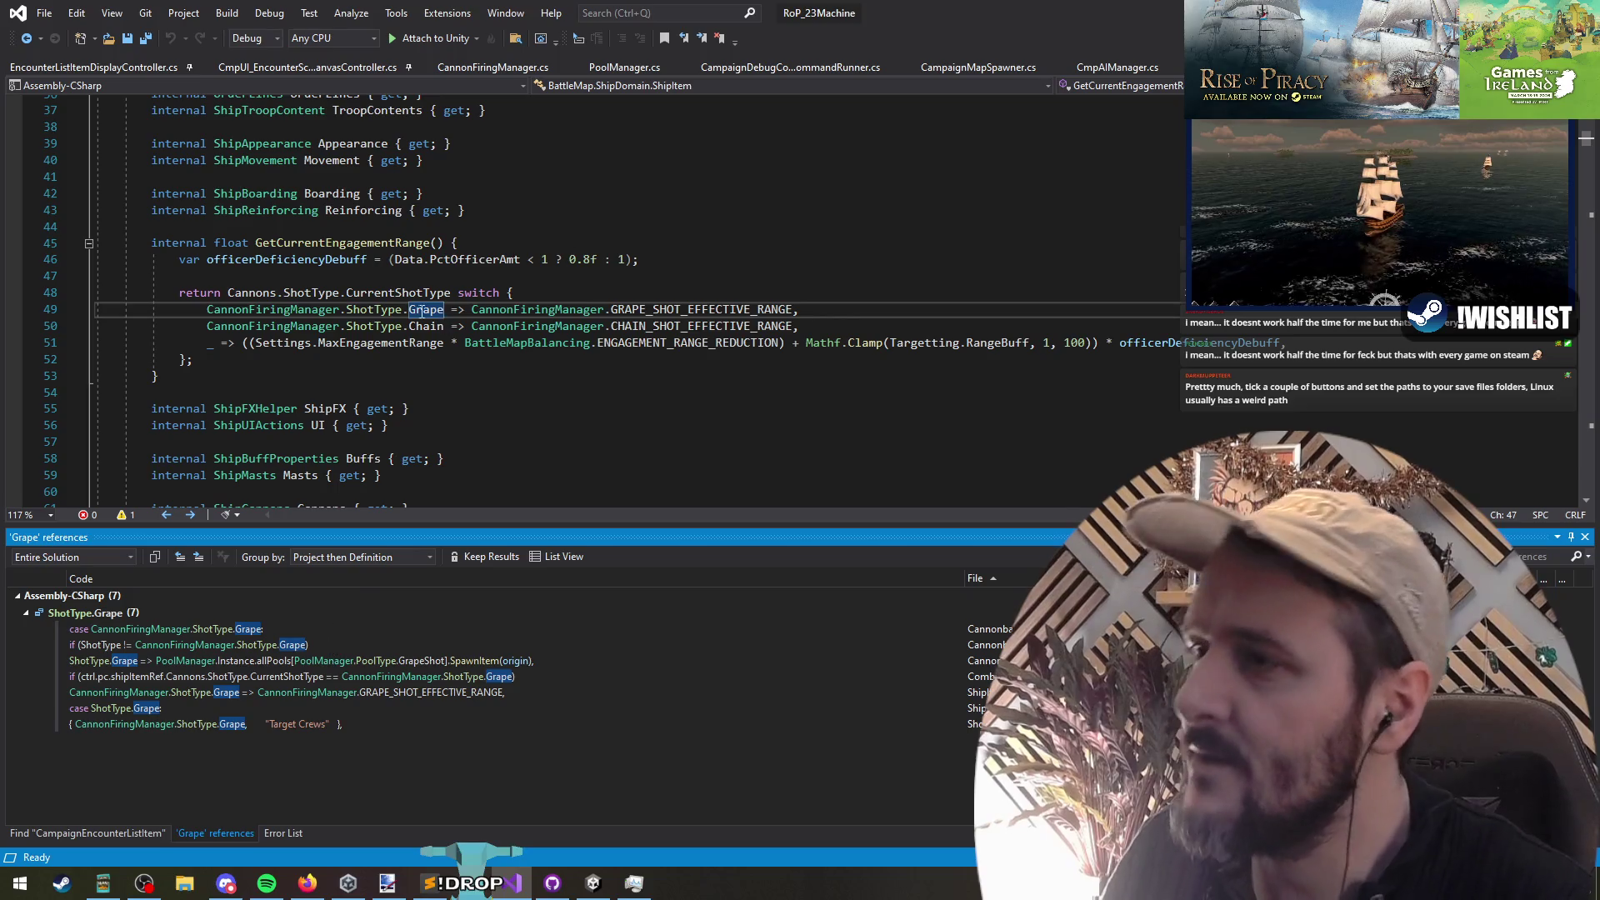
key(Escape)
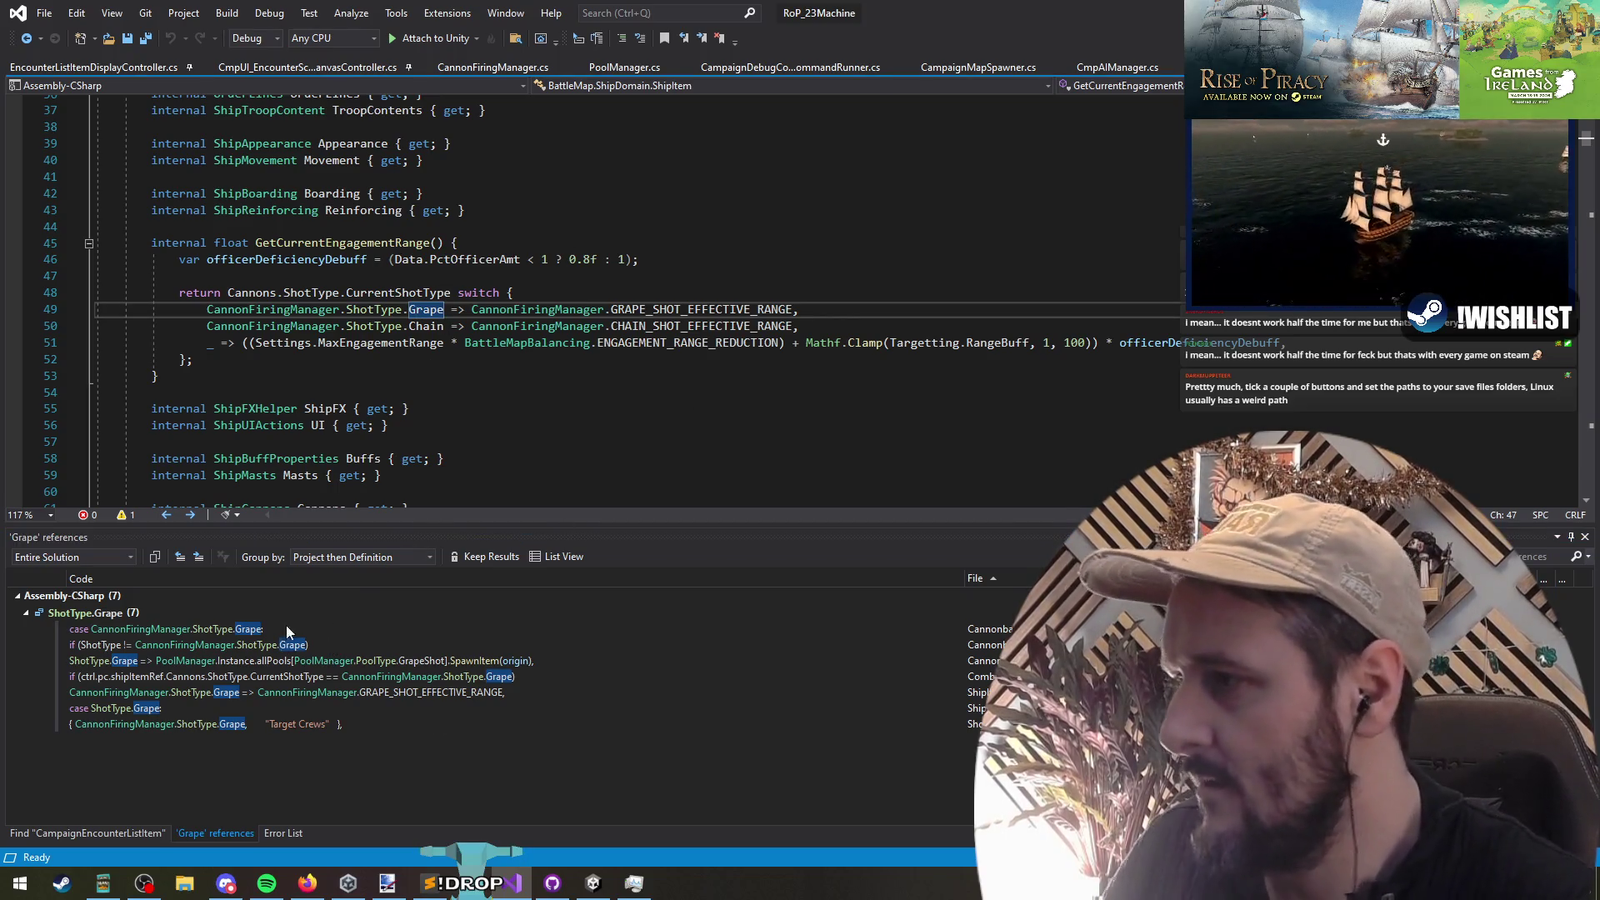
mouse_move(412, 296)
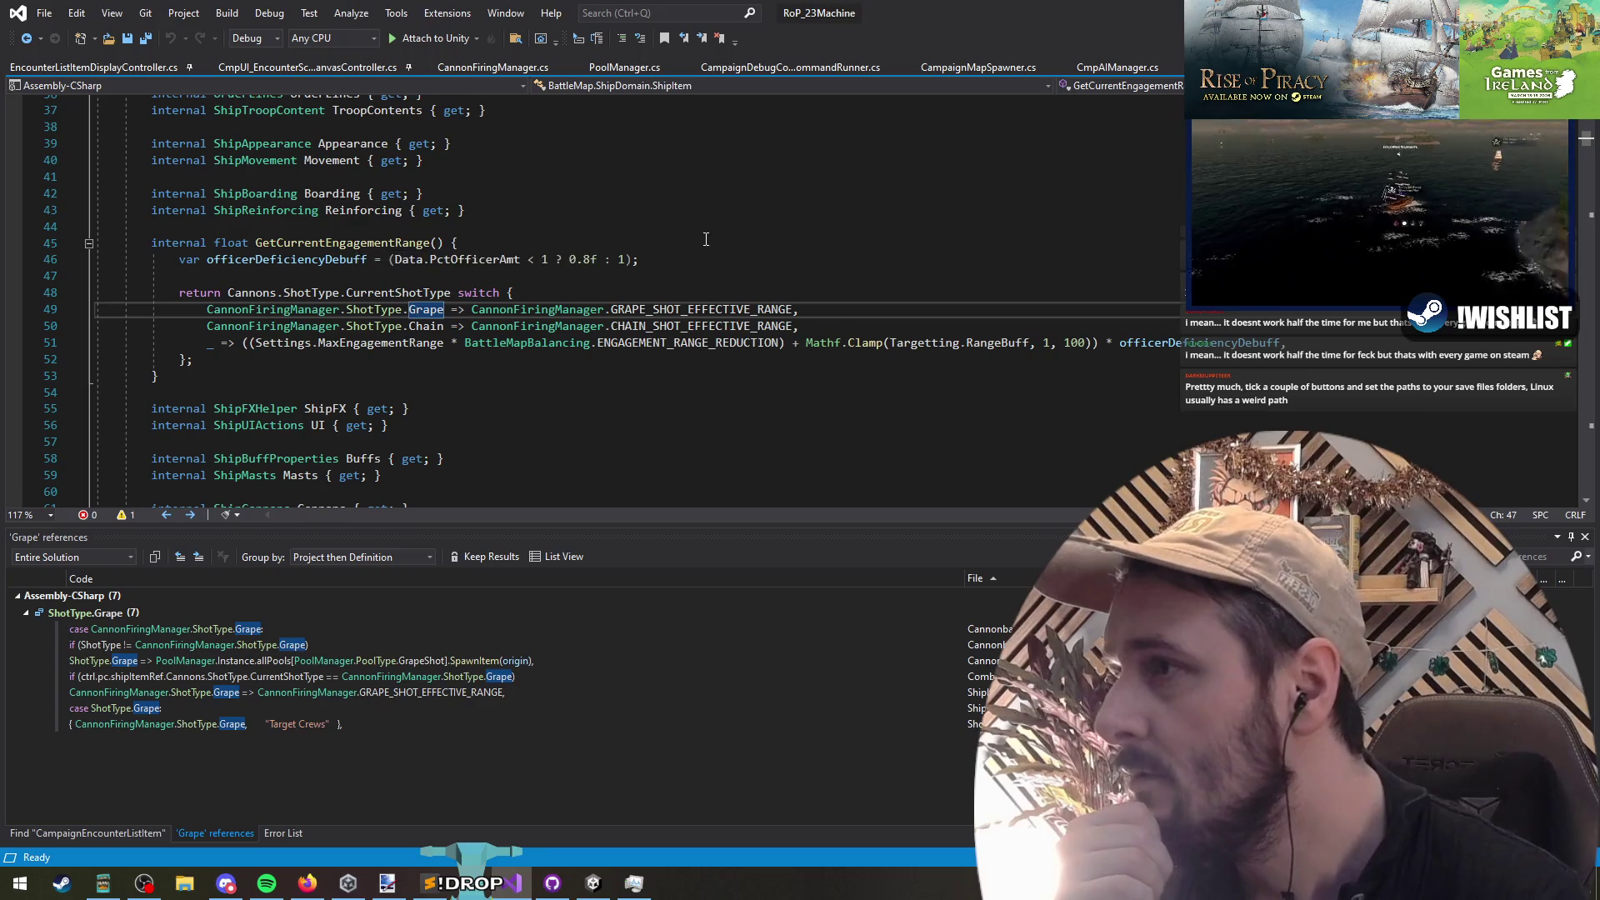
scroll(706, 239, up, 10)
scroll(500, 416, down, 11)
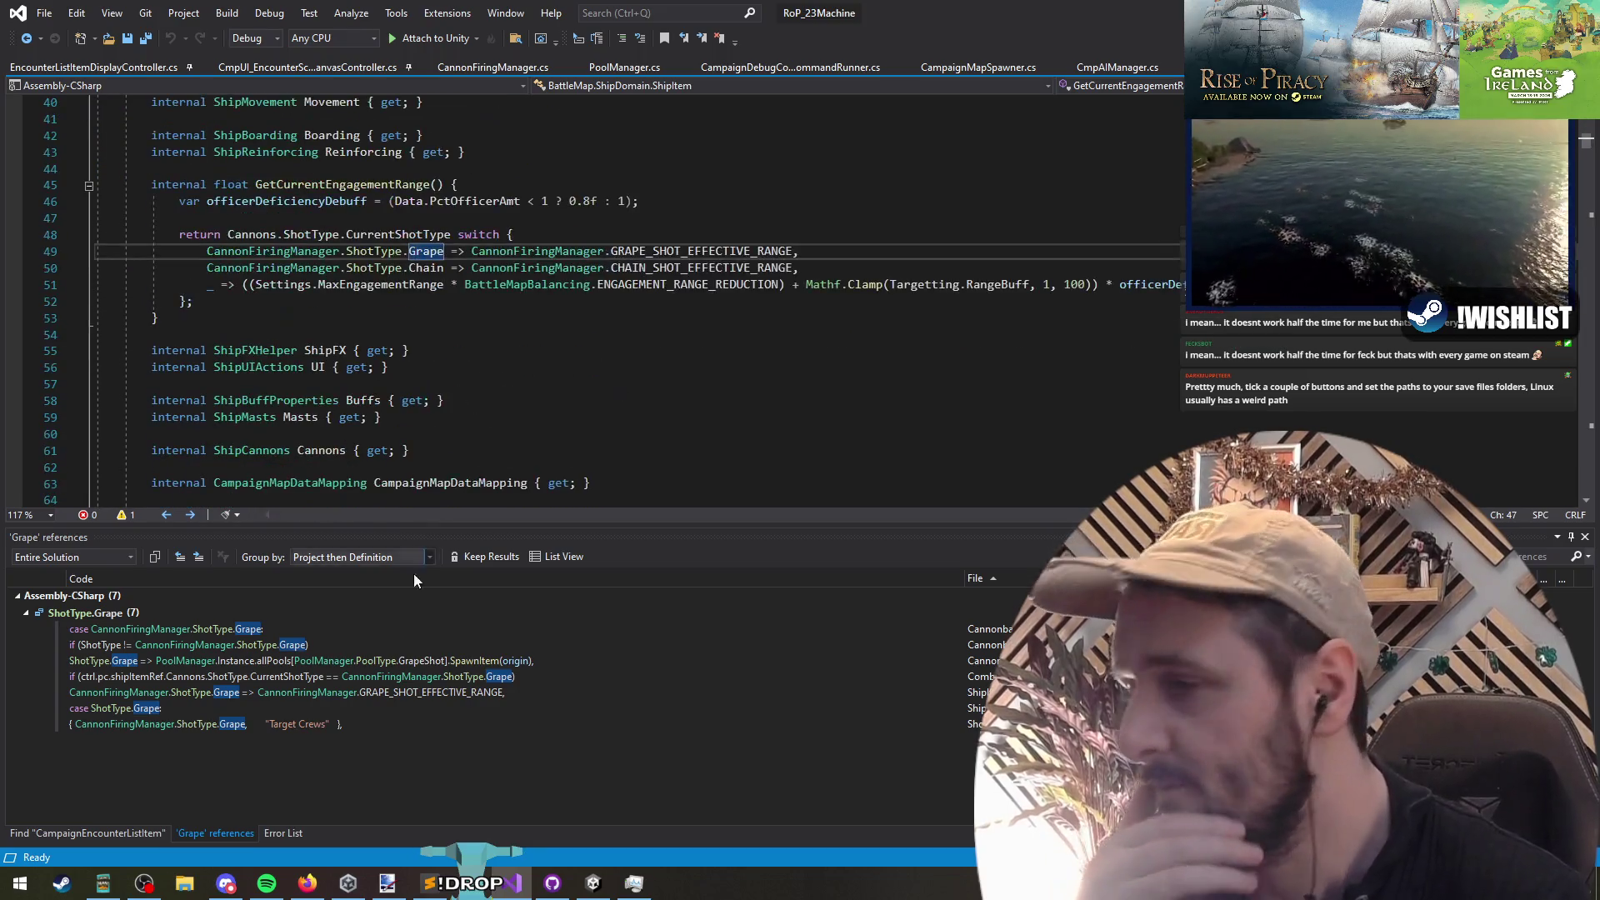
key(F8)
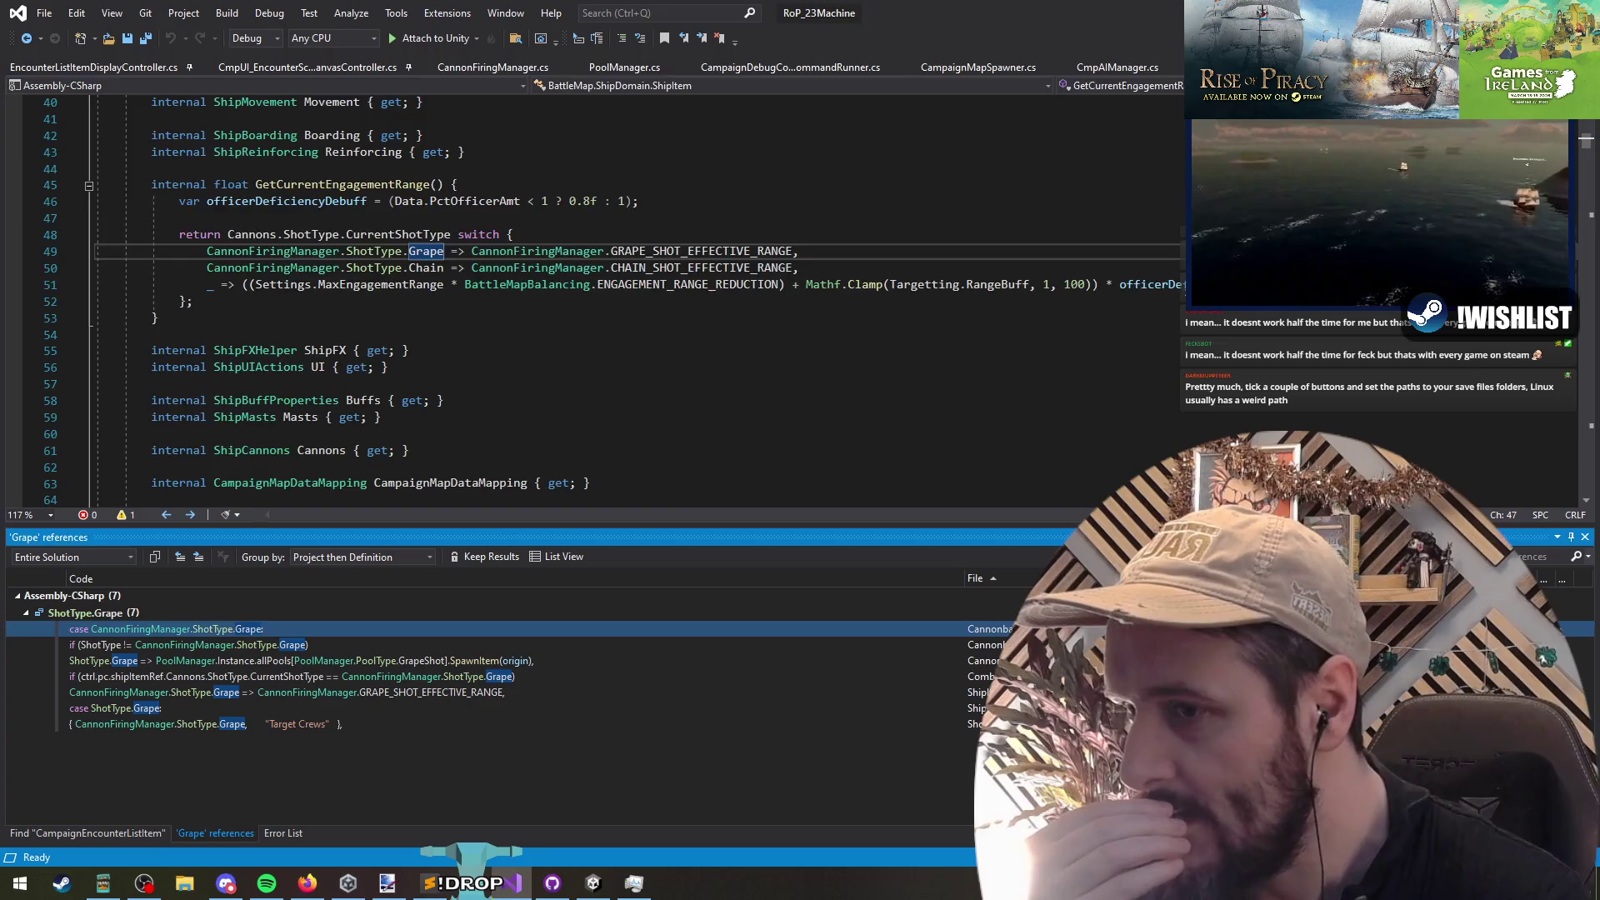
Step: Inspect the grape case's Vector3.zero velocity reset and the SpawnWoodImpactAtPoint call on line 119
click(277, 326)
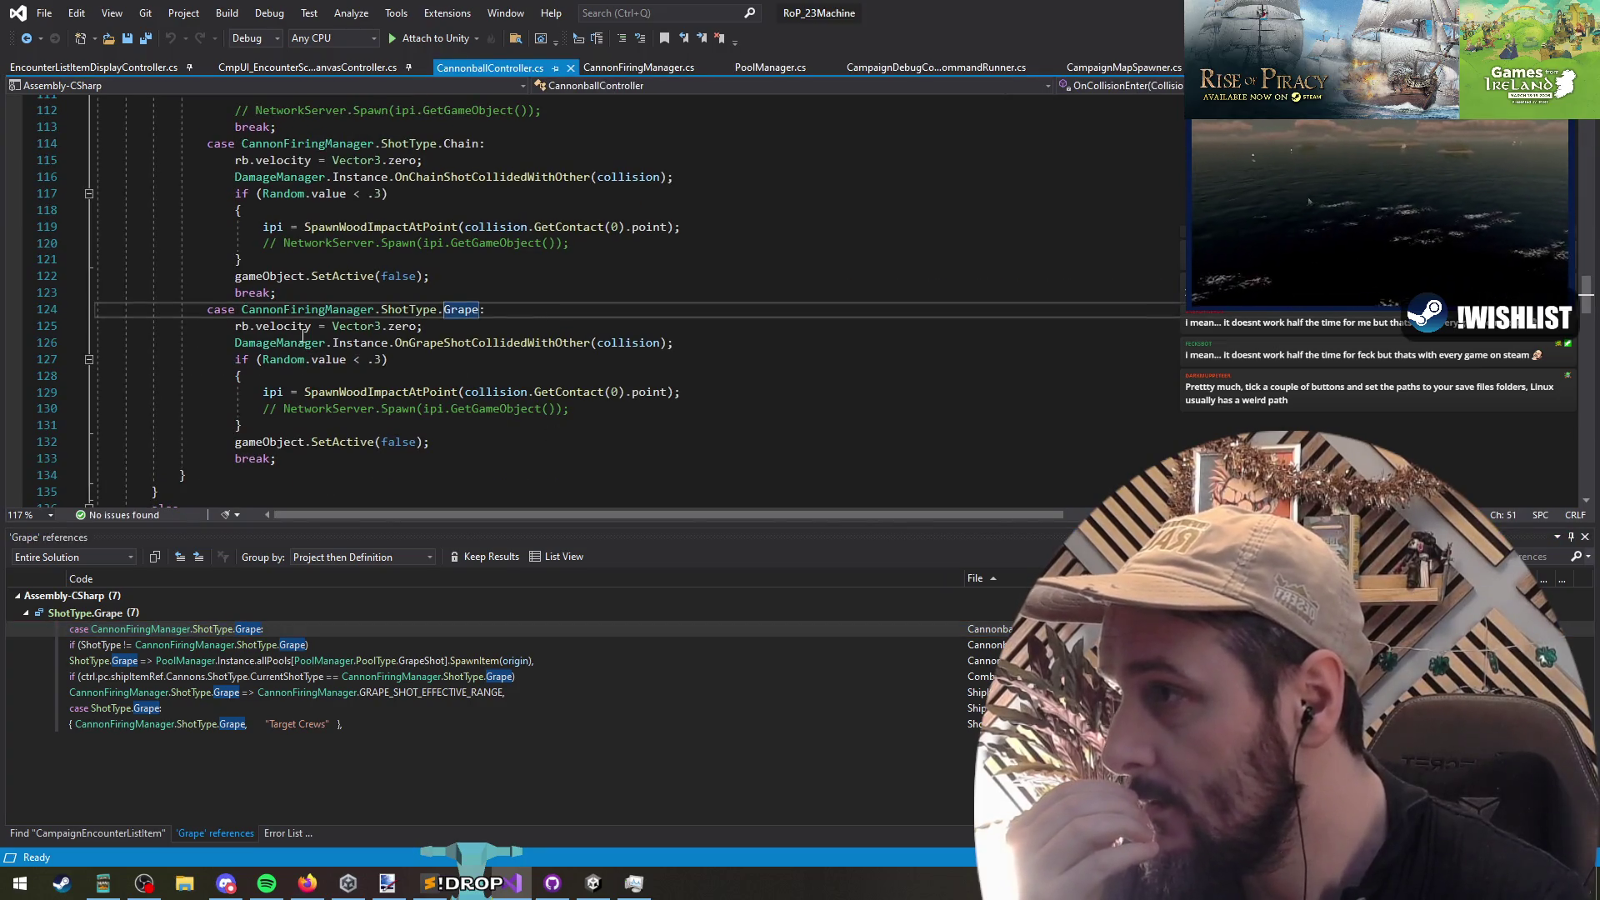
click(415, 326)
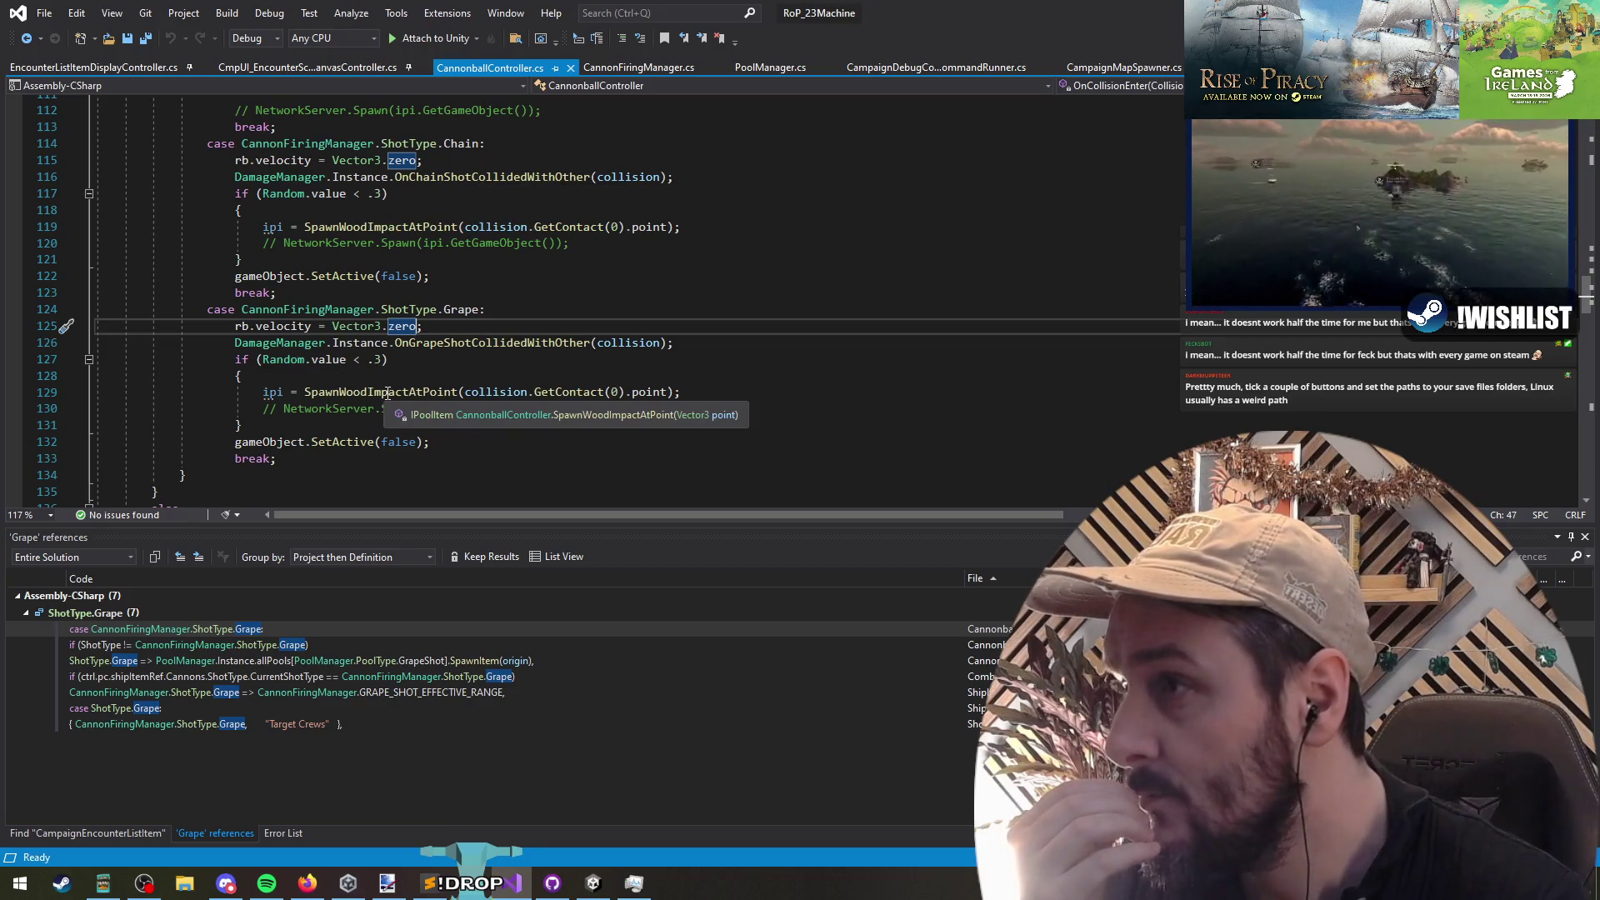
click(270, 226)
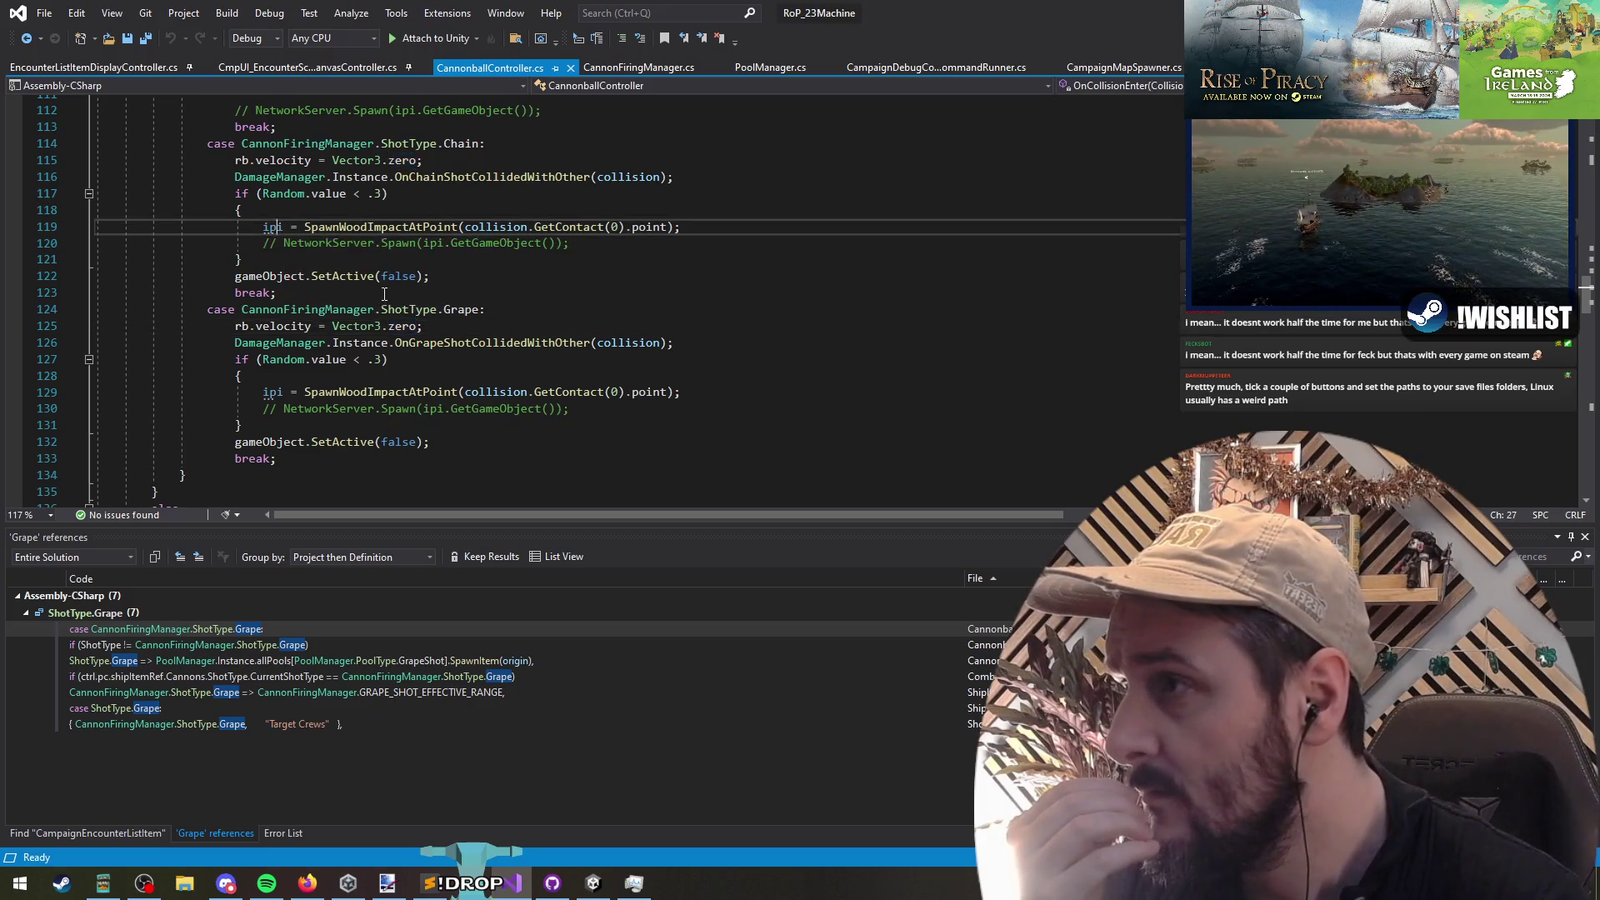
drag(268, 243, 570, 243)
click(395, 227)
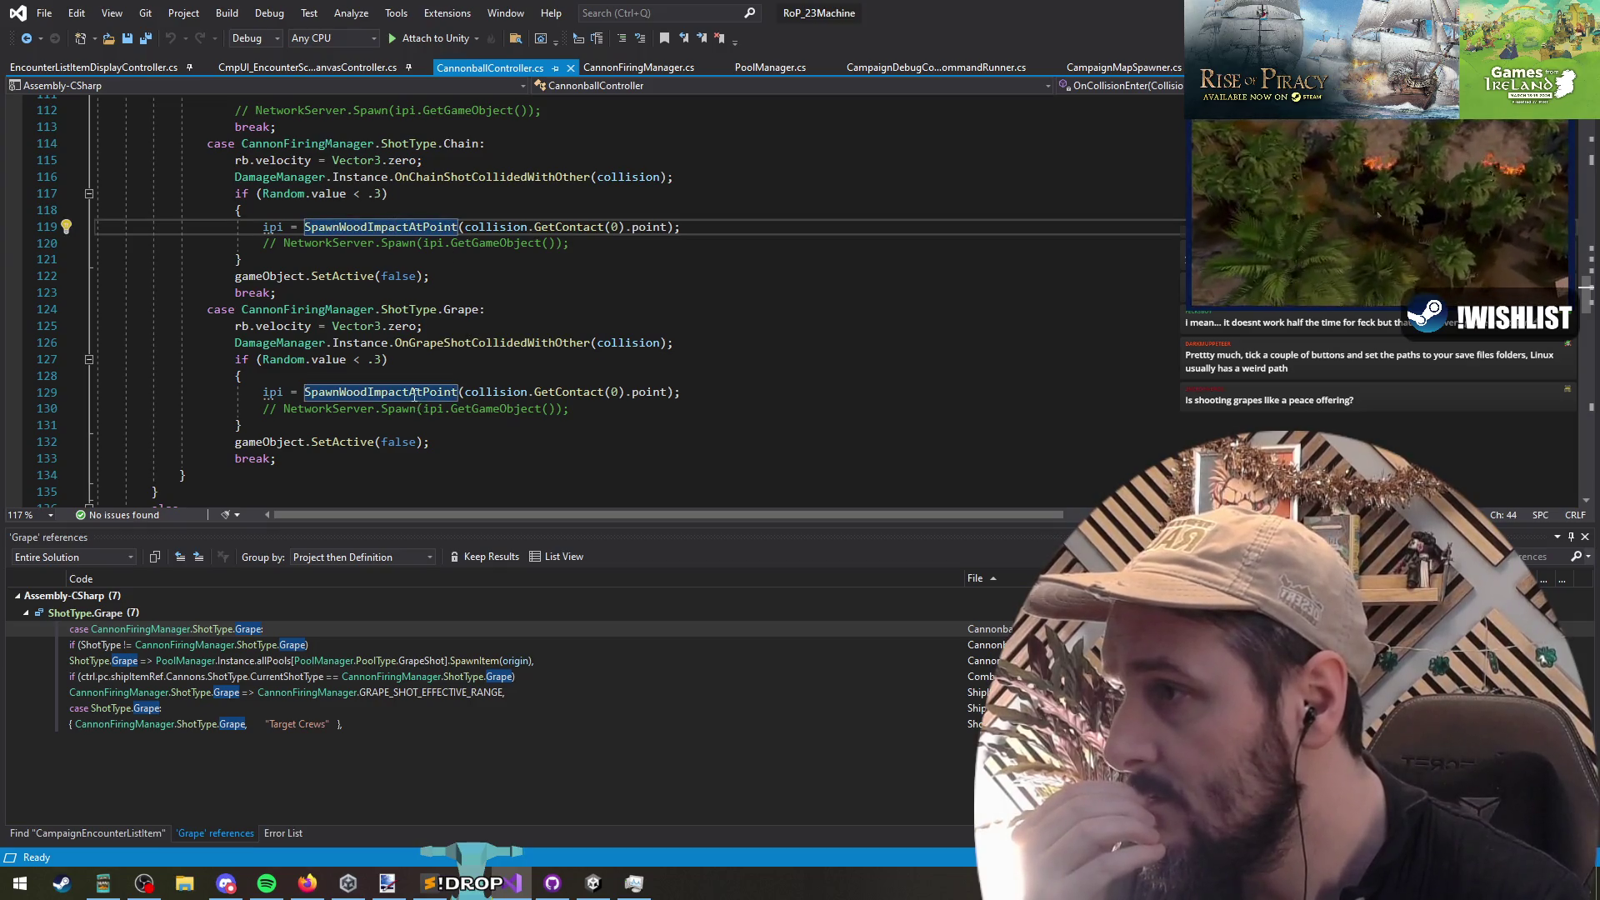
Step: Select commented spawn lines 130 and 120, then check line 127's random chance and the Chain case
drag(570, 408, 97, 408)
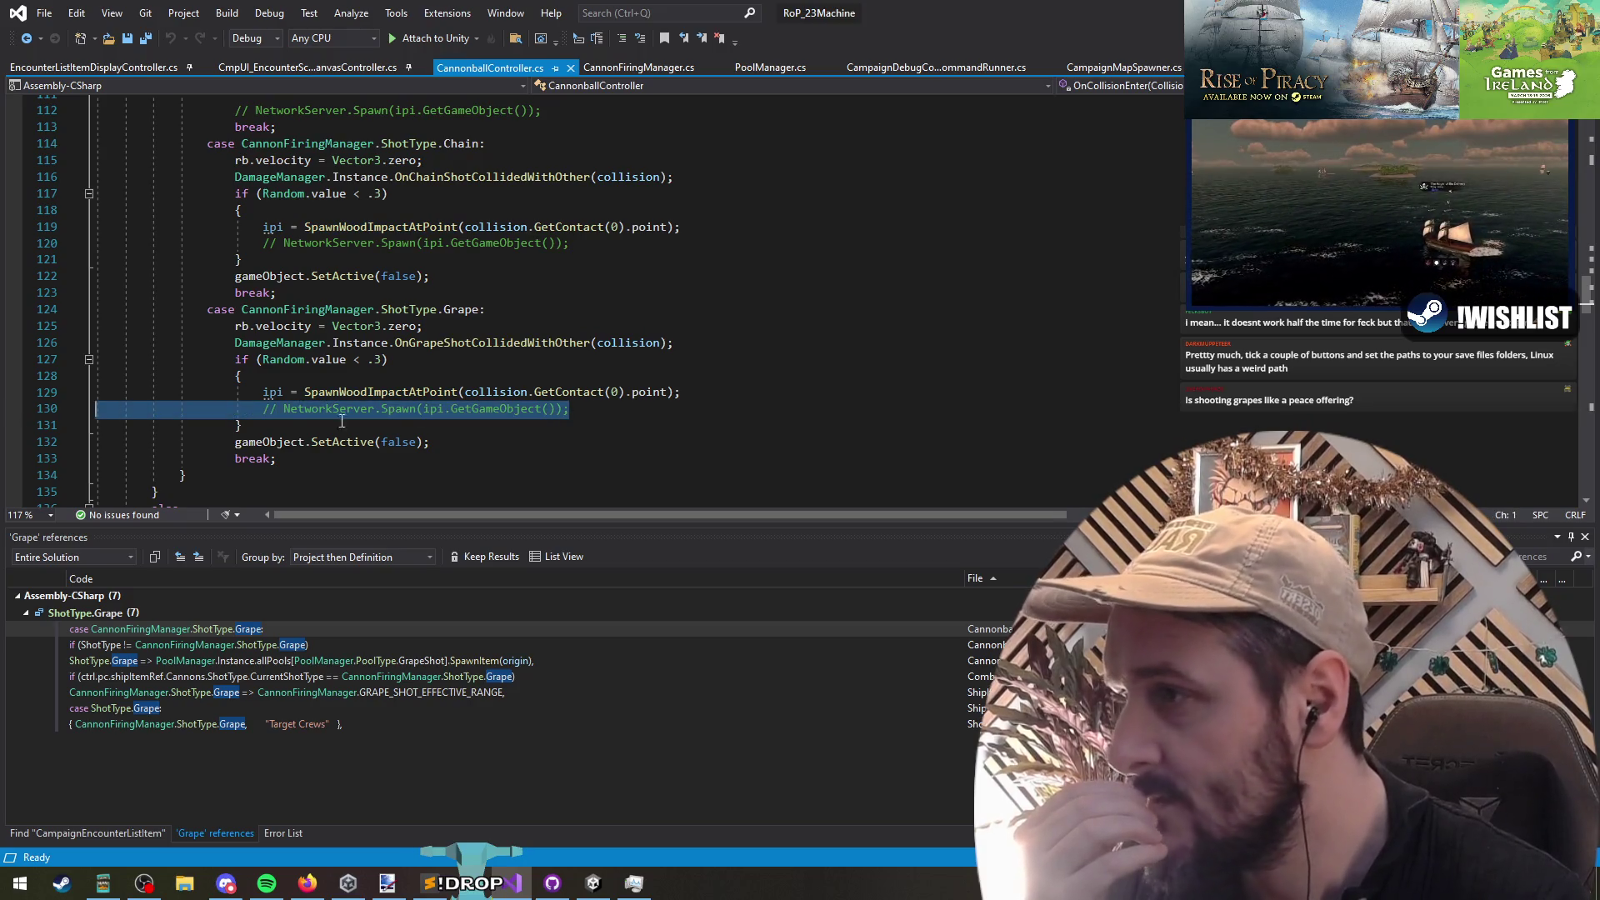
triple_click(287, 408)
triple_click(325, 243)
click(275, 425)
click(388, 359)
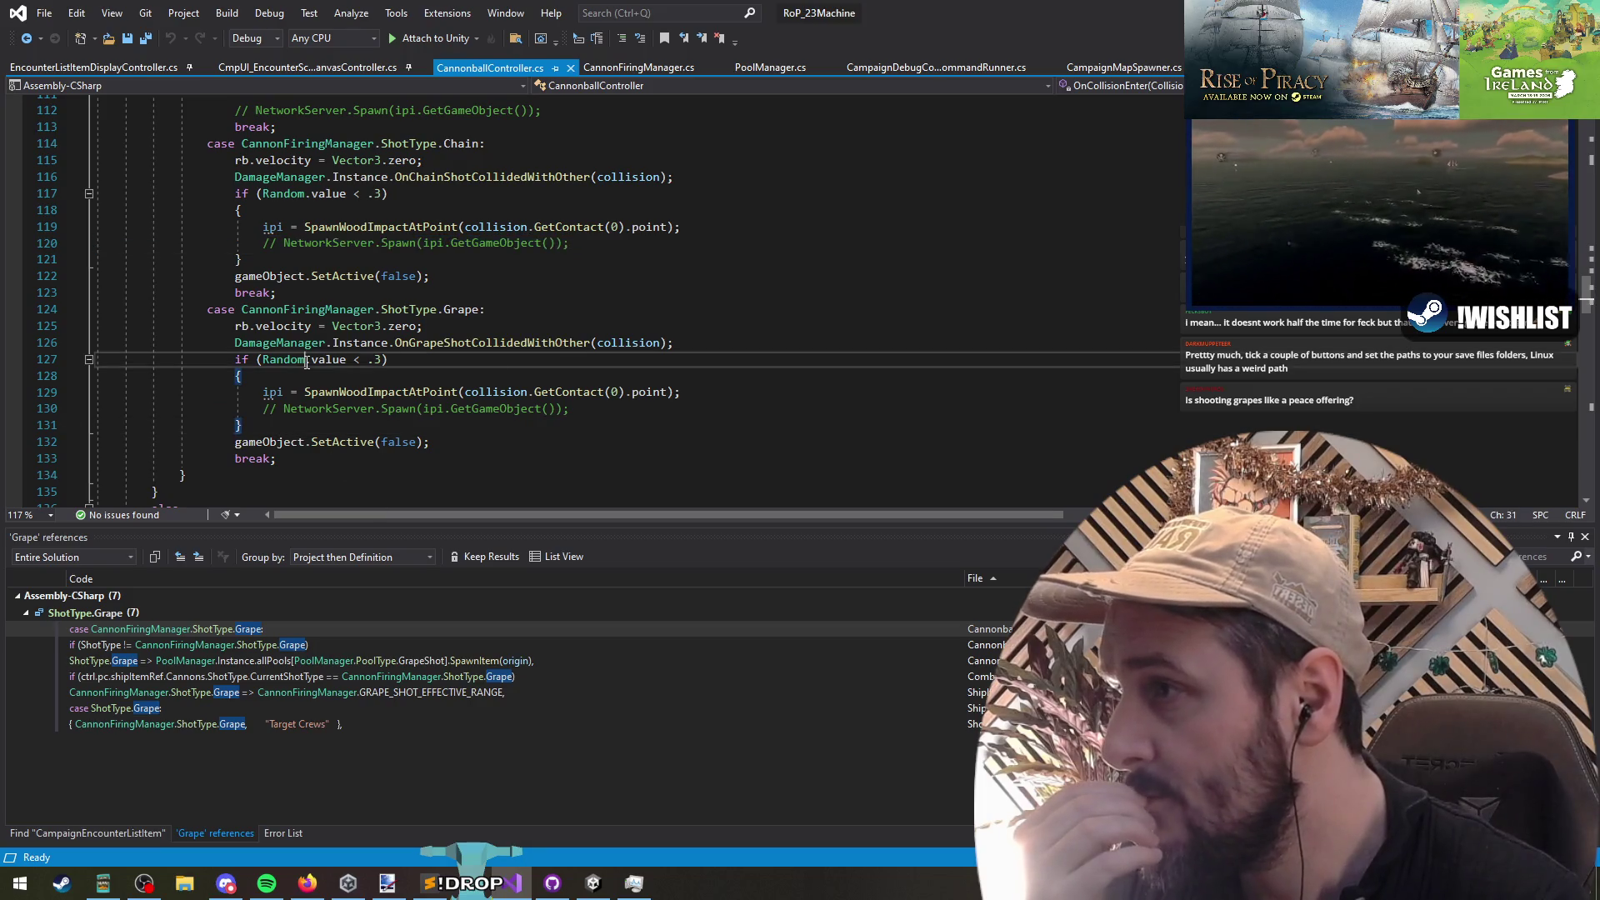
click(449, 177)
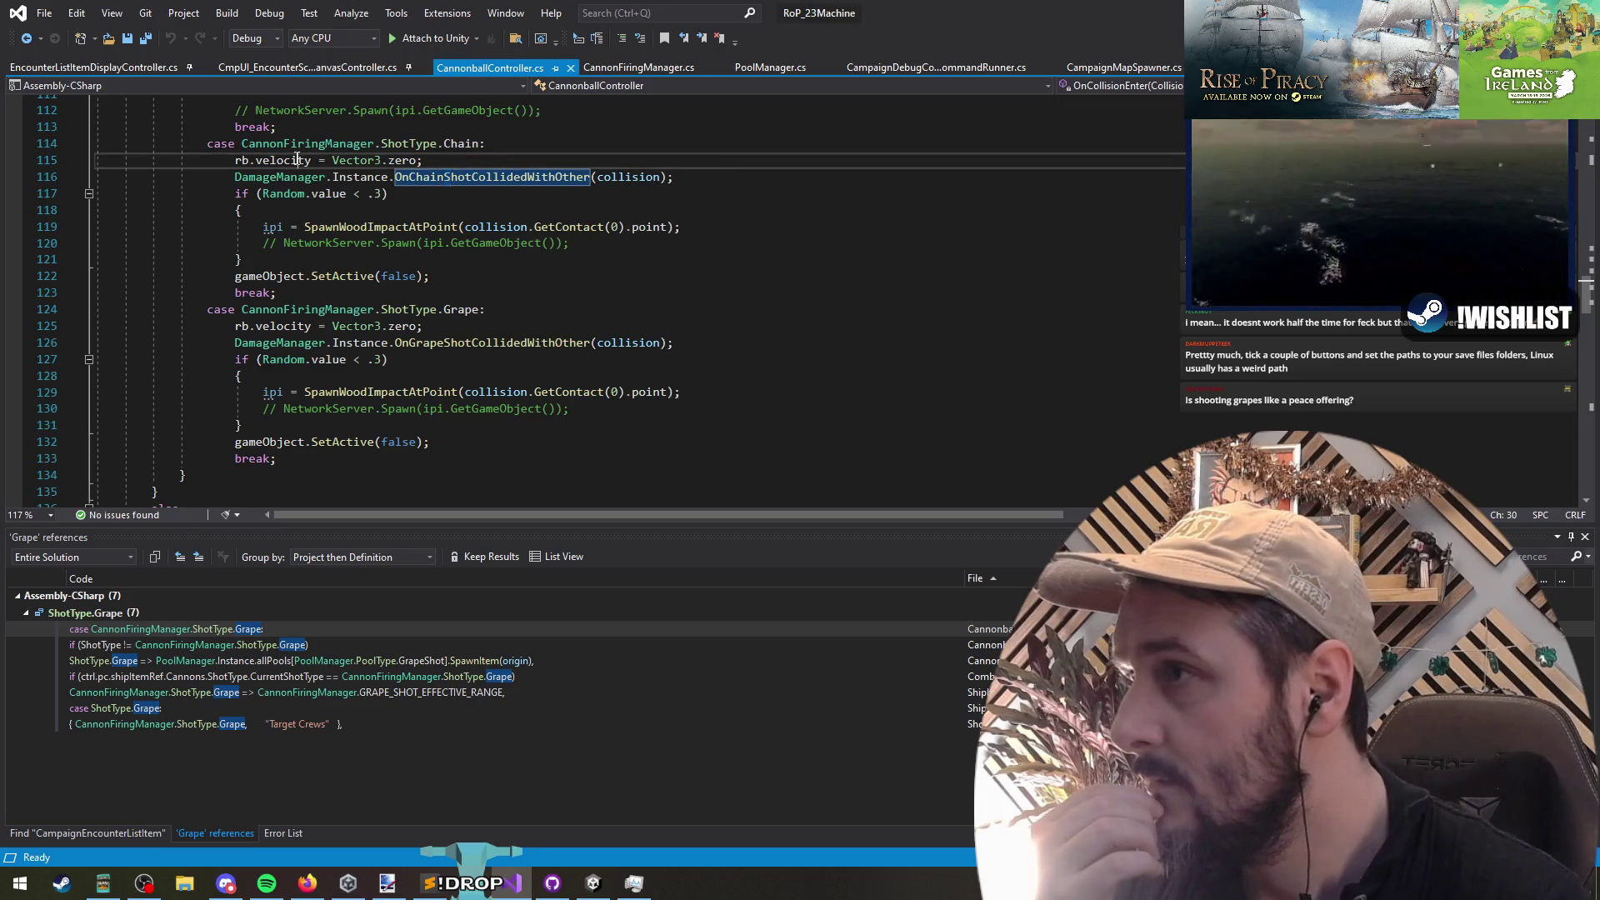
click(466, 145)
Step: Find all ShotType.Chain references and jump to the Chain check in FixedUpdate
right_click(464, 145)
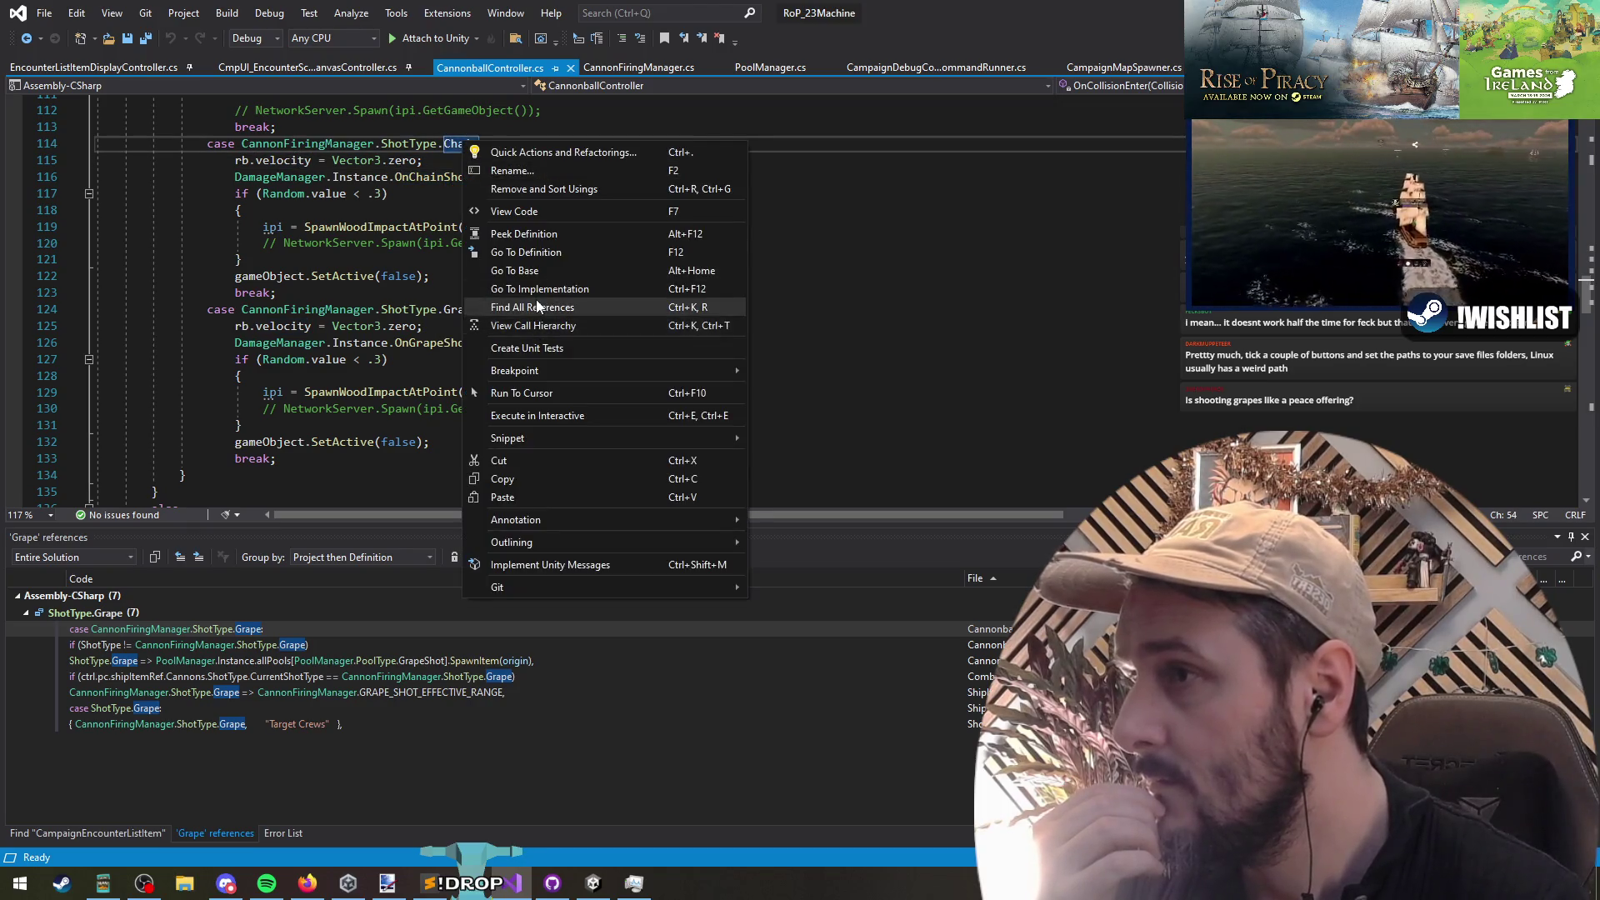
click(584, 305)
double_click(327, 635)
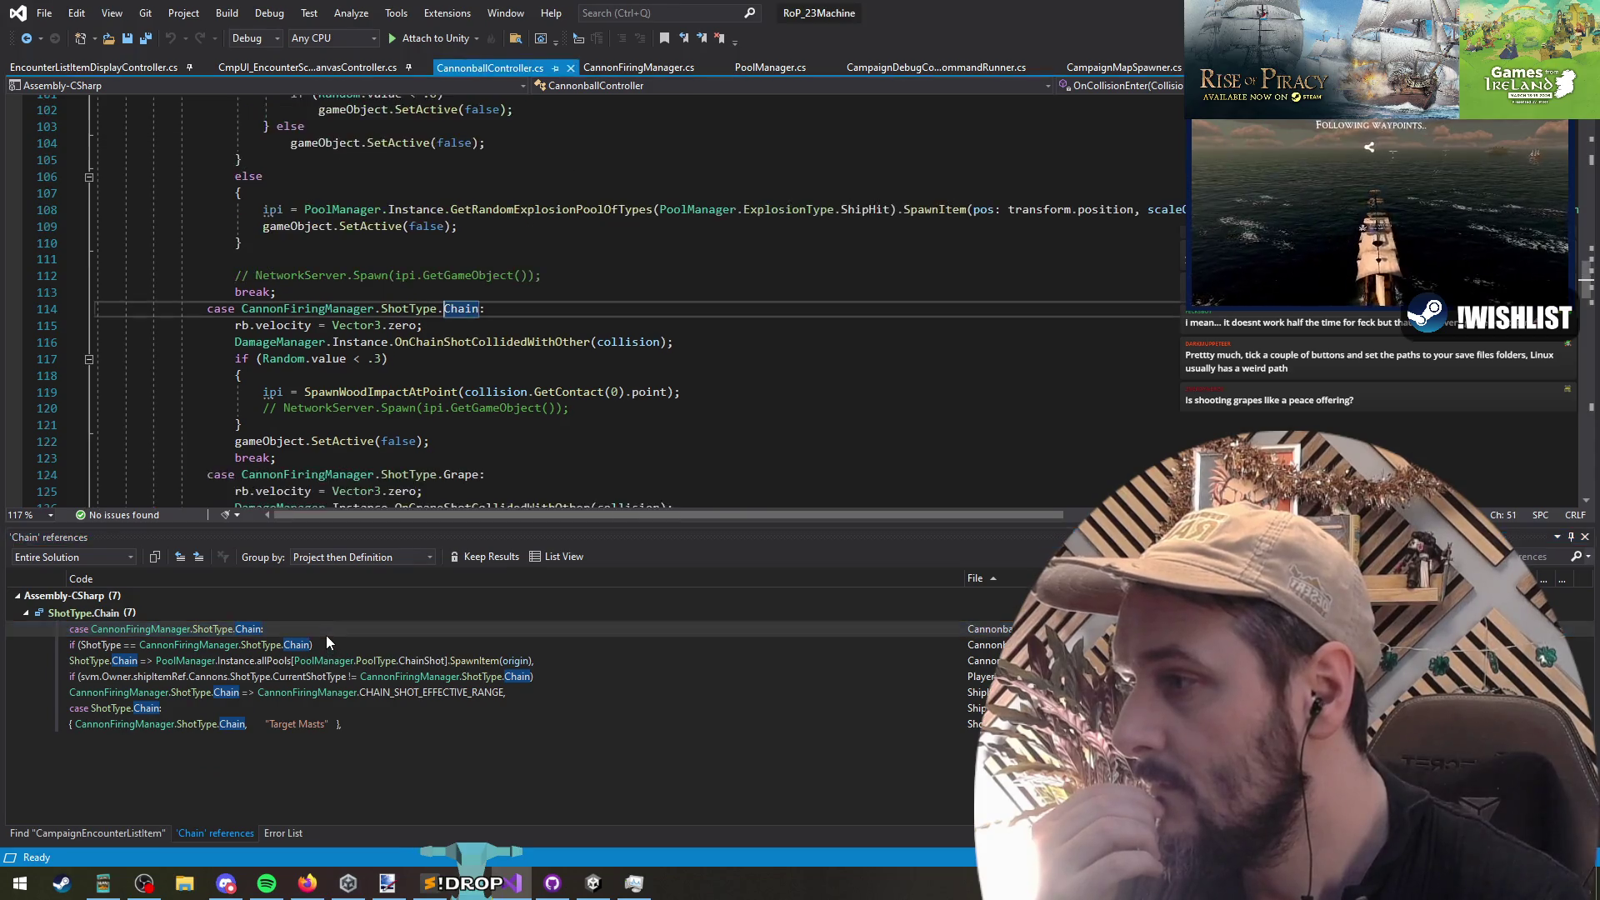
double_click(282, 649)
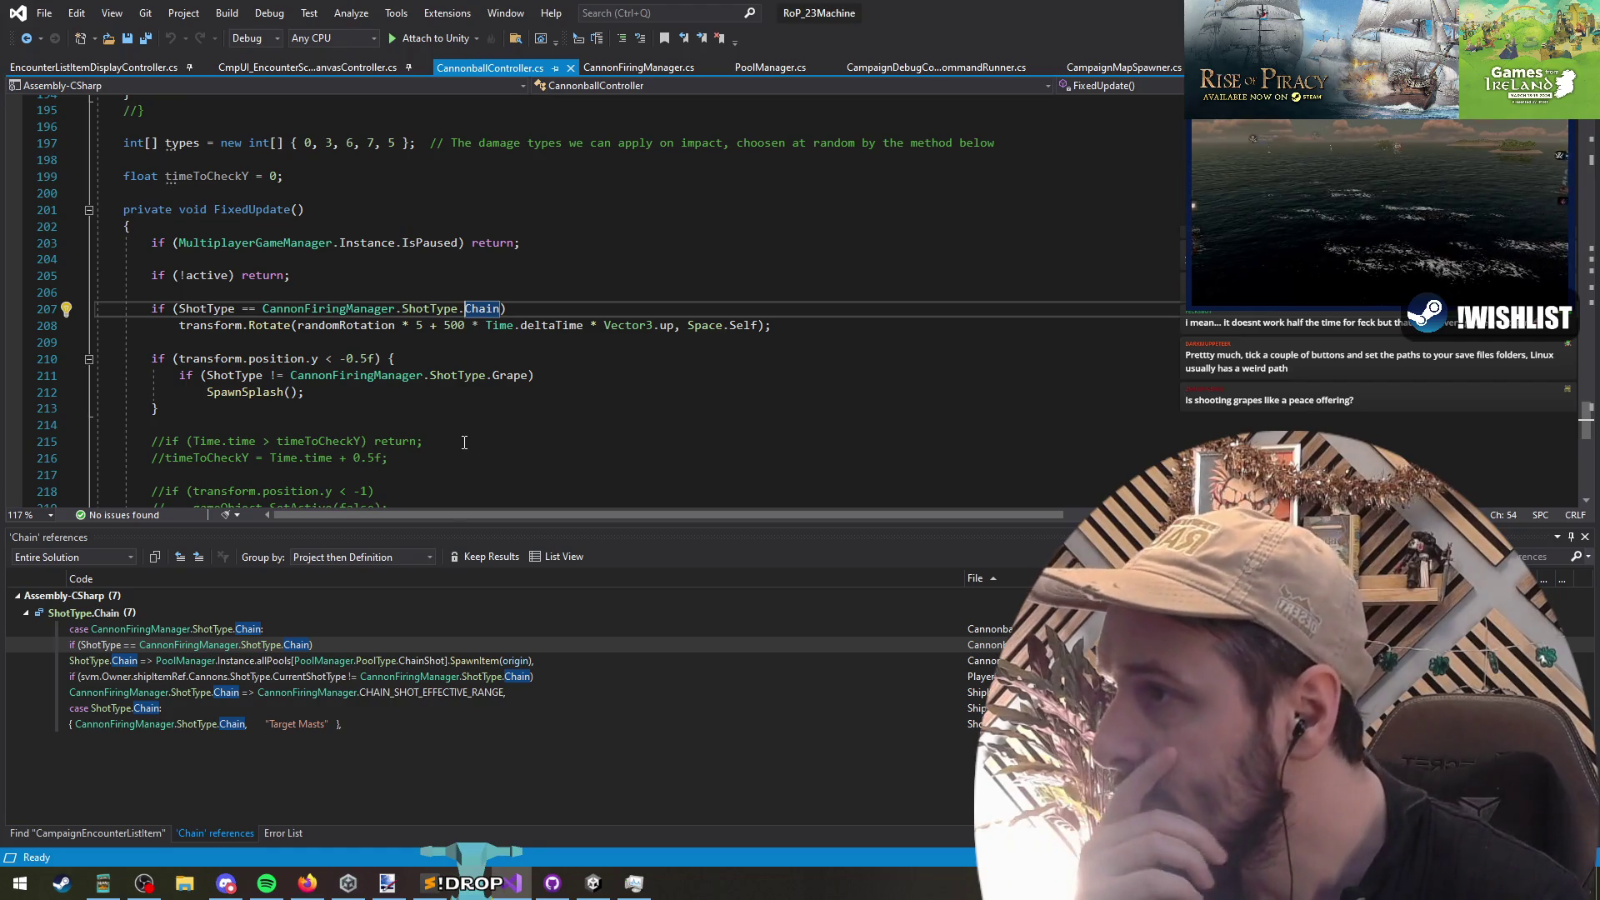
click(247, 209)
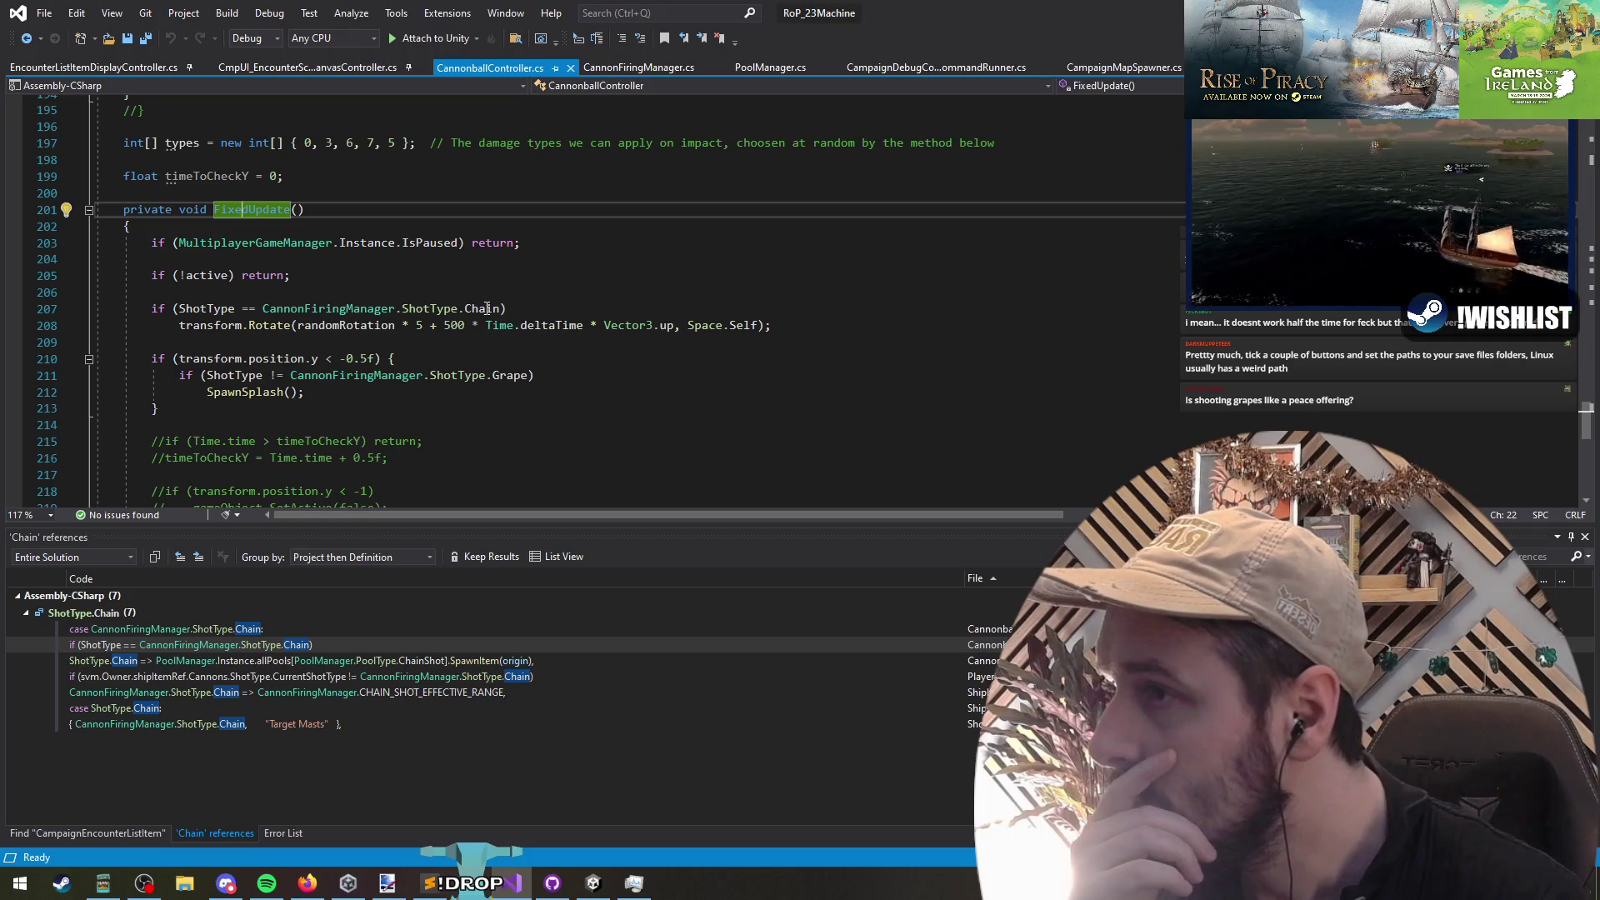
Step: Examine the SpawnSplash call, the grape exclusion on line 211, and the -0.5f threshold on line 210
mouse_move(514, 381)
click(236, 391)
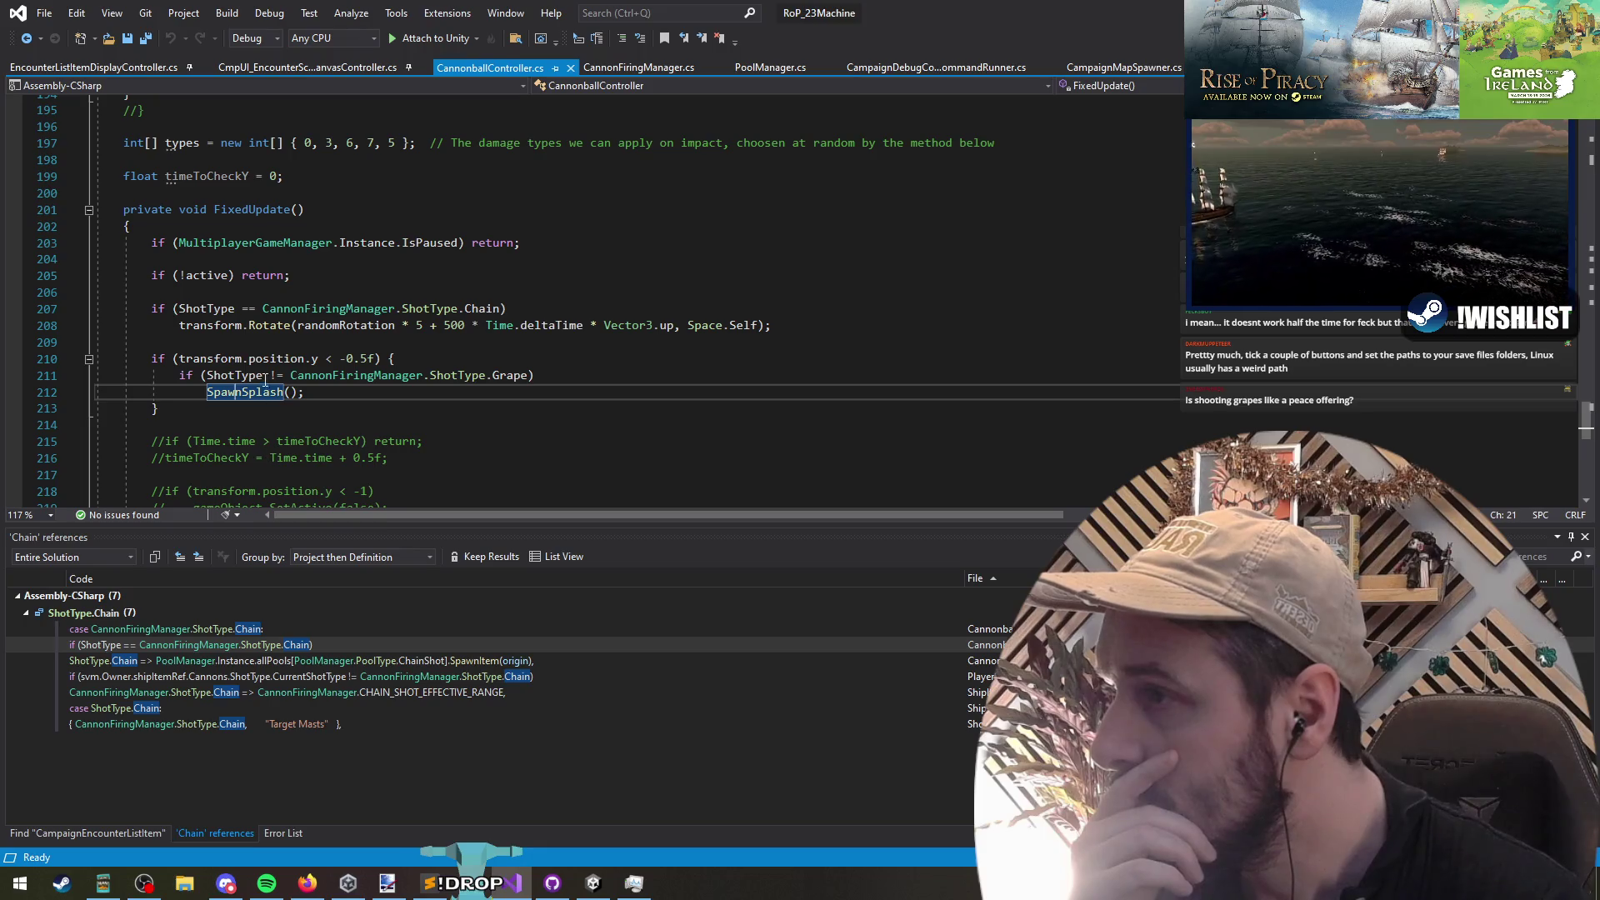
click(535, 376)
scroll(508, 422, down, 5)
scroll(508, 422, up, 6)
scroll(441, 426, down, 6)
scroll(438, 430, up, 5)
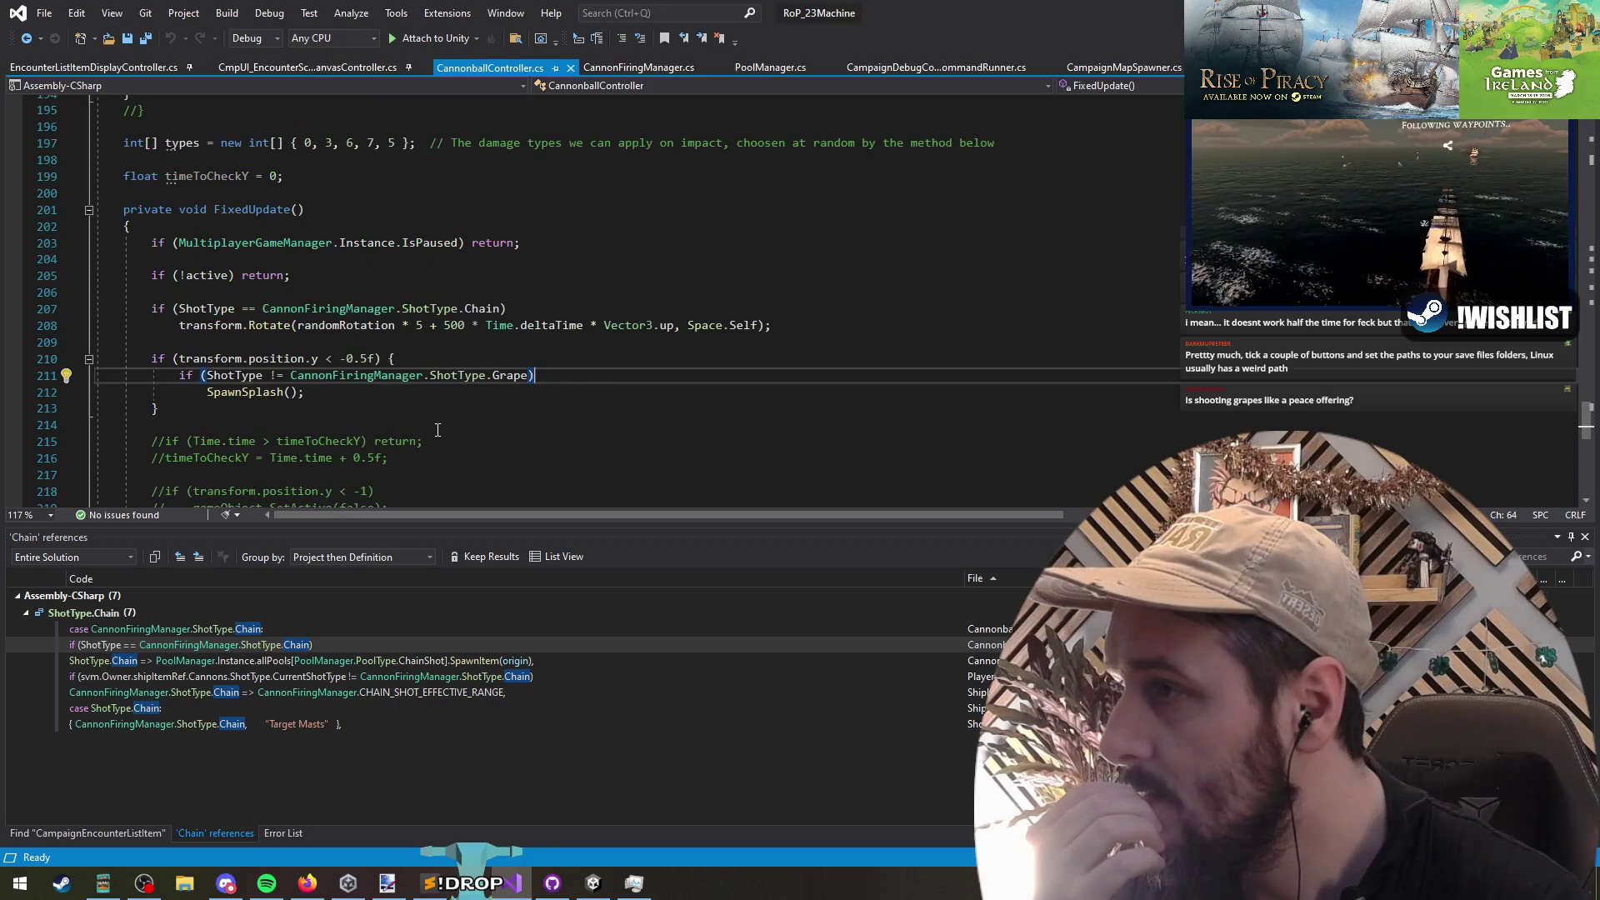
click(375, 358)
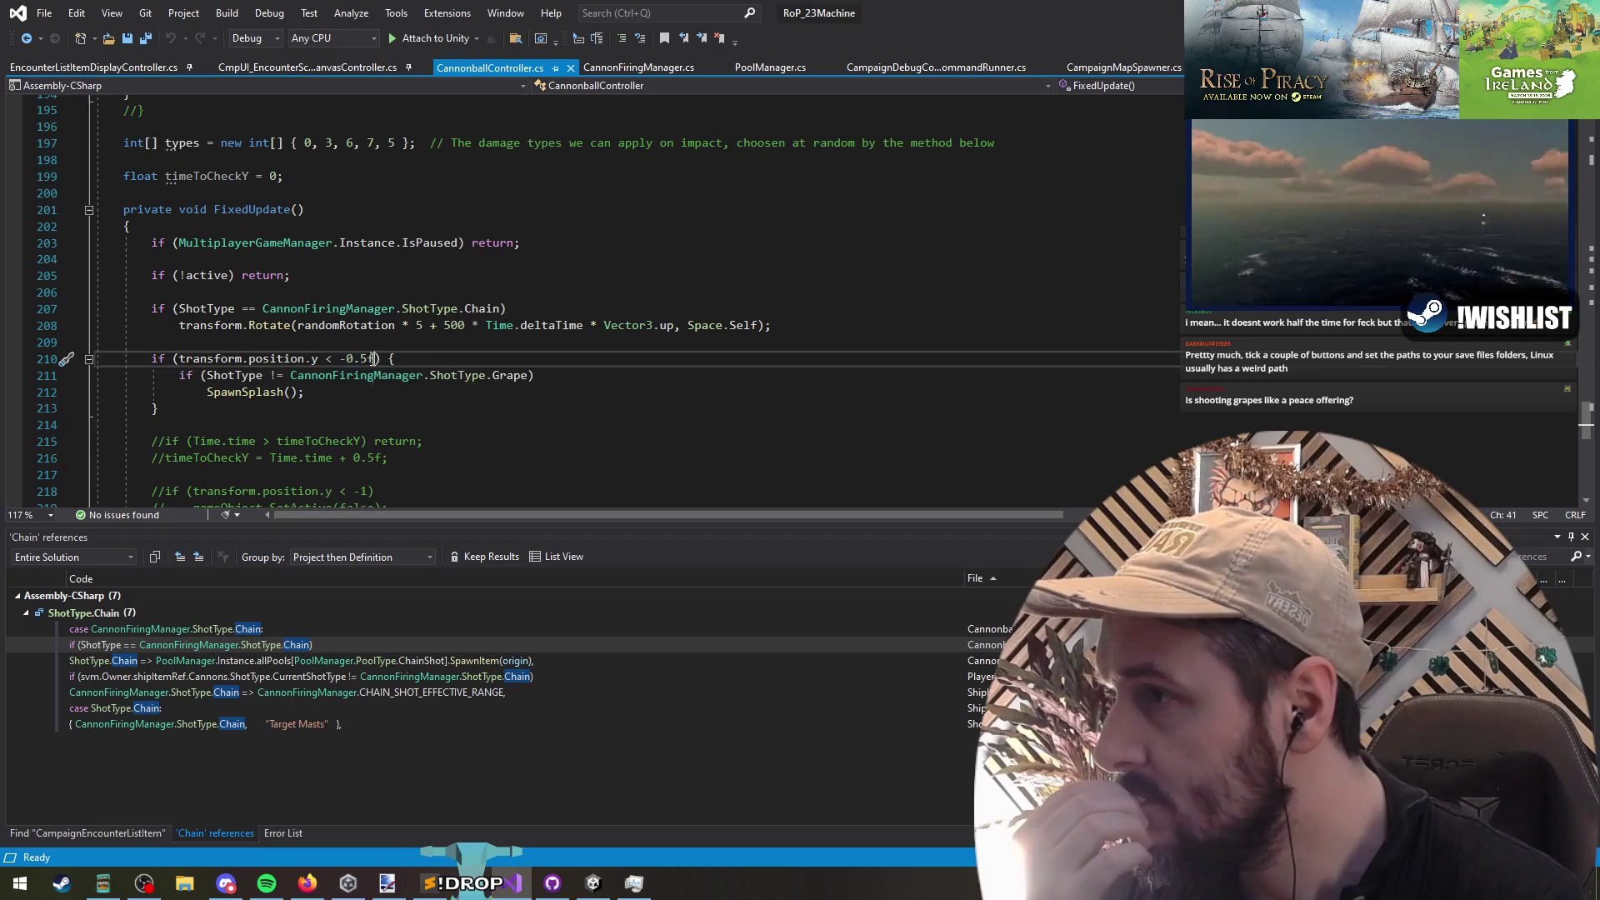
drag(347, 359, 369, 360)
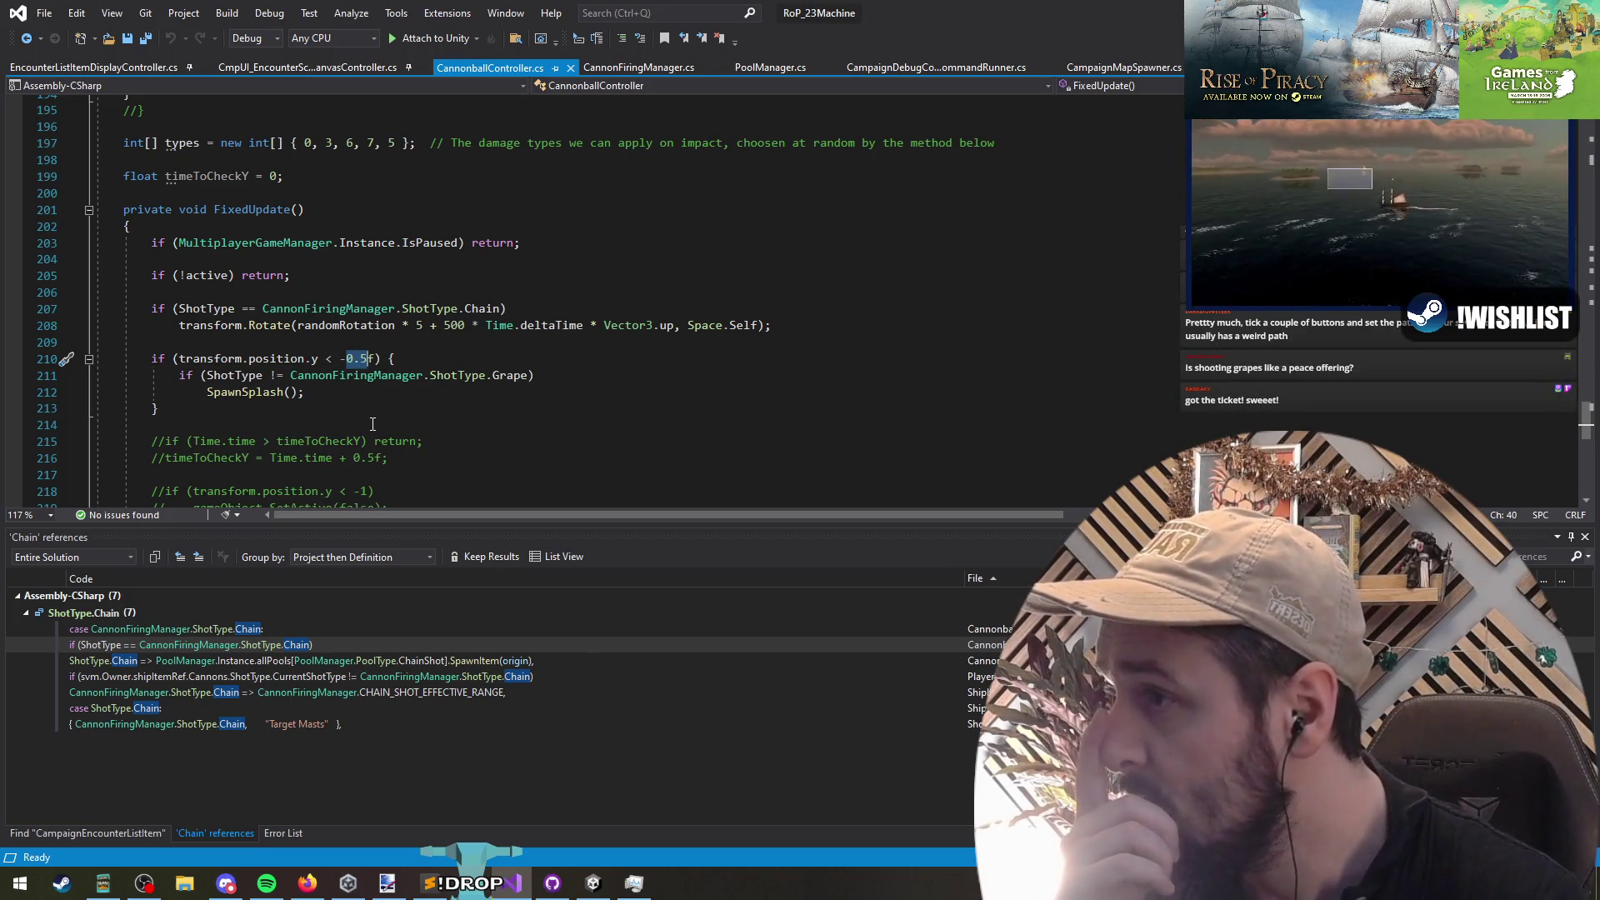
click(245, 394)
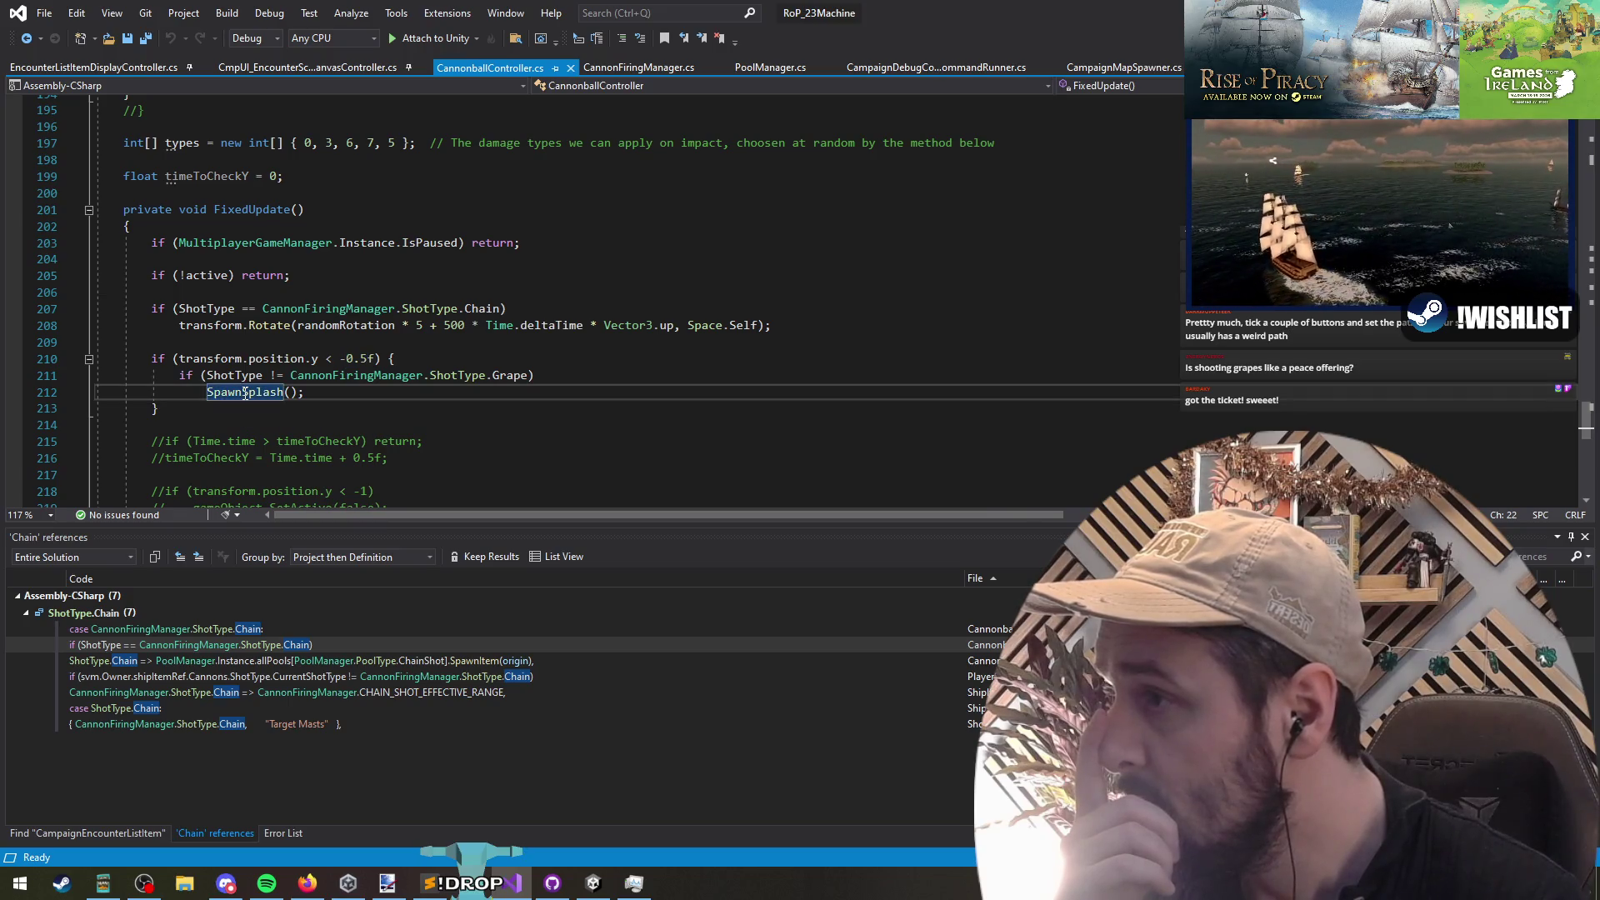
click(374, 358)
double_click(357, 358)
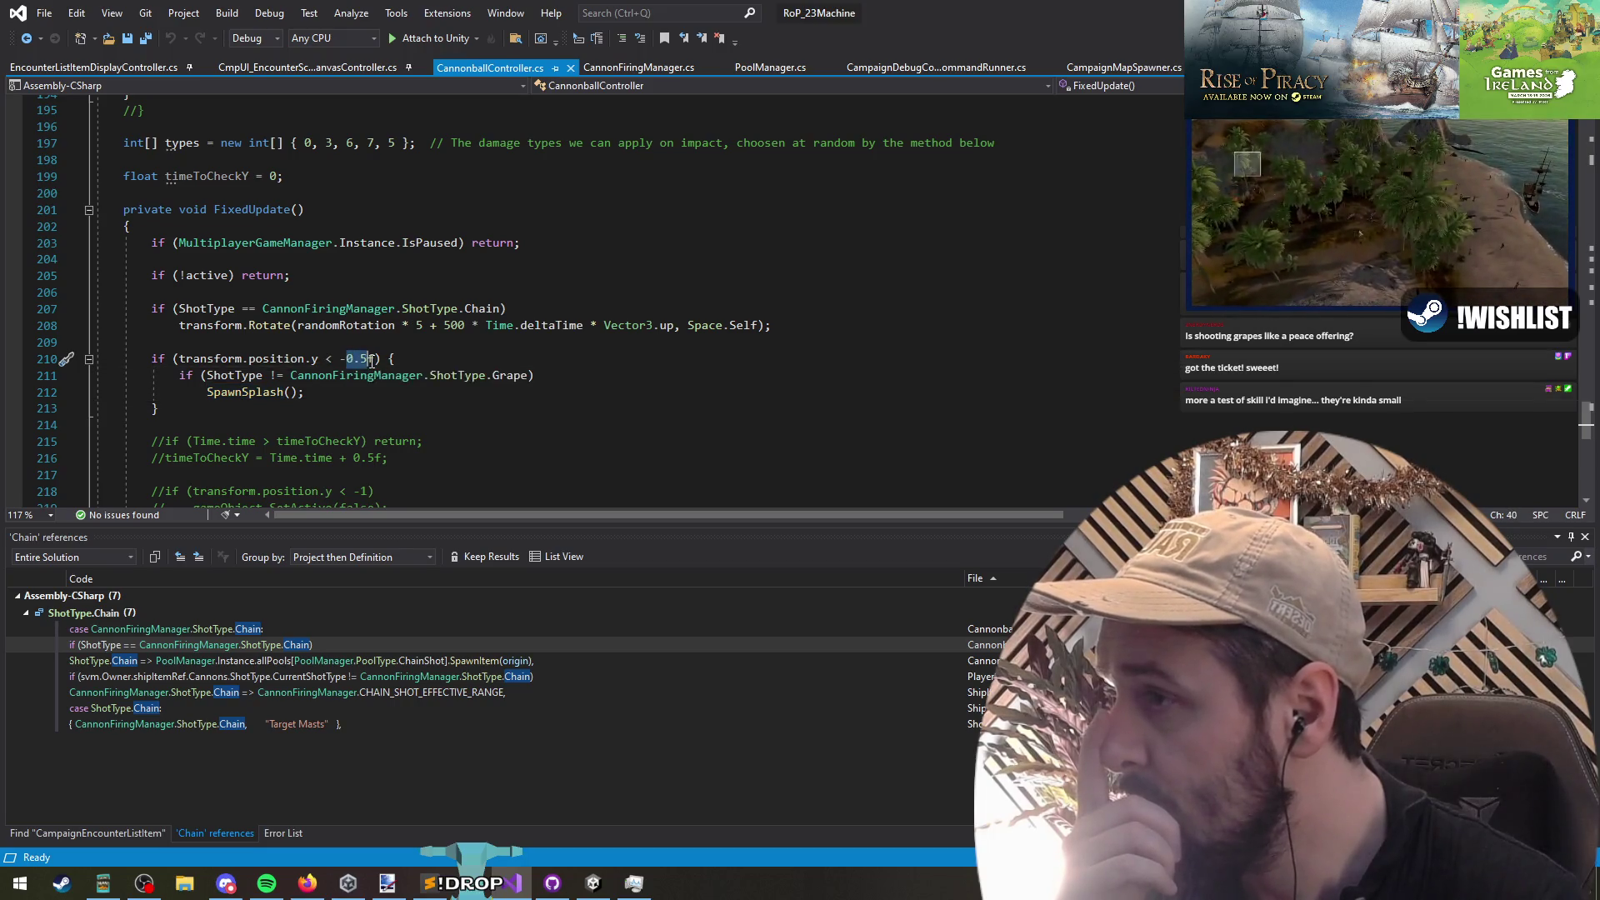